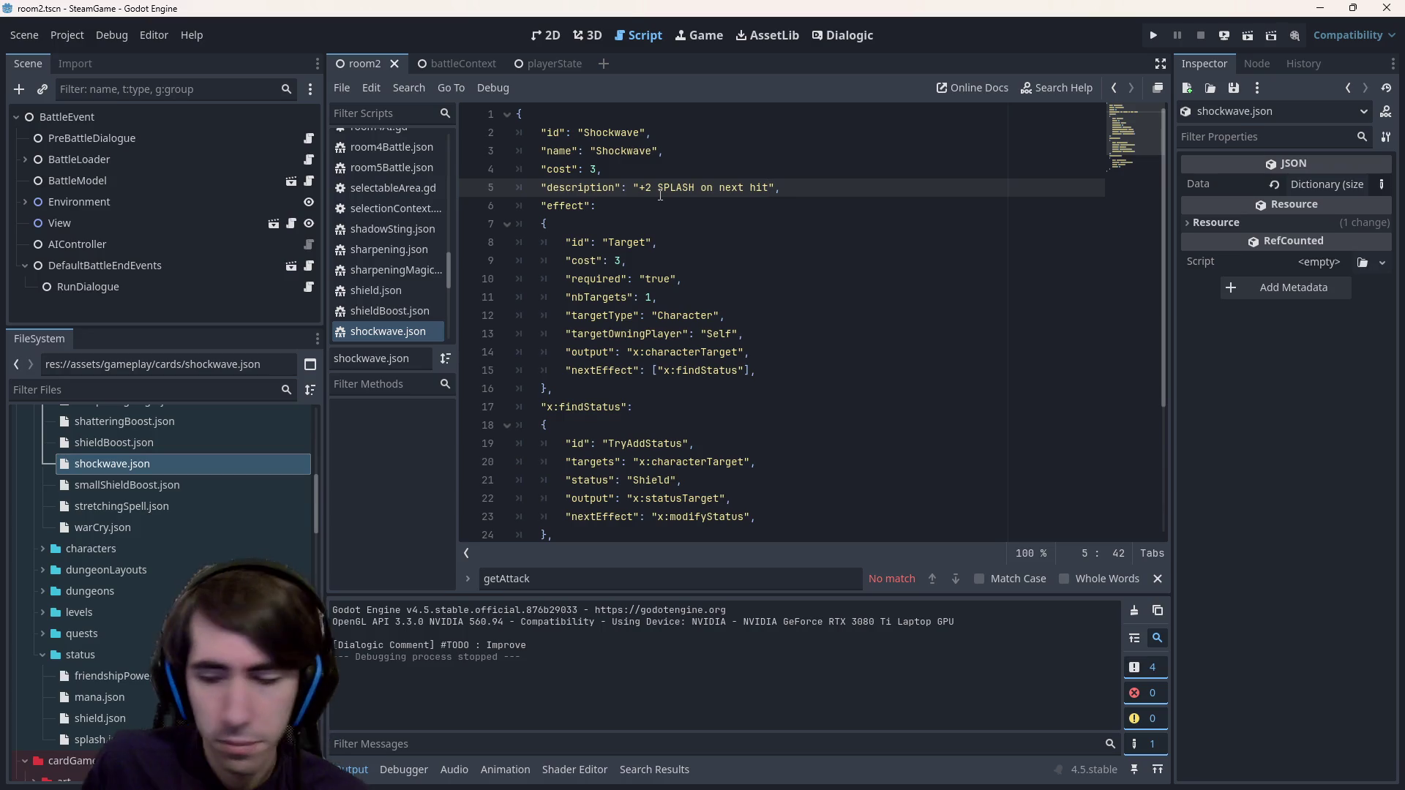
- Change the Shockwave description in shockwave.json line 5 from '+2 SPLASH' to '+1 SPLASH on next hit'
scroll(138, 493, up, 3)
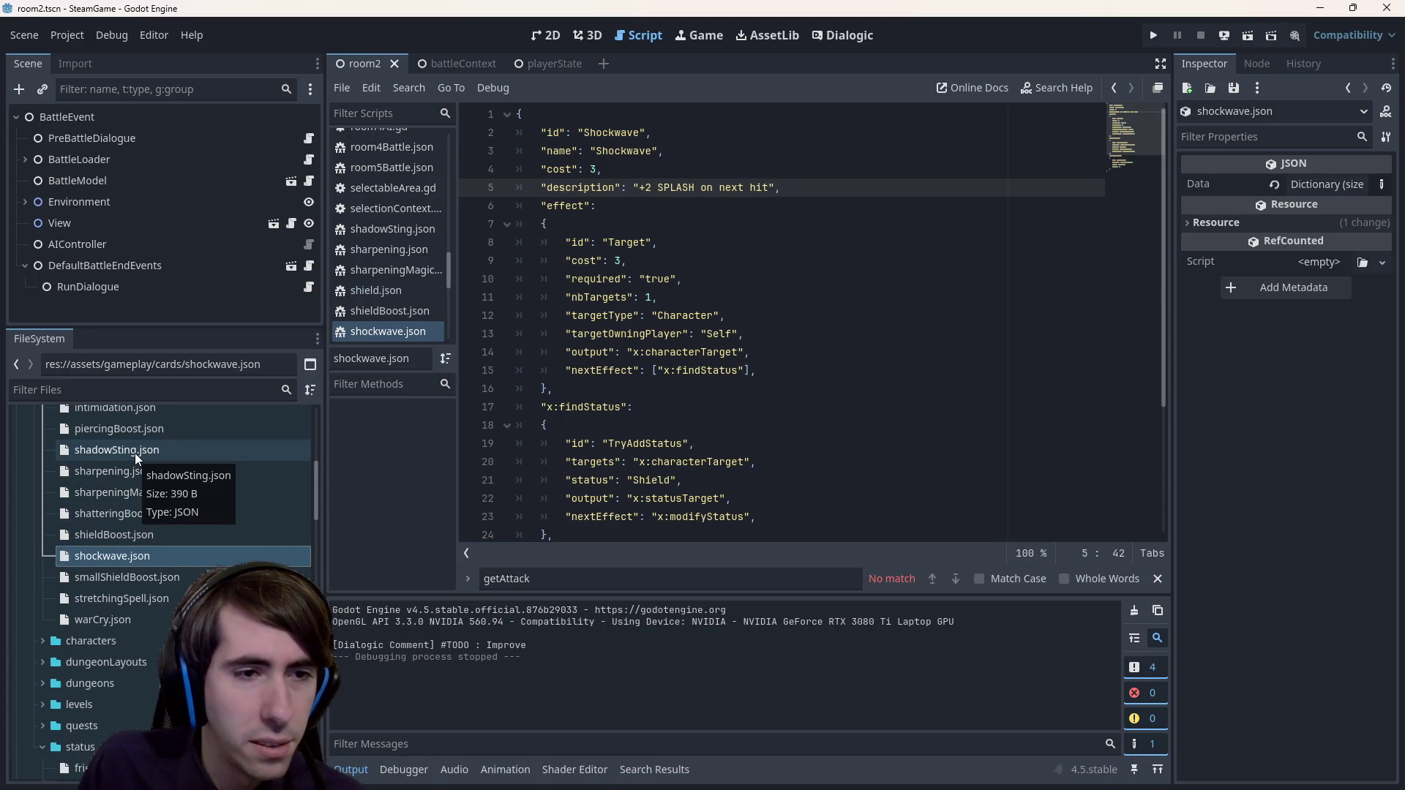
click(860, 185)
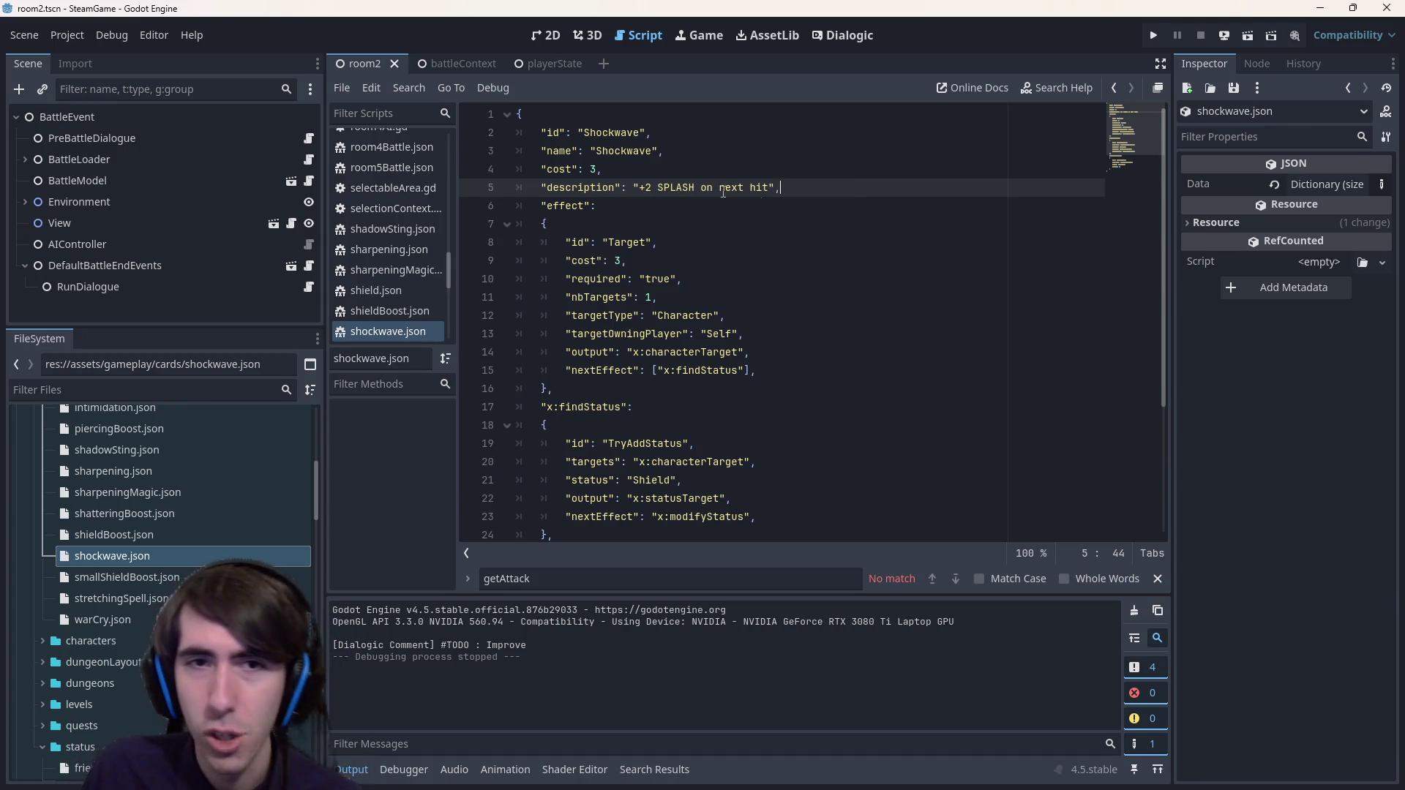
click(652, 188)
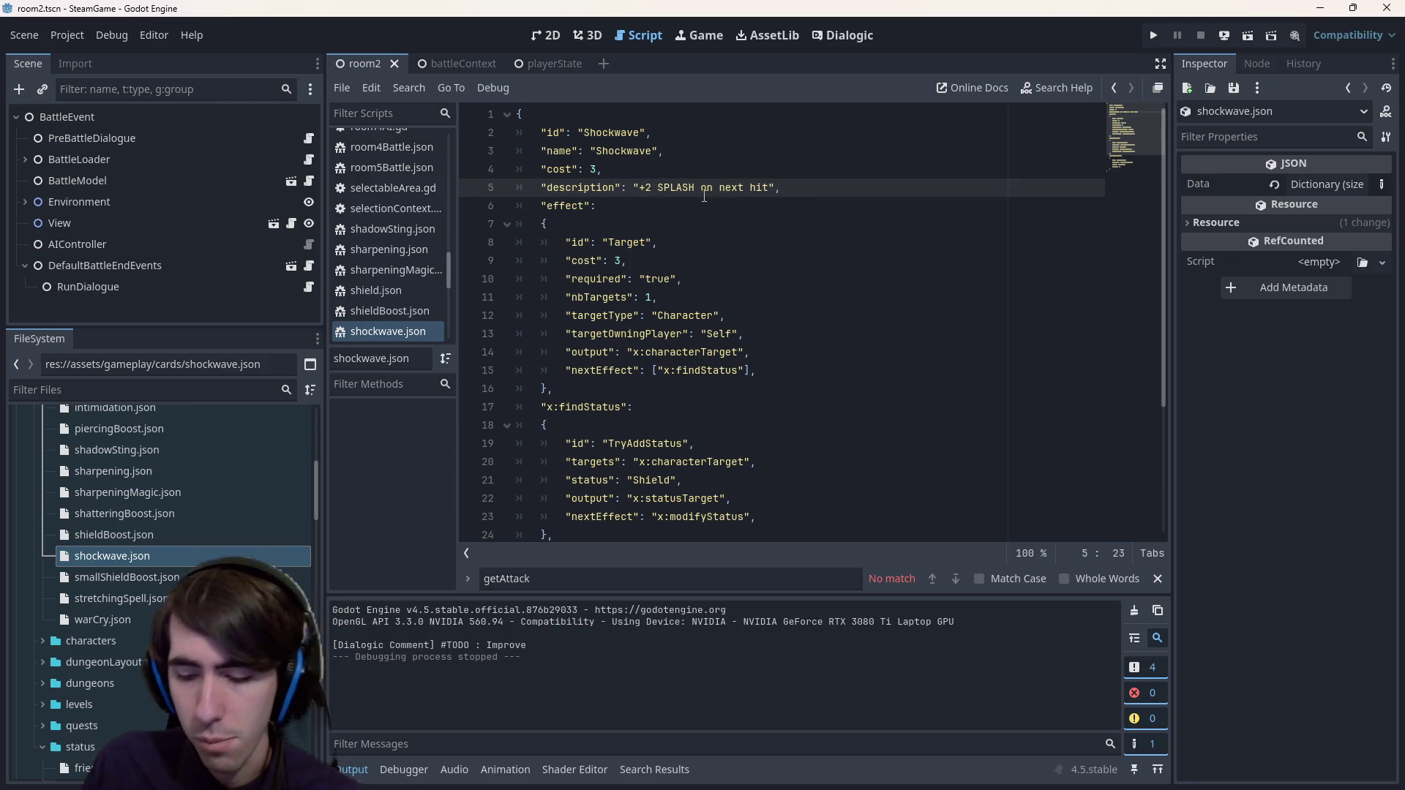
key(BackSpace)
text(1)
key(ctrl+Right)
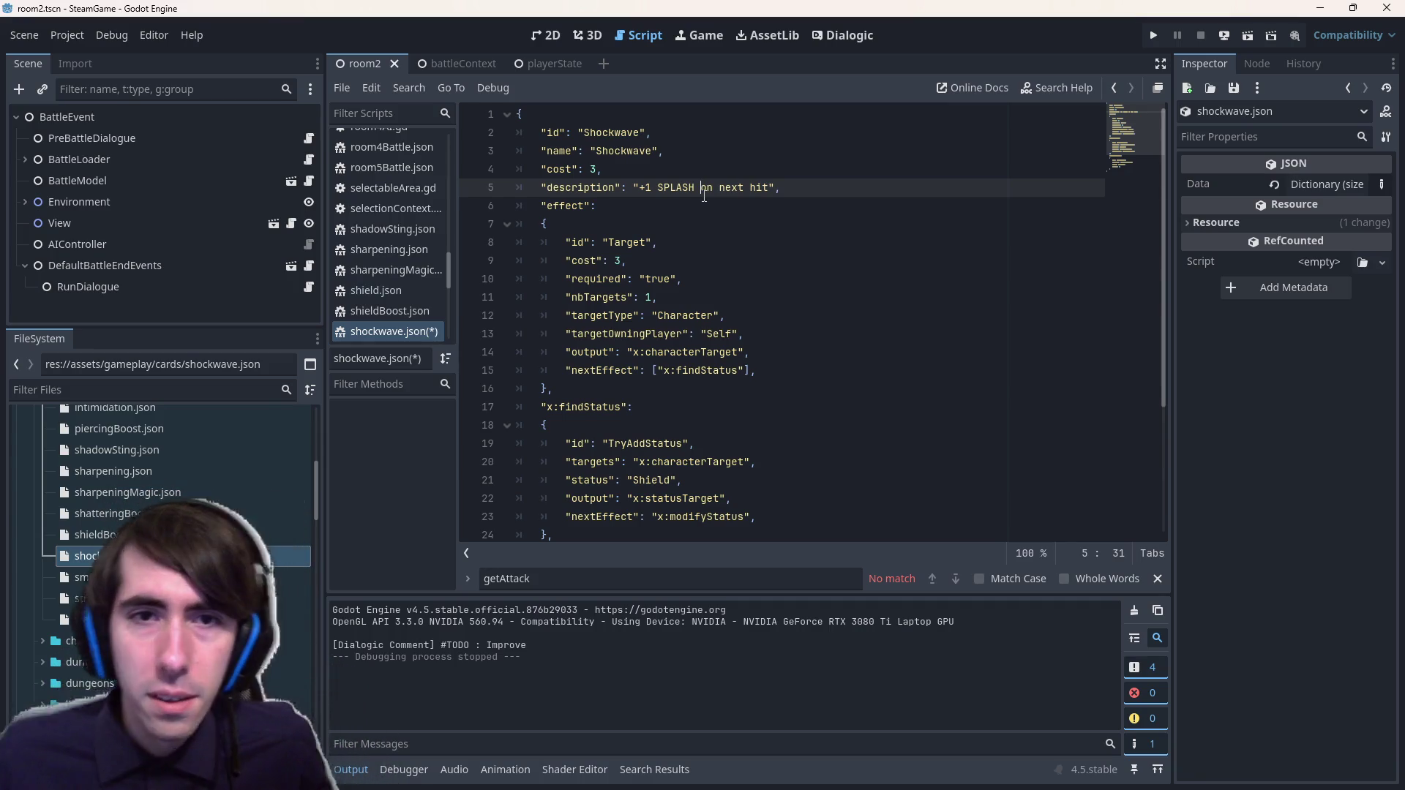
text(for)
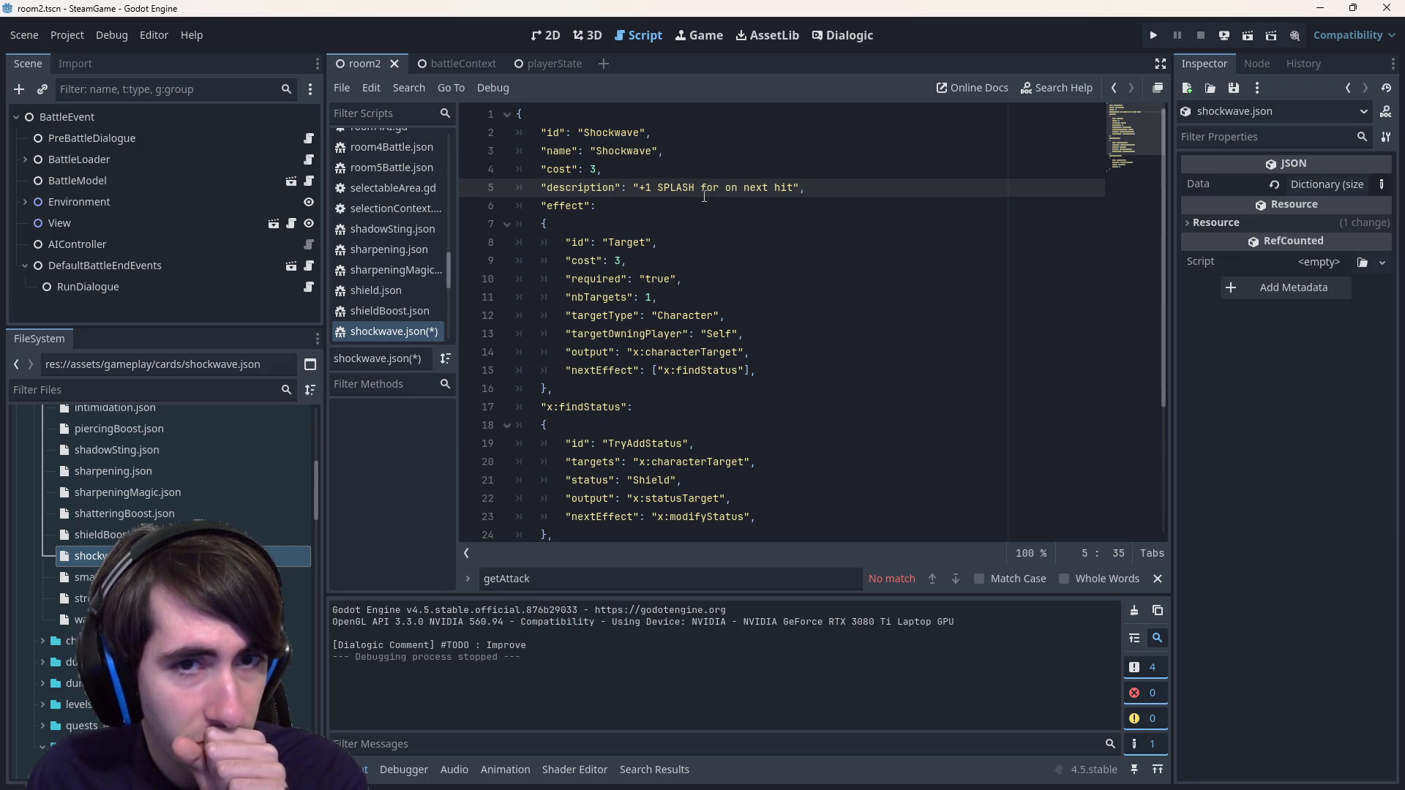
key(BackSpace)
key(BackSpace)
key(BackSpace)
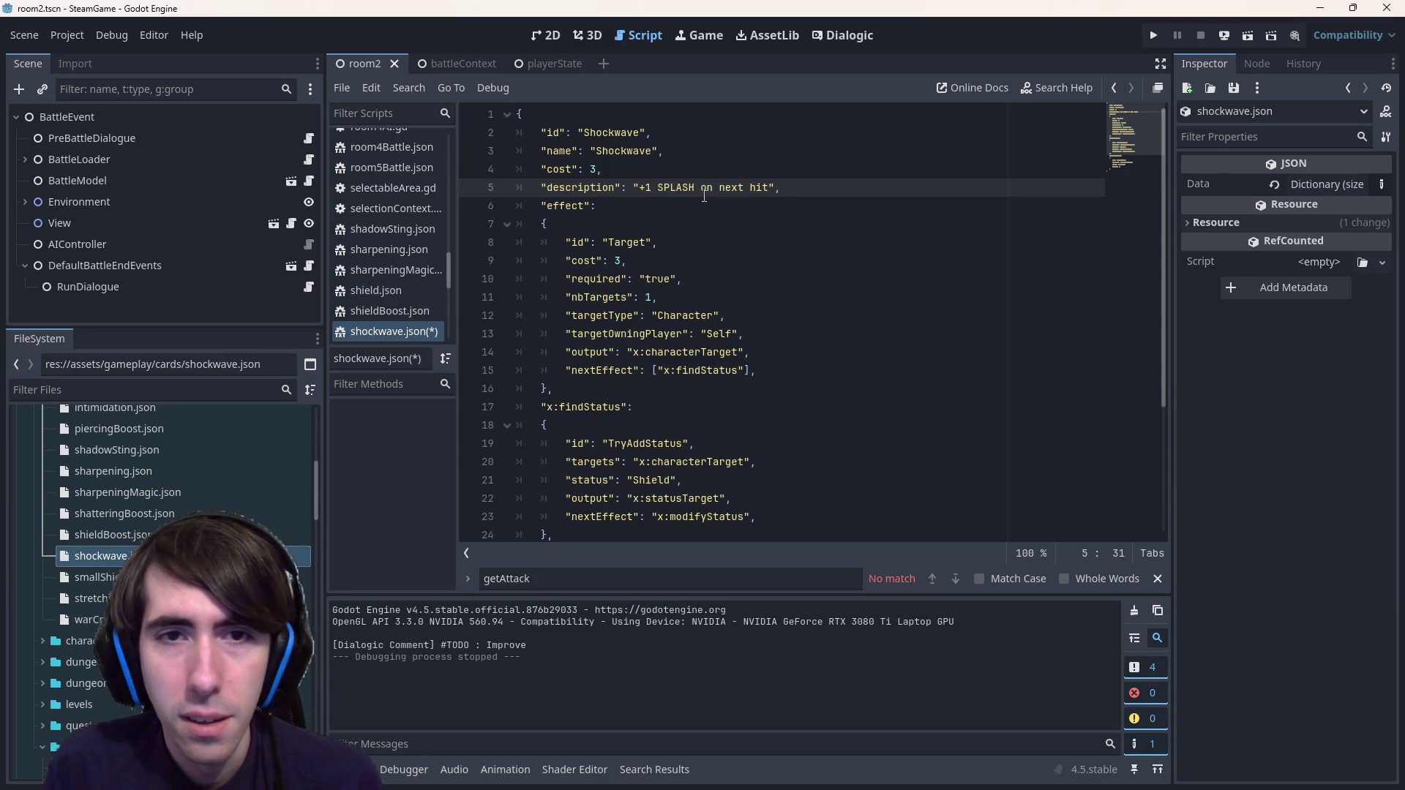
- Insert 'every 2 ATK' into the Shockwave description, save, then delete the trailing words word by word
text(every 3 )
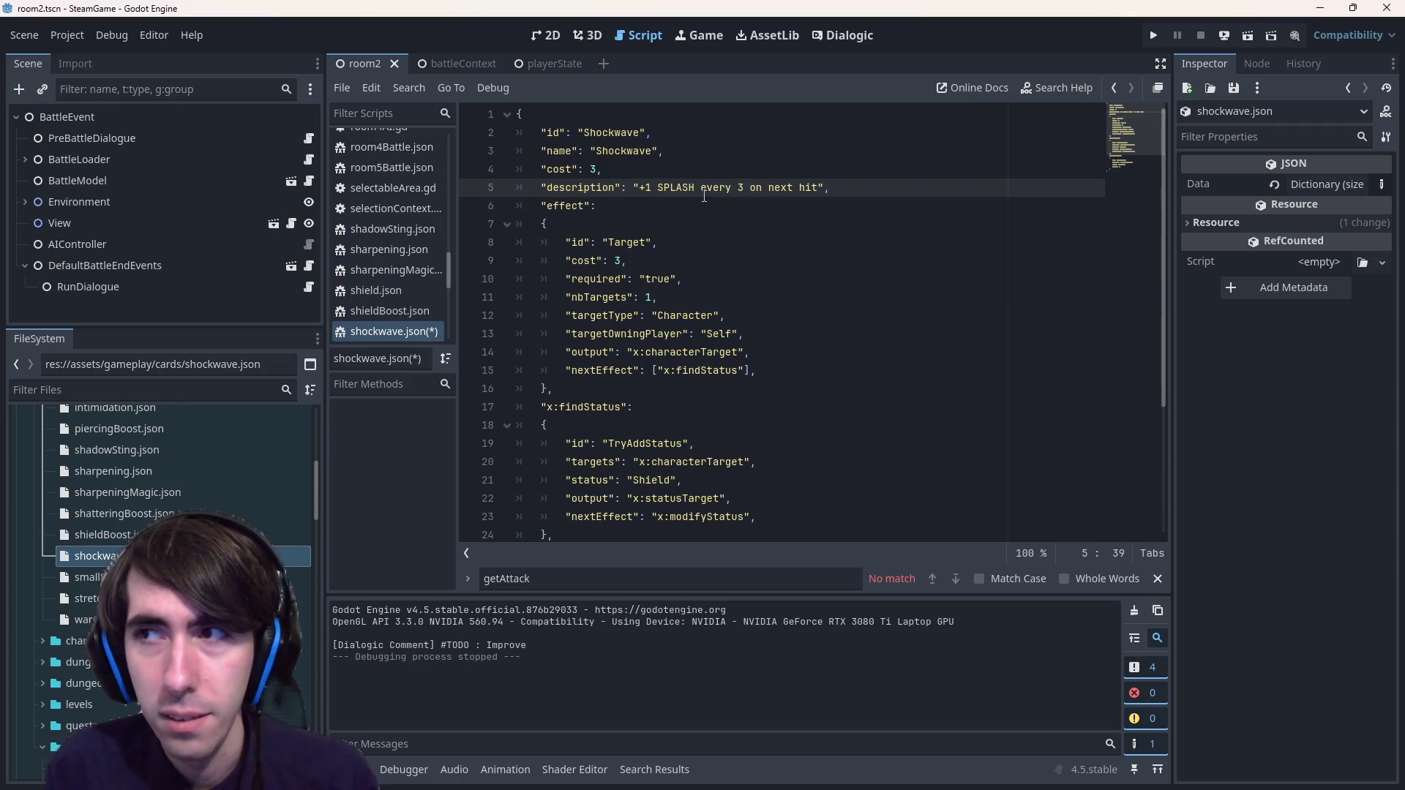
text(ATK)
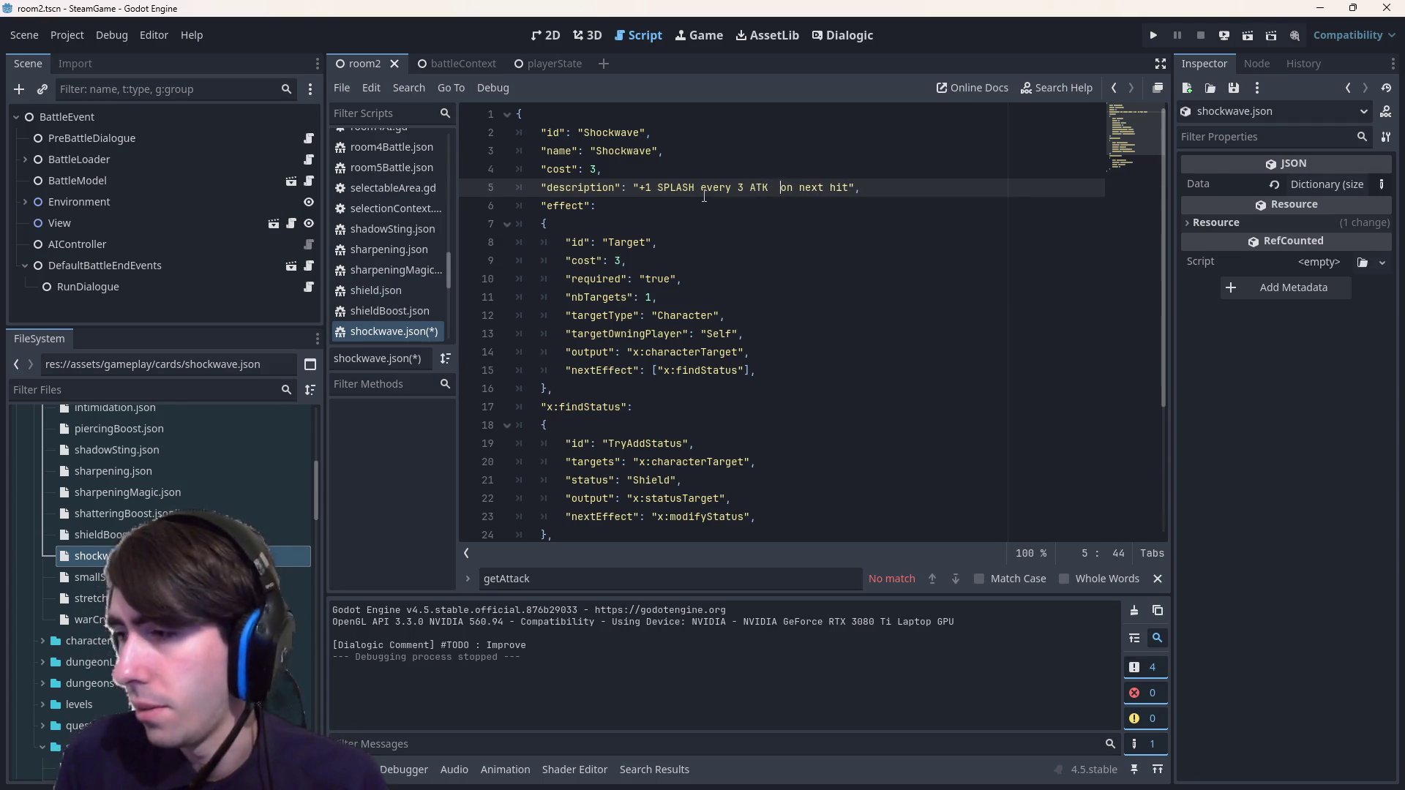
key(BackSpace)
key(ctrl+s)
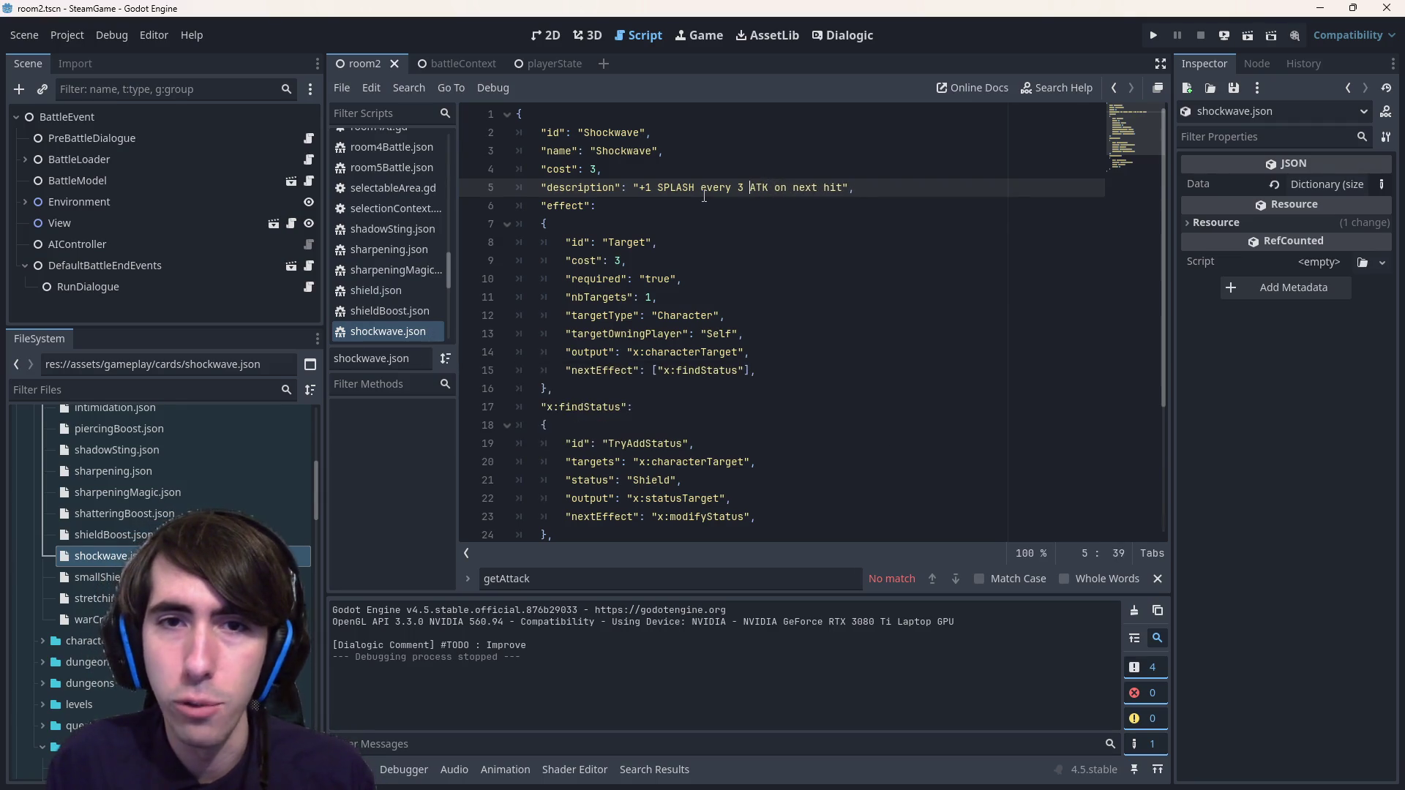
key(Left)
key(Left)
key(Left)
key(BackSpace)
text(2)
key(ctrl+s)
key(ctrl+s)
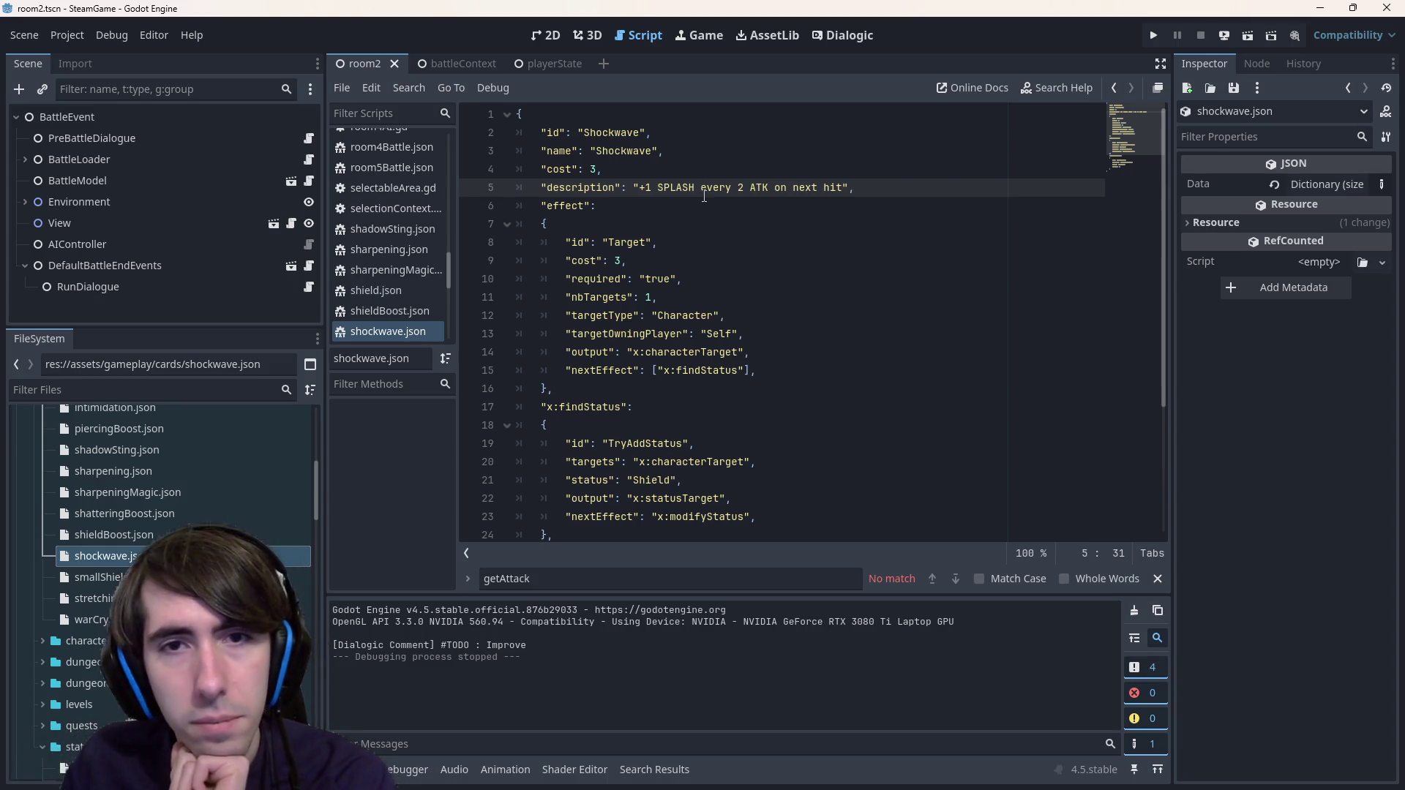
key(ctrl+Right)
key(ctrl+Right)
key(ctrl+Right)
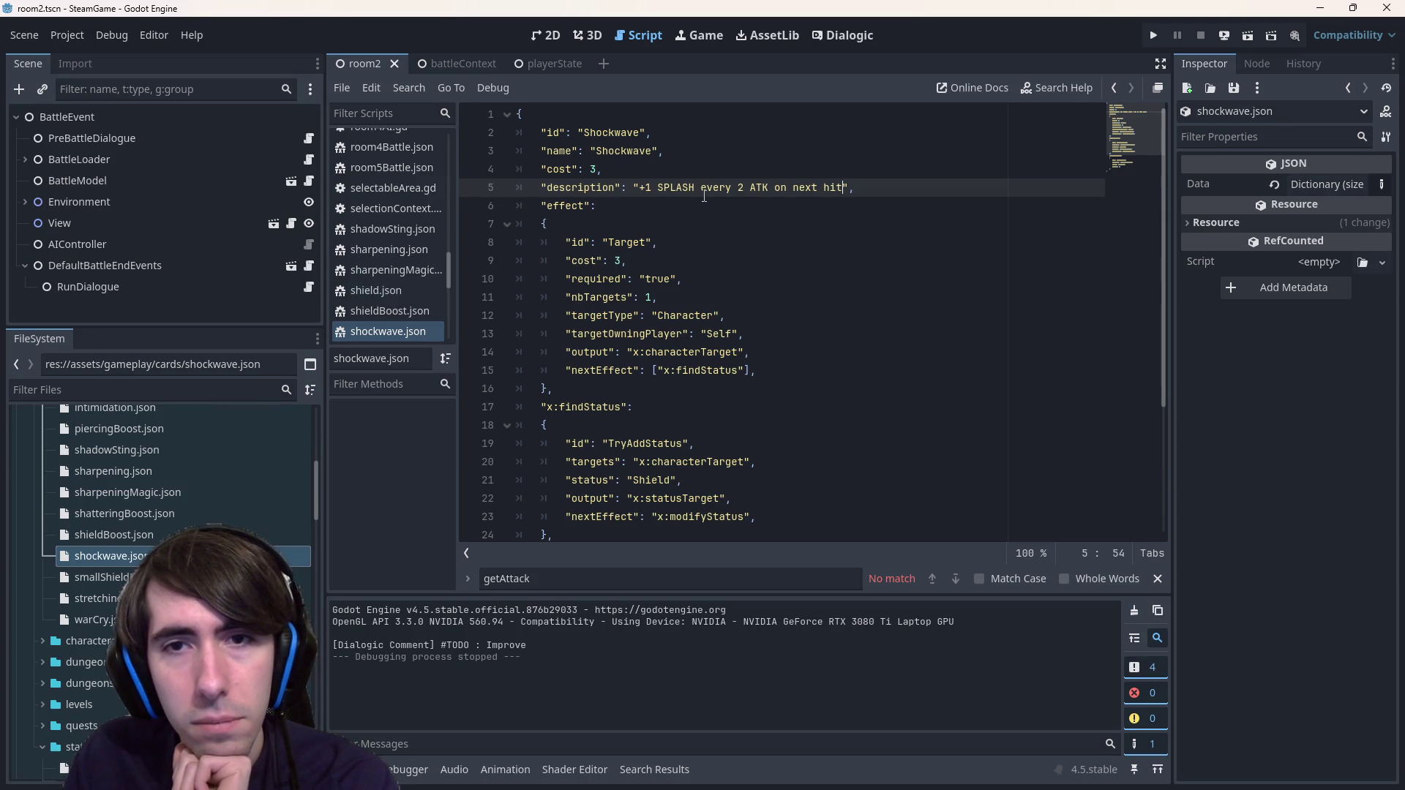
key(ctrl+BackSpace)
key(ctrl+BackSpace)
key(ctrl+BackSpace)
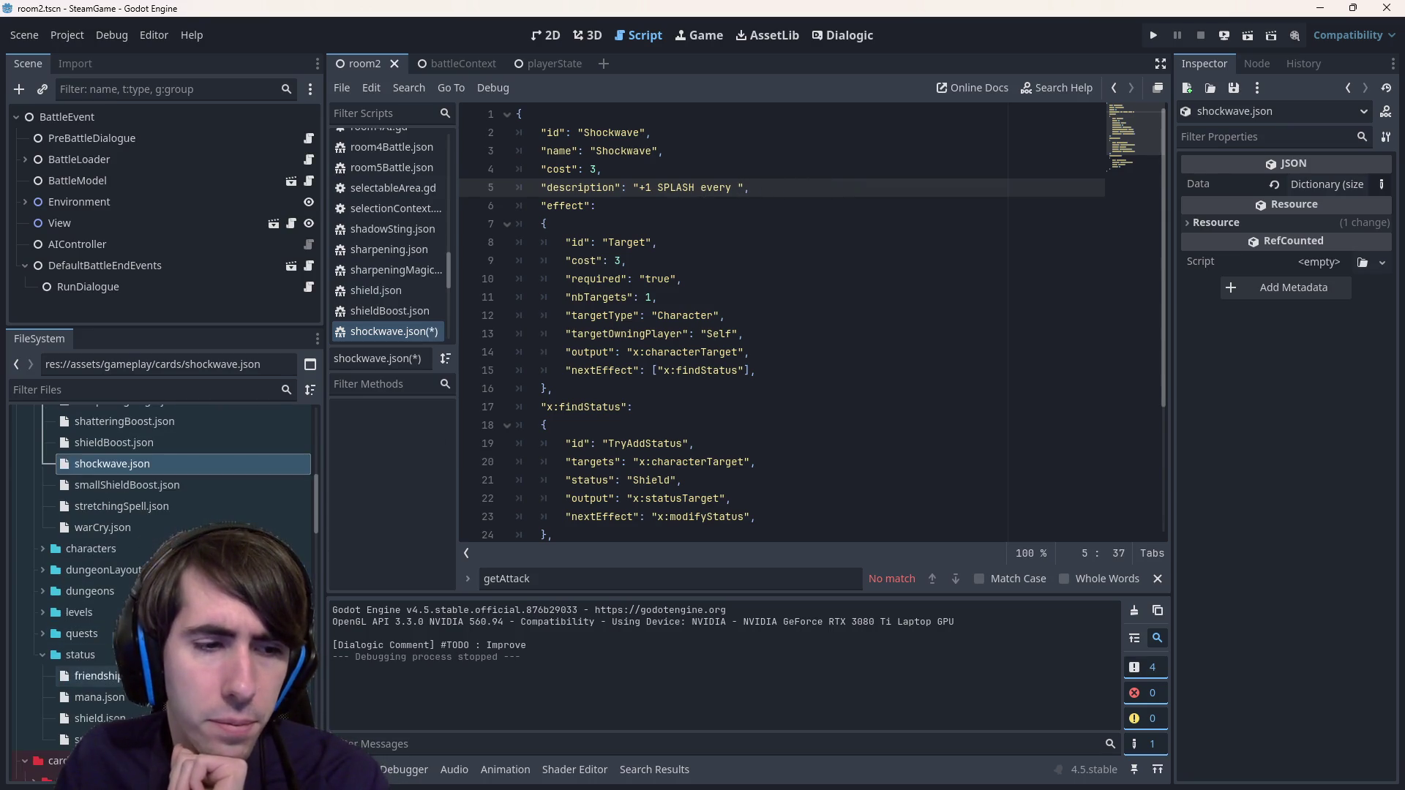
- Open status/splash.json and inspect its 'Next hit: deal {counter} damages' description on line 3
double_click(81, 739)
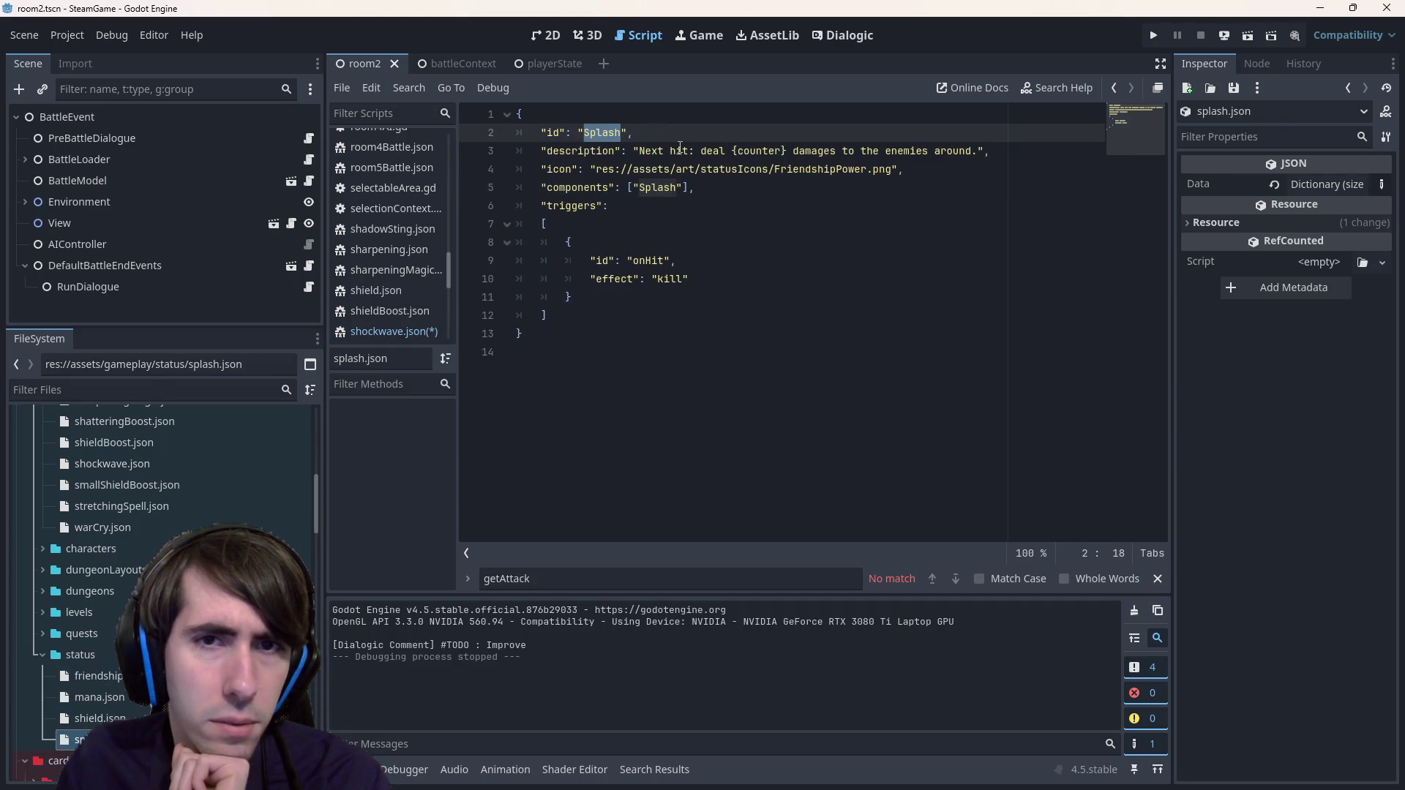
click(721, 152)
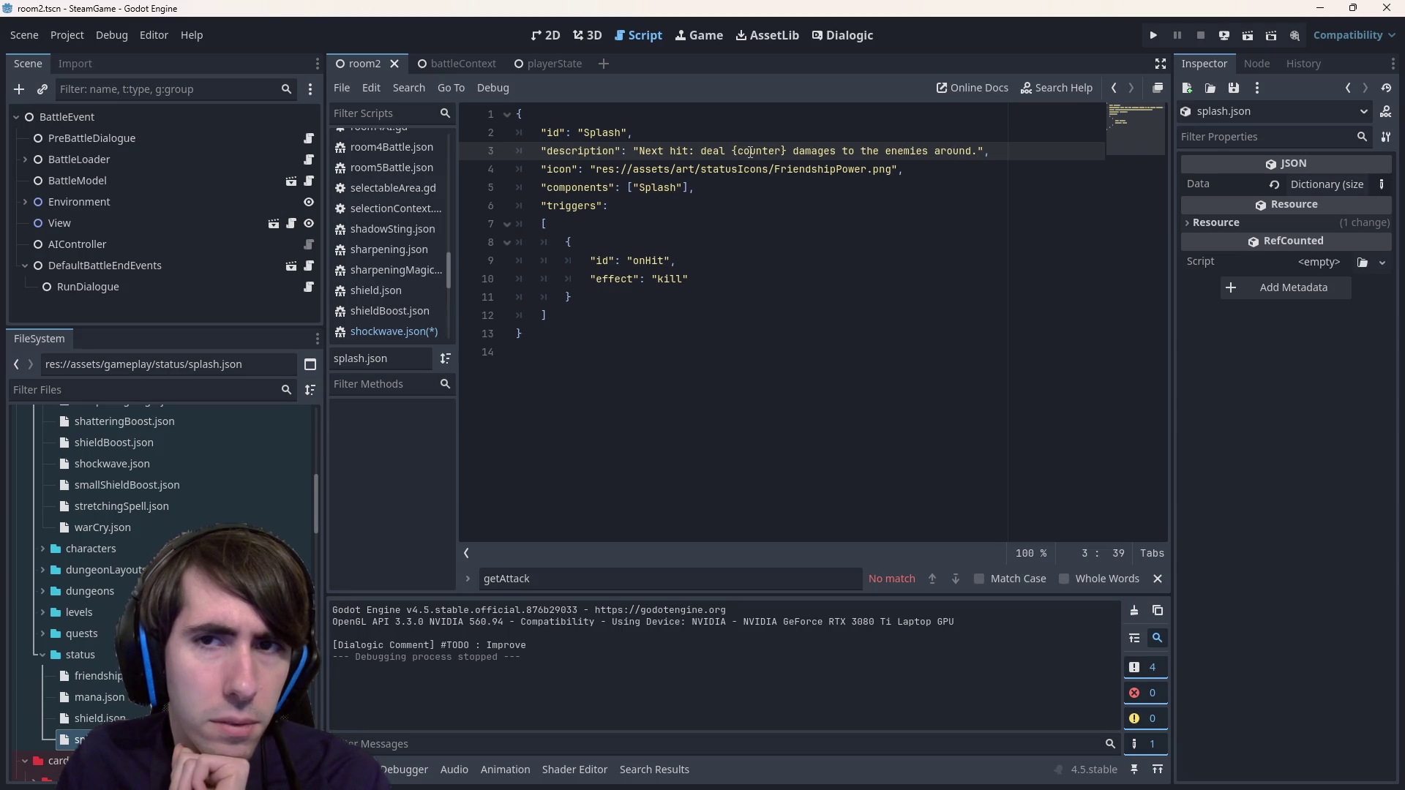
double_click(768, 154)
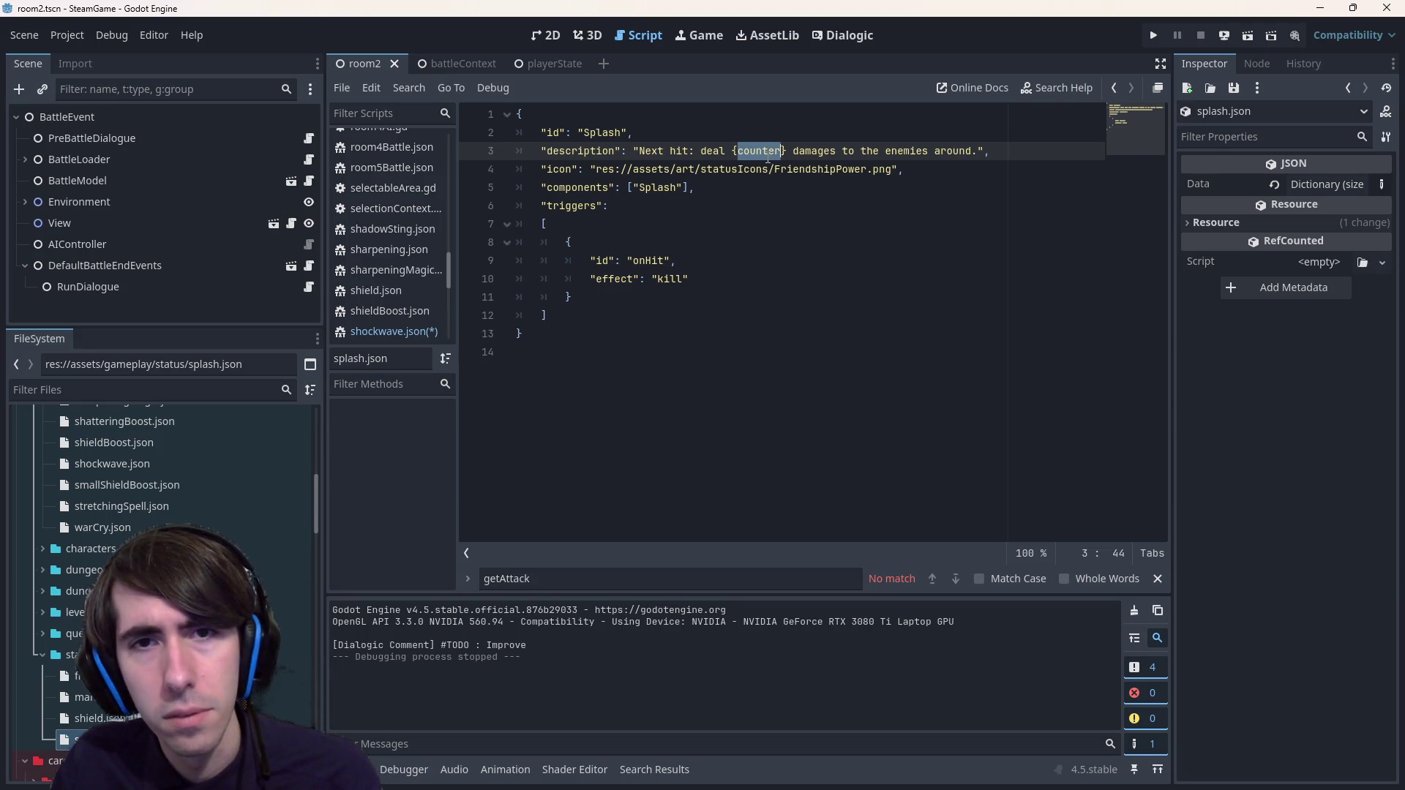
click(785, 152)
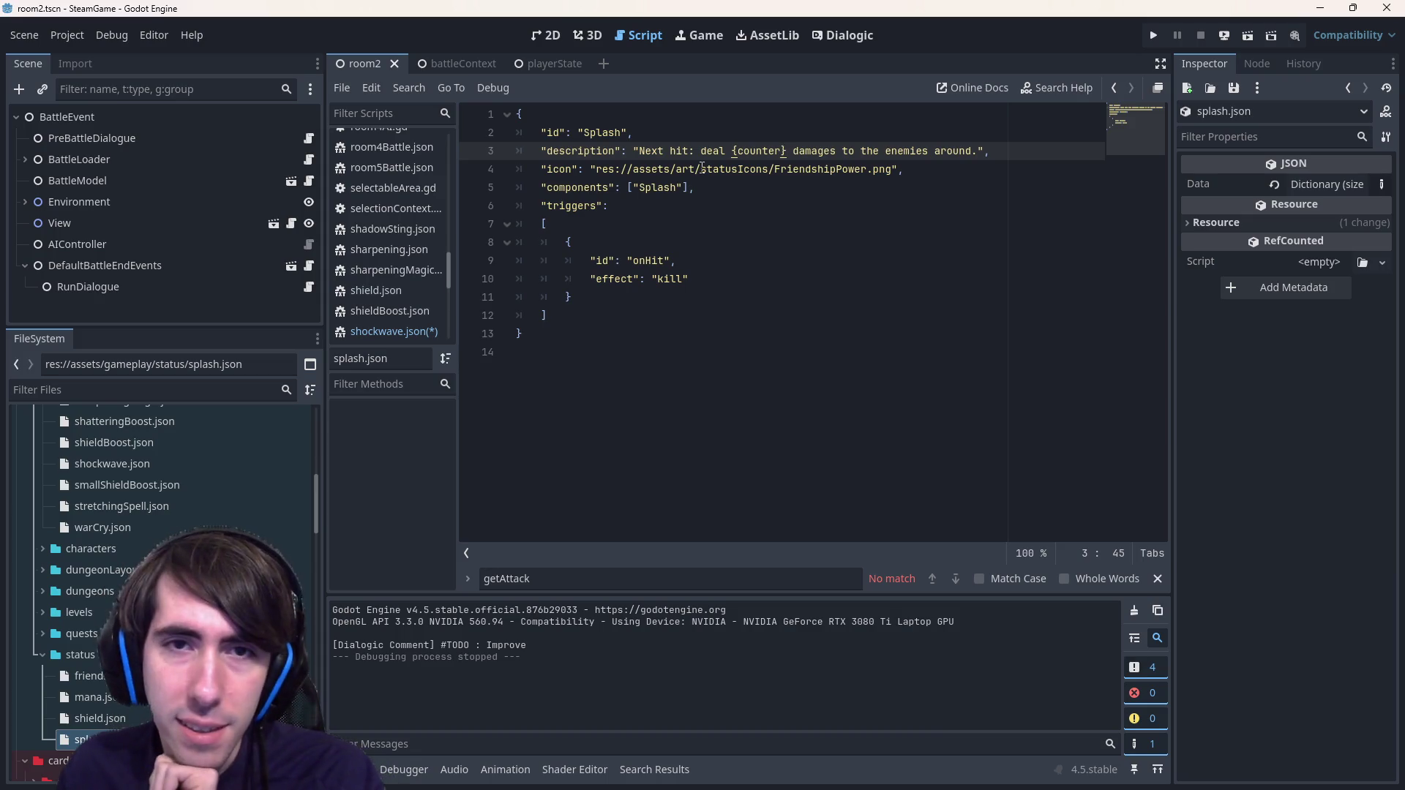
mouse_move(704, 152)
mouse_down()
mouse_move(634, 152)
mouse_move(699, 152)
mouse_up()
- Select the 'Next hit:', {counter} and 'damages' parts of the Splash description
click(699, 152)
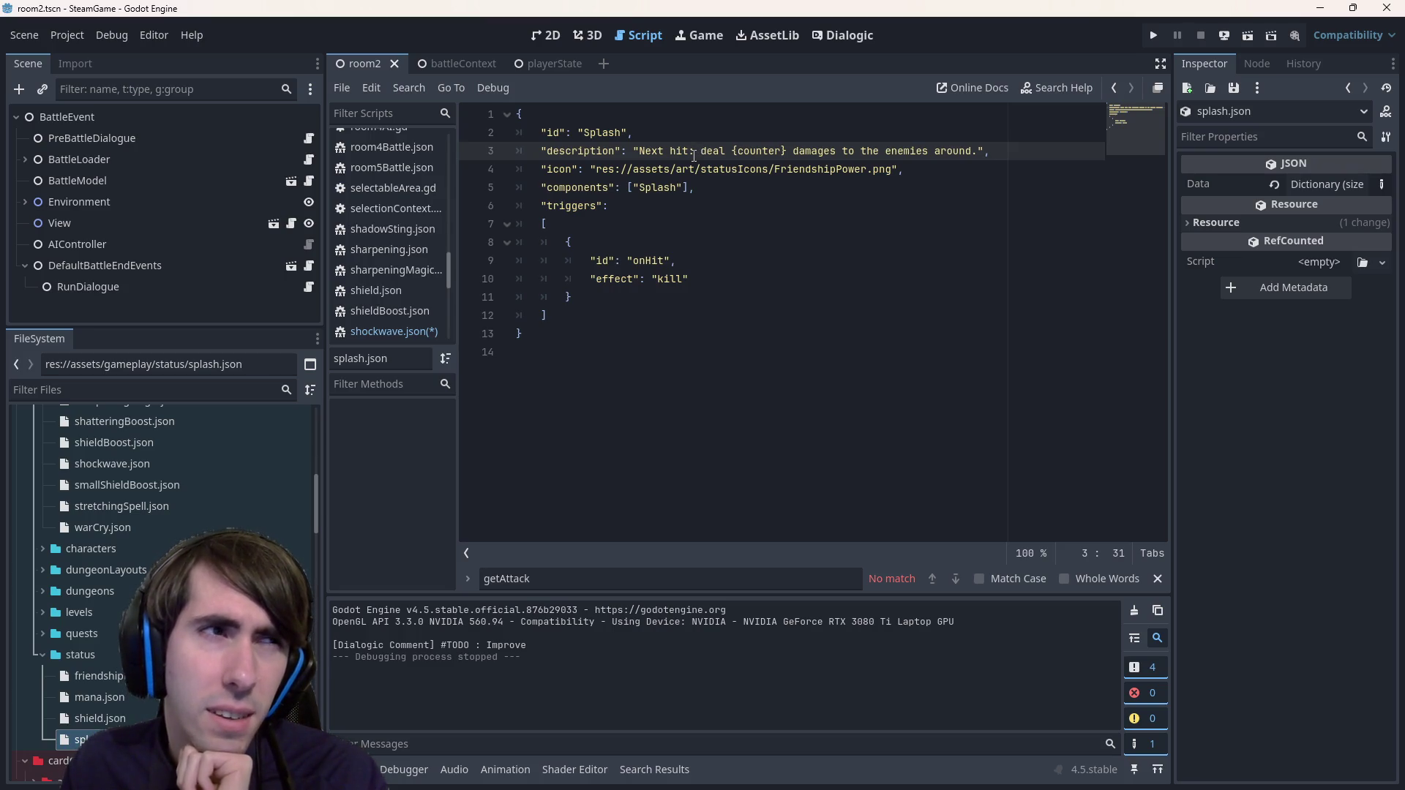
mouse_move(700, 154)
mouse_down()
mouse_move(641, 156)
mouse_move(853, 154)
mouse_up()
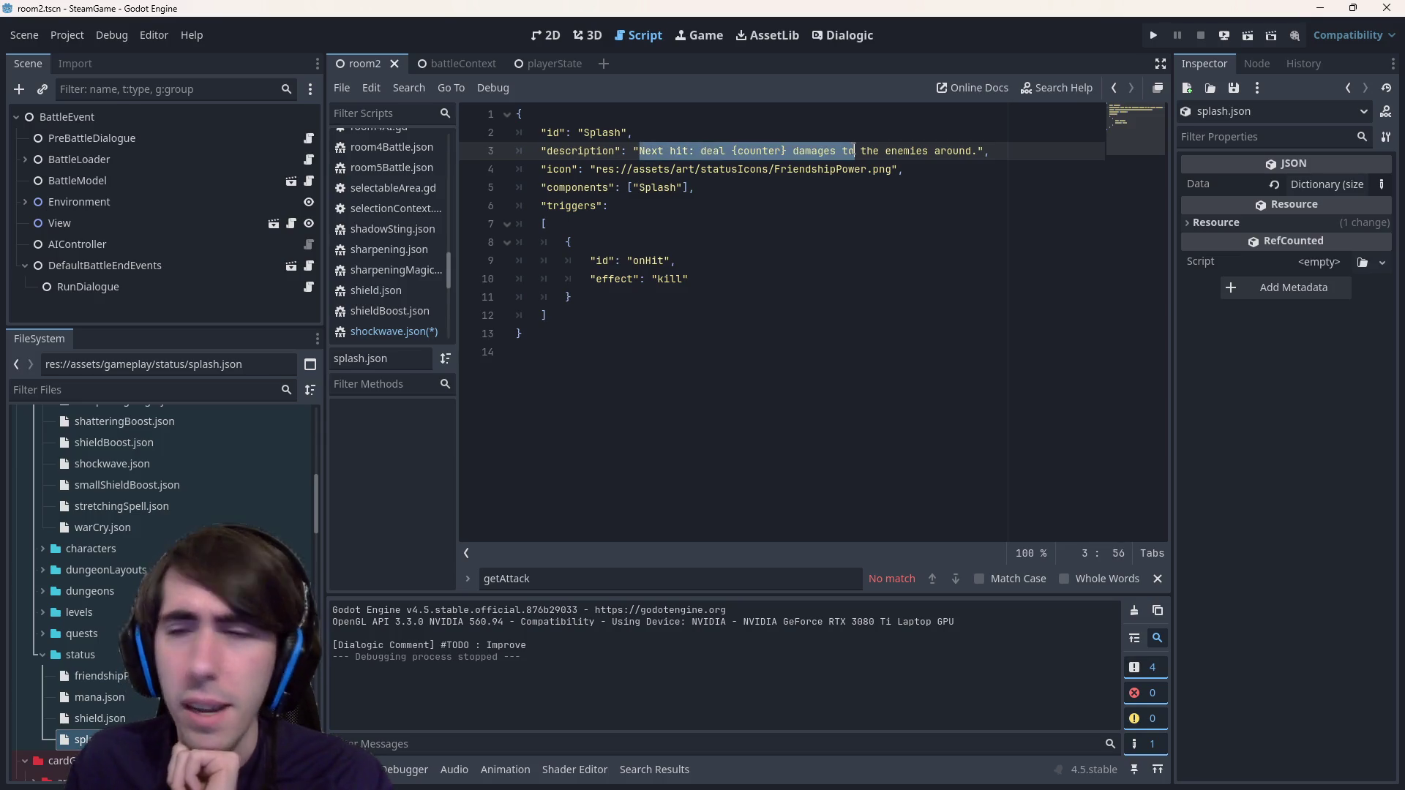
click(853, 150)
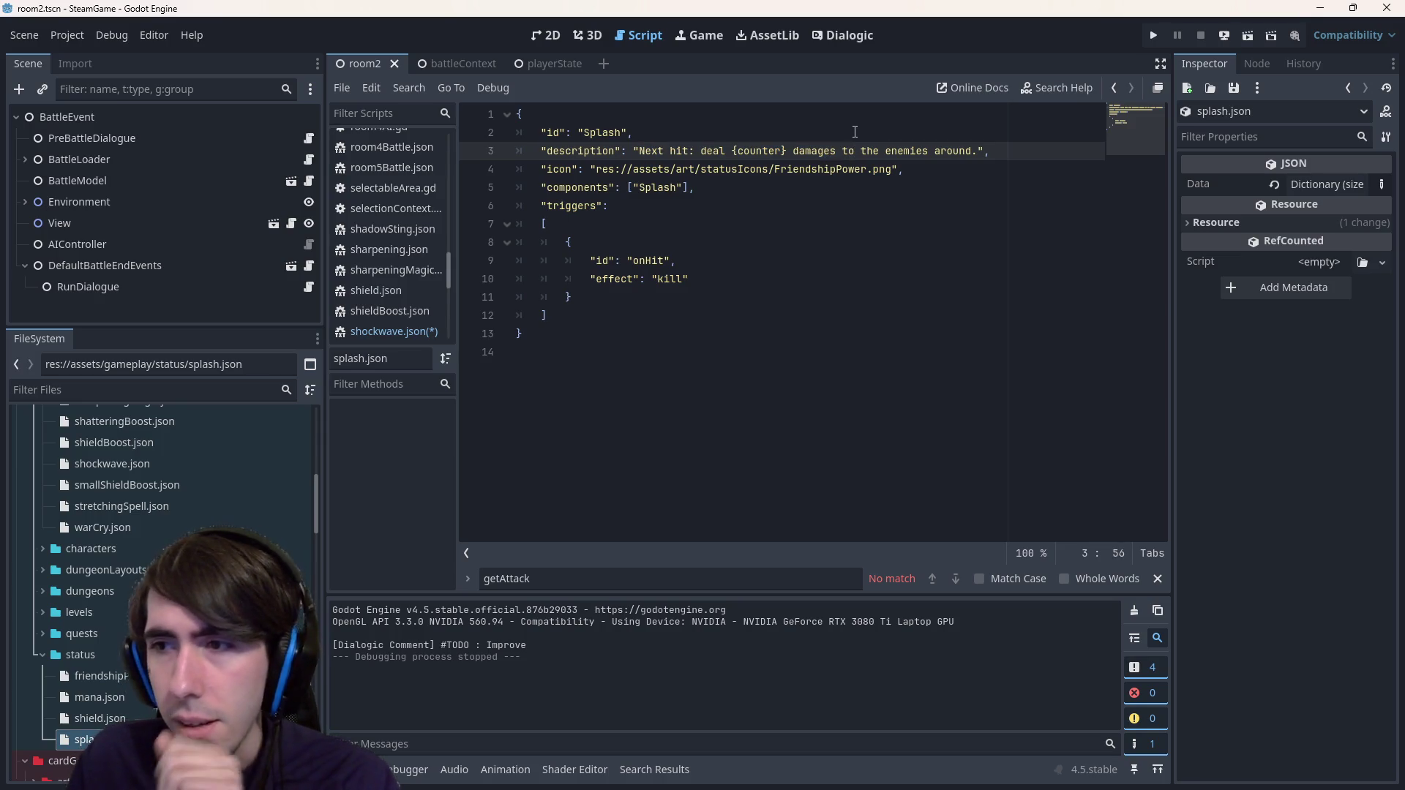
double_click(765, 152)
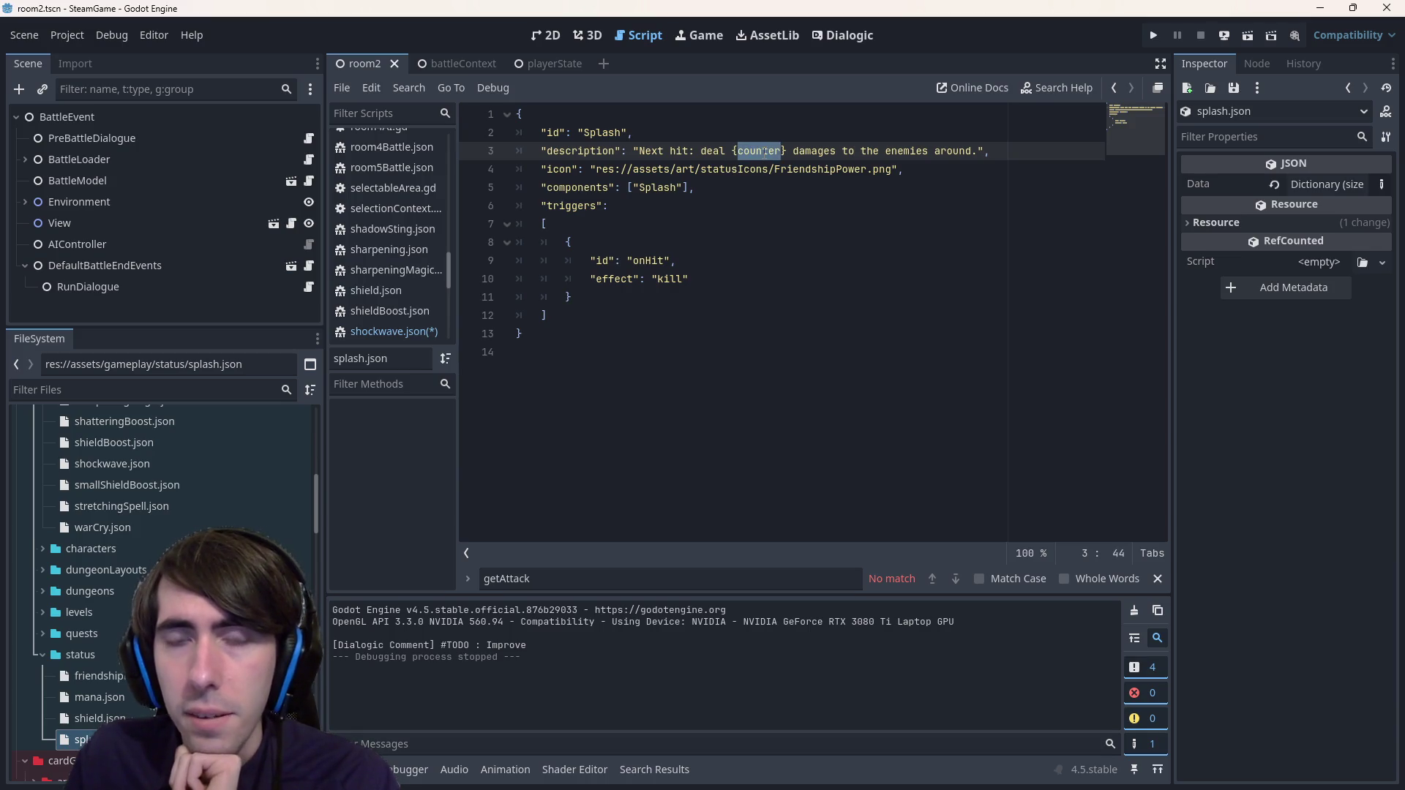
drag(795, 151, 836, 151)
- Reword the Splash description ending to 'the surrounding enemies', save, and return to shockwave.json
double_click(940, 153)
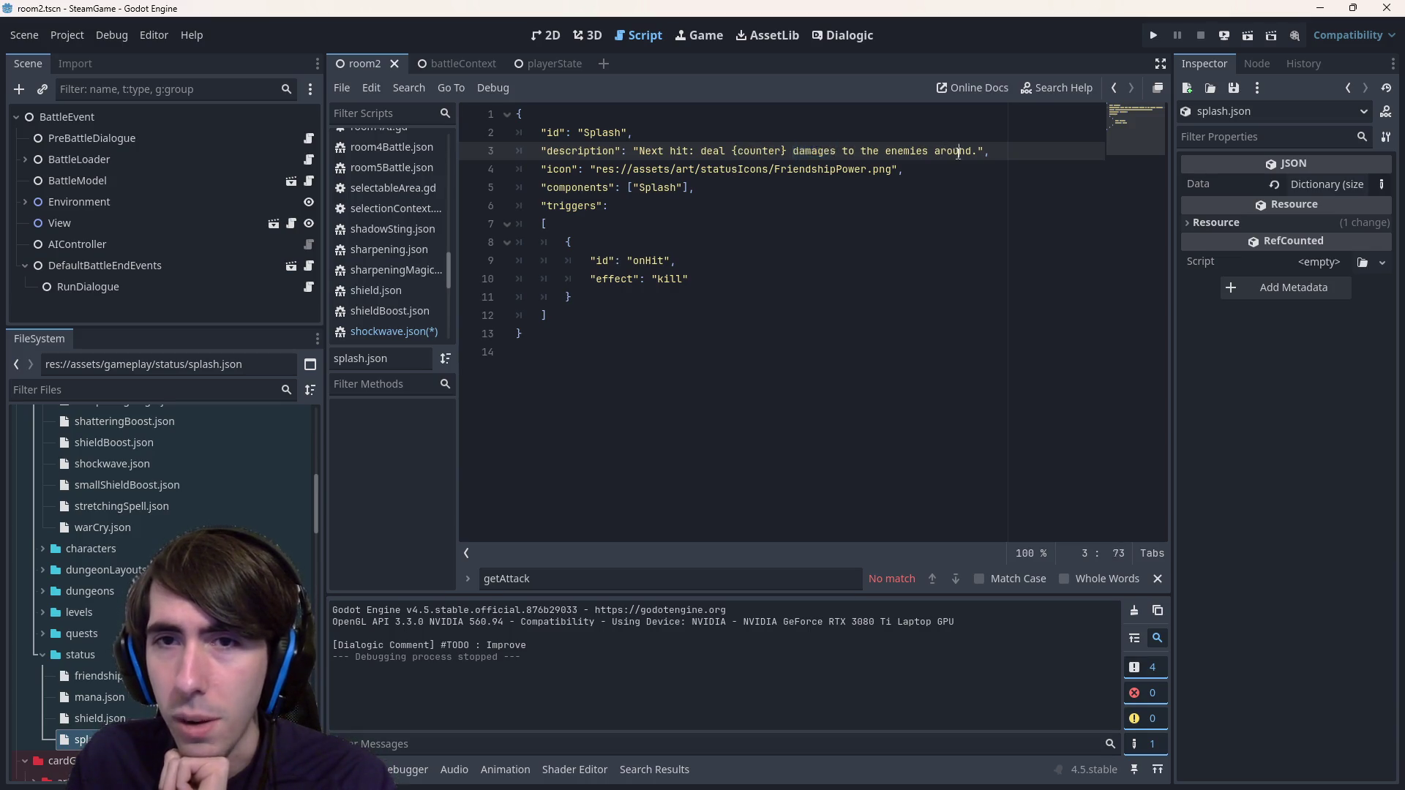
key(BackSpace)
key(BackSpace)
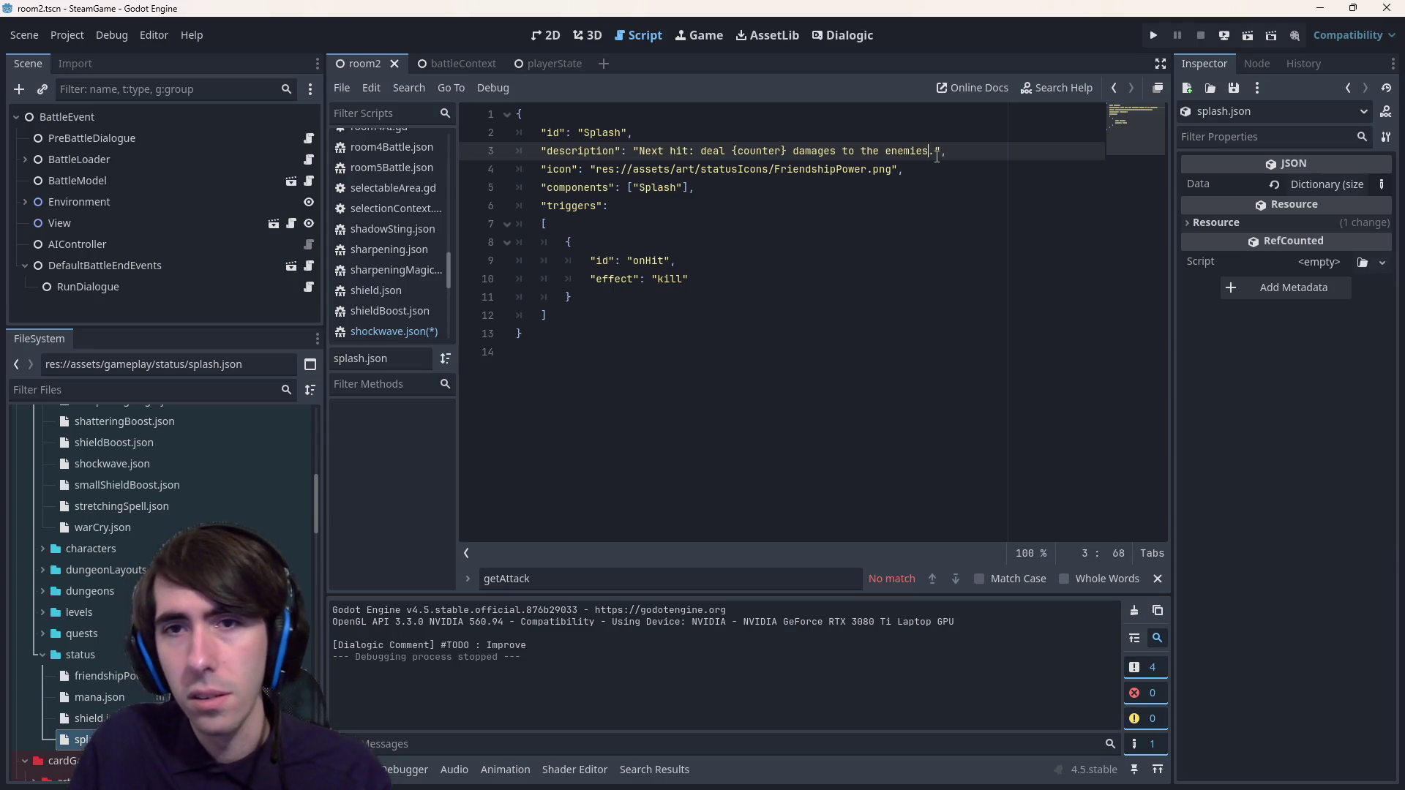
key(ctrl+Left)
text(surrounding)
key(ctrl+s)
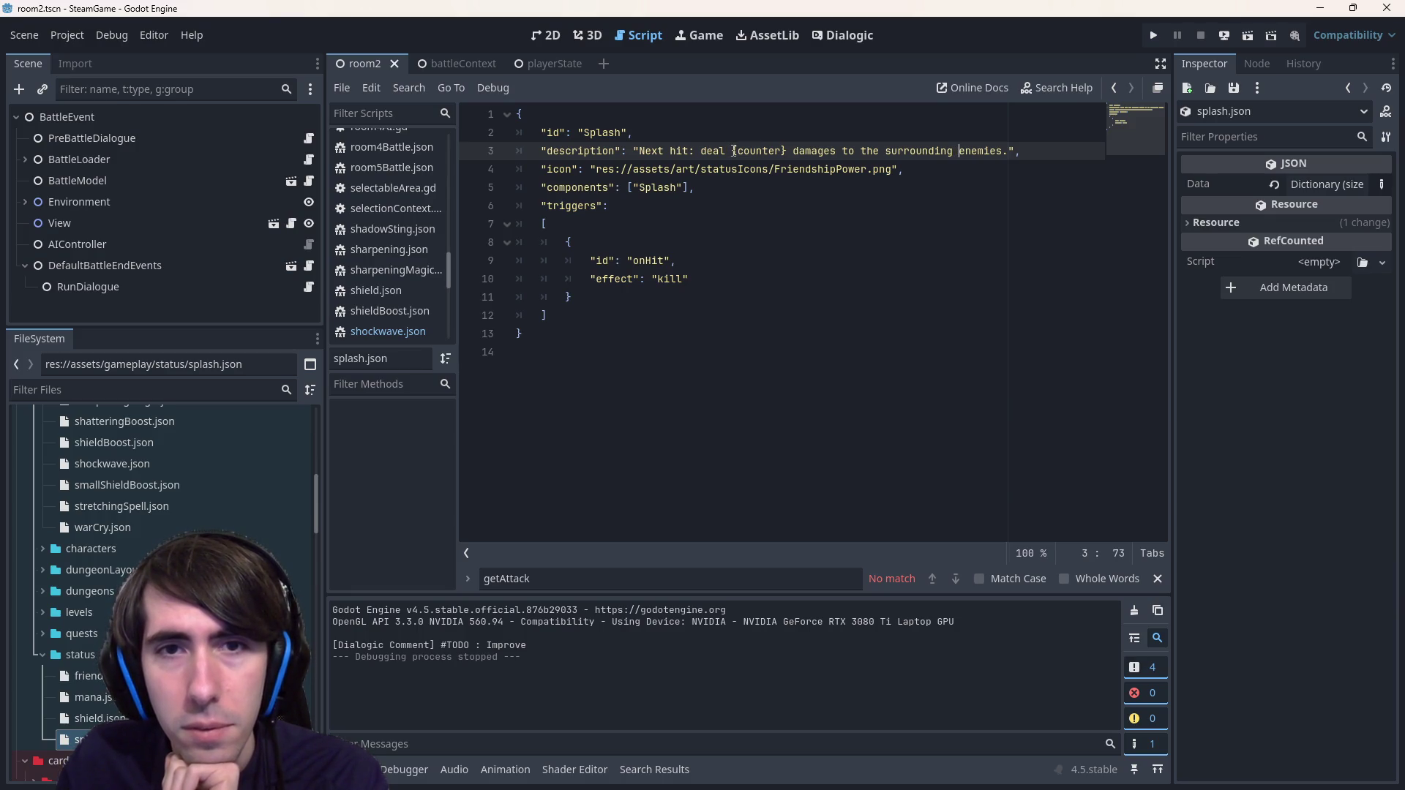
double_click(748, 150)
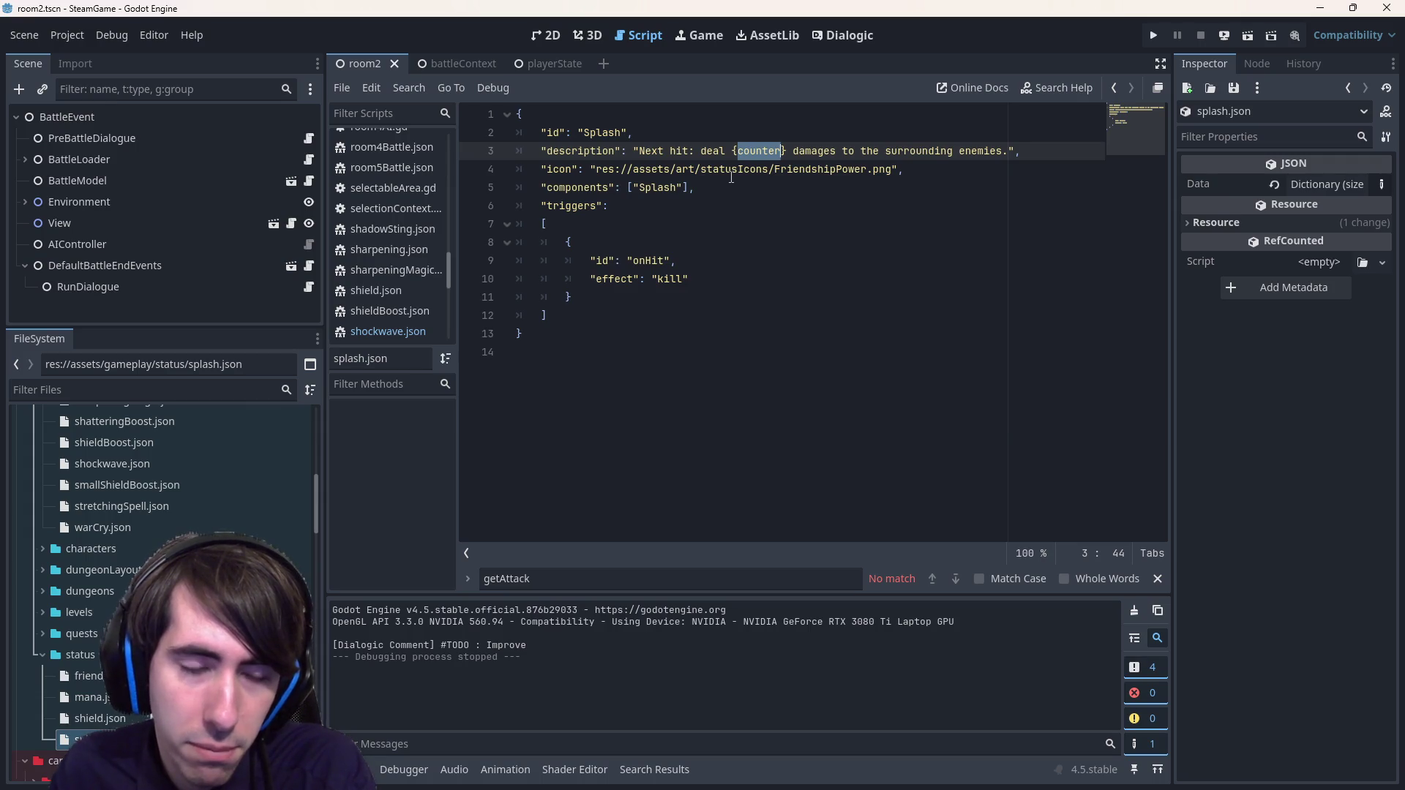
key(alt+Left)
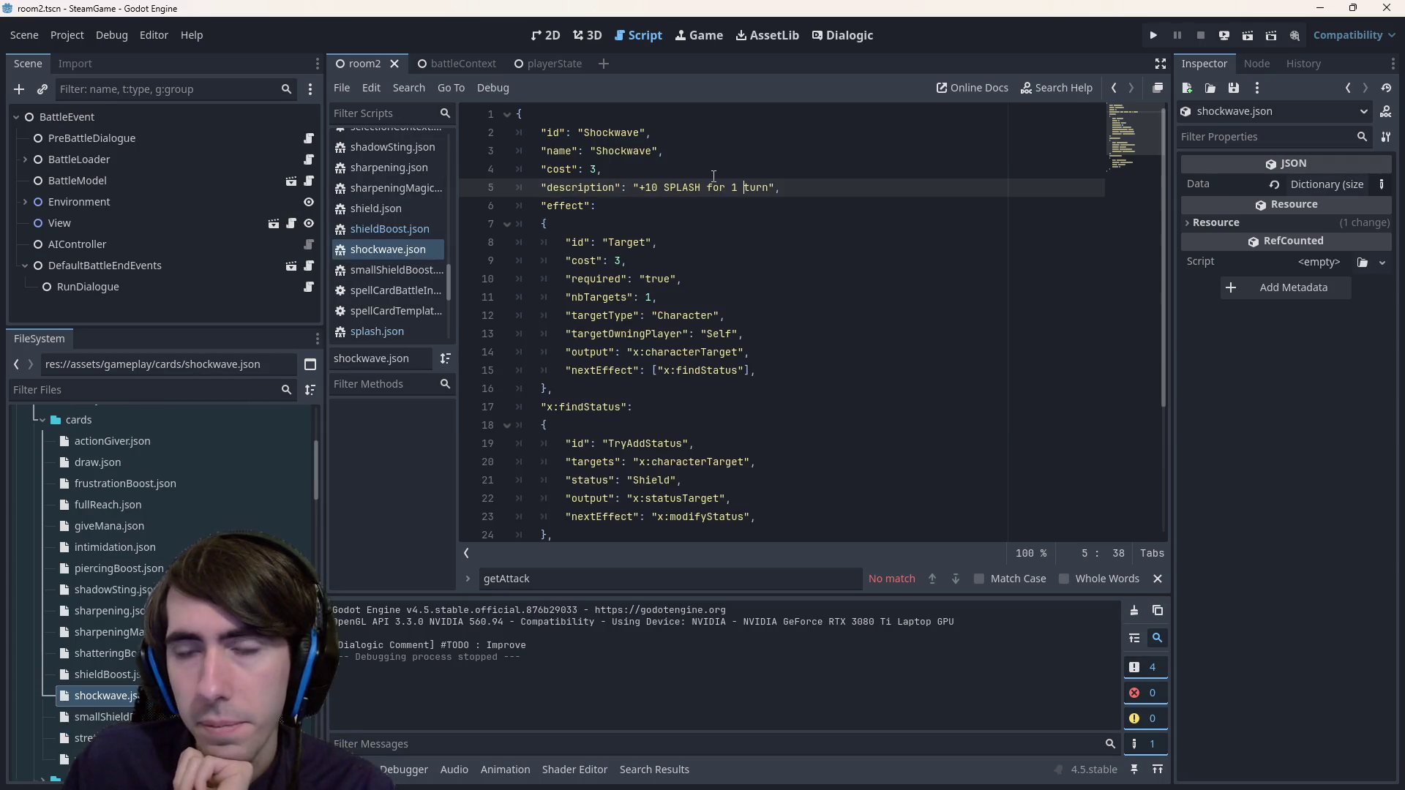
- Change the Shockwave SPLASH amount from +10 to +50 and save
double_click(581, 188)
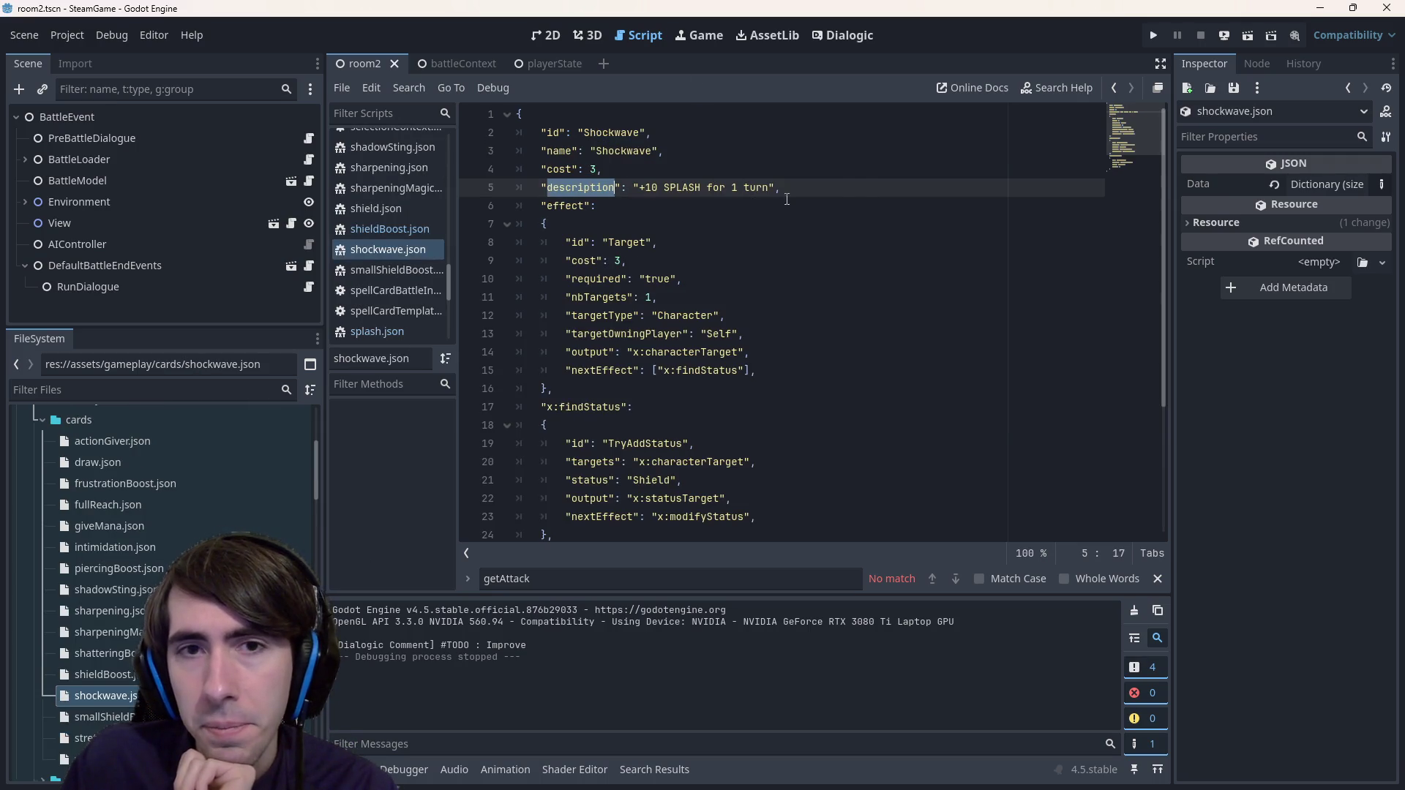
key(End)
scroll(163, 553, down, 5)
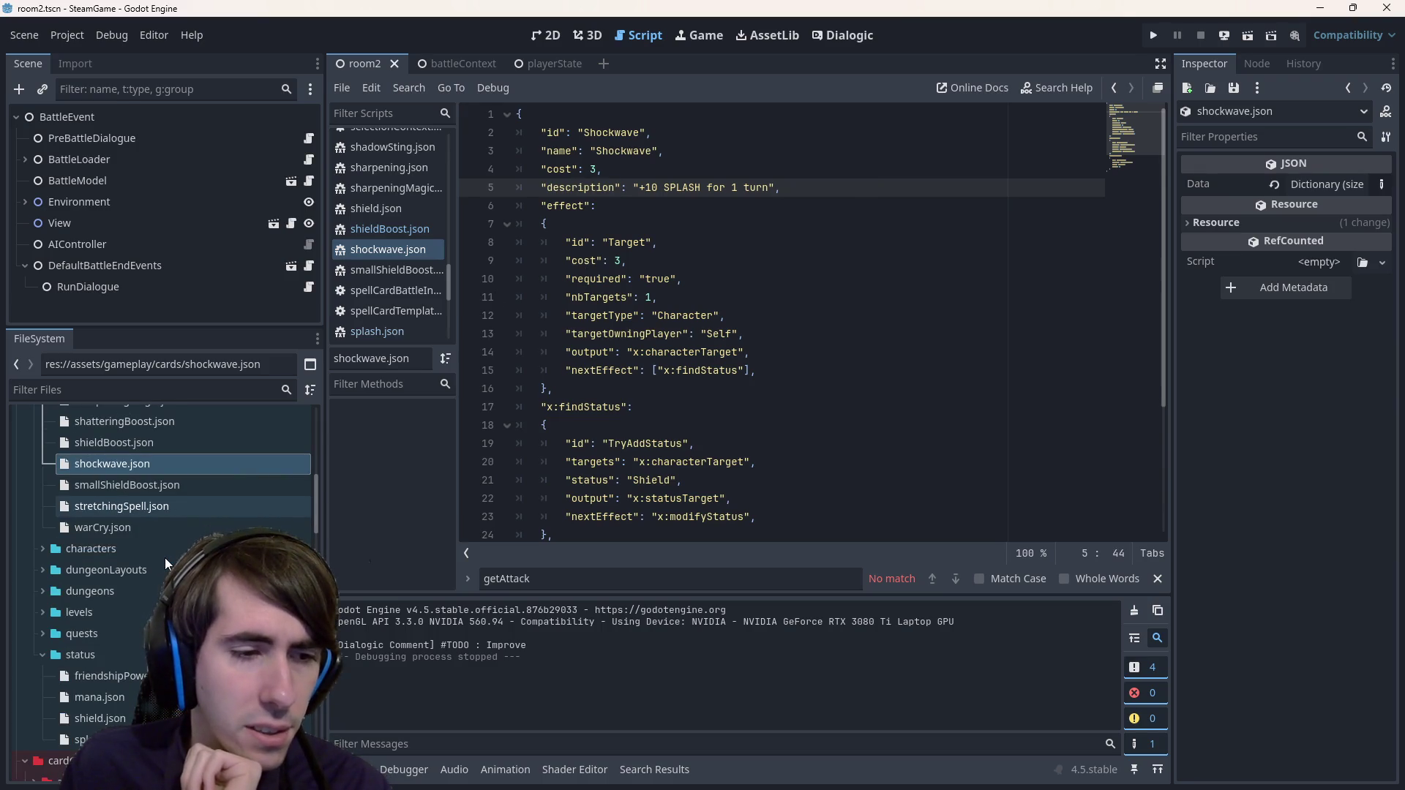
click(654, 188)
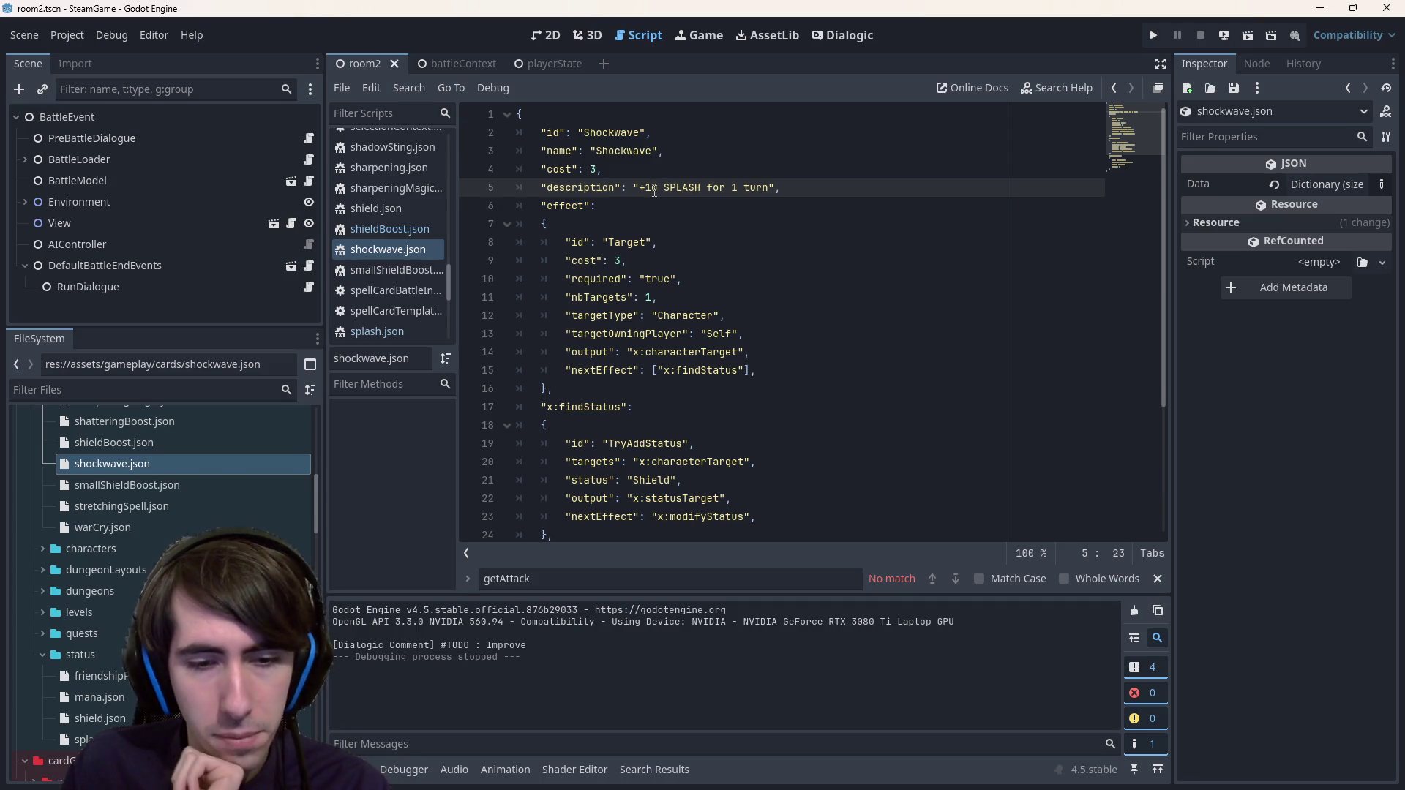
key(BackSpace)
text(3)
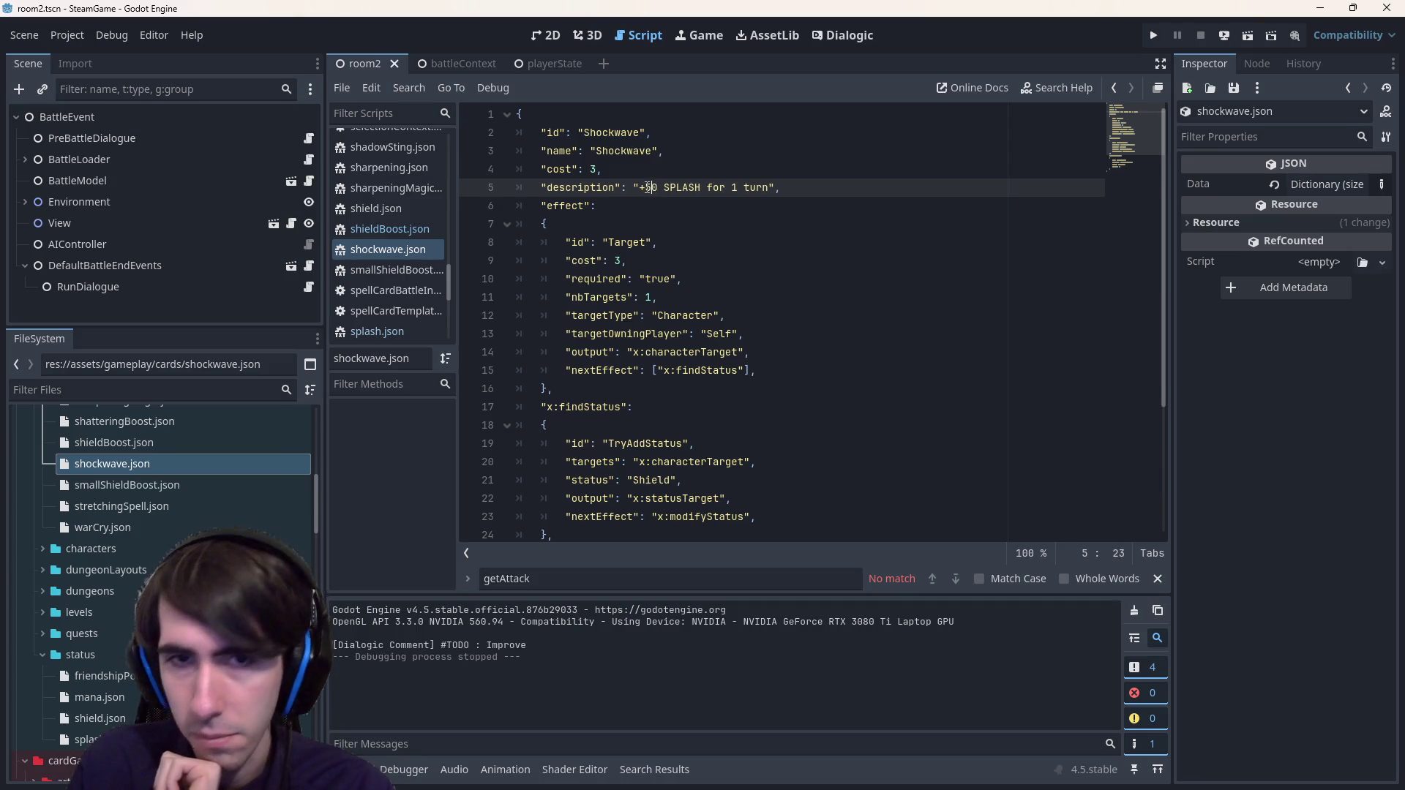
key(BackSpace)
text(5)
key(ctrl+s)
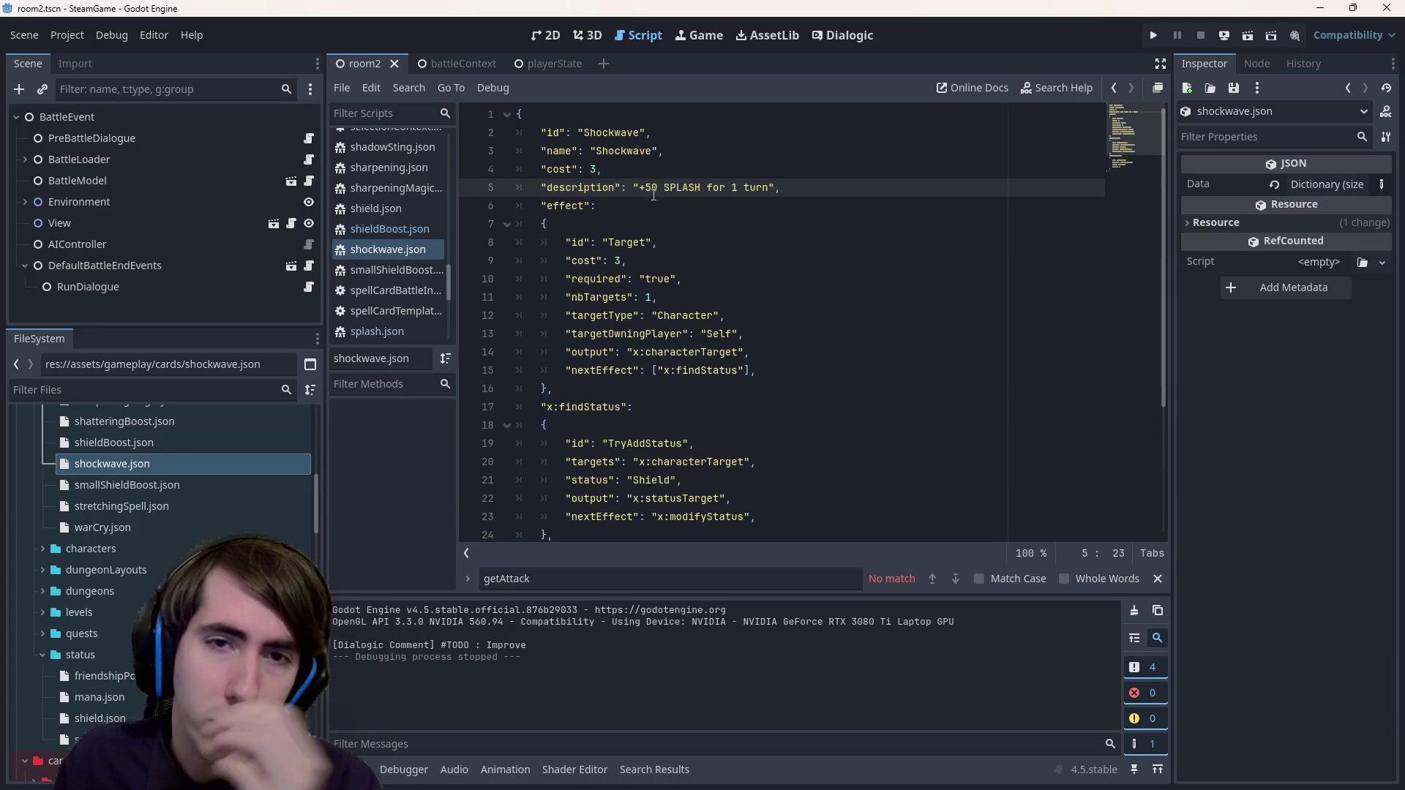
- Select the '+50 SPLASH for 1 turn' description, pick friendshipPower.json, then open splash.json
click(642, 190)
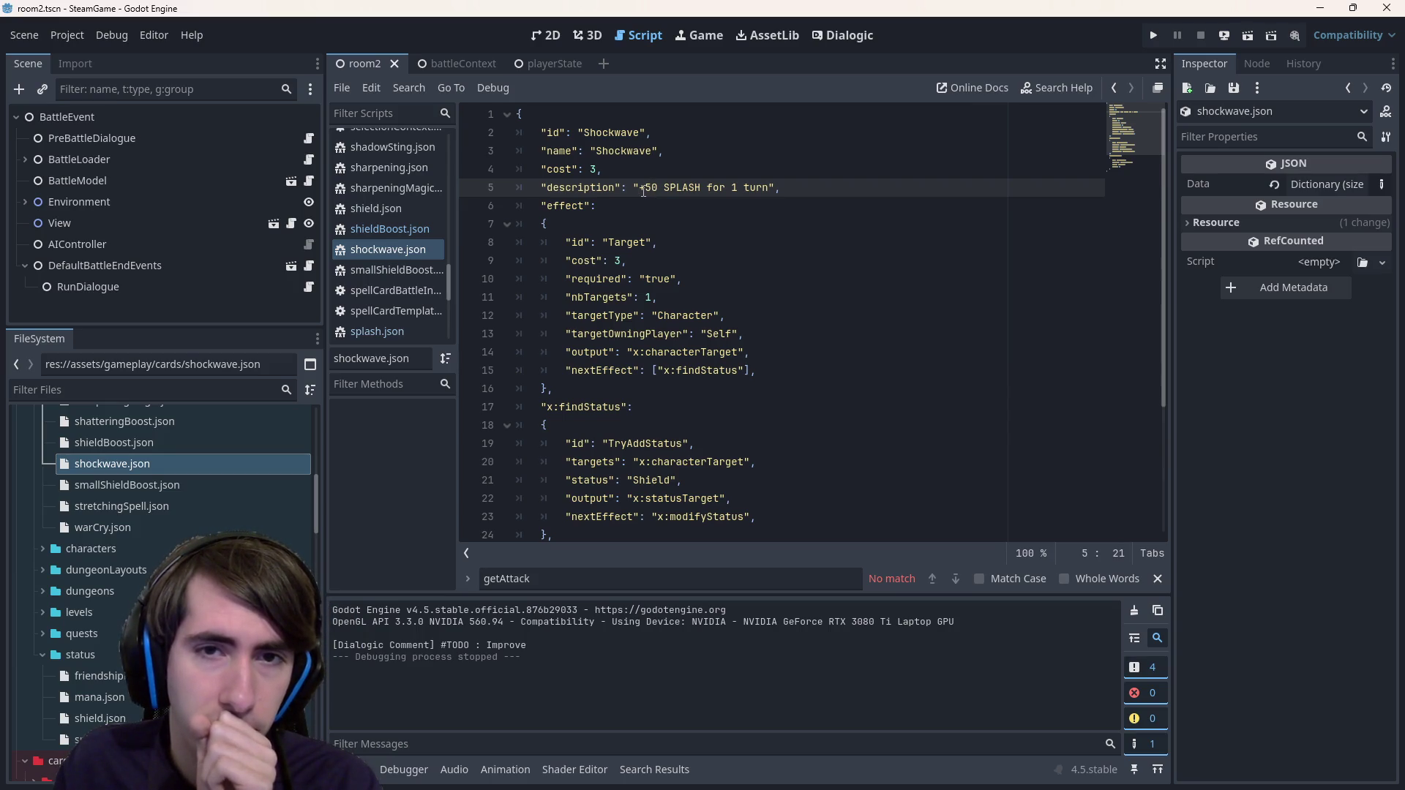
drag(642, 190, 768, 190)
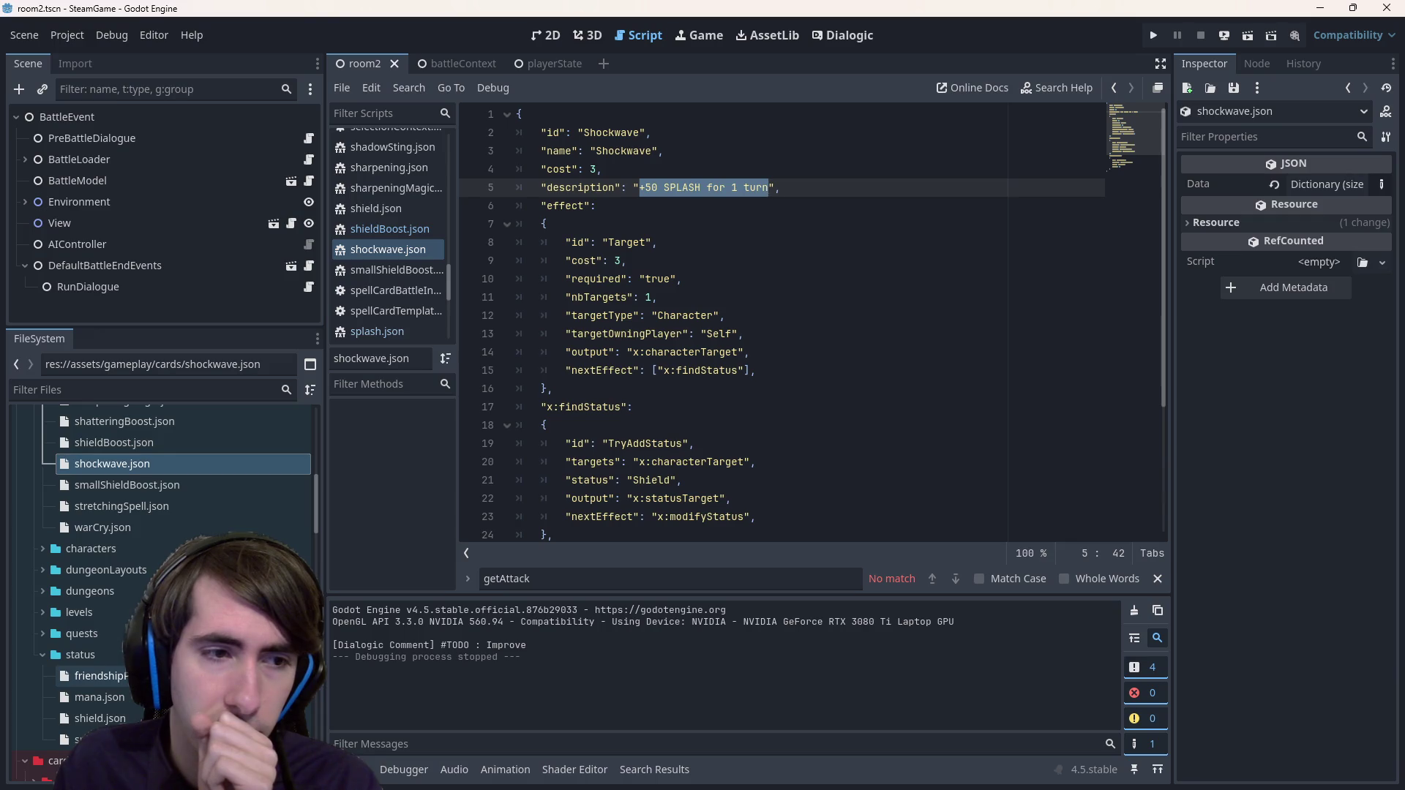
click(102, 676)
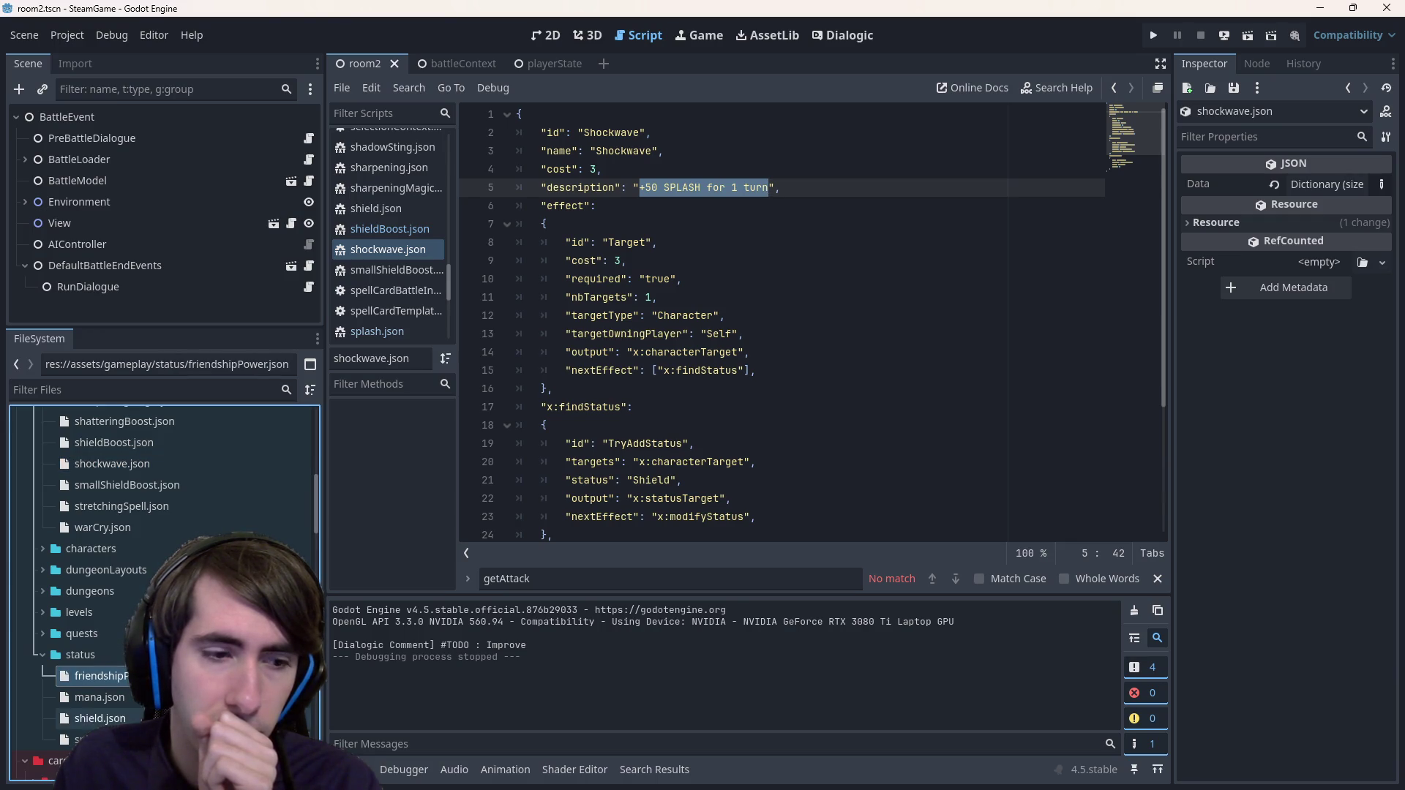
double_click(95, 739)
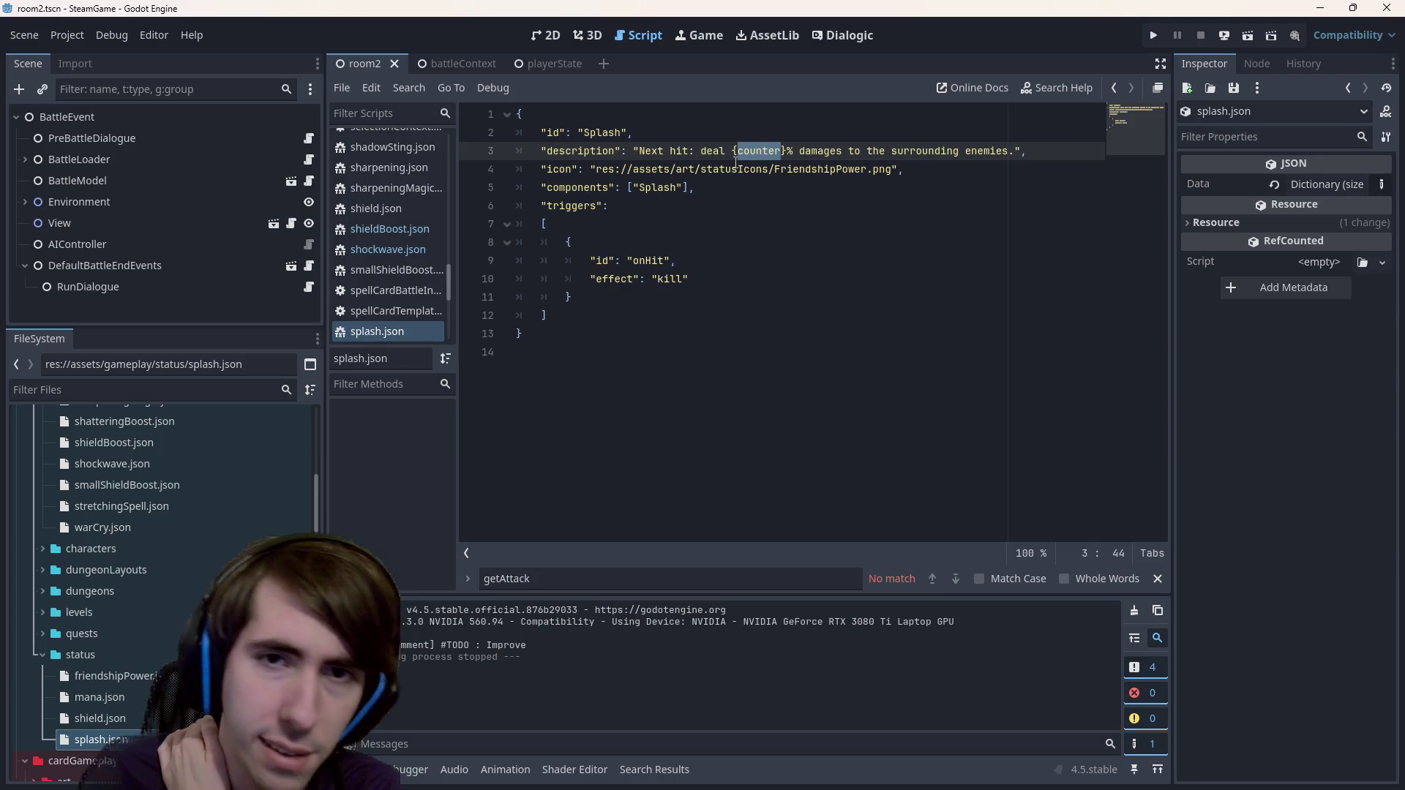
- Try inserting 'for every' into the Splash description after 'deal', then undo it and save
click(701, 148)
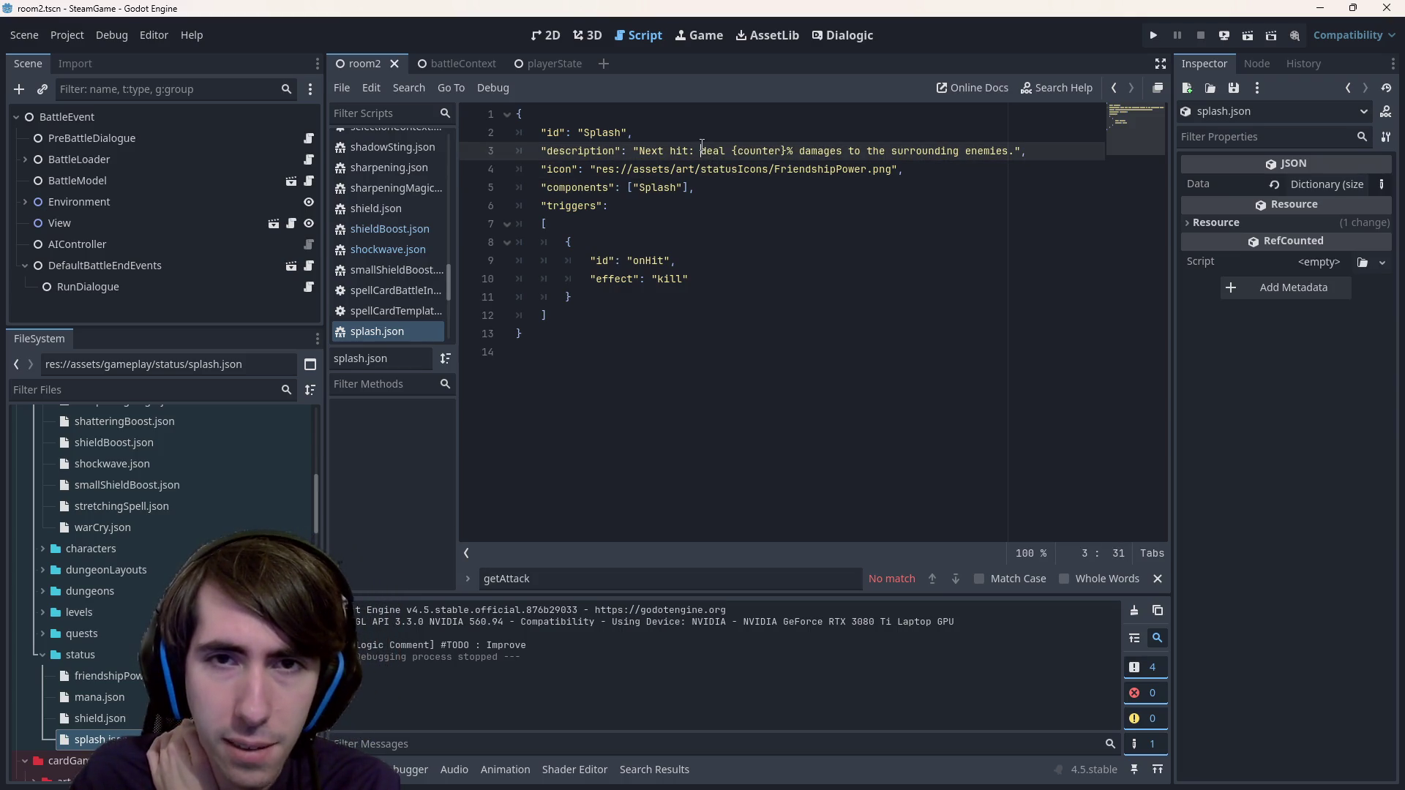
key(Left)
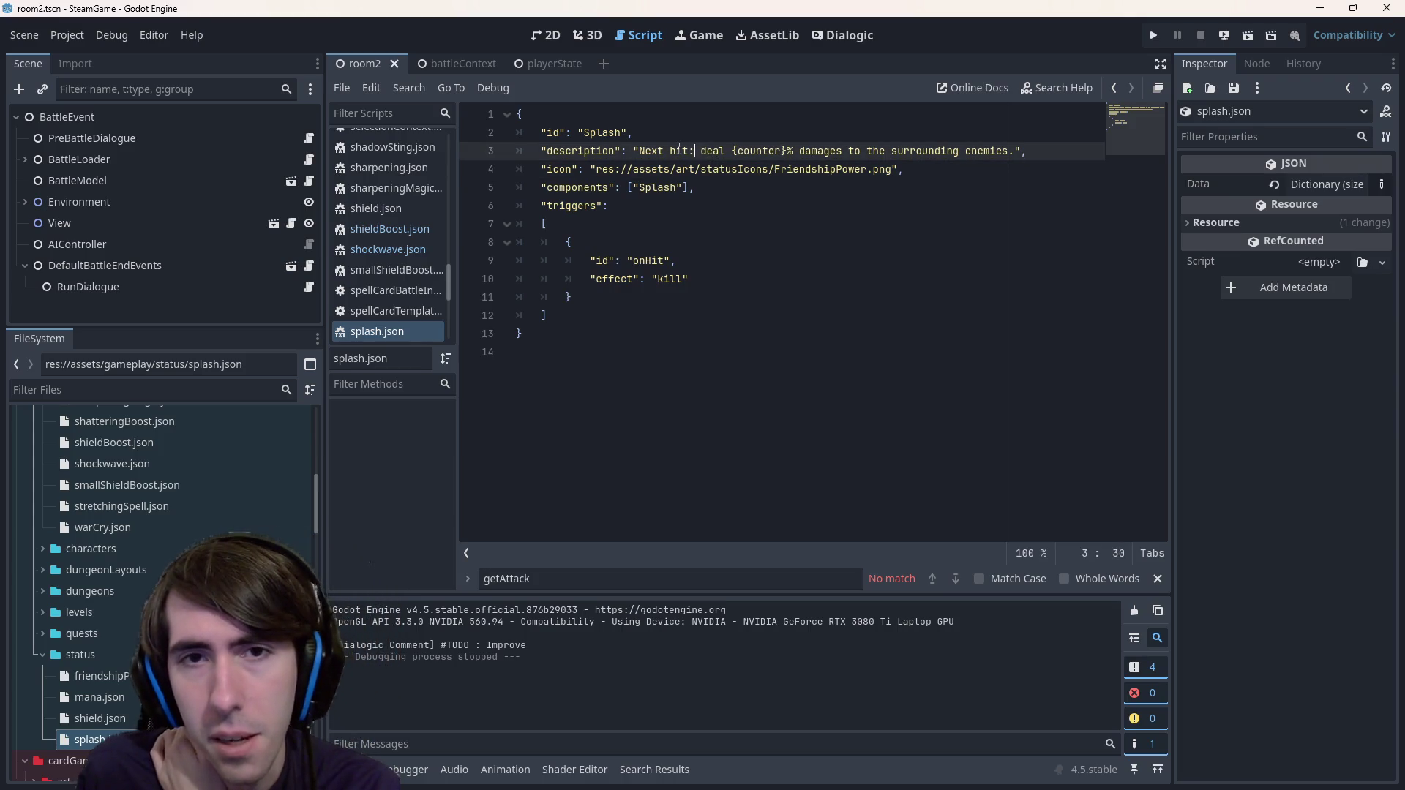
key(Right)
key(Right)
key(Right)
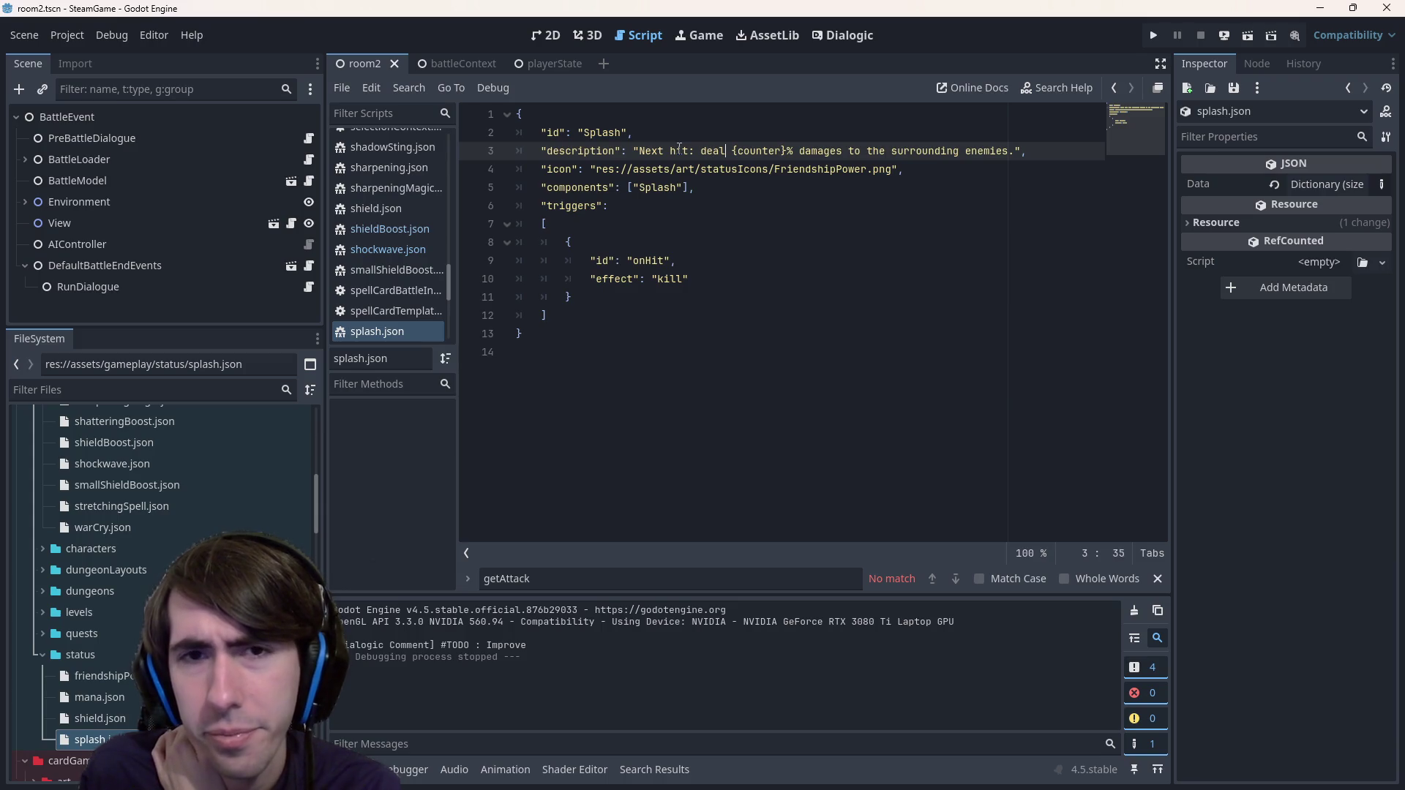
key(Right)
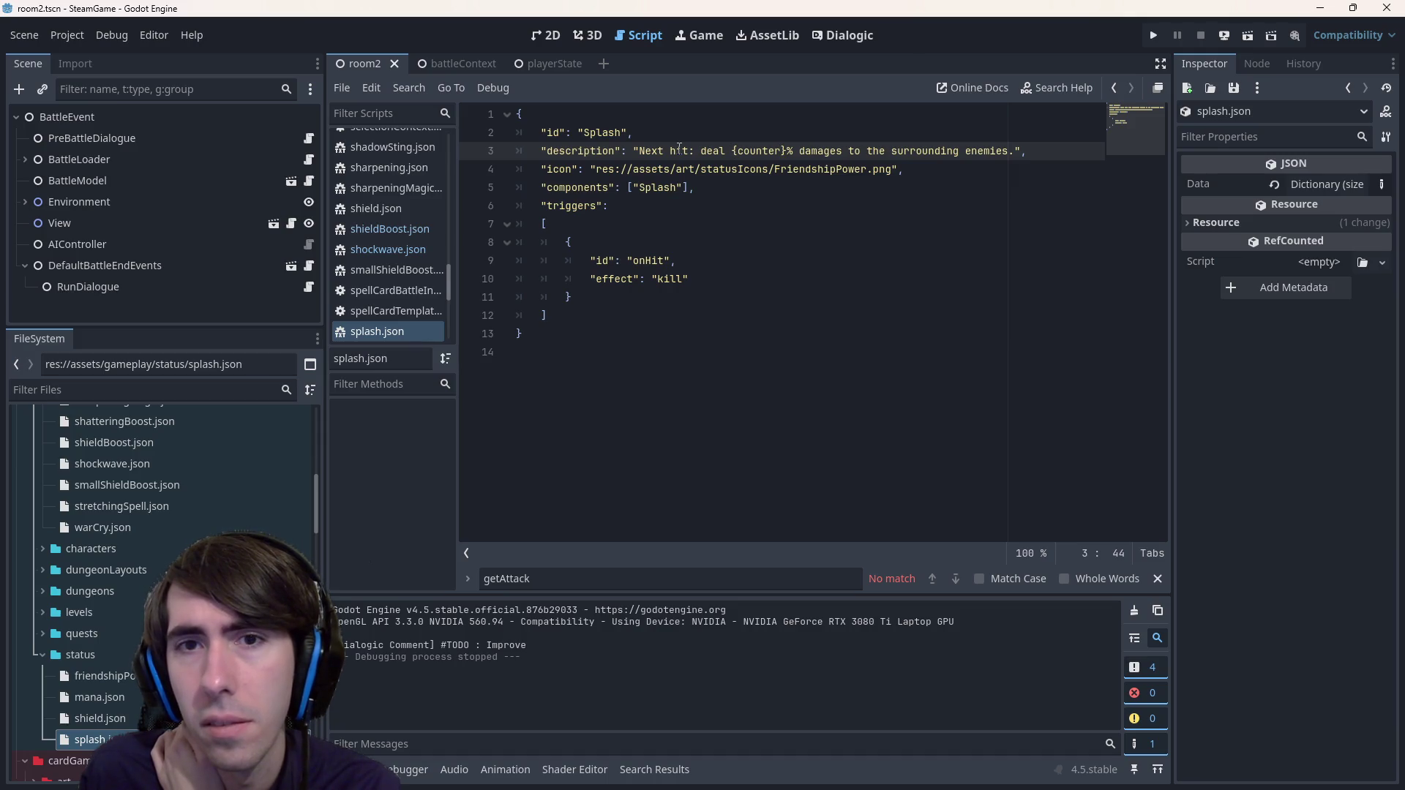
key(Right)
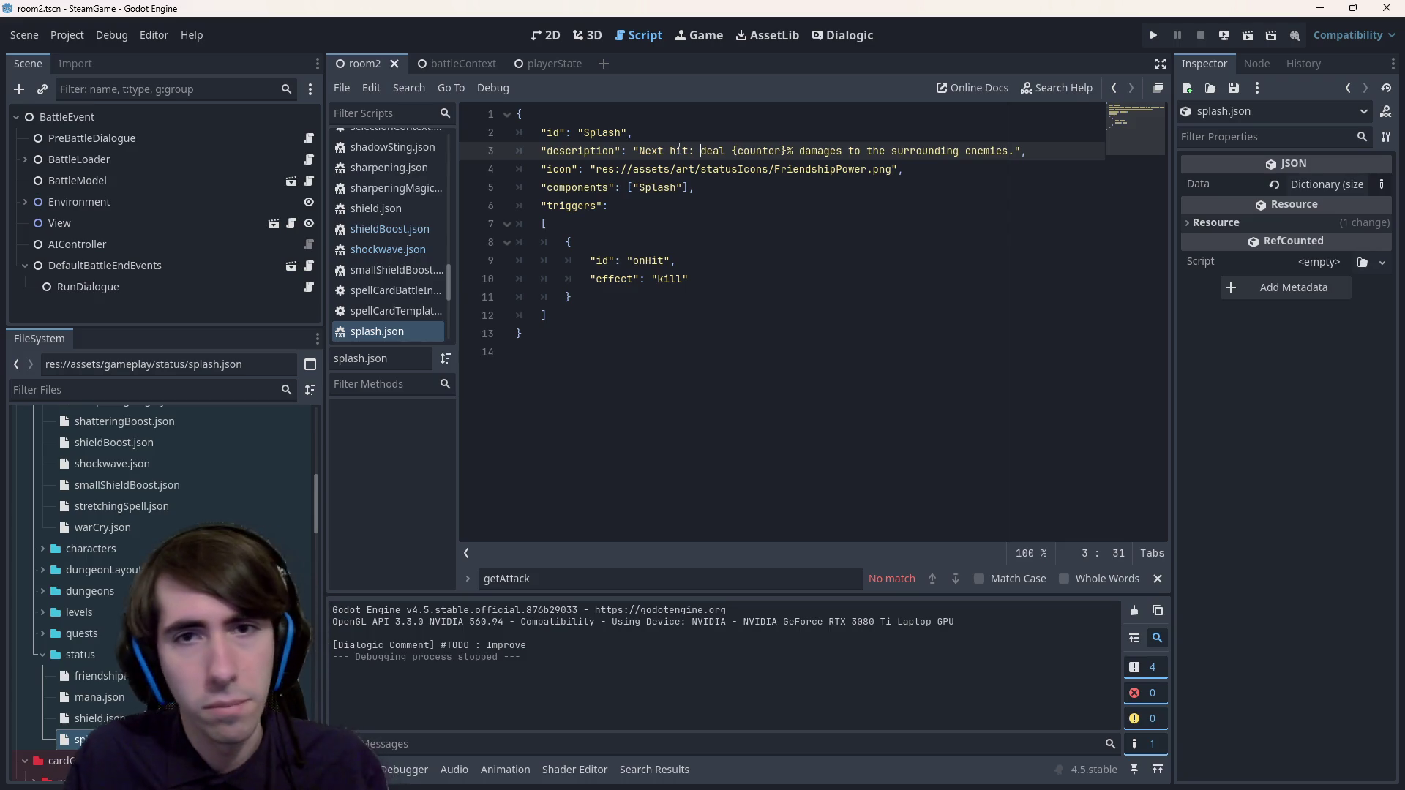
text(for every)
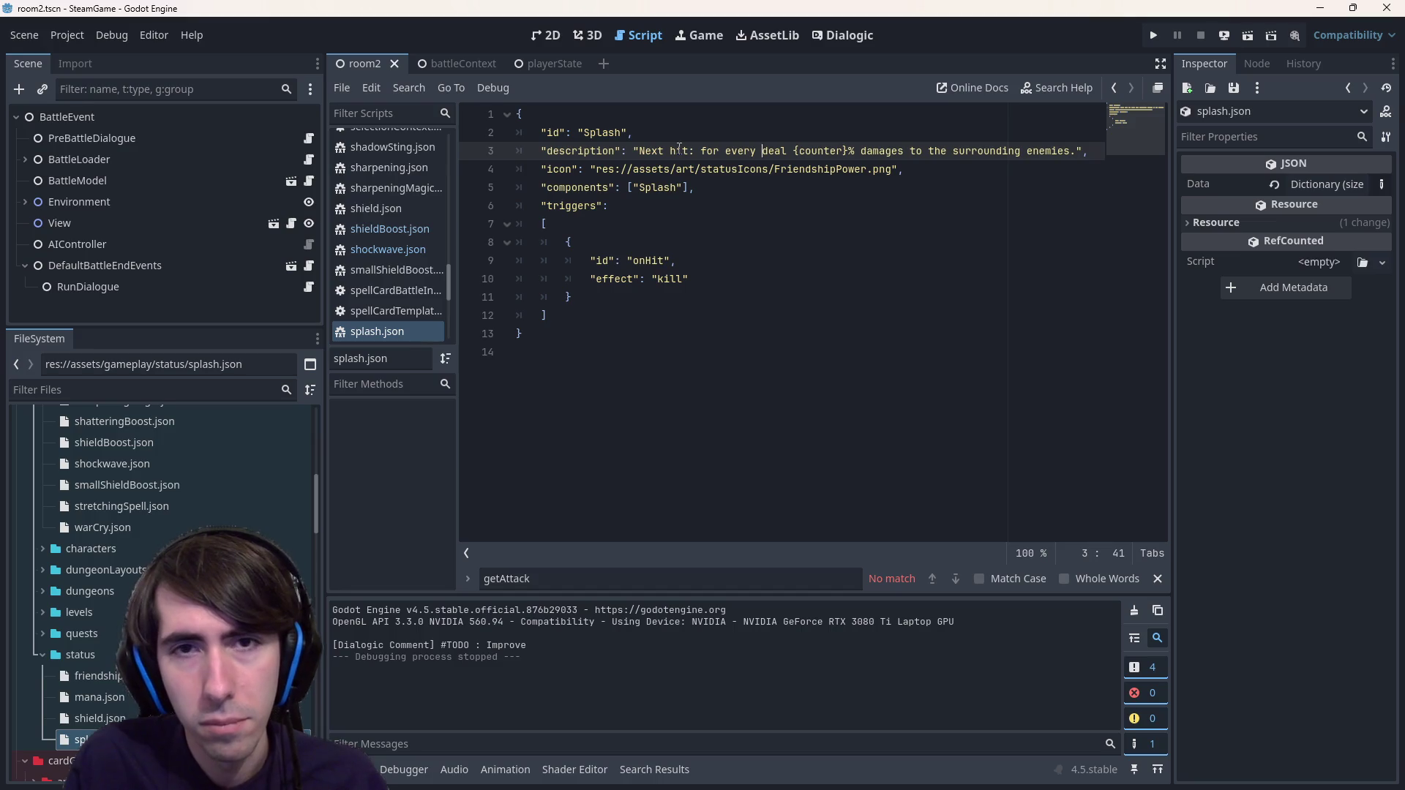
key(ctrl+z)
key(ctrl+s)
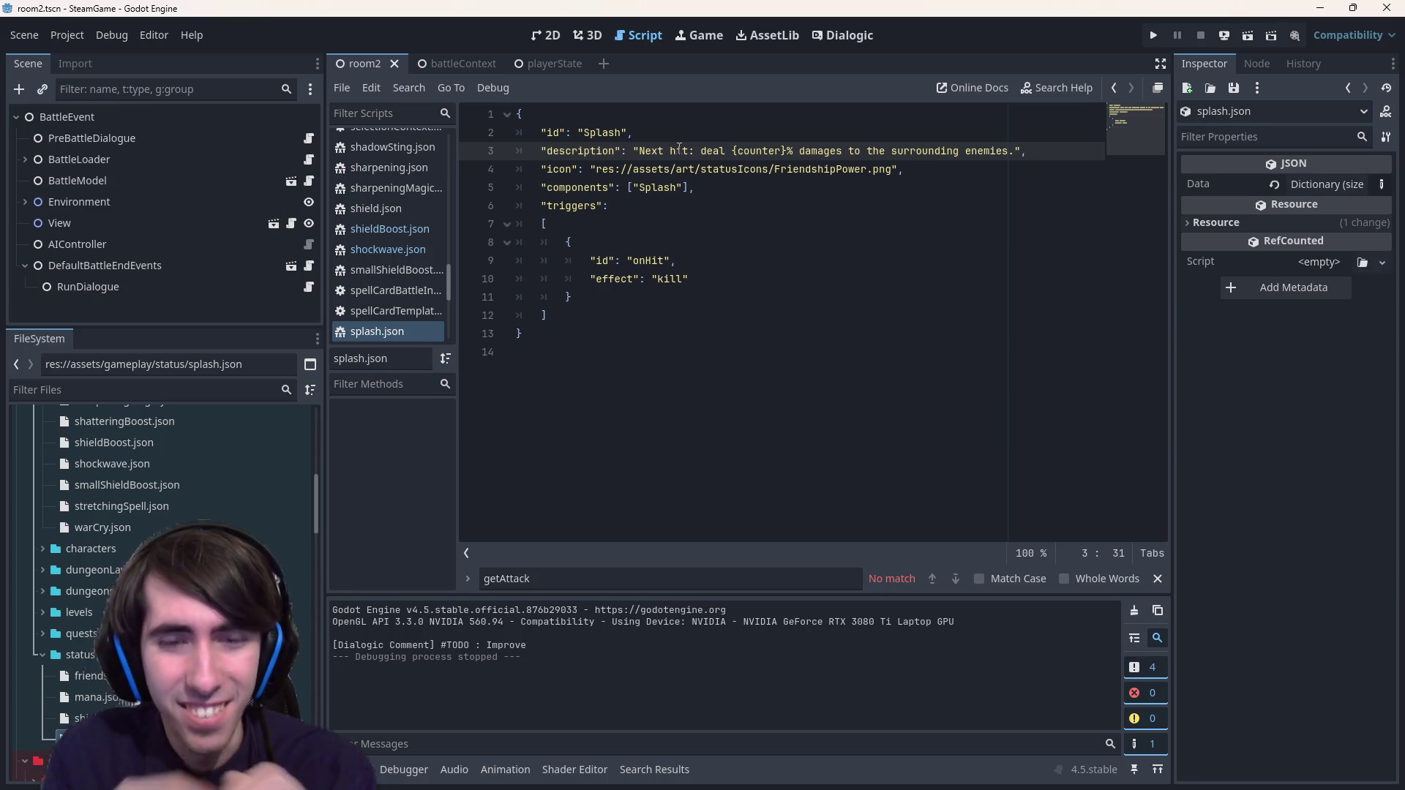
- Experiment with retyping 'deal' in the description, then revert to the original wording and save
text(deal 1)
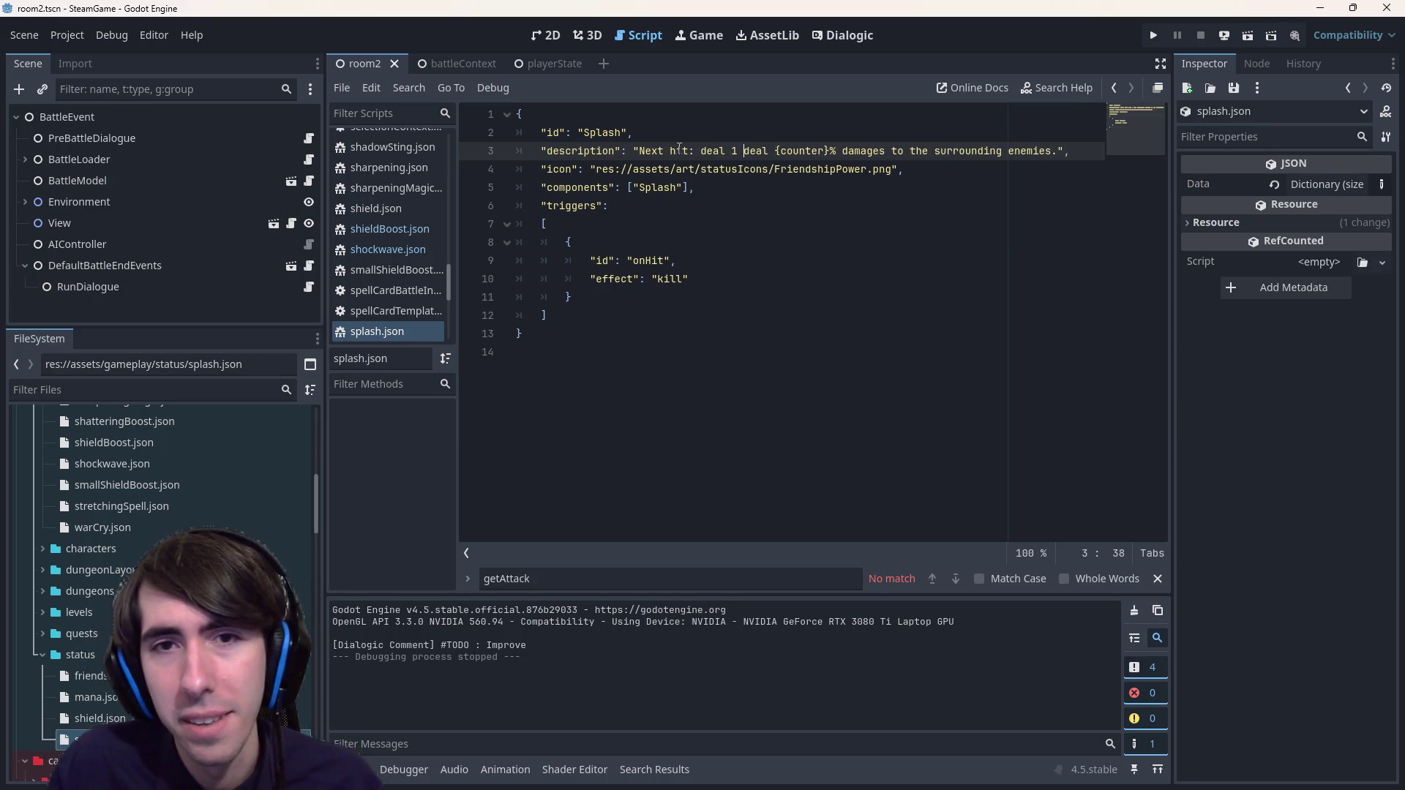
key(BackSpace)
key(BackSpace)
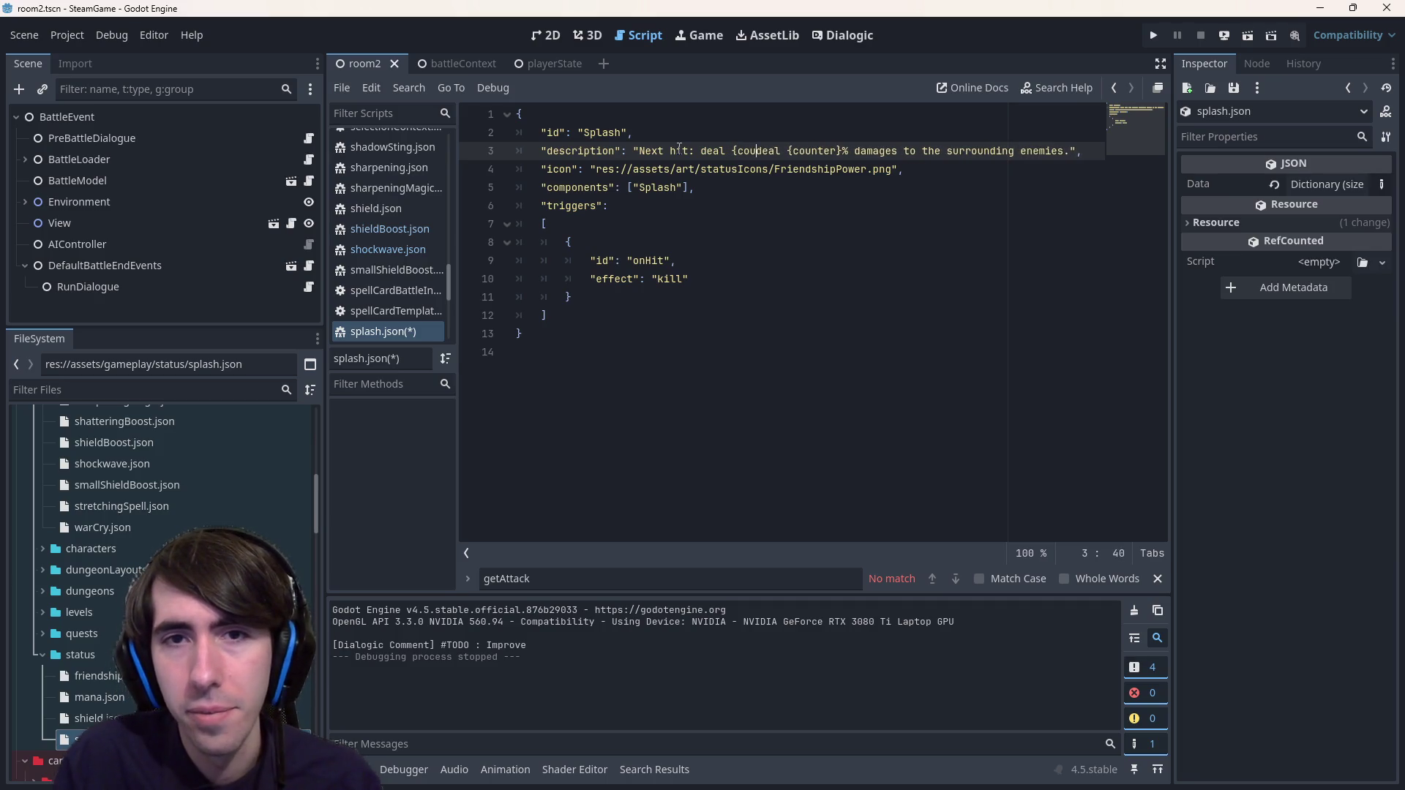
key(BackSpace)
key(BackSpace)
key(BackSpace)
key(BackSpace)
text(a)
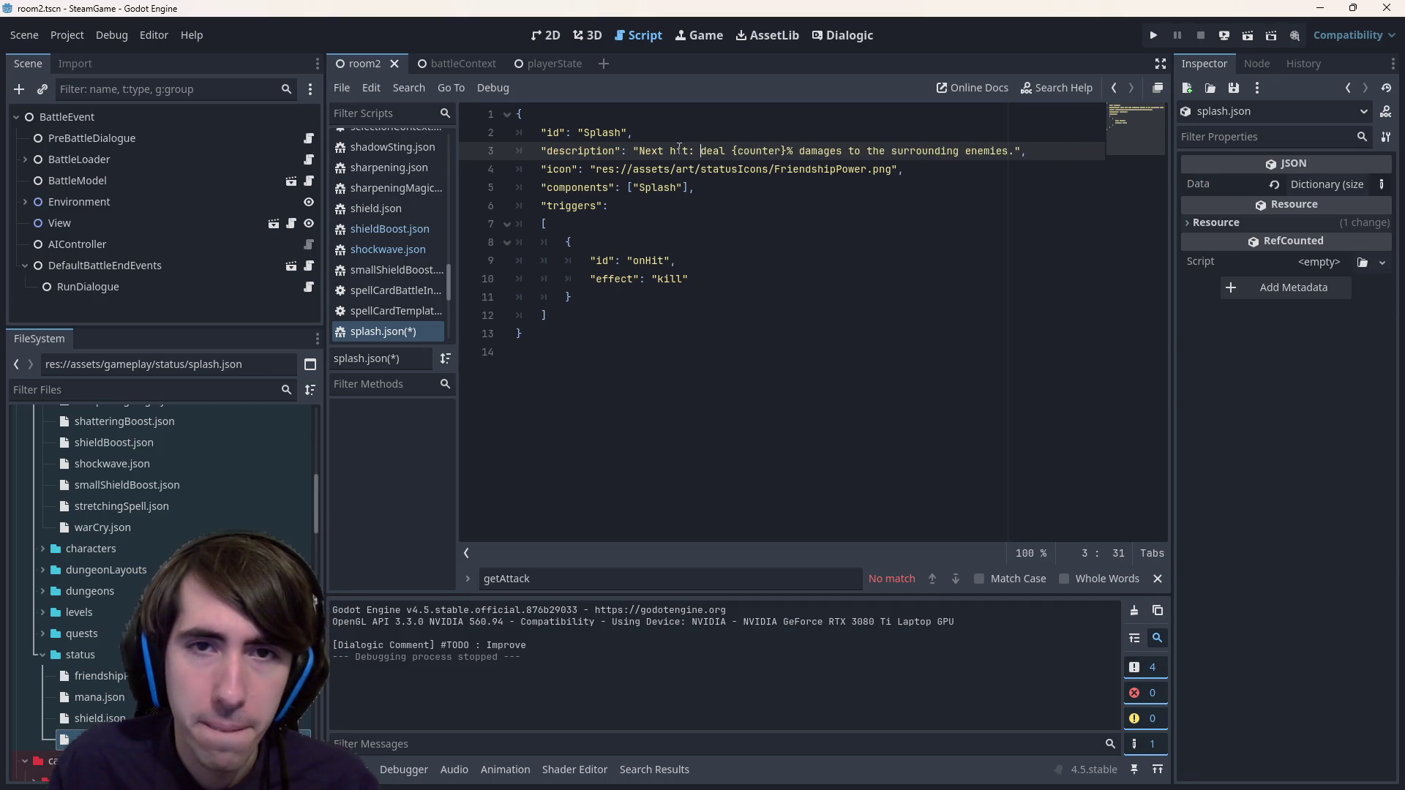
key(ctrl+s)
key(BackSpace)
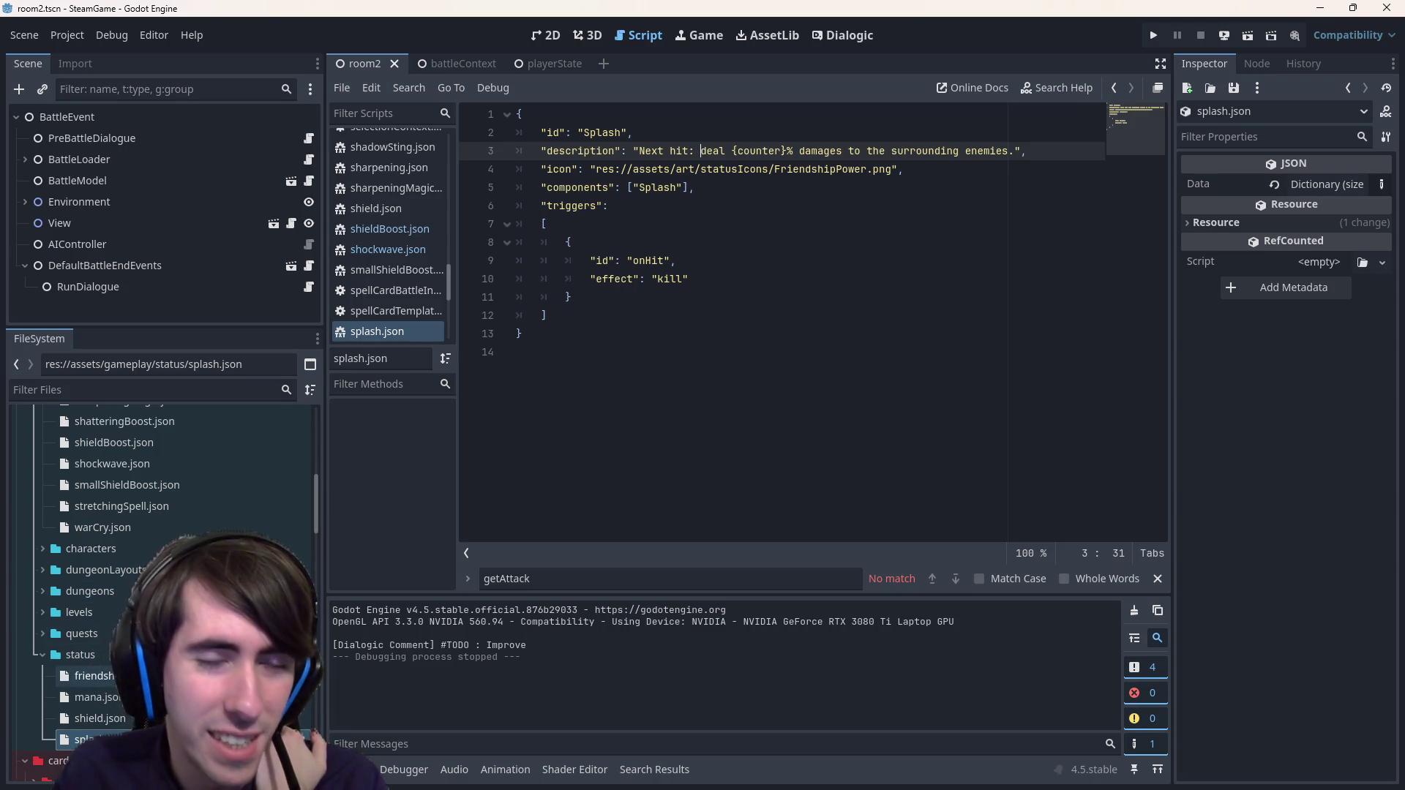
scroll(164, 498, up, 5)
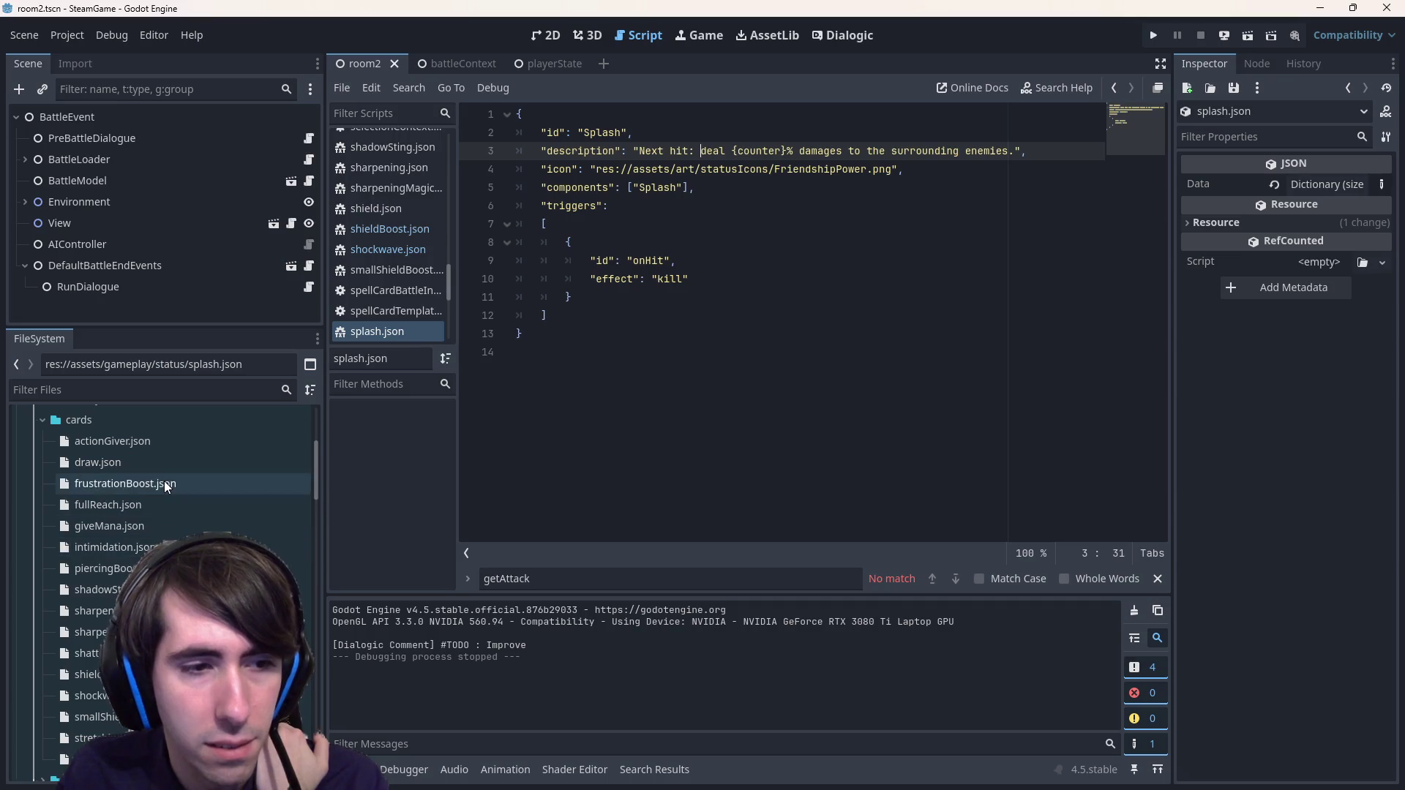
double_click(92, 695)
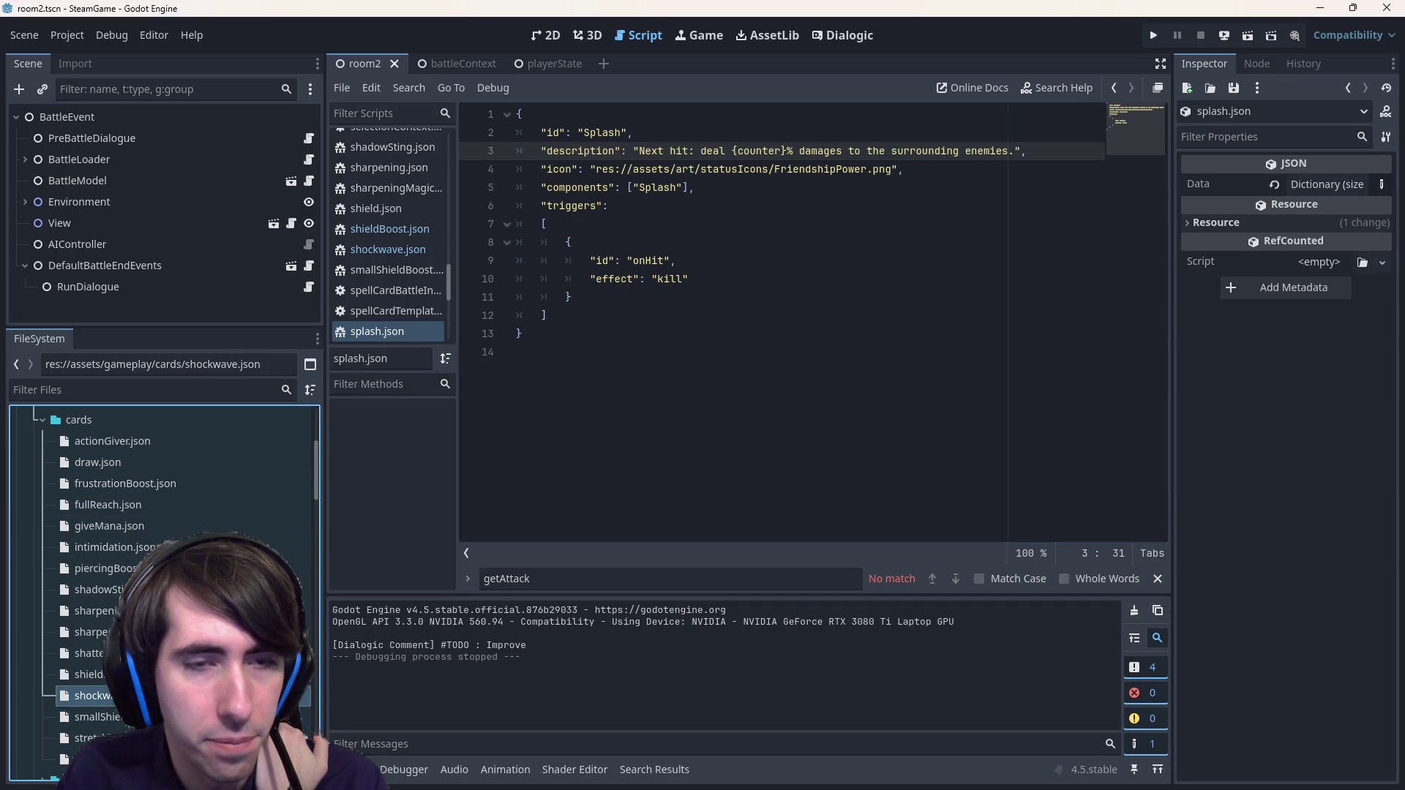
scroll(165, 512, down, 5)
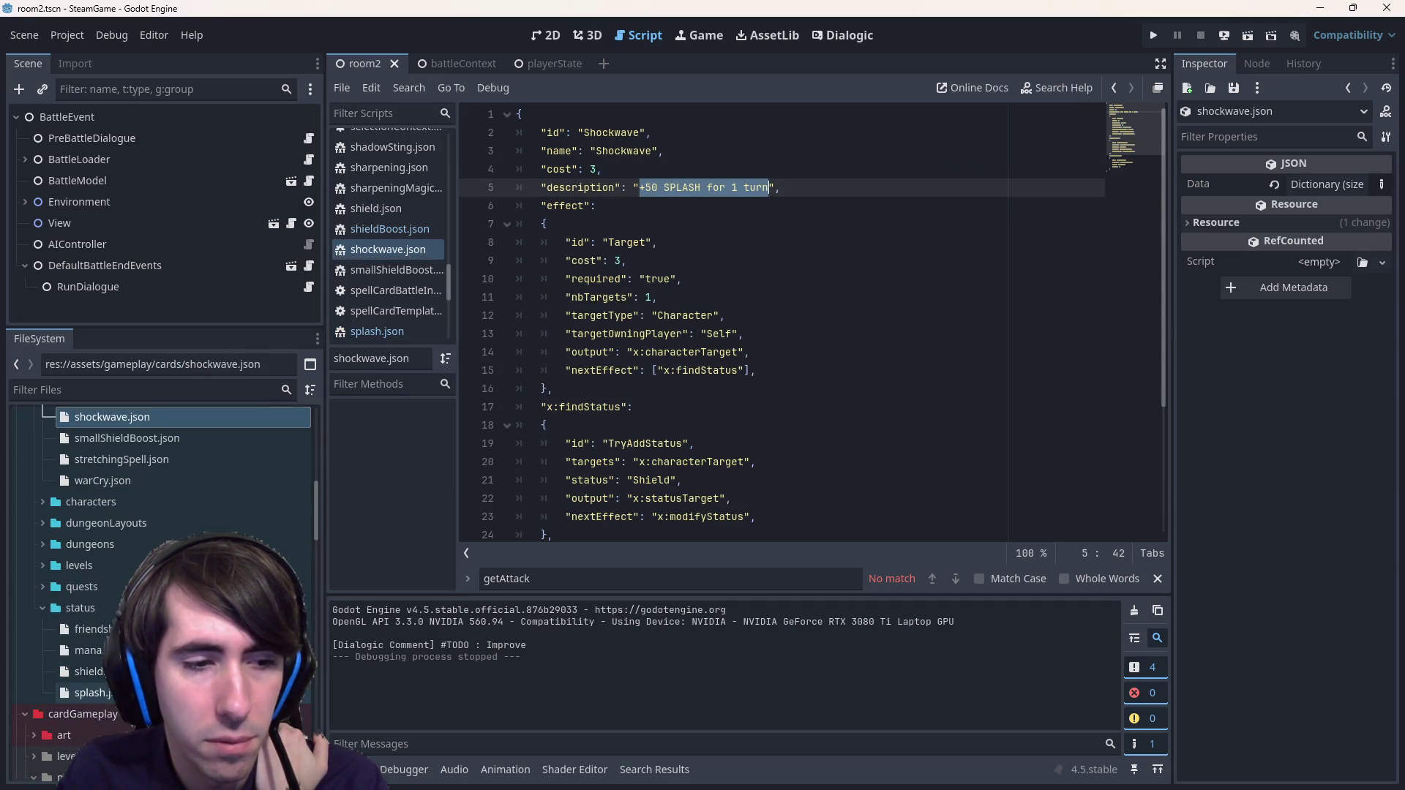
double_click(91, 628)
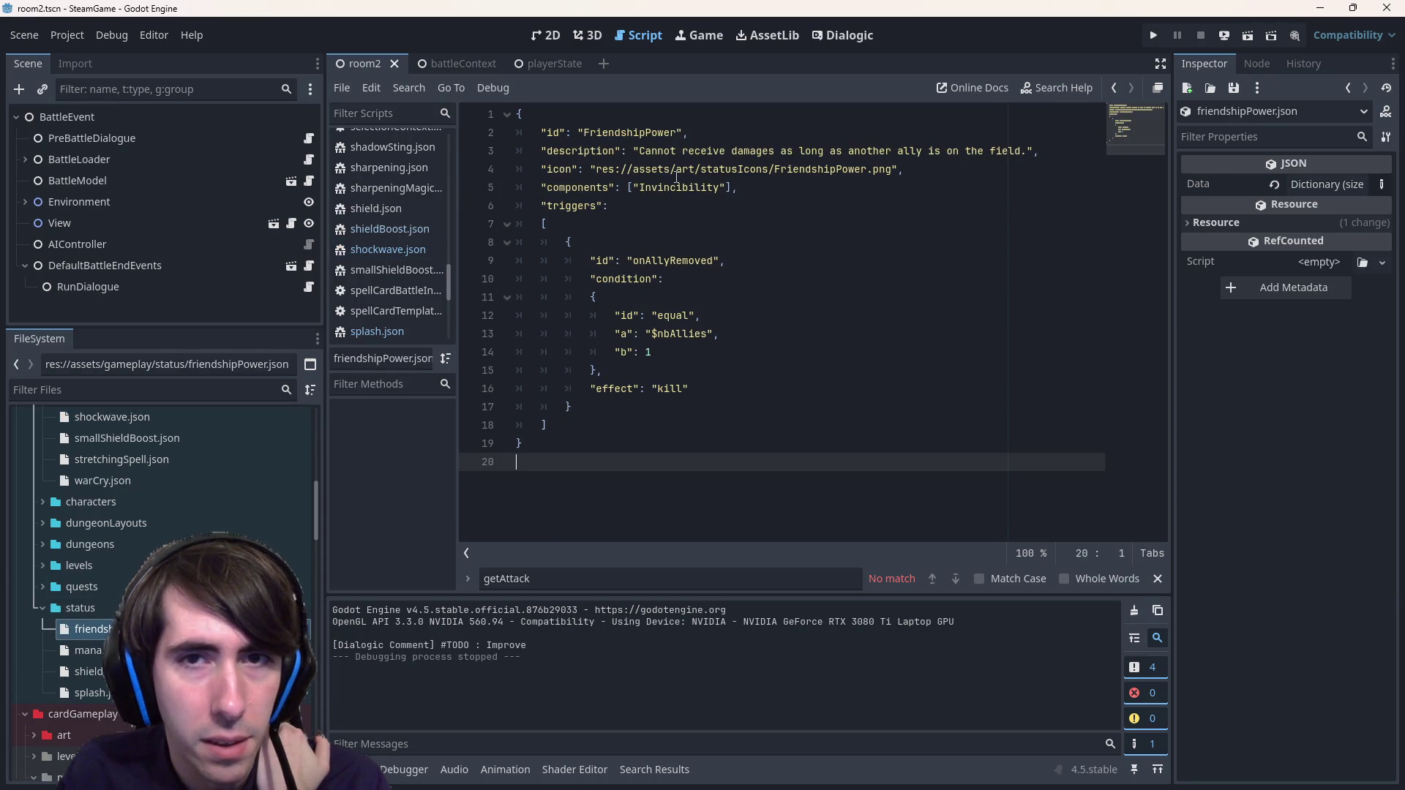
double_click(92, 692)
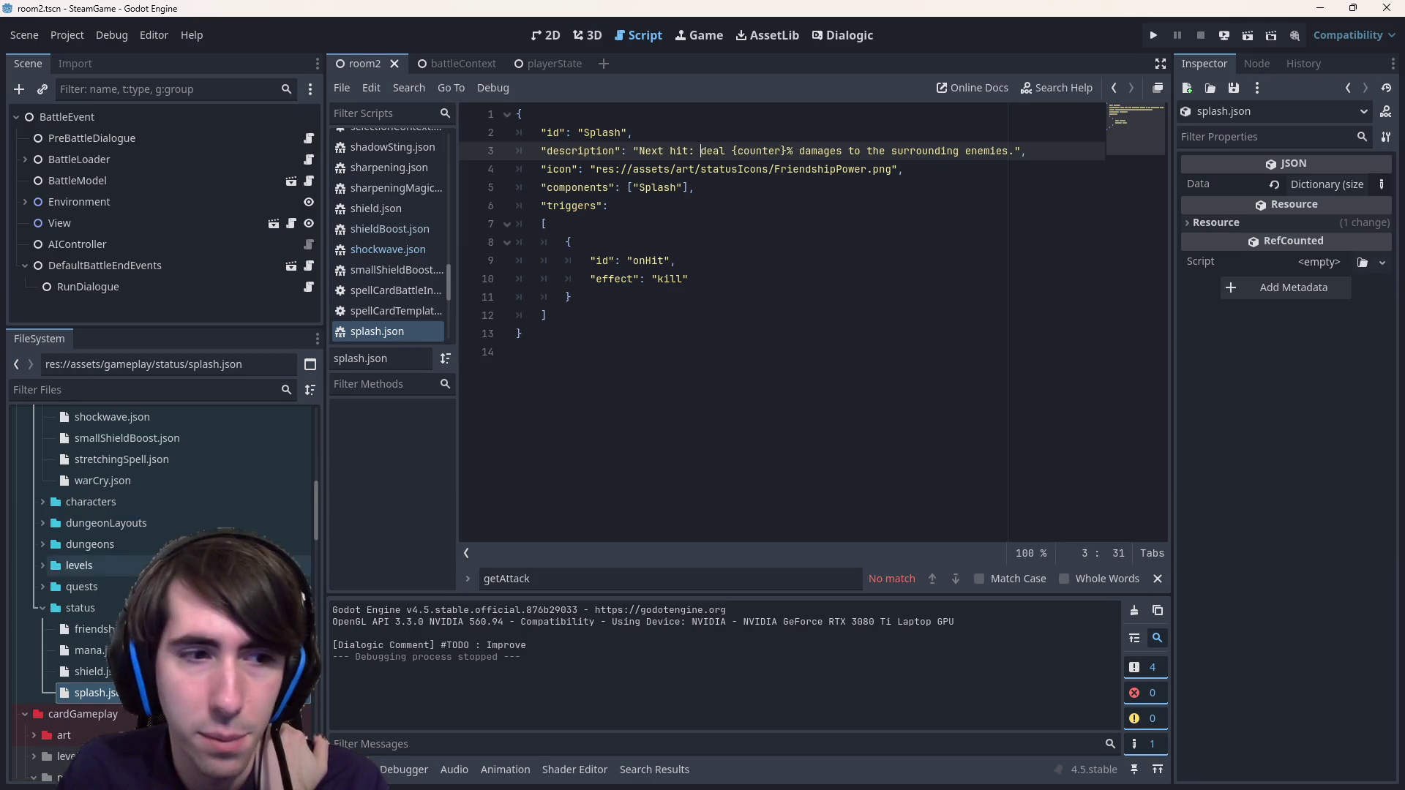
scroll(102, 602, up, 5)
scroll(177, 542, up, 4)
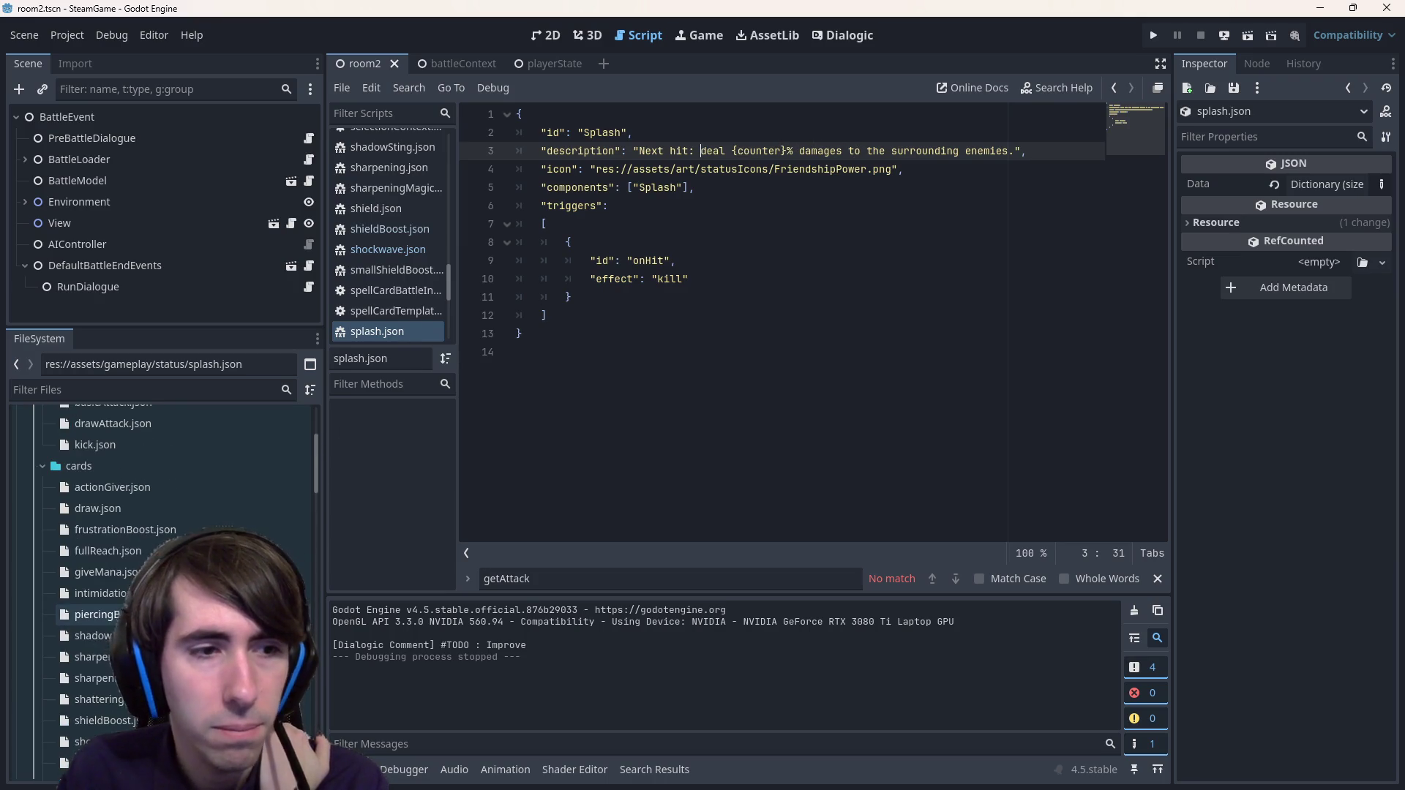
scroll(178, 541, down, 6)
scroll(178, 542, up, 5)
scroll(178, 542, down, 6)
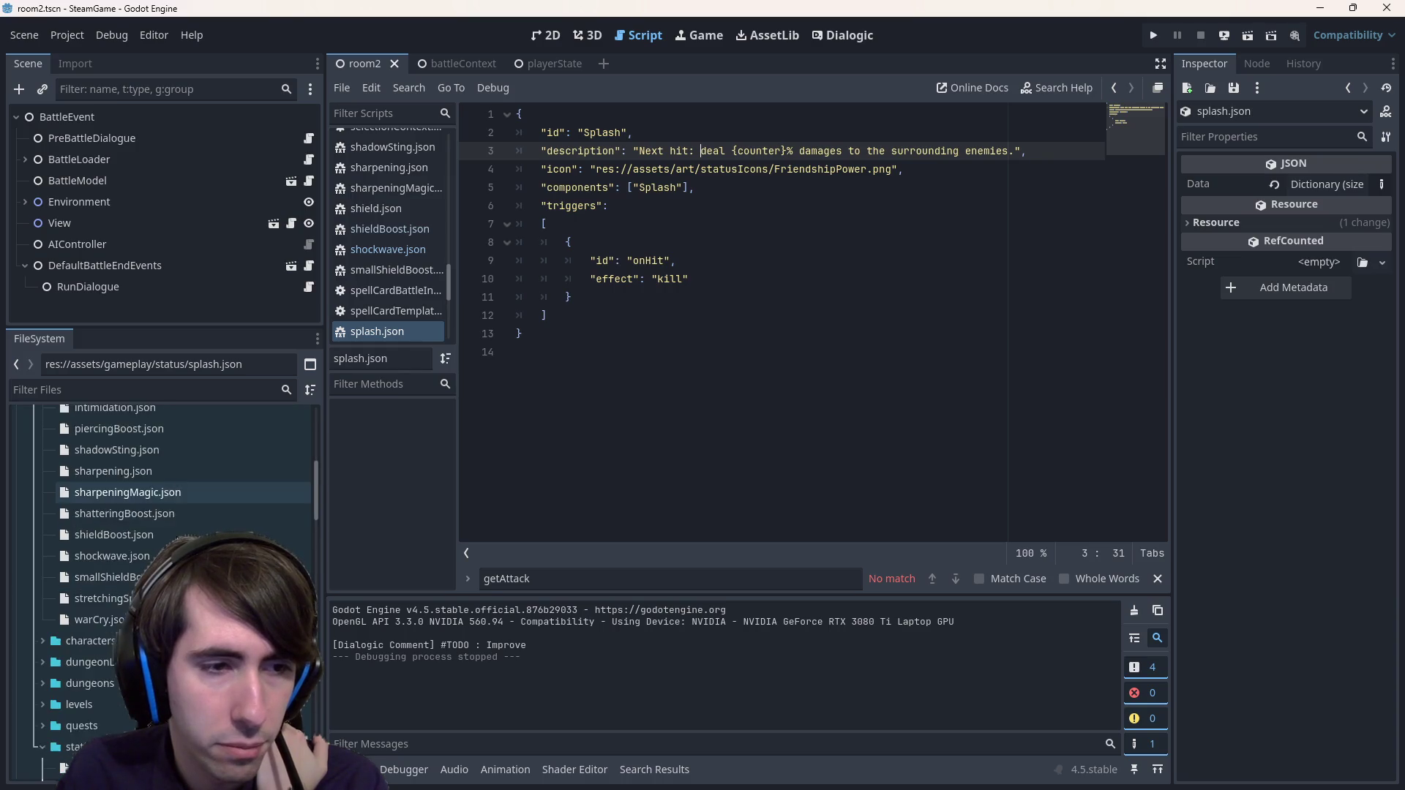
scroll(177, 540, down, 1)
scroll(177, 540, up, 5)
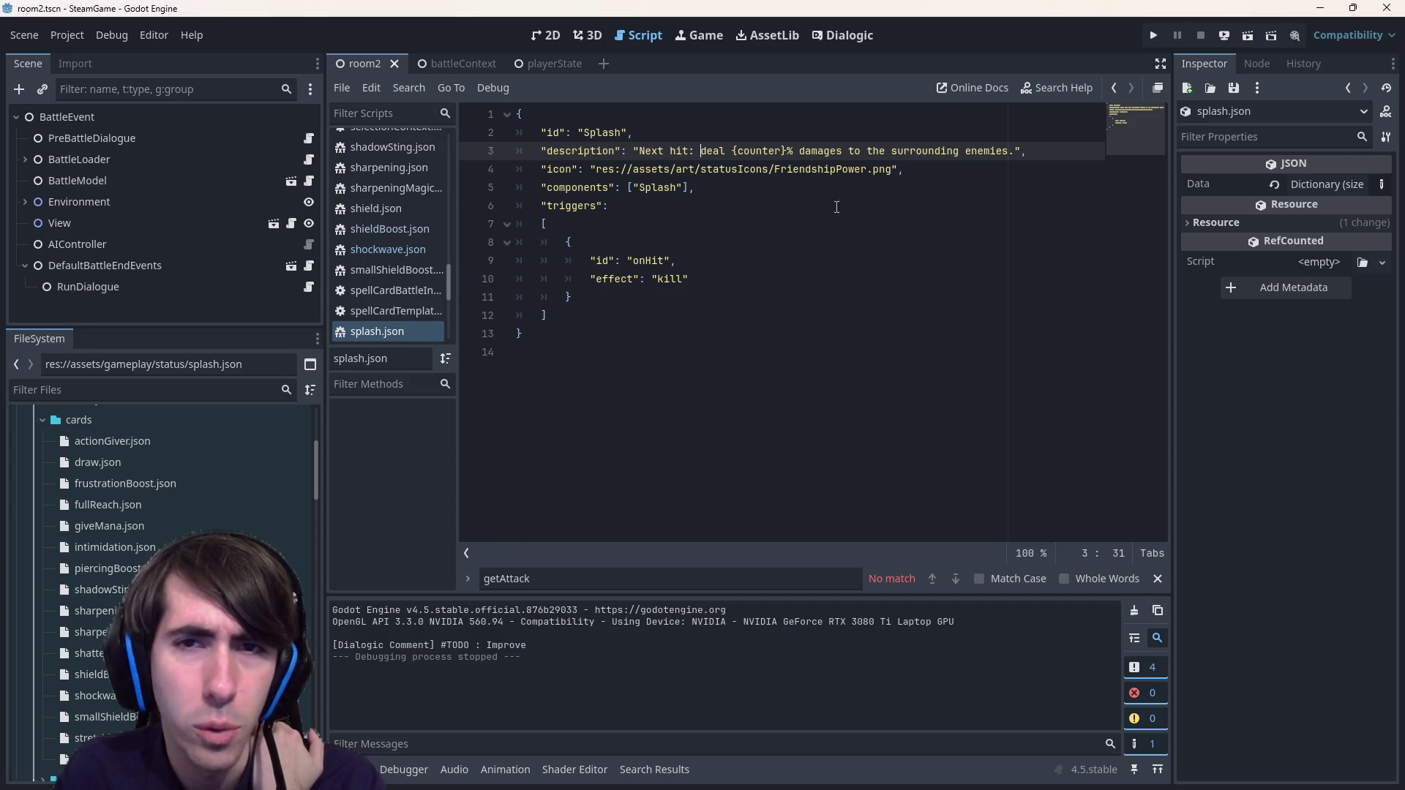
double_click(828, 152)
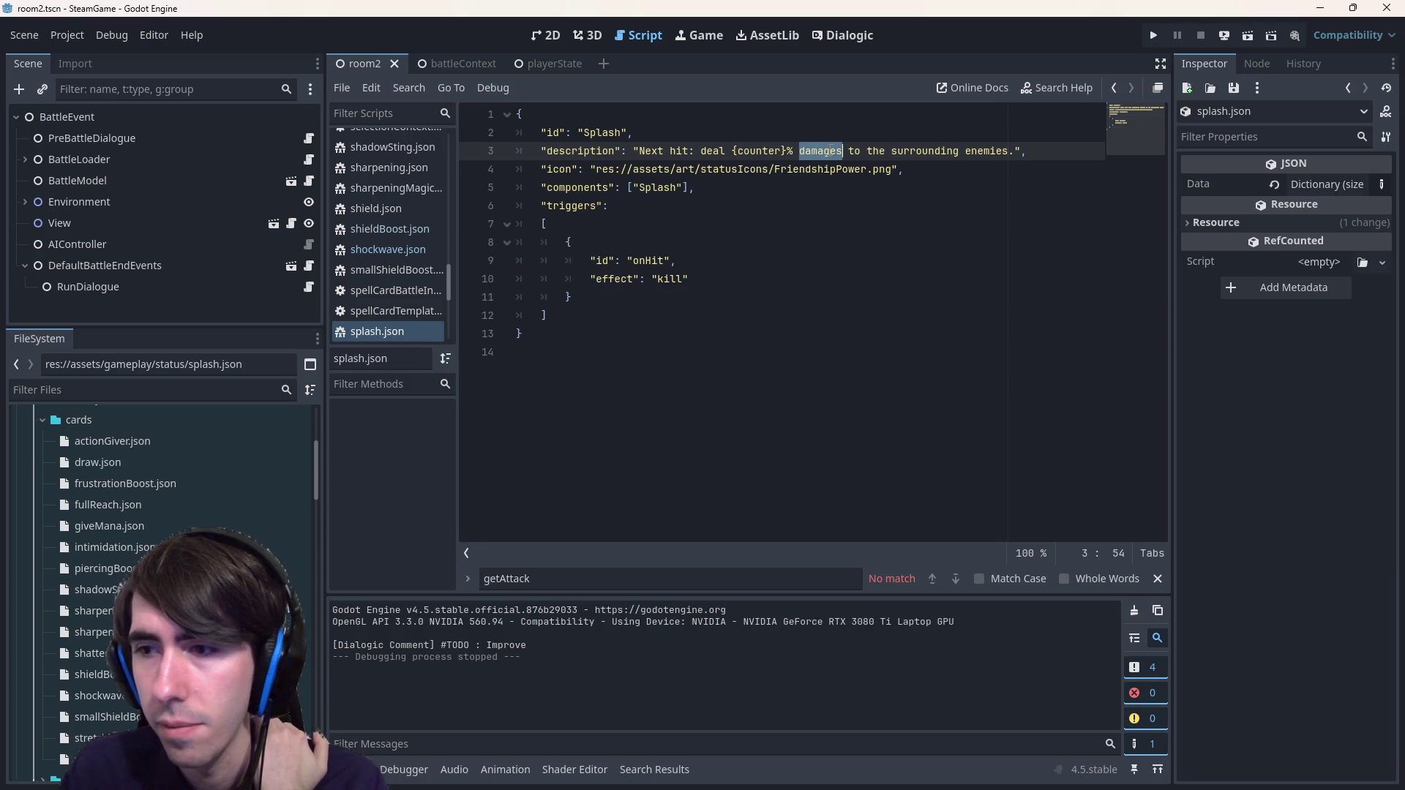
- Extend the description with 'atk as damages to the surrounding enemies. Apply on hit effects.' and save
text(atk as )
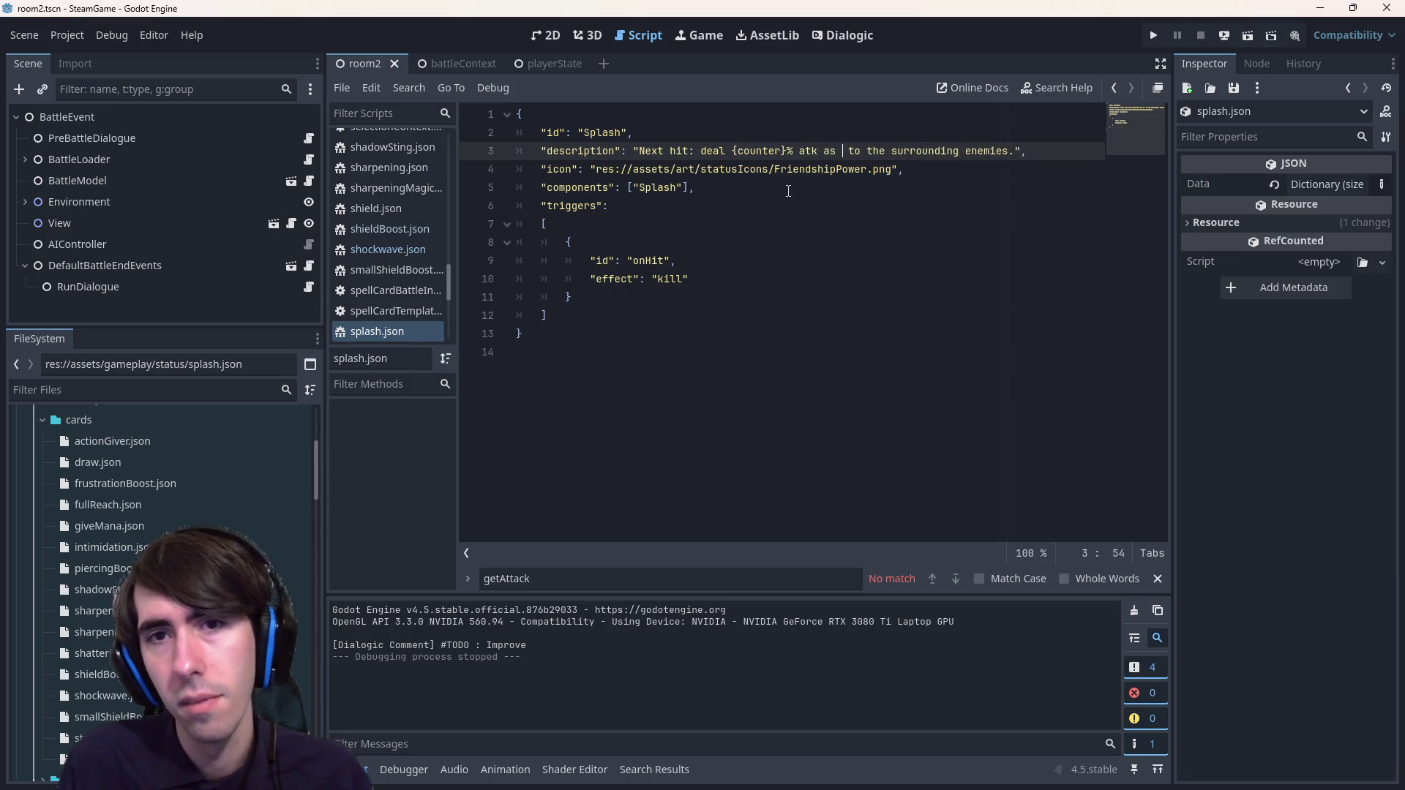
text(damages)
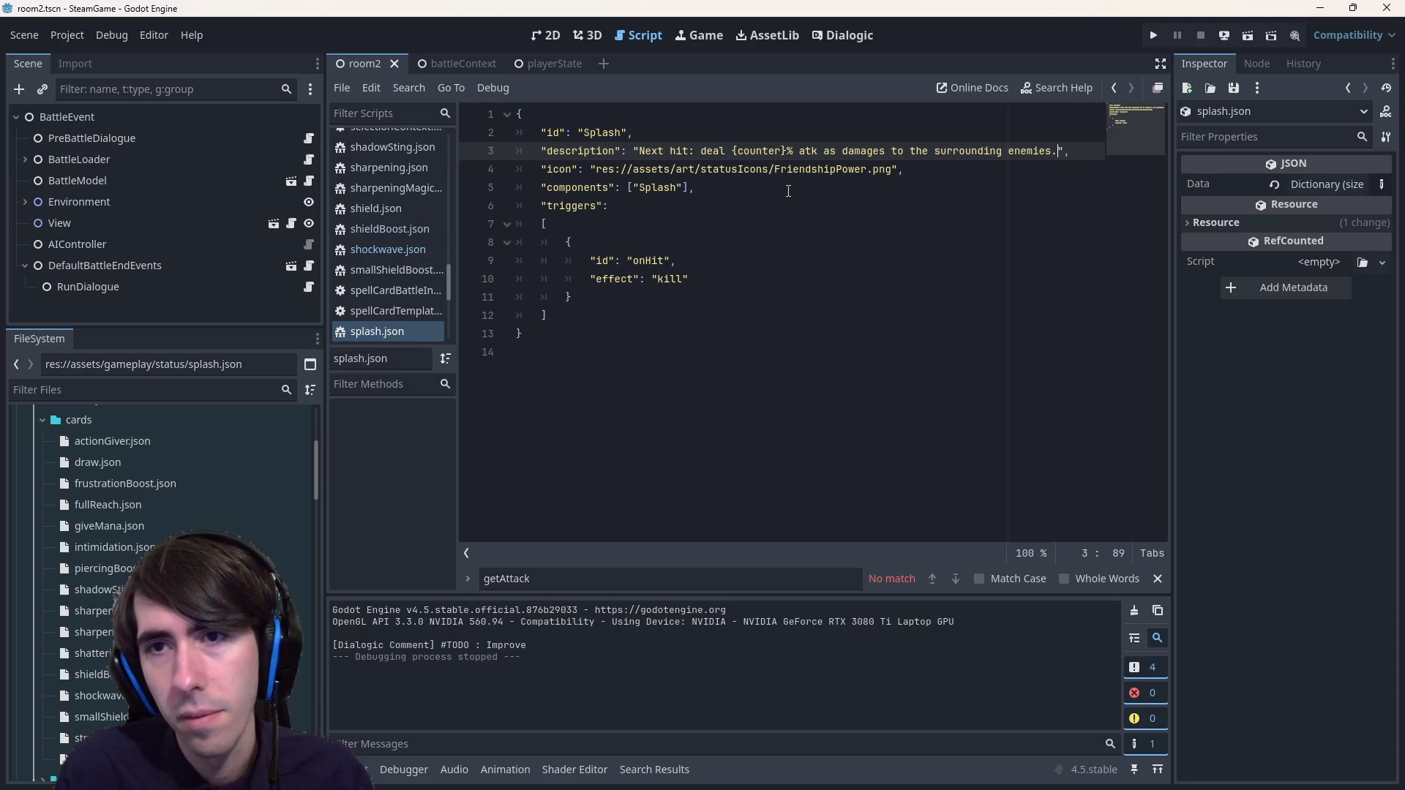
text( to the surrounding enemies. )
text(Apply on hit e)
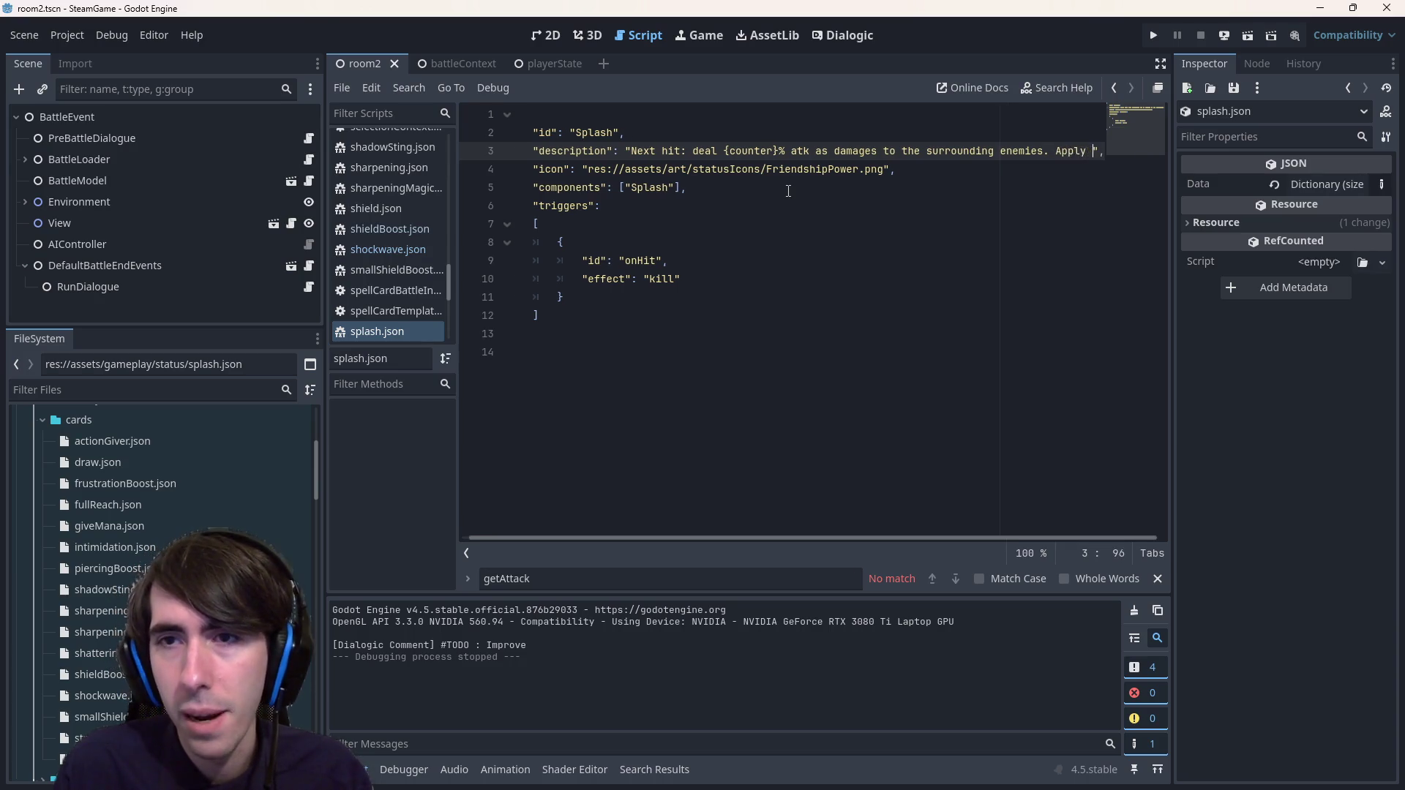
text(ffects;)
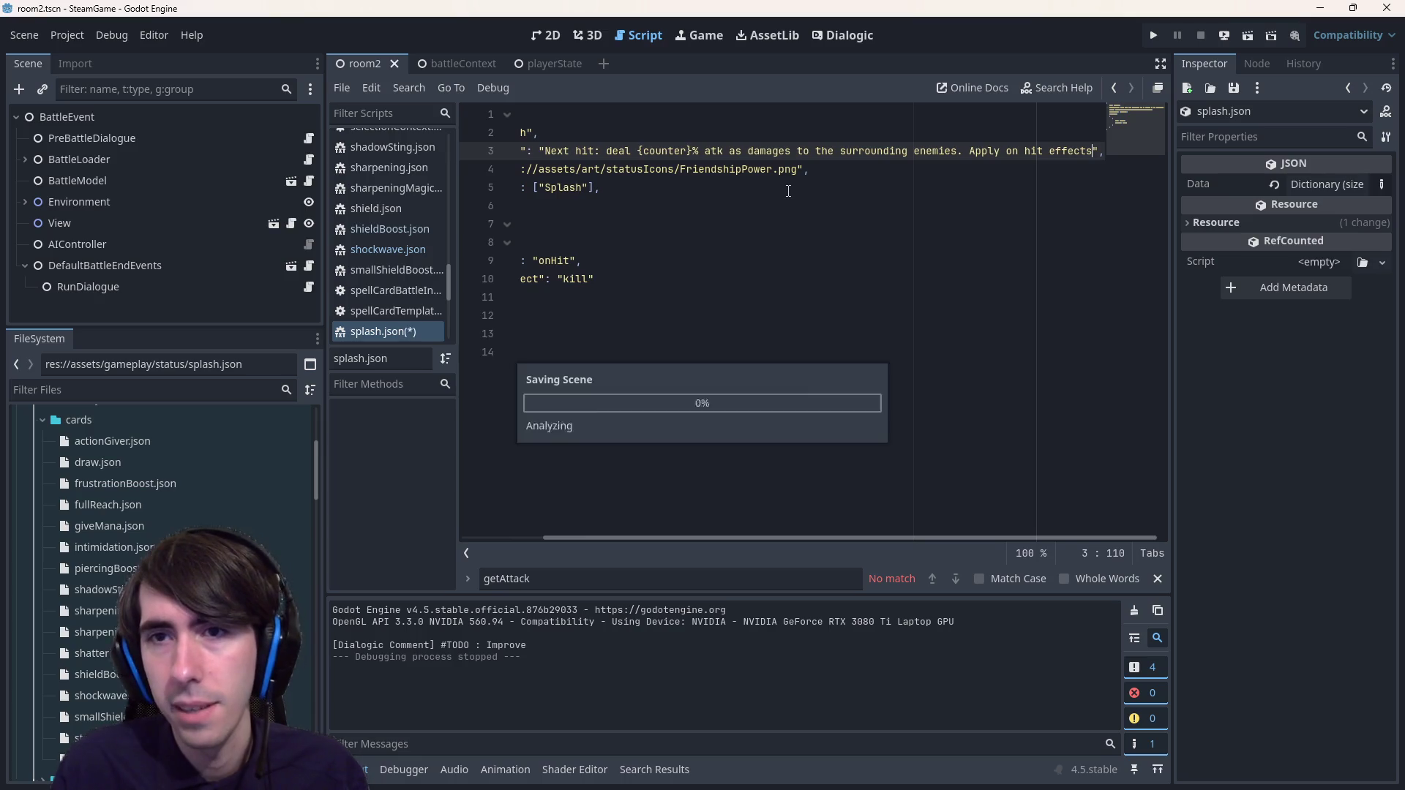
key(BackSpace)
text(.)
key(ctrl+s)
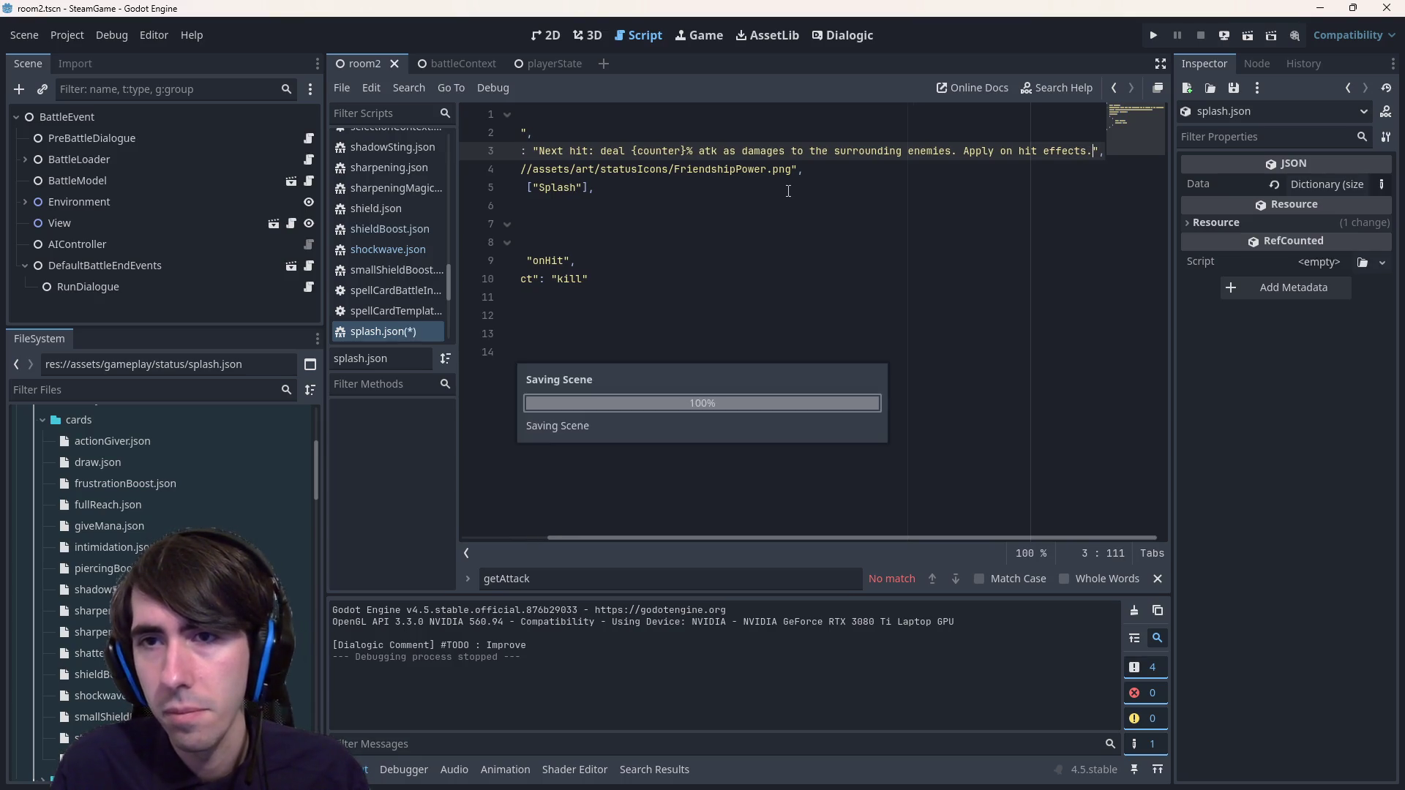
- Replace the space before 'Apply' with a \n line break
key(Left)
key(Left)
key(Left)
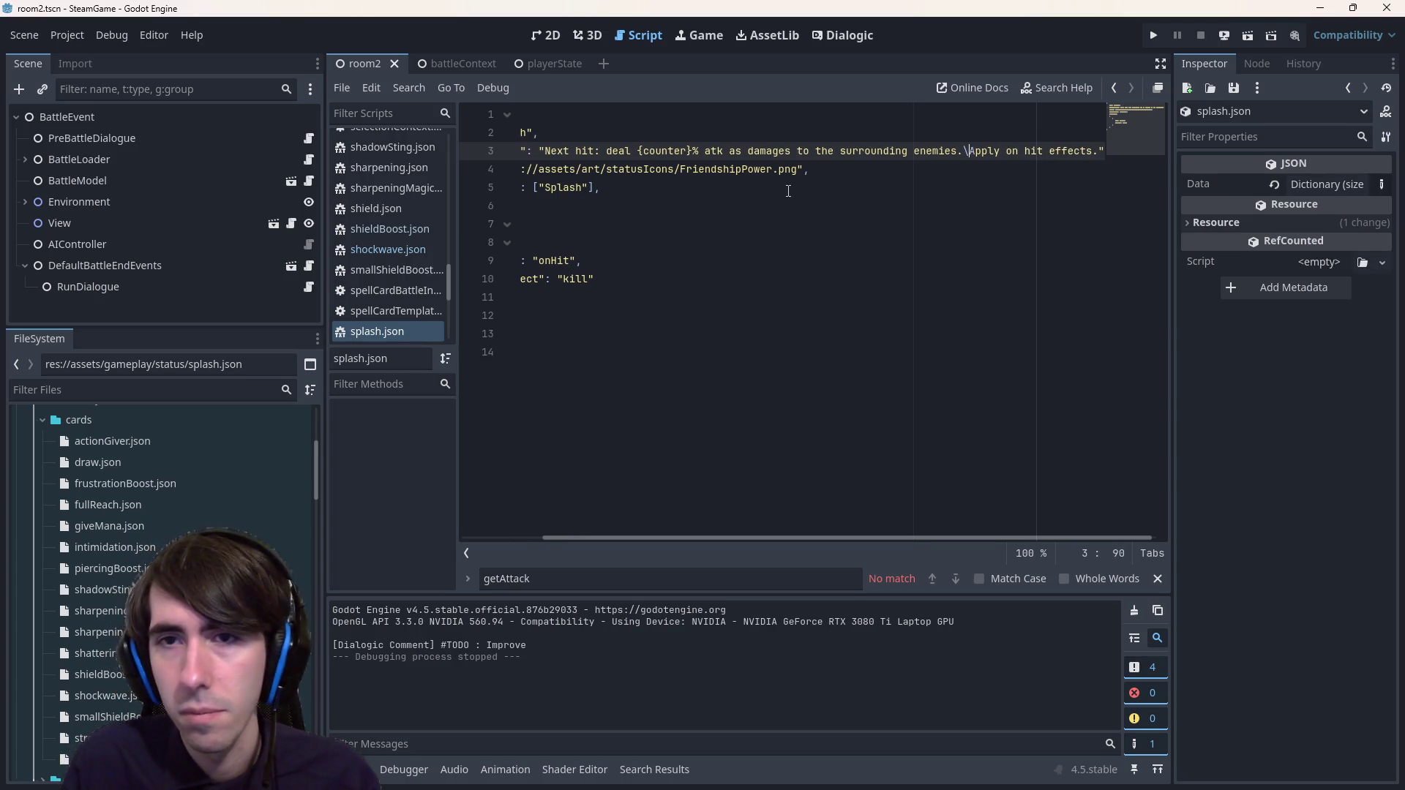
key(Left)
key(Left)
key(Left)
key(BackSpace)
key(Left)
key(Left)
key(Left)
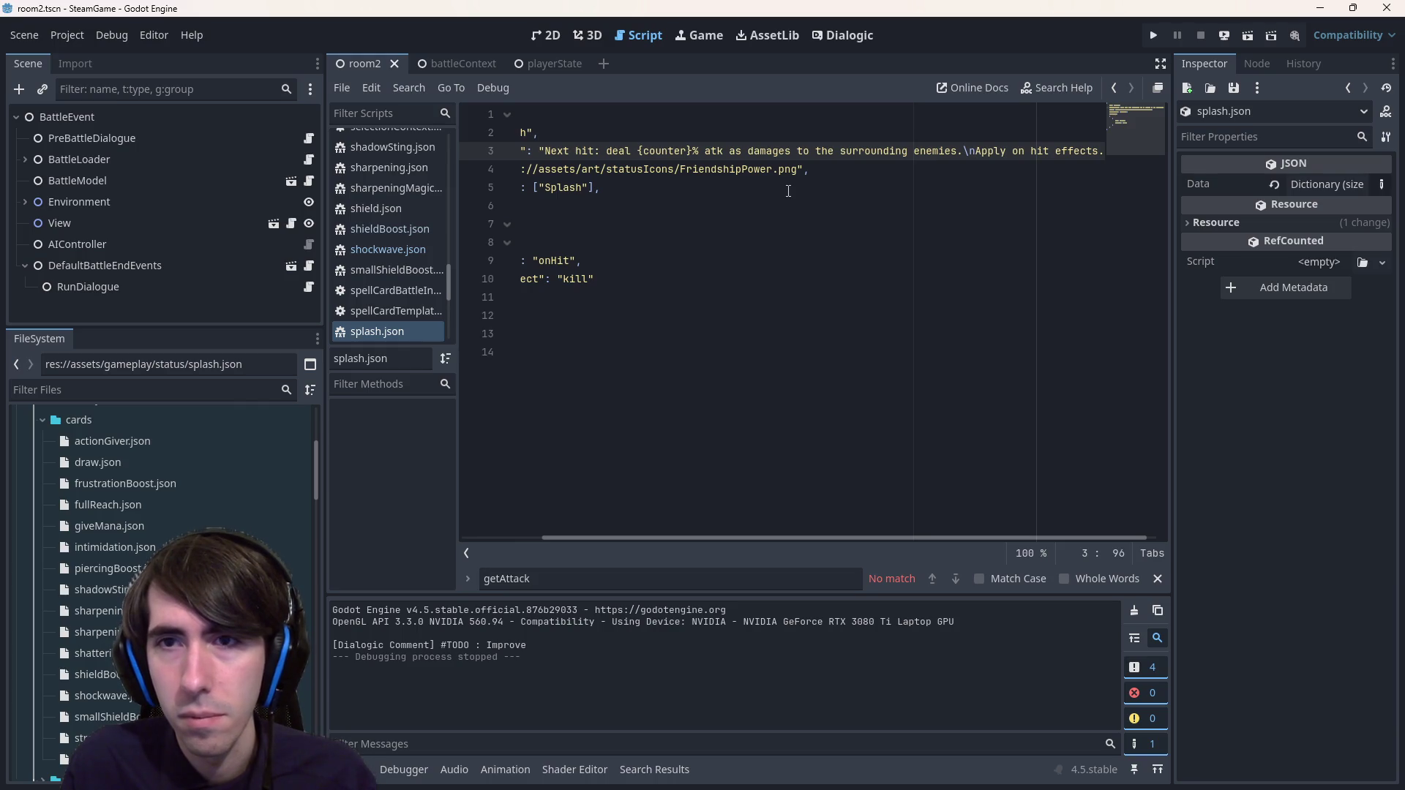
key(Left)
key(Left)
key(Left)
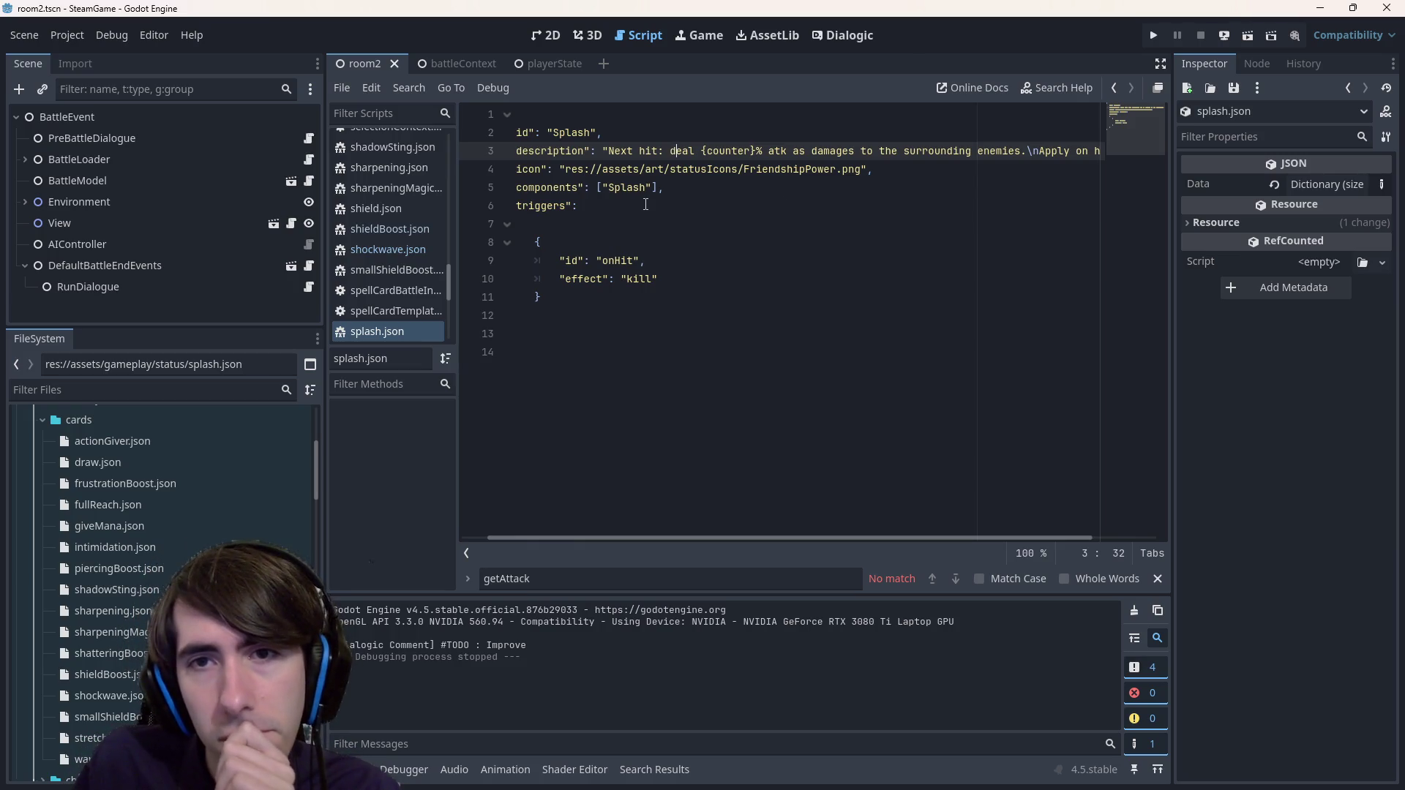
- Select {counter} in splash.json, then open friendshipPower.json
double_click(728, 151)
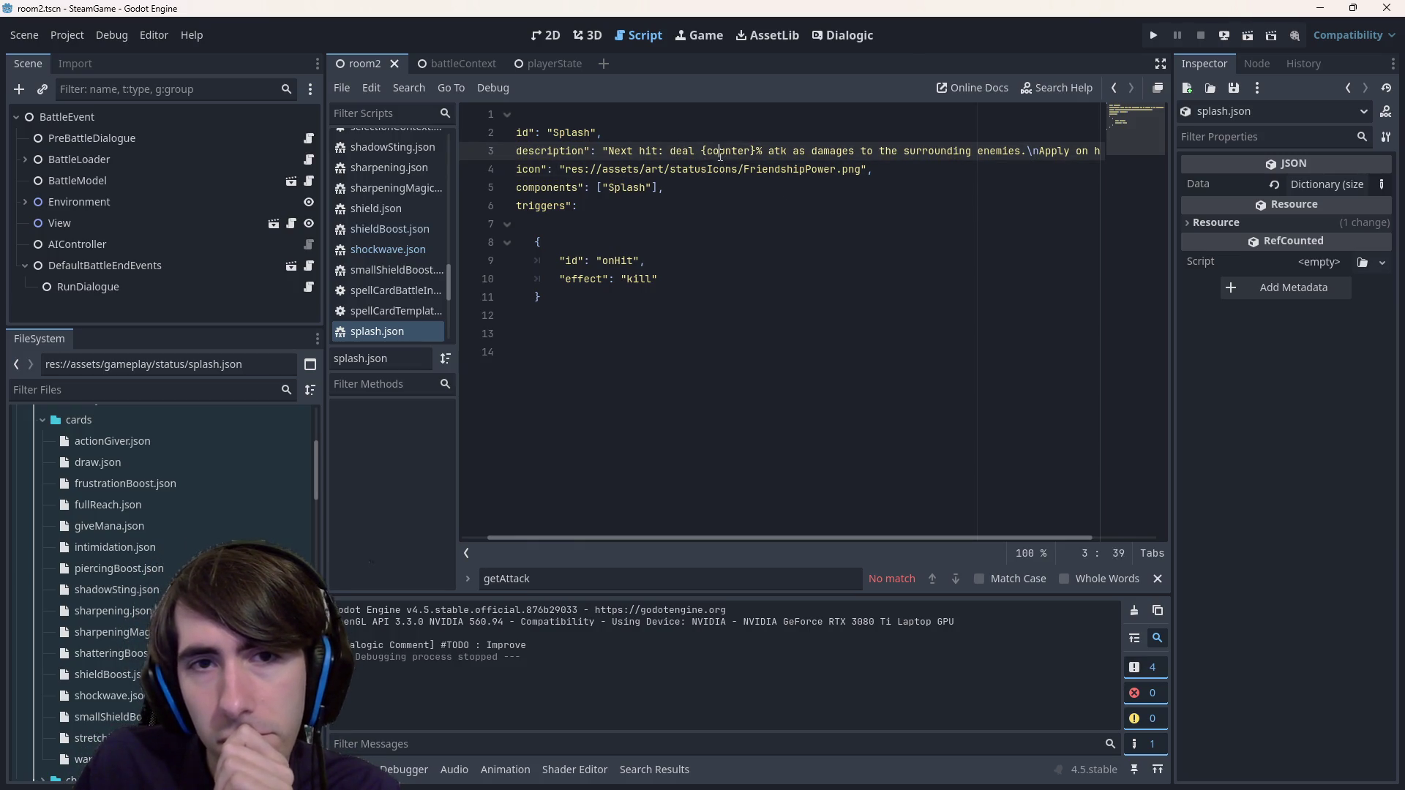
scroll(219, 571, up, 3)
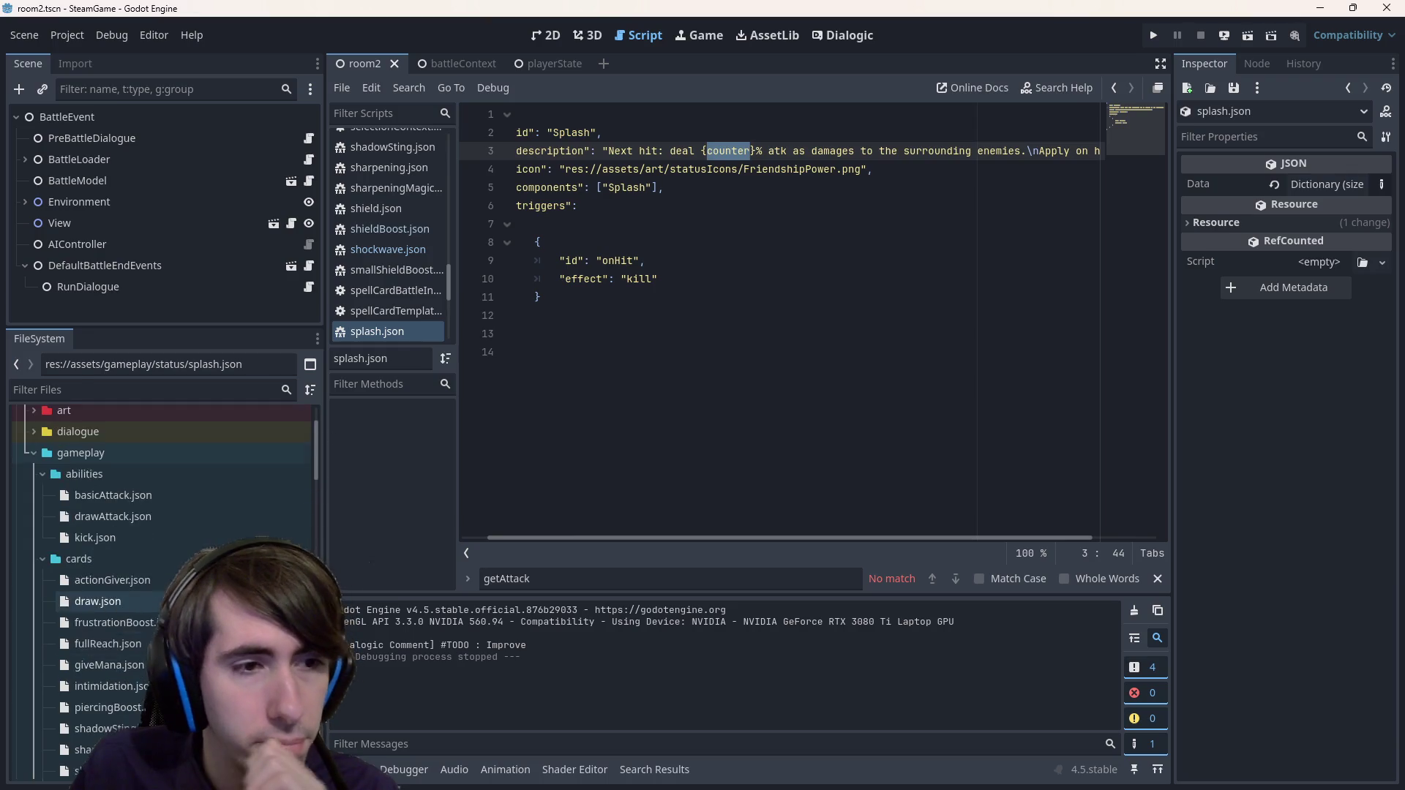
scroll(220, 556, down, 6)
scroll(161, 586, down, 5)
scroll(161, 586, up, 3)
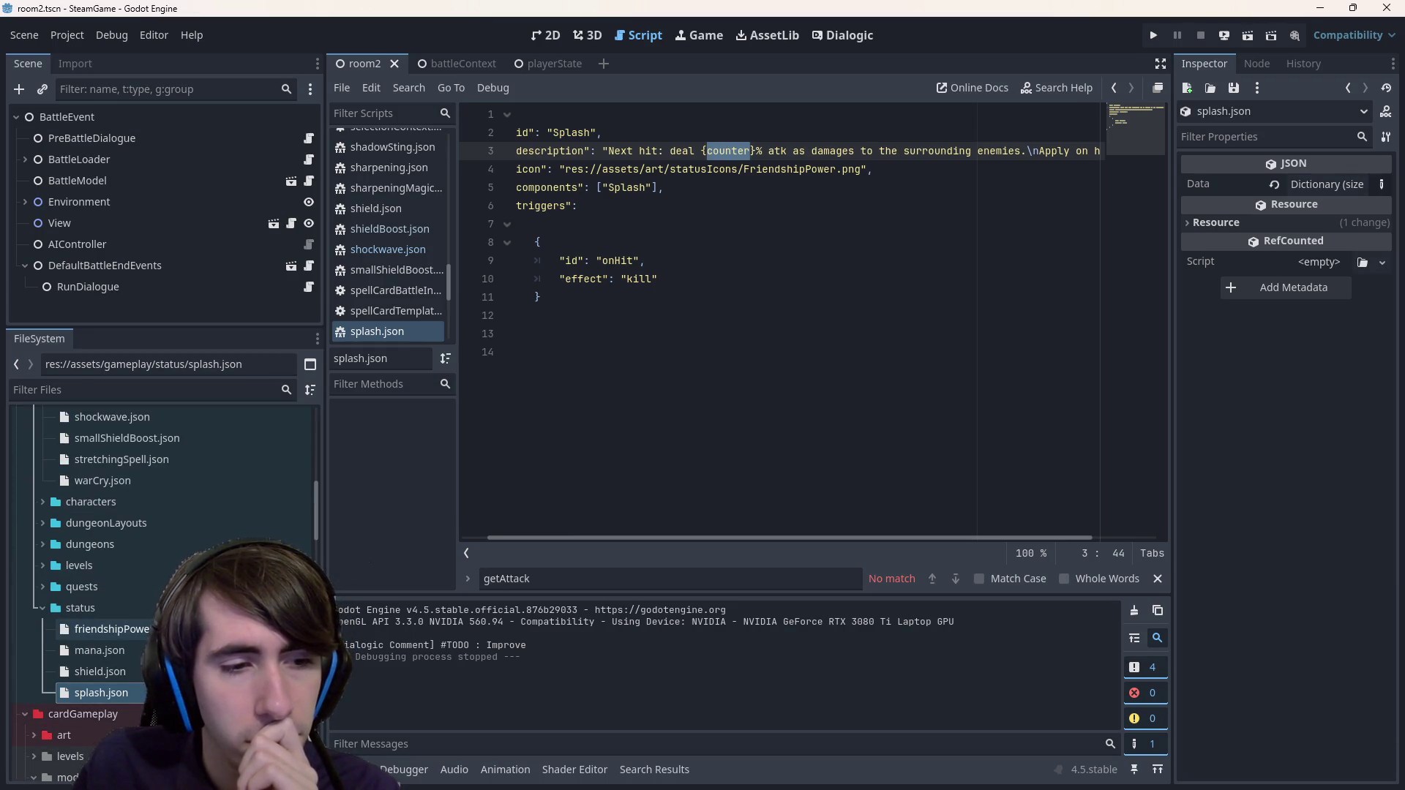
click(110, 630)
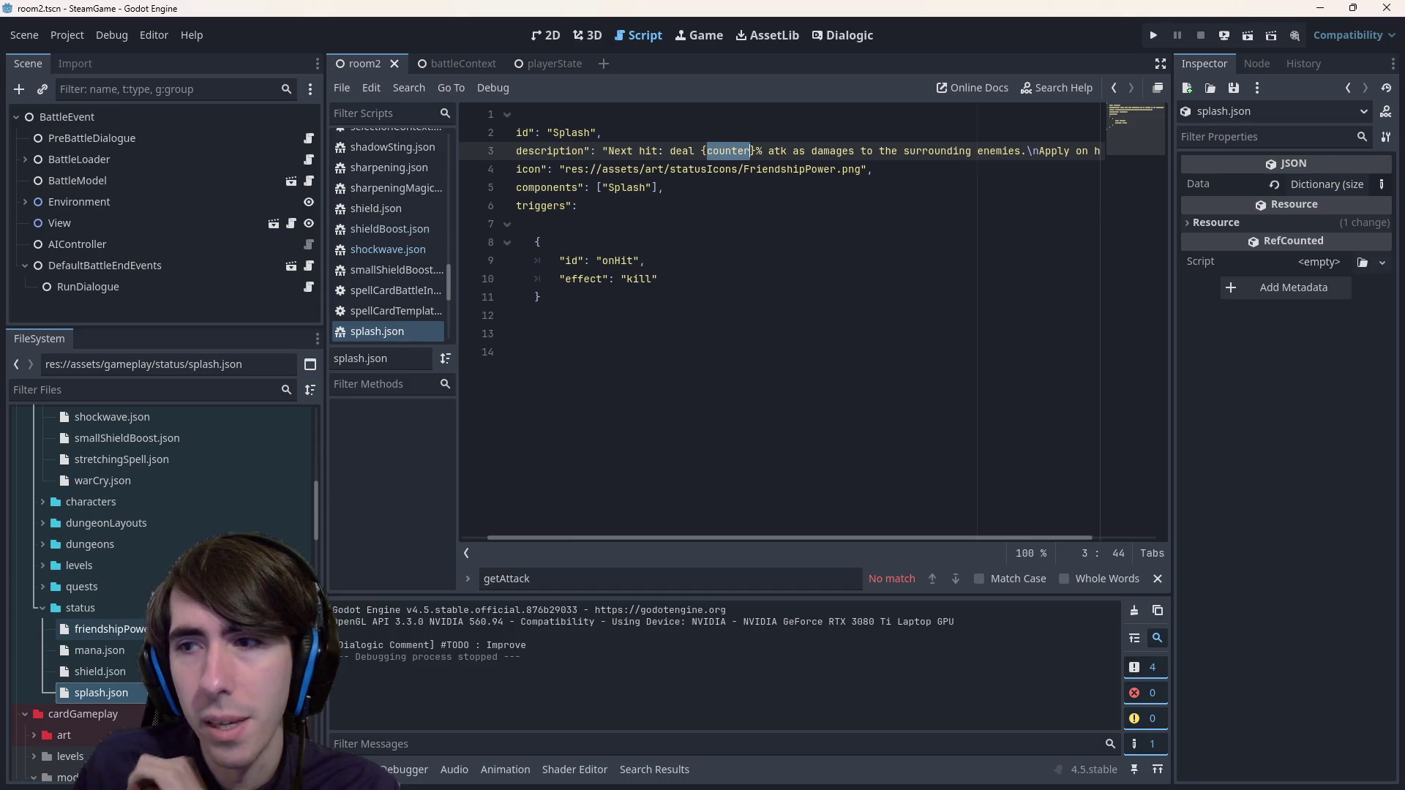
double_click(102, 629)
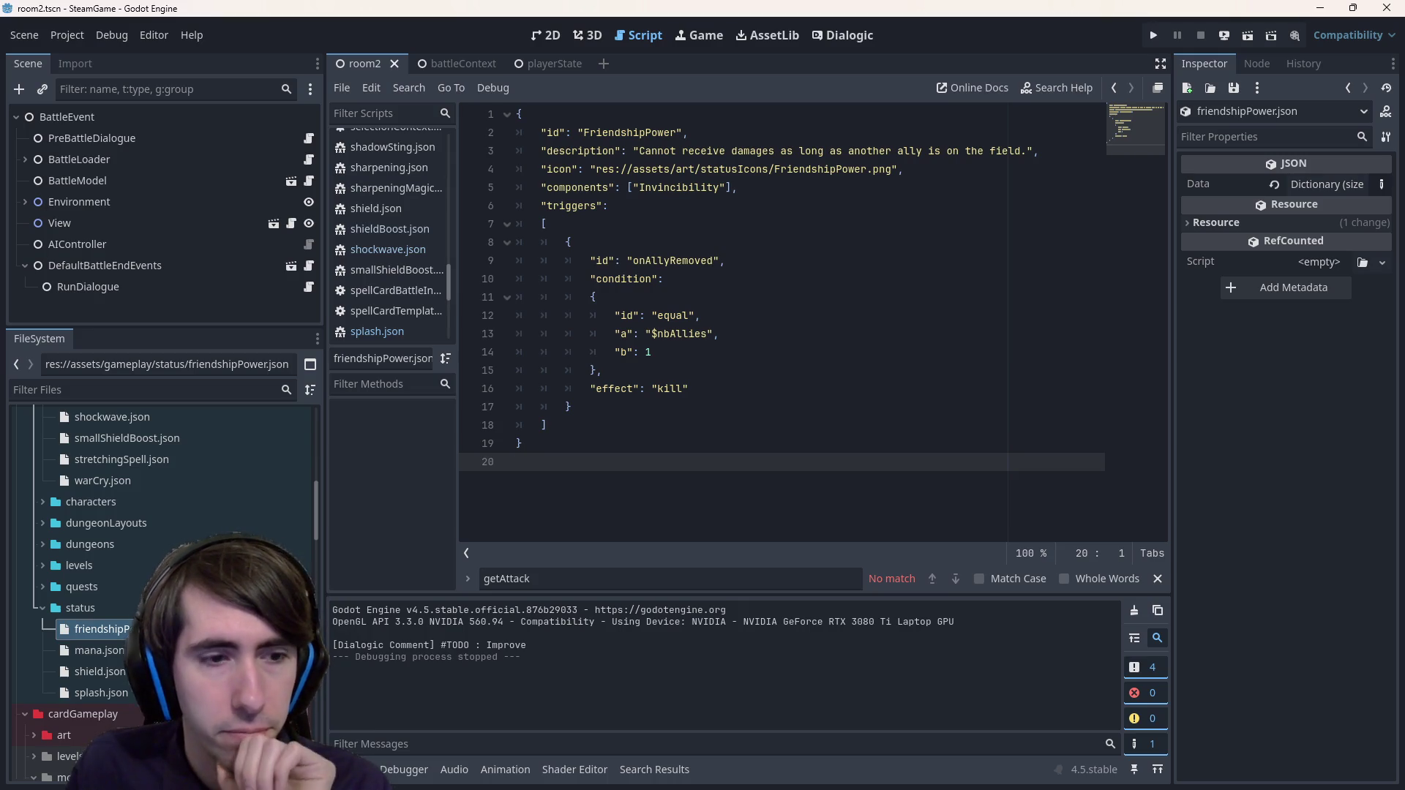
- Reopen splash.json, then open the shockwave.json card file
click(100, 671)
double_click(101, 693)
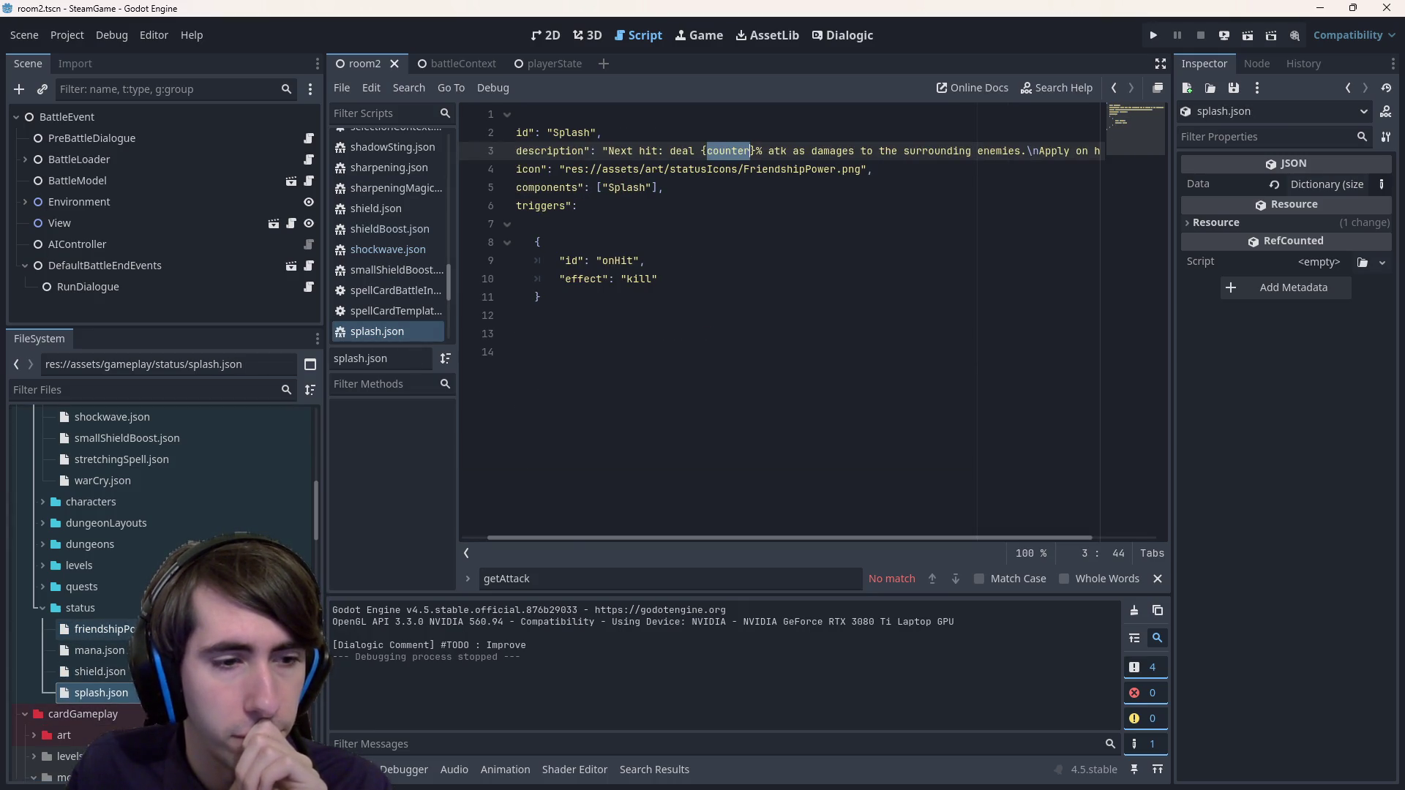
scroll(169, 510, up, 5)
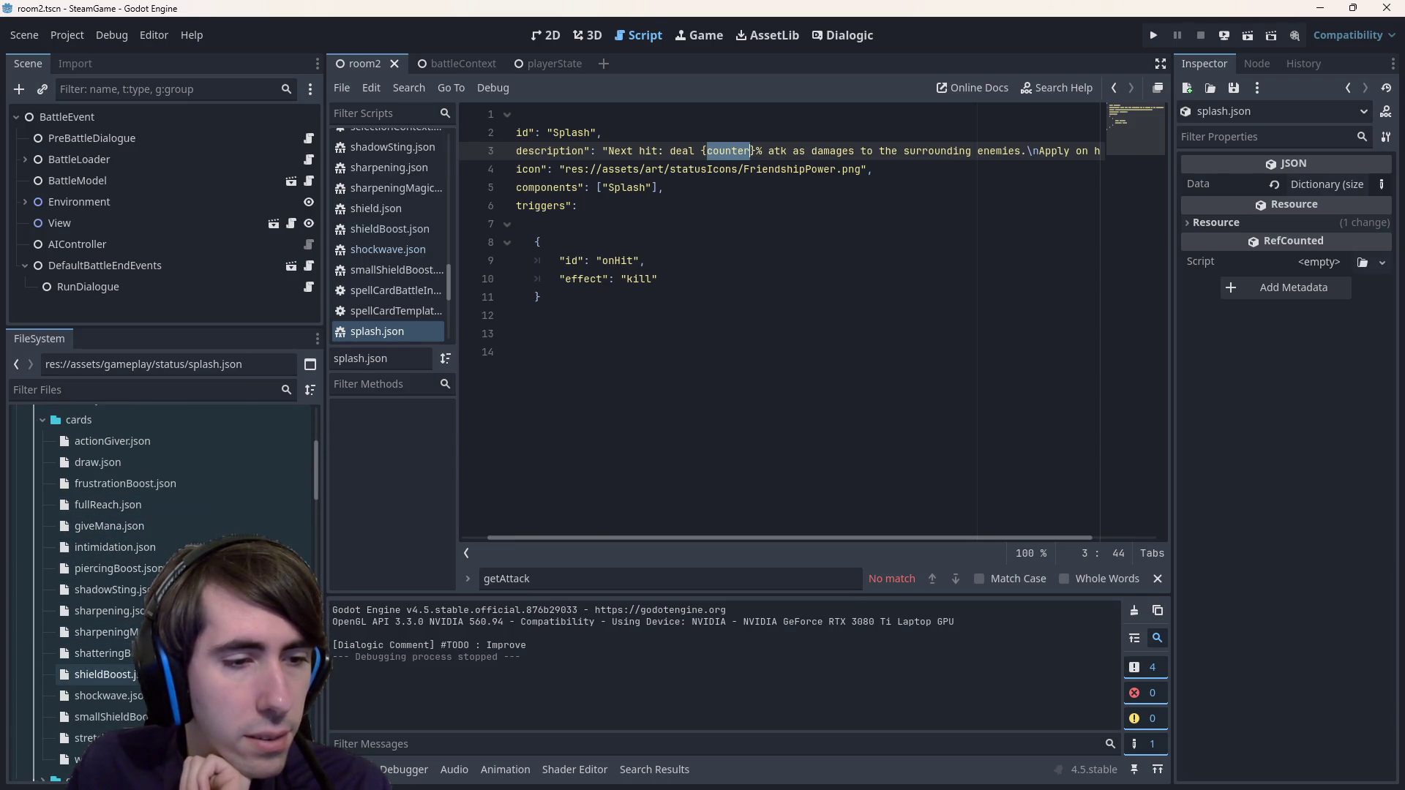
double_click(108, 696)
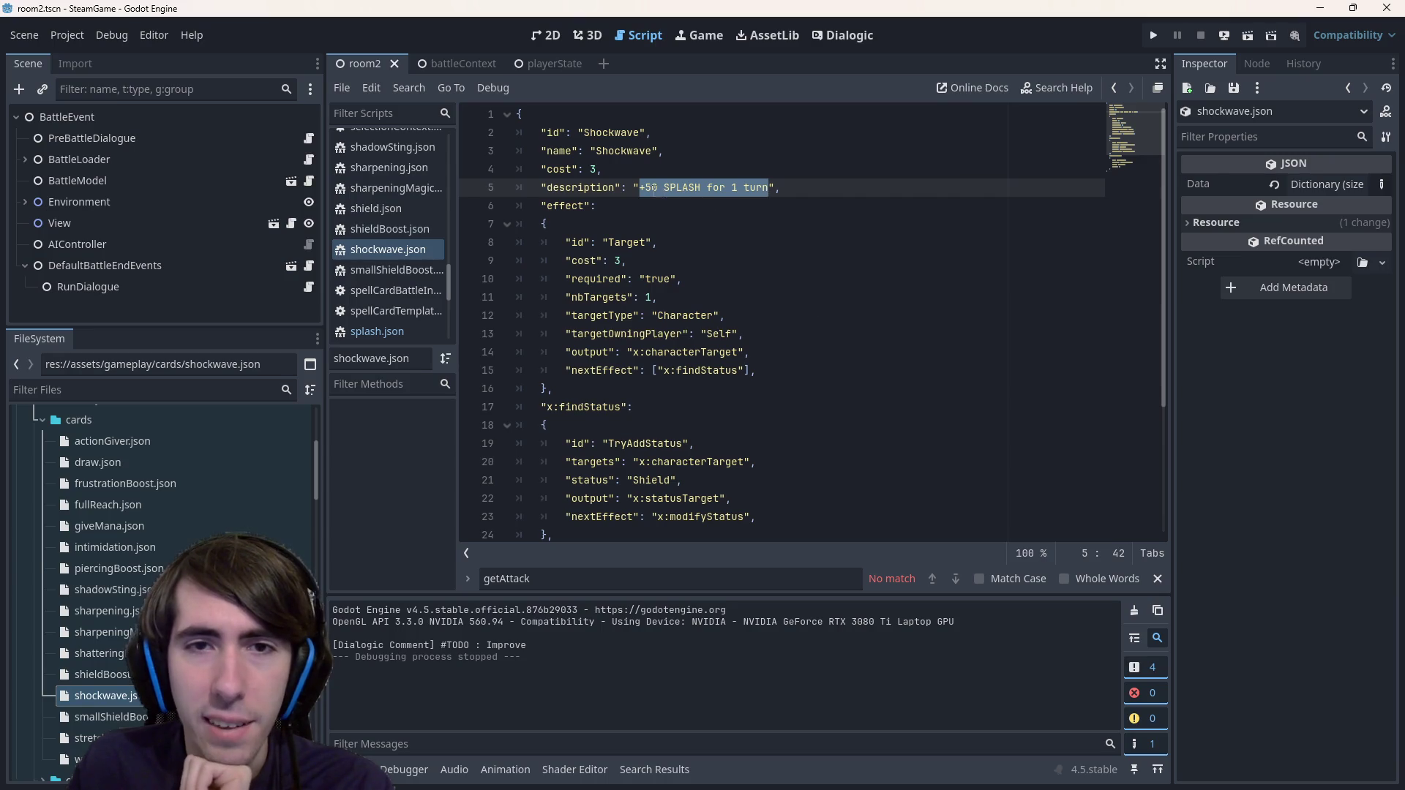
- Try deleting 'for 1 turn' from the Shockwave description, then restore it
double_click(651, 188)
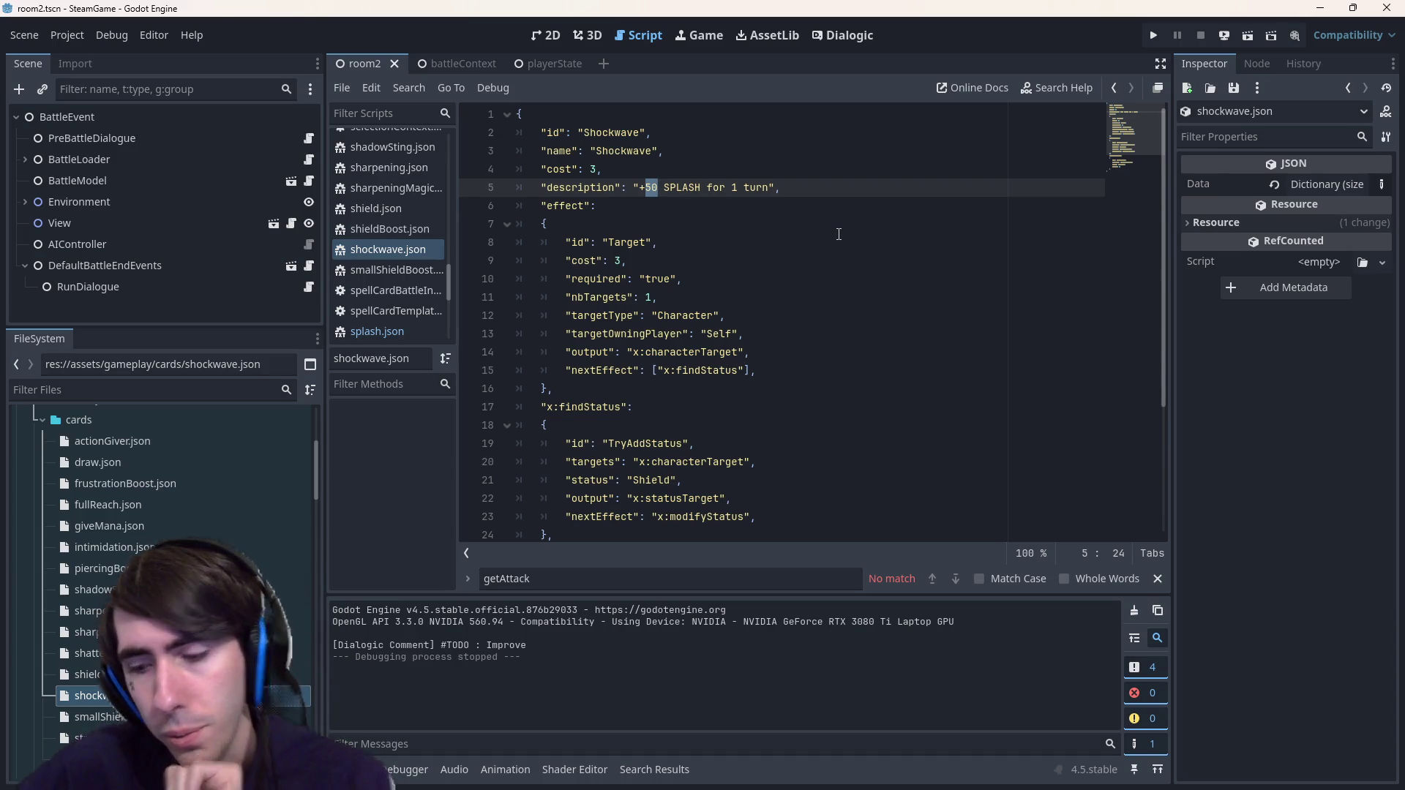
key(ctrl+Right)
key(ctrl+shift+Right)
key(ctrl+shift+Right)
key(ctrl+shift+Right)
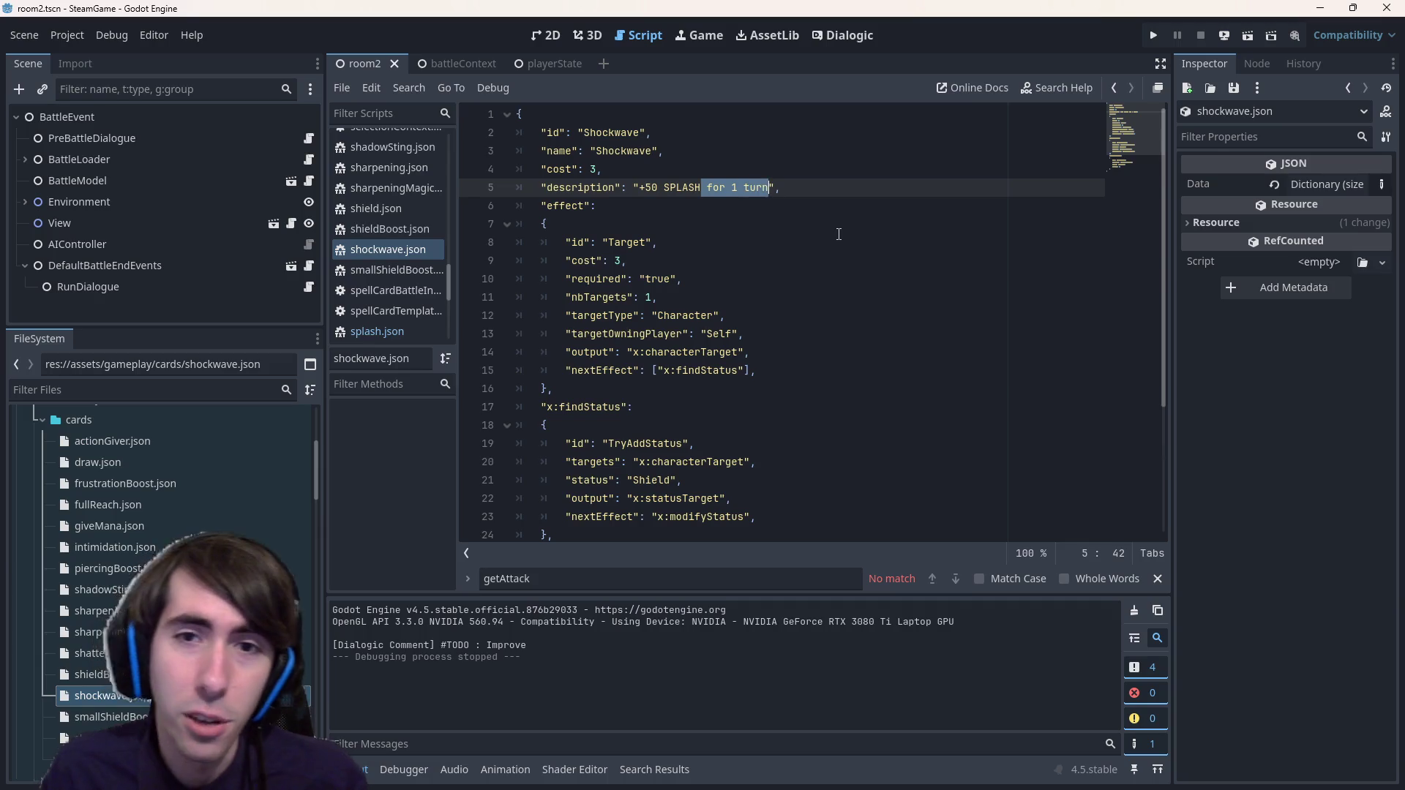
key(BackSpace)
key(BackSpace)
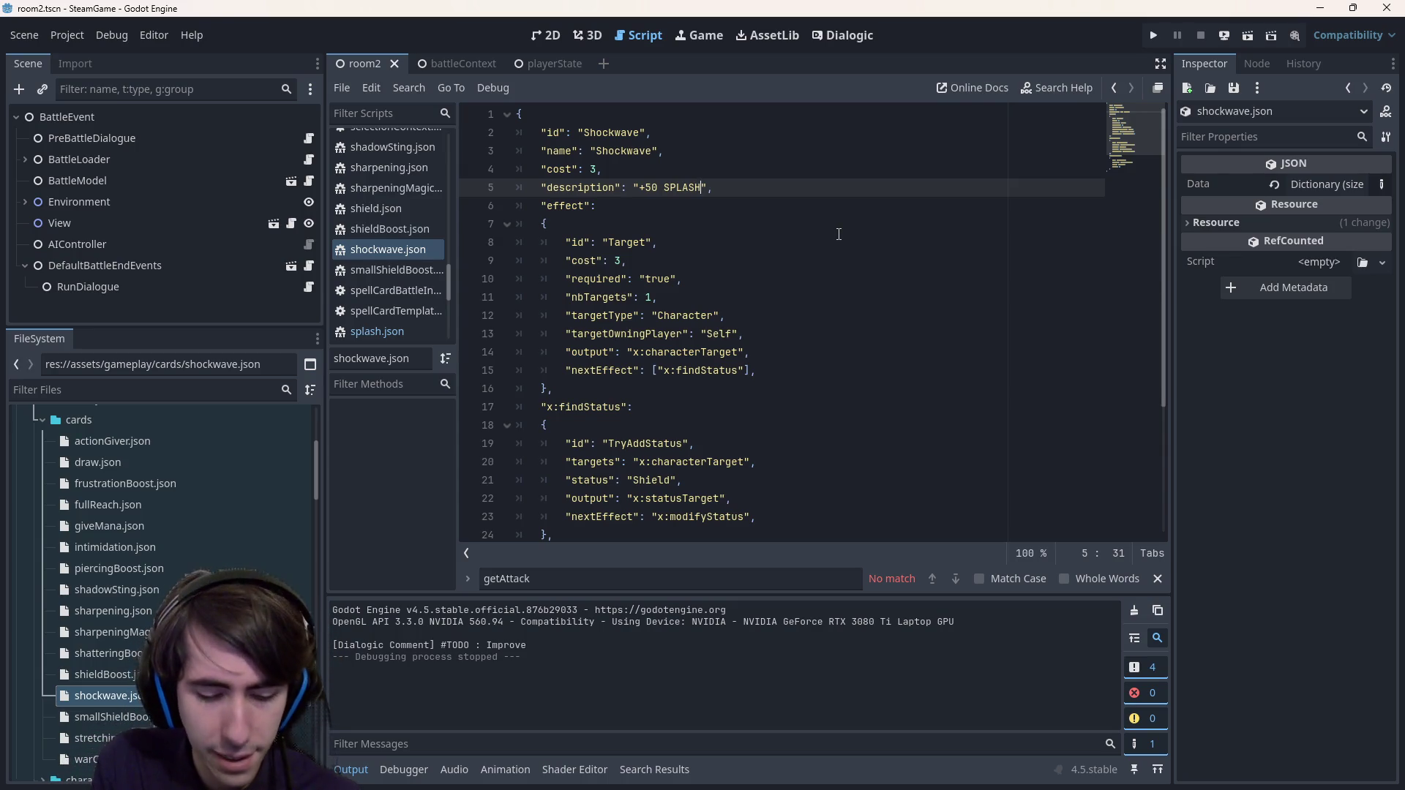
key(ctrl+z)
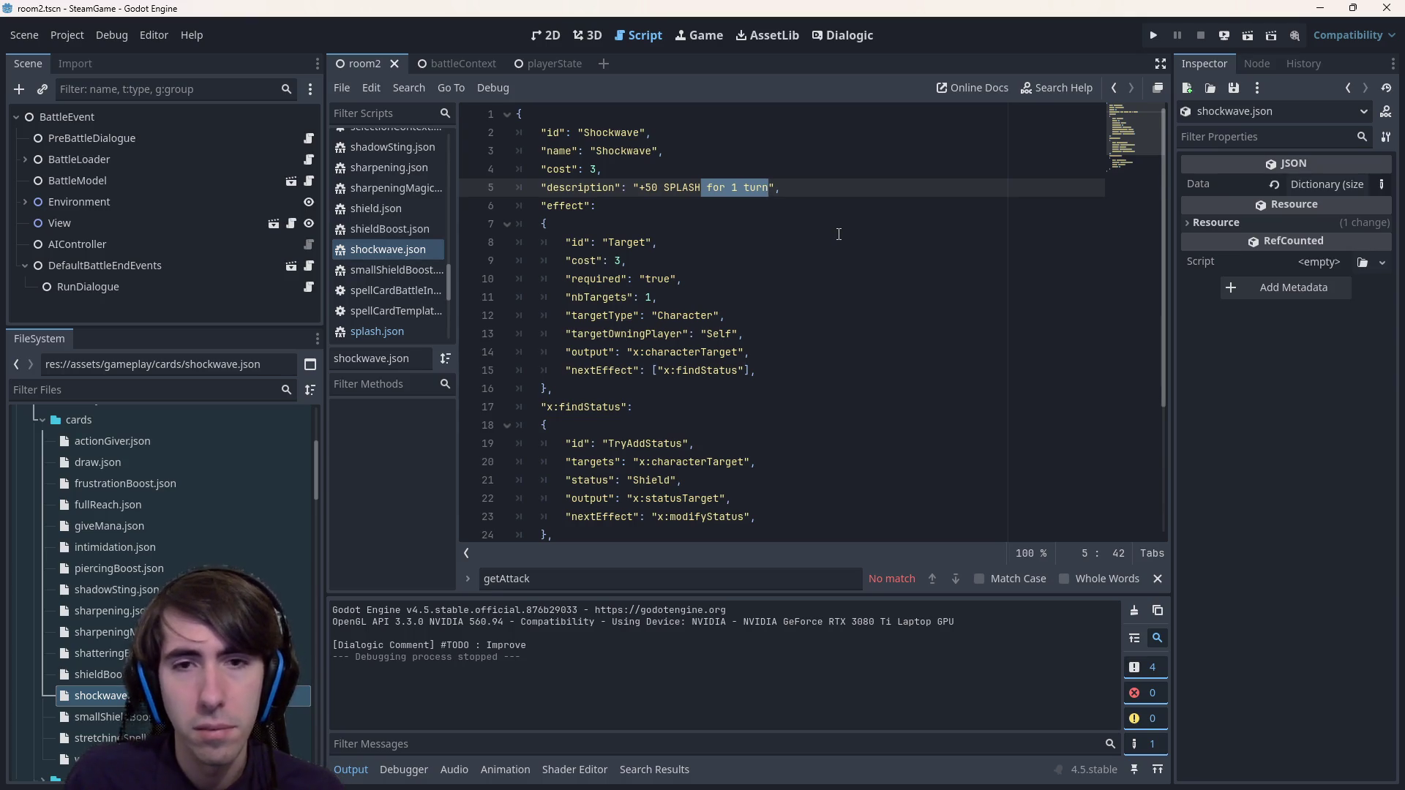
- Review the TryAddStatus effect and its Shield status name
scroll(708, 251, down, 4)
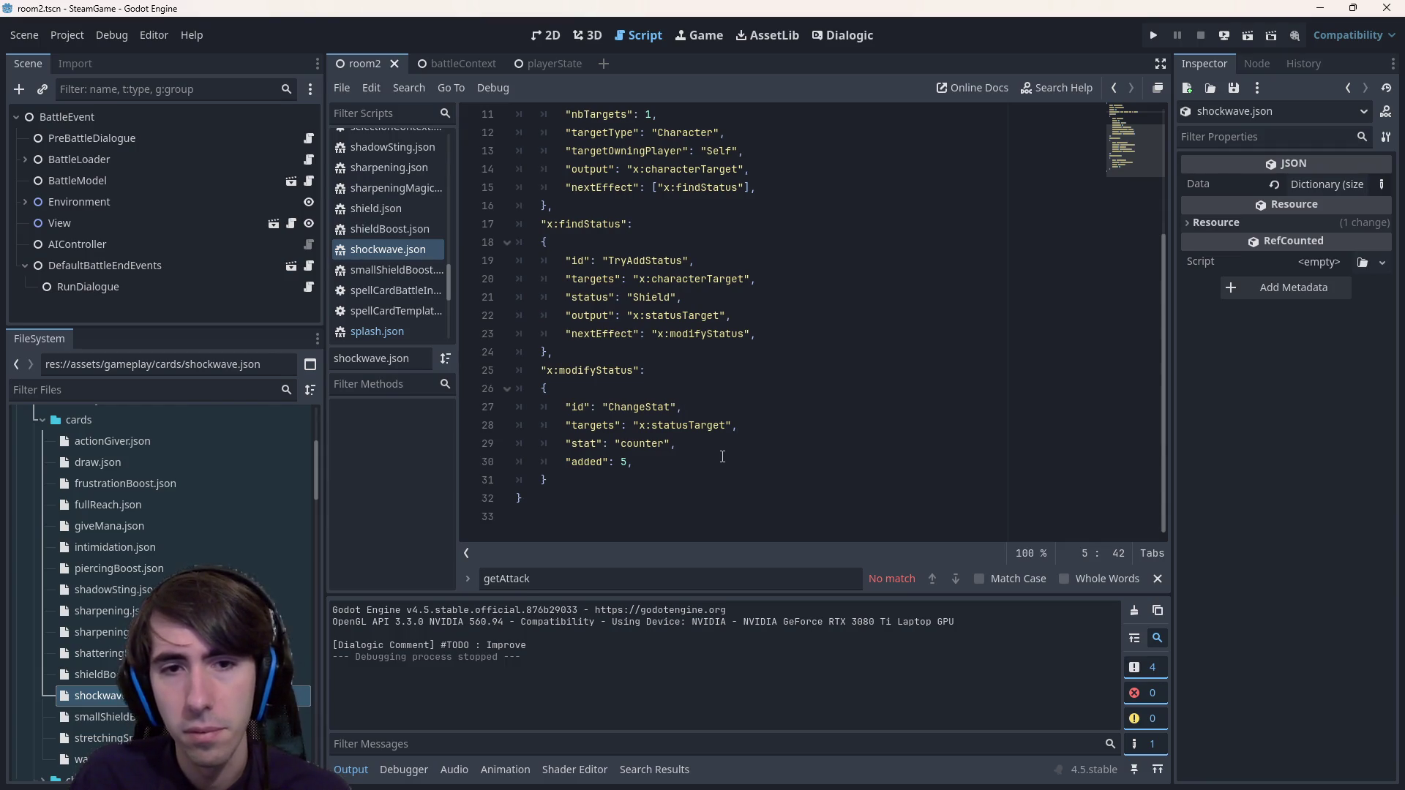
scroll(722, 457, up, 1)
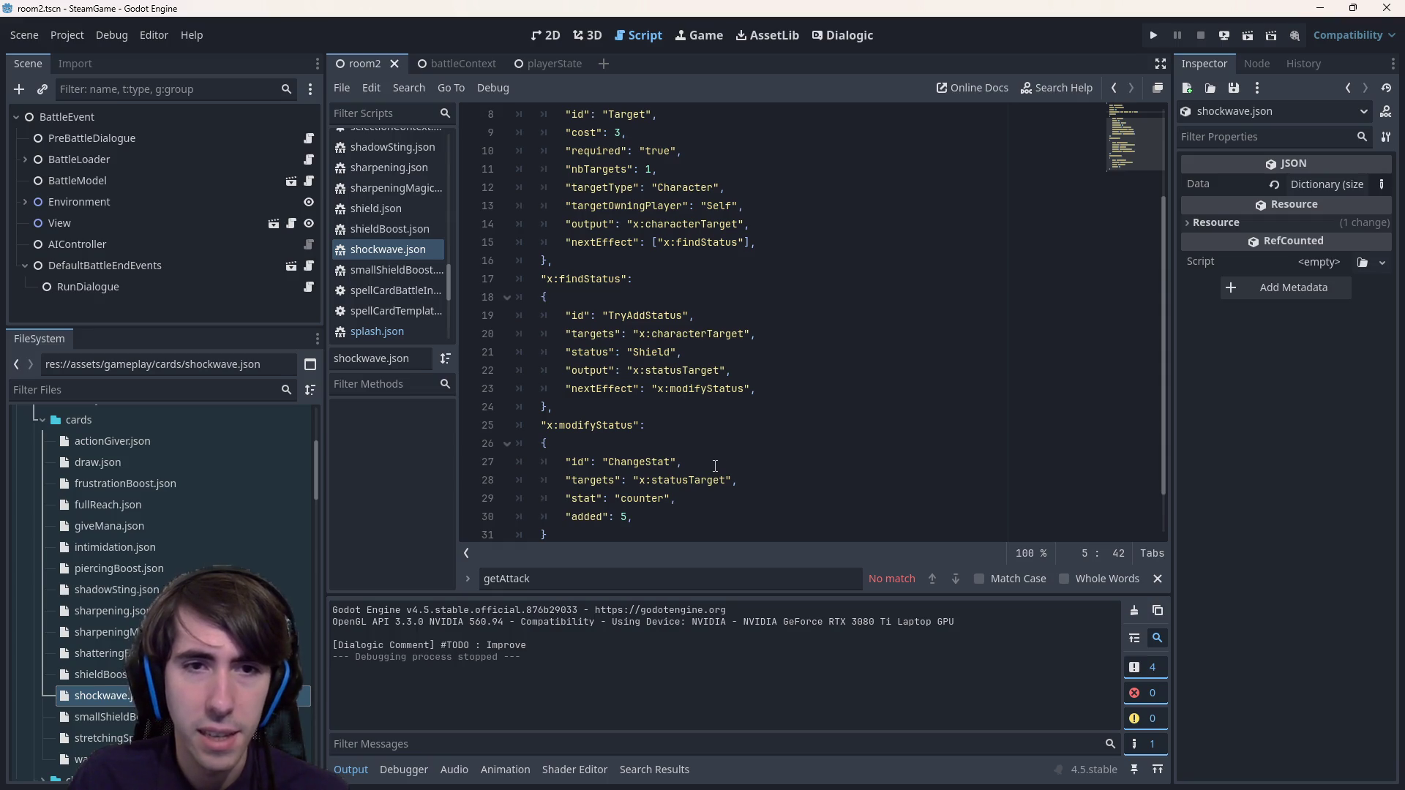
scroll(728, 467, up, 2)
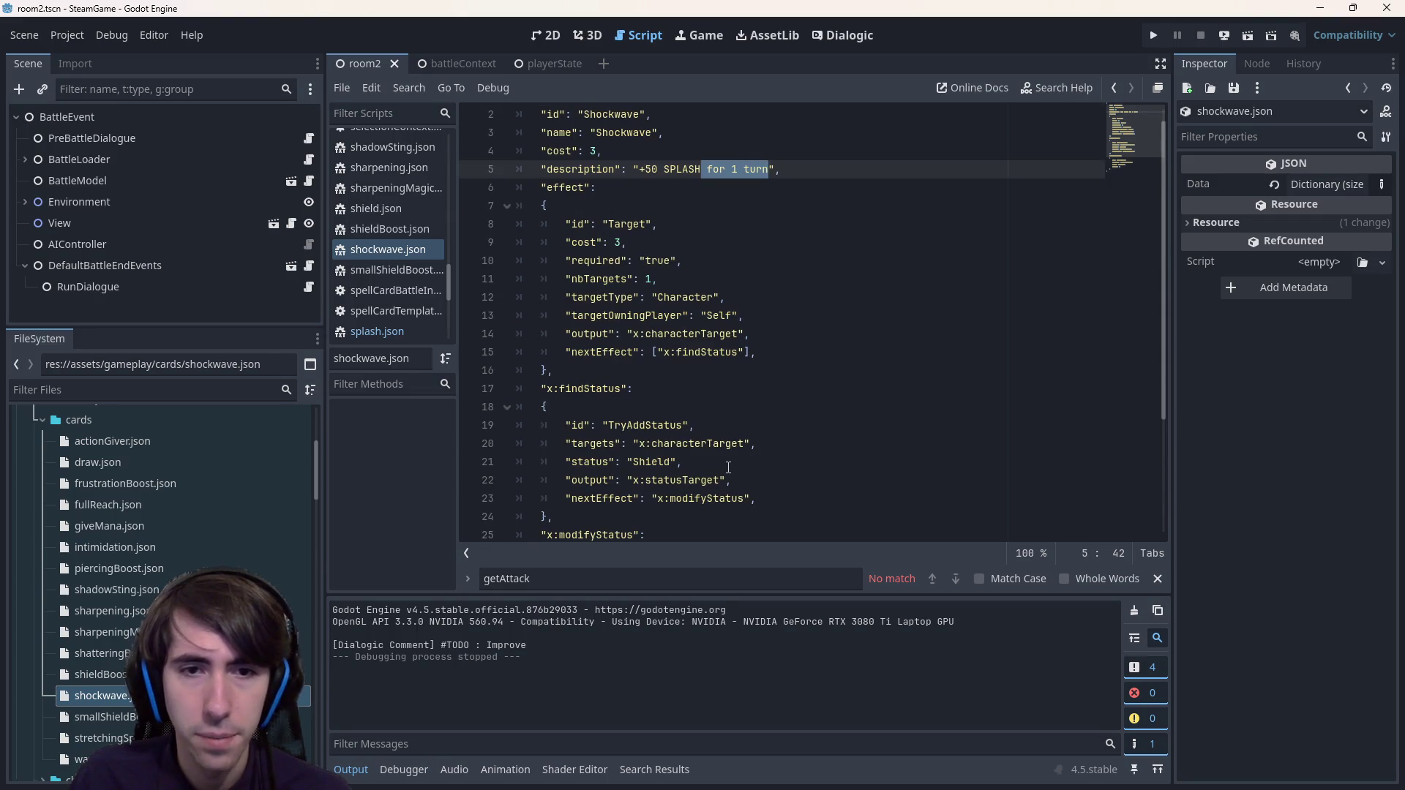
double_click(666, 426)
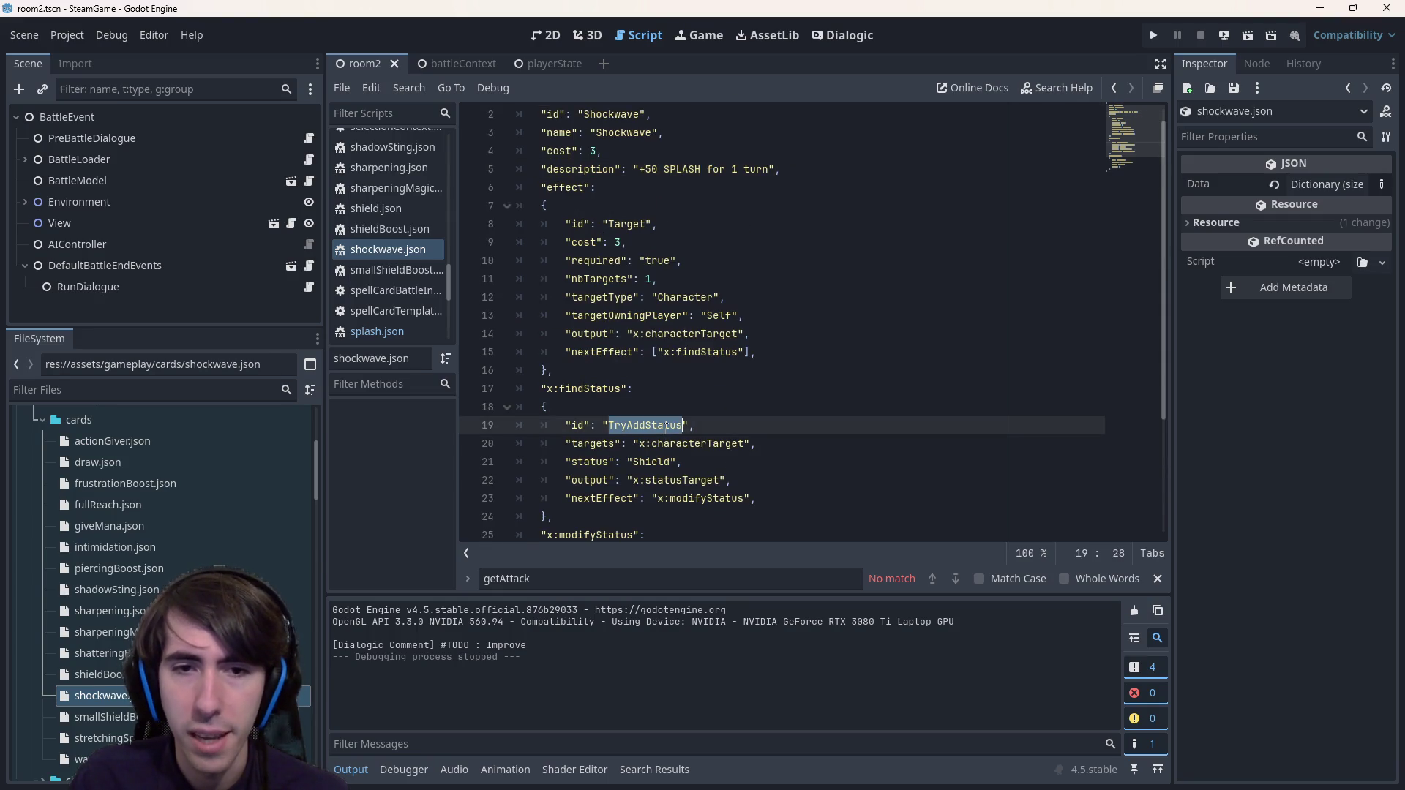
double_click(655, 462)
scroll(654, 454, up, 1)
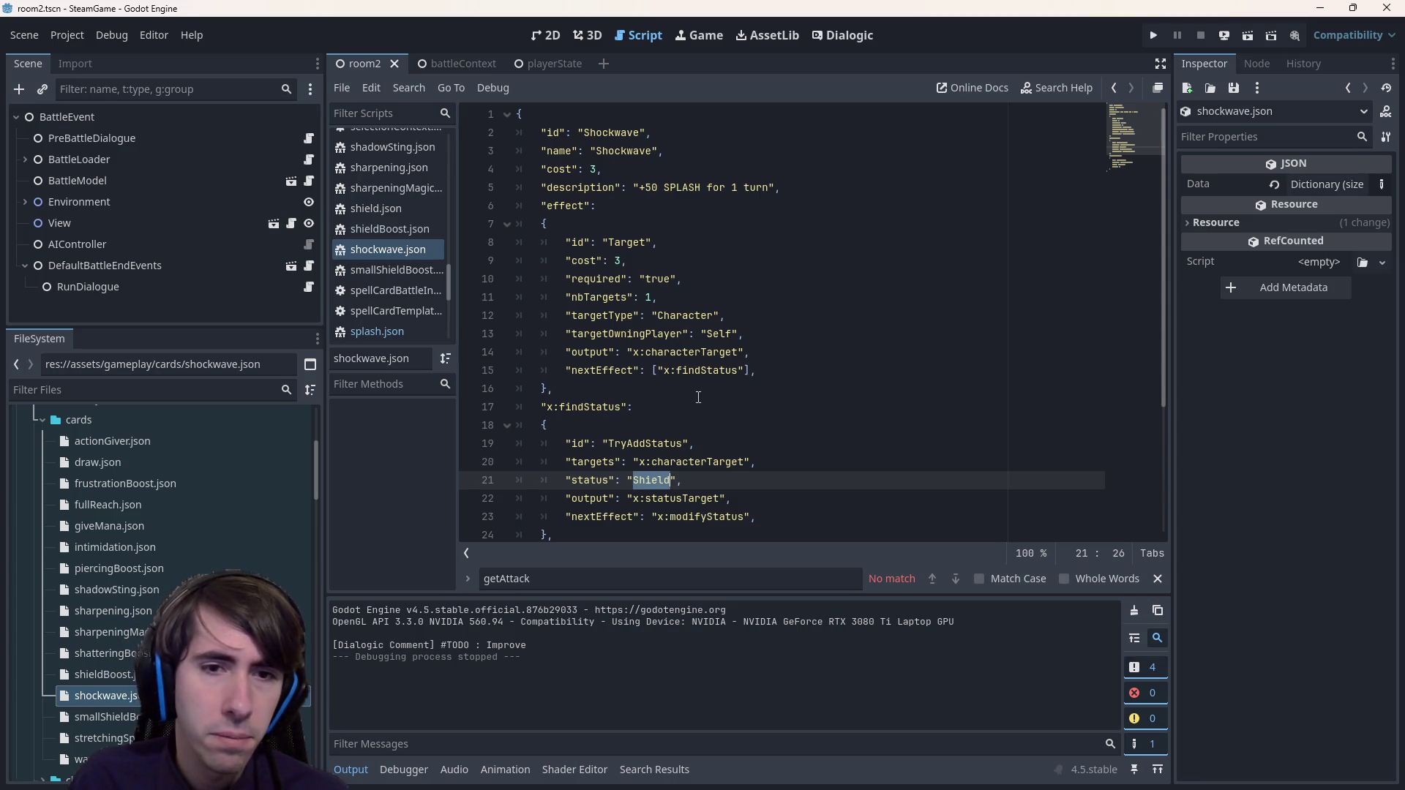
scroll(698, 397, down, 3)
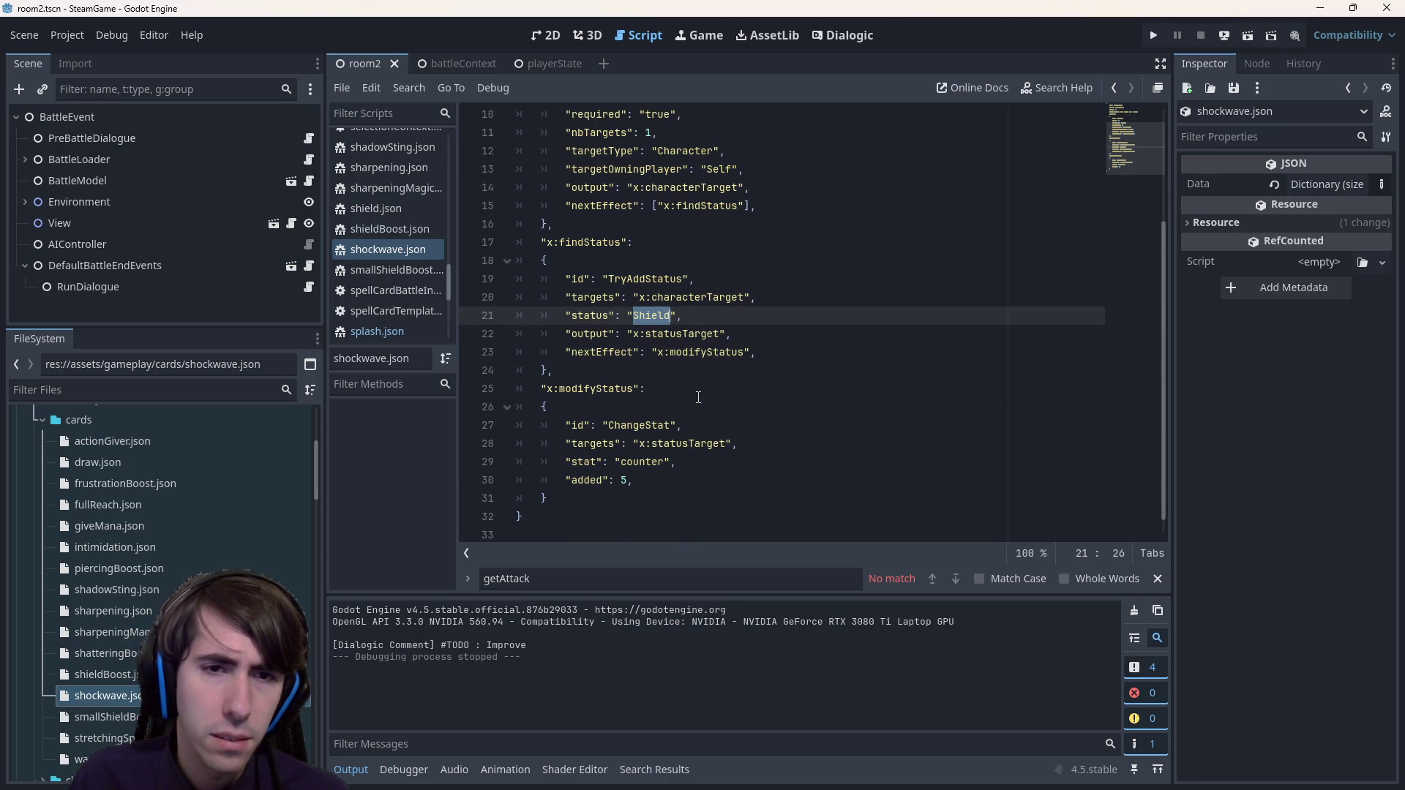
scroll(688, 395, up, 3)
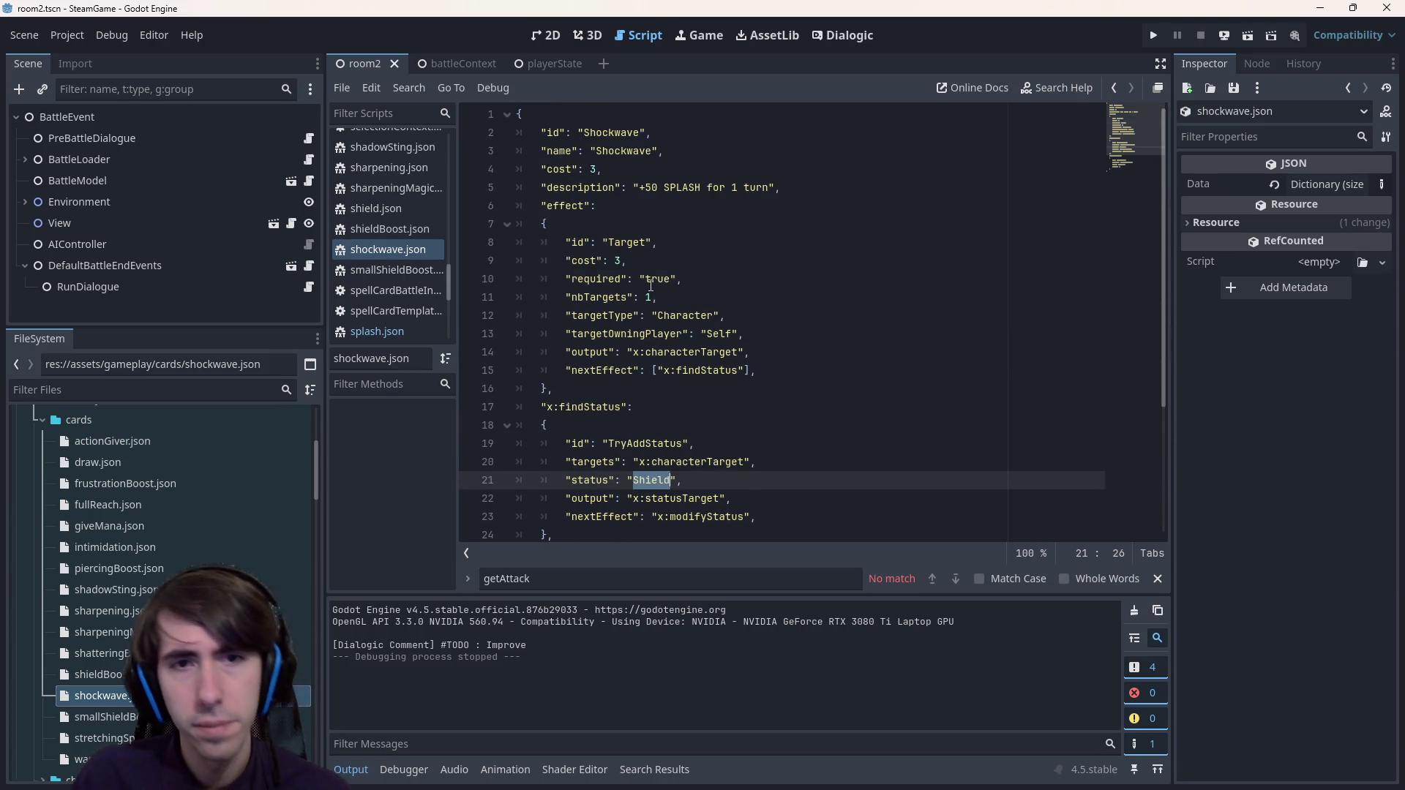
- Inspect the Character target type, characterTarget output and findStatus effect reference
click(649, 278)
double_click(707, 313)
double_click(726, 354)
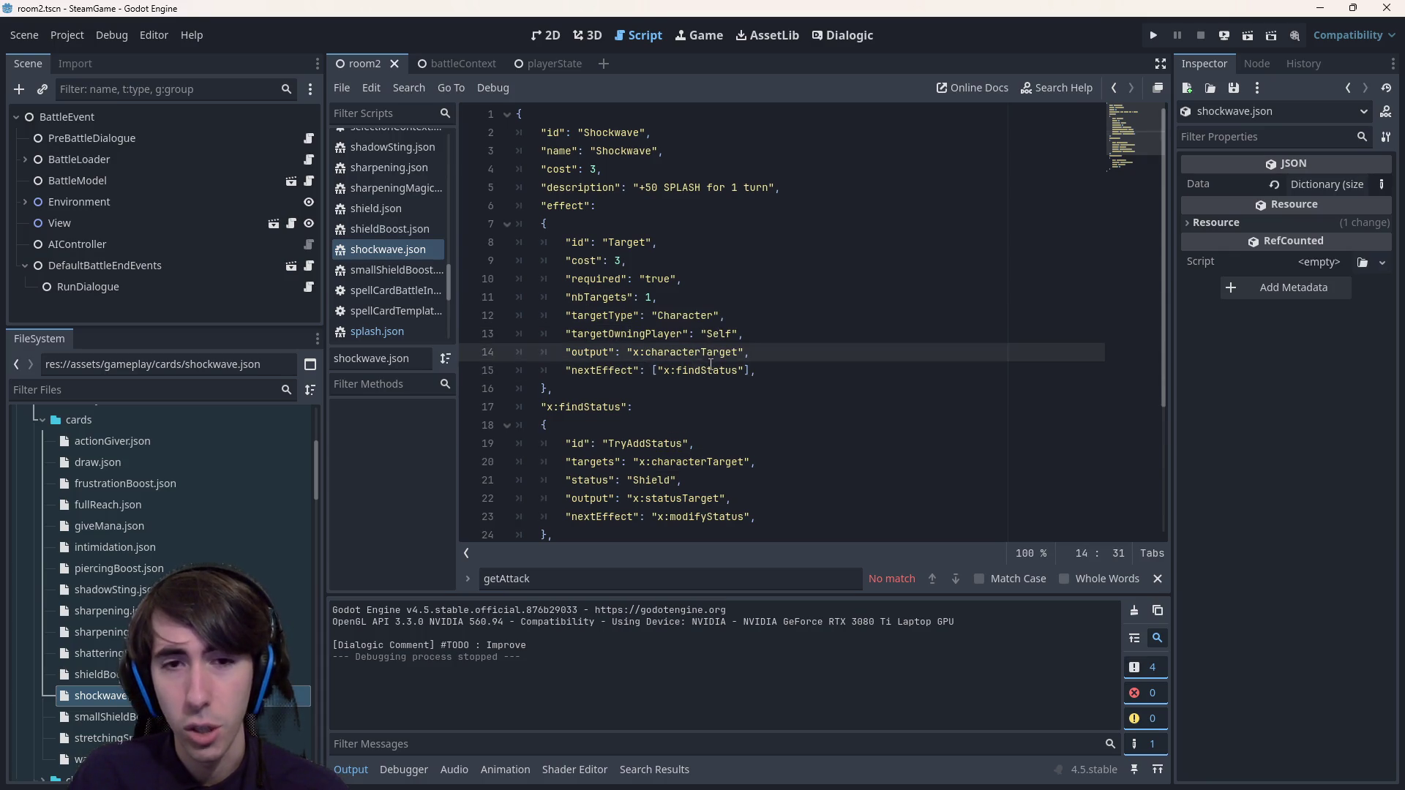
double_click(708, 371)
scroll(711, 363, down, 2)
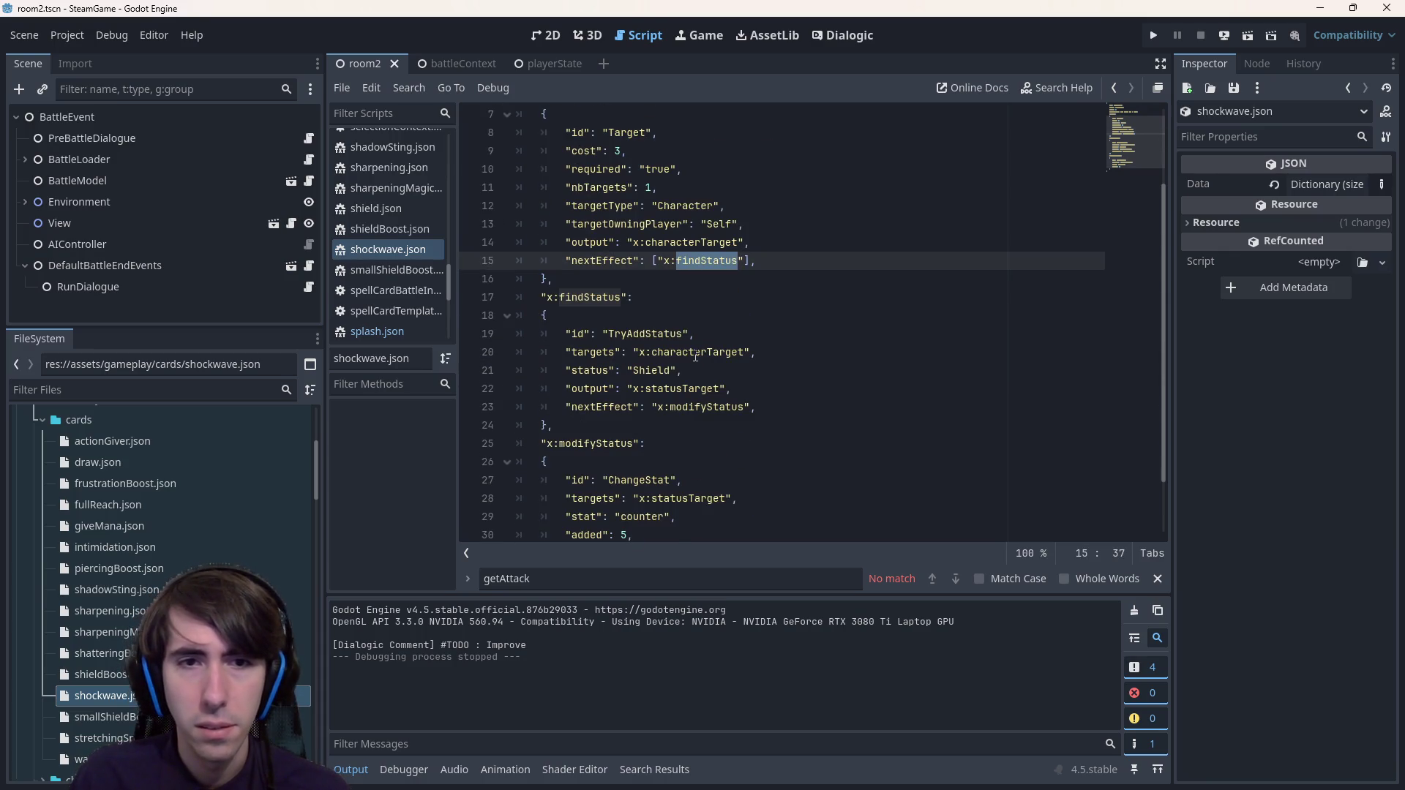
scroll(702, 360, up, 1)
scroll(691, 357, down, 1)
- Replace the Shield status with Splash in the status effect and save
double_click(695, 333)
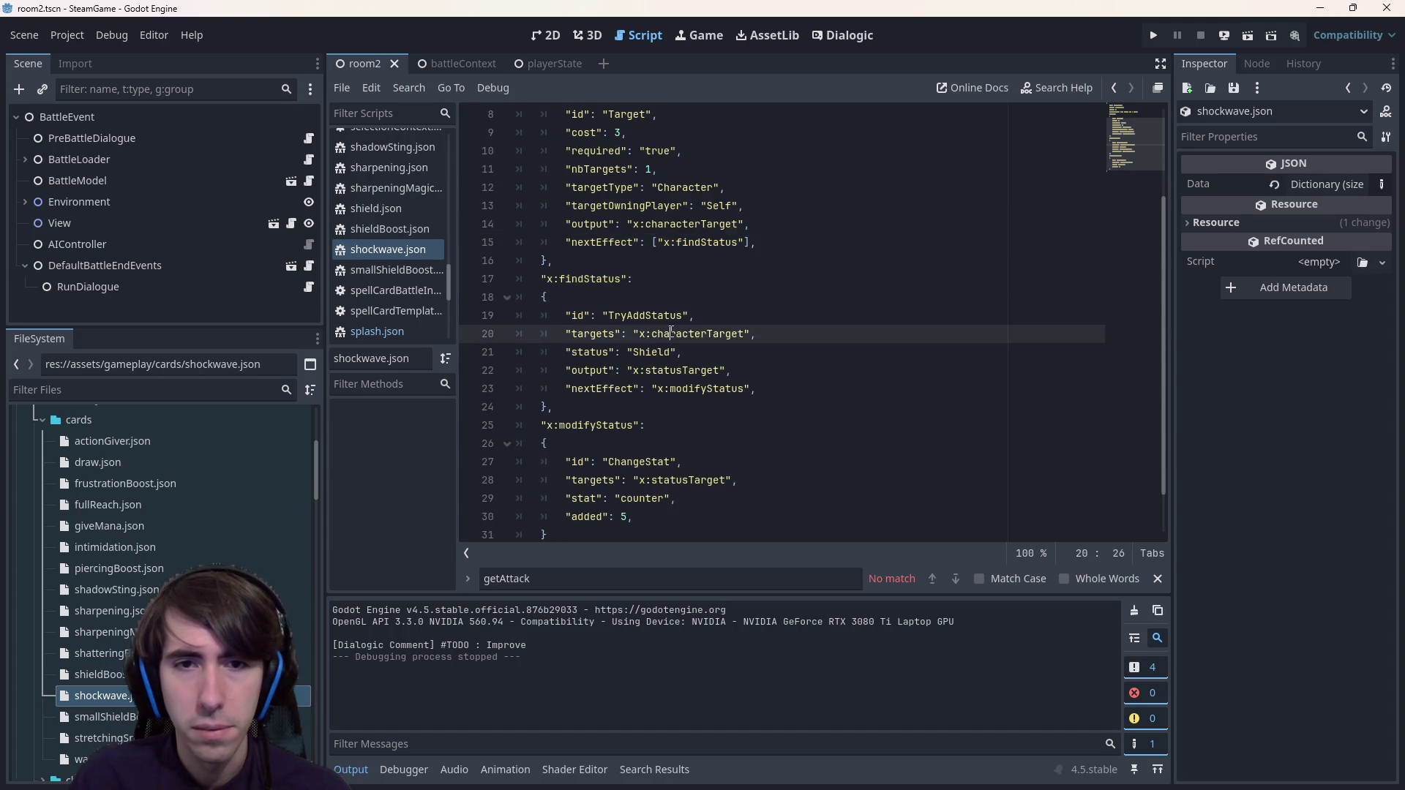
double_click(661, 352)
scroll(151, 553, down, 5)
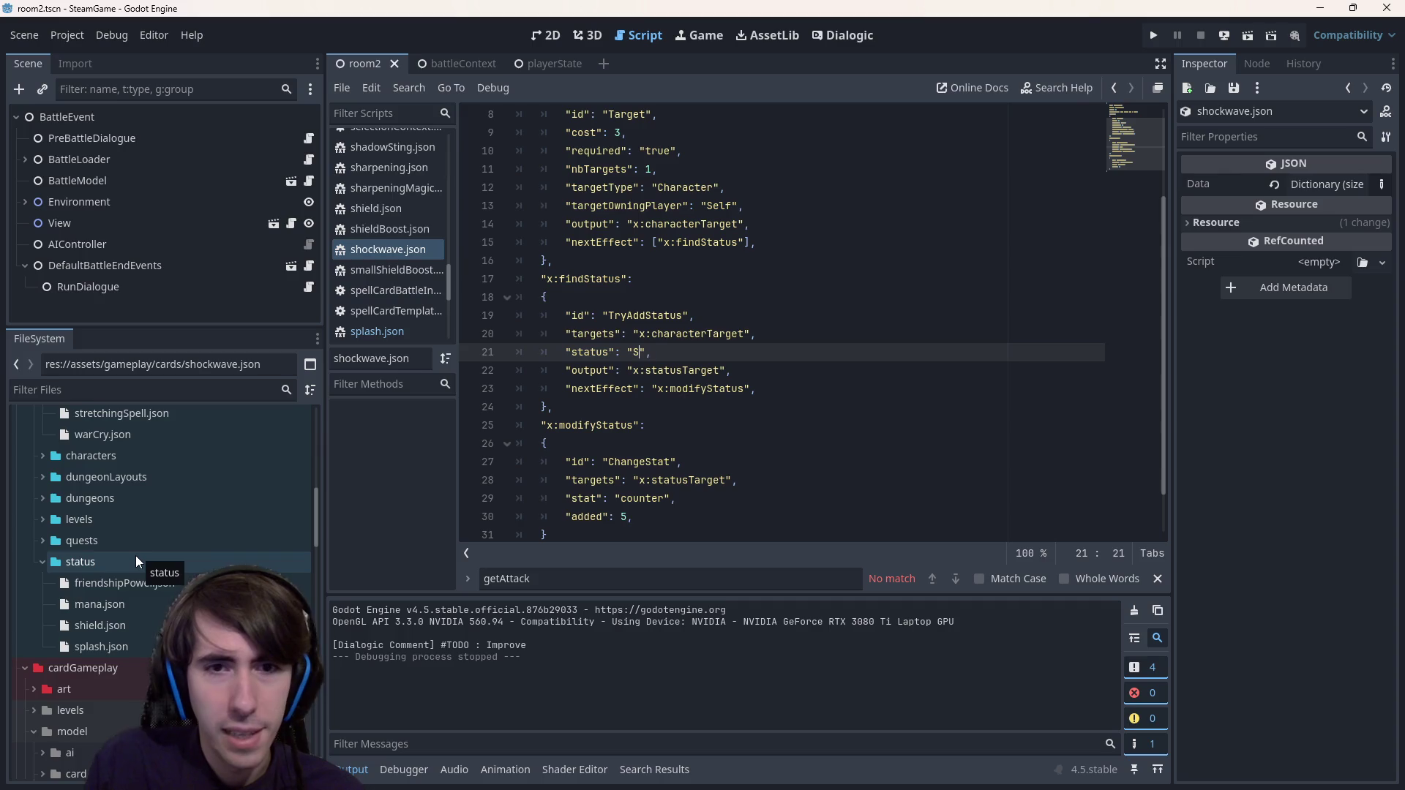
text(Splash)
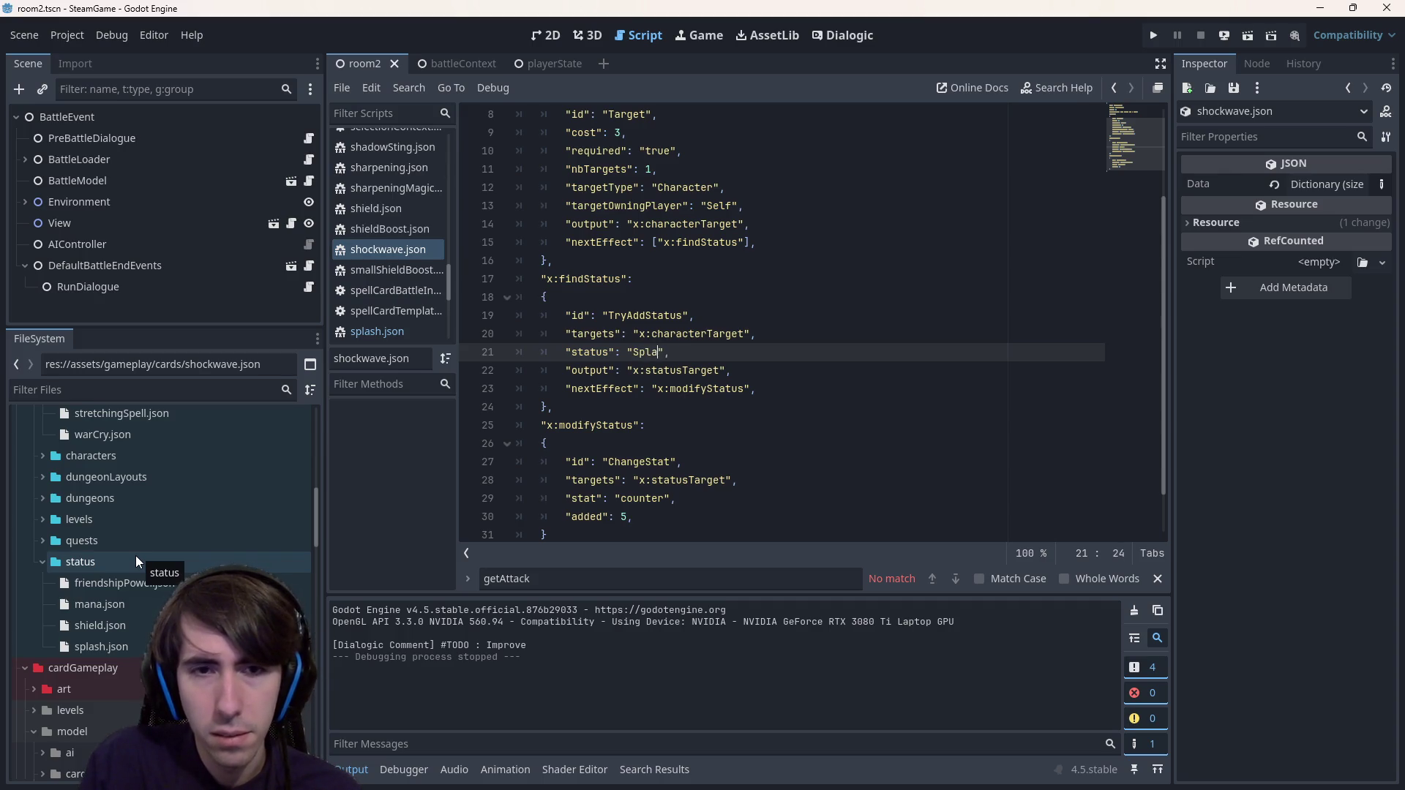
key(ctrl+s)
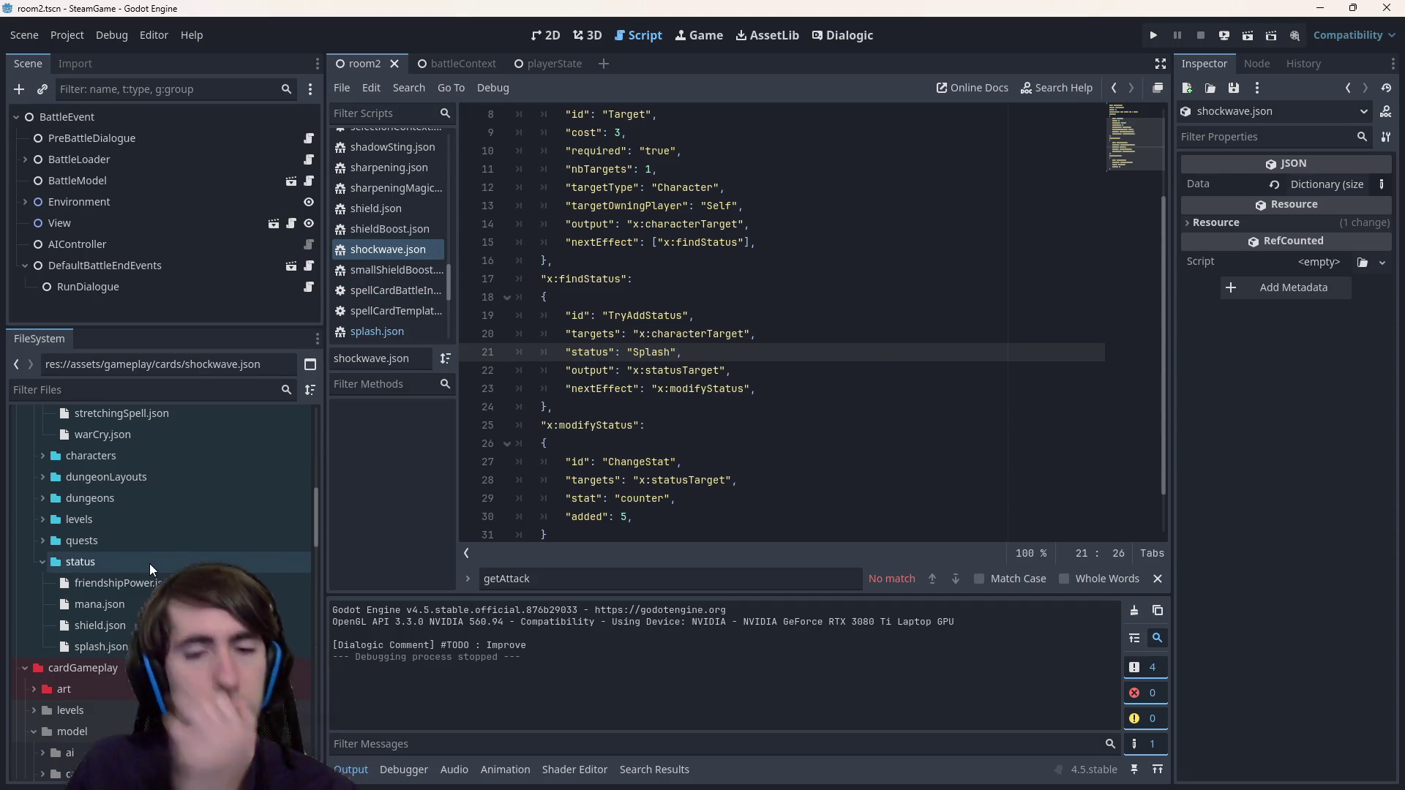
- Change the ChangeStat added value from 5 to 50
drag(721, 532, 739, 479)
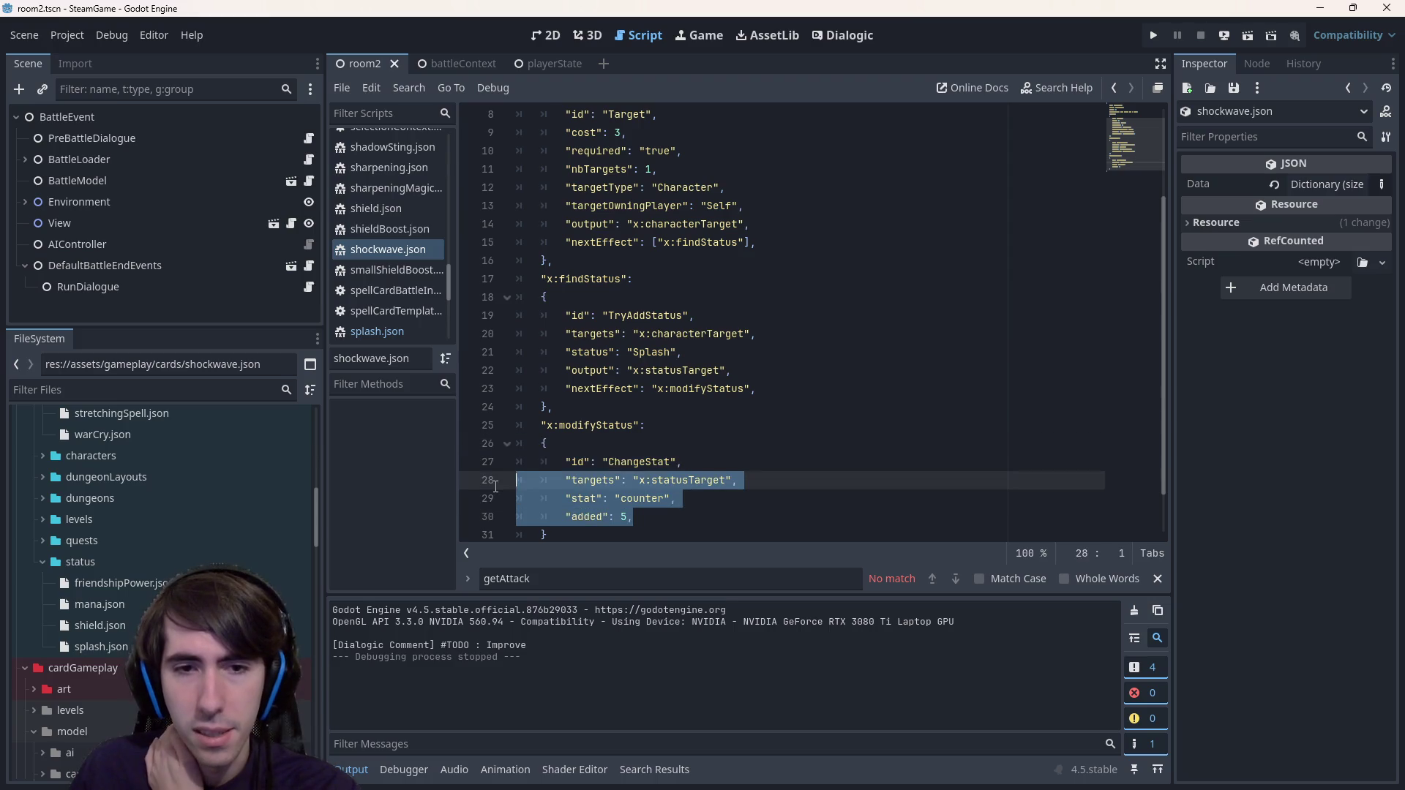
click(632, 518)
scroll(632, 521, up, 3)
scroll(627, 463, down, 4)
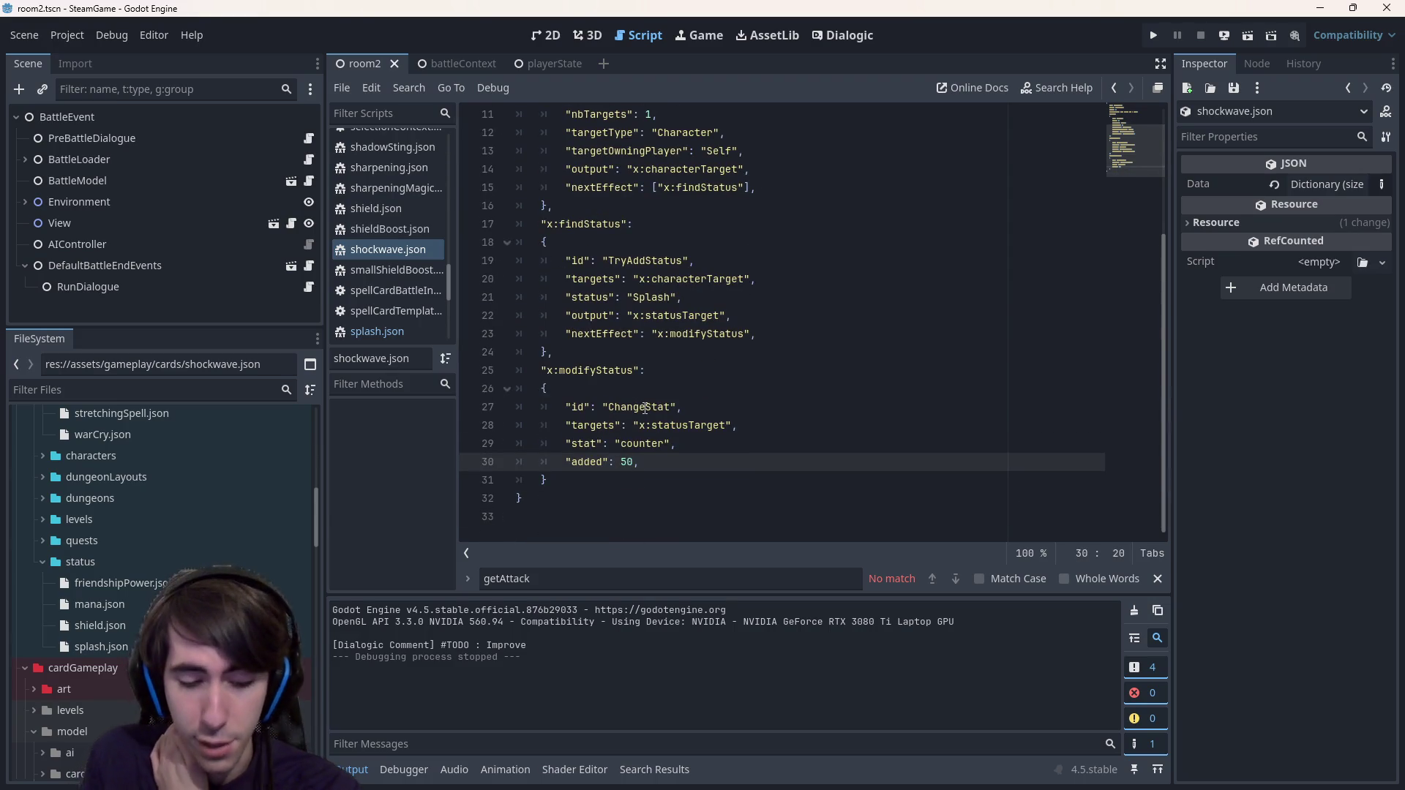
text(0)
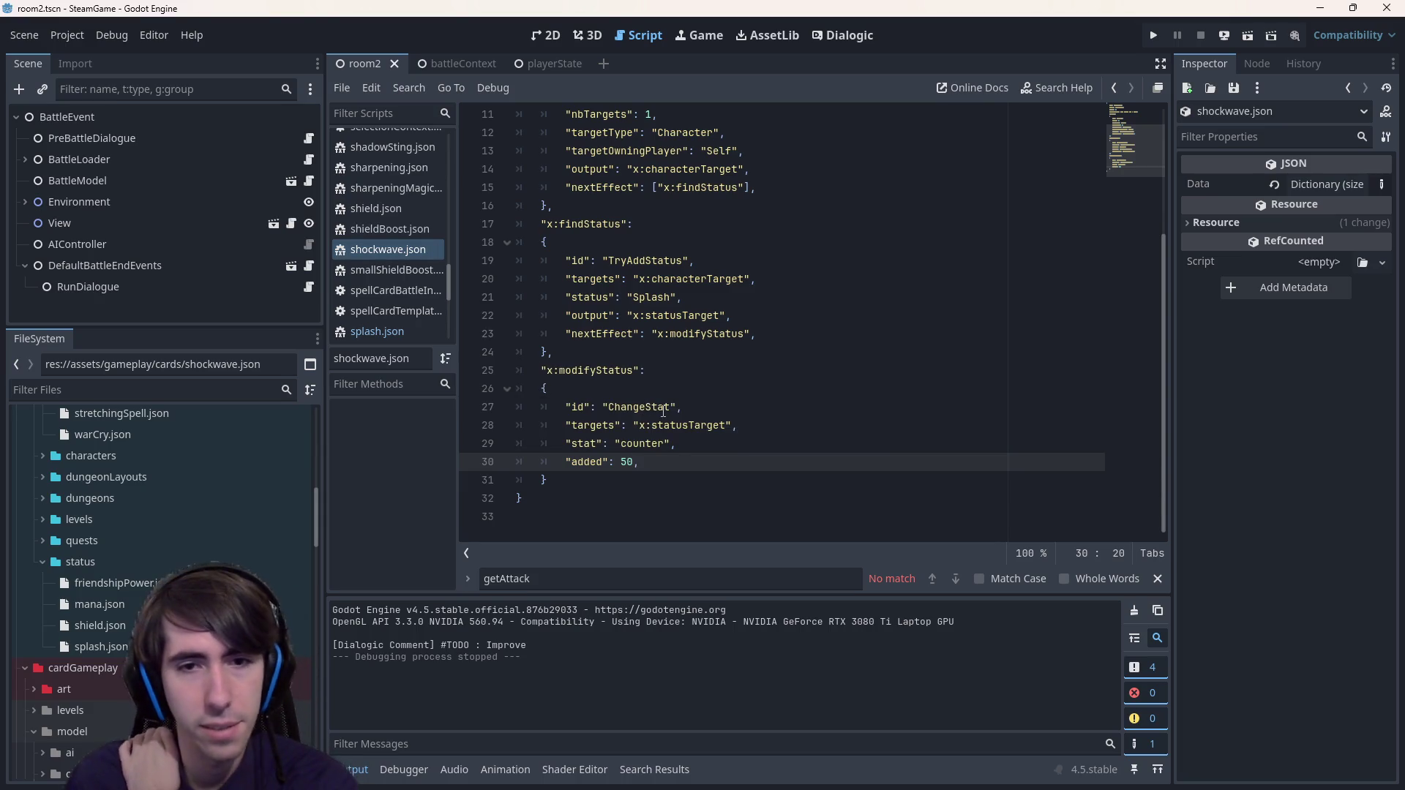
scroll(671, 410, up, 4)
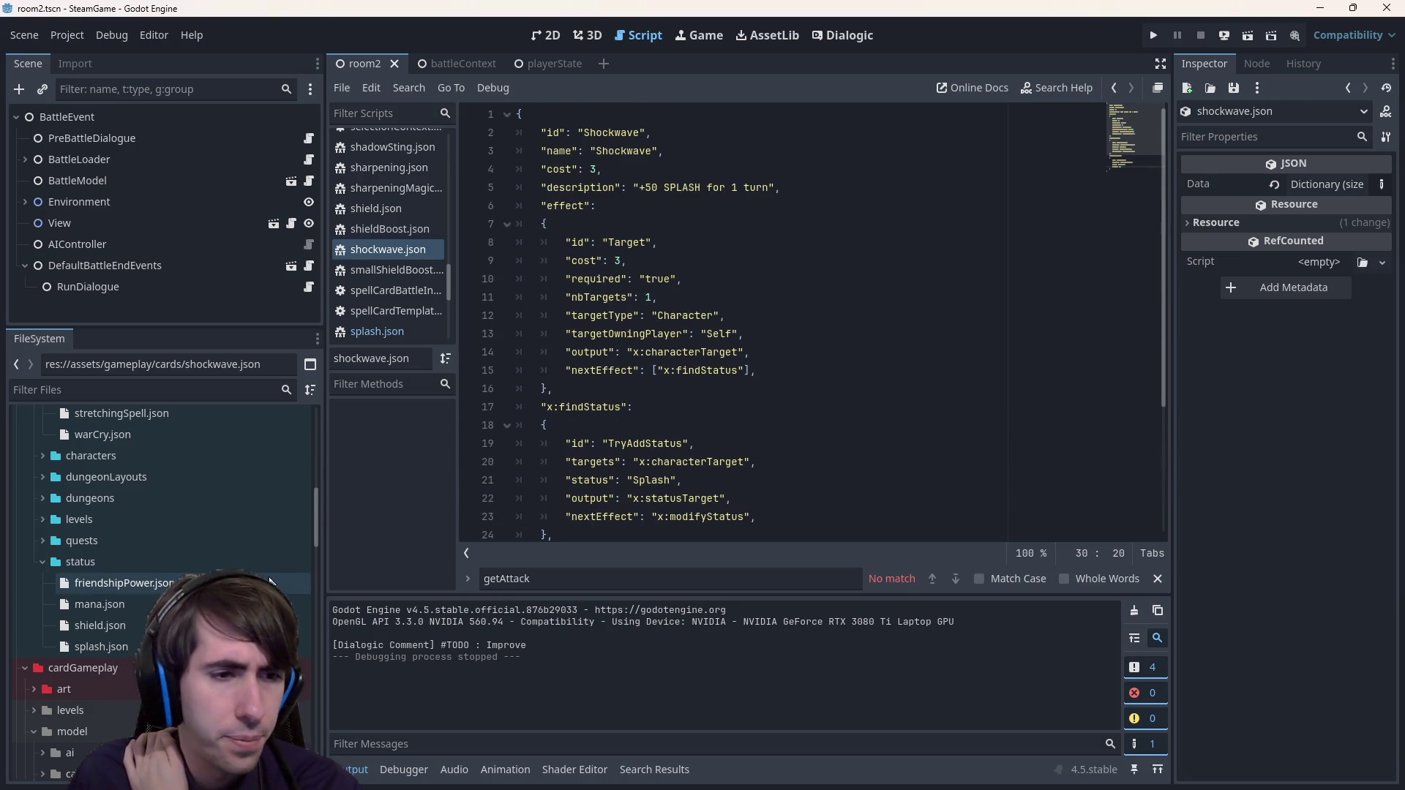
- Browse the FileSystem and open room4Battle.json
scroll(110, 588, up, 10)
scroll(110, 596, down, 5)
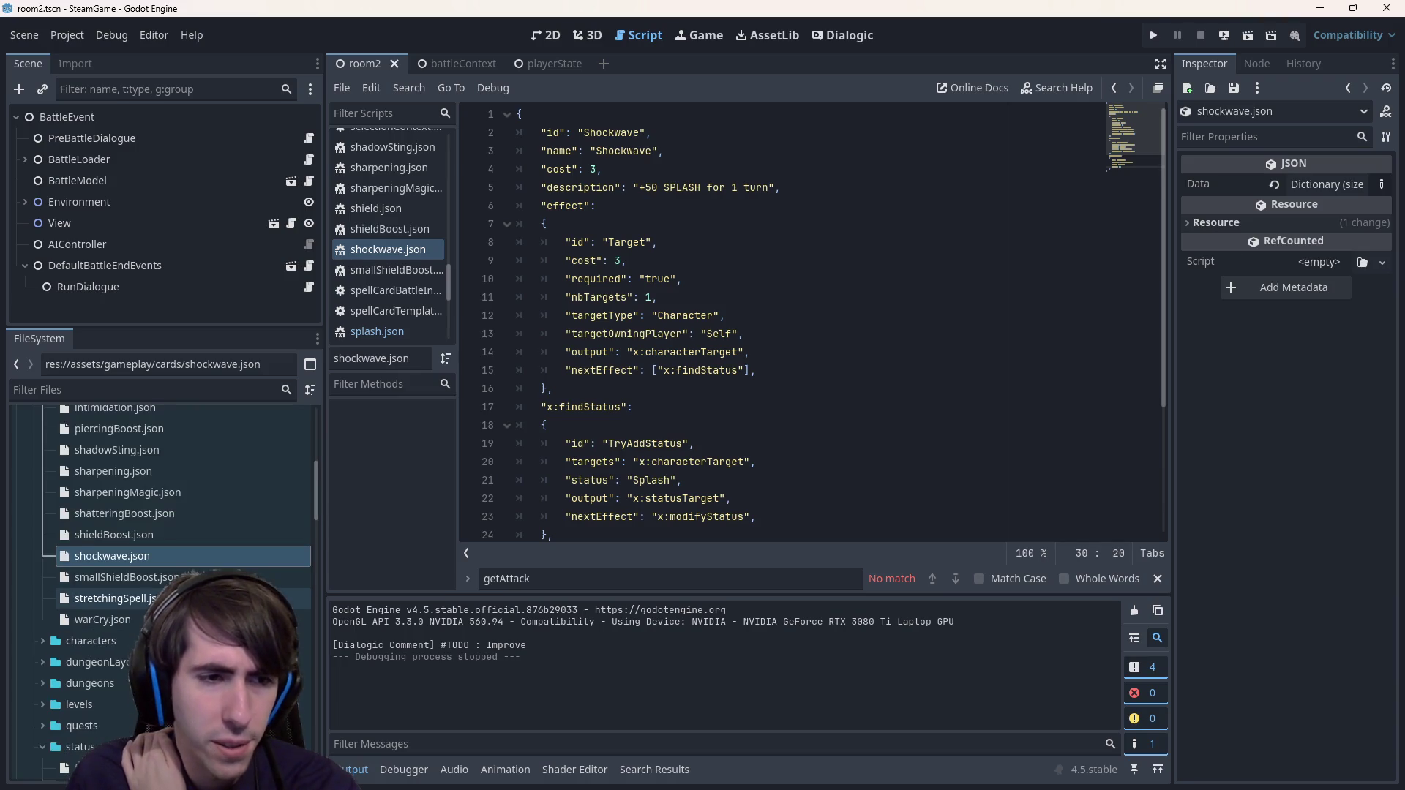
scroll(110, 598, down, 10)
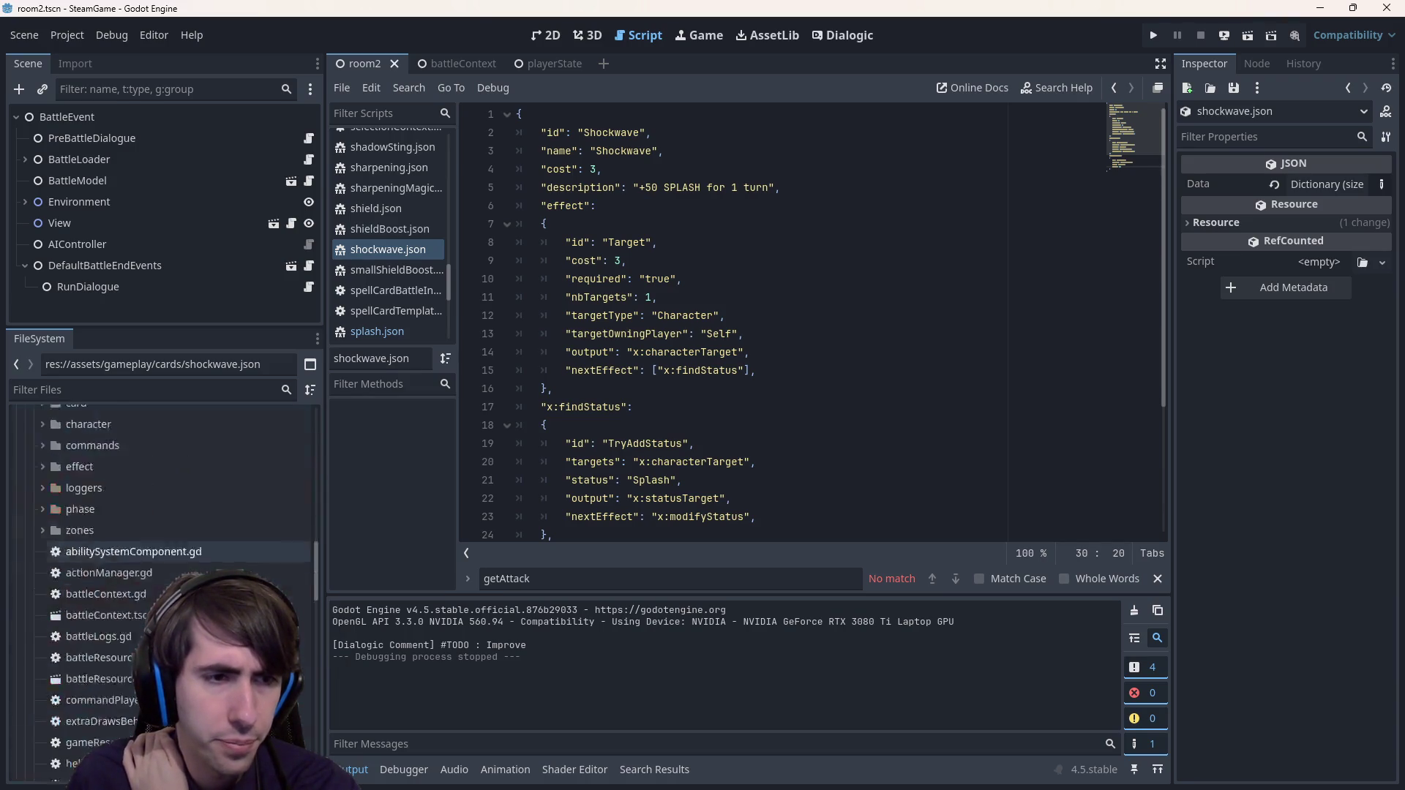
scroll(110, 562, down, 8)
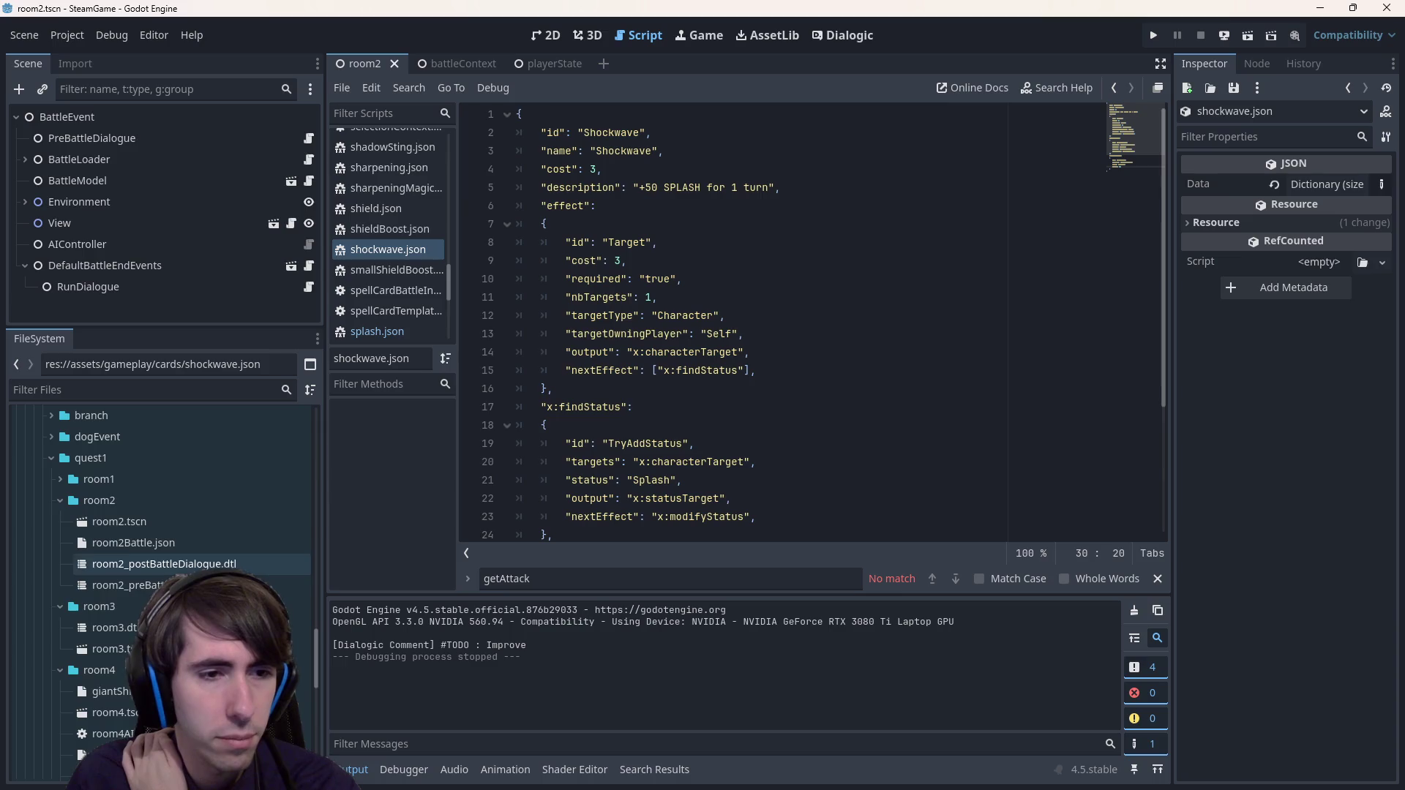
scroll(147, 585, up, 4)
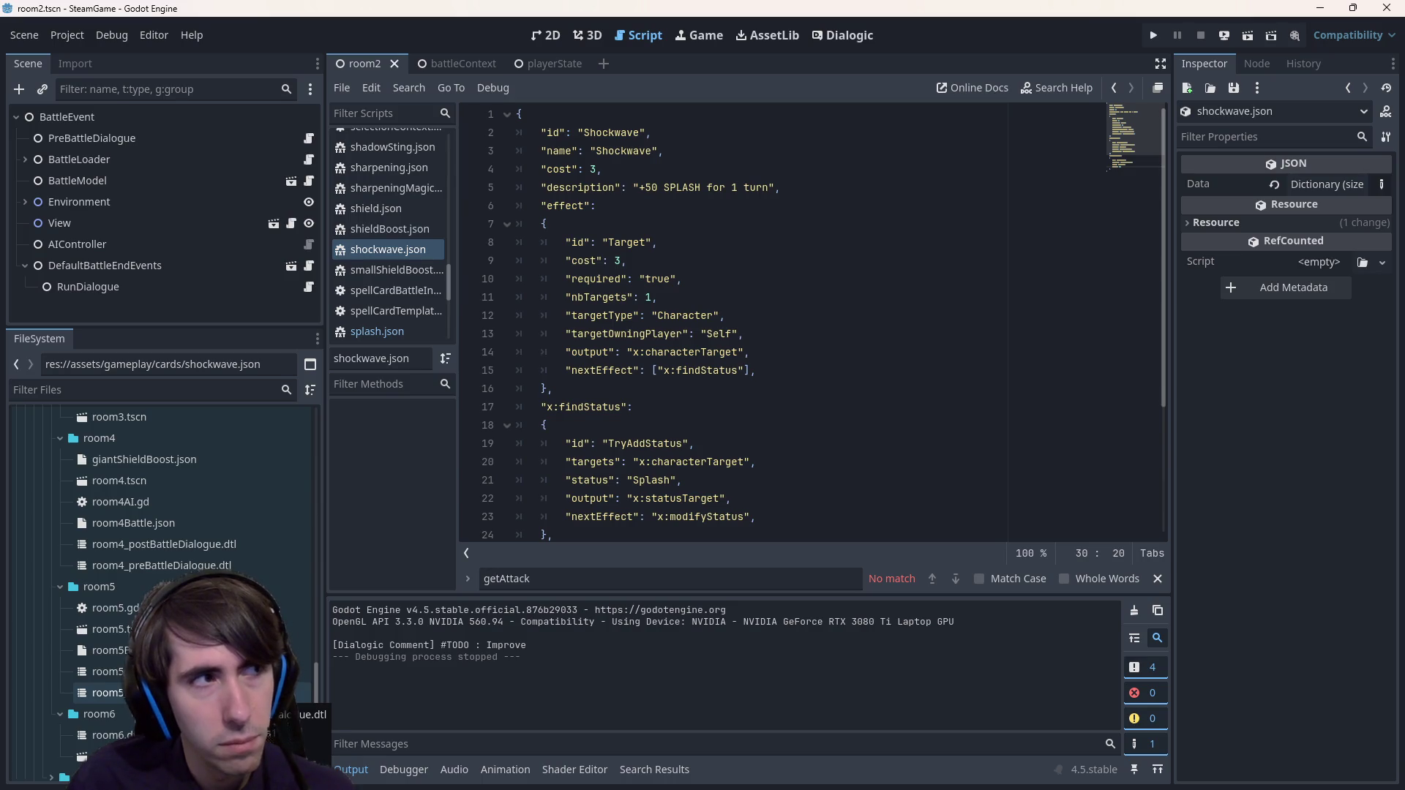
scroll(110, 735, up, 10)
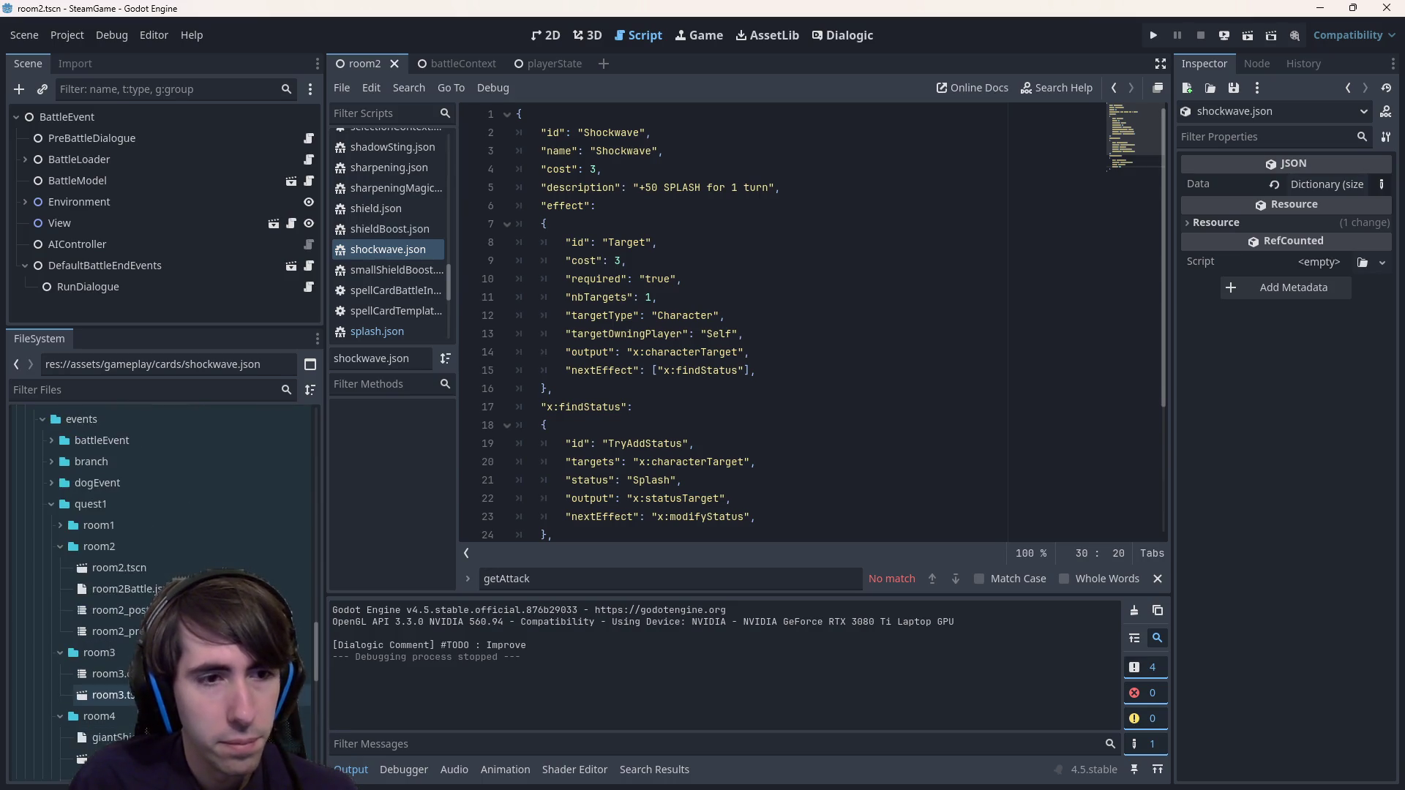
scroll(161, 585, up, 5)
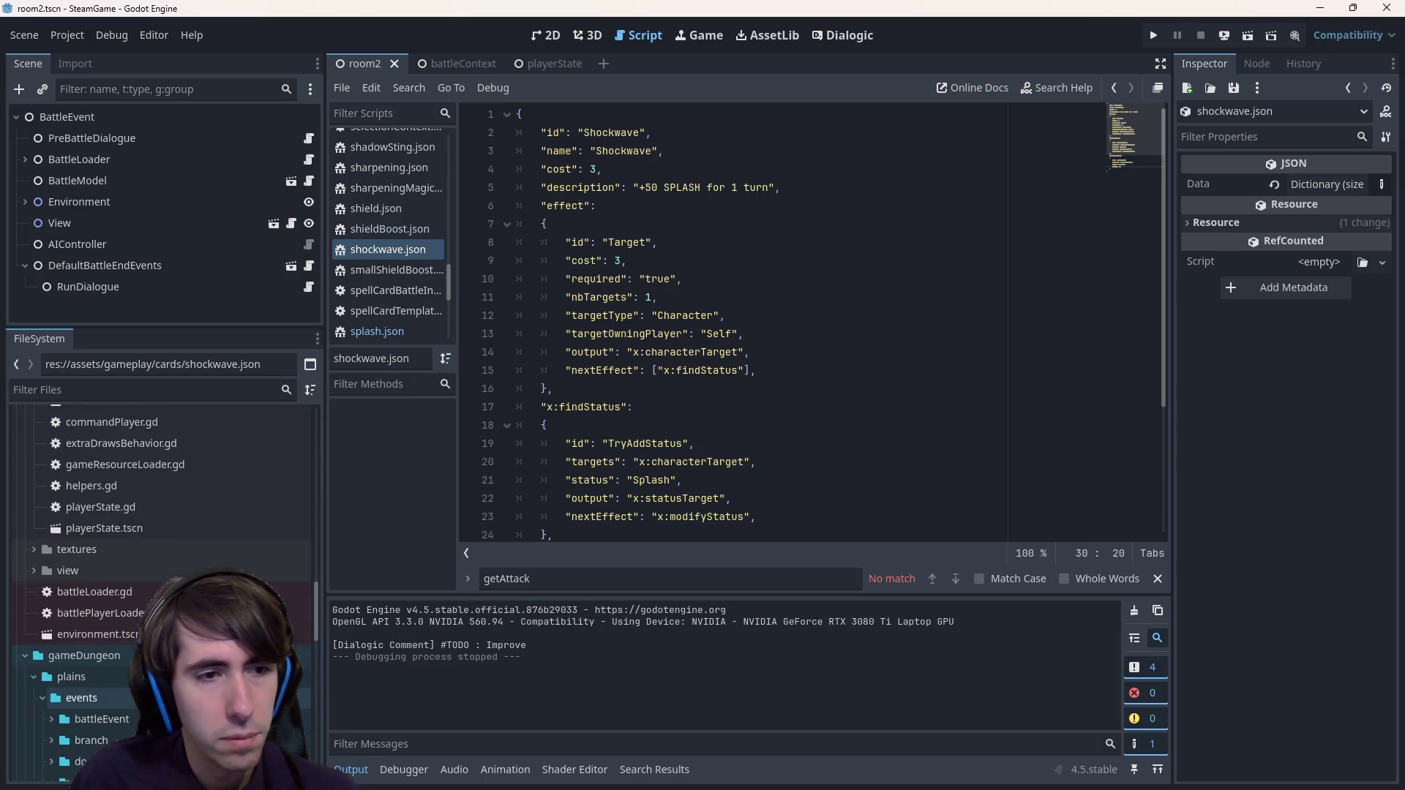
scroll(146, 589, down, 10)
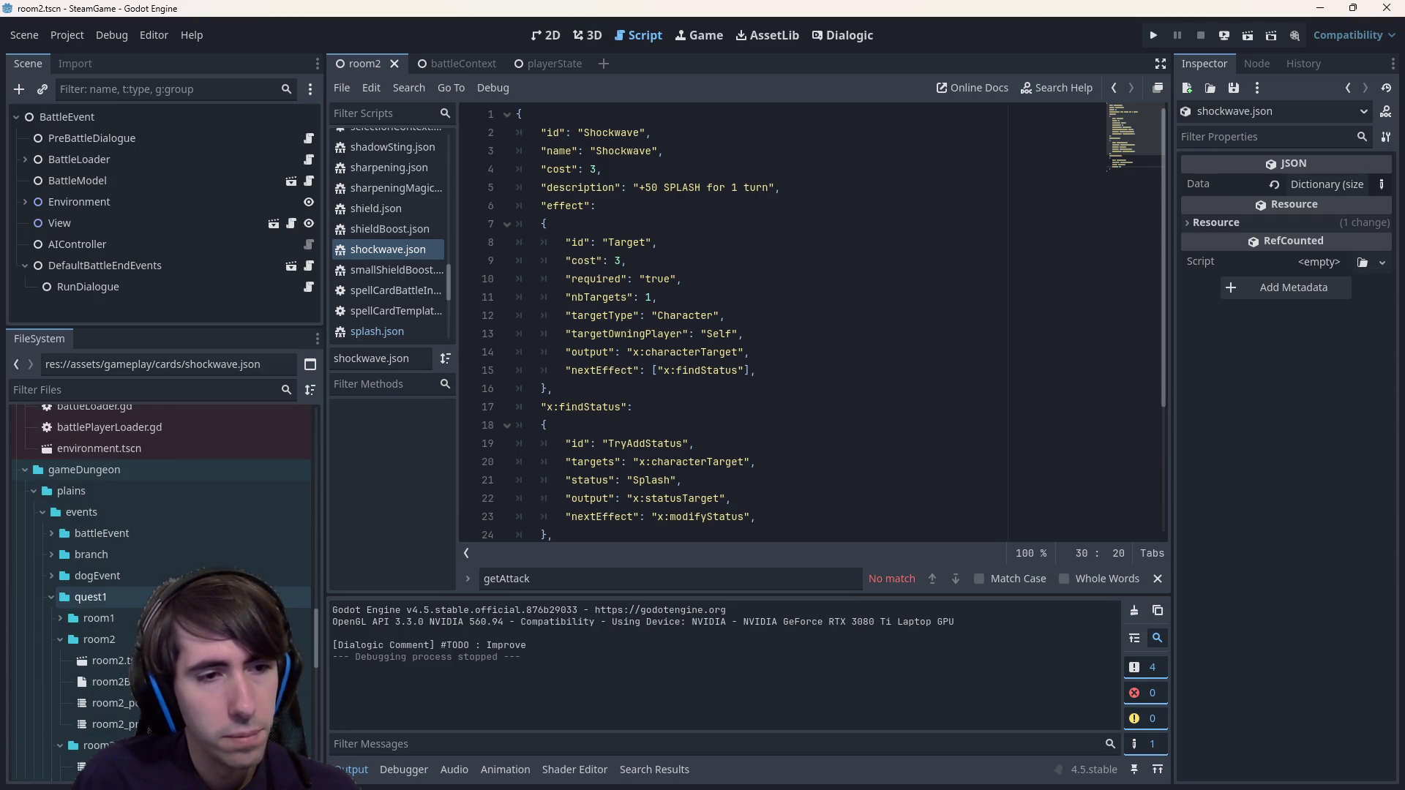
scroll(147, 596, down, 3)
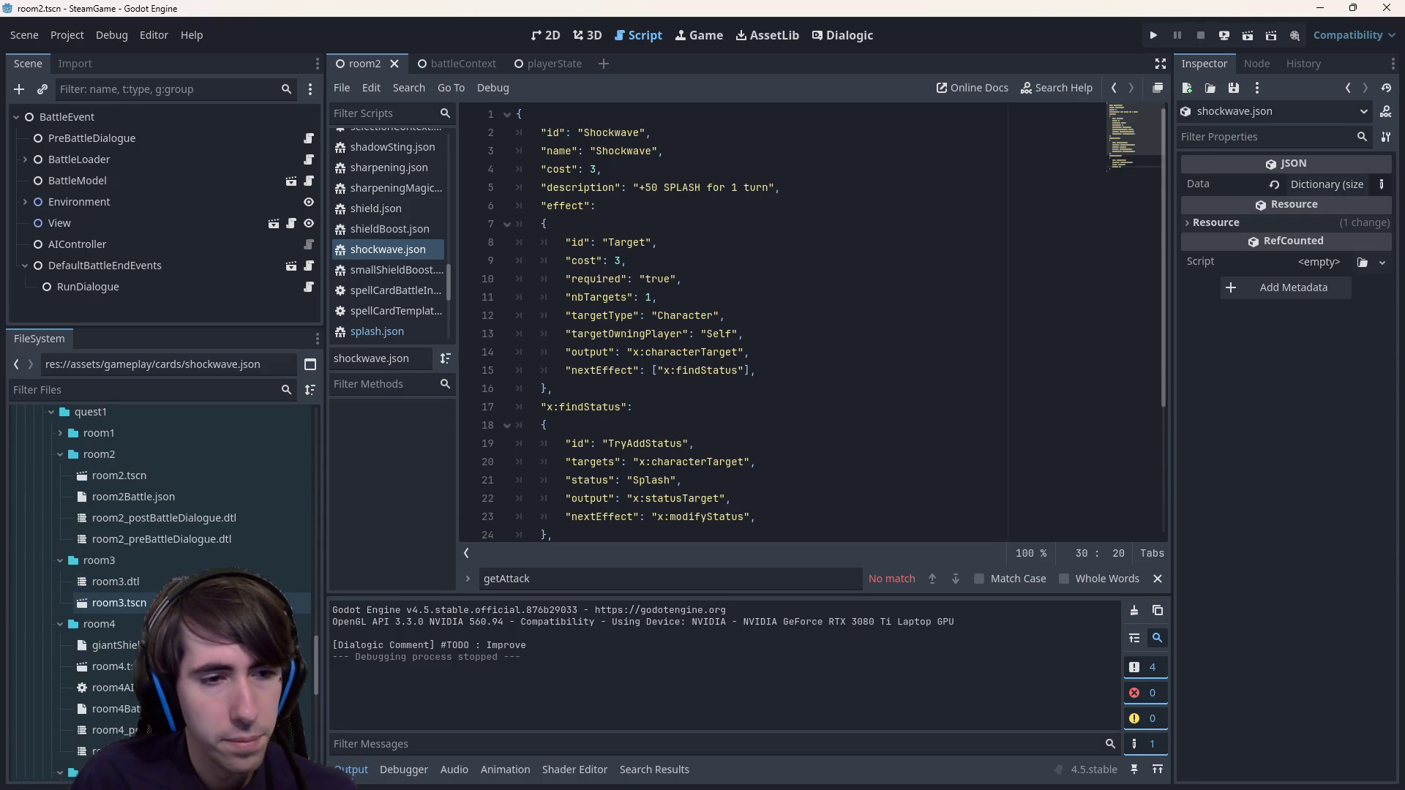
scroll(146, 602, down, 2)
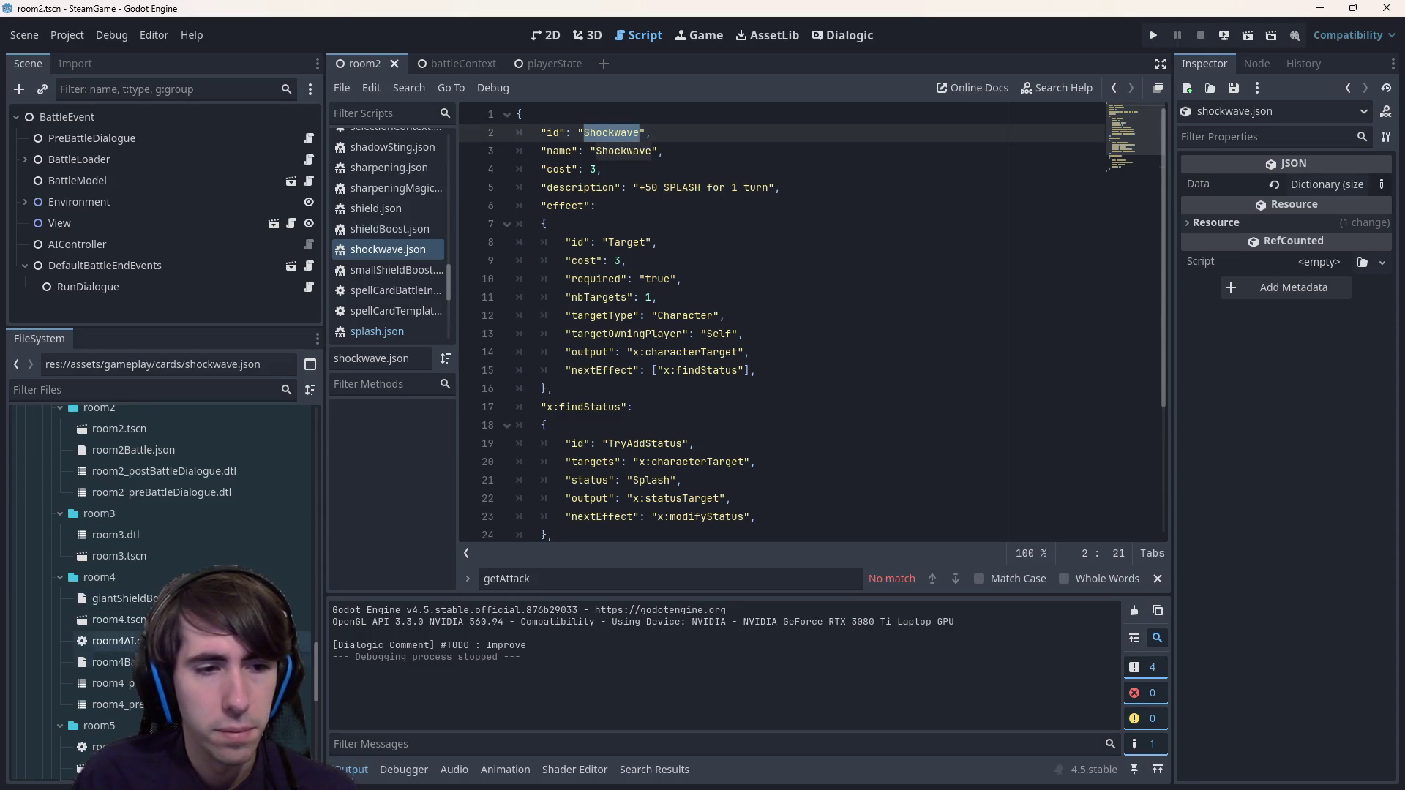
click(183, 662)
double_click(111, 663)
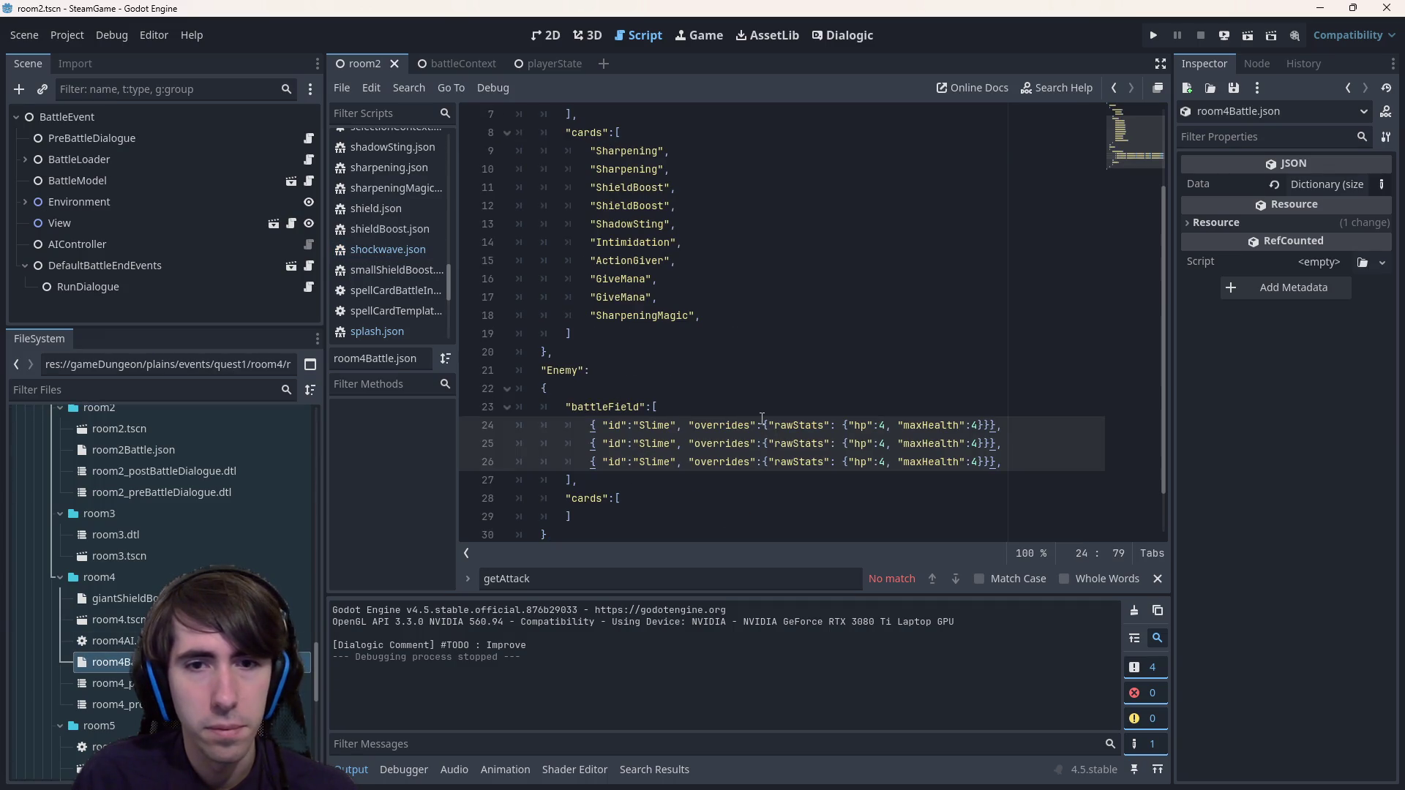
- Start a new entry in room4's player card list, then undo it
scroll(762, 419, up, 2)
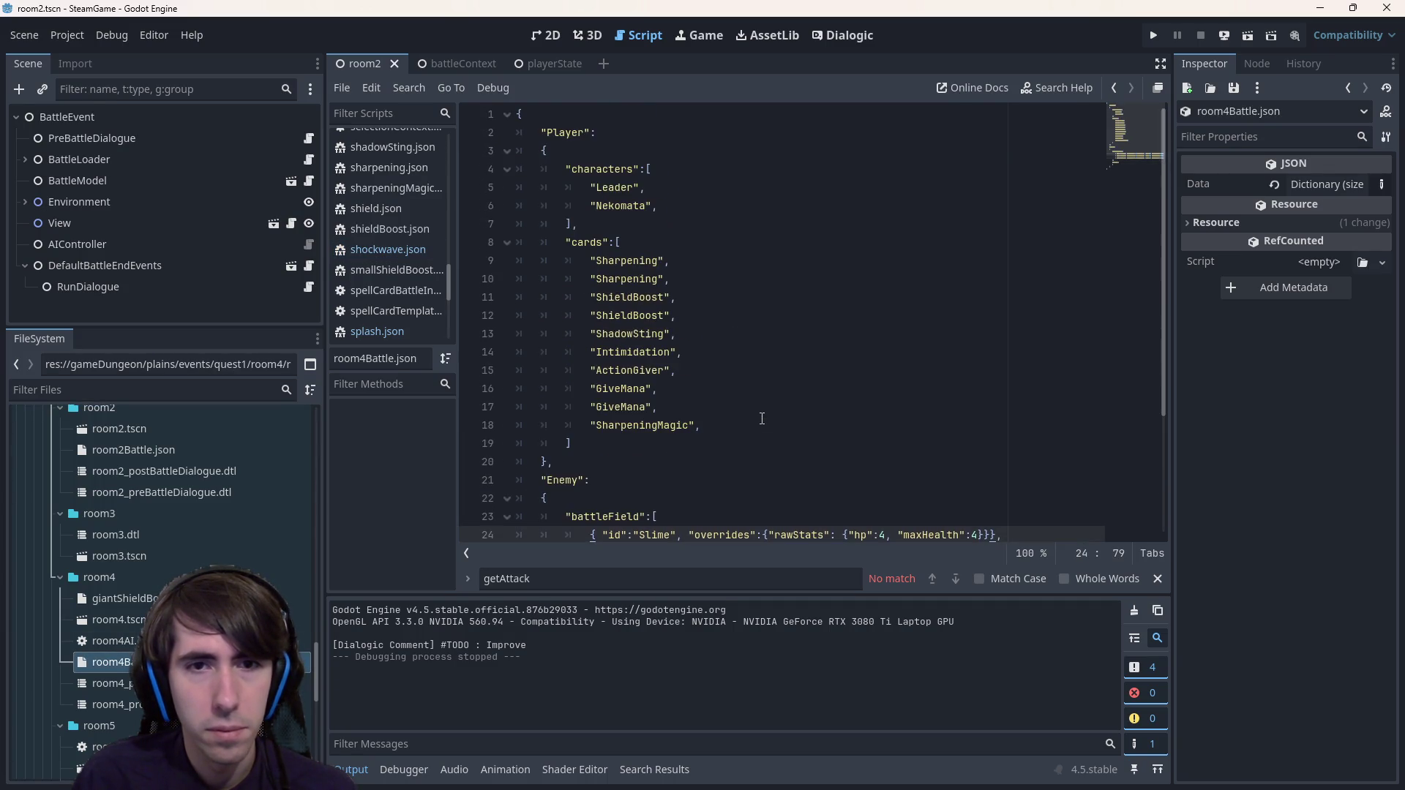
click(762, 418)
key(Return)
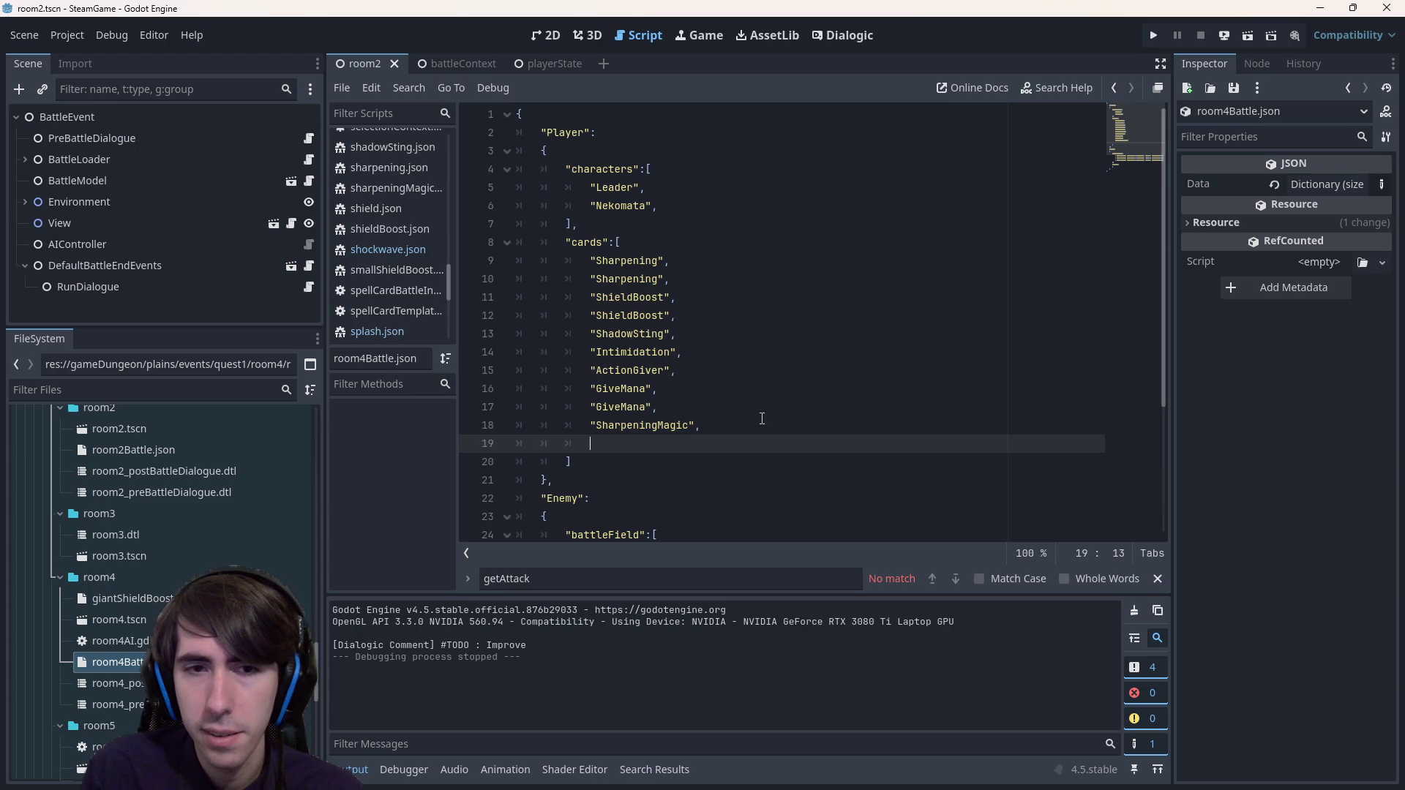
text("Shockwave)
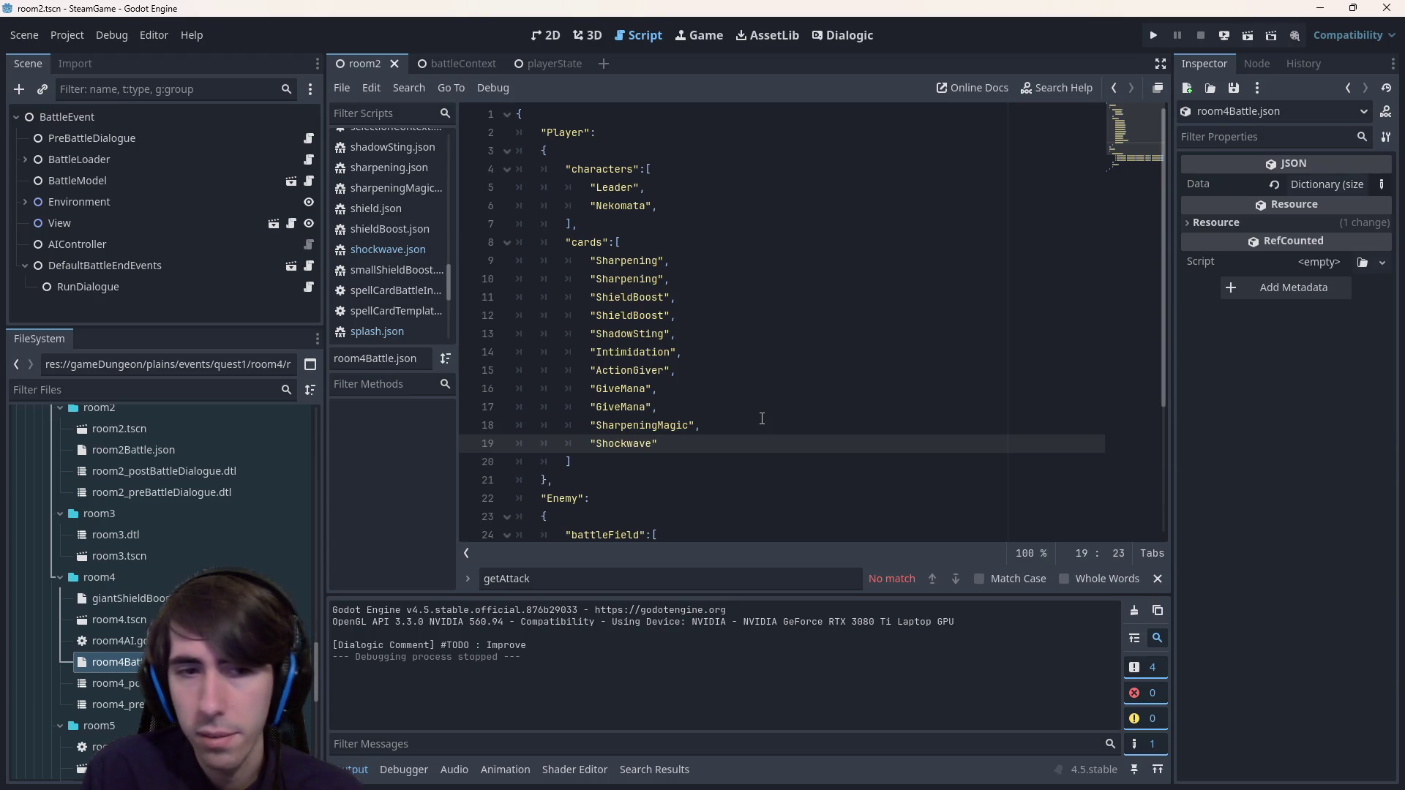
key(ctrl+z)
key(ctrl+z)
key(ctrl+z)
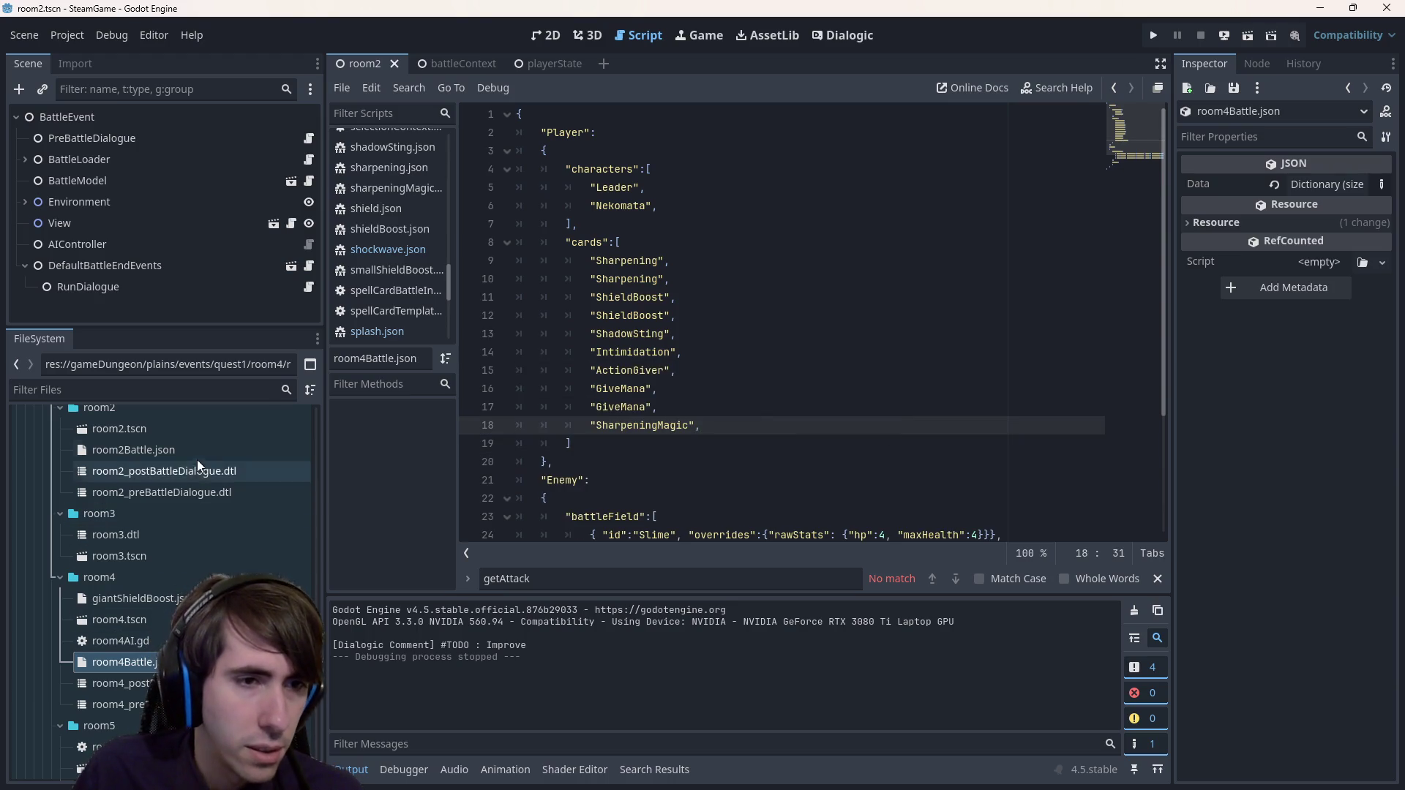
- Add "Shockwave" after ActionGiver in room2Battle.json's player cards and launch the playtest
double_click(181, 450)
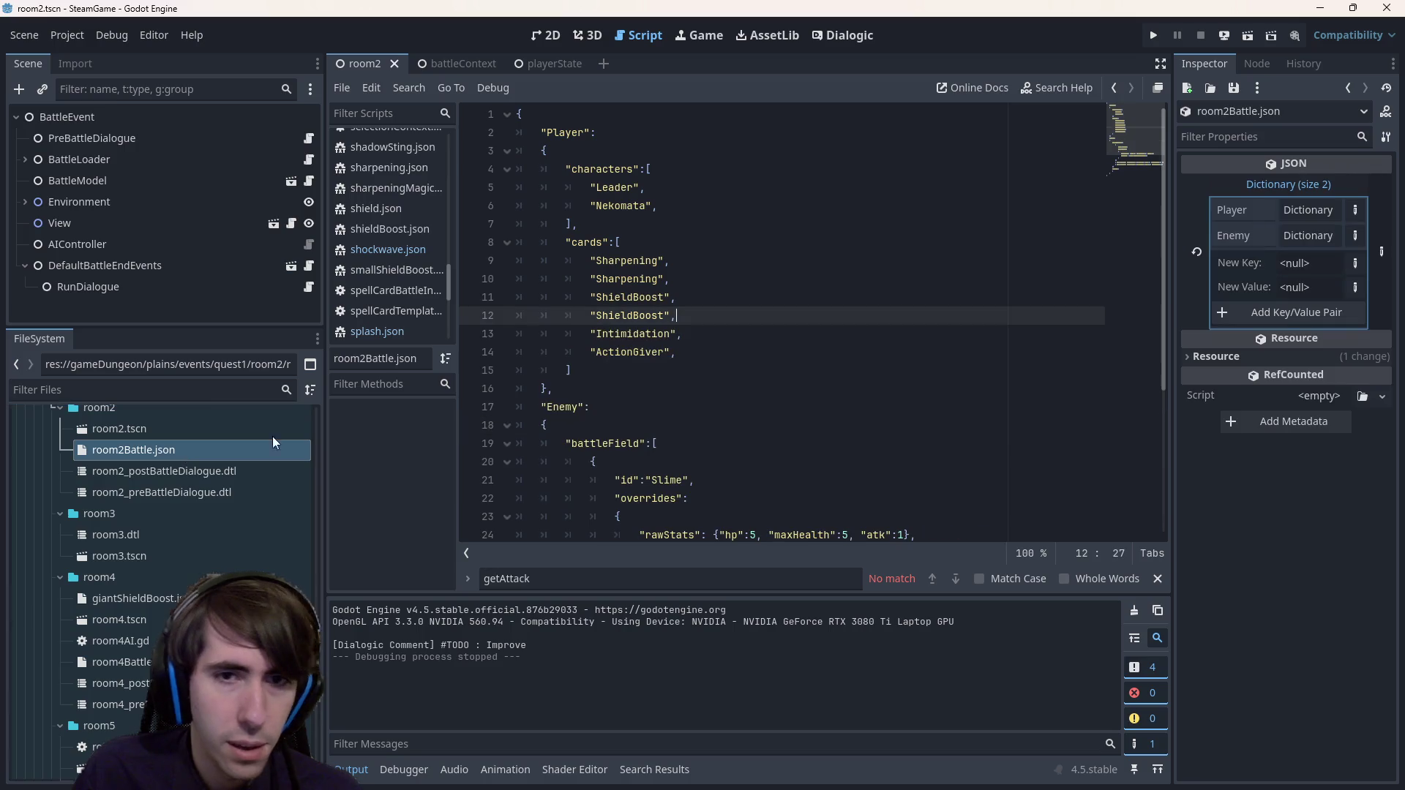
click(806, 354)
key(Return)
text("Shockwave",)
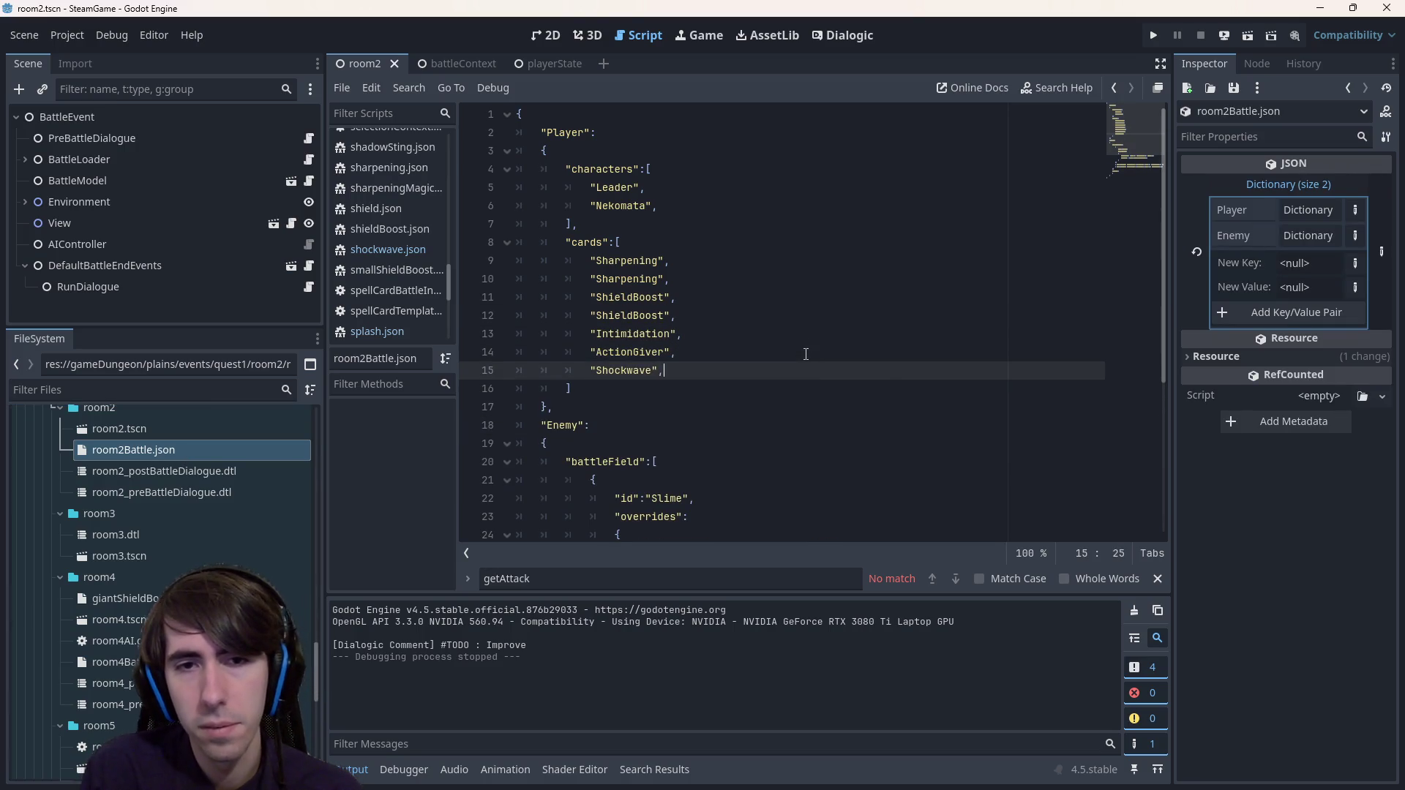
click(1247, 35)
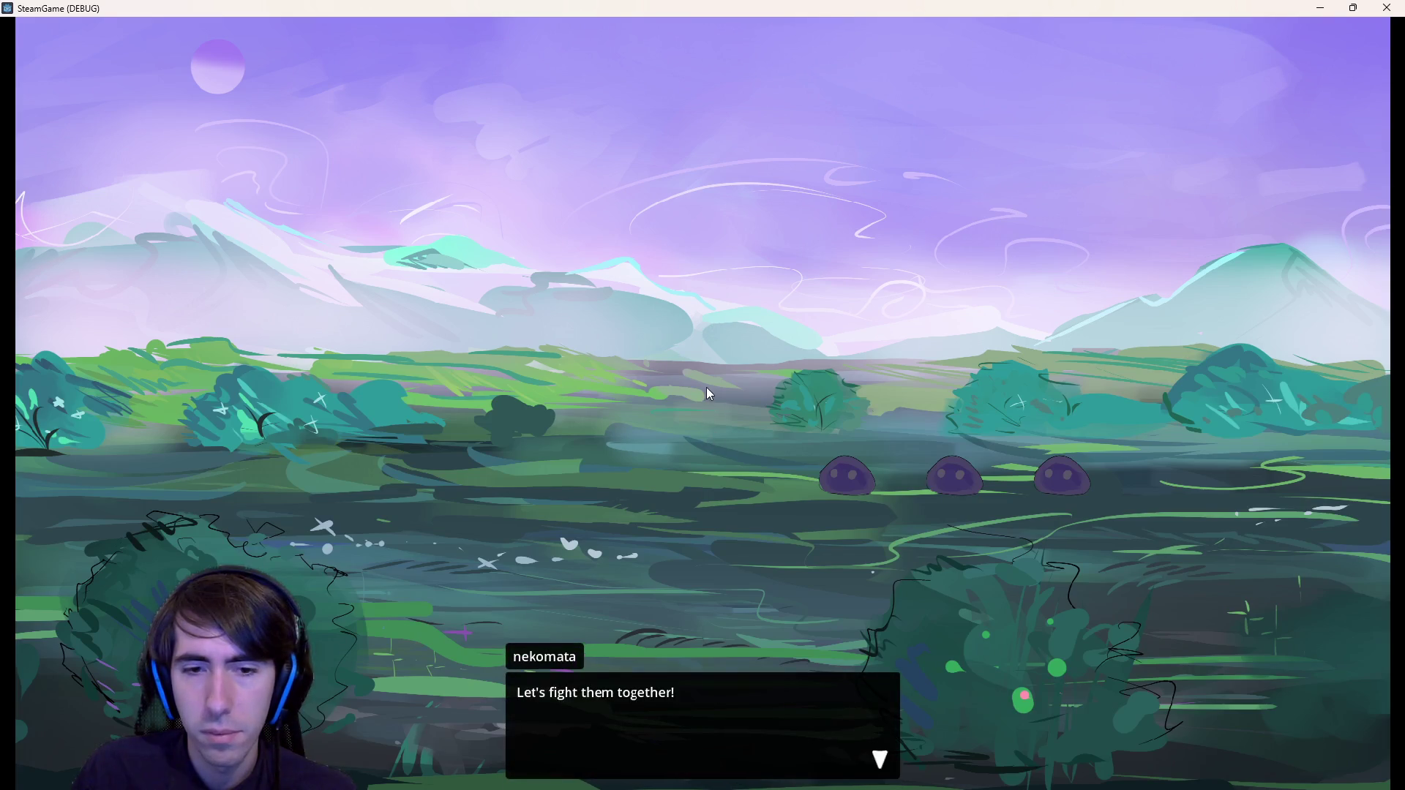
click(705, 384)
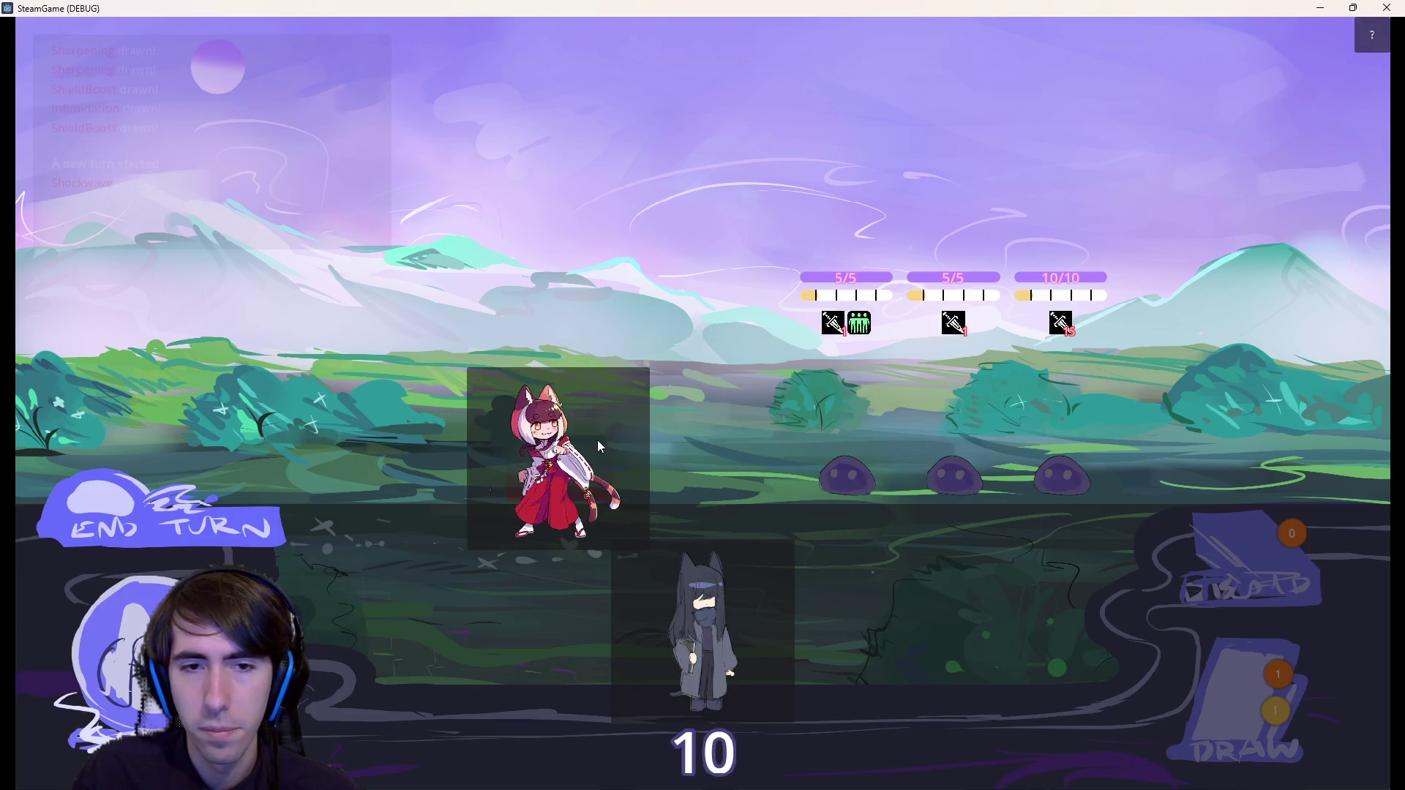
mouse_move(597, 441)
mouse_down()
mouse_move(723, 638)
mouse_move(564, 439)
mouse_up()
drag(688, 629, 439, 469)
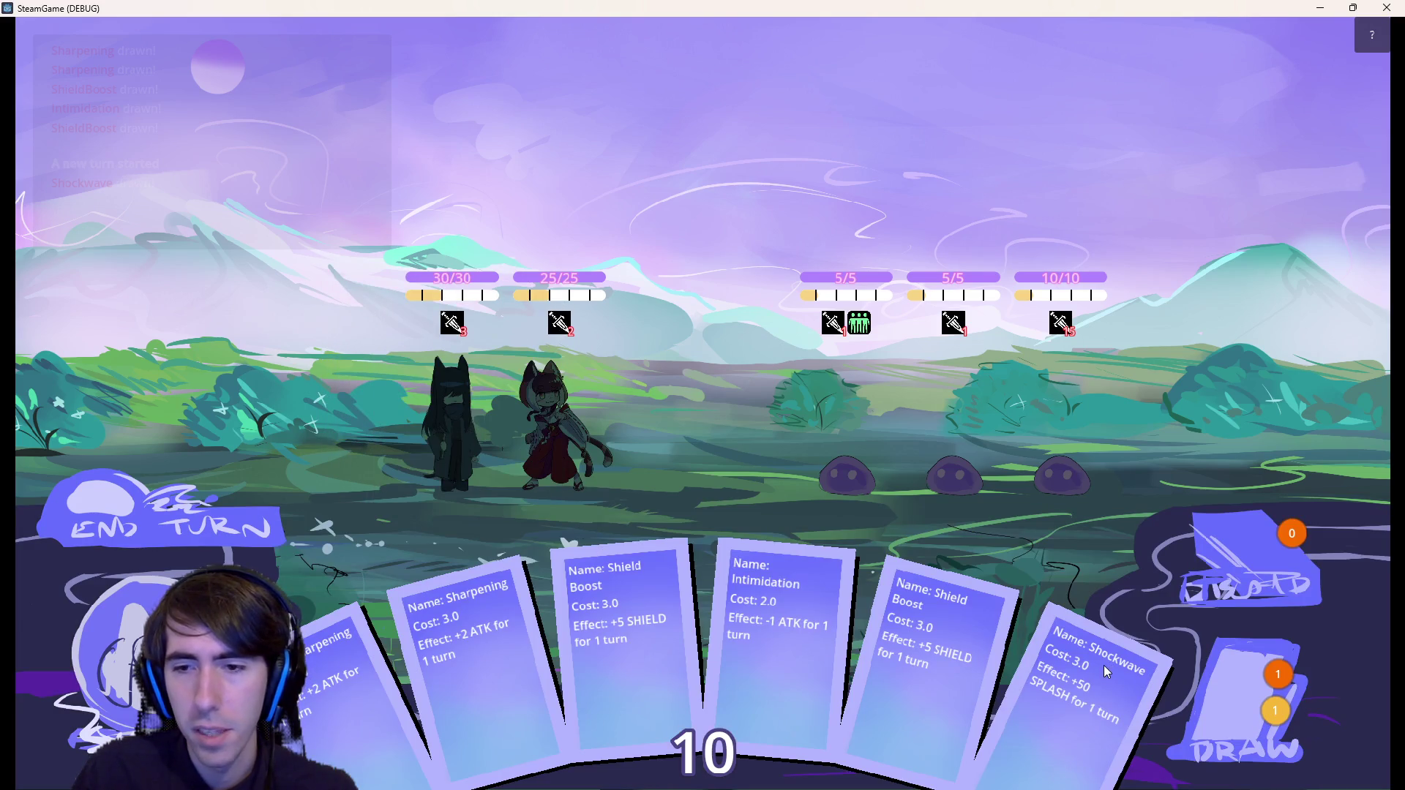
mouse_move(1106, 672)
mouse_down()
mouse_move(547, 362)
mouse_move(427, 371)
mouse_move(433, 385)
mouse_up()
mouse_move(474, 334)
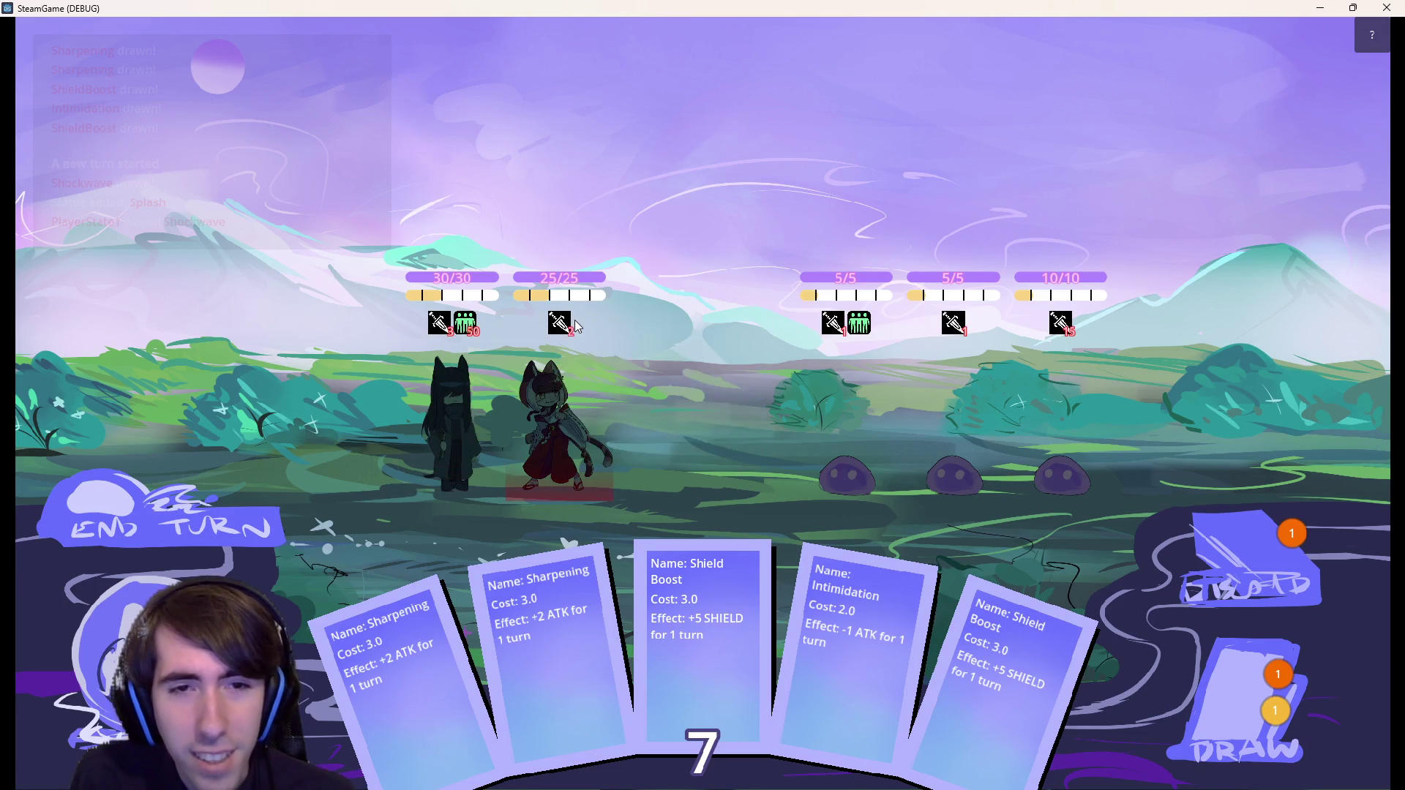
mouse_move(838, 333)
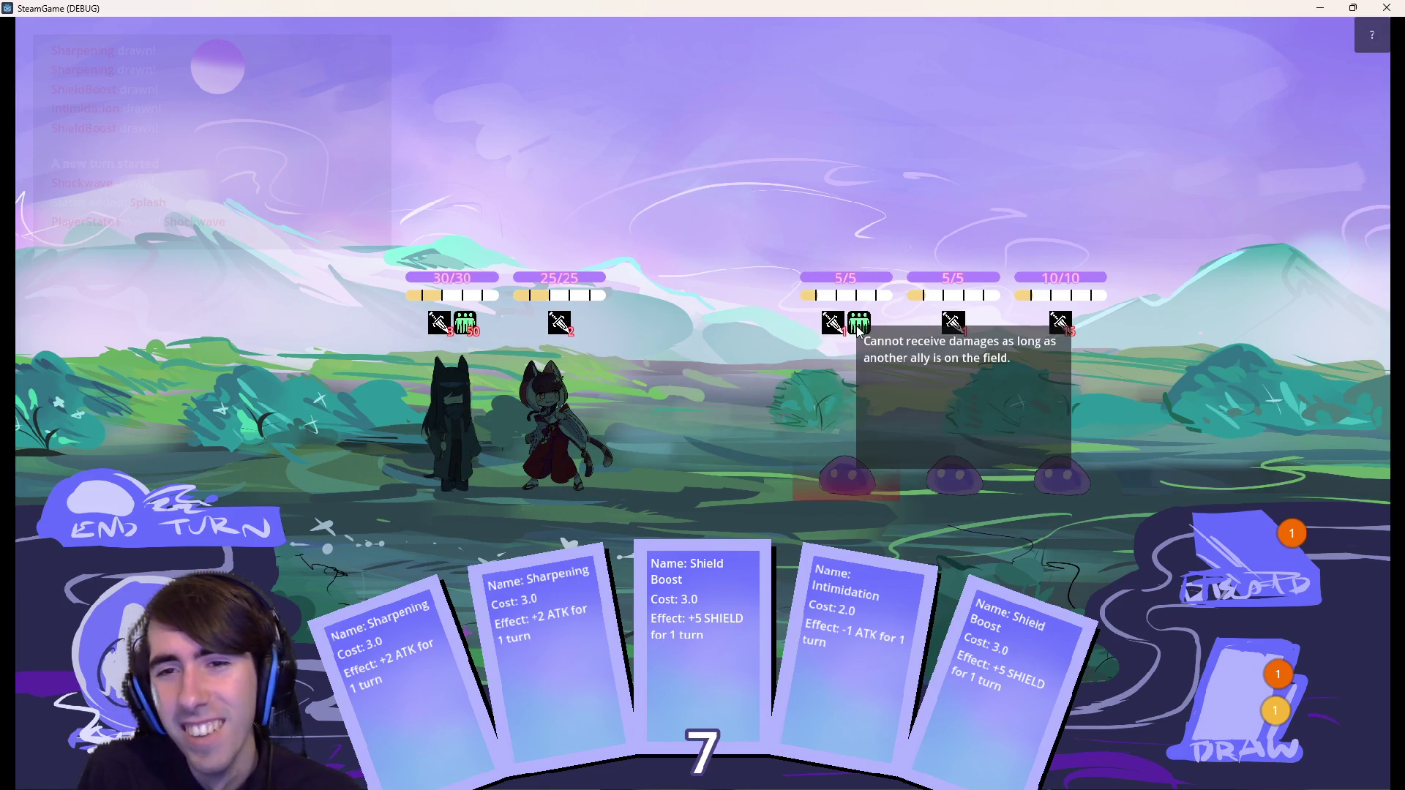
mouse_move(469, 327)
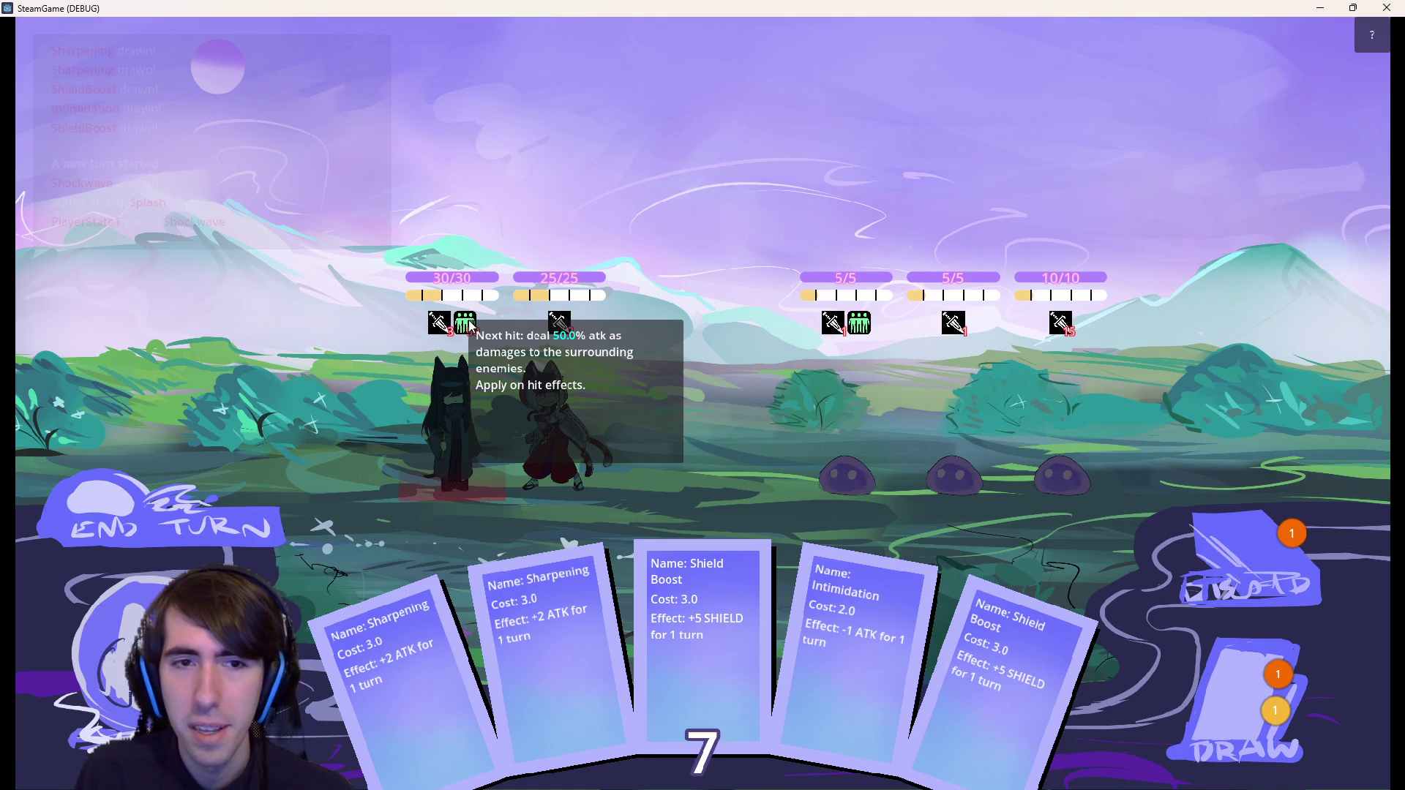
click(252, 508)
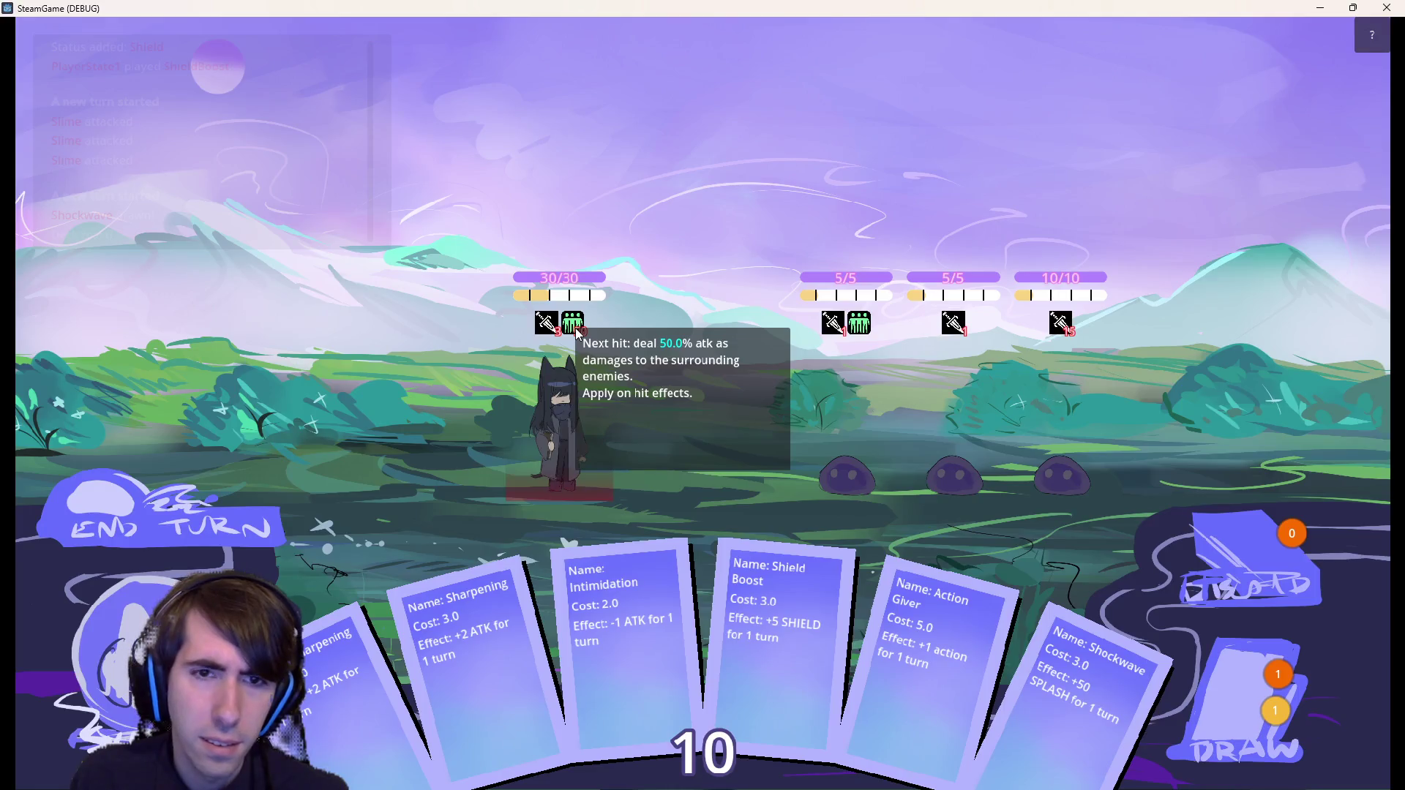
click(1388, 8)
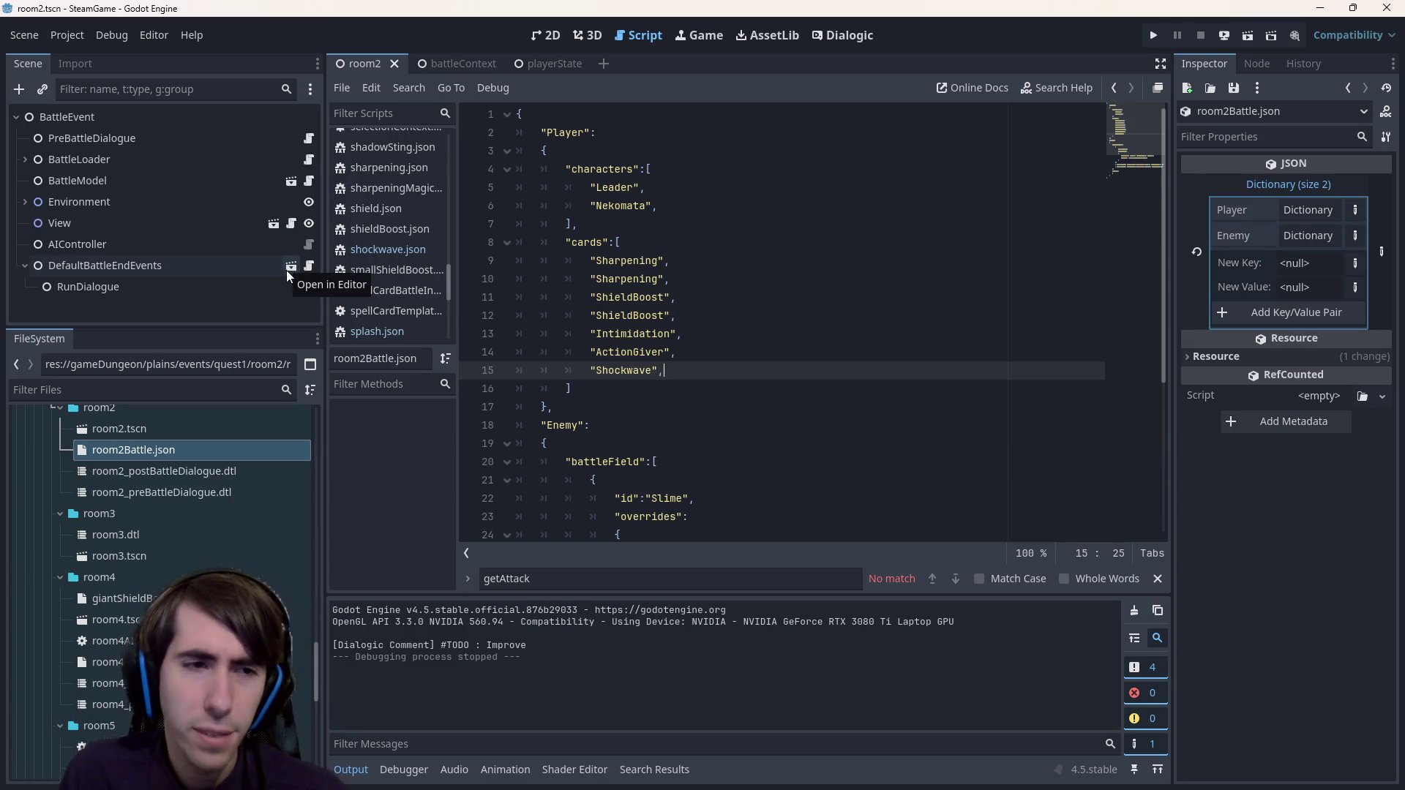
scroll(95, 556, up, 10)
scroll(115, 555, up, 10)
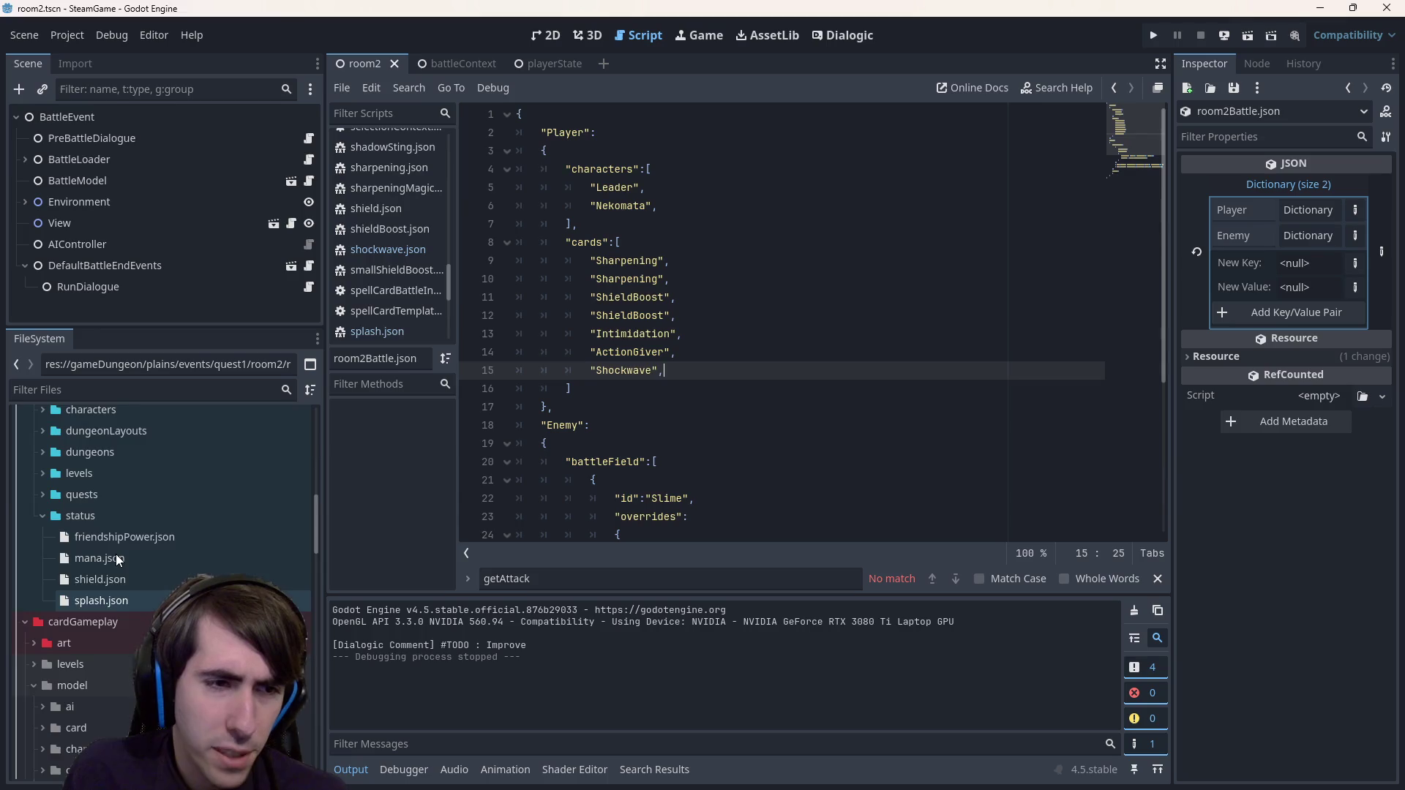
scroll(119, 551, down, 2)
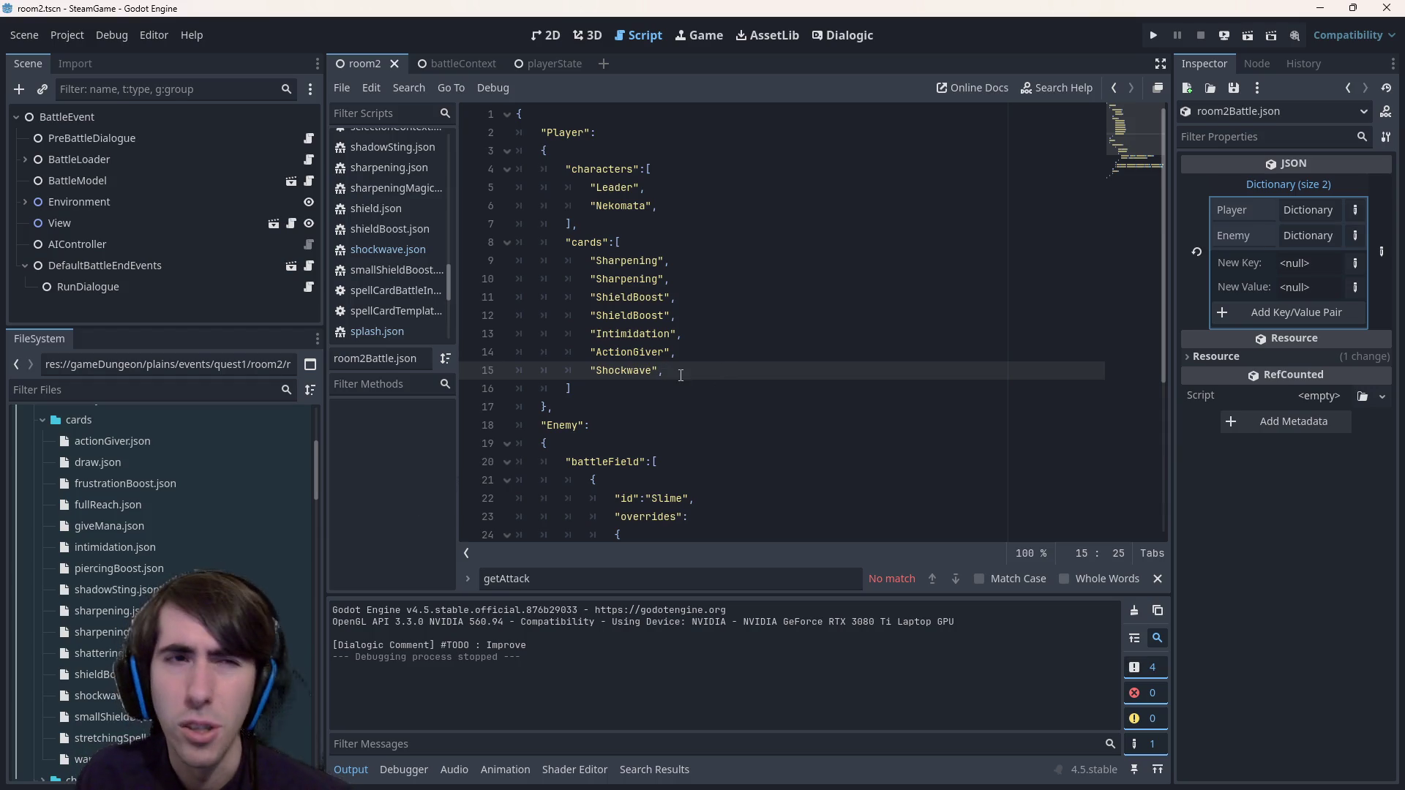
scroll(585, 461, down, 1)
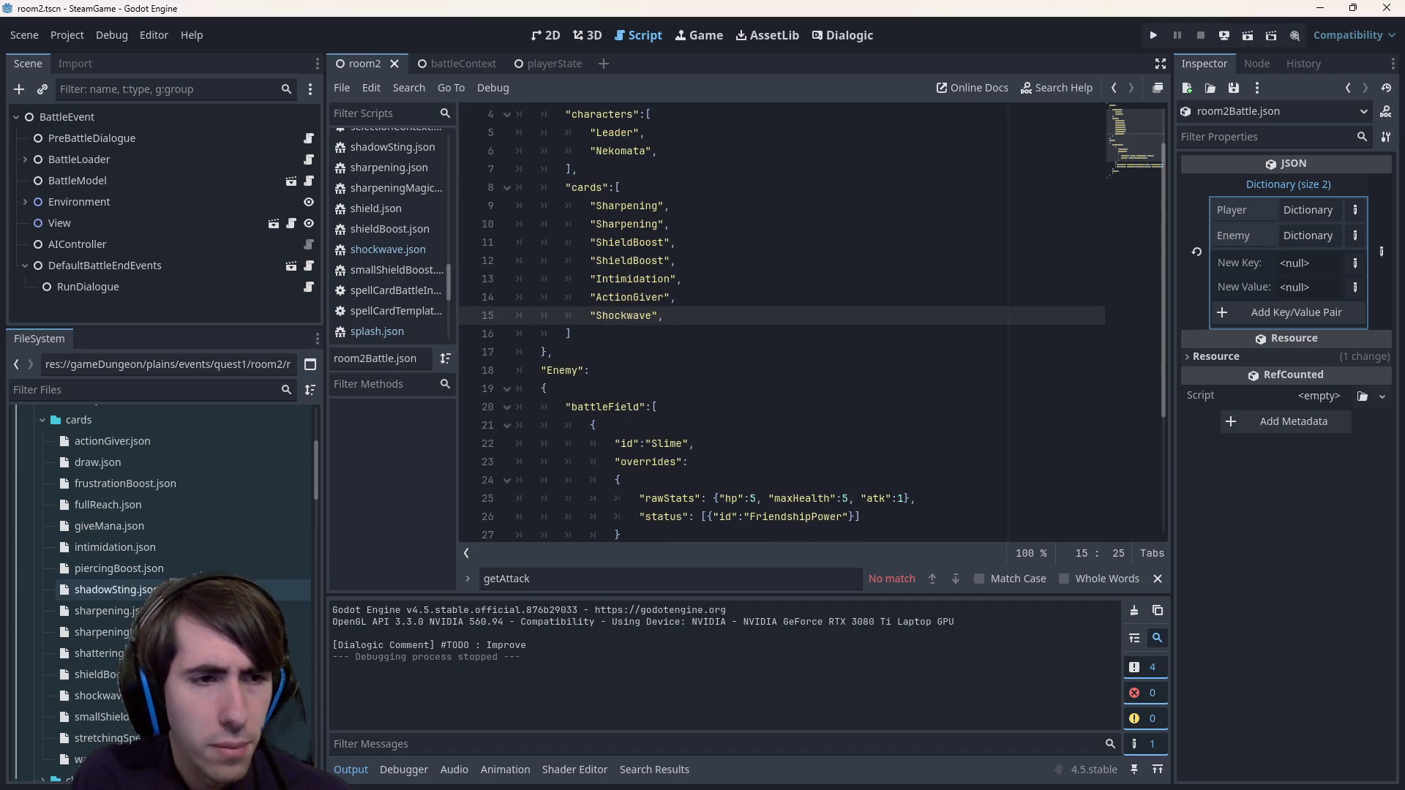
double_click(162, 547)
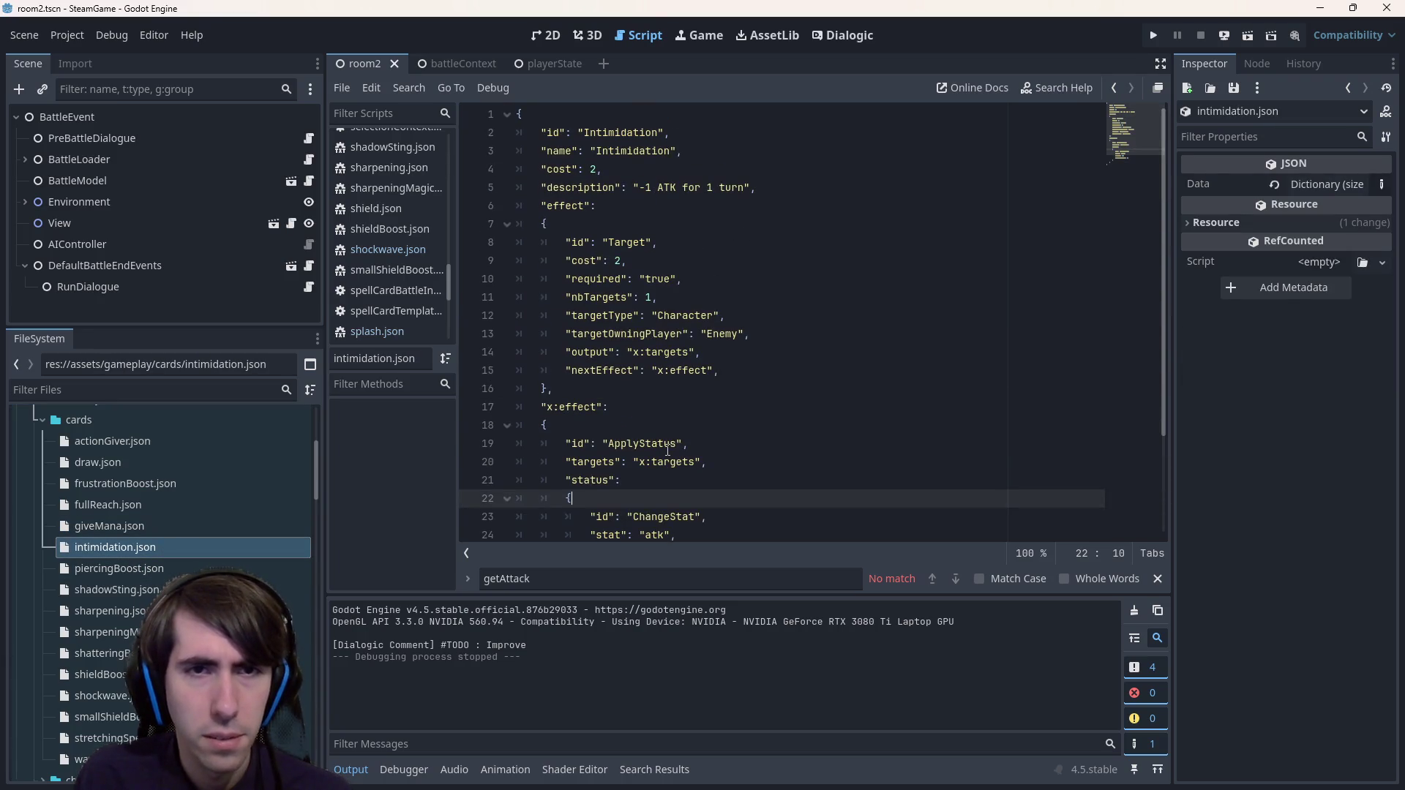
scroll(667, 450, down, 2)
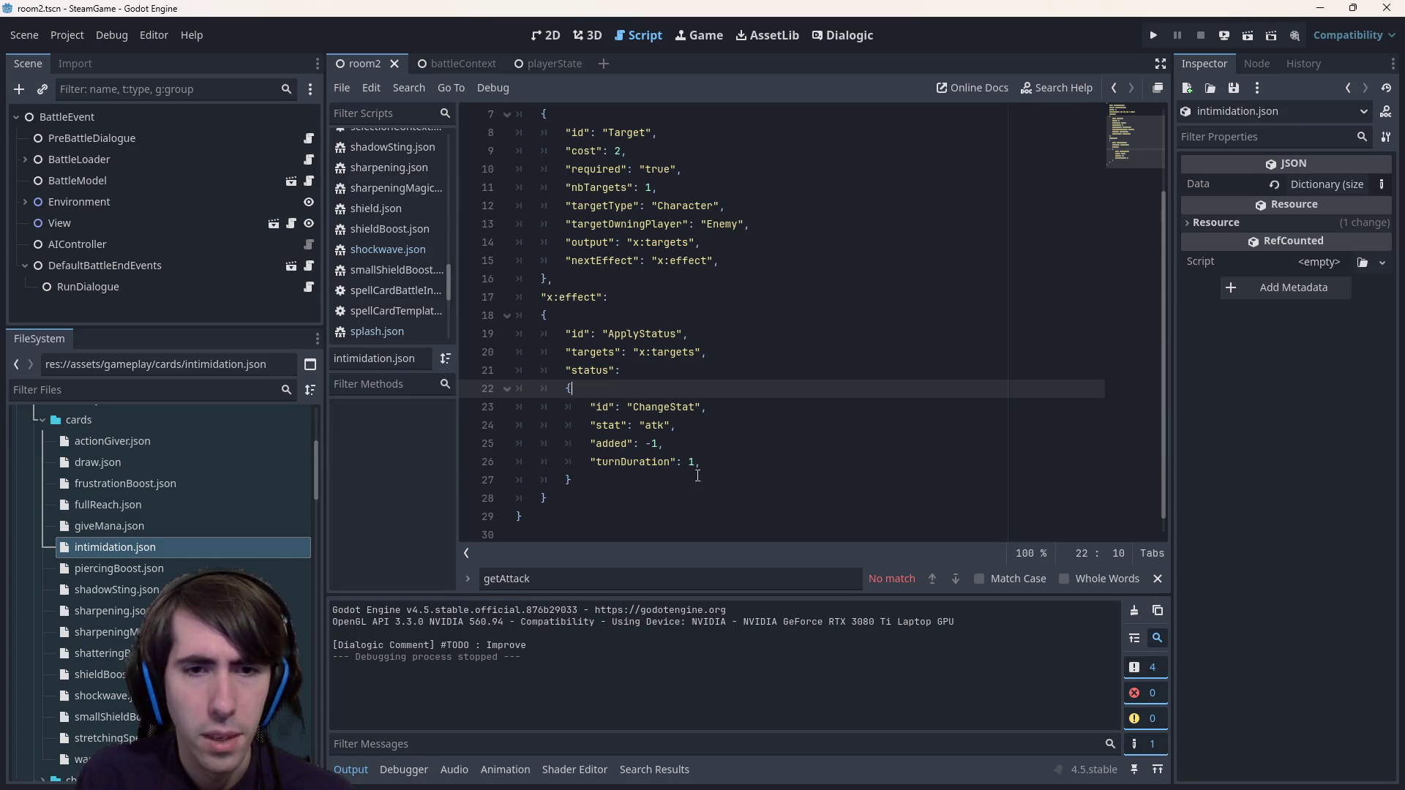
triple_click(725, 462)
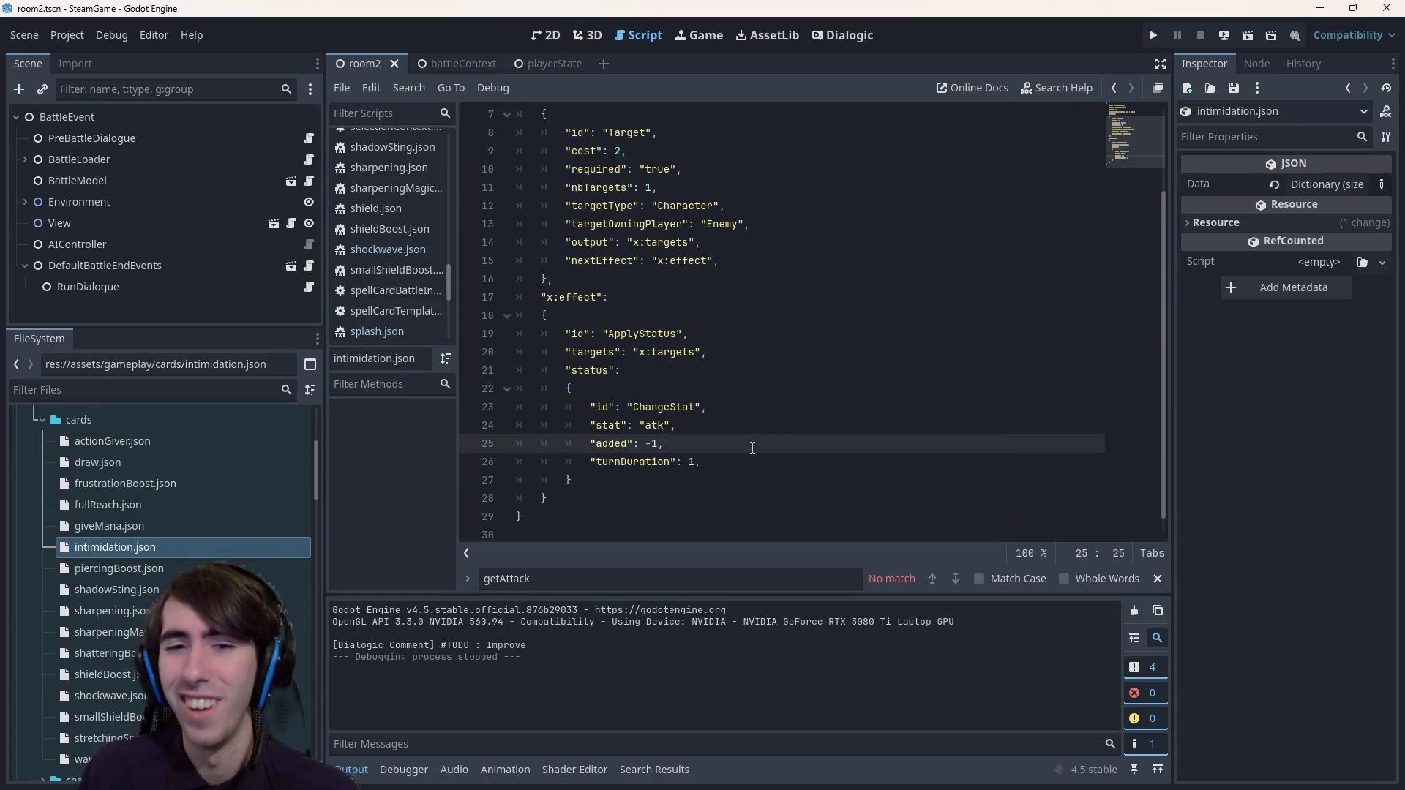
drag(701, 462, 460, 461)
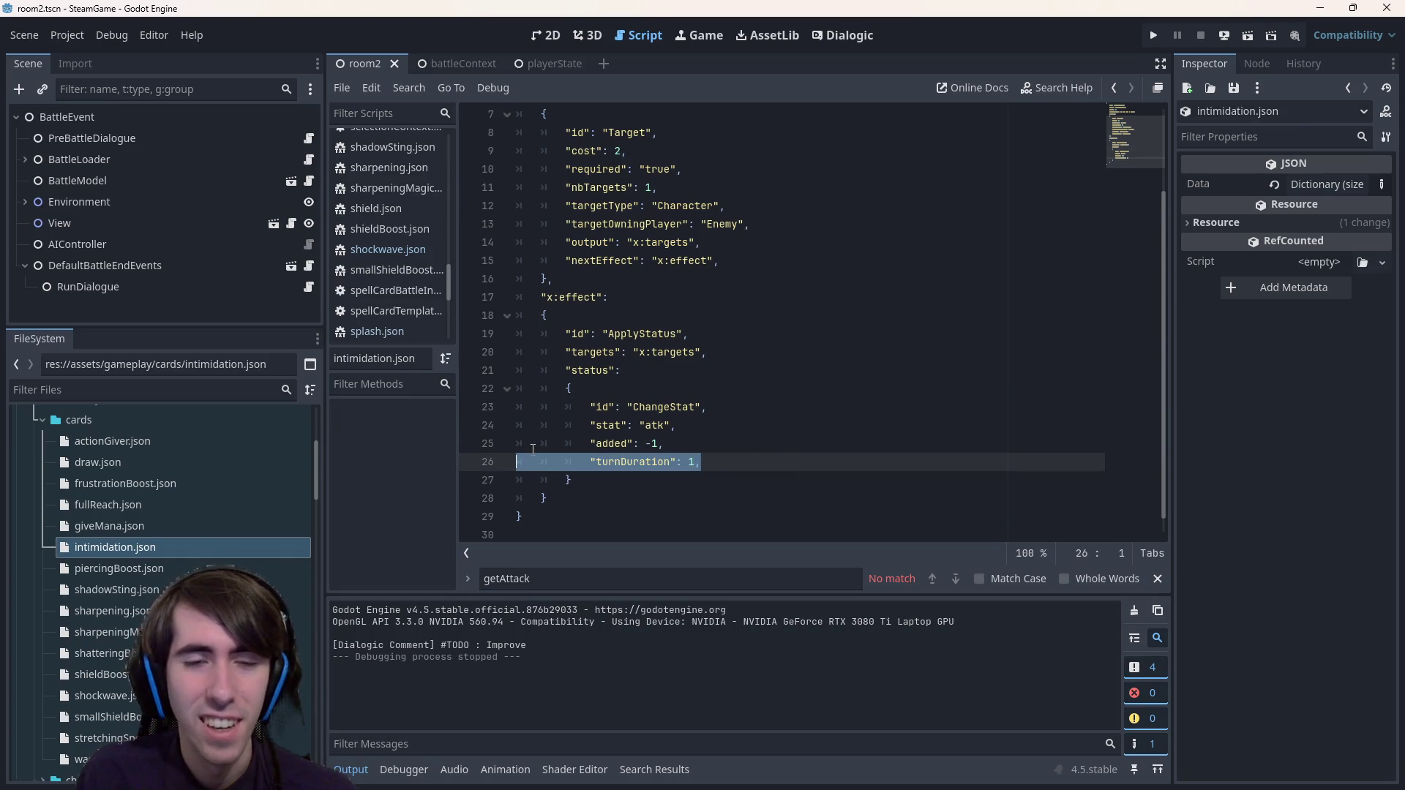
click(584, 509)
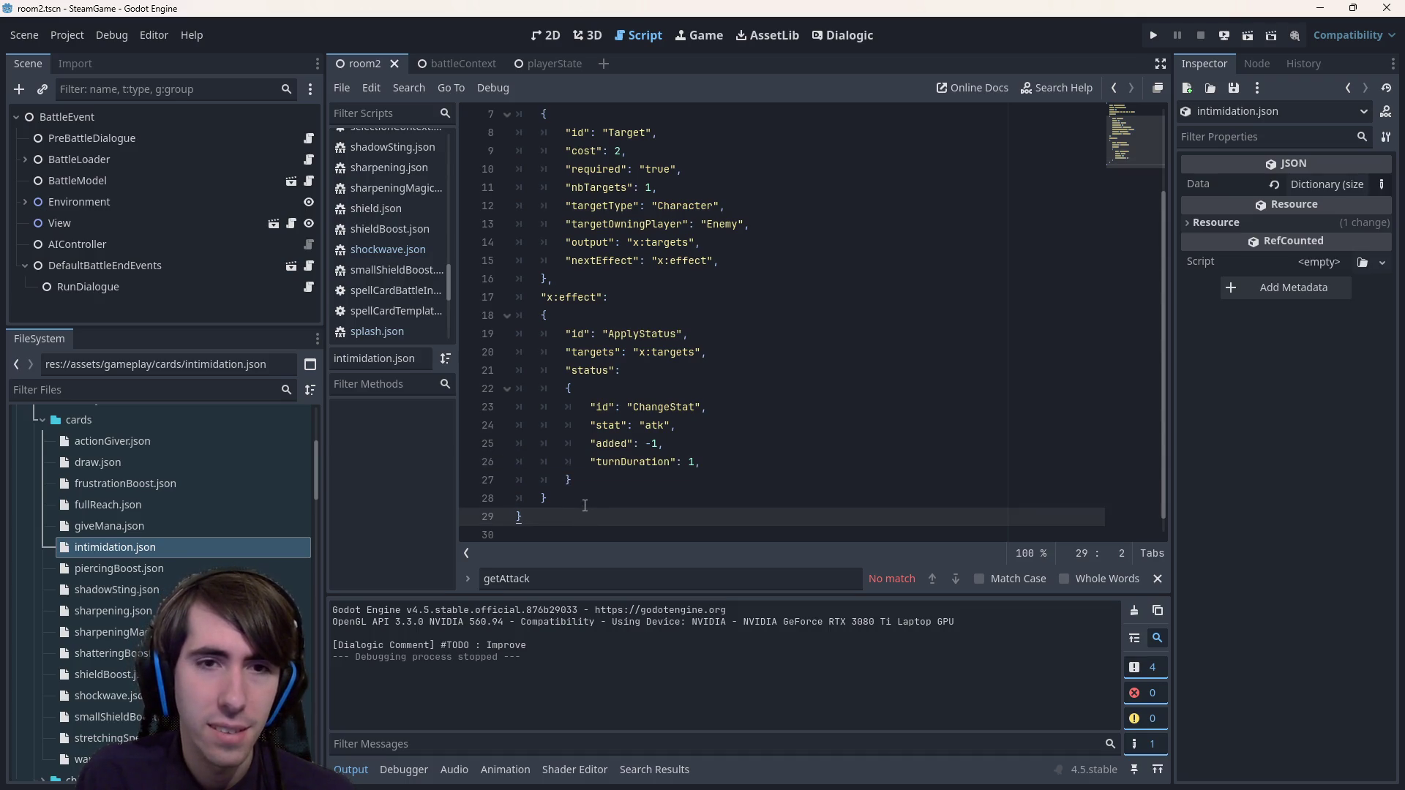
mouse_move(584, 505)
mouse_down()
mouse_move(483, 336)
mouse_move(420, 301)
mouse_up()
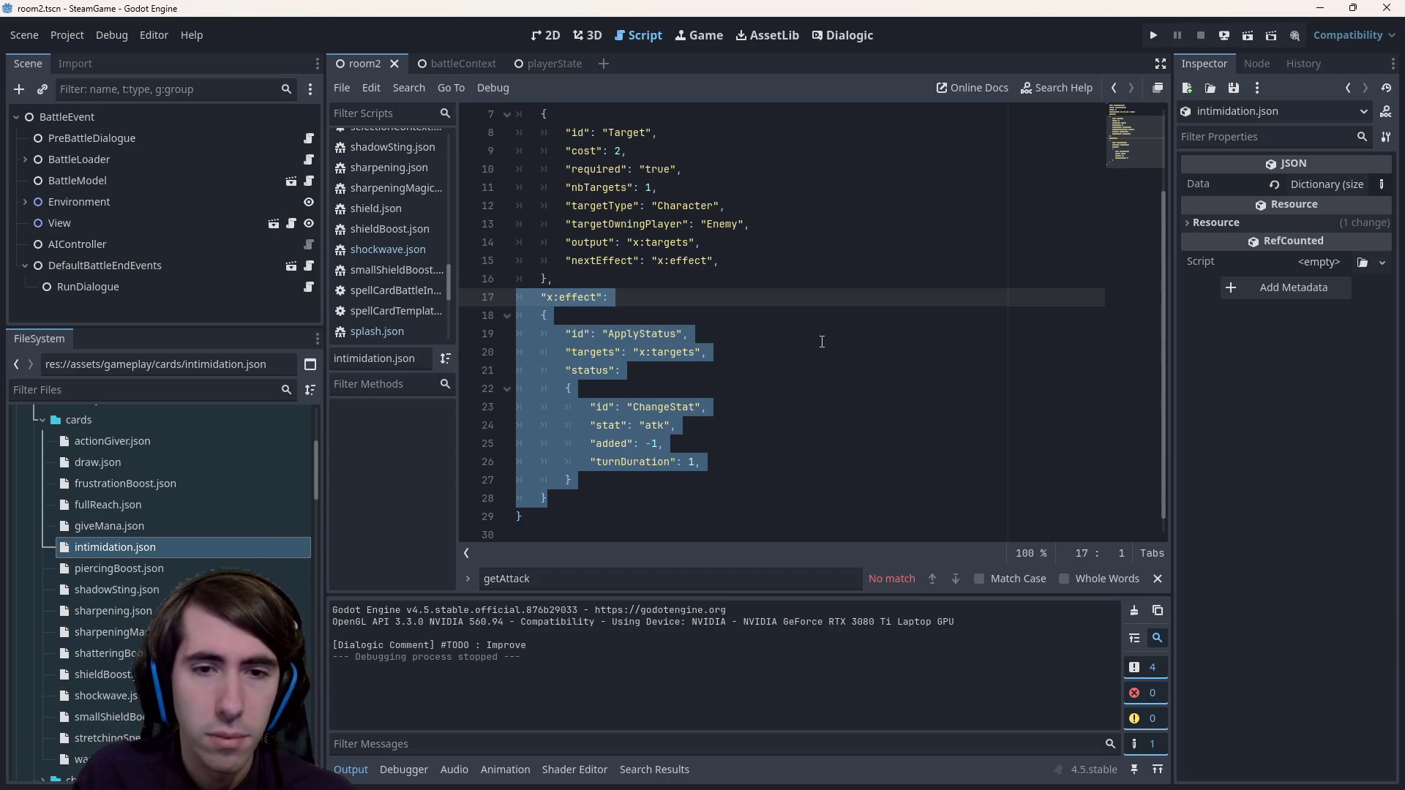
mouse_move(702, 462)
mouse_down()
mouse_move(541, 462)
mouse_move(513, 444)
mouse_move(424, 458)
mouse_up()
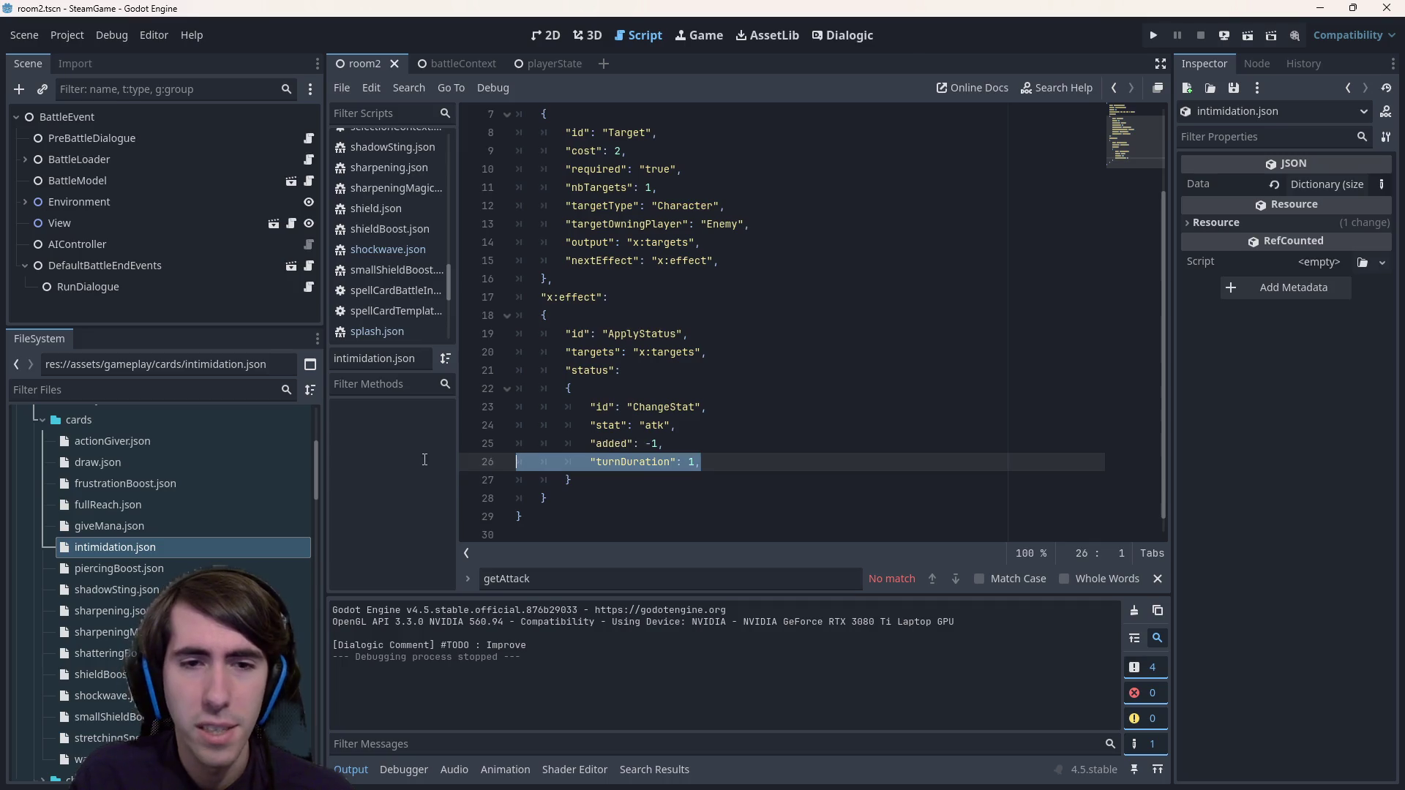
scroll(146, 604, down, 5)
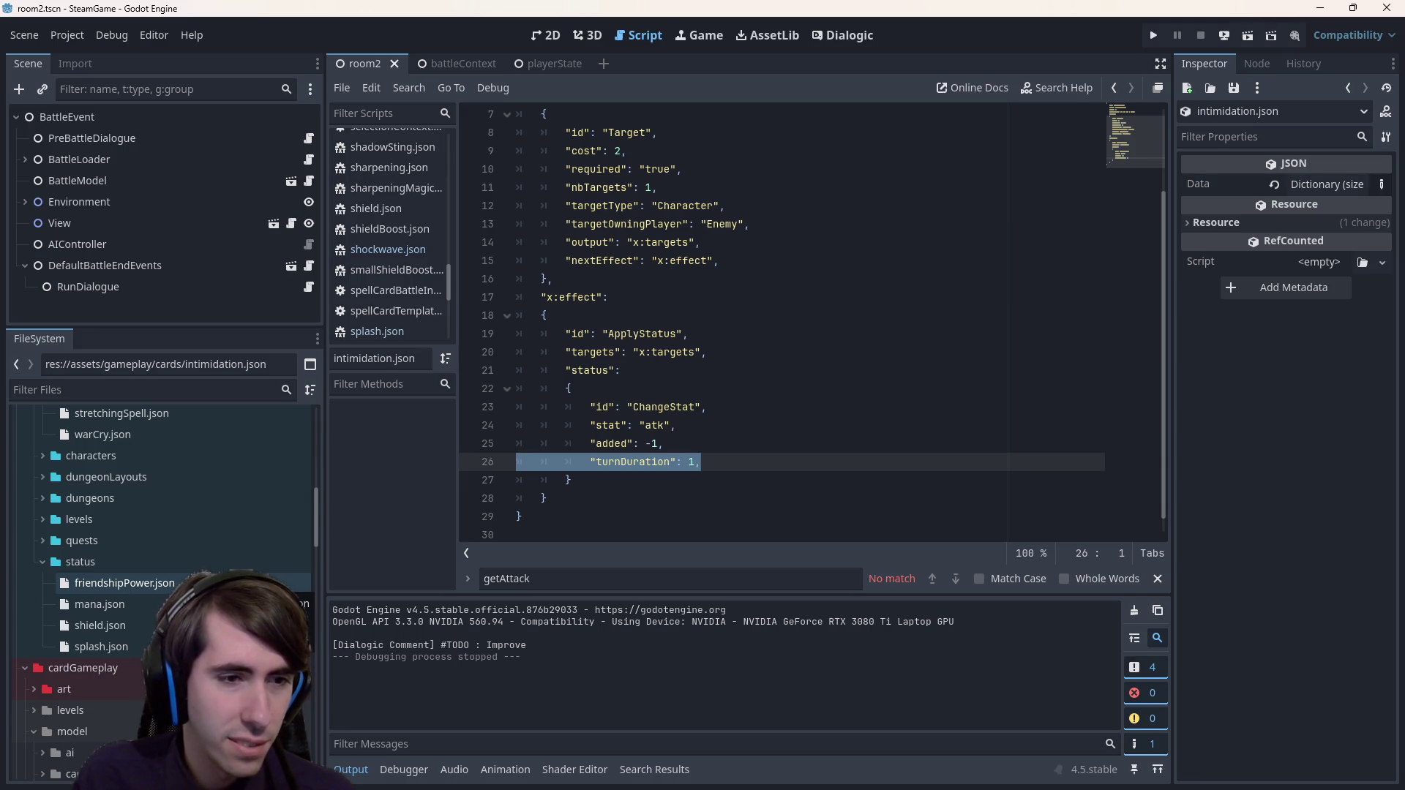
scroll(124, 583, up, 5)
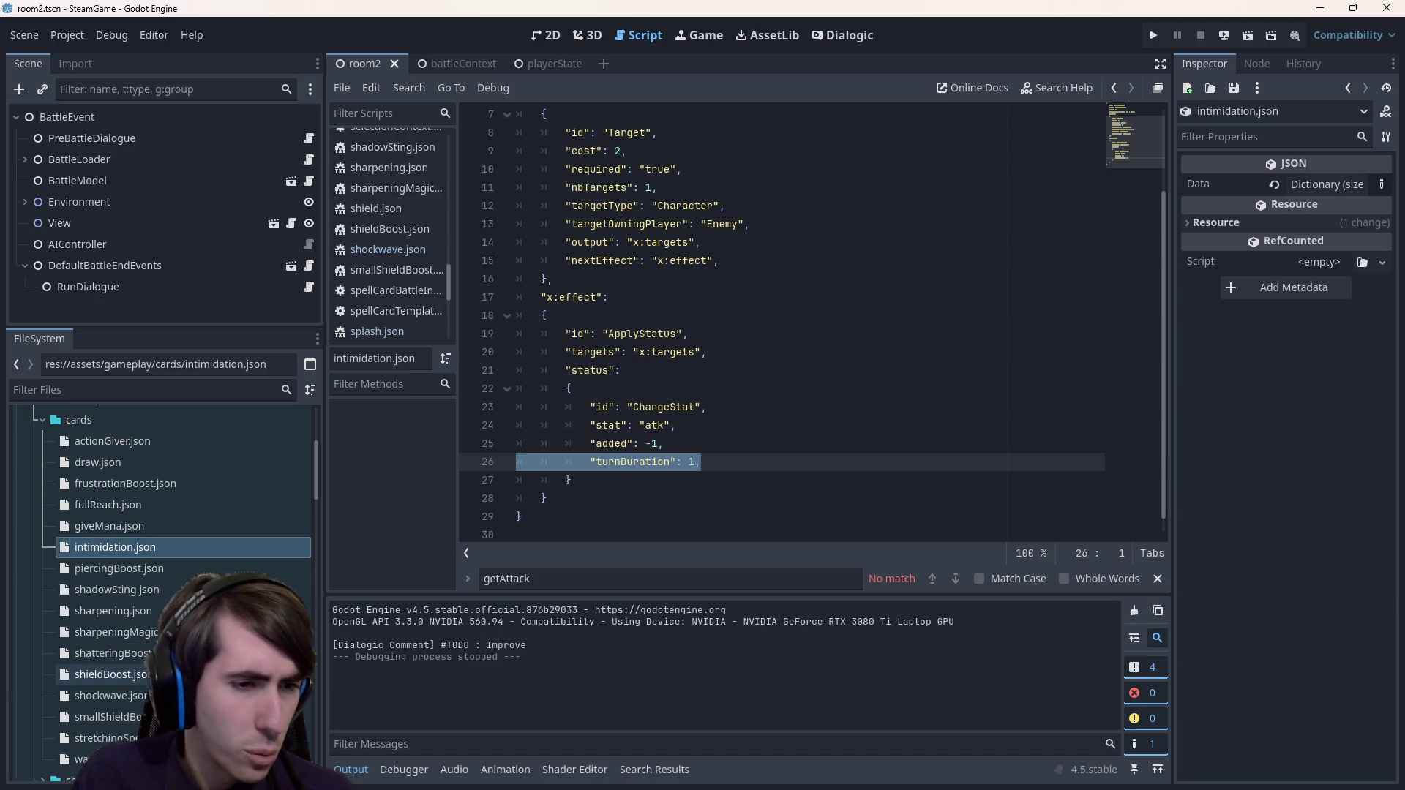
double_click(110, 695)
- Add "turnDuration": 1 after "added": 50 in shockwave.json, save, and run the current scene
scroll(751, 359, down, 3)
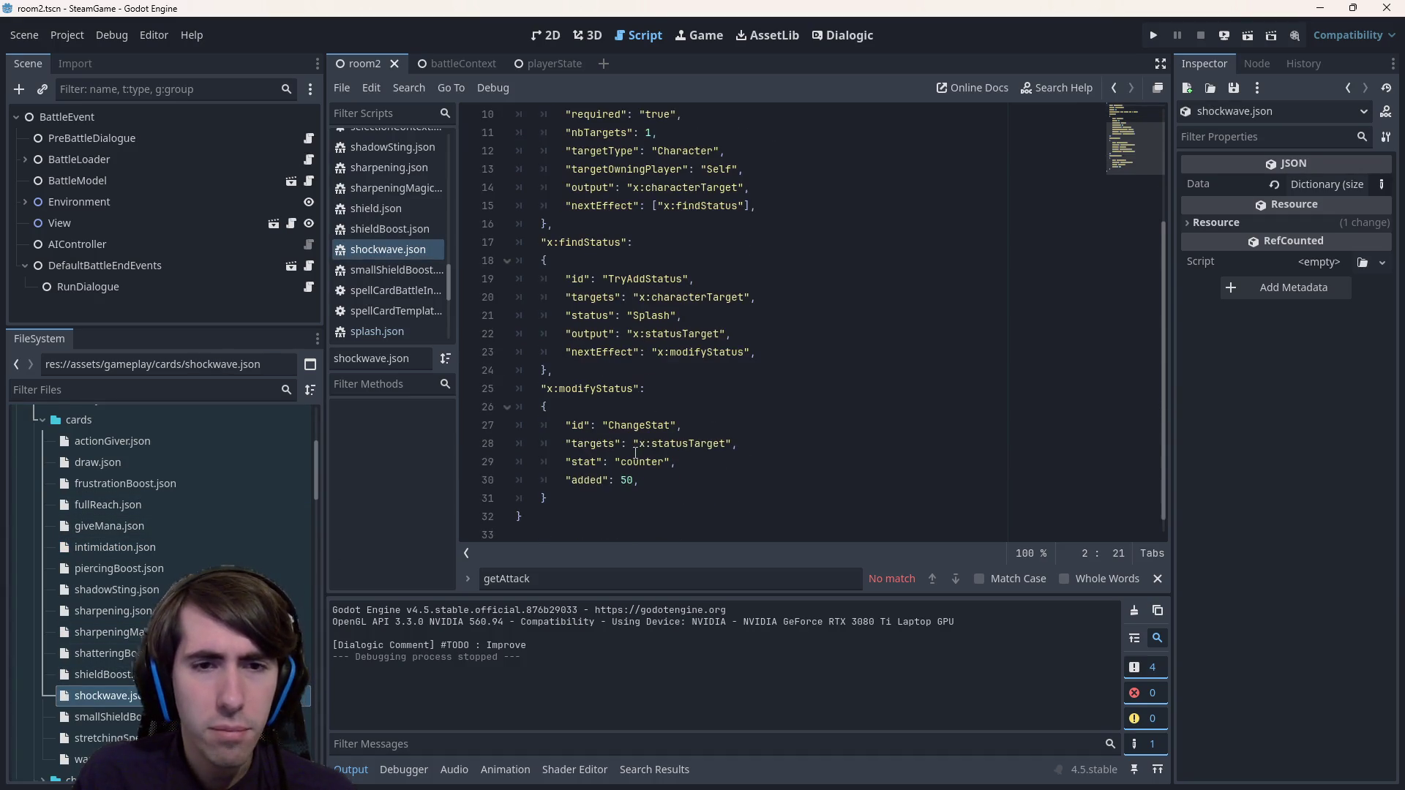
mouse_move(753, 353)
mouse_down()
mouse_move(556, 351)
mouse_move(517, 279)
mouse_up()
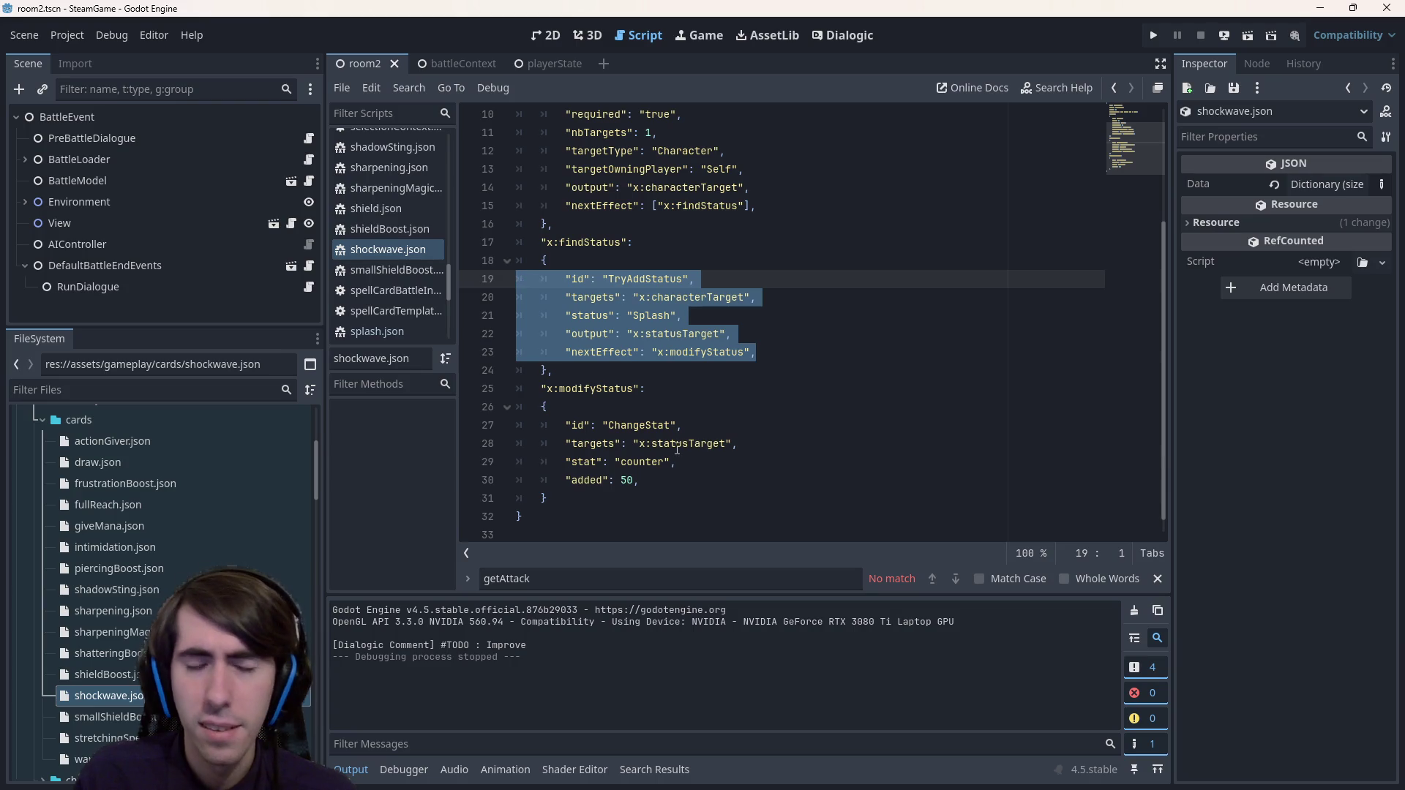
double_click(610, 395)
click(675, 475)
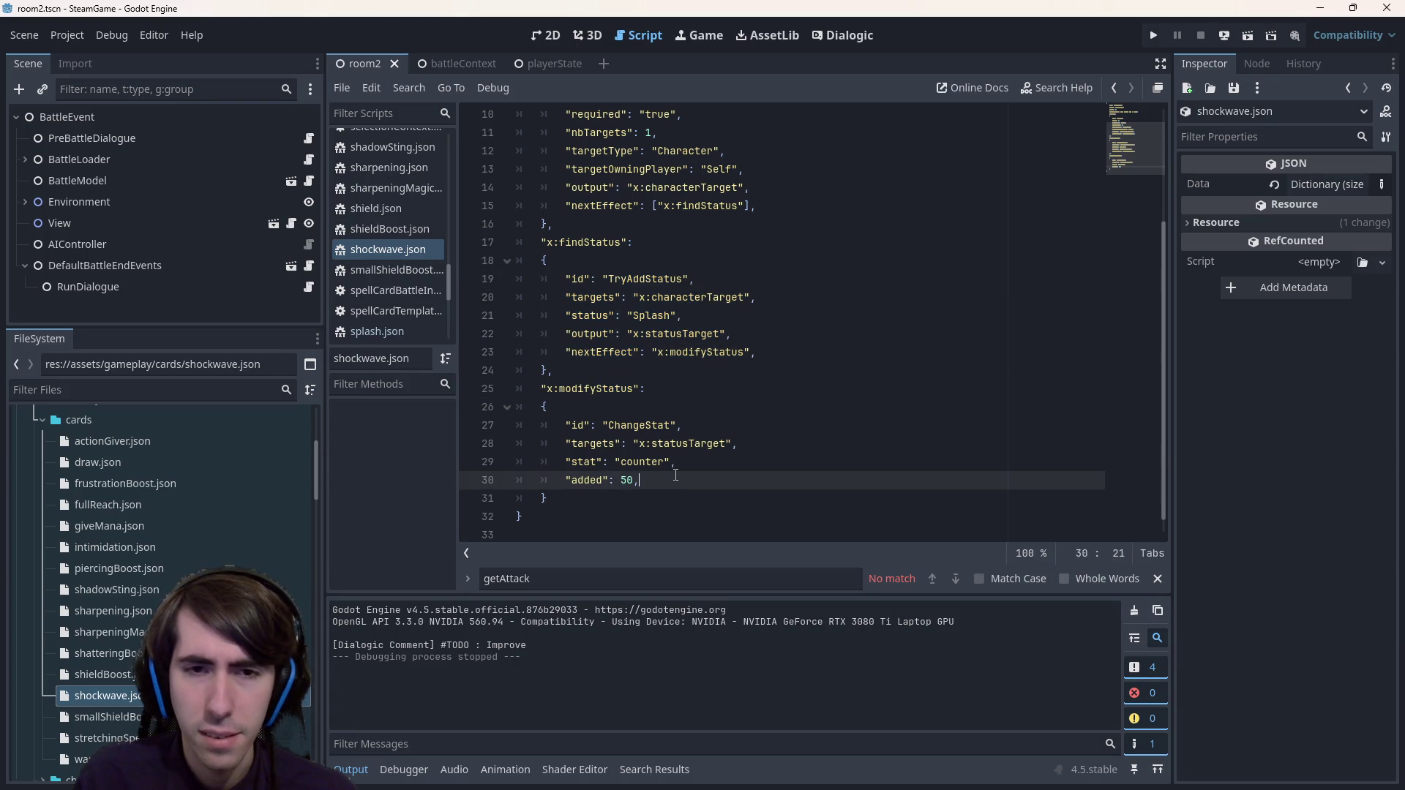
key(Return)
text("turnDuration": 1,)
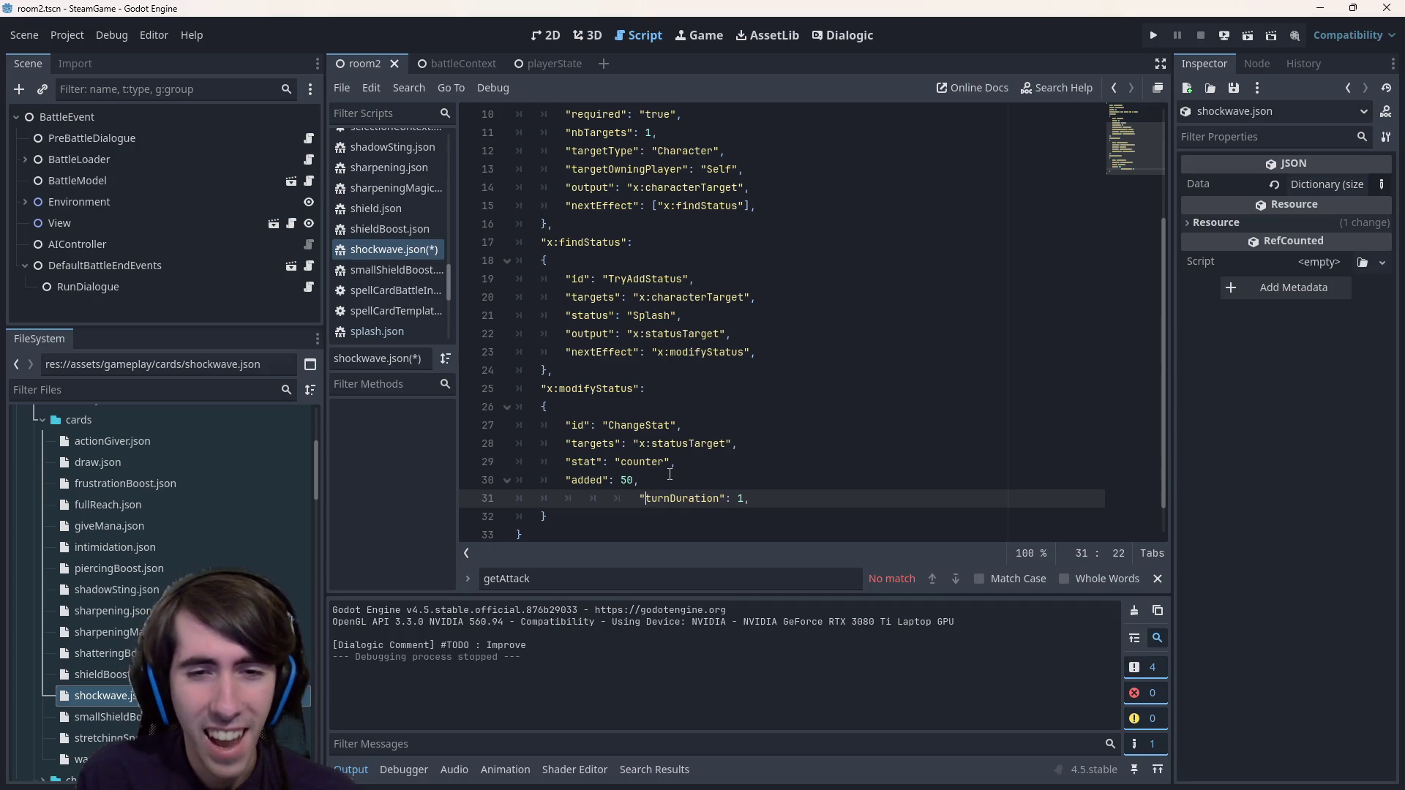
key(Left)
key(BackSpace)
key(BackSpace)
key(BackSpace)
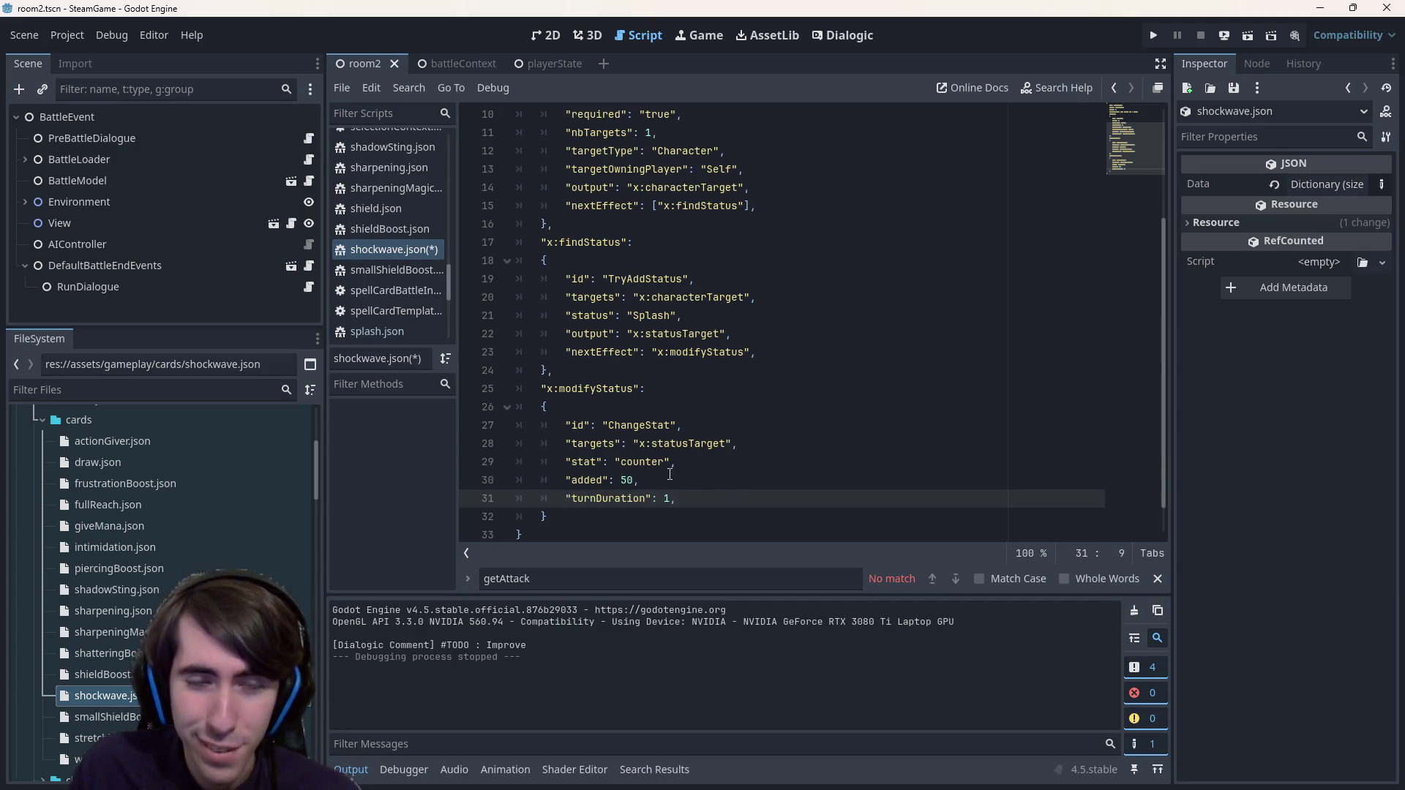
key(ctrl+s)
click(1245, 36)
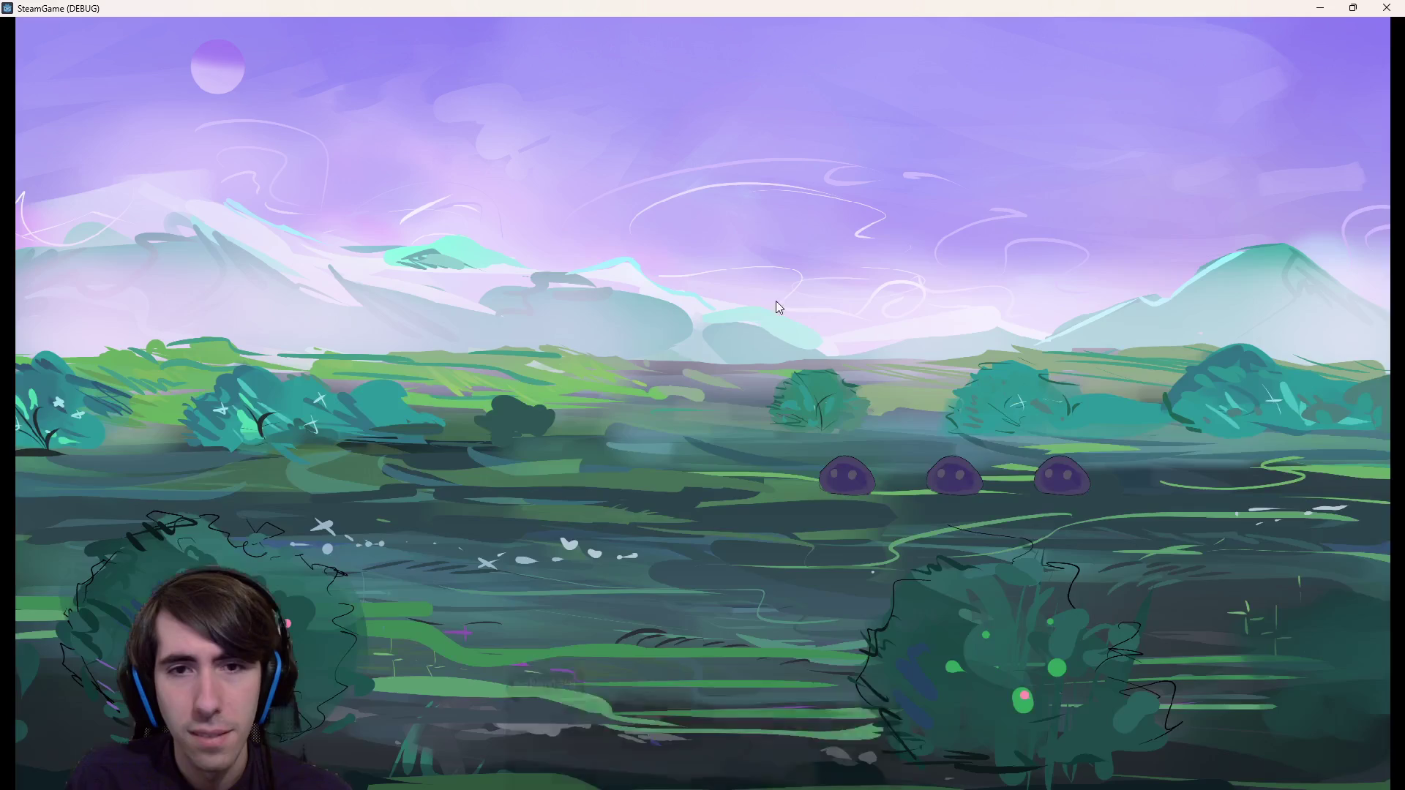
- Cast Shockwave on the left character, end the turn, and close the game window
click(590, 357)
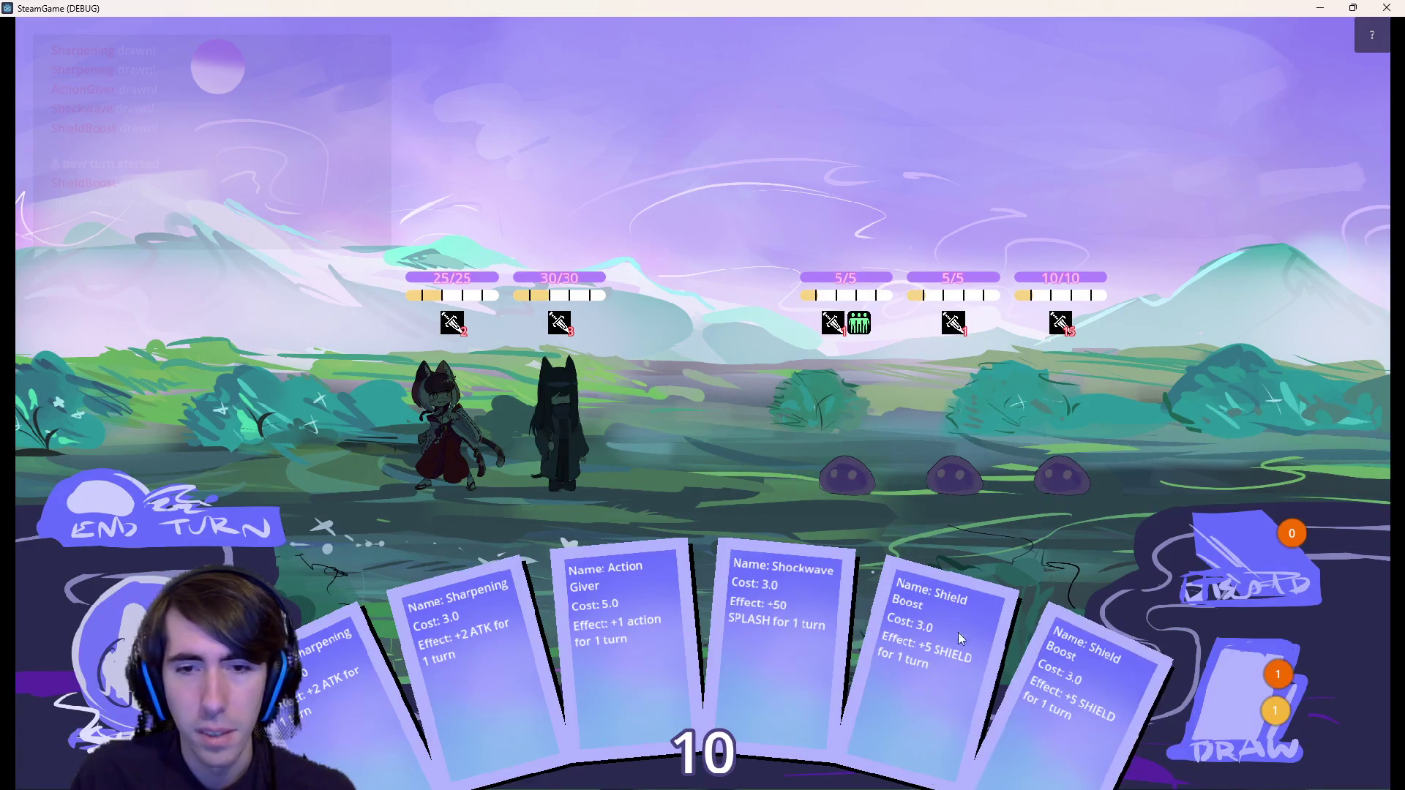
mouse_move(724, 626)
mouse_down()
mouse_move(490, 414)
mouse_move(440, 397)
mouse_up()
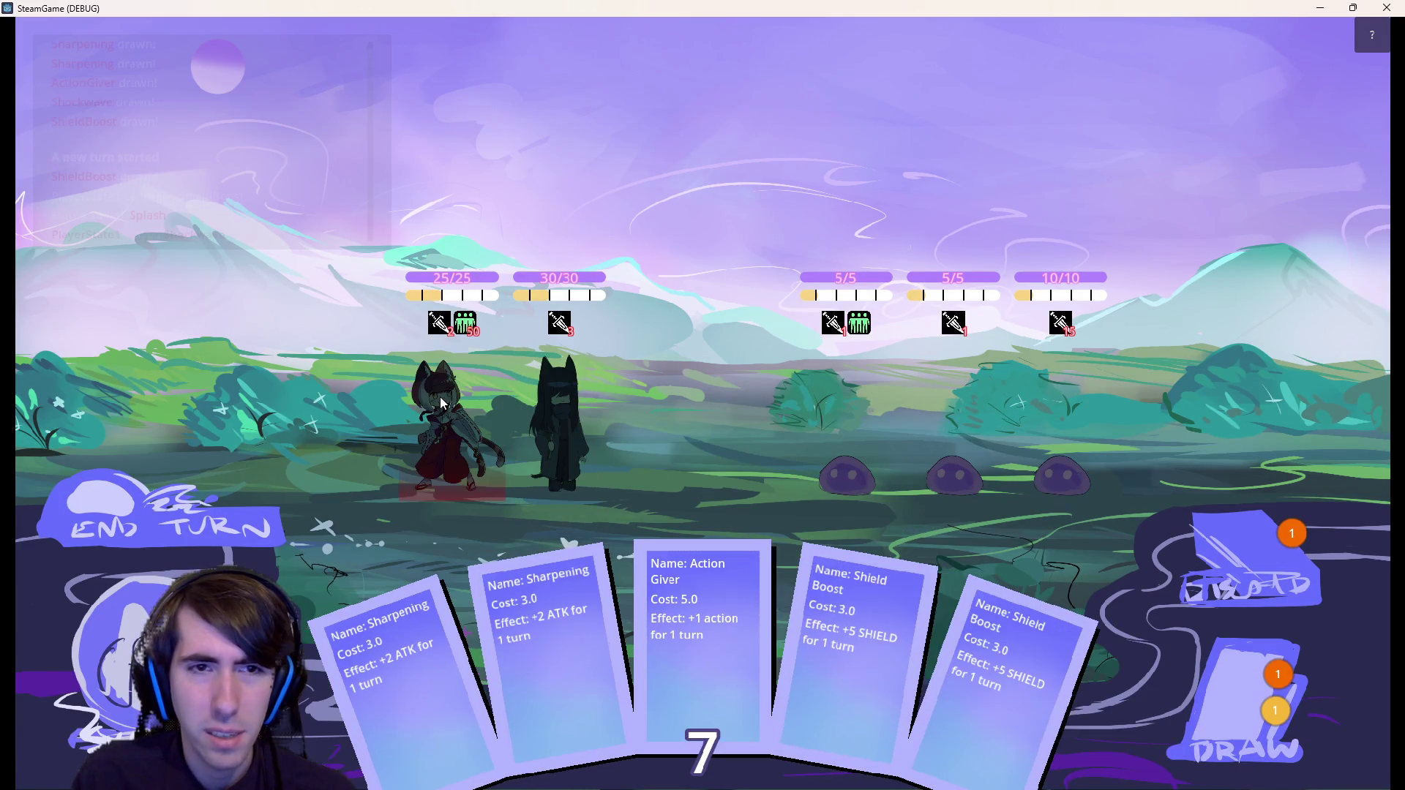
click(187, 502)
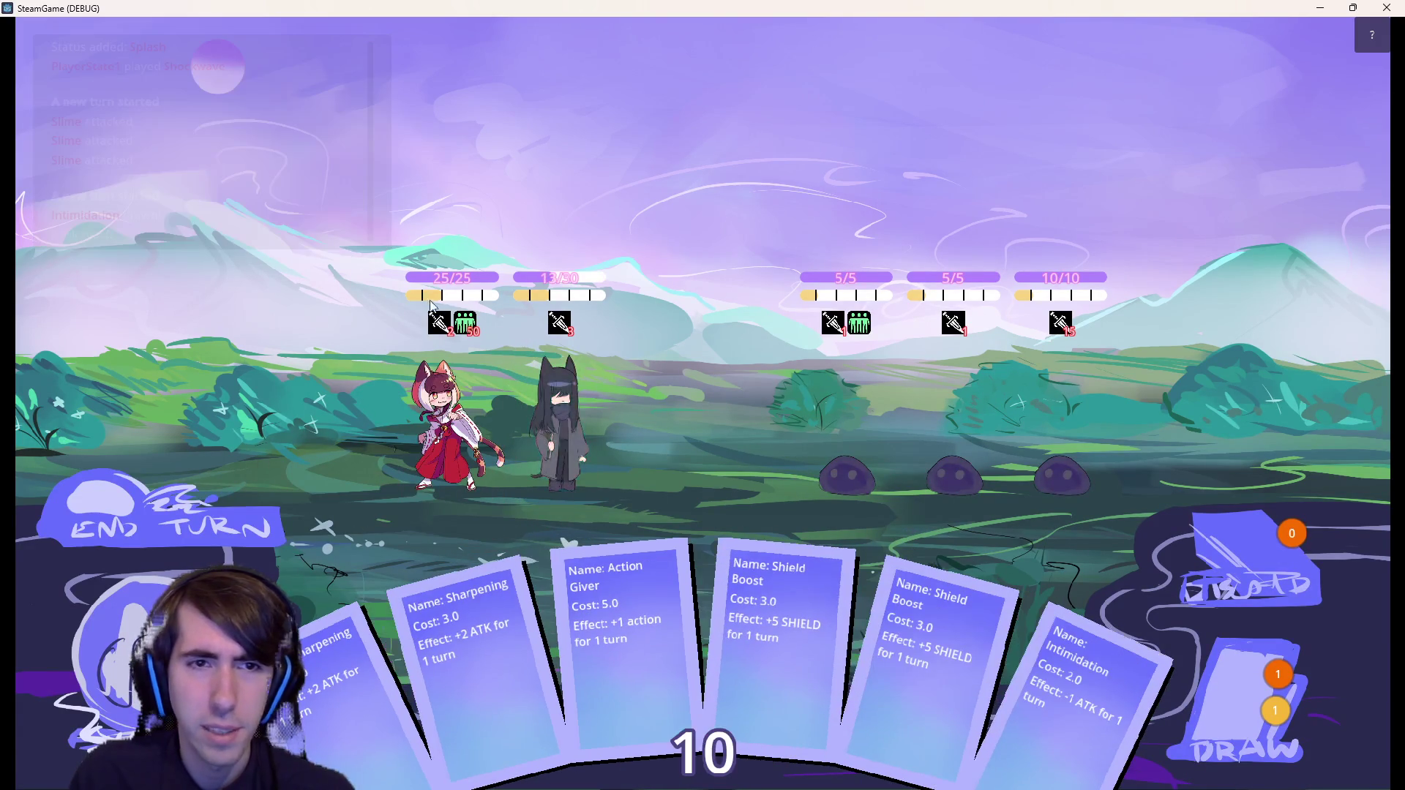
mouse_move(466, 320)
click(1386, 7)
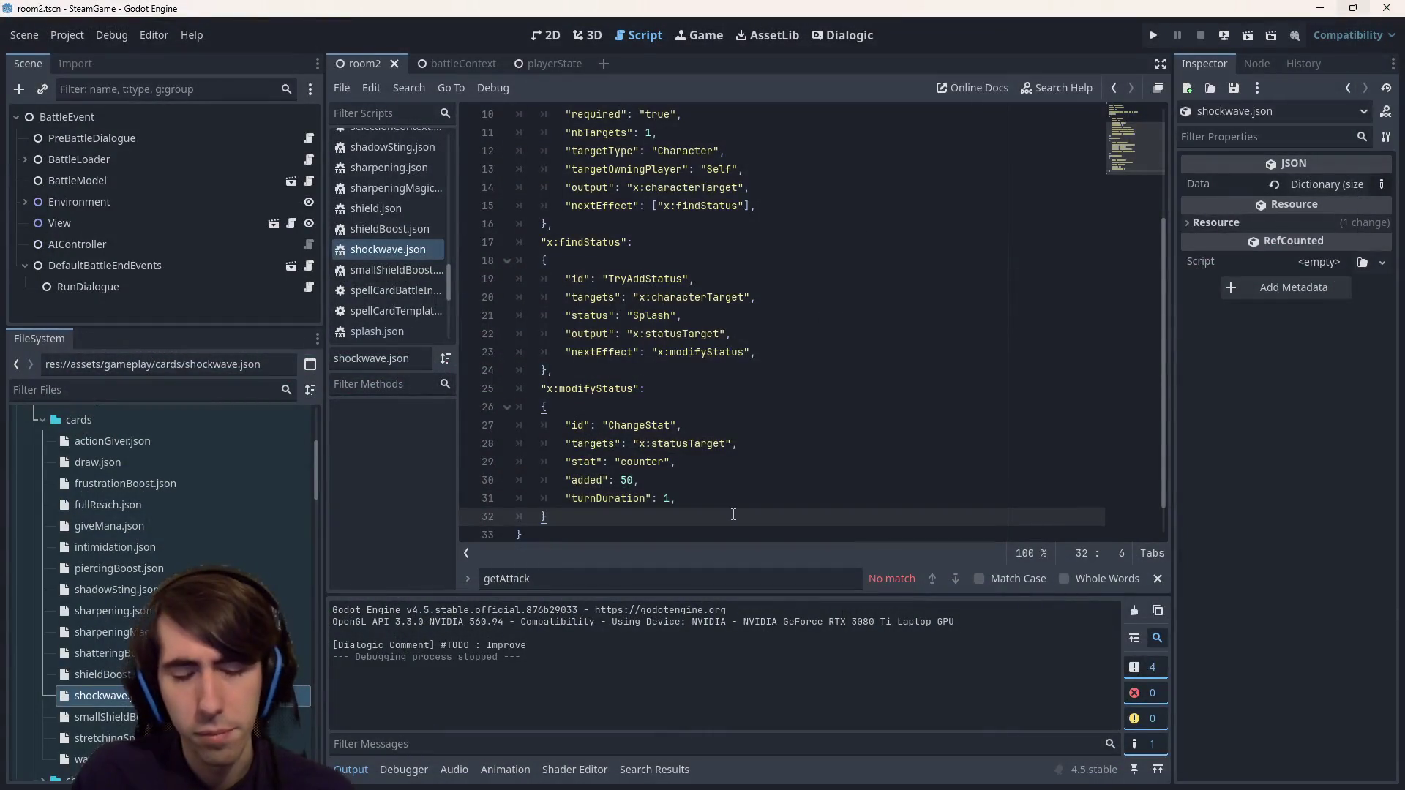
- Delete the added turnDuration line so the effect ends at "added": 50
key(BackSpace)
key(shift+End)
key(BackSpace)
key(BackSpace)
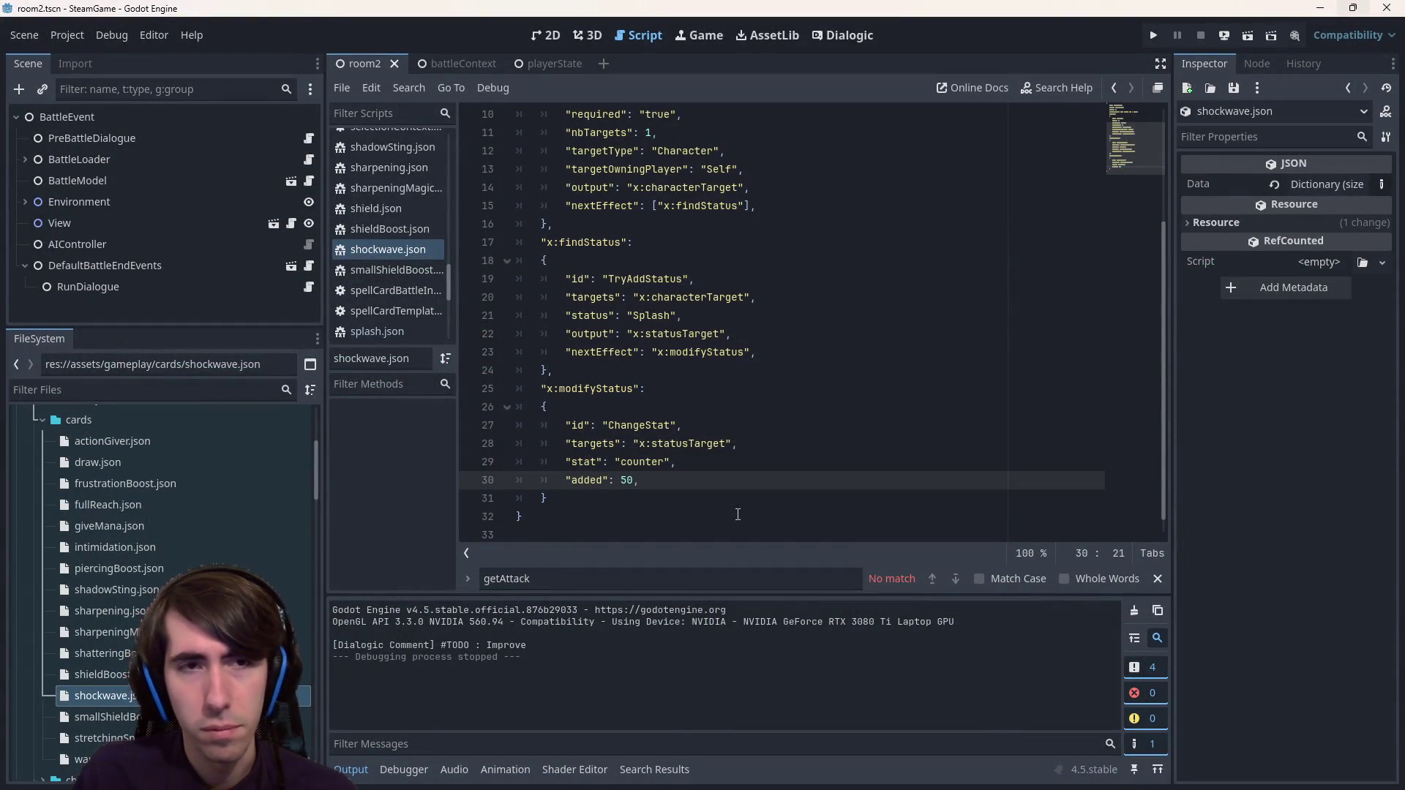
- Search the project for "turnDuration" and review the 6 matches in 2 files
key(ctrl+shift+f)
text("turn)
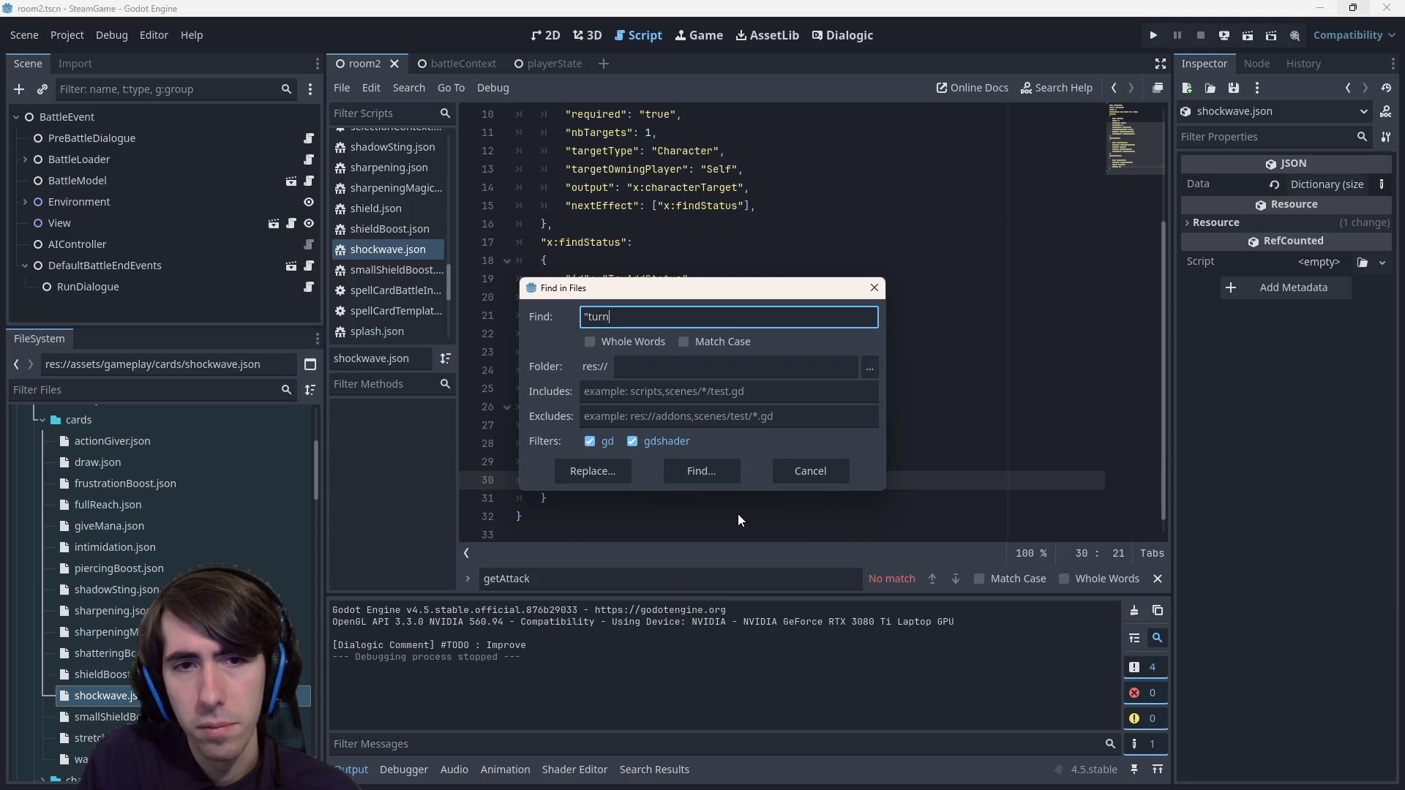
text(Duration")
key(Return)
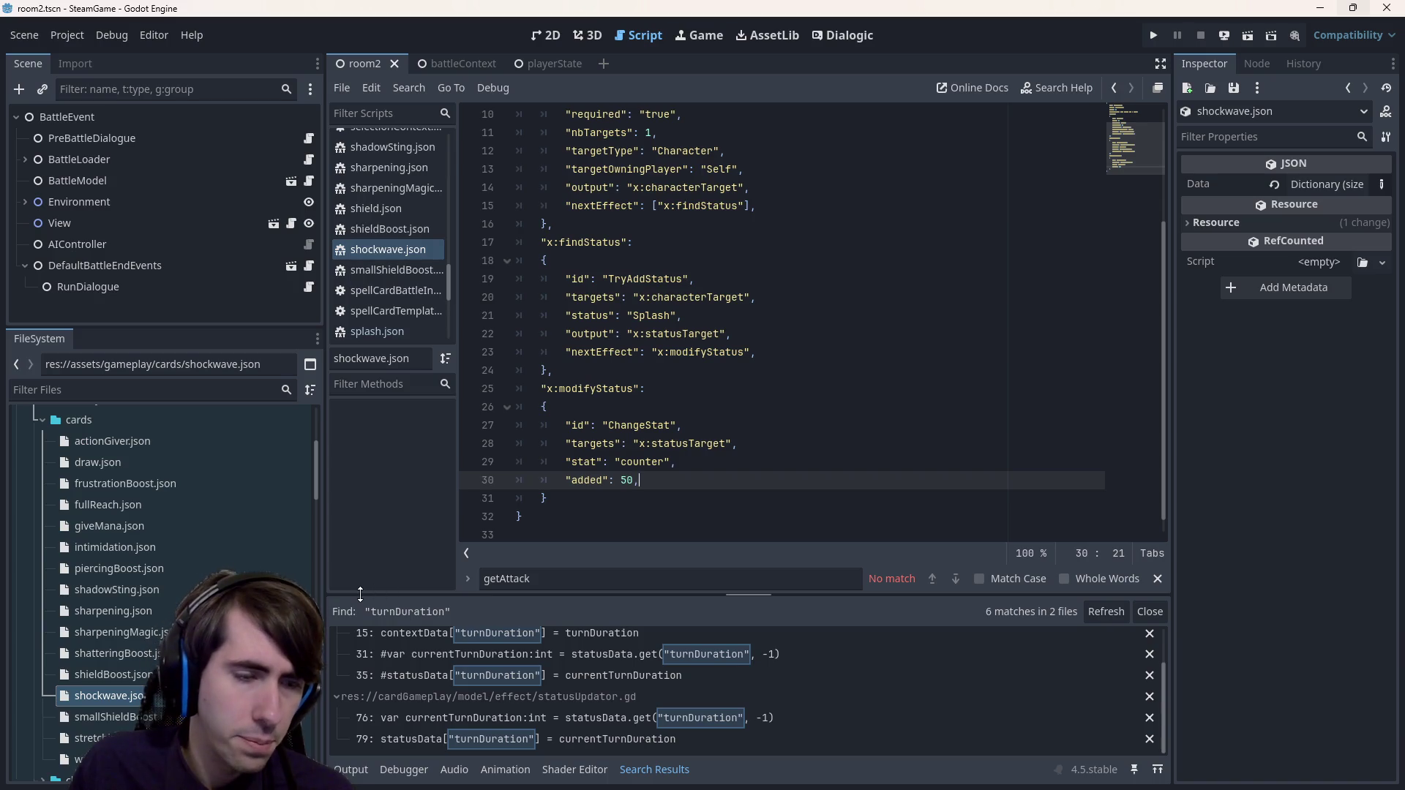
scroll(643, 705, up, 2)
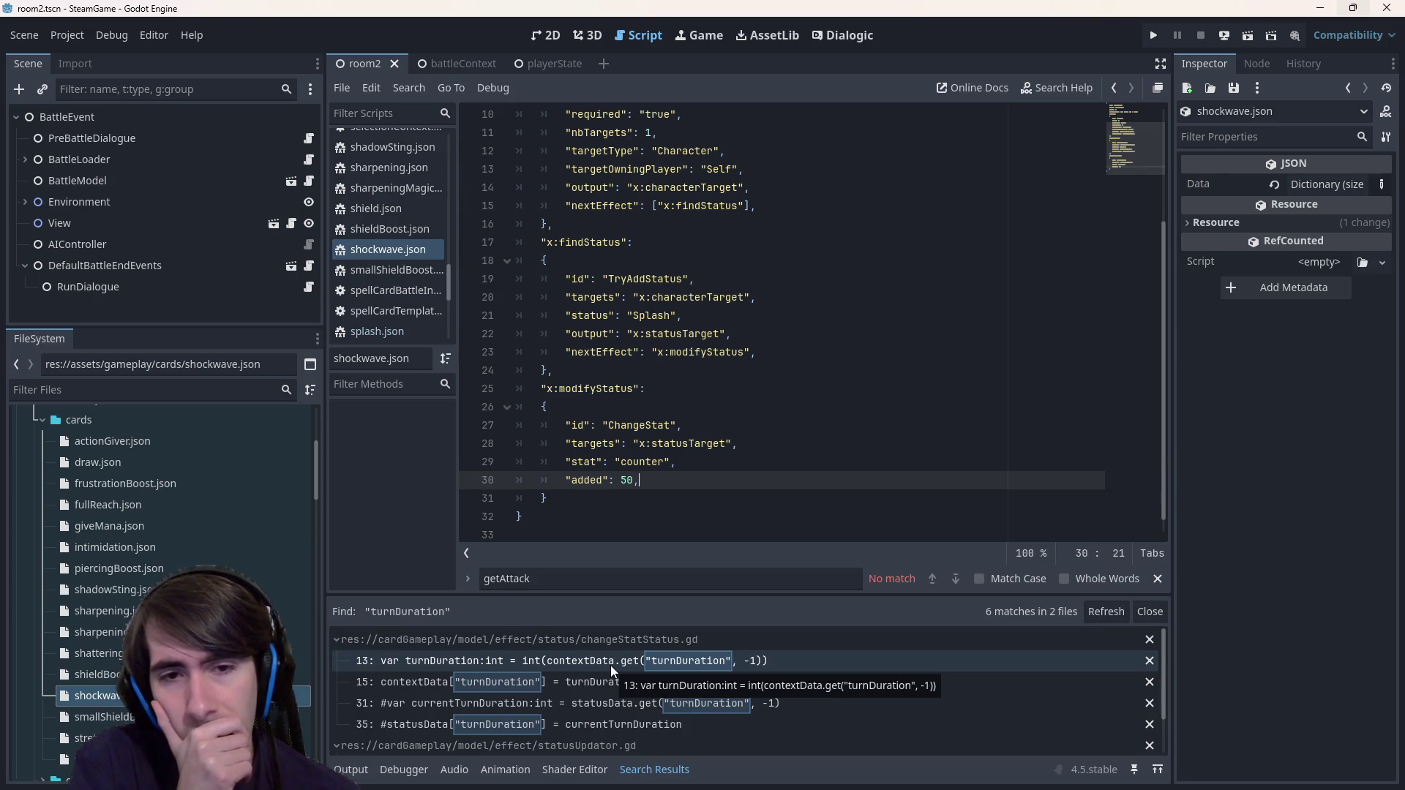
key(Return)
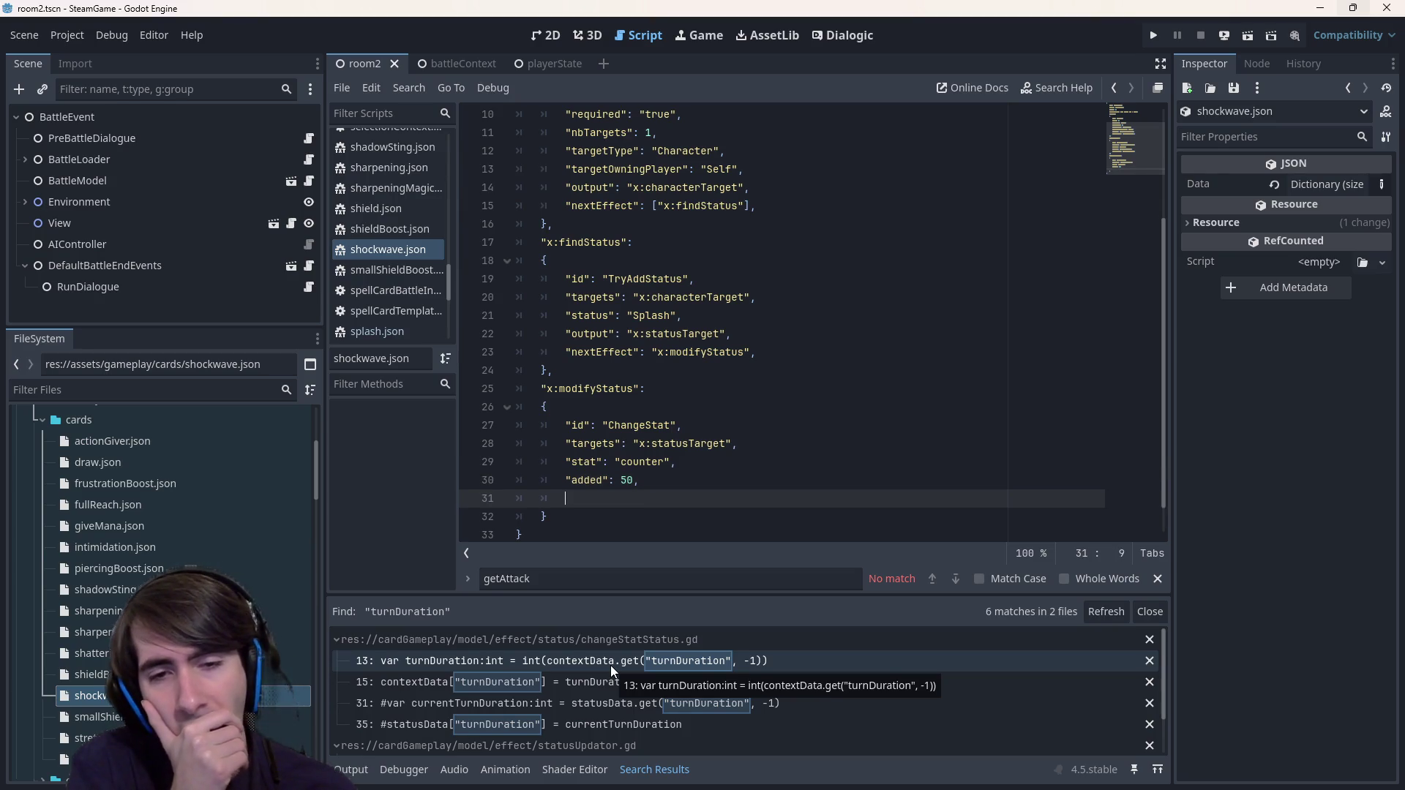
key(ctrl+z)
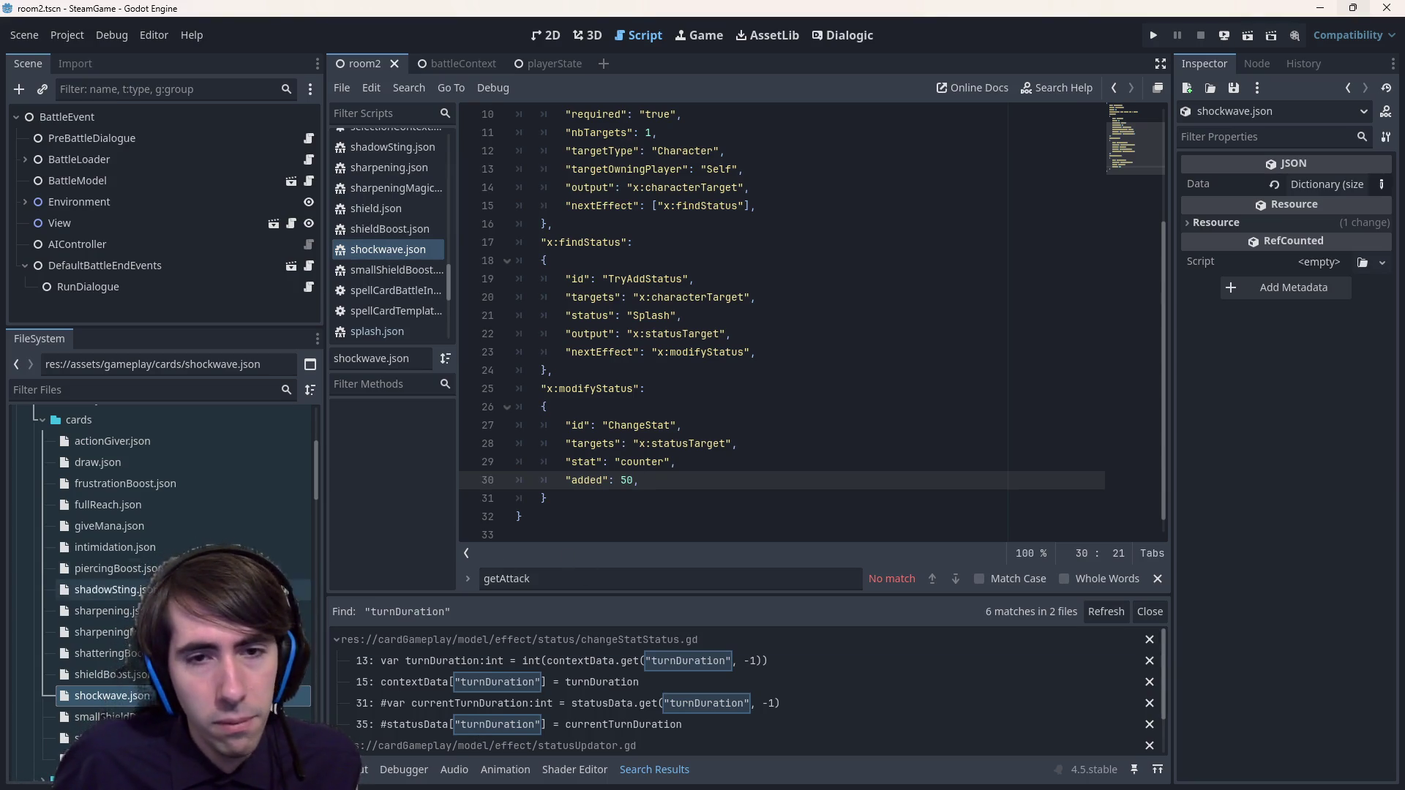
- Search the project for unquoted turnDuration, getting 21 matches including changeStatStatus.gd
scroll(582, 429, down, 1)
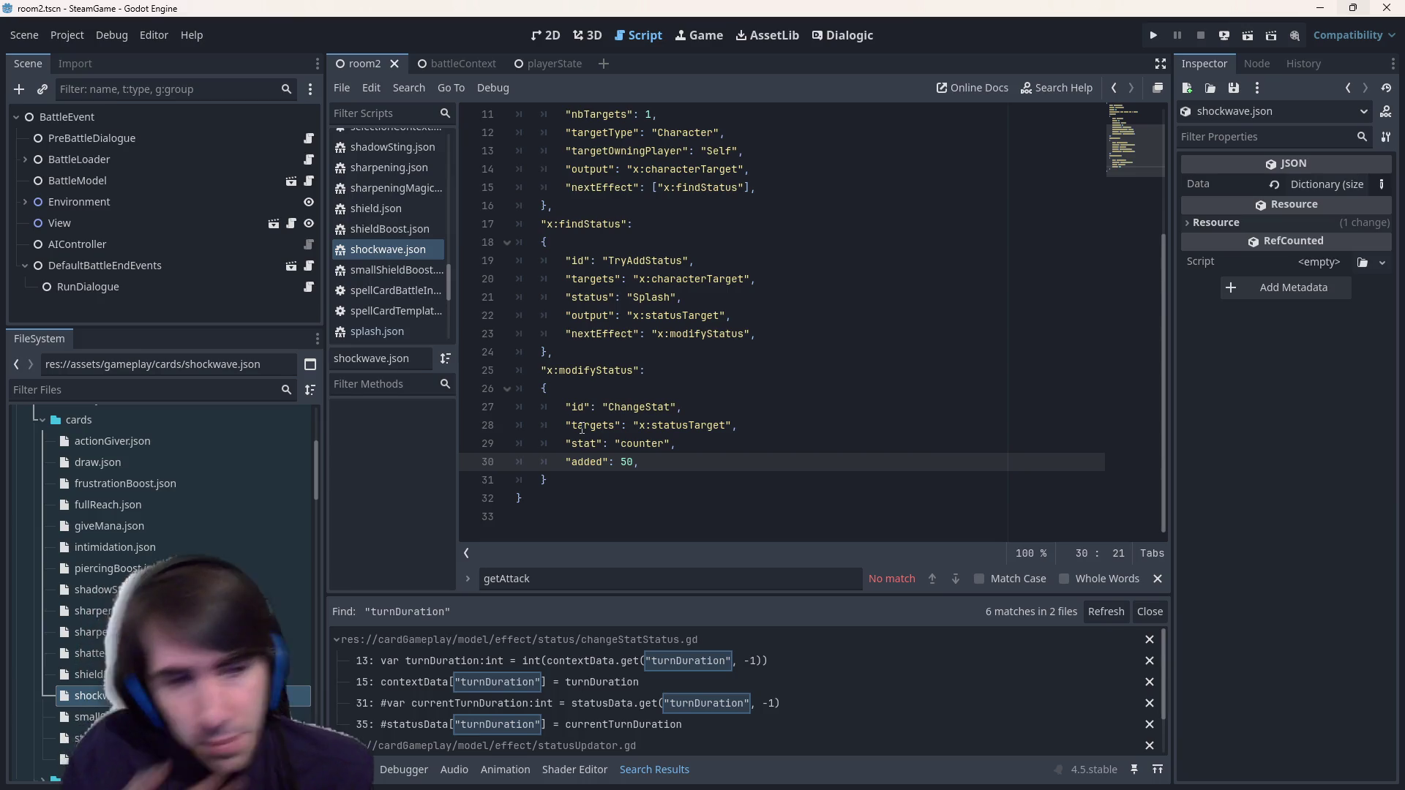
click(893, 333)
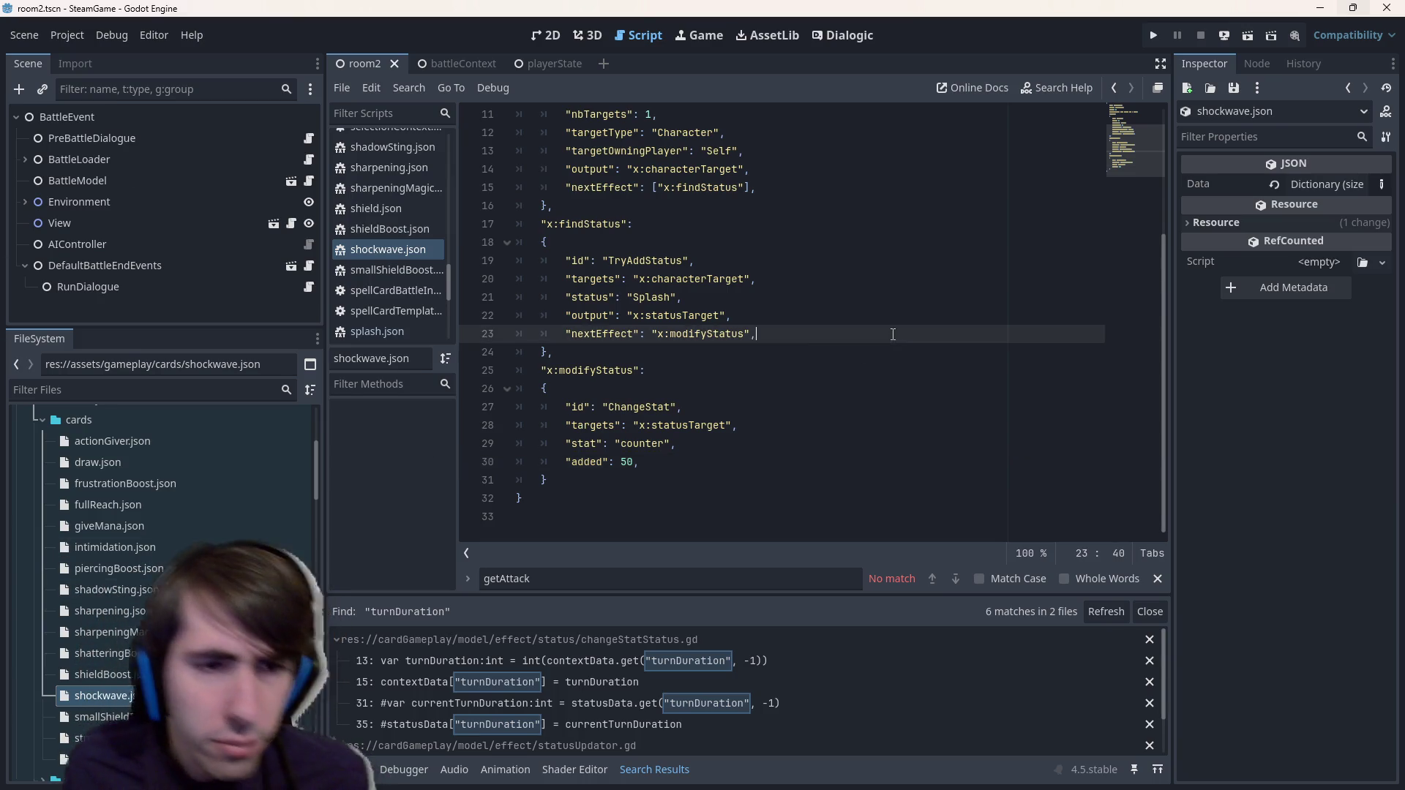
key(ctrl+shift+f)
text(turnDuration)
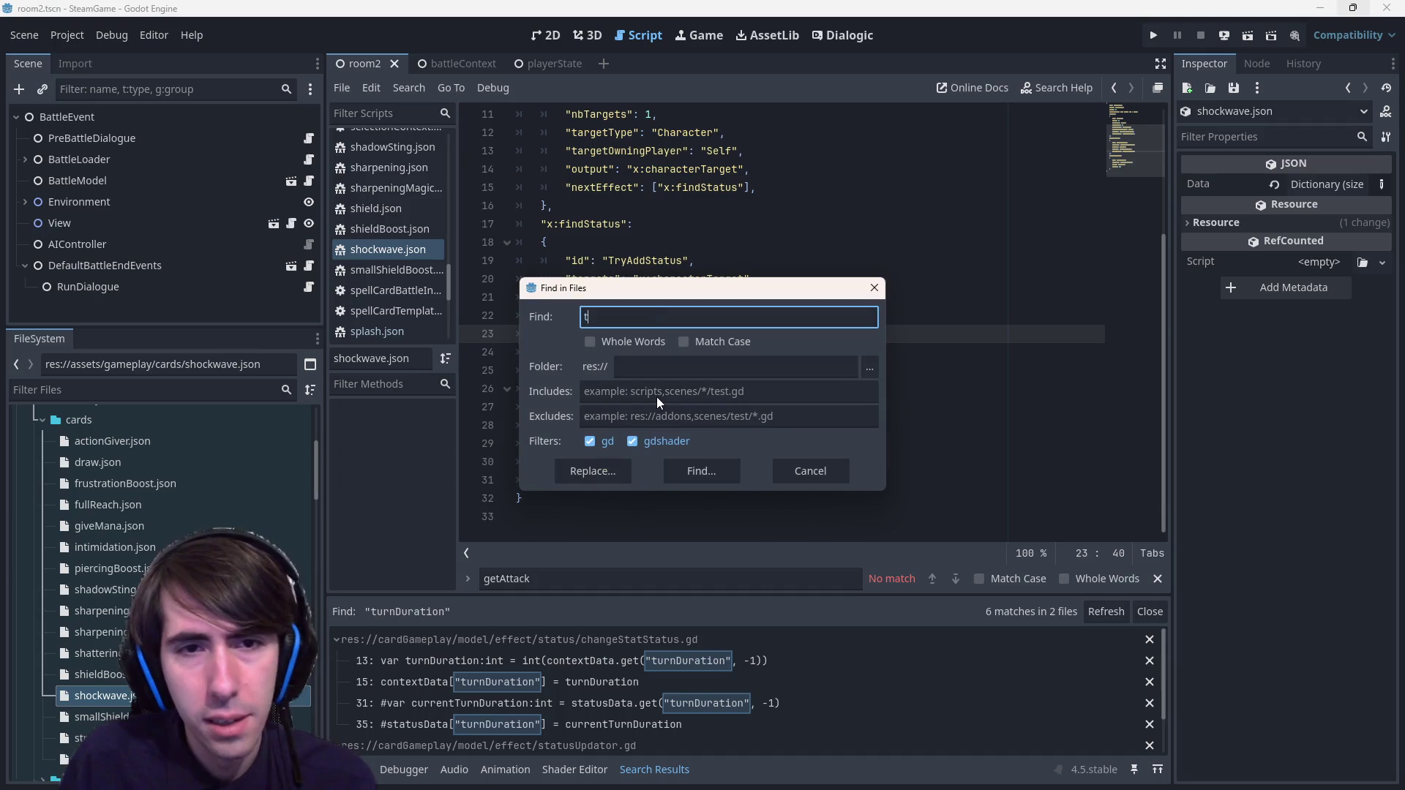
key(Return)
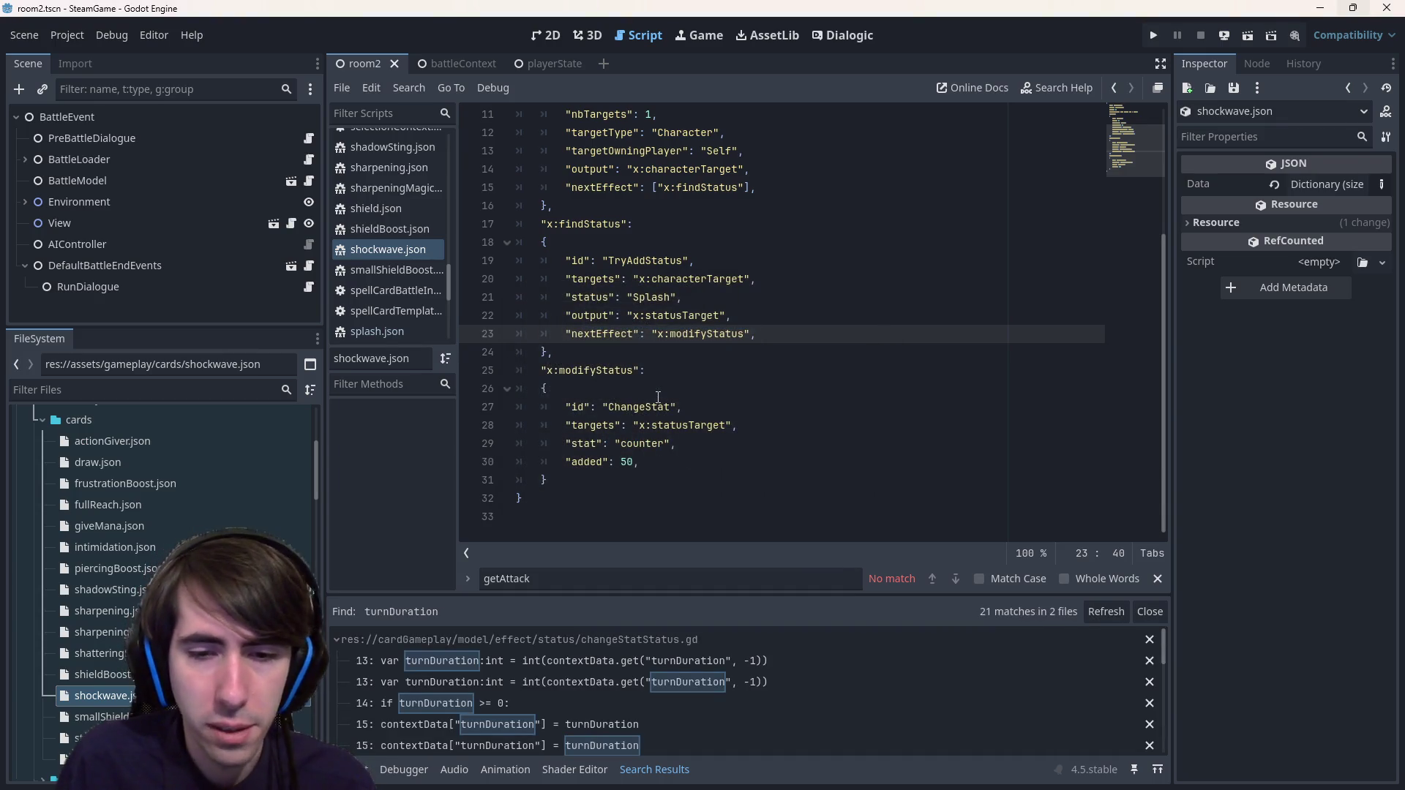
key(ctrl+shift+f)
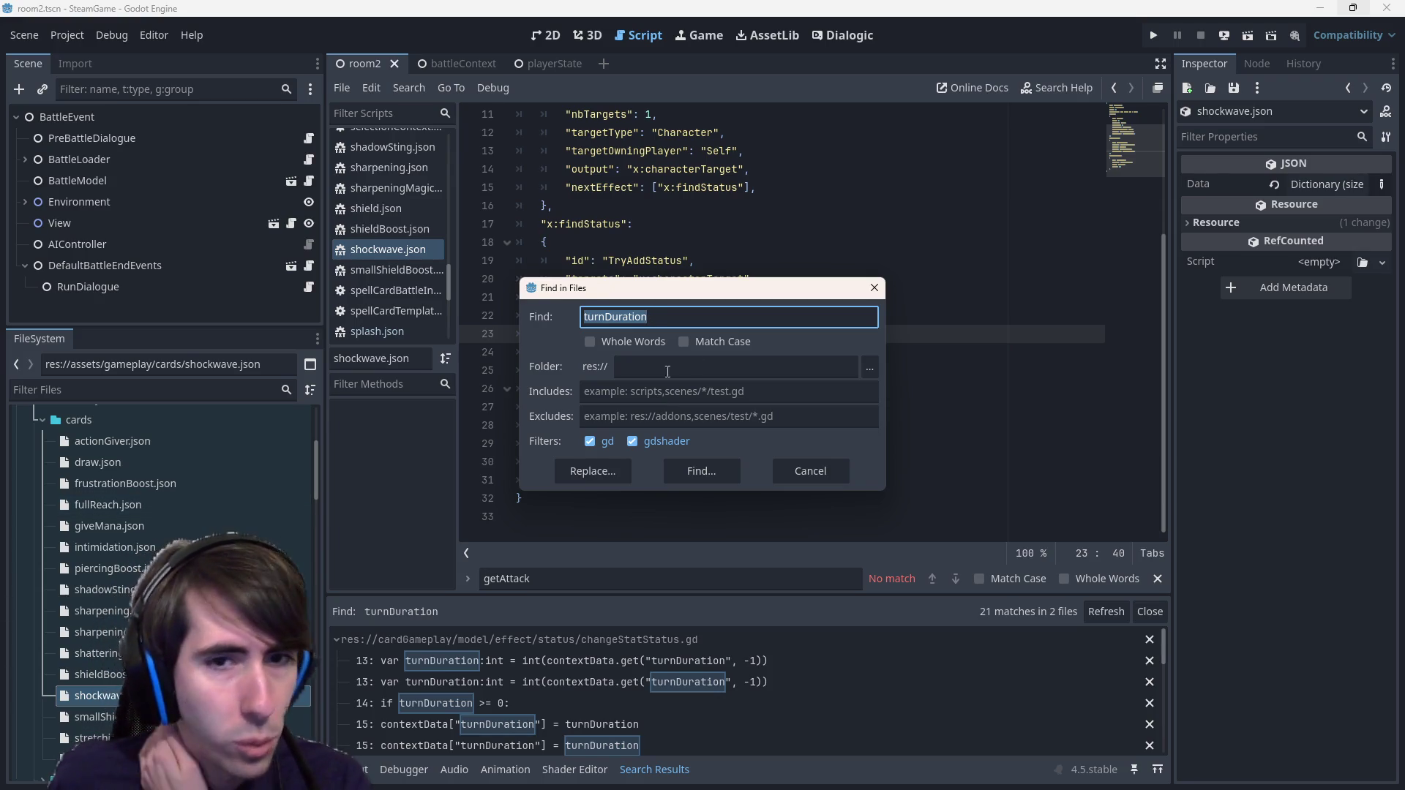
click(874, 287)
- Open sharpening.json and review its x:effect block adding 2 atk with turnDuration 1
scroll(161, 556, down, 4)
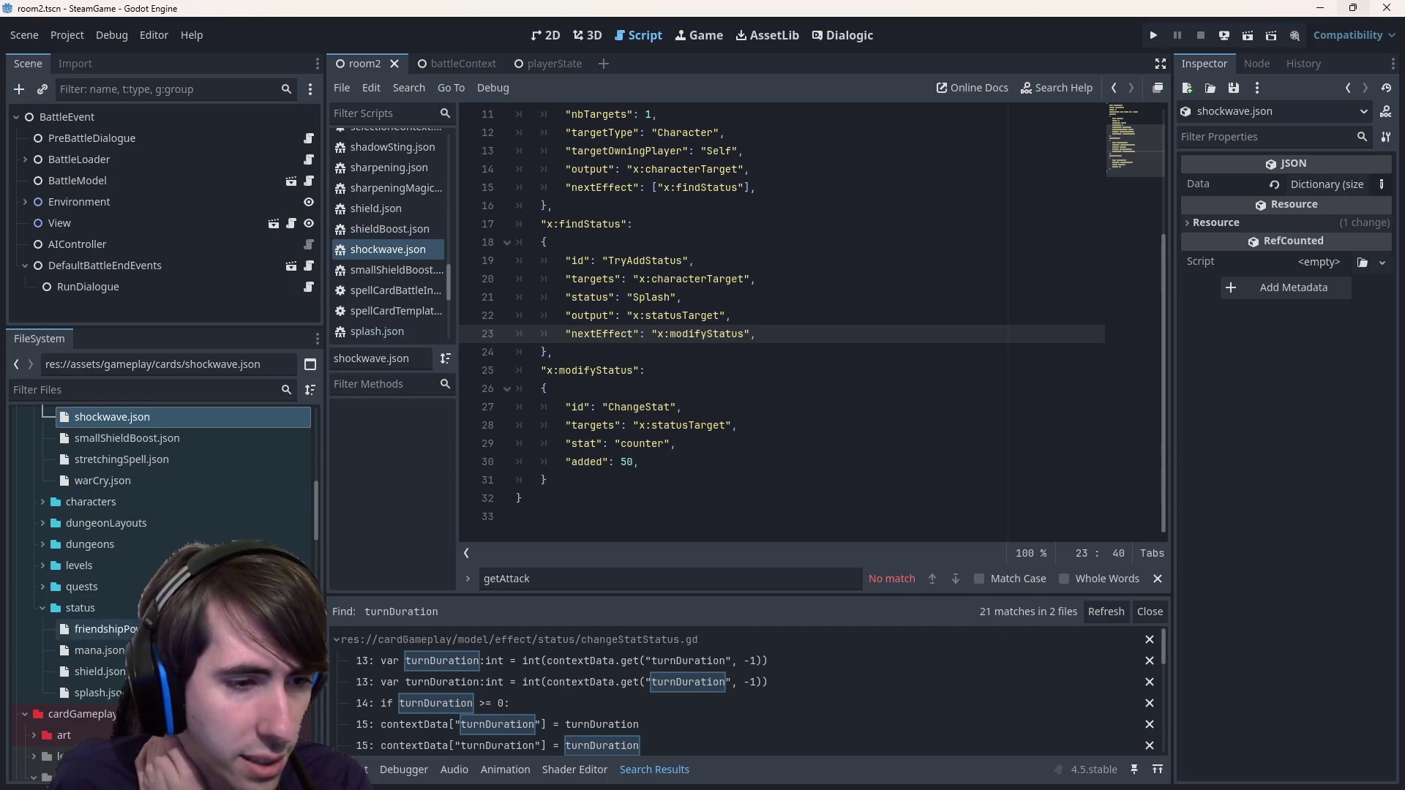
scroll(161, 556, up, 4)
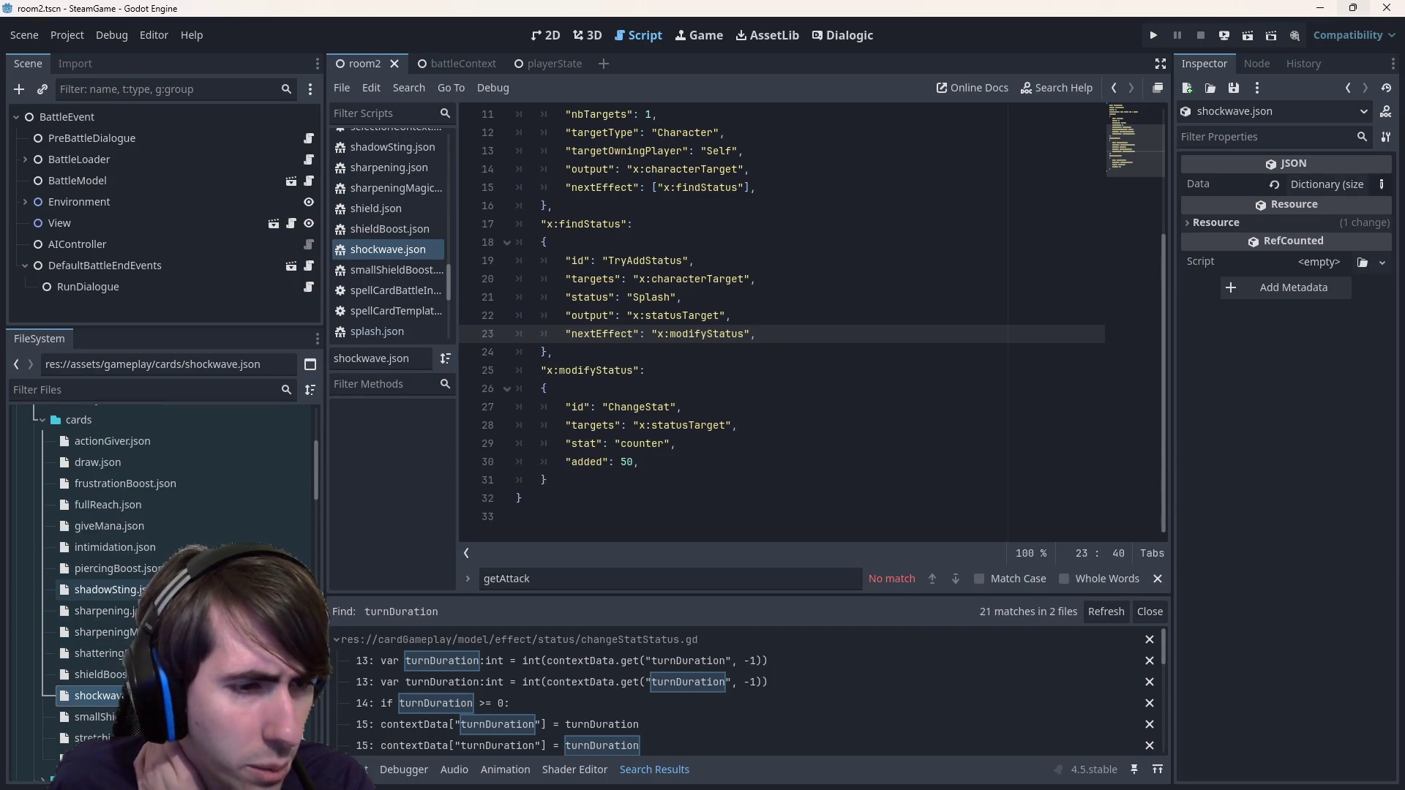
double_click(106, 611)
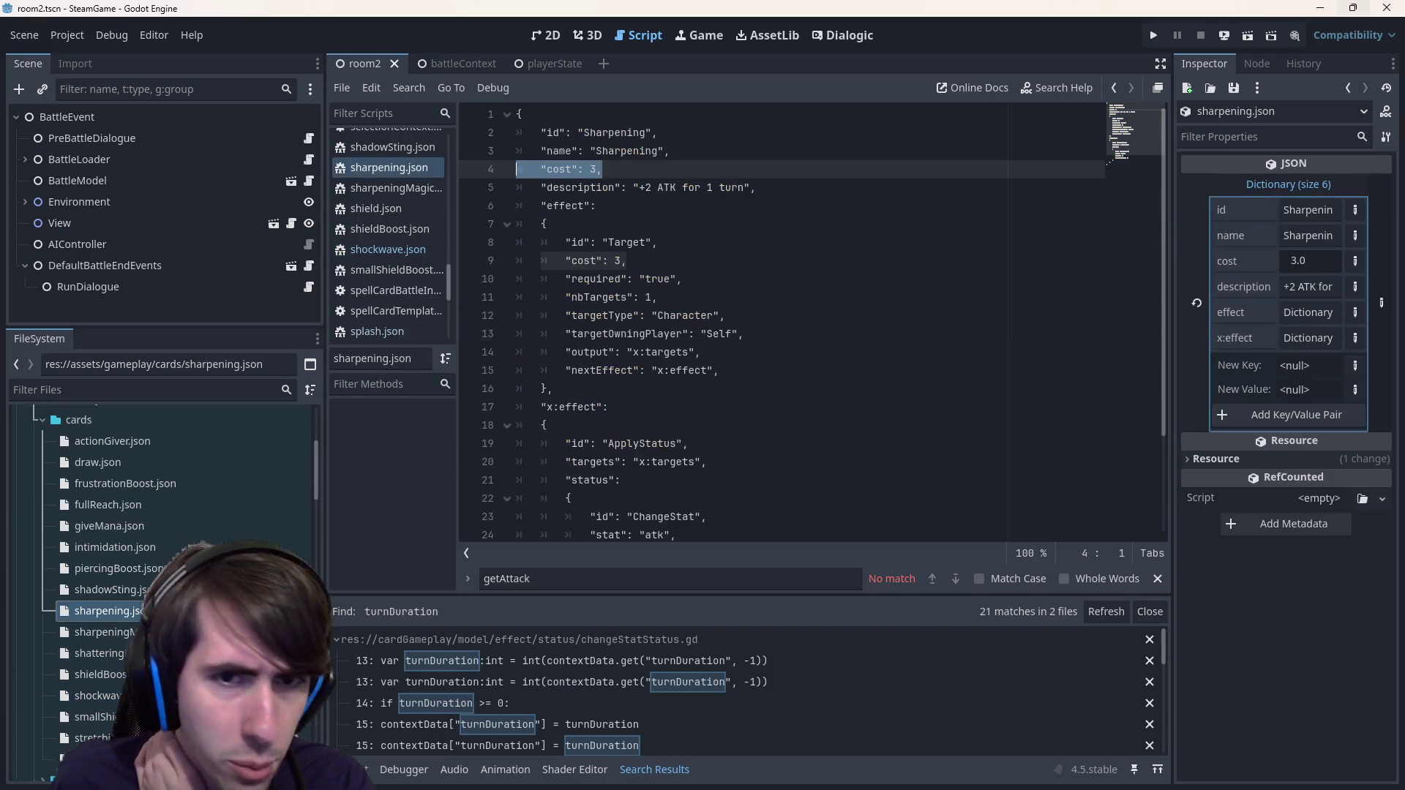
scroll(644, 351, down, 1)
scroll(659, 326, up, 1)
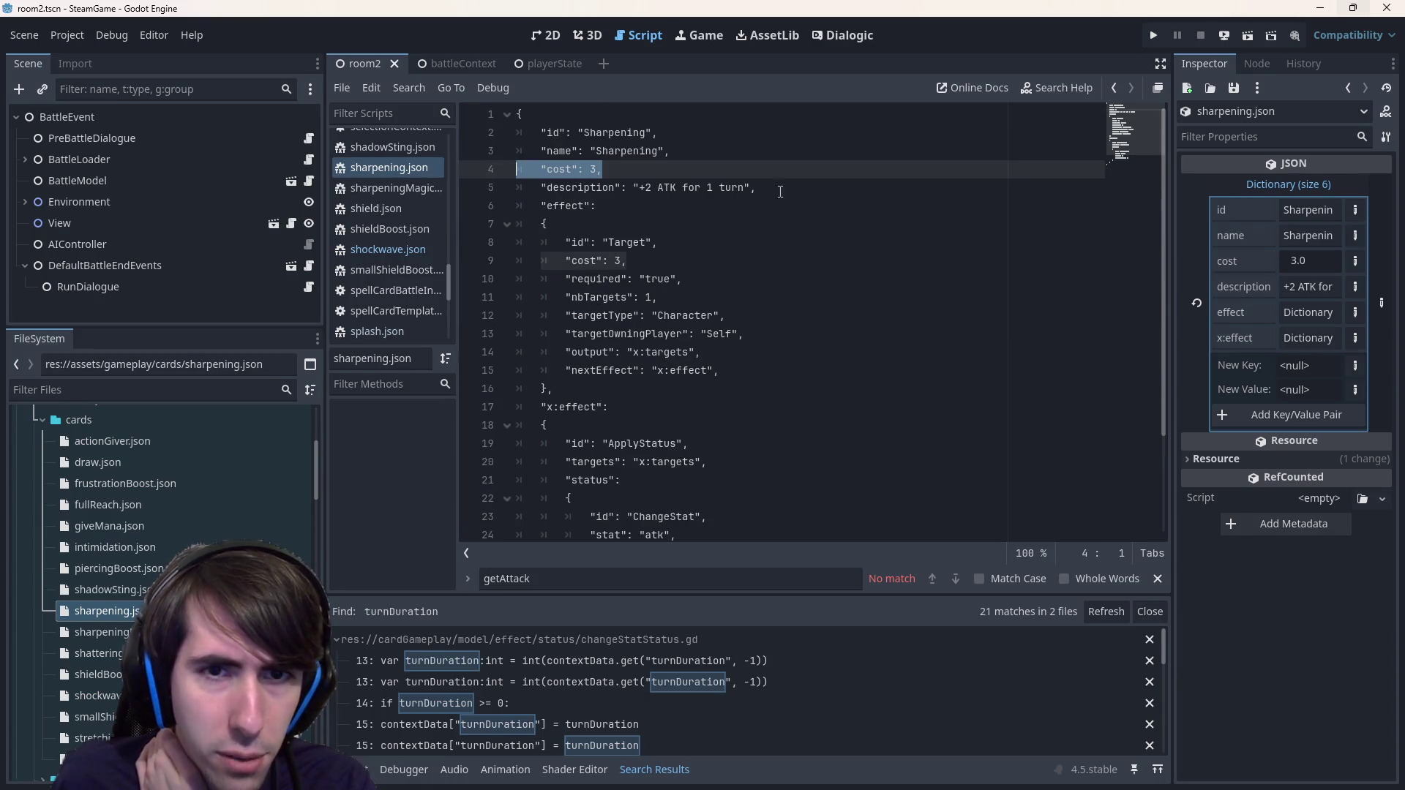
scroll(761, 257, down, 2)
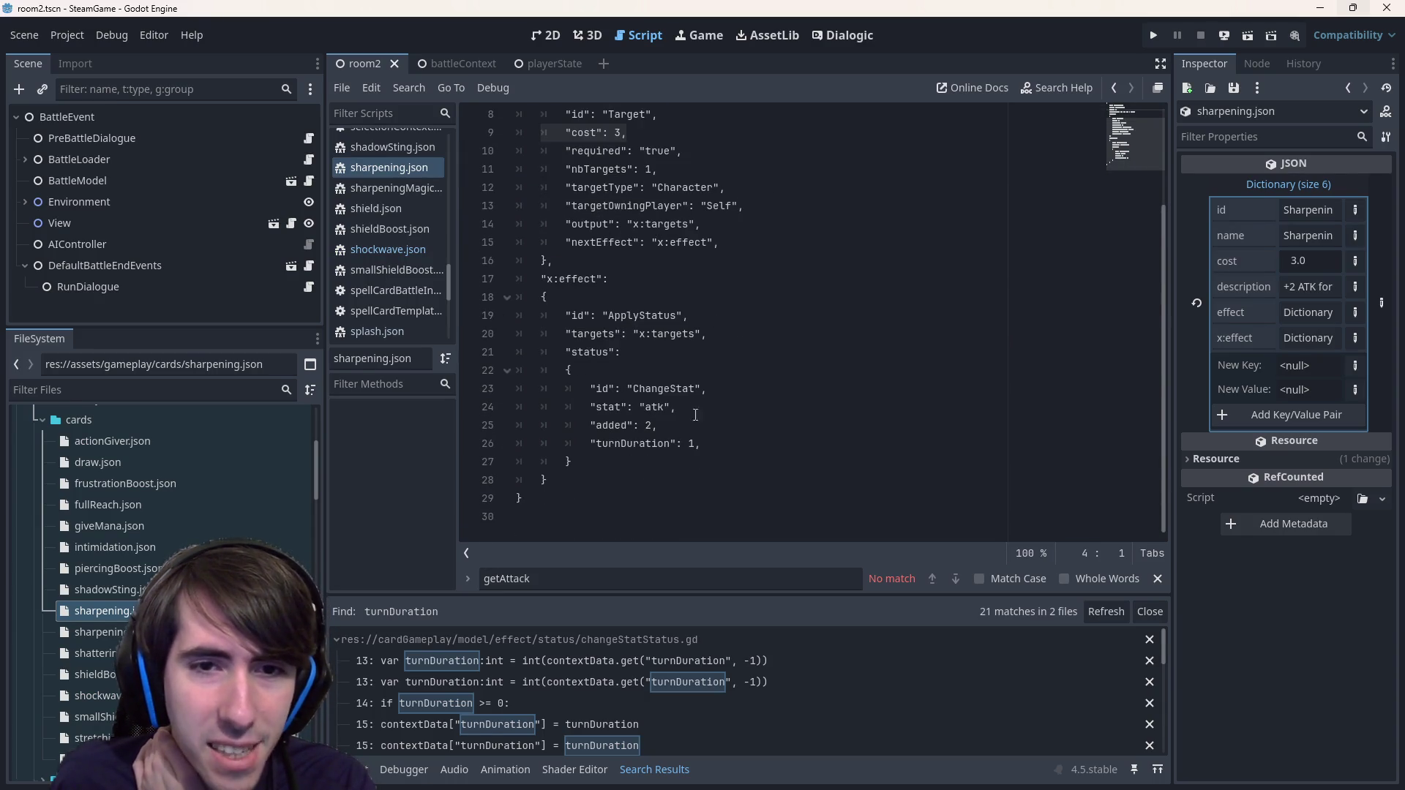
mouse_move(578, 461)
mouse_down()
mouse_move(512, 300)
mouse_move(483, 282)
mouse_up()
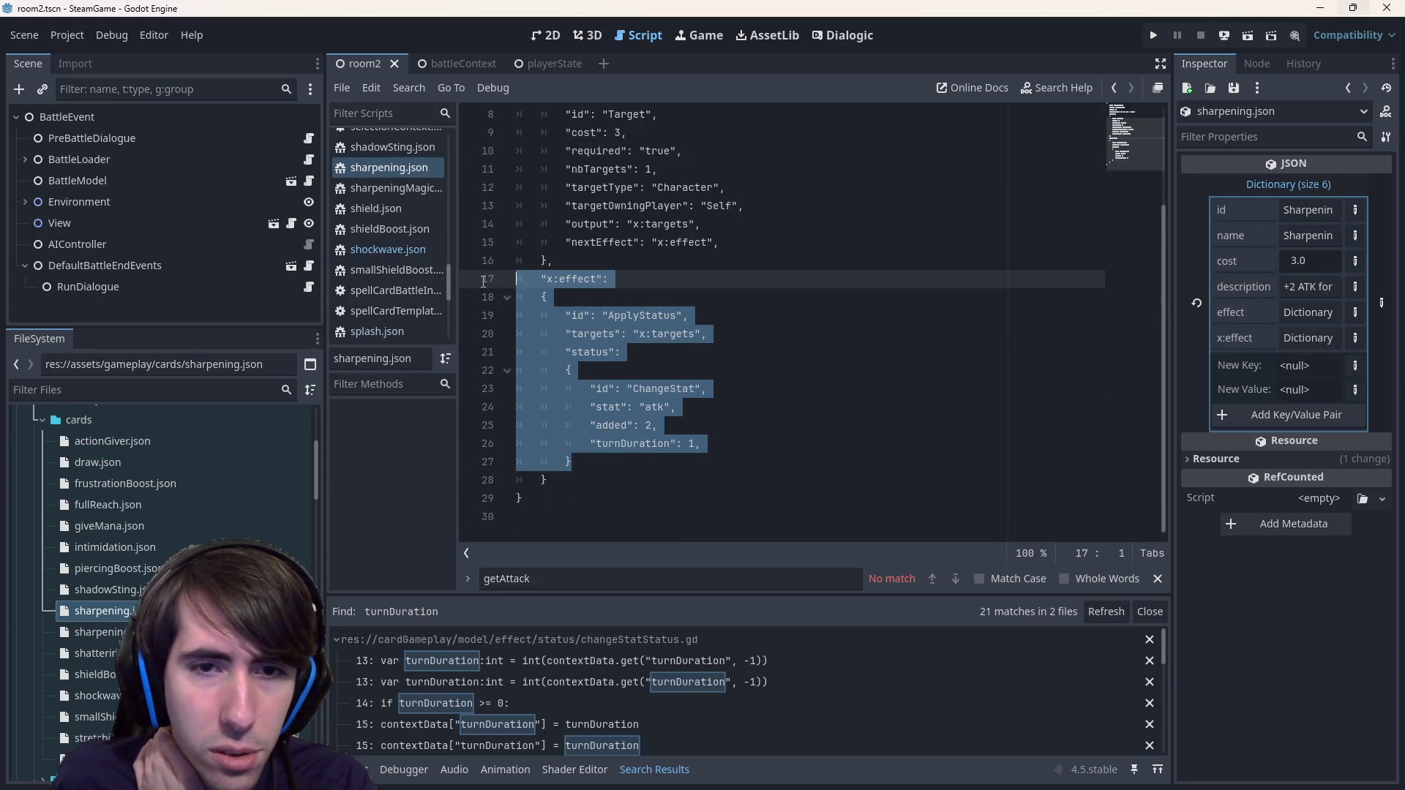
click(671, 464)
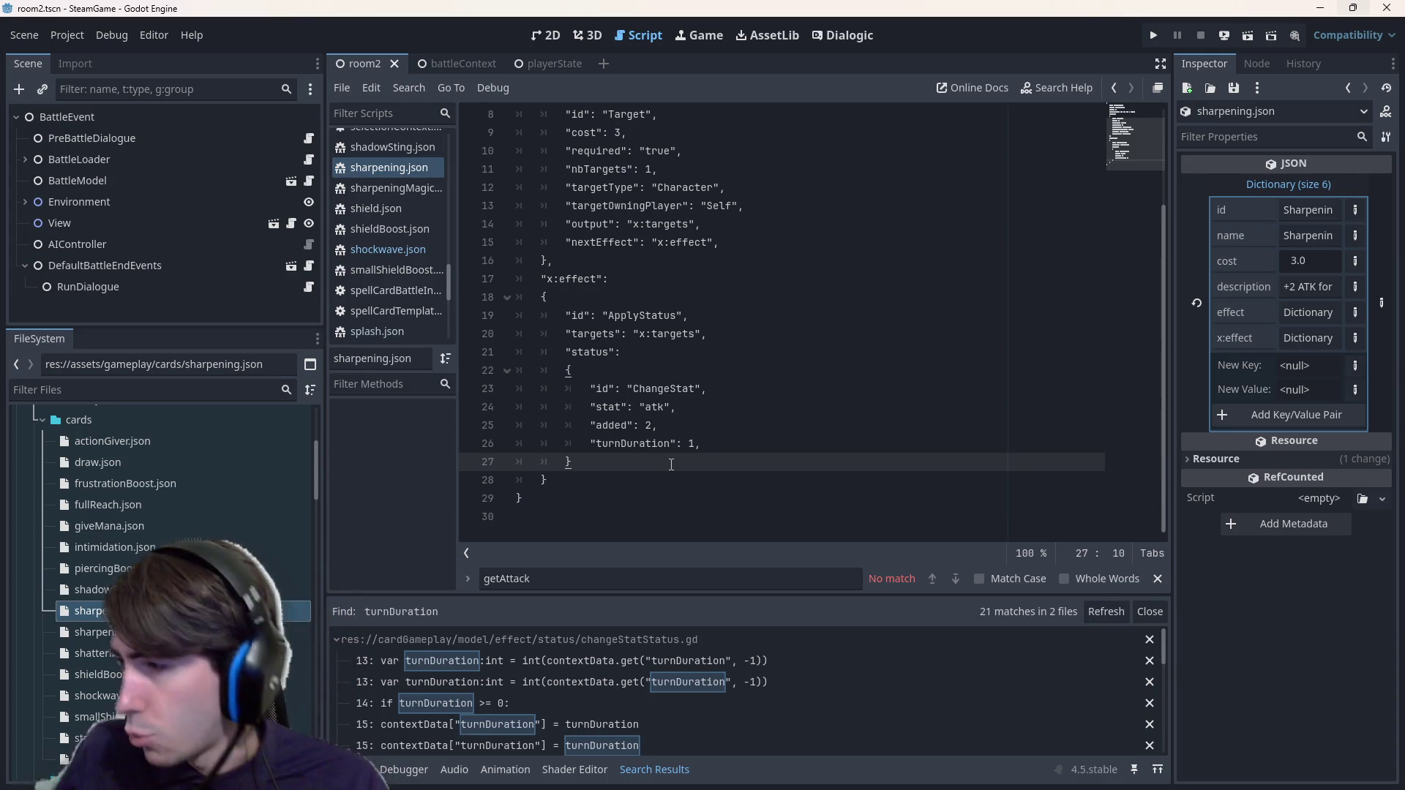
click(822, 371)
- Search all project files for shield, listing 61 matches across 6 files
key(ctrl+shift+f)
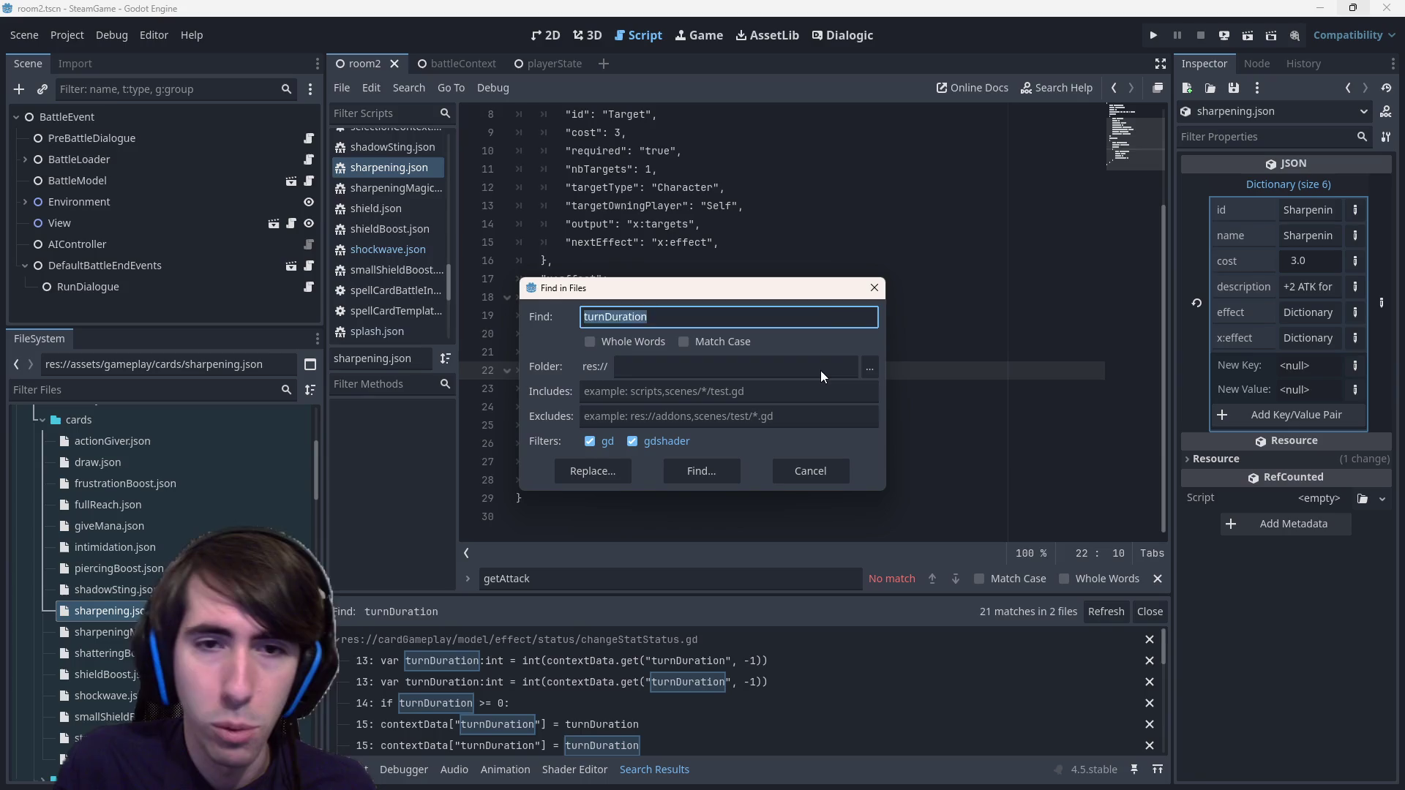
text(shield)
key(Return)
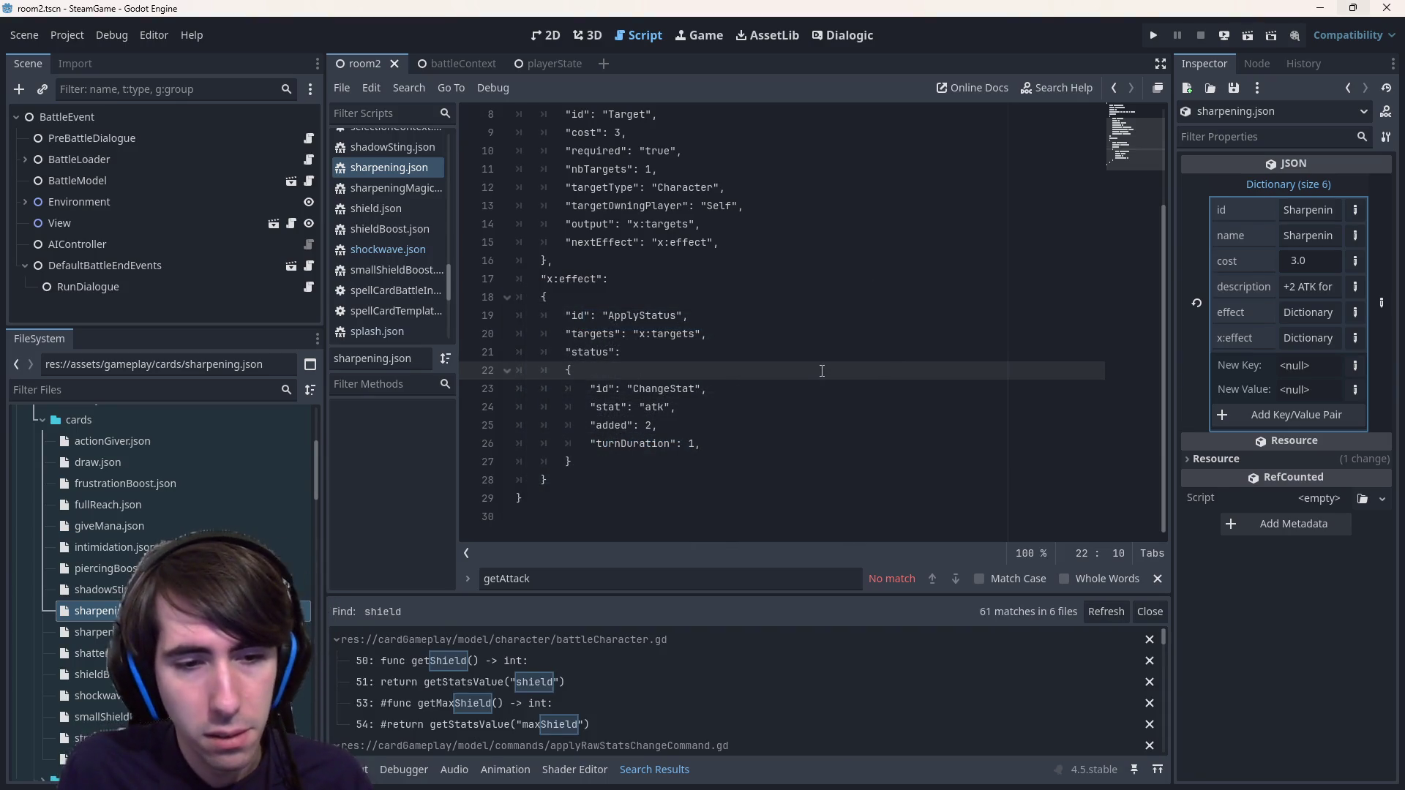
scroll(647, 721, down, 1)
scroll(647, 716, down, 1)
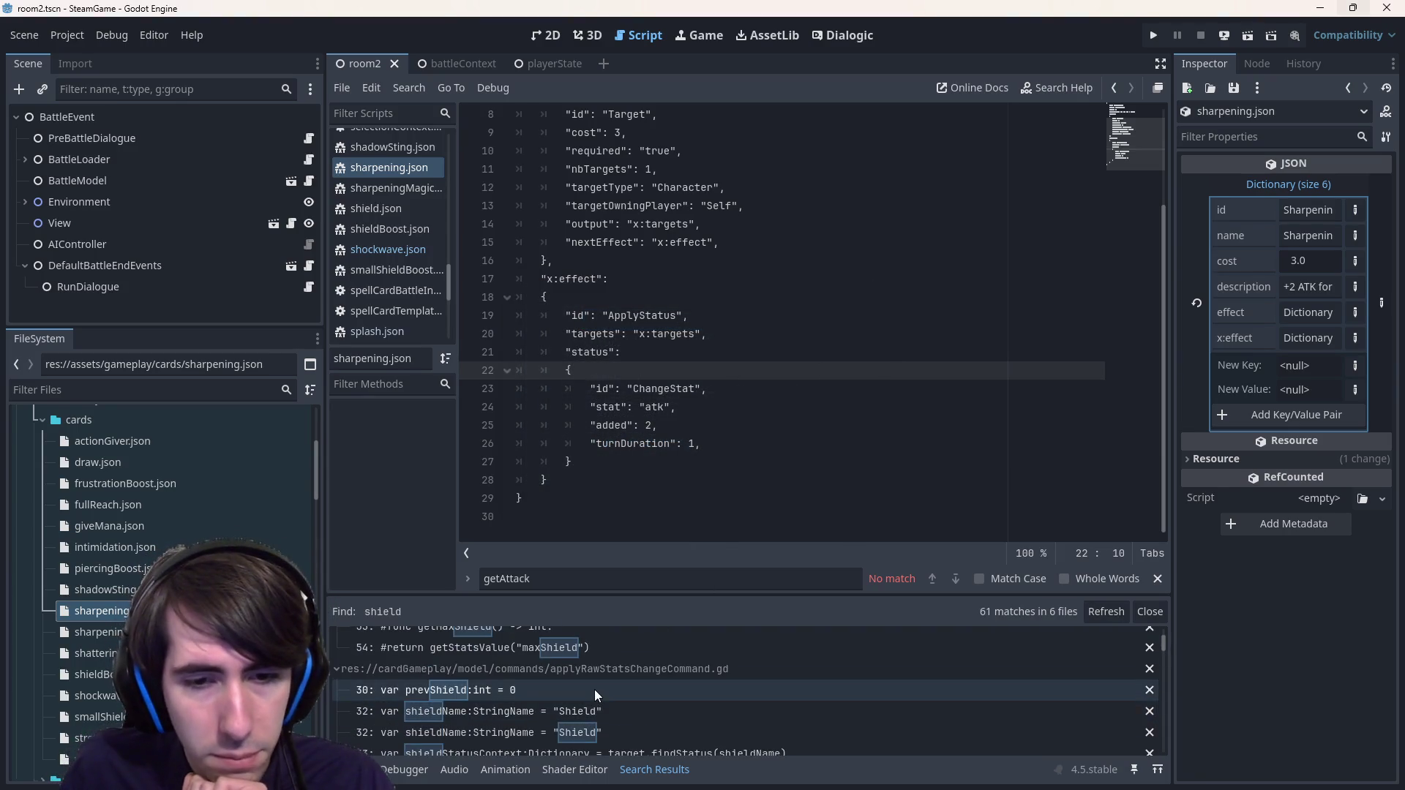
scroll(606, 687, down, 6)
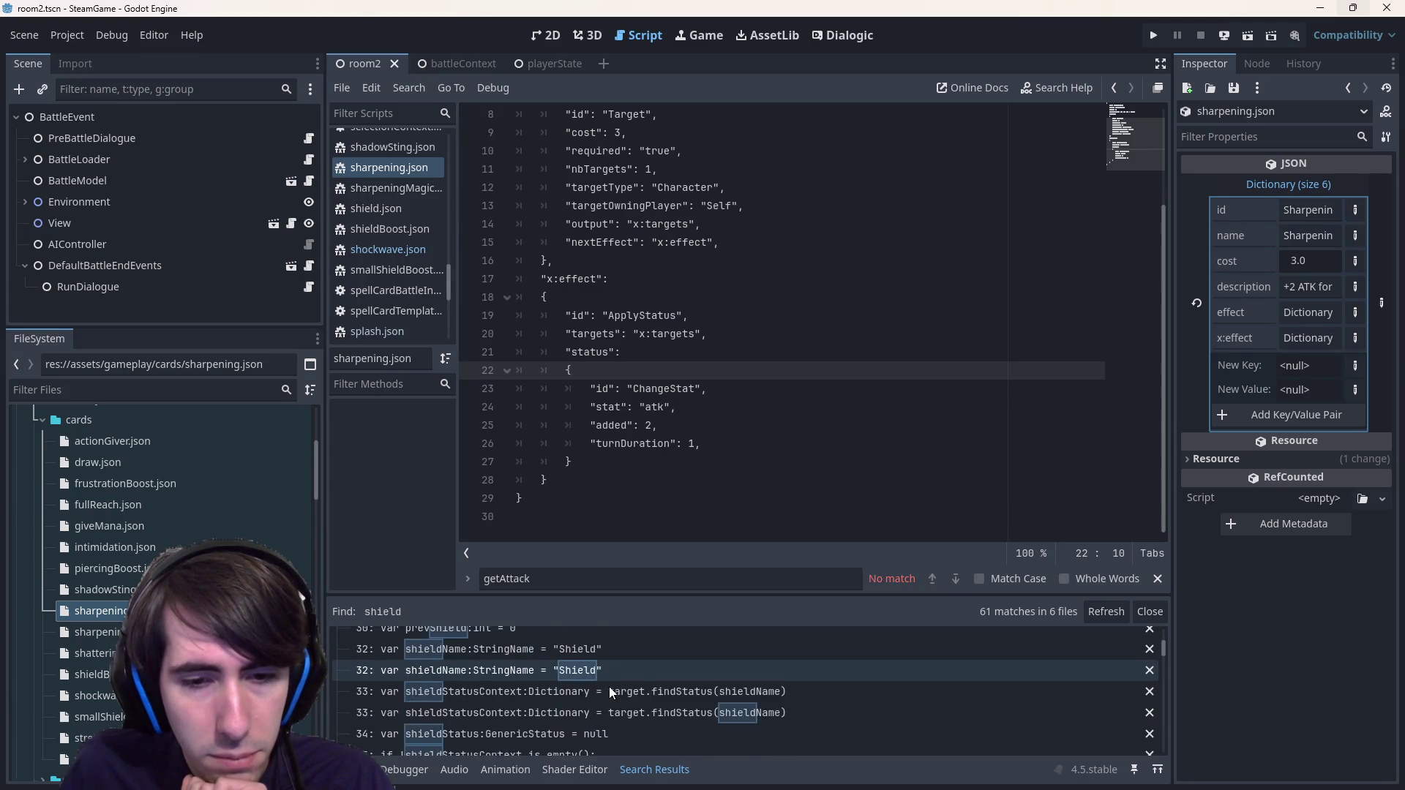
scroll(605, 687, down, 5)
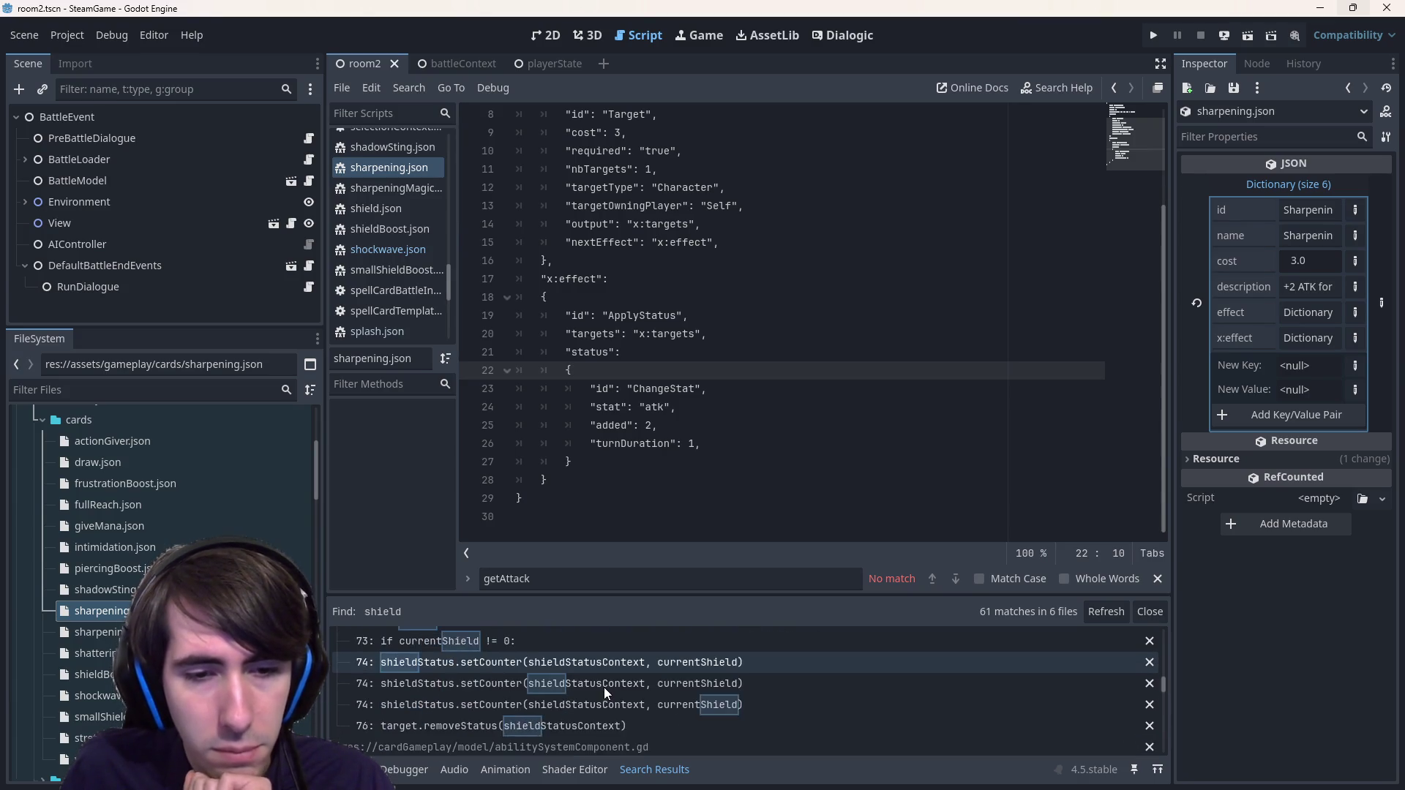
scroll(604, 687, up, 3)
- Inspect the currentShield match at line 59 and abilitySystemComponent's shieldName and line 66 uses
click(608, 686)
scroll(609, 658, up, 5)
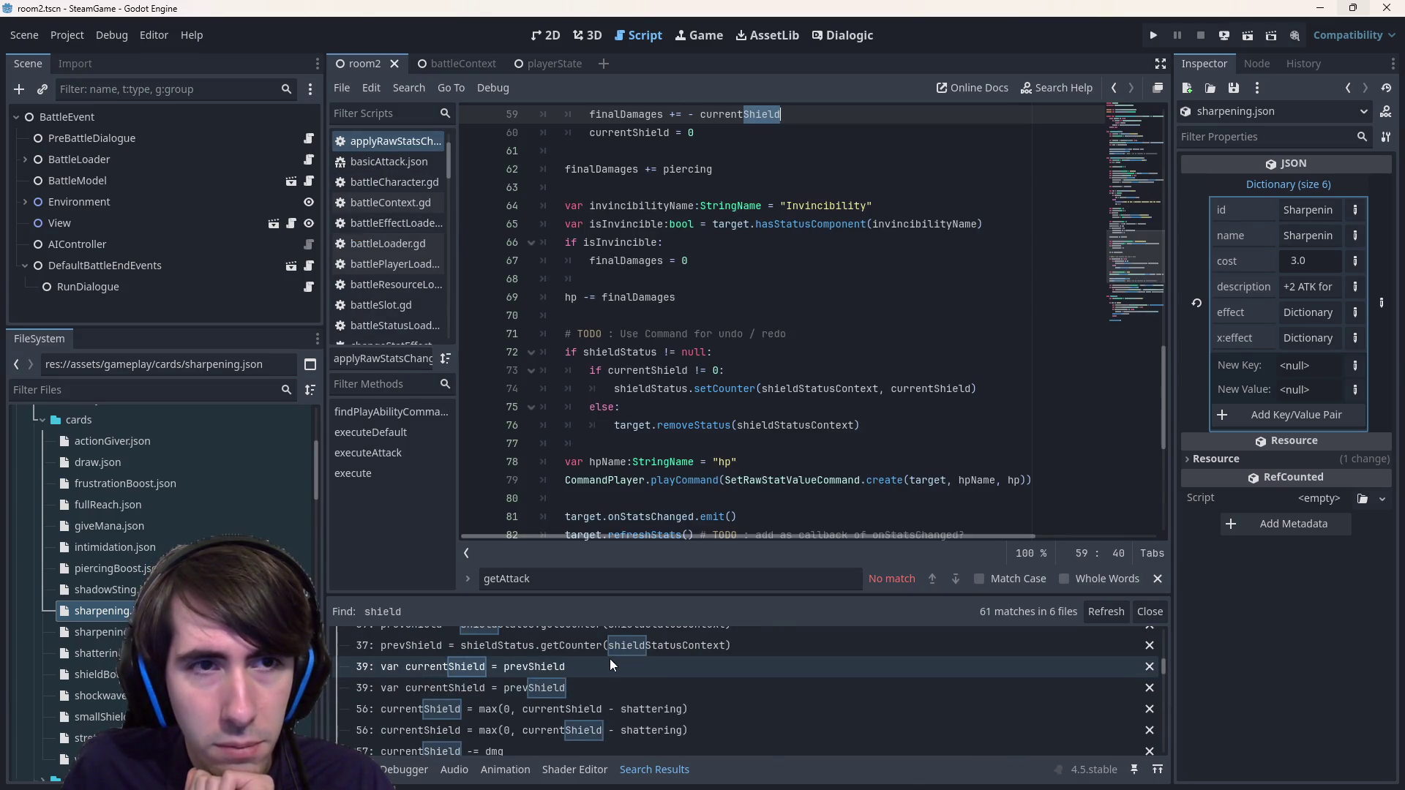
scroll(607, 666, down, 6)
scroll(604, 671, down, 4)
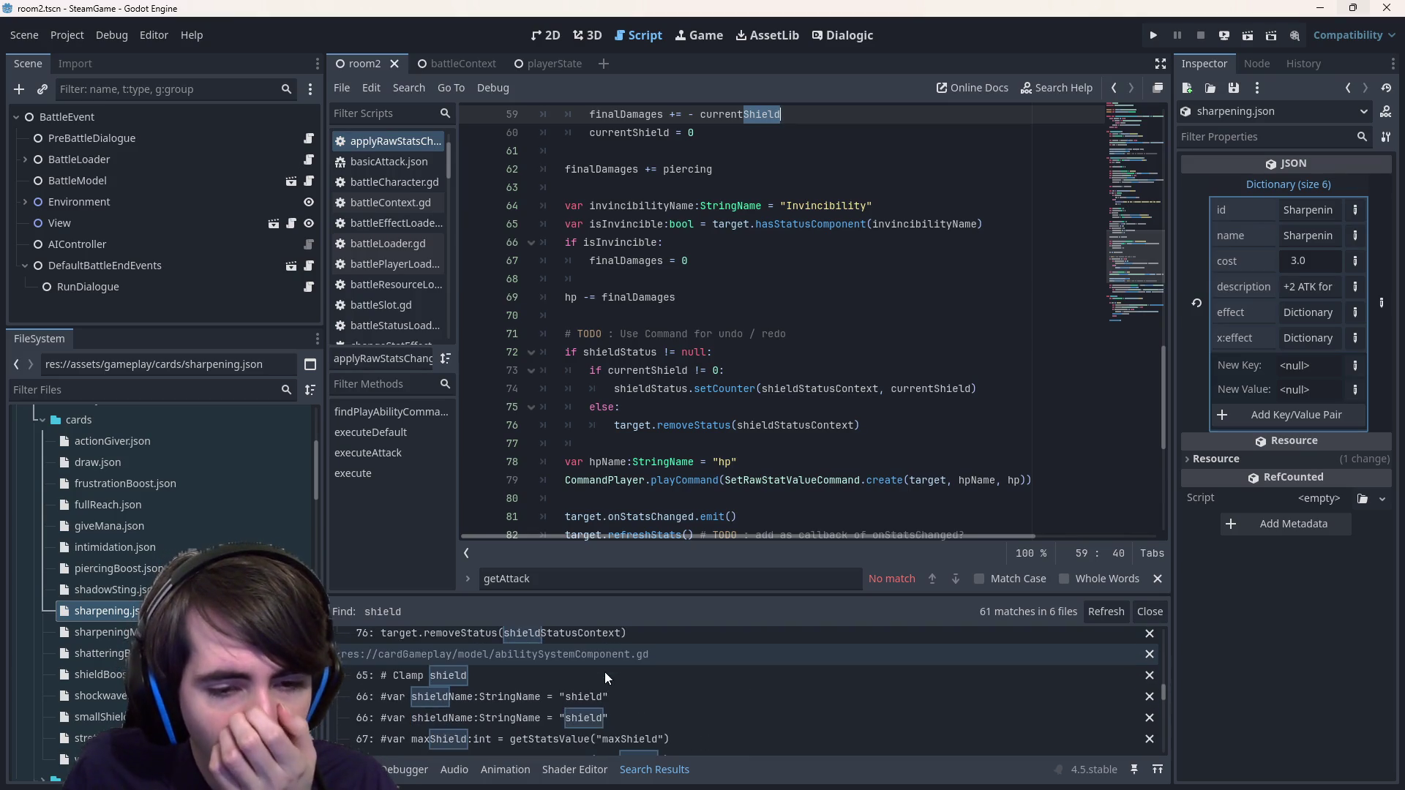
click(600, 695)
click(600, 720)
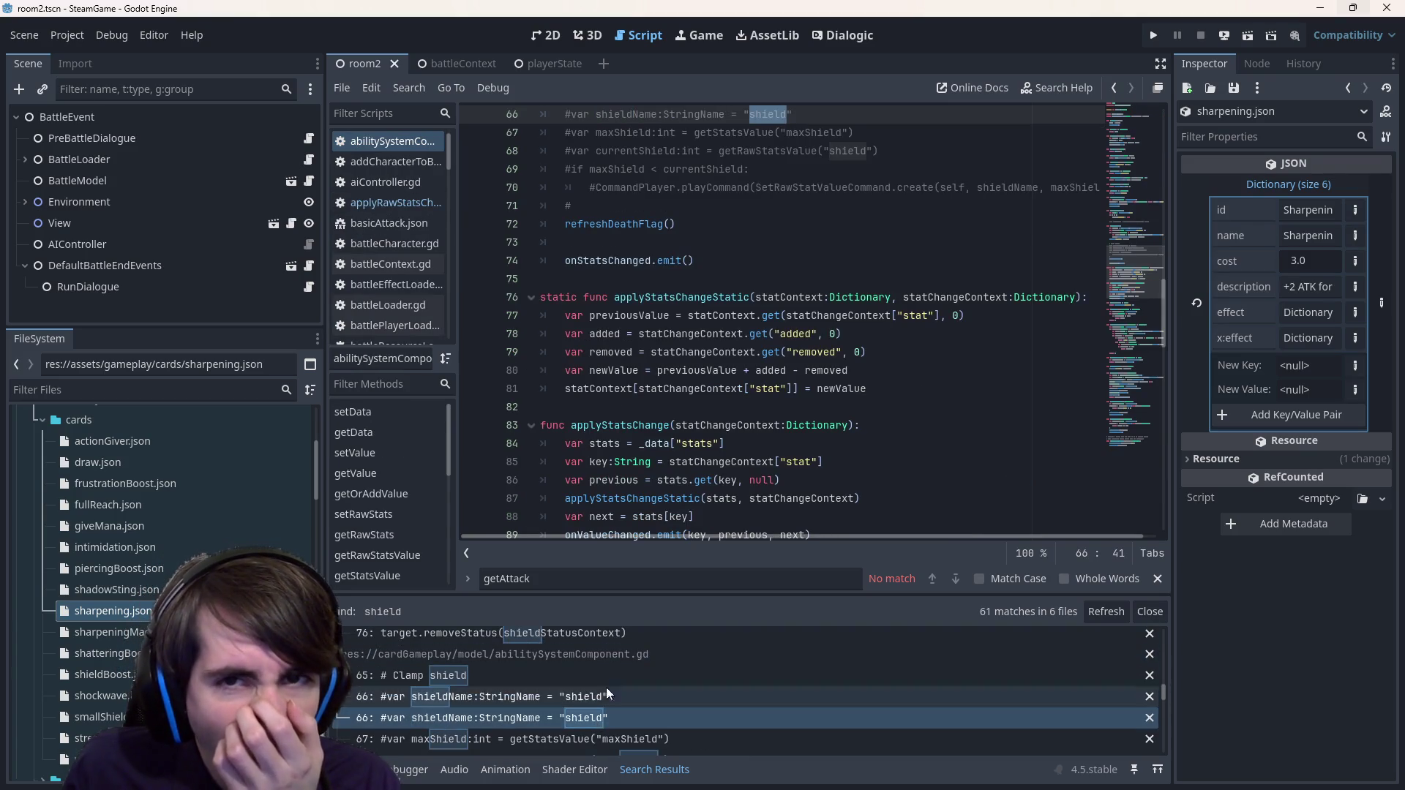
- Check the currentShield declaration on line 68 and the maxShield clamp on line 69
scroll(702, 463, down, 2)
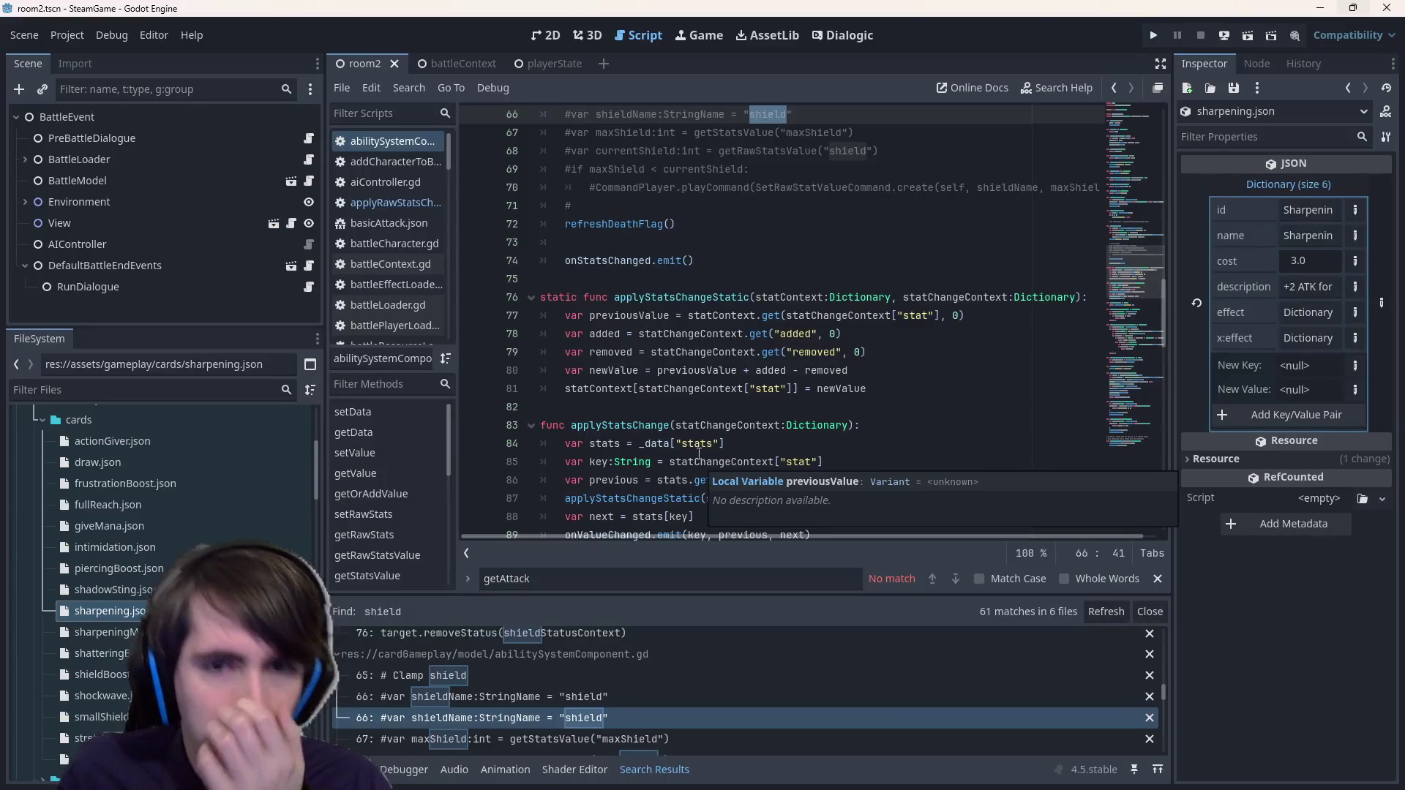
scroll(534, 688, down, 1)
scroll(542, 688, down, 1)
click(555, 693)
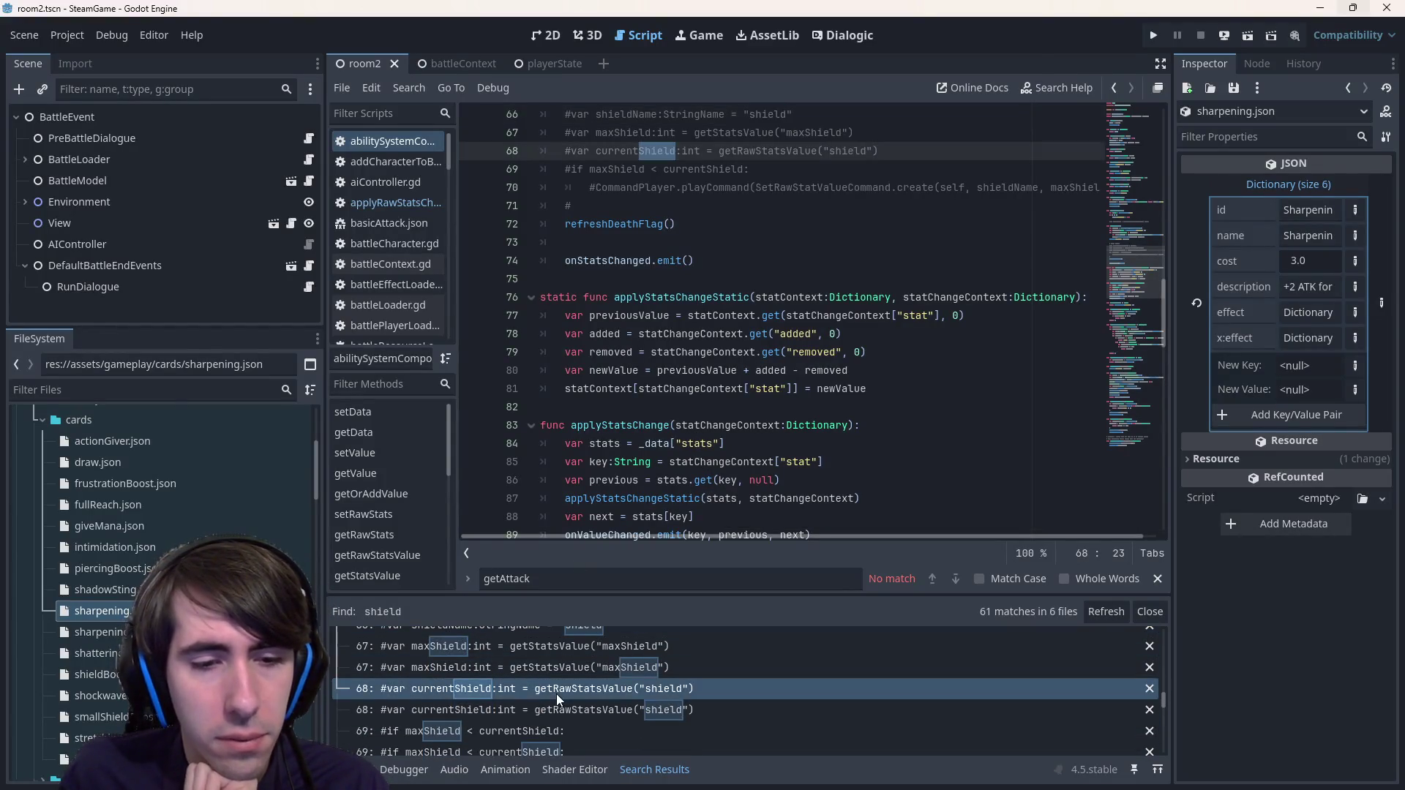
scroll(575, 710, down, 2)
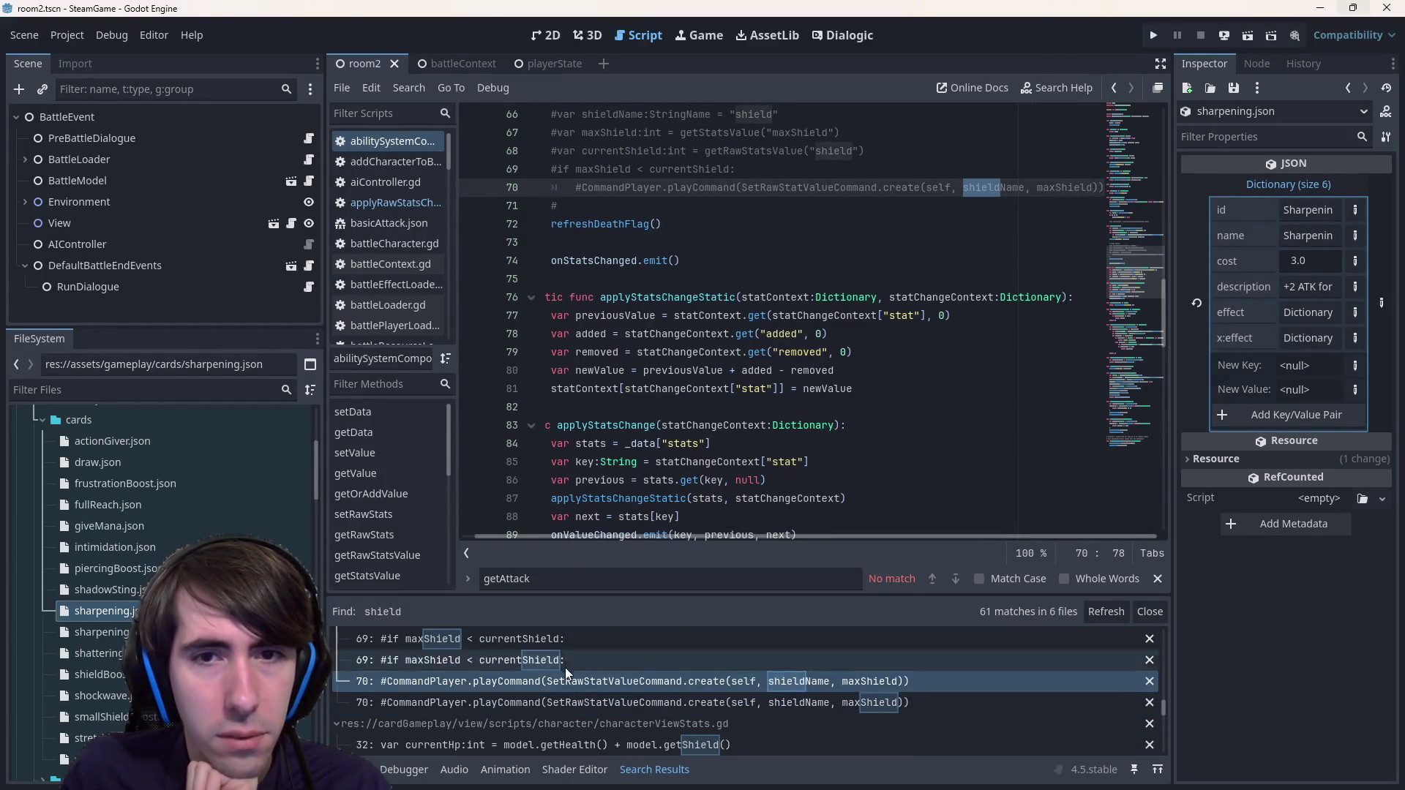
click(564, 663)
drag(714, 426, 542, 389)
scroll(608, 731, down, 3)
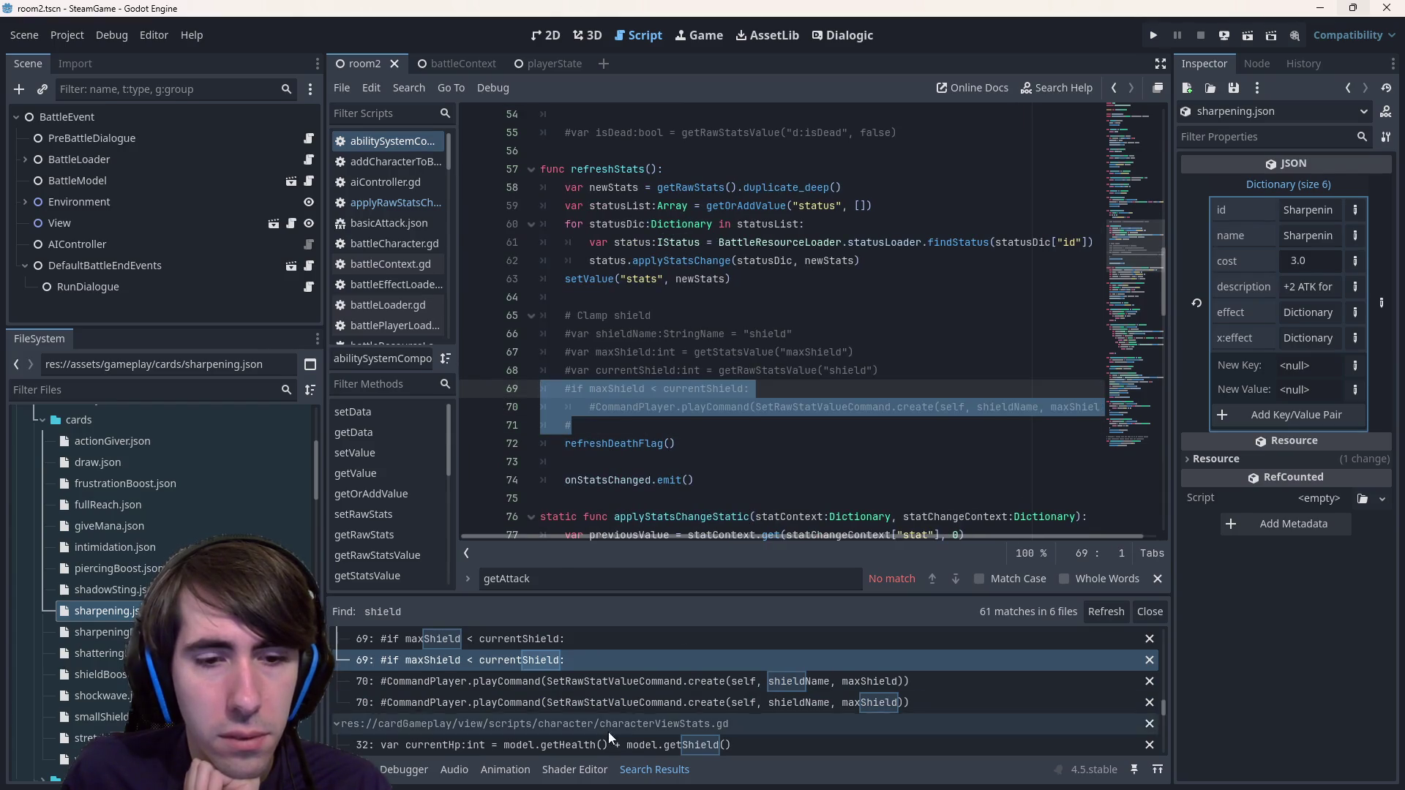
- Look at characterViewStats.gd's currentHp match, then return to abilitySystemComponent's shield clamp
click(592, 687)
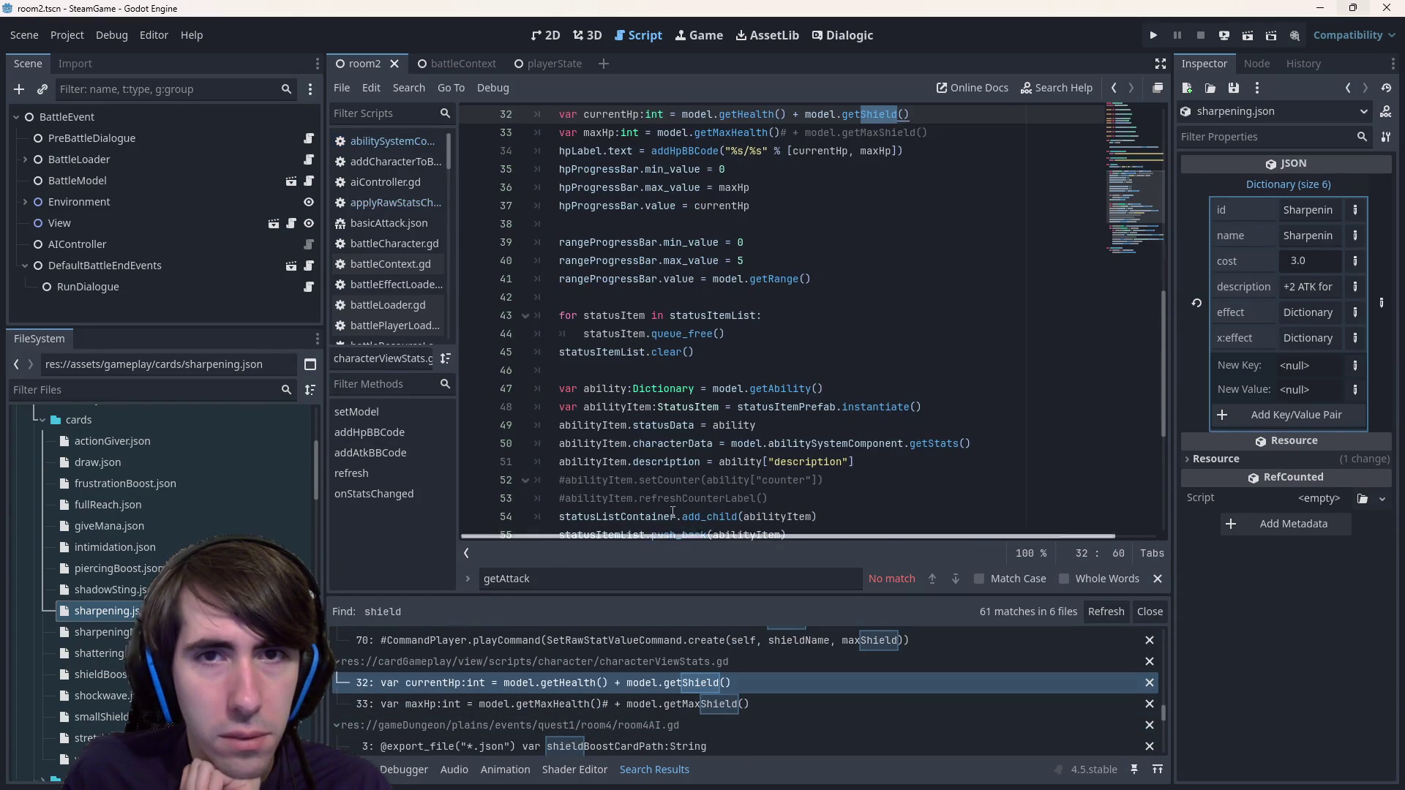
scroll(578, 692, down, 6)
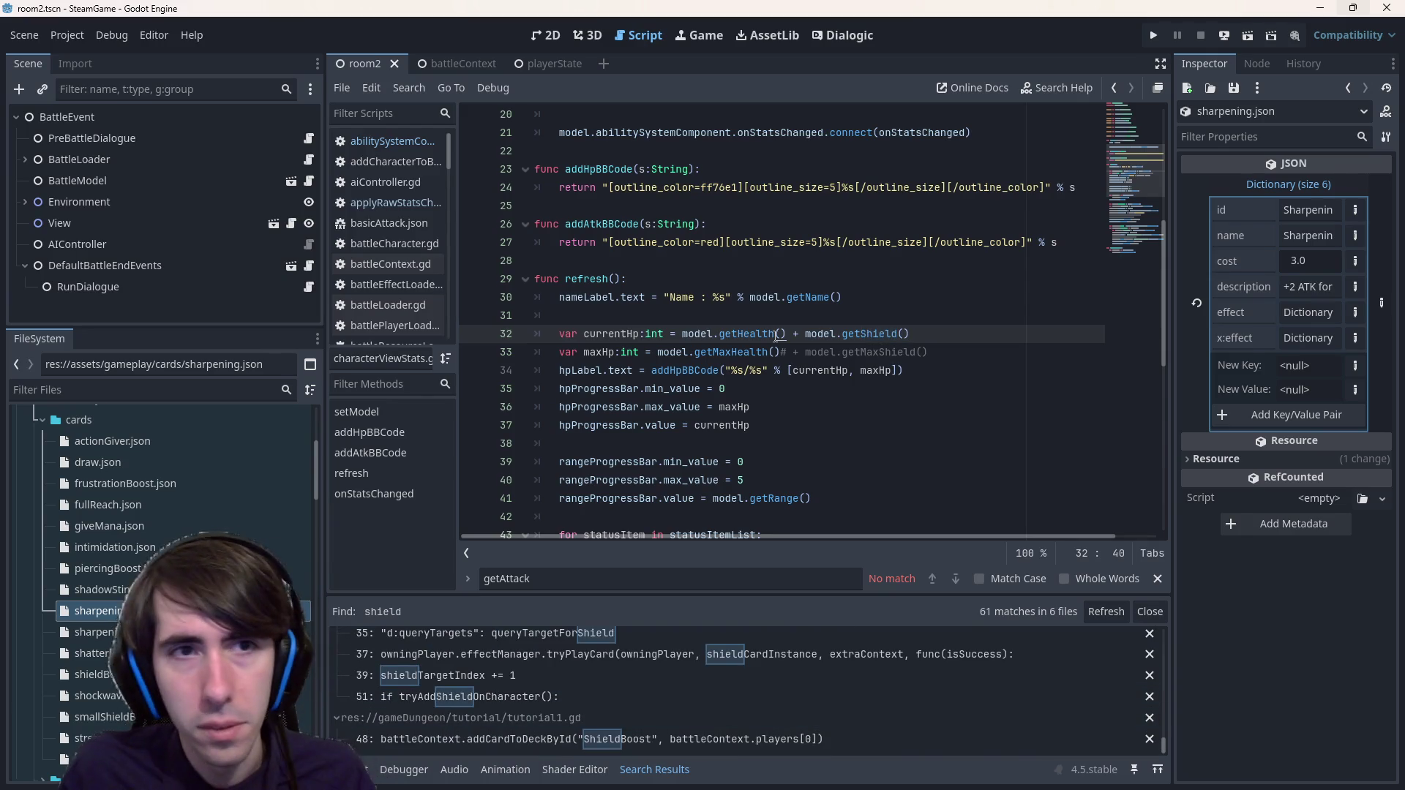
scroll(768, 361, up, 7)
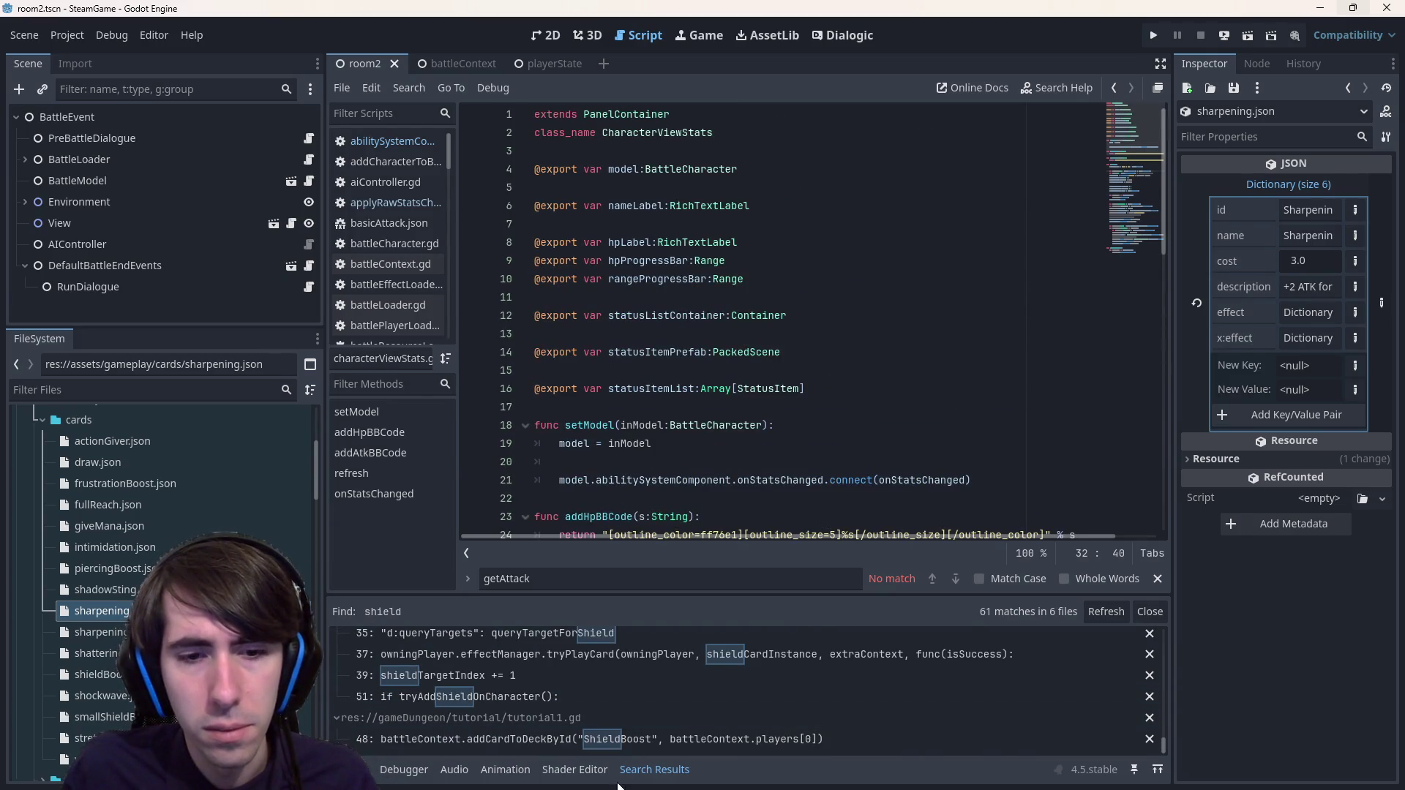
scroll(631, 666, up, 5)
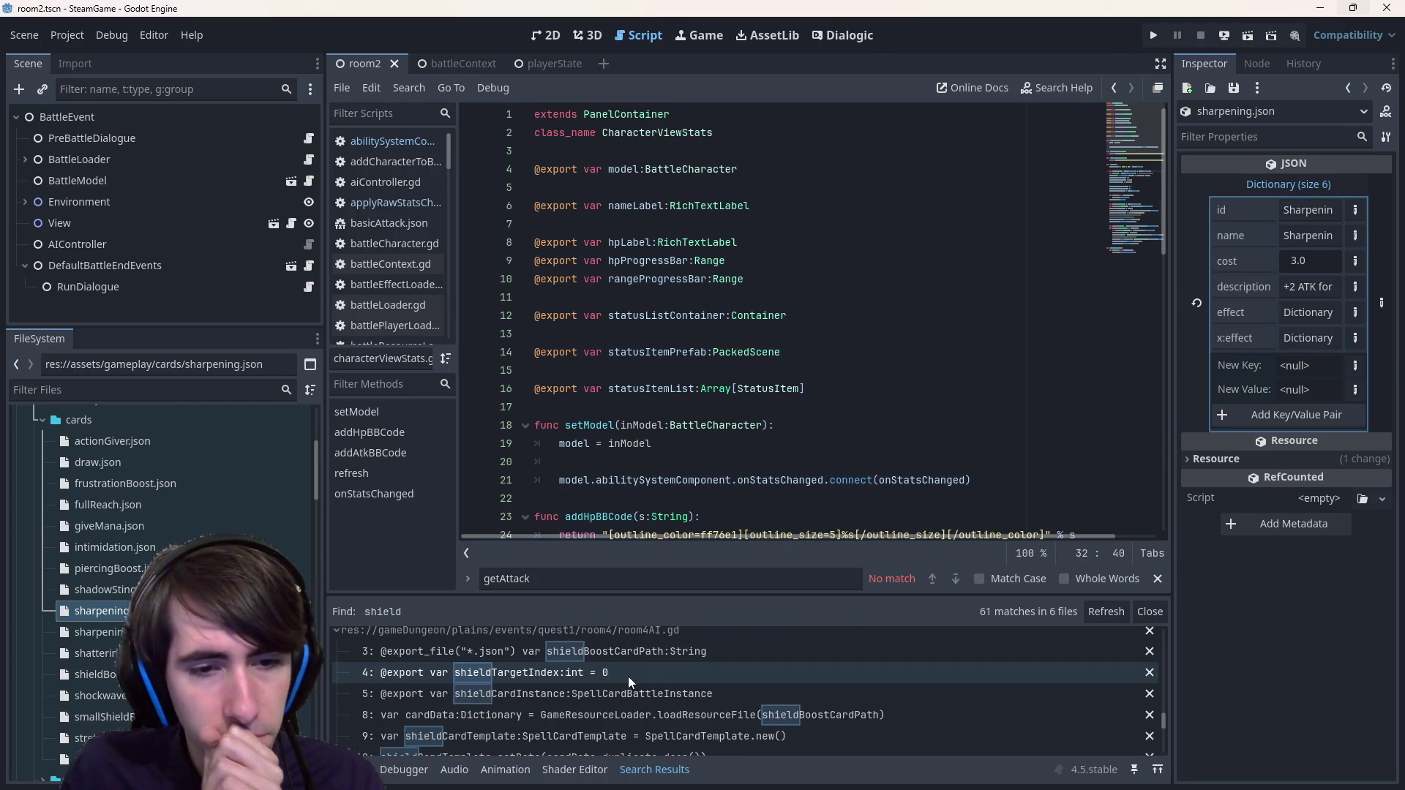
scroll(628, 676, up, 5)
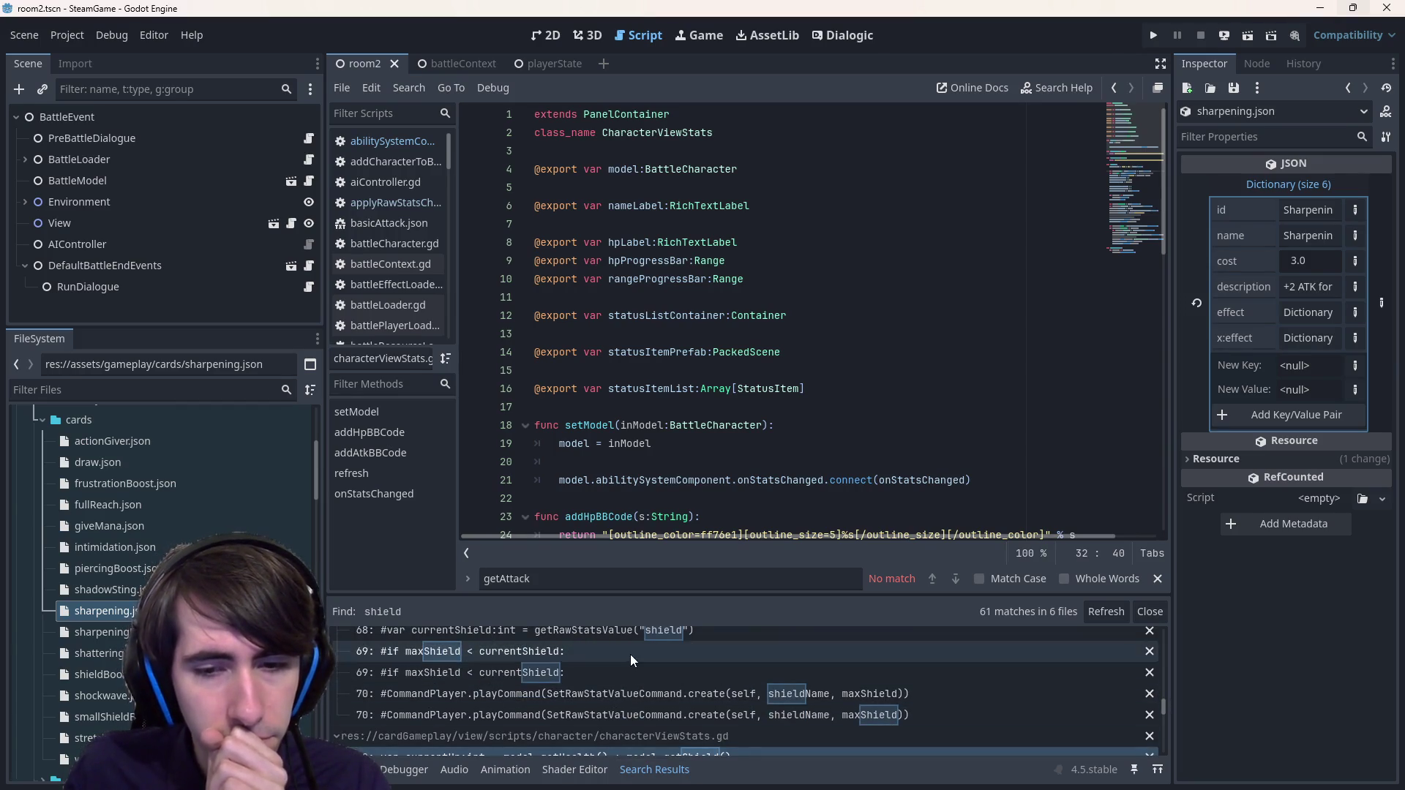
click(630, 651)
key(ctrl+f)
- Search the current script for endTurn, then close the in-script search
text(turnEnd)
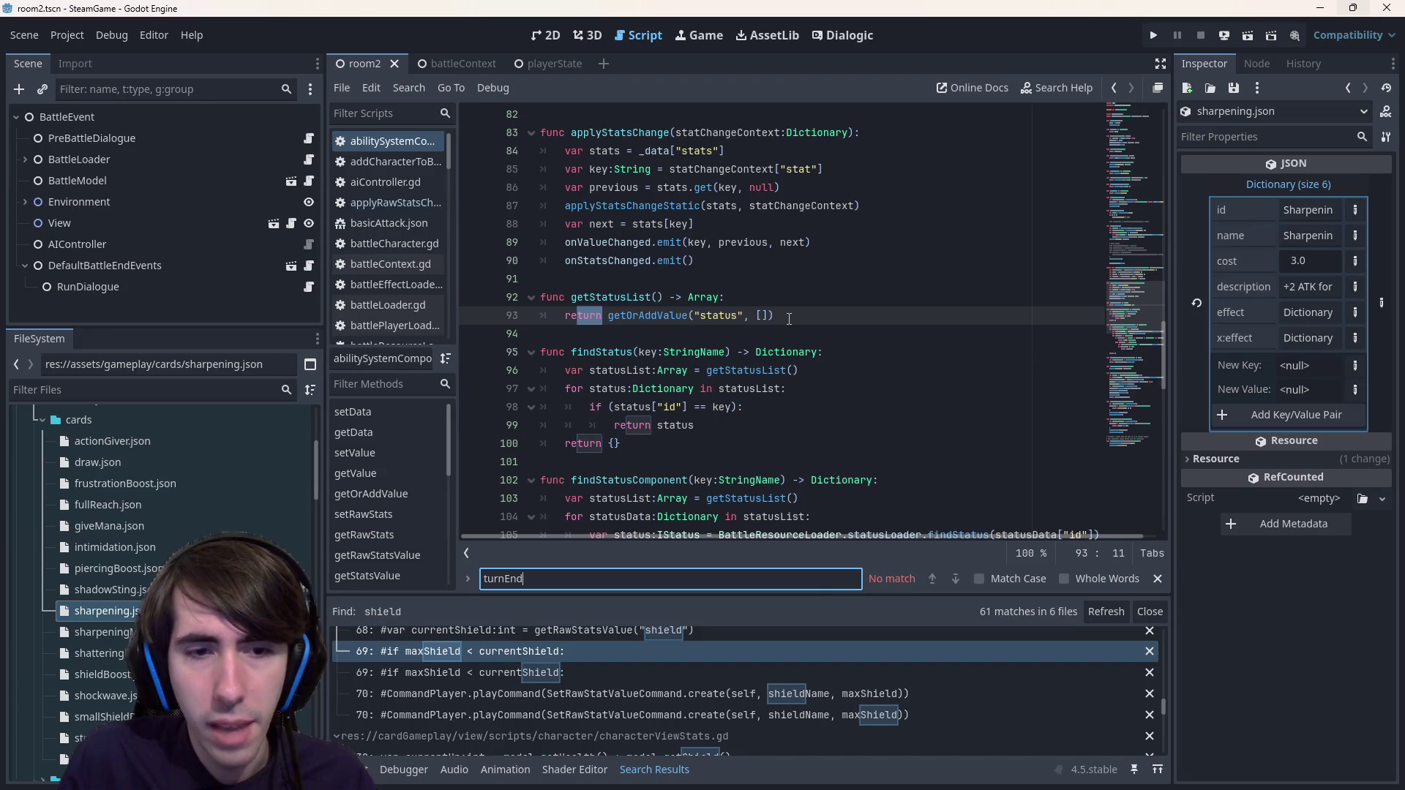
key(ctrl+a)
text(endTurn)
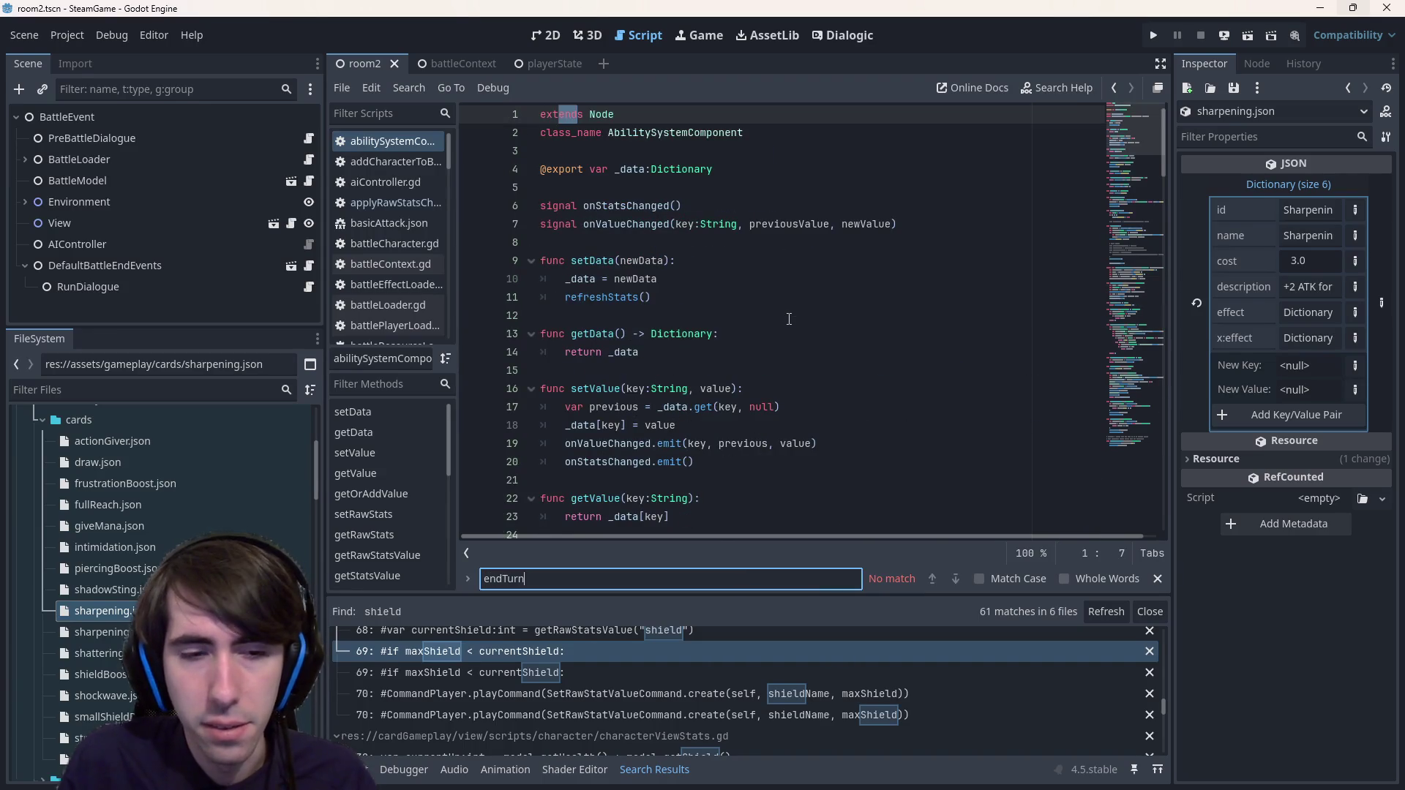
key(Escape)
scroll(688, 644, up, 4)
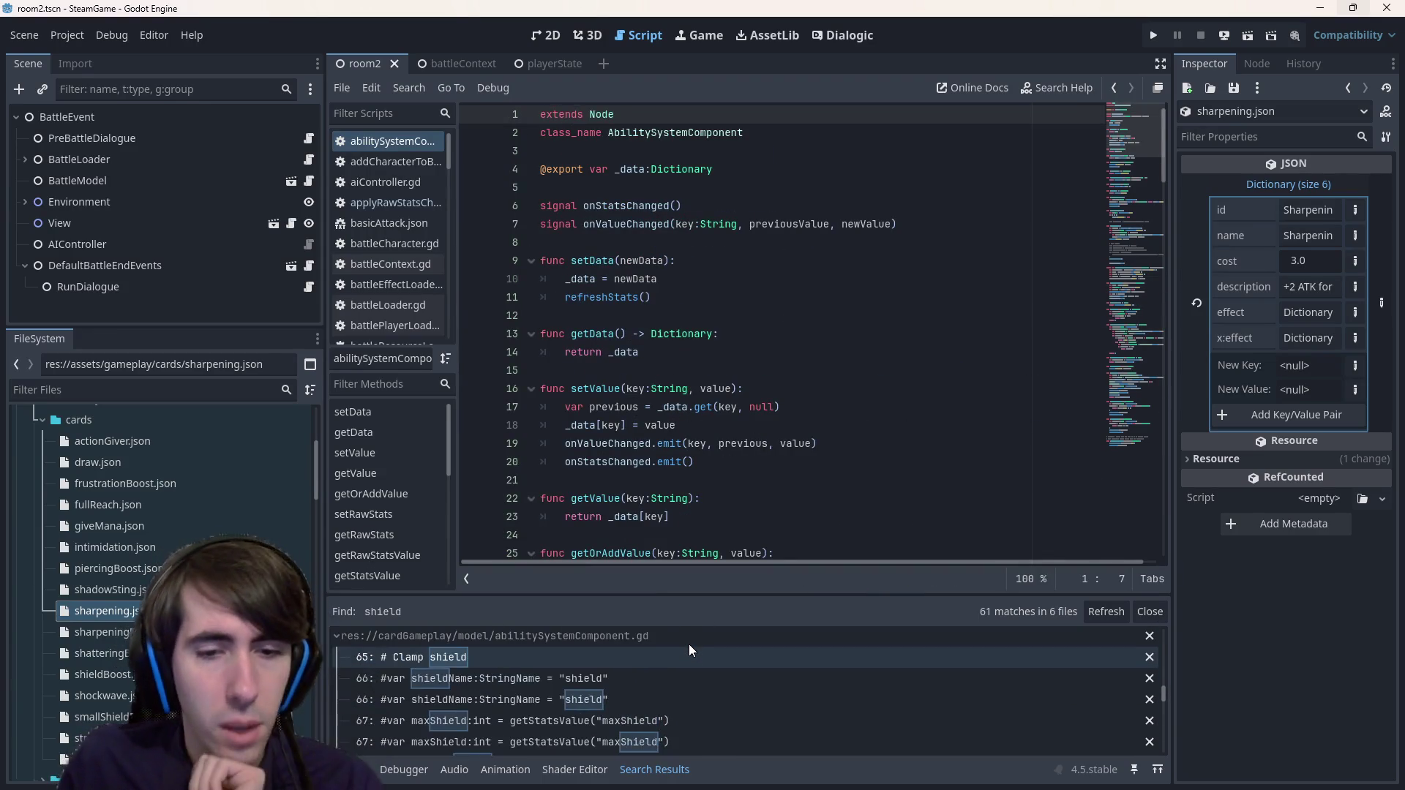
scroll(688, 644, down, 1)
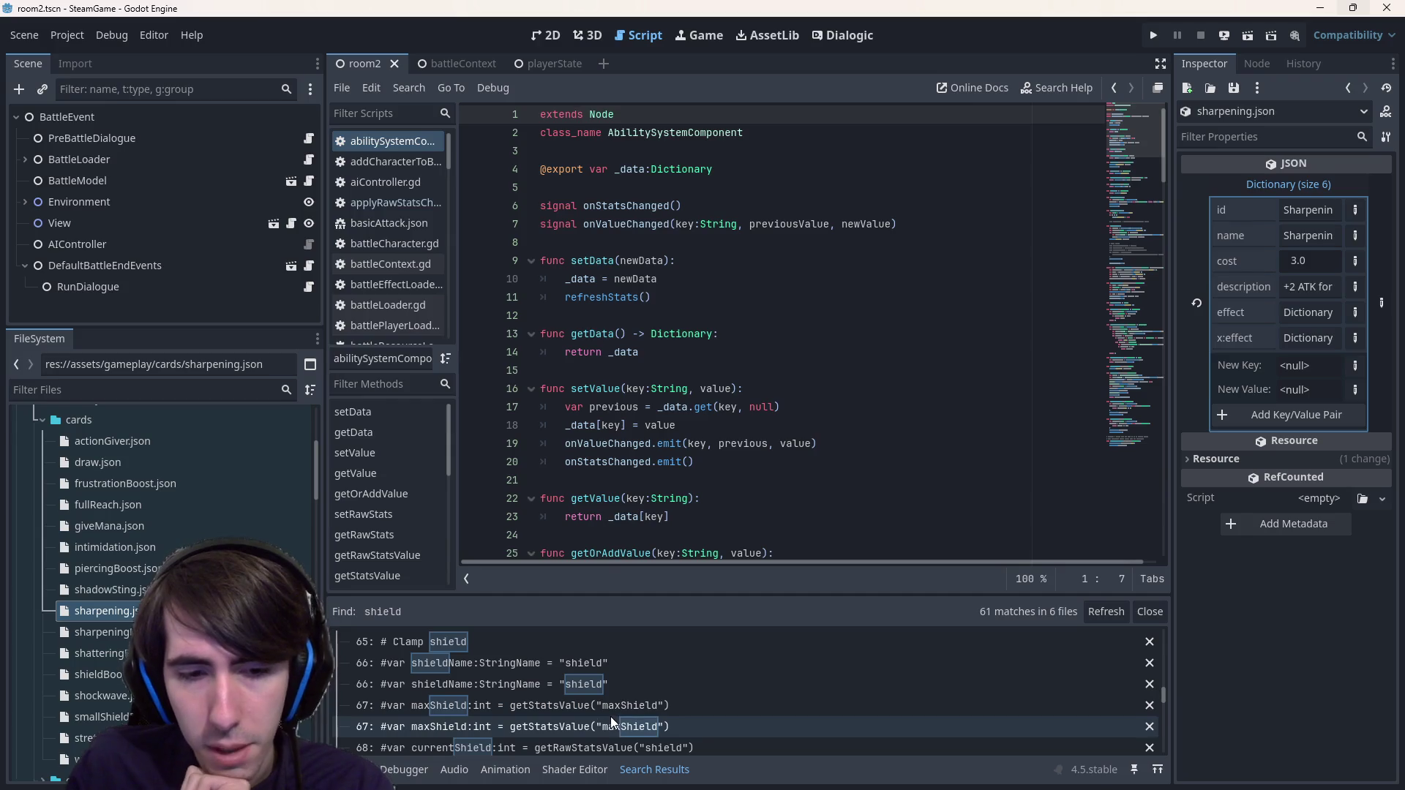
scroll(612, 701, down, 3)
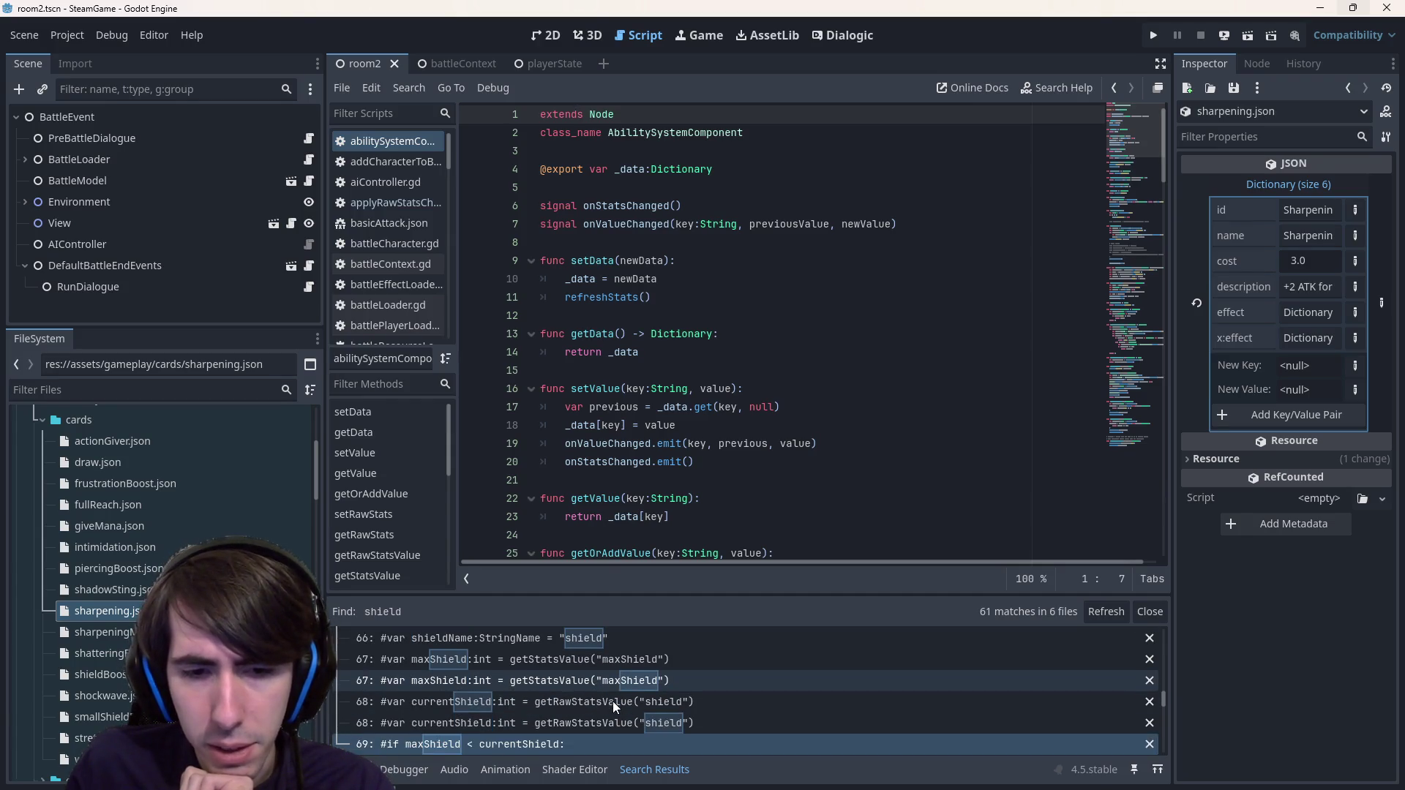
- Follow the line 68 shield results and the shieldStatus.setCounter match on line 74
click(628, 691)
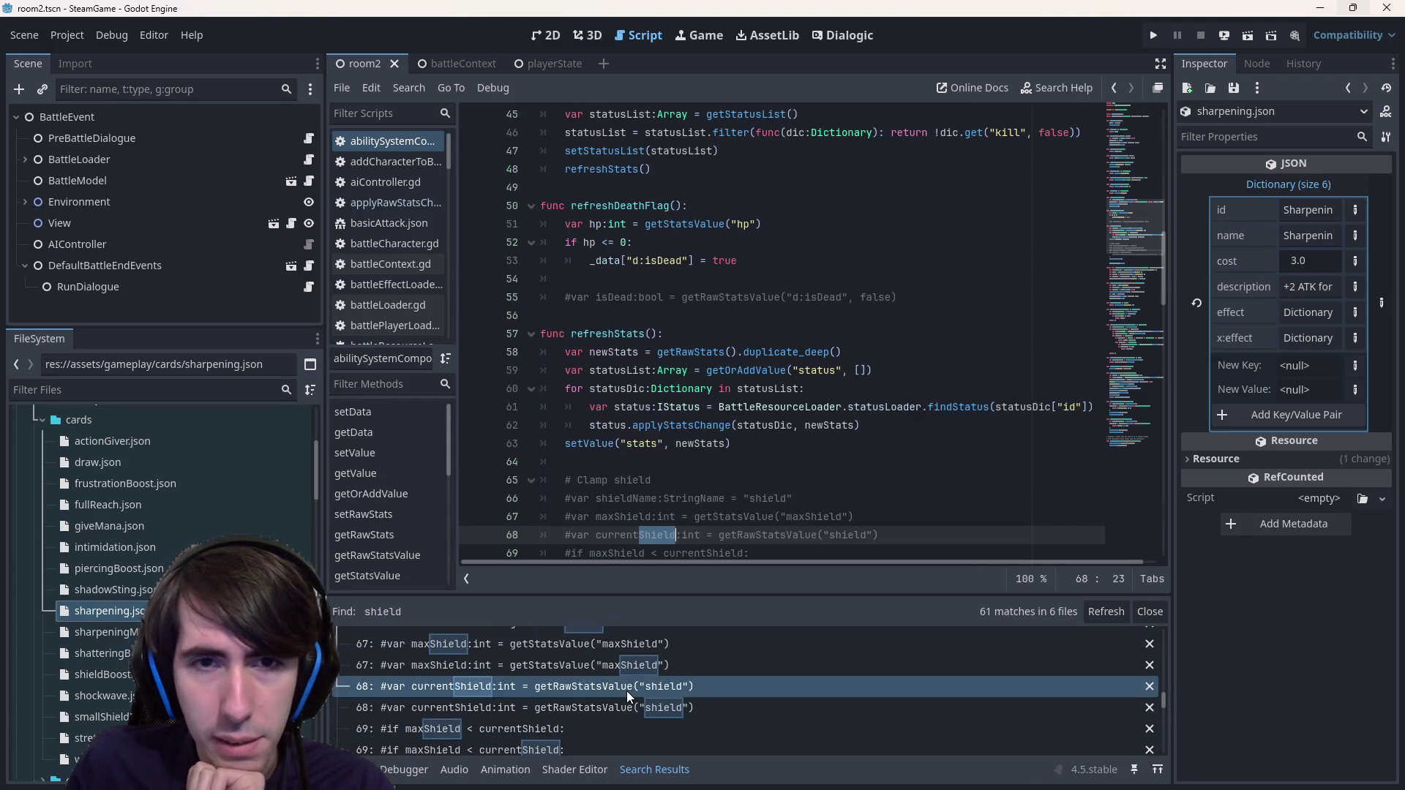
click(630, 702)
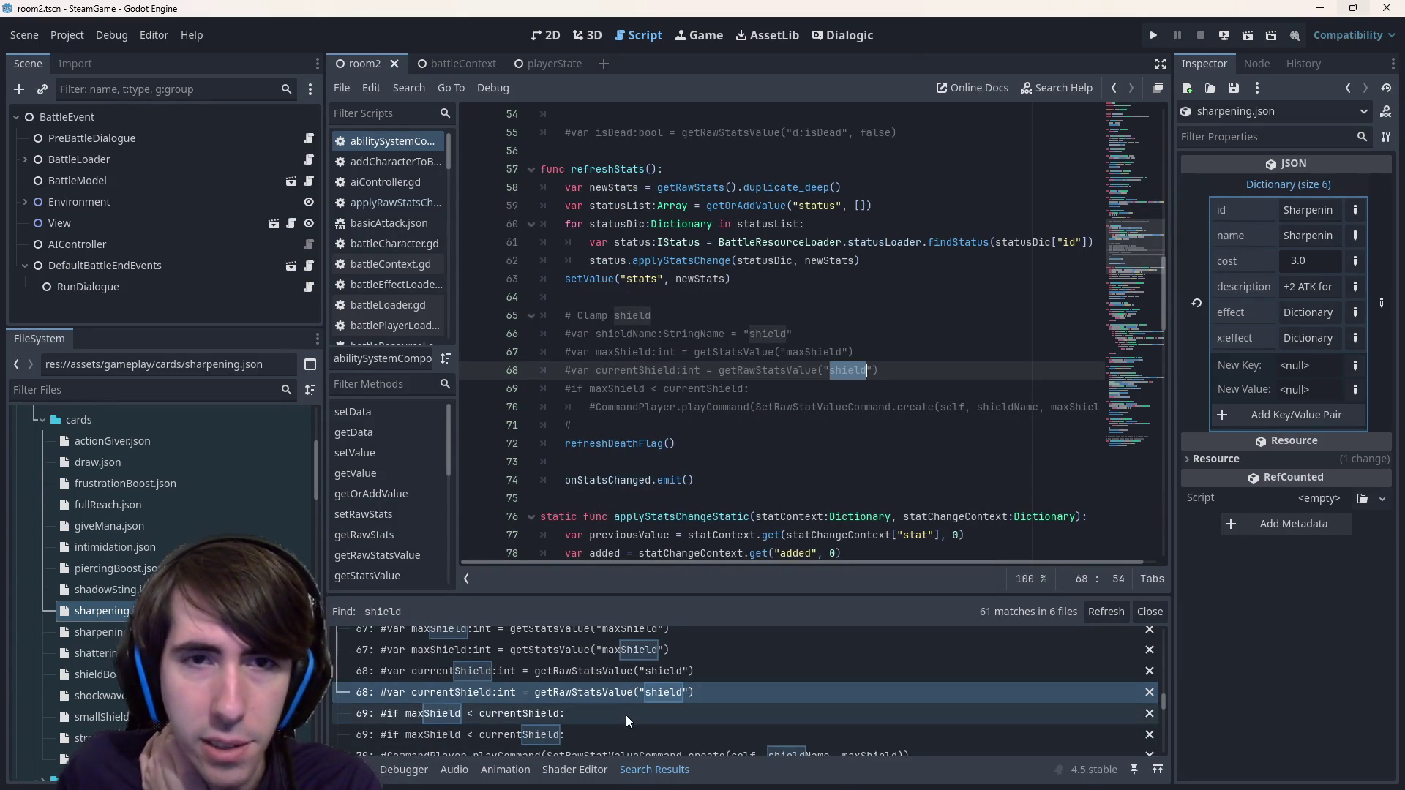
scroll(636, 292, down, 3)
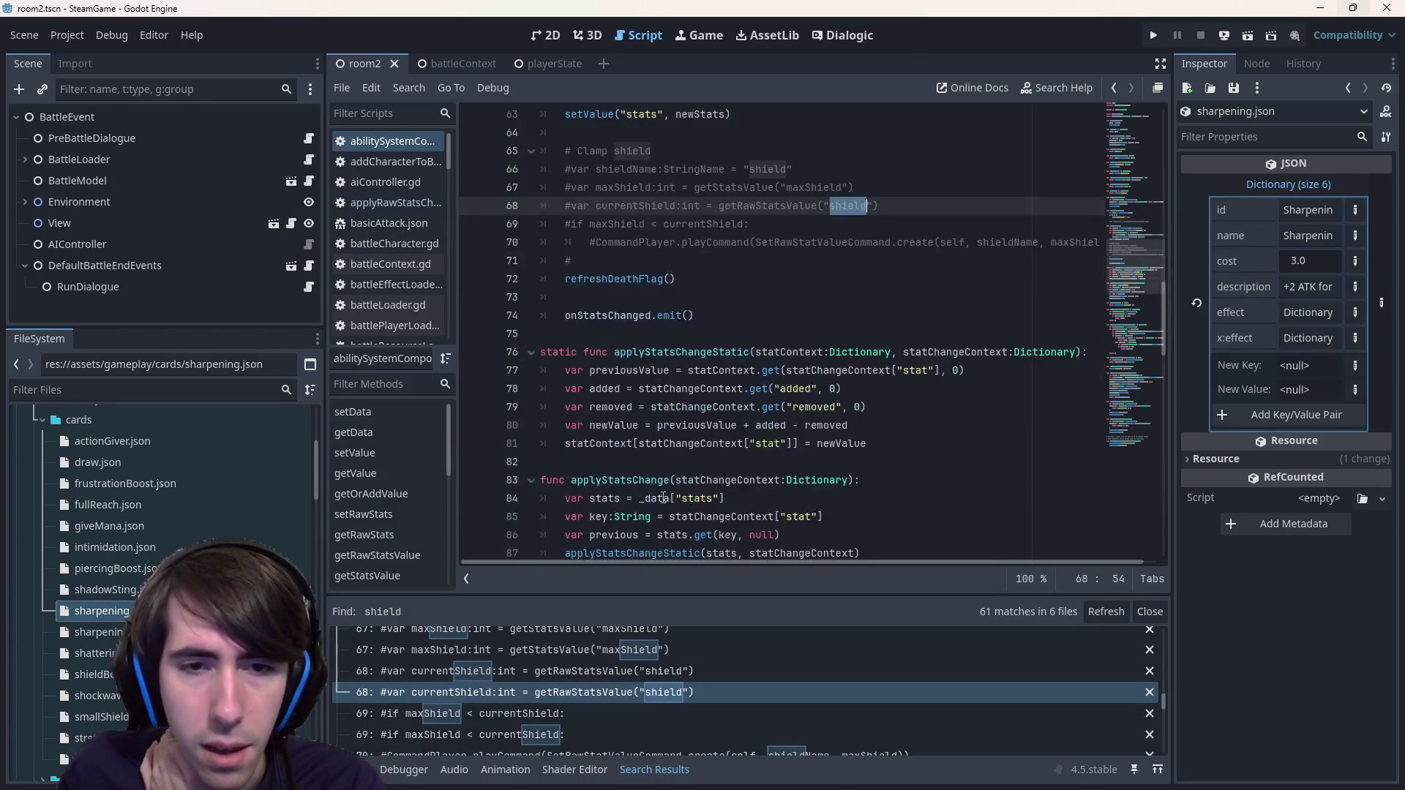
scroll(626, 718, down, 1)
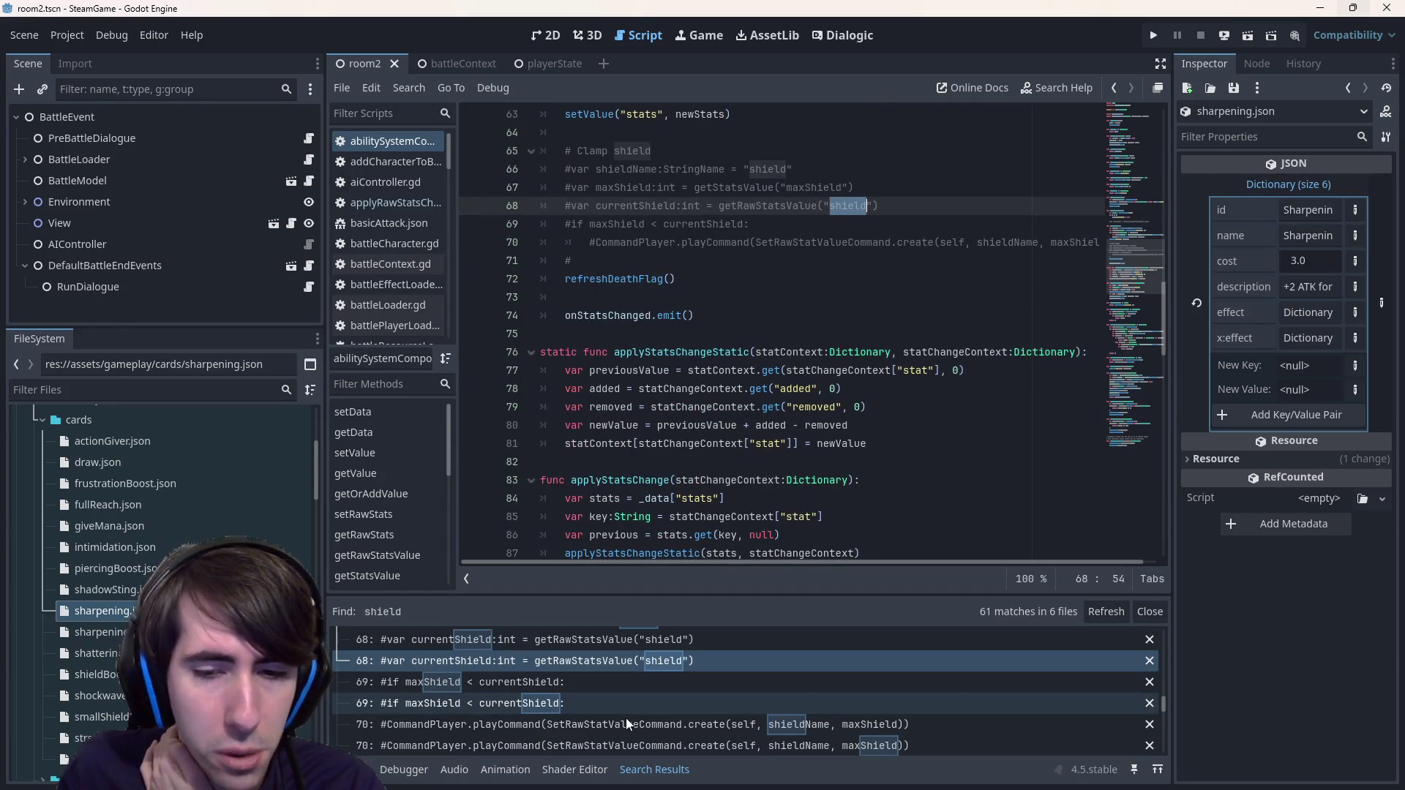
scroll(607, 695, down, 5)
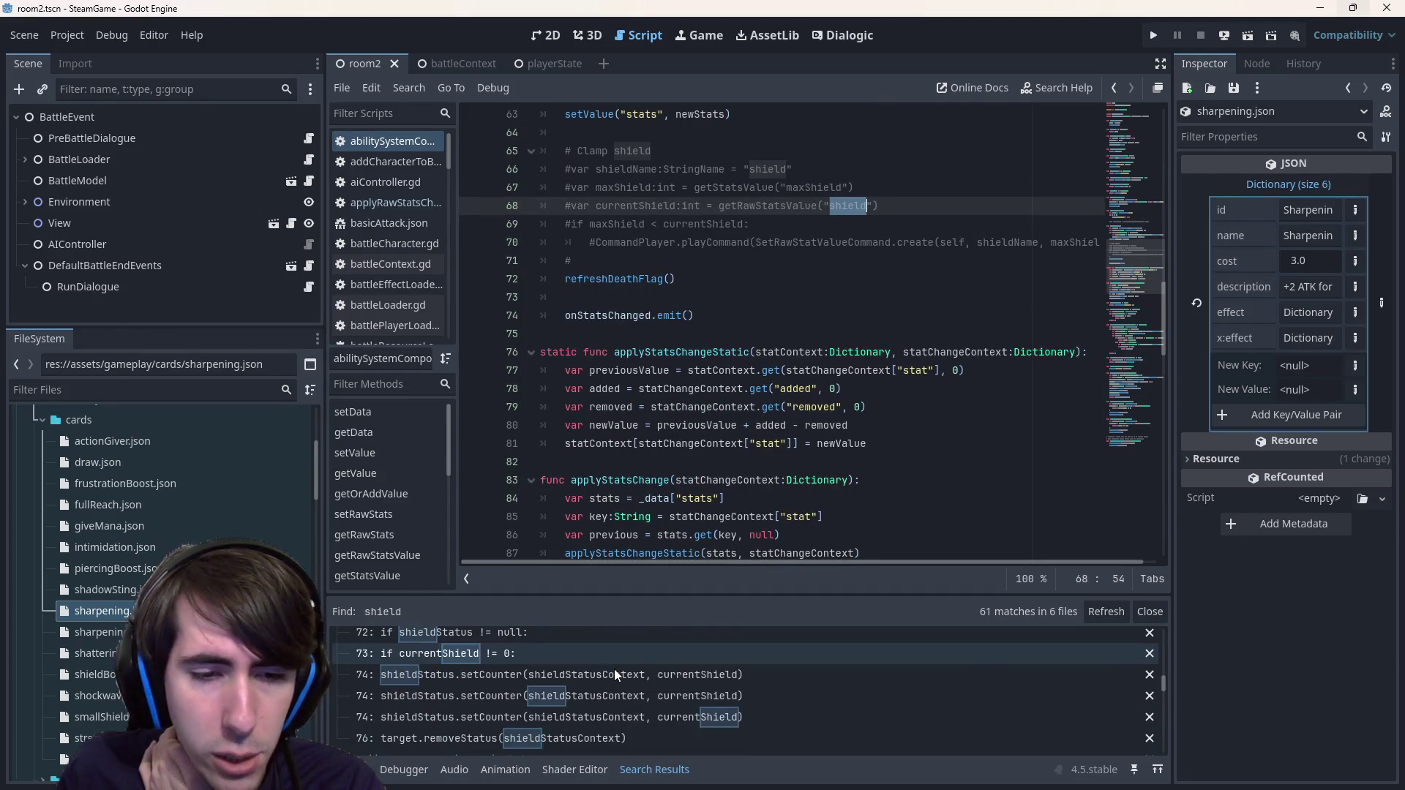
click(613, 673)
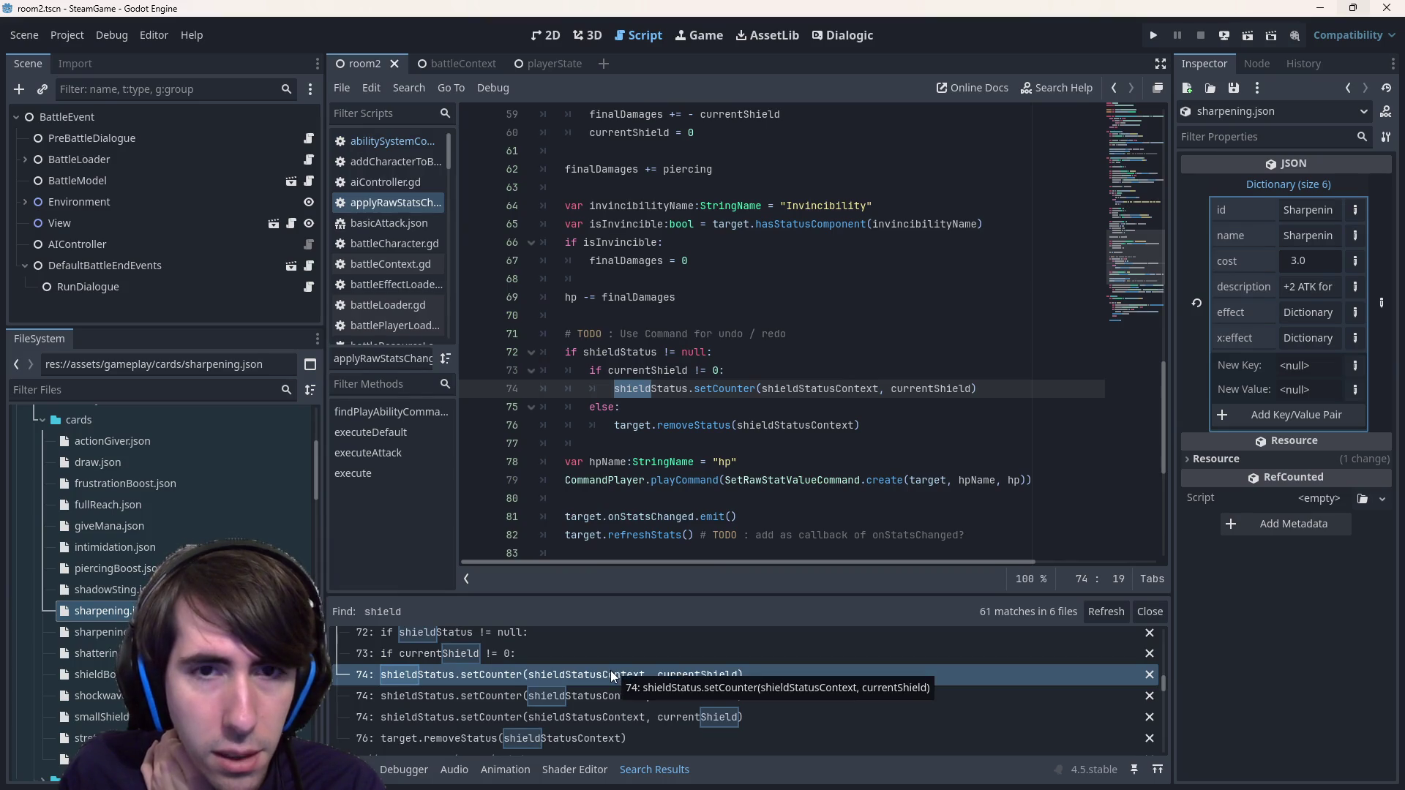
mouse_move(661, 396)
scroll(780, 400, up, 2)
drag(676, 407, 541, 389)
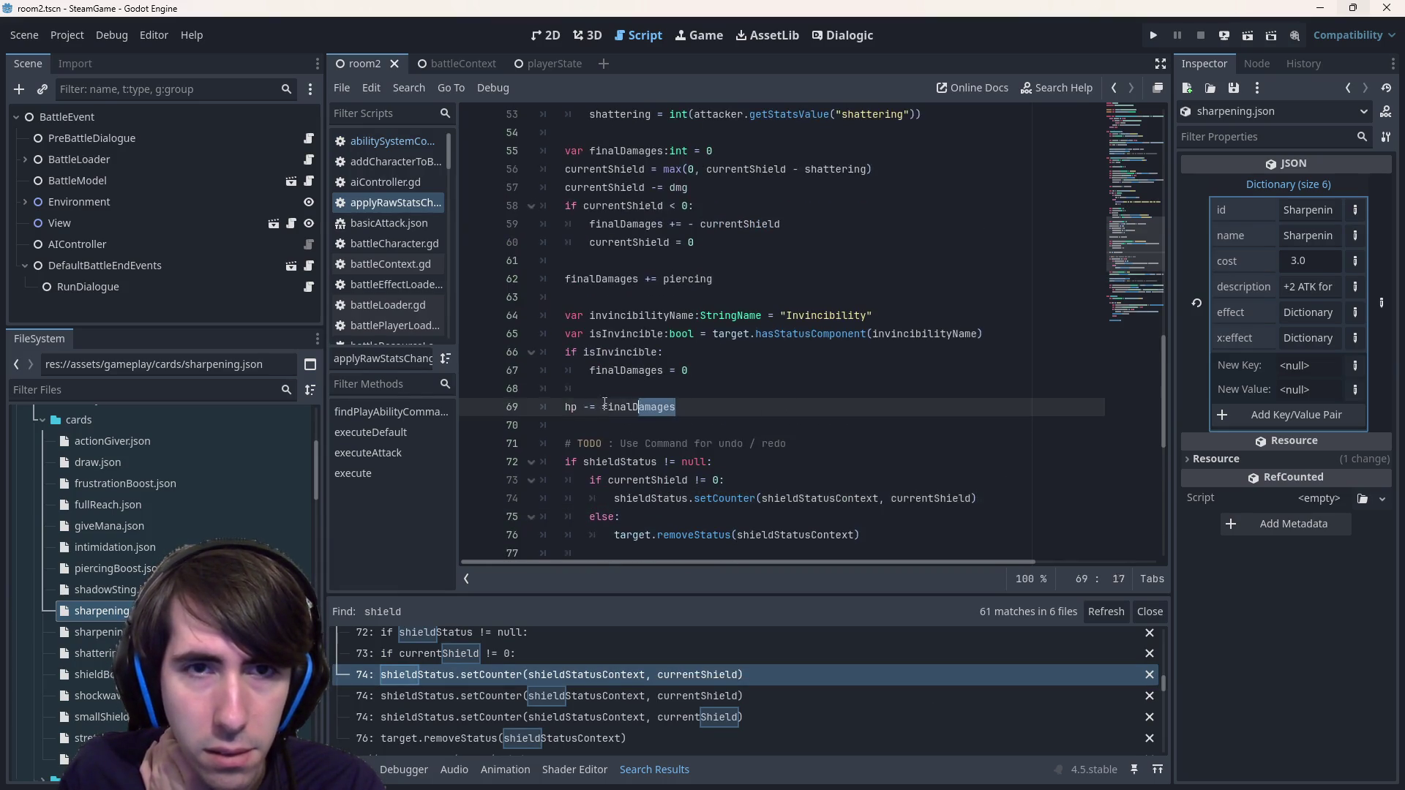
scroll(646, 415, down, 3)
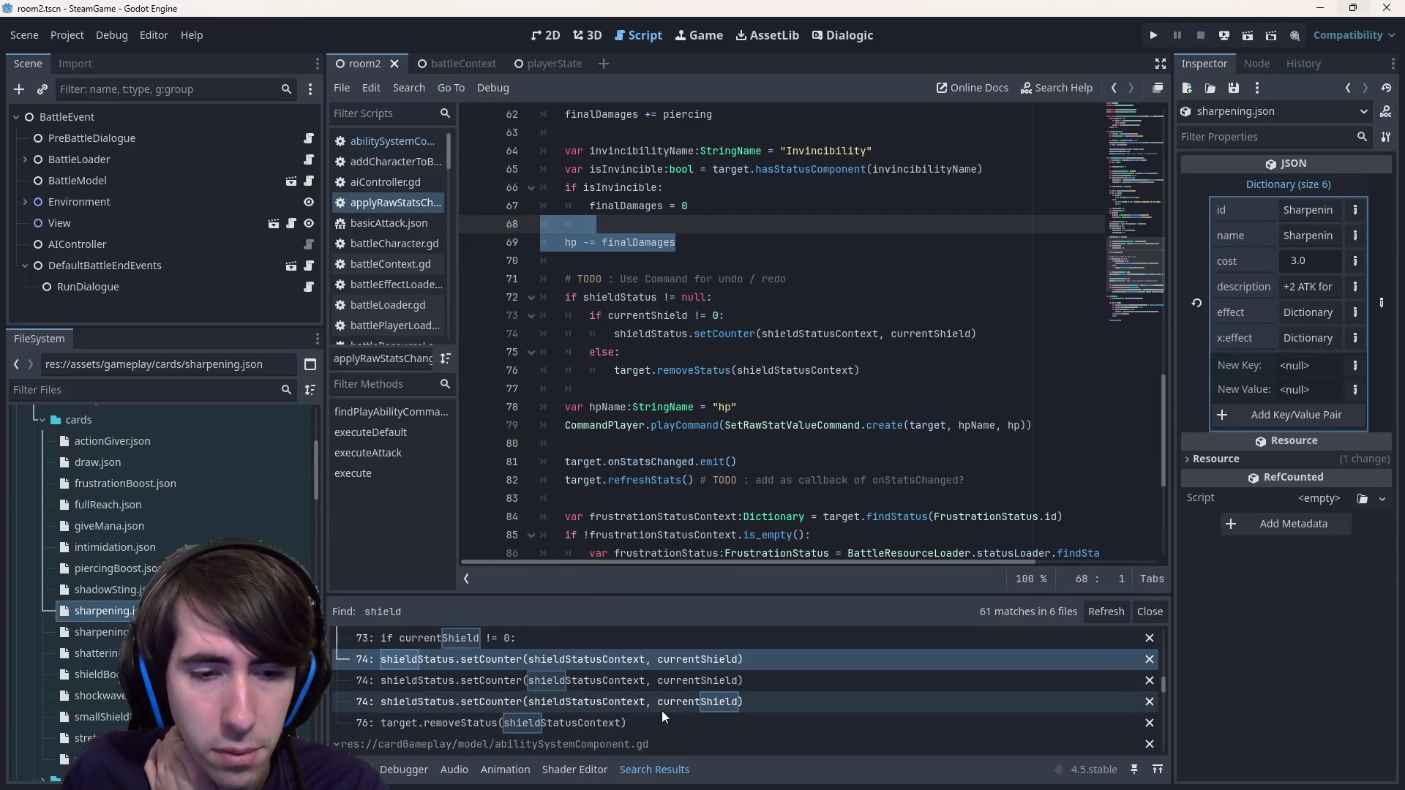
scroll(657, 723, up, 2)
scroll(657, 723, up, 1)
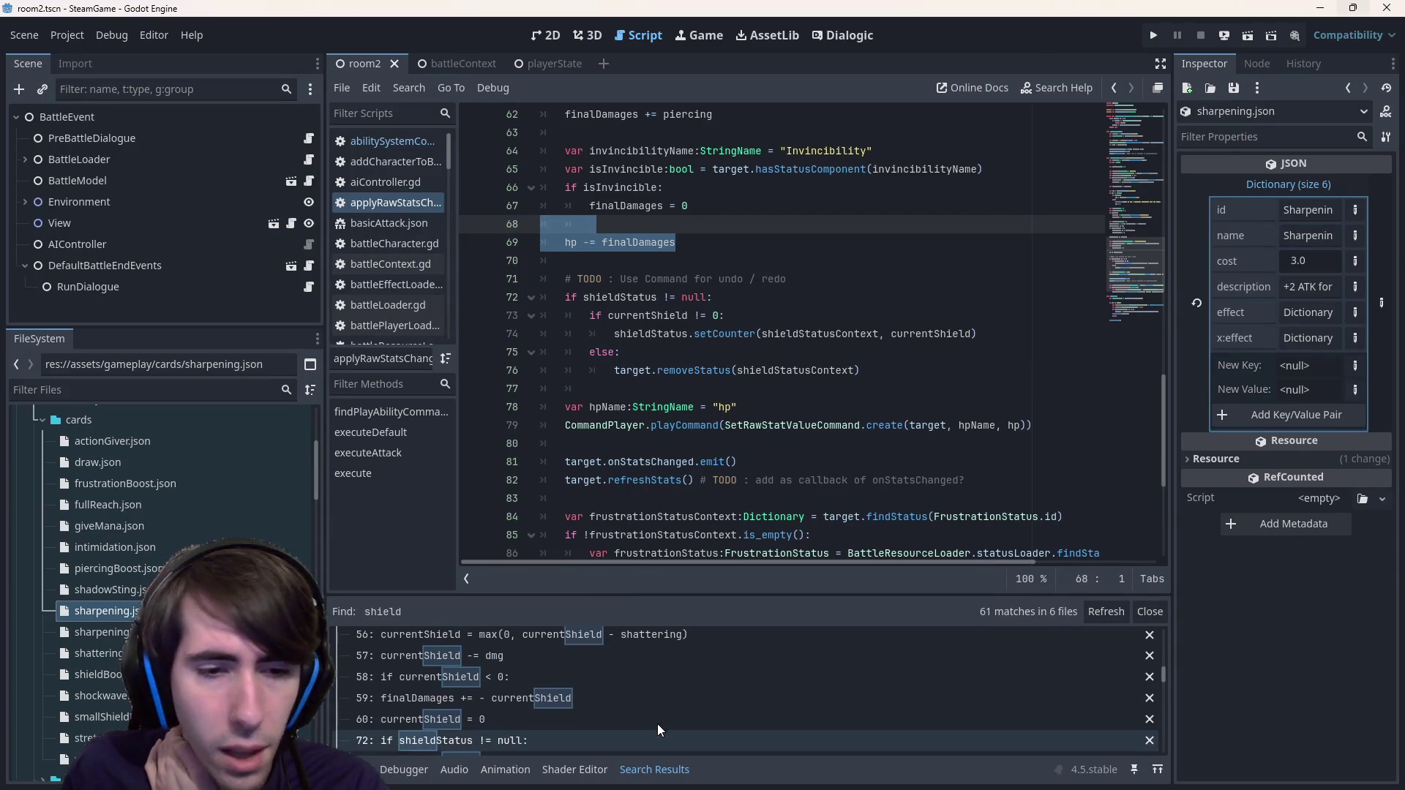
- Trace the finalDamages shield match to battleCharacter.gd's getShield and the getStatsValue definition
click(612, 705)
scroll(672, 407, up, 9)
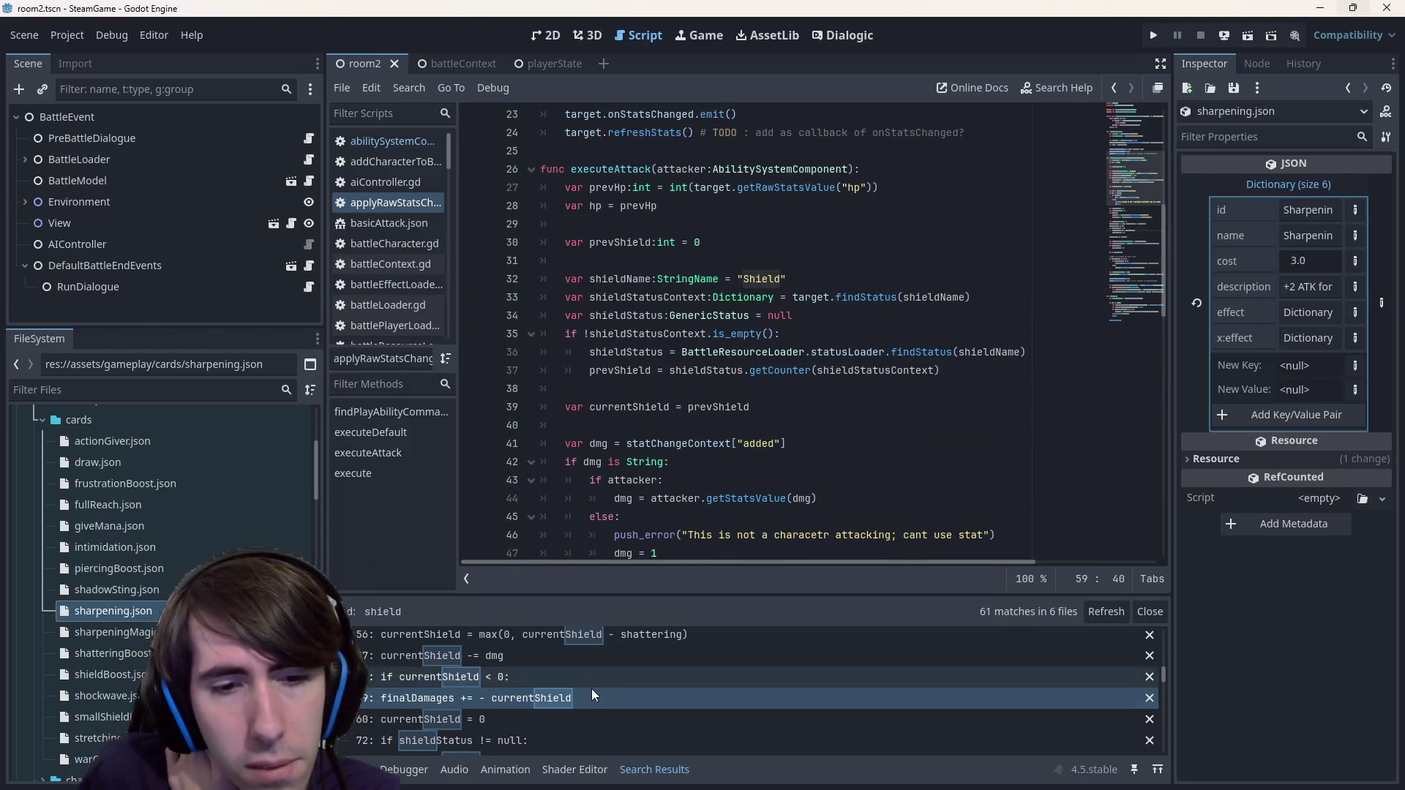
scroll(591, 688, up, 5)
scroll(596, 688, down, 4)
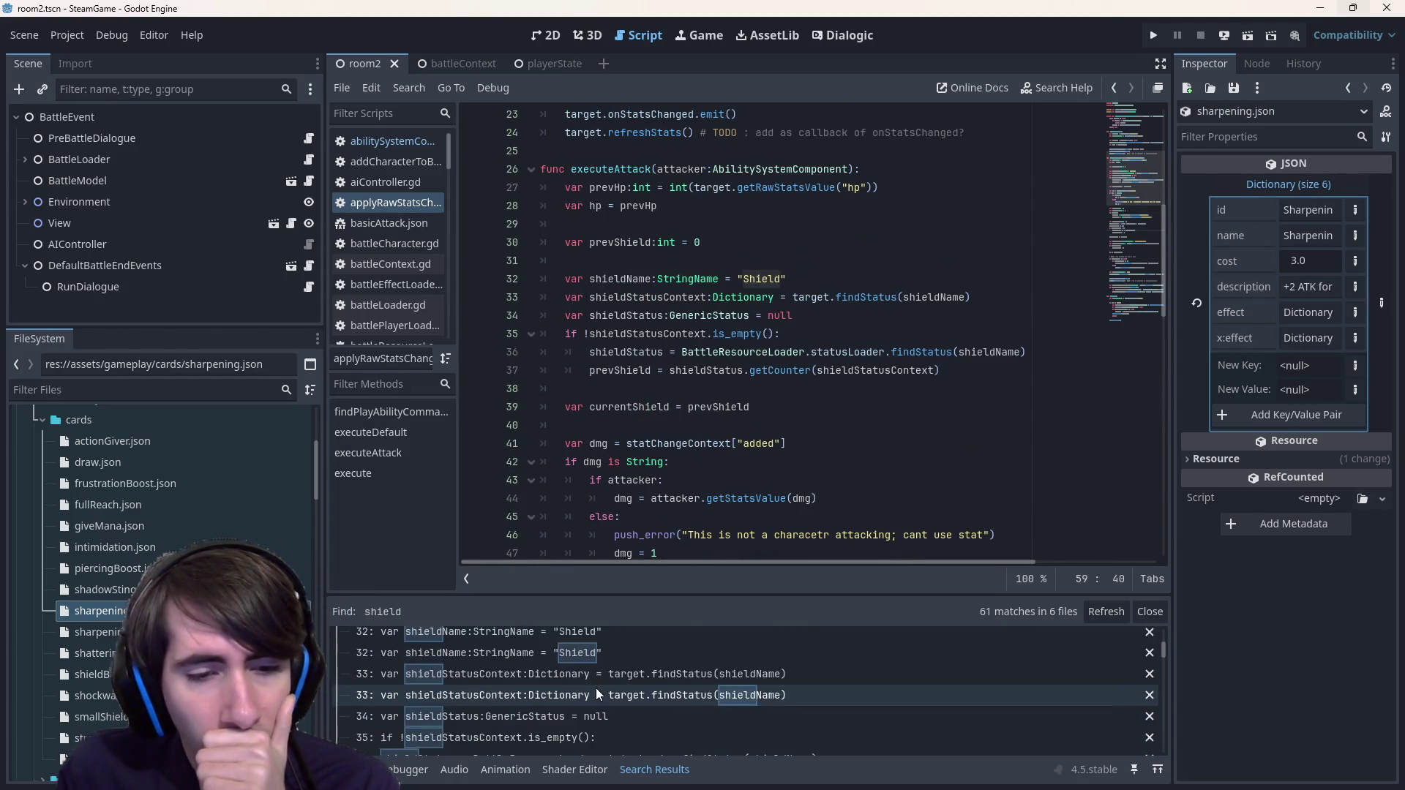
click(585, 665)
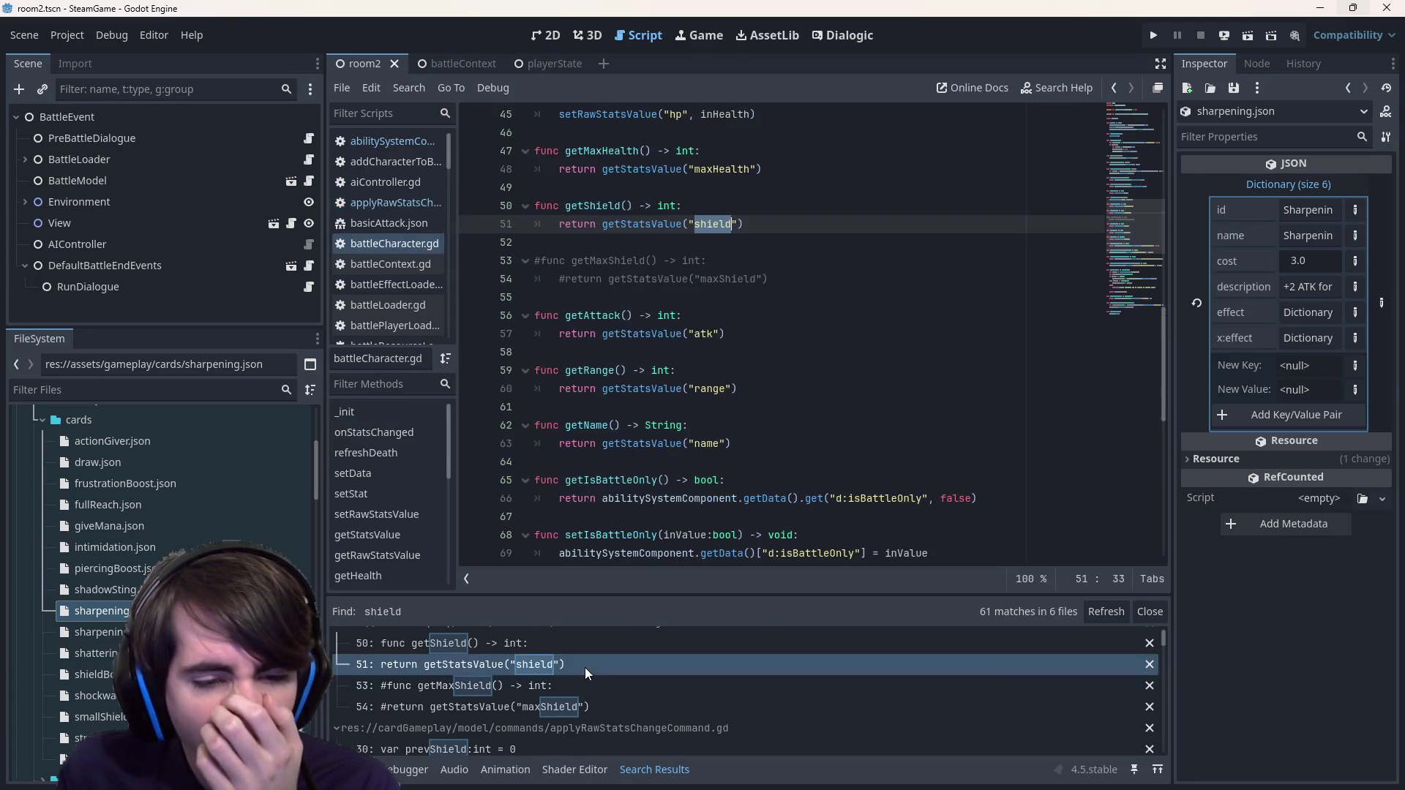
scroll(585, 667, up, 1)
click(582, 661)
click(585, 723)
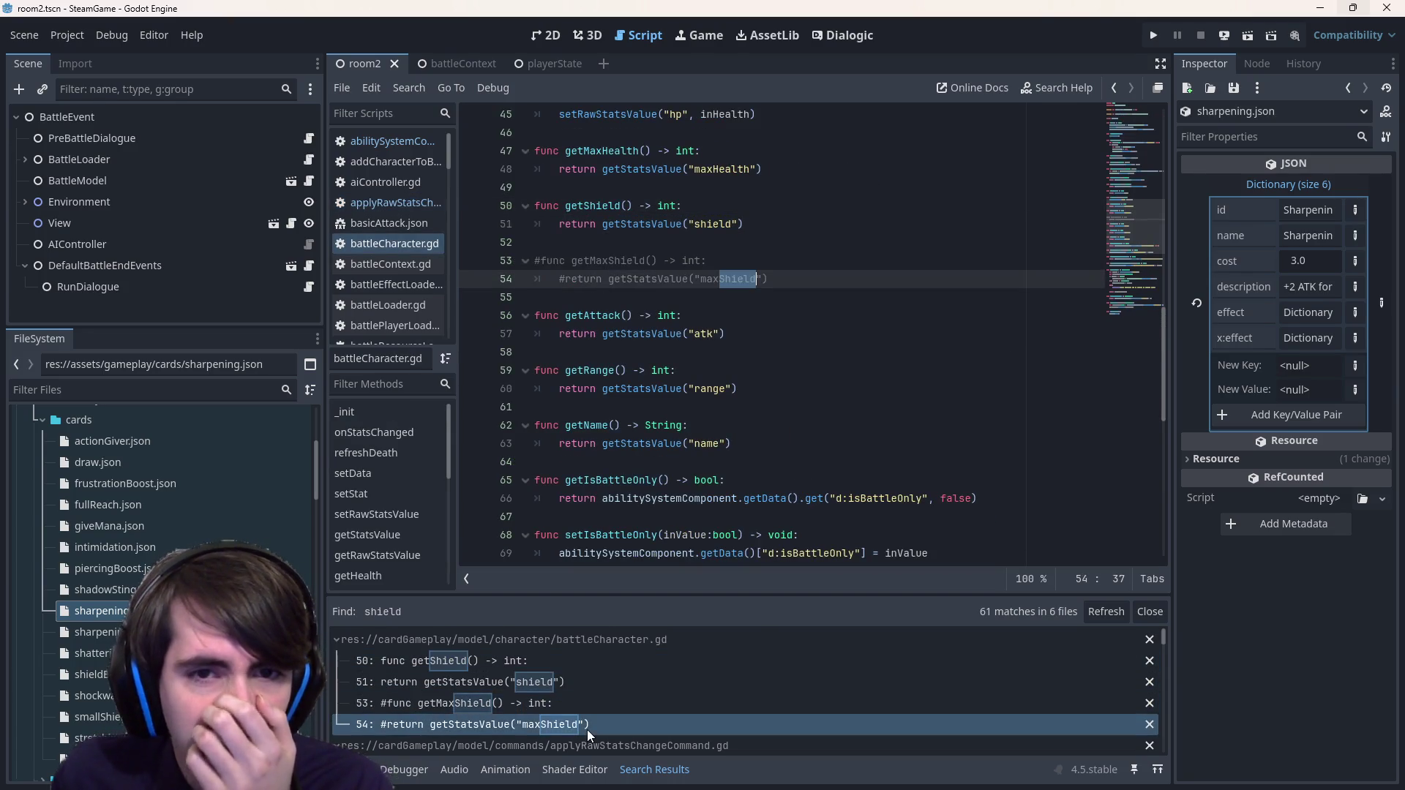
click(735, 294)
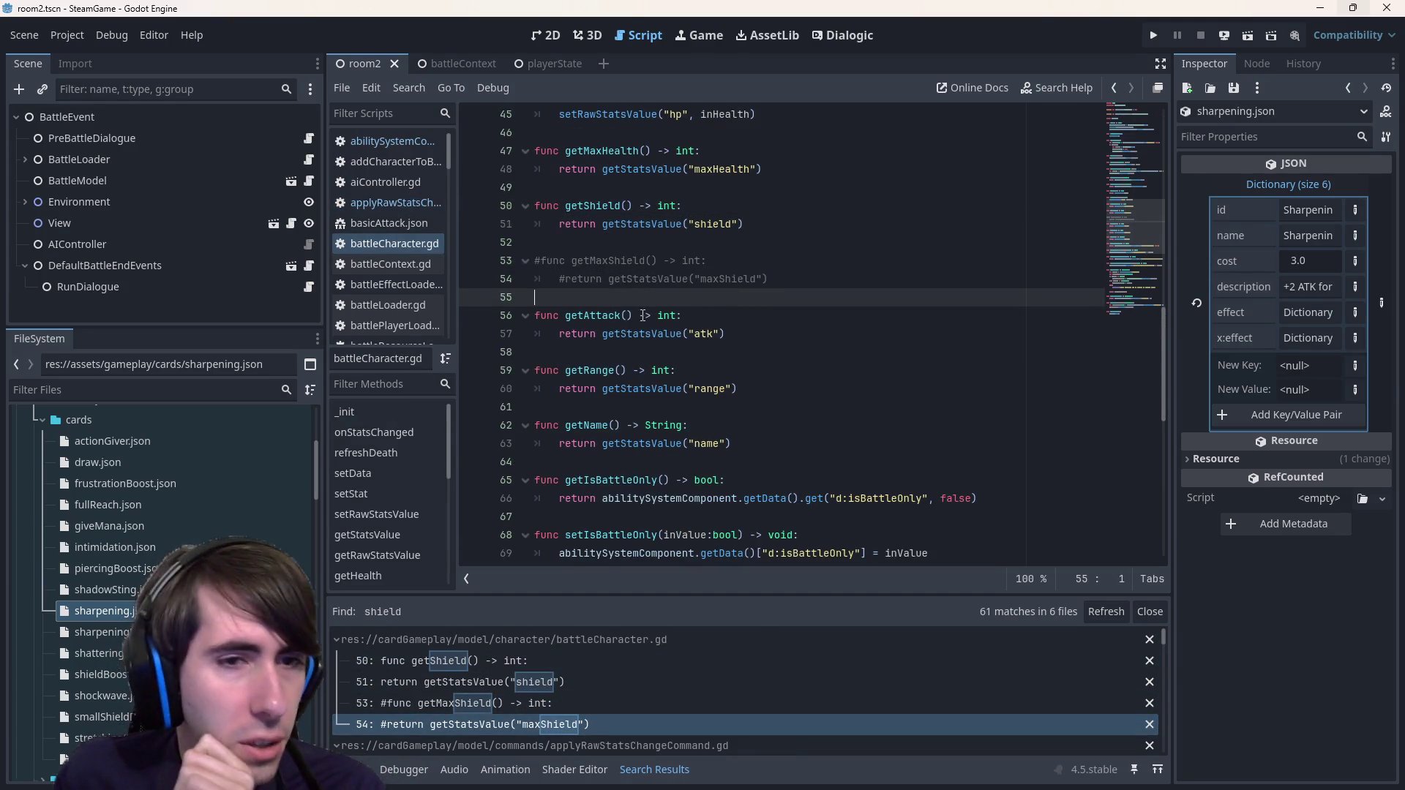
scroll(681, 219, up, 3)
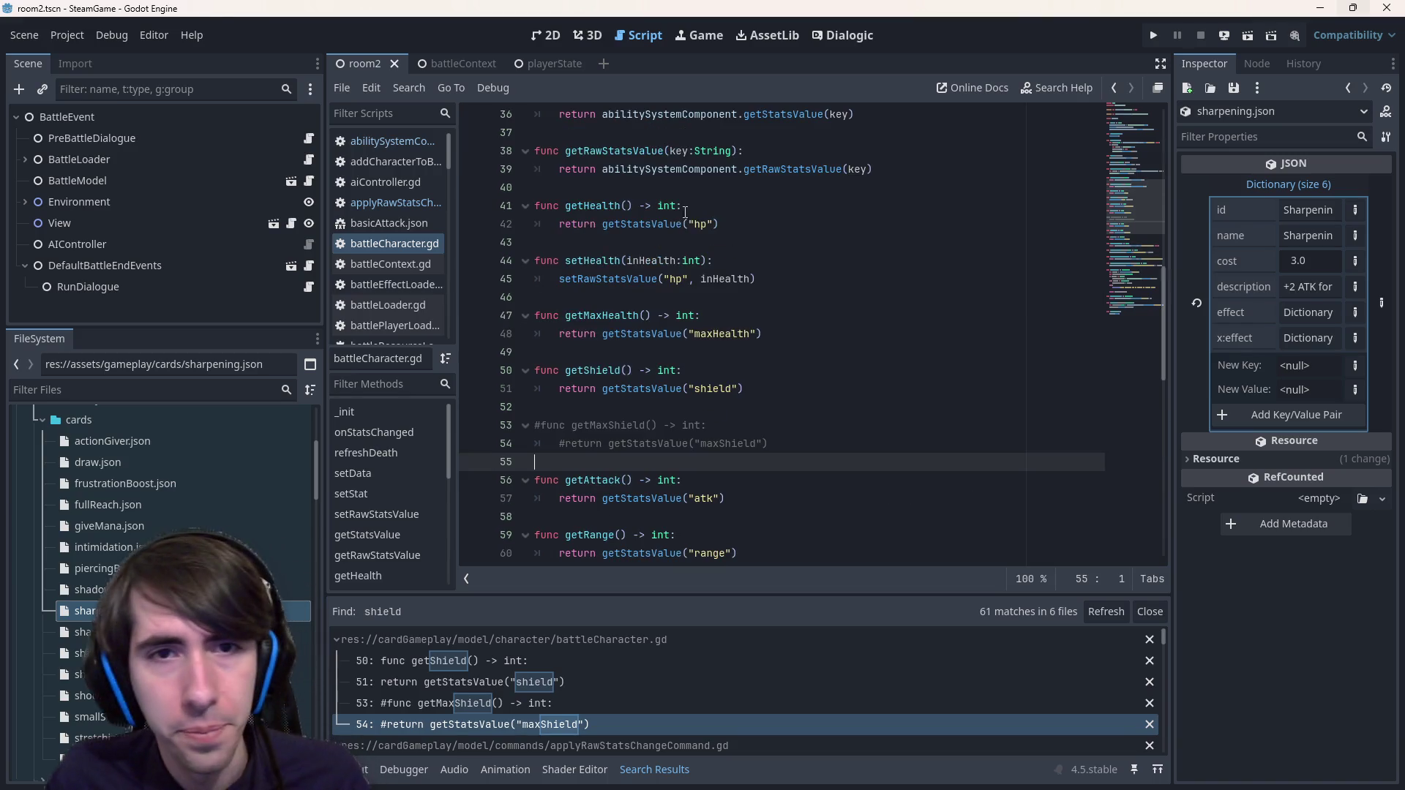
ctrl+click(648, 338)
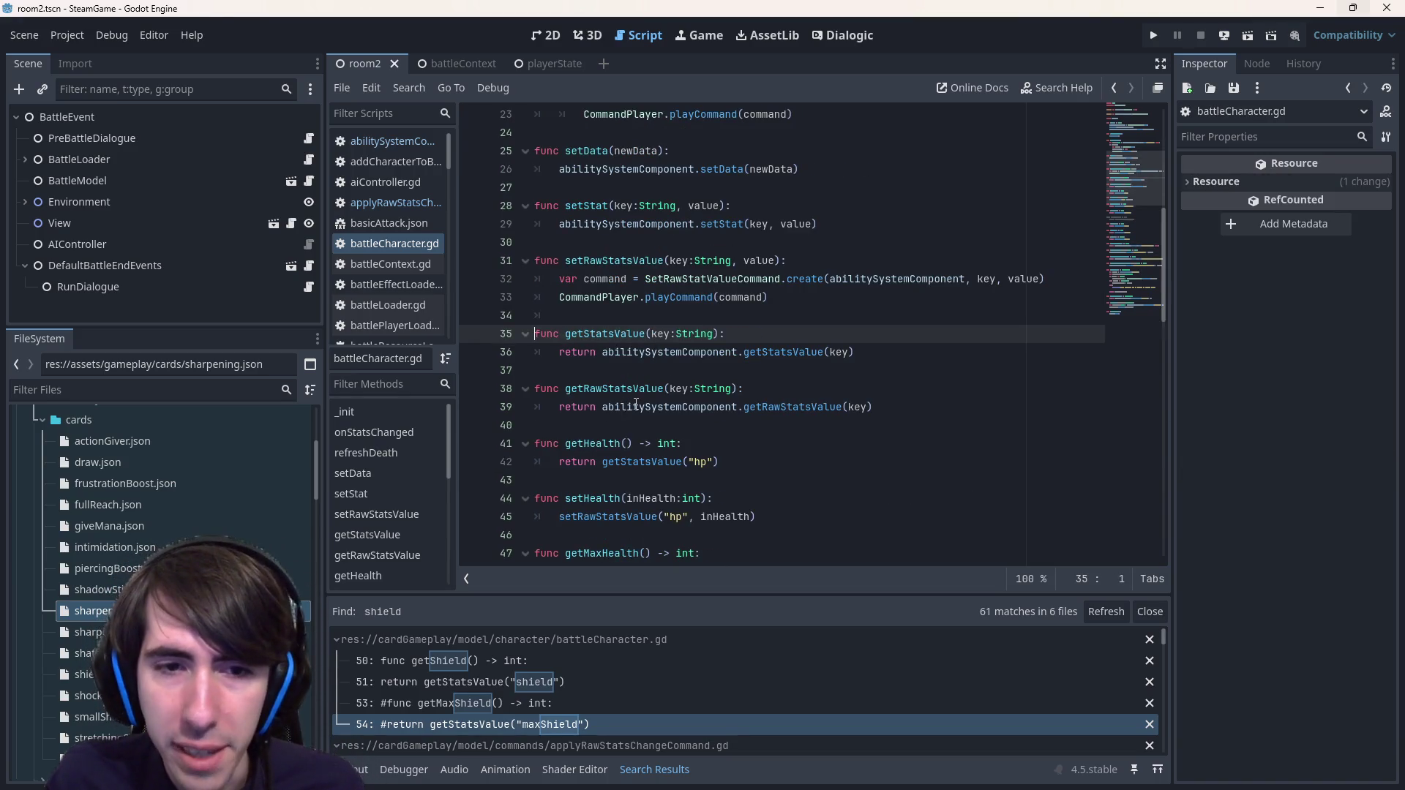
scroll(636, 404, down, 2)
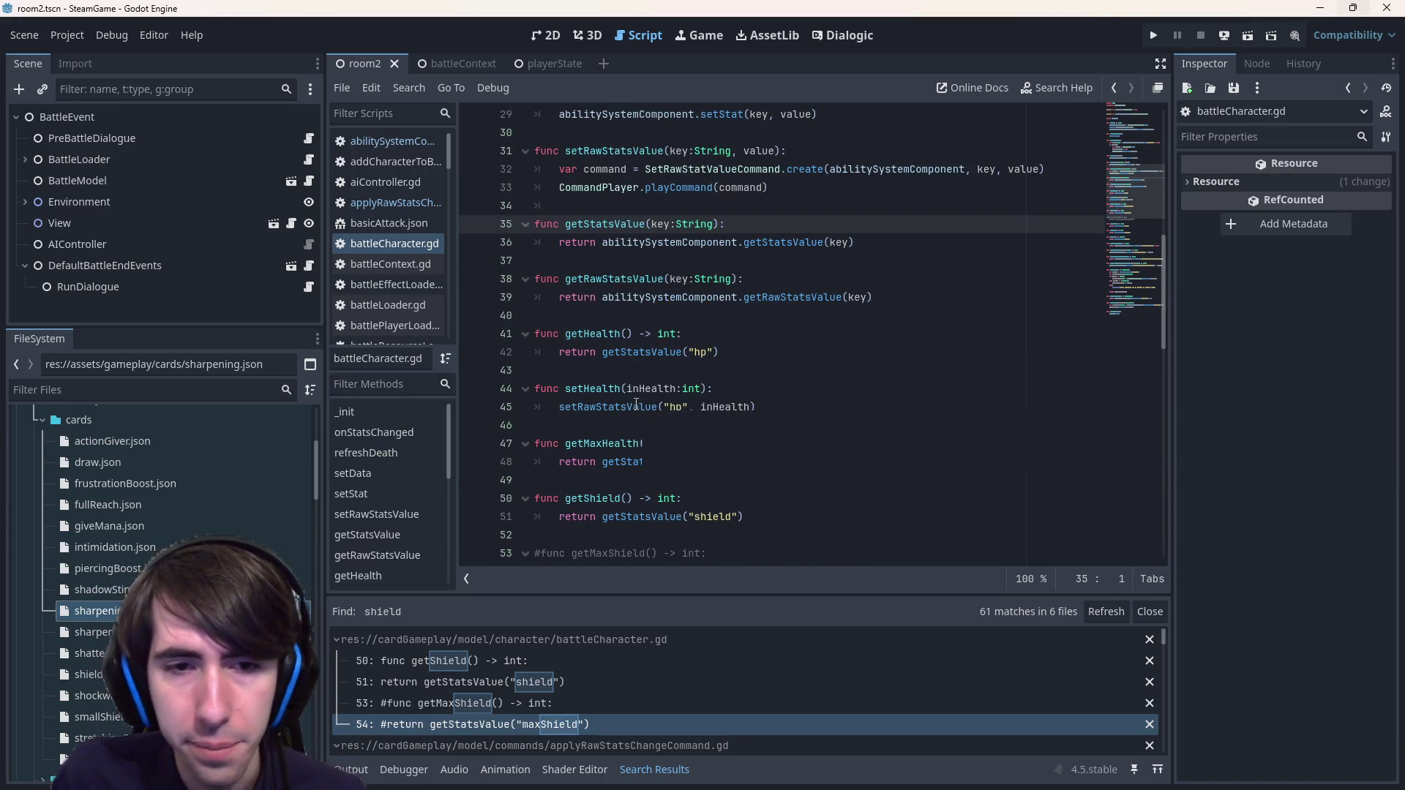
- Start a debug run of the project and switch back to the editor
click(1249, 36)
mouse_move(676, 298)
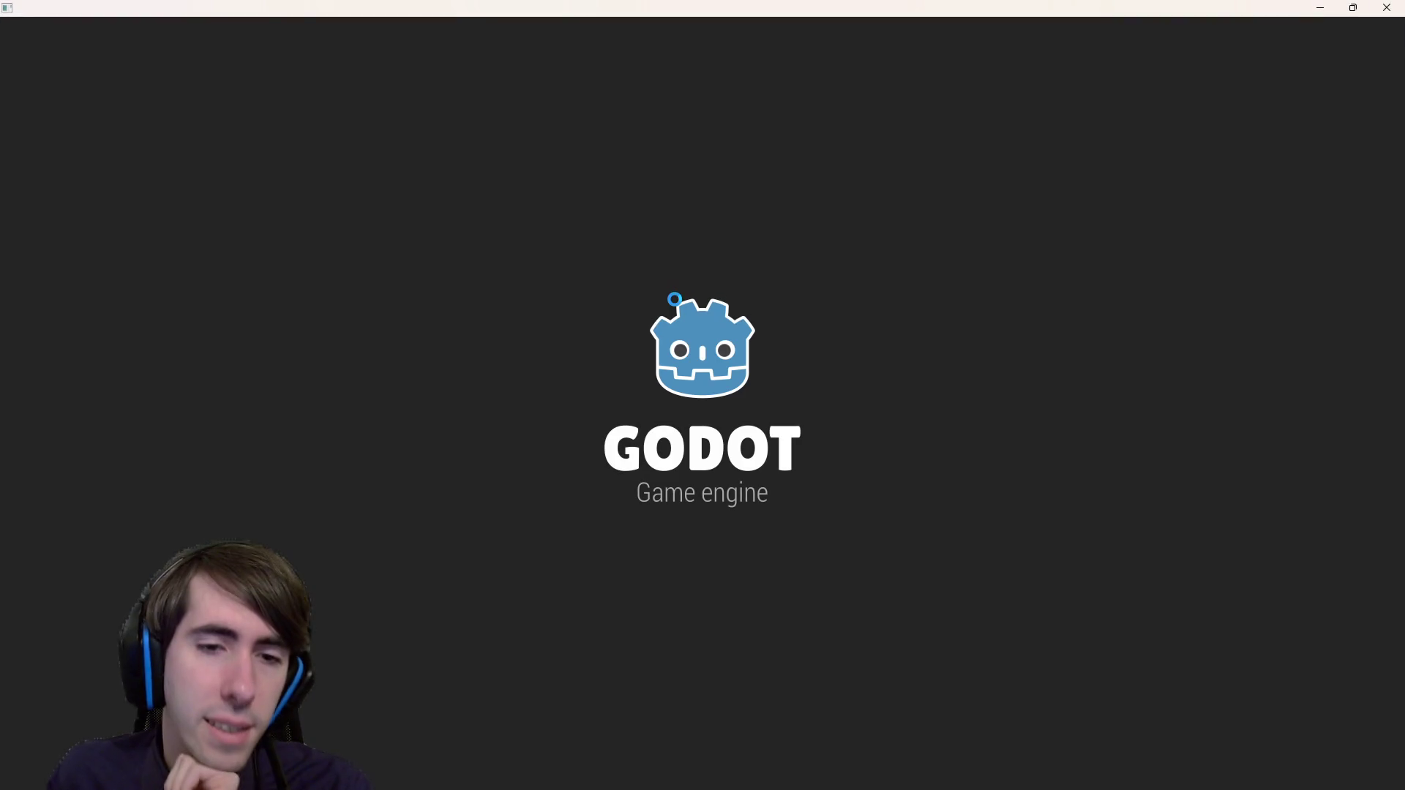
key(alt+Tab)
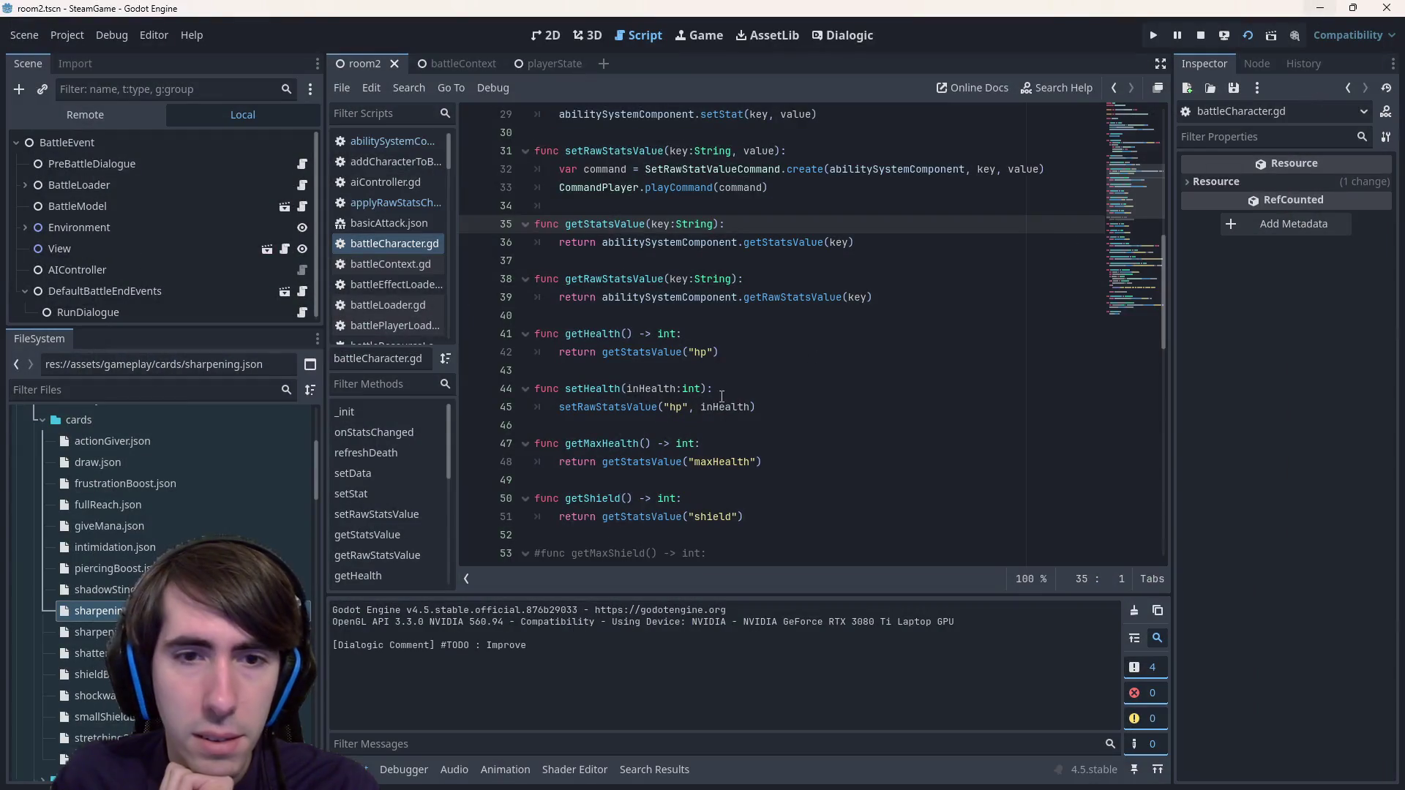
- Jump to the setRawStatsValue definition on line 31 of battleCharacter.gd
scroll(636, 459, down, 4)
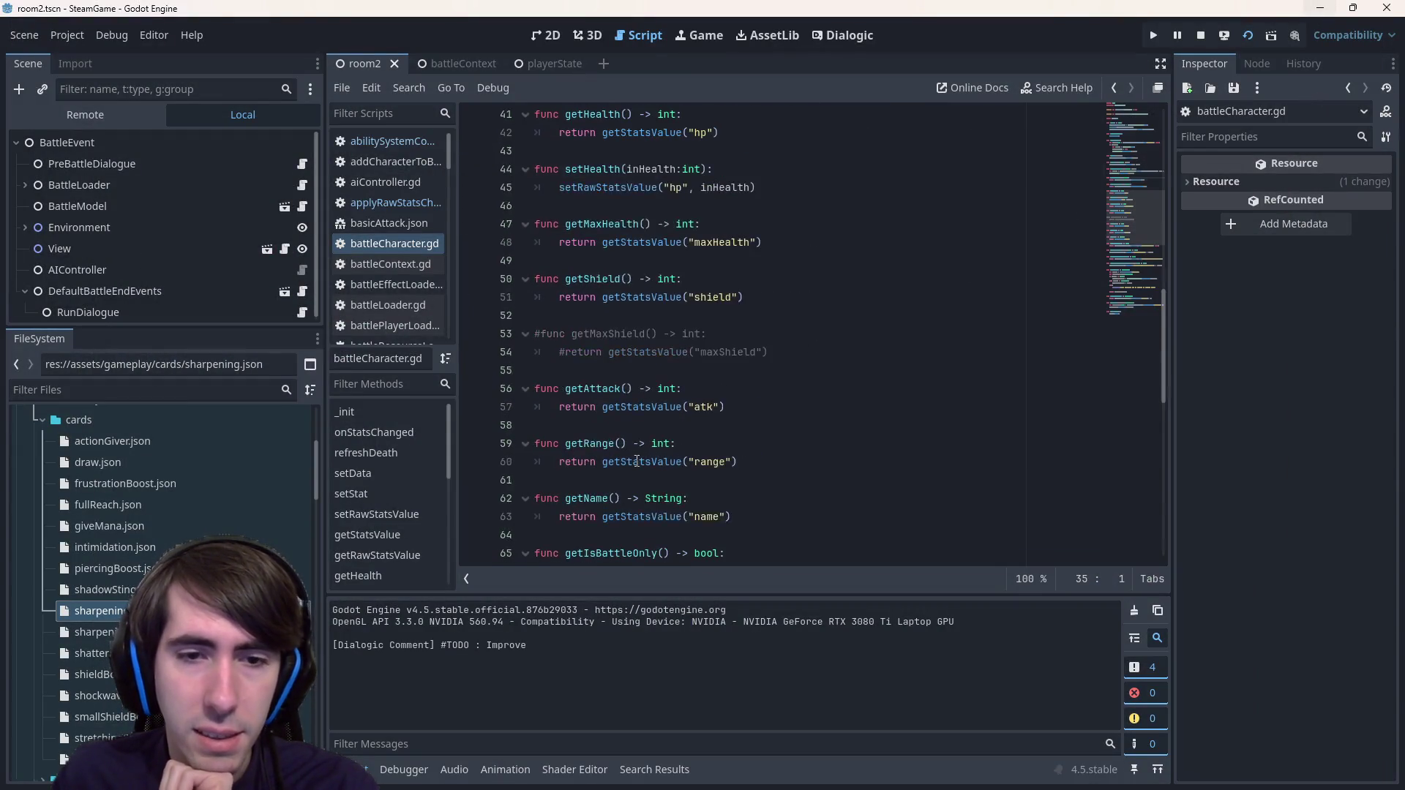
scroll(644, 338, up, 3)
ctrl+click(620, 354)
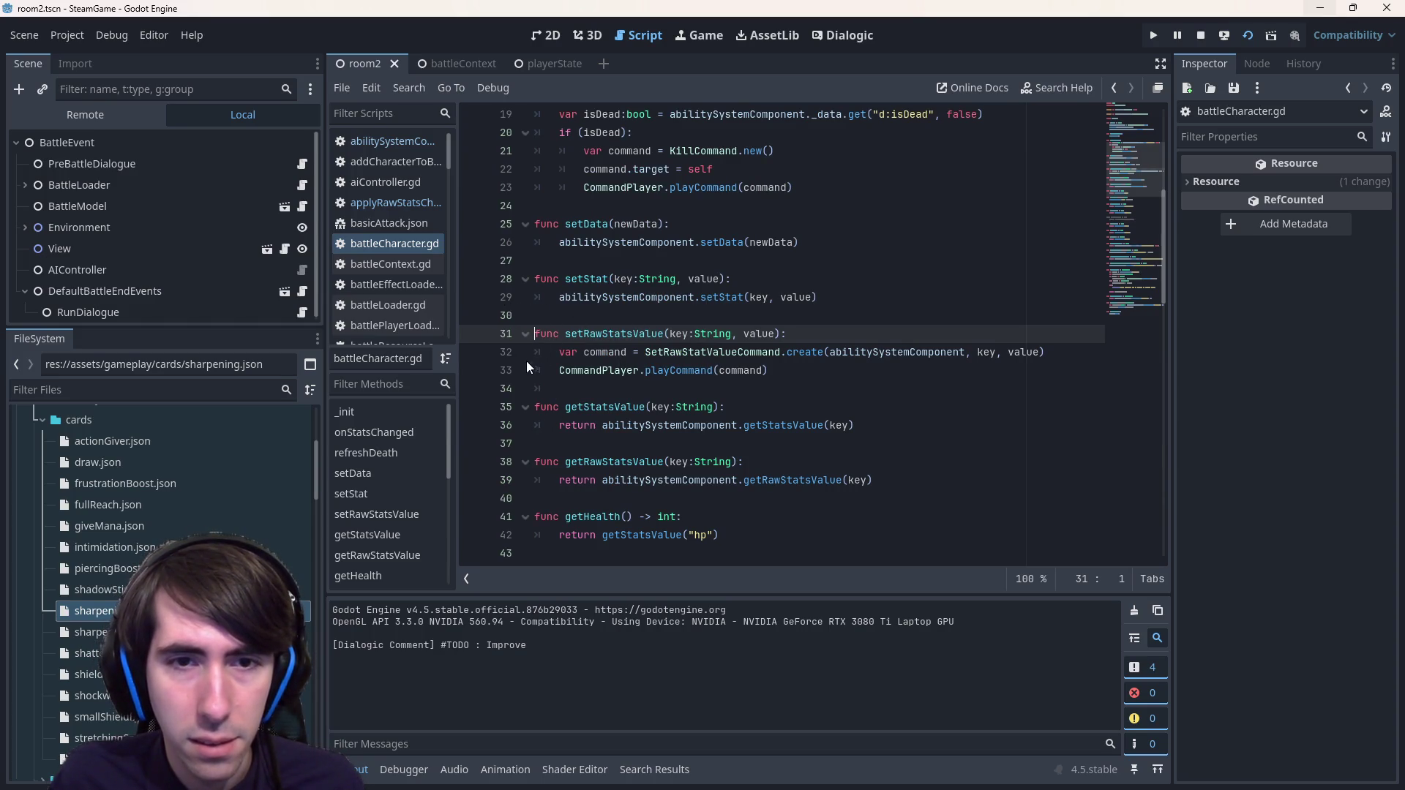
scroll(530, 373, down, 4)
scroll(545, 402, up, 4)
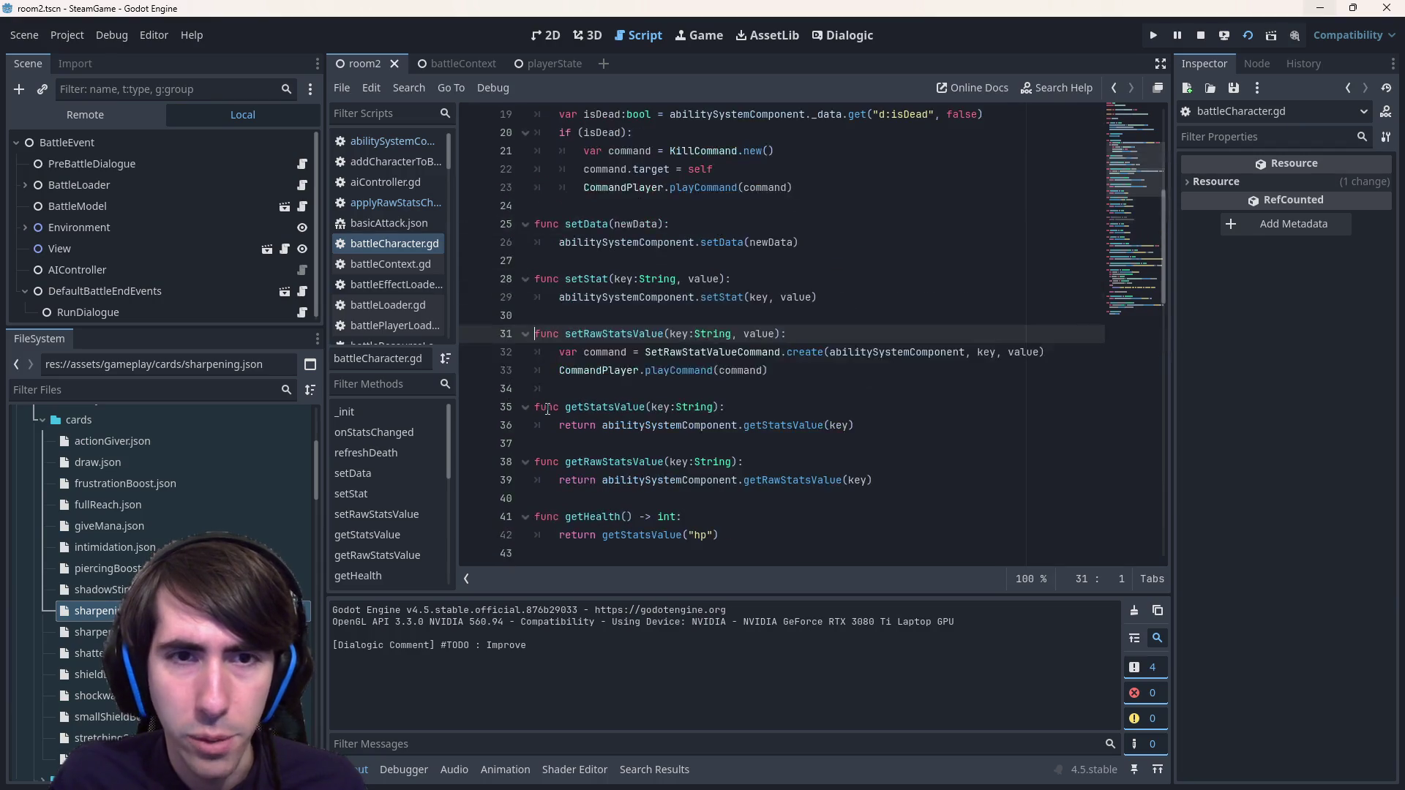
click(718, 299)
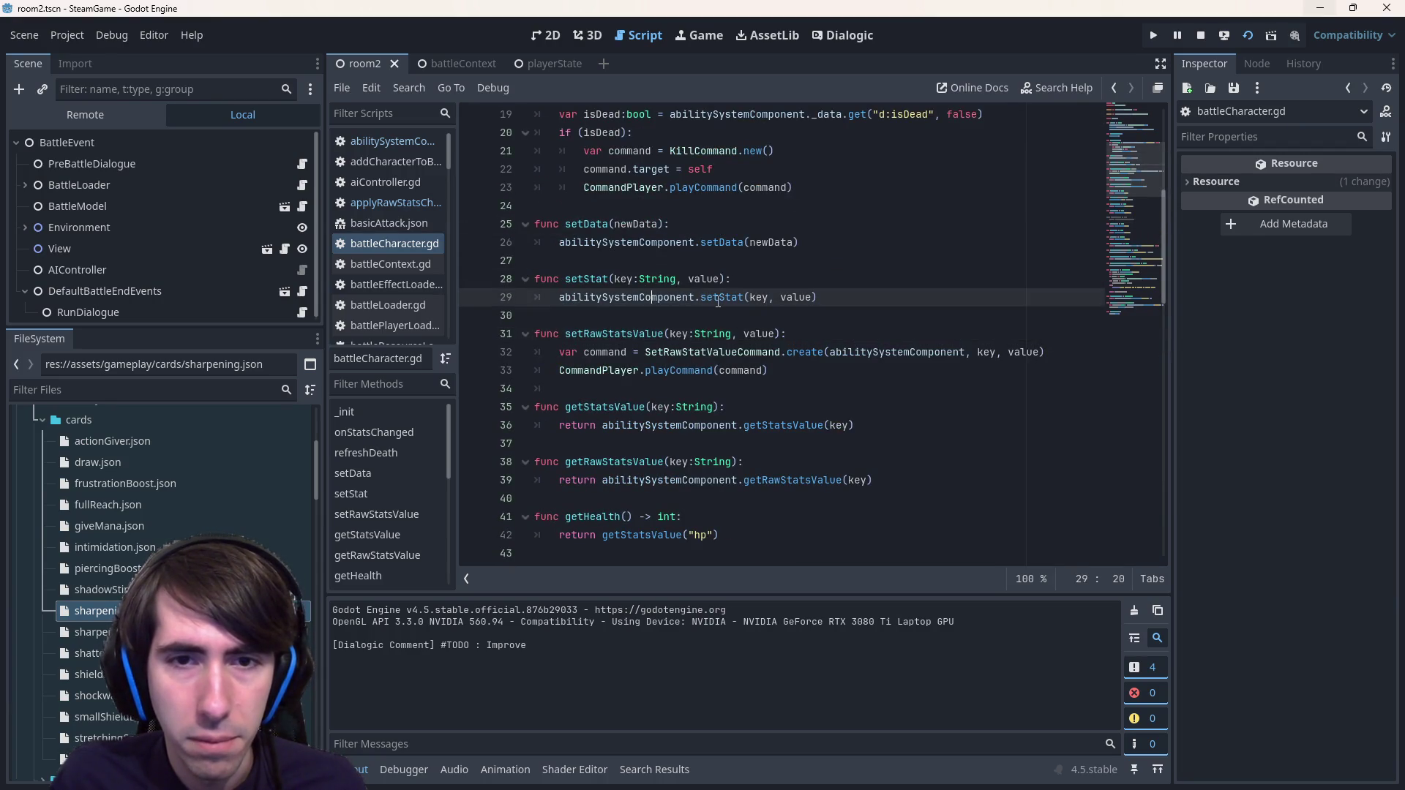
- Select the setStat call on line 29 of battleCharacter.gd, then switch to the running game
double_click(717, 299)
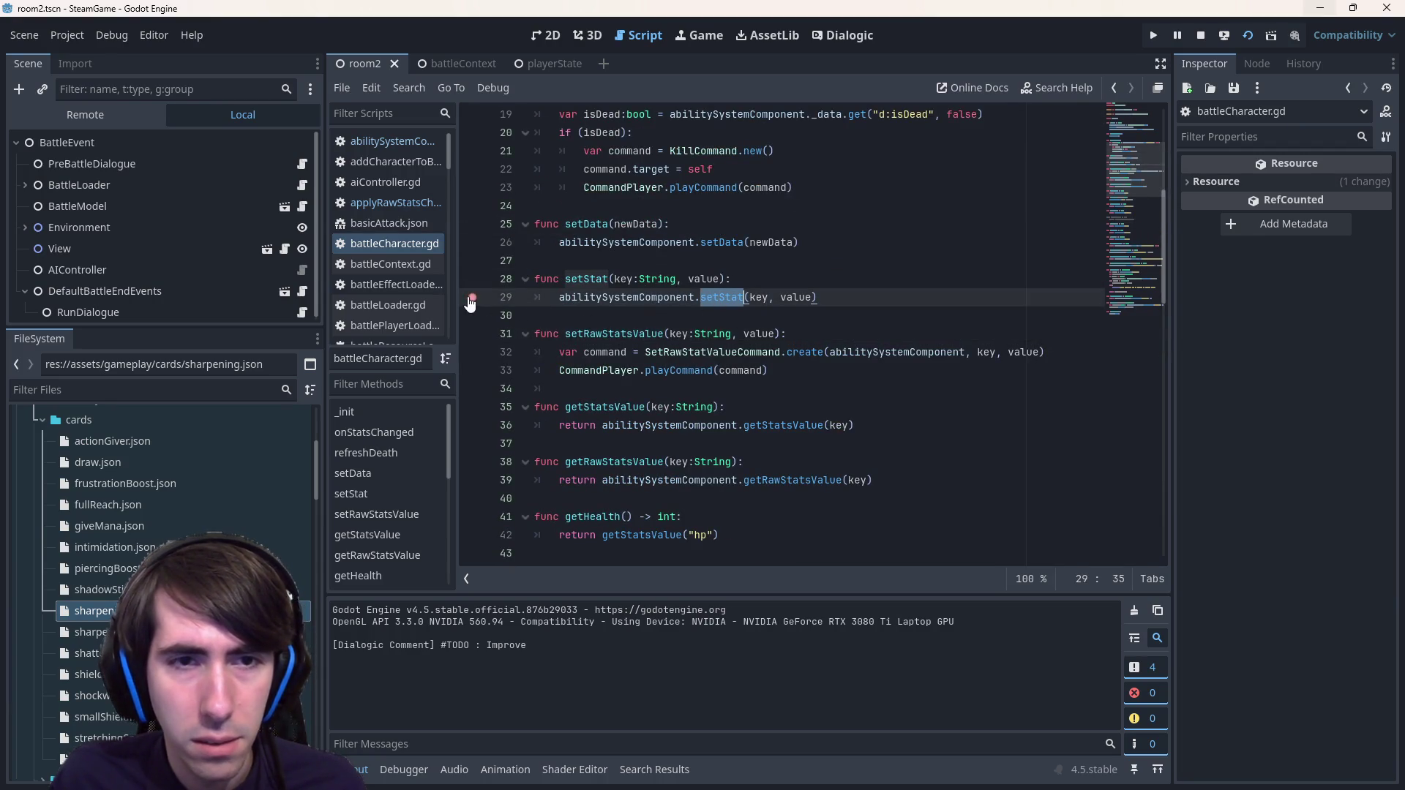
scroll(610, 376, down, 6)
scroll(611, 375, down, 2)
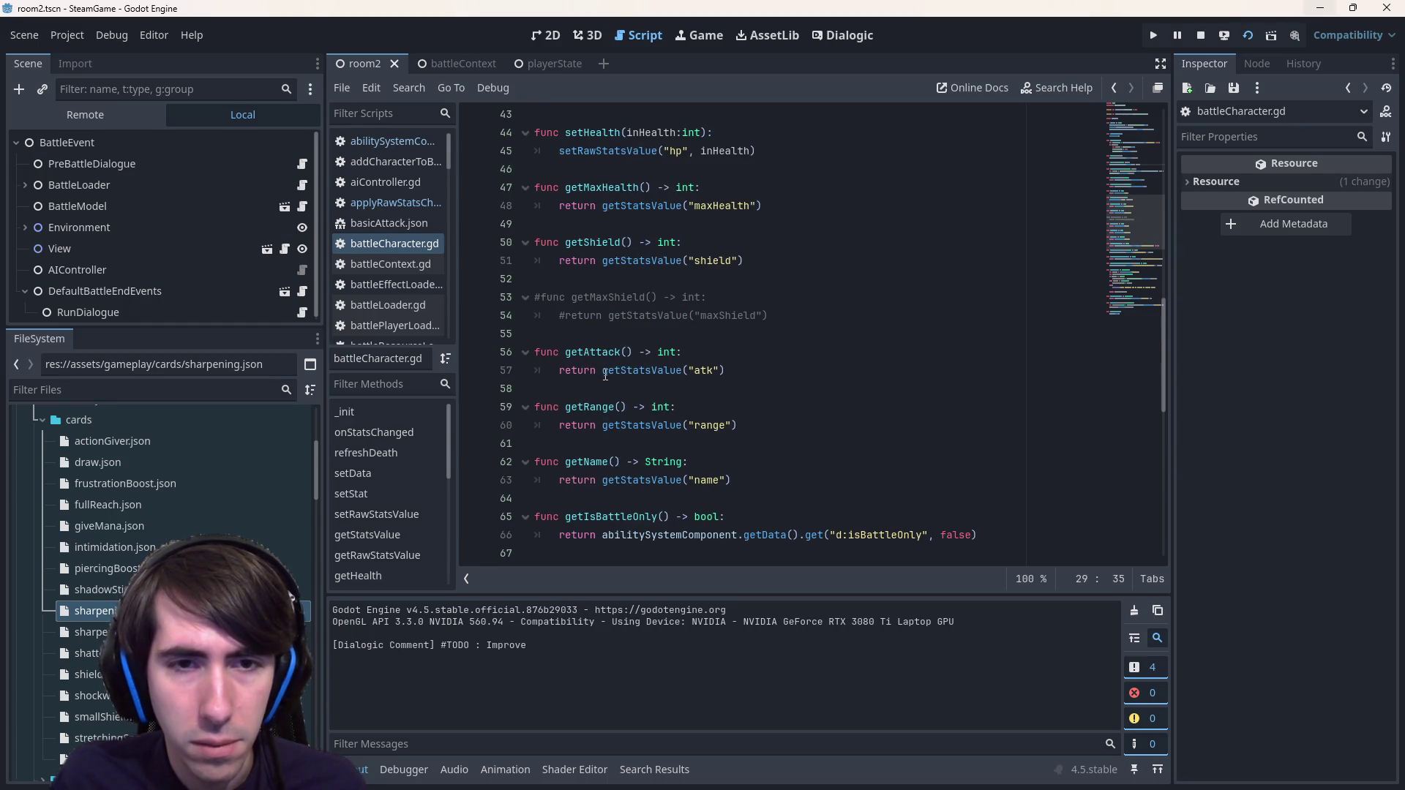
scroll(653, 397, down, 2)
scroll(653, 397, up, 6)
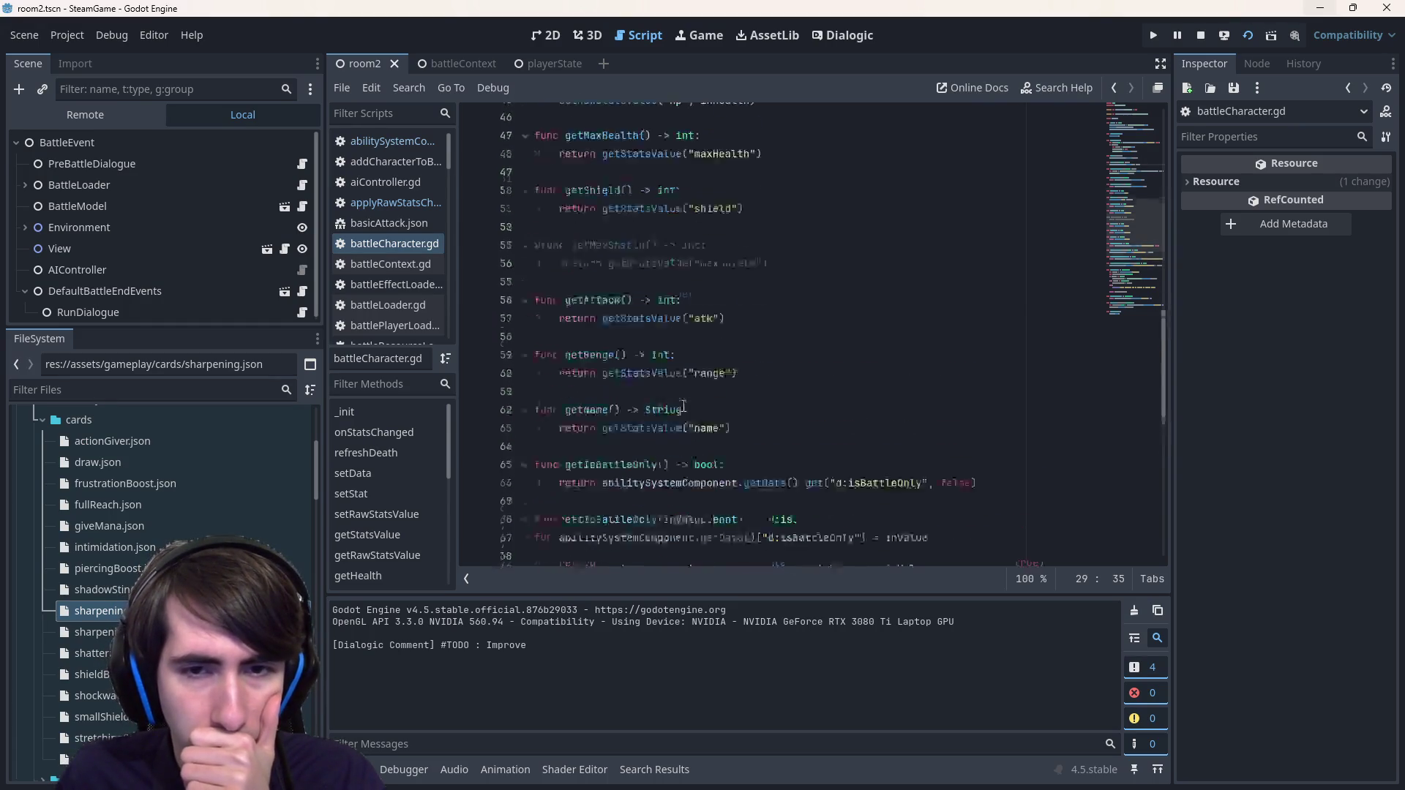
key(F5)
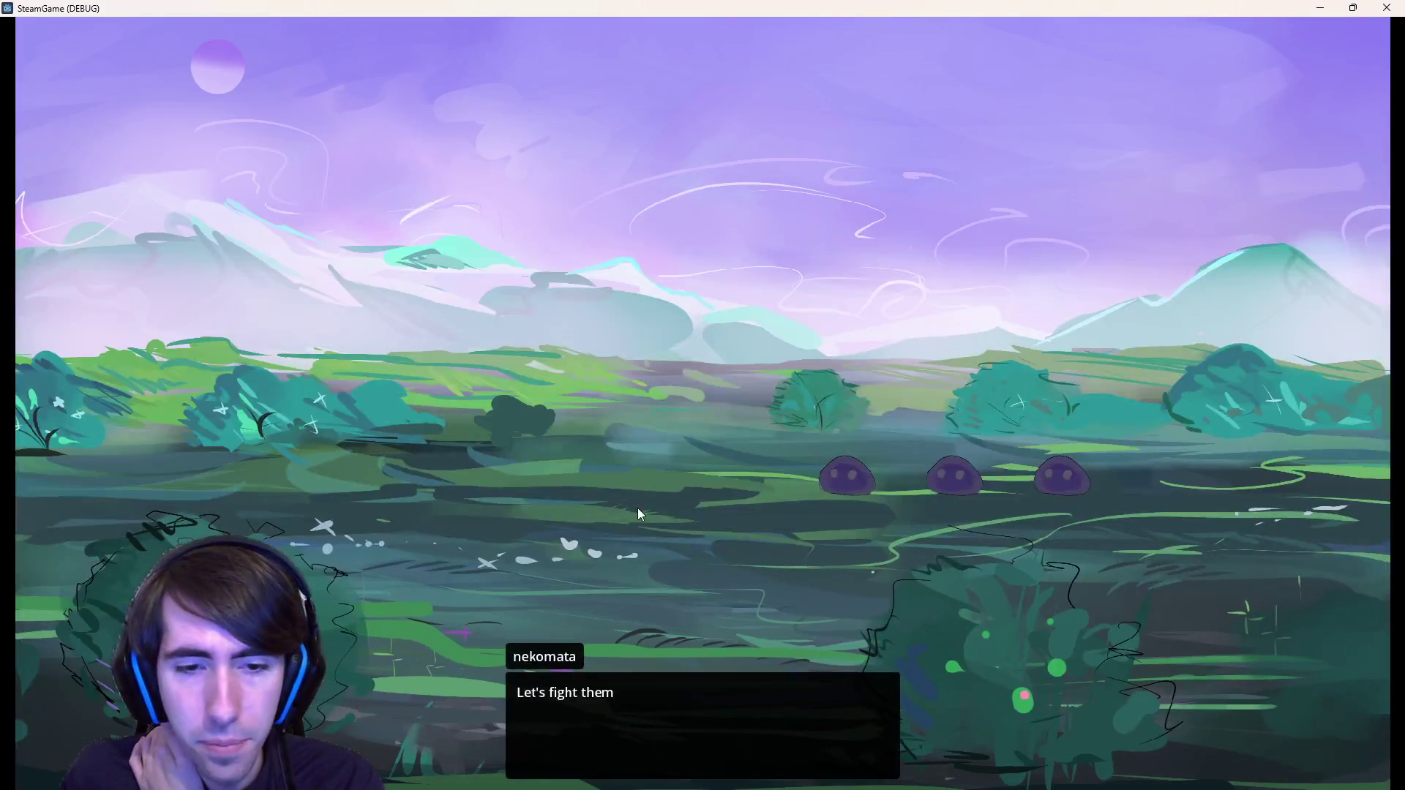
- Skip the intro dialogue, cast Shield Boost on the second hero, and minimize the game
click(639, 509)
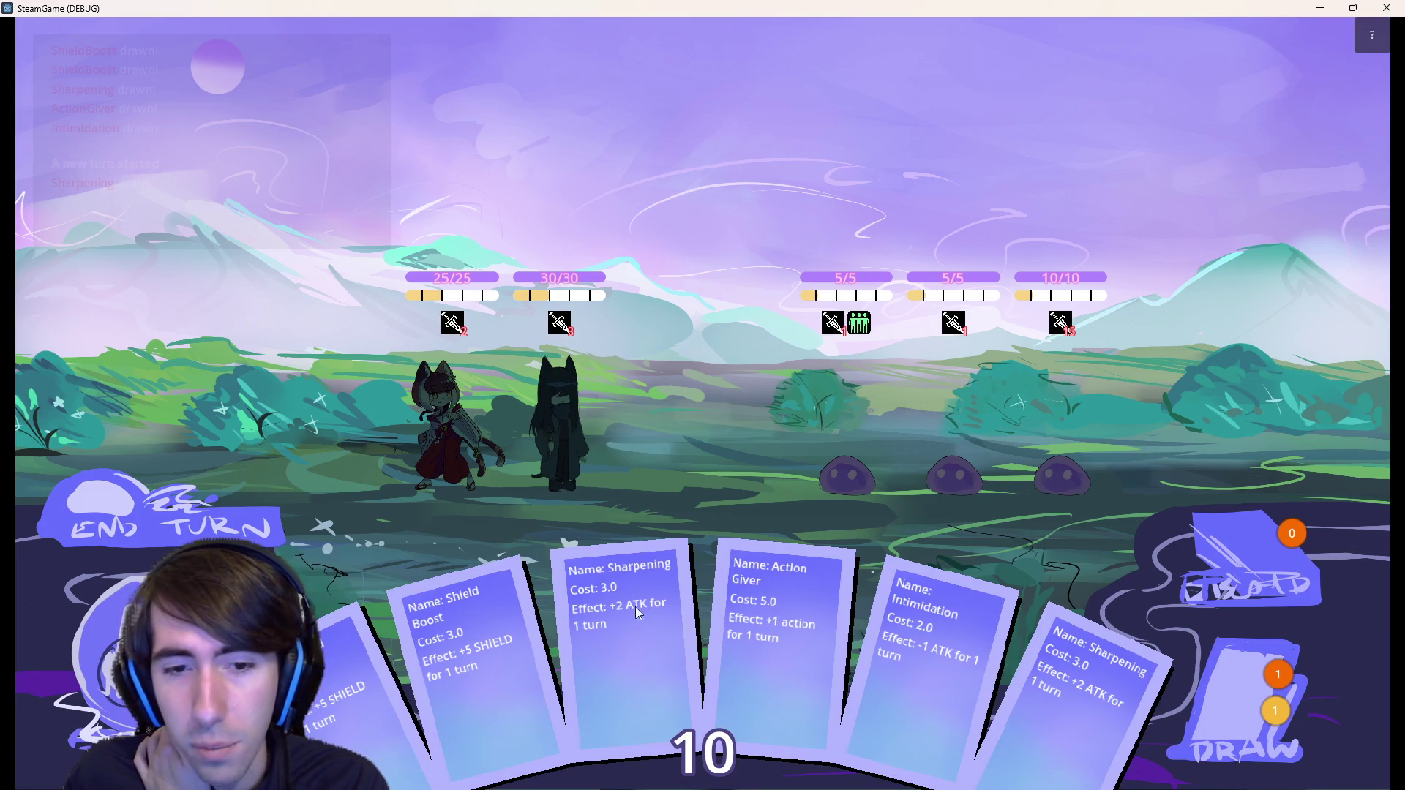
drag(495, 638, 582, 413)
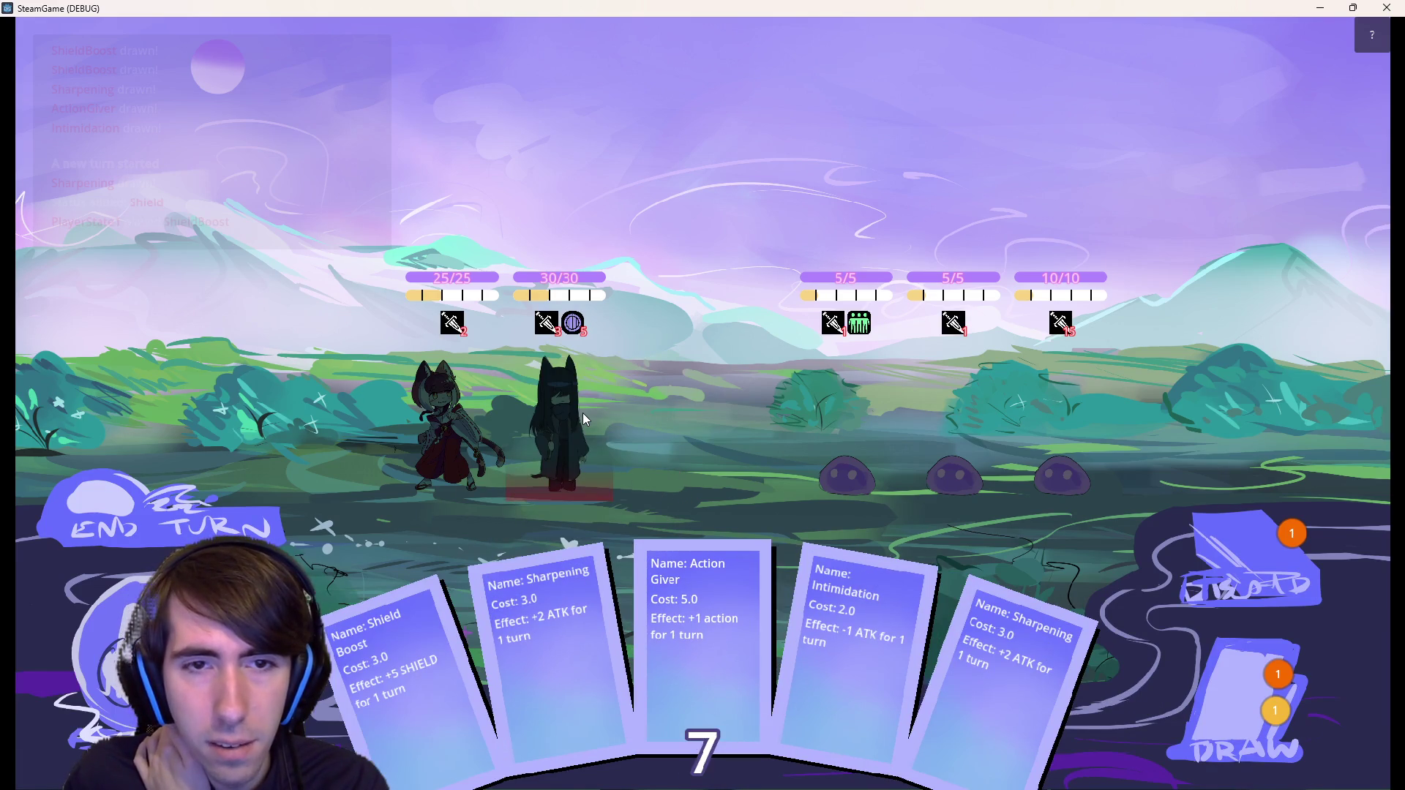
click(1310, 13)
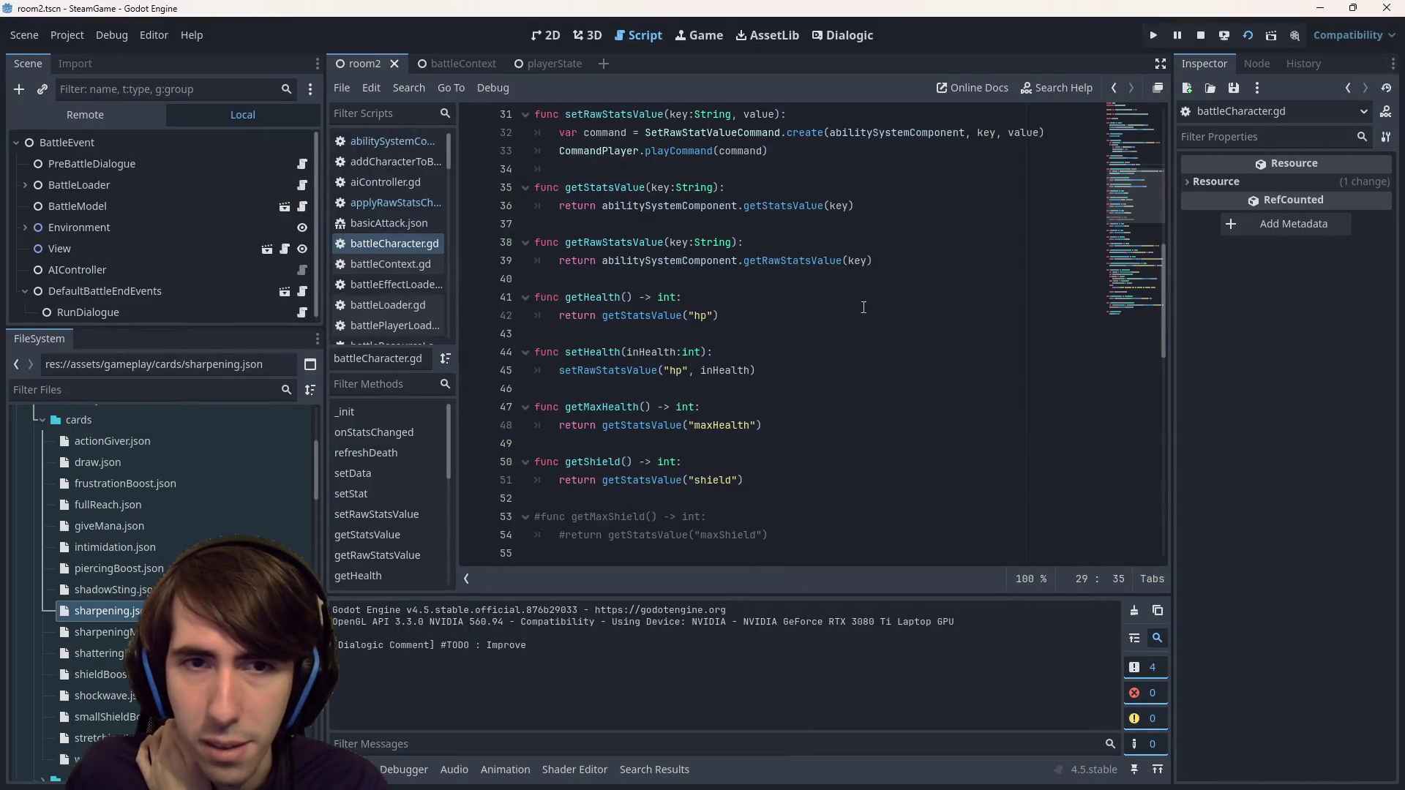
- Search all project files for 'status' (368 matches, 29 files) and collapse three result groups
scroll(849, 337, up, 4)
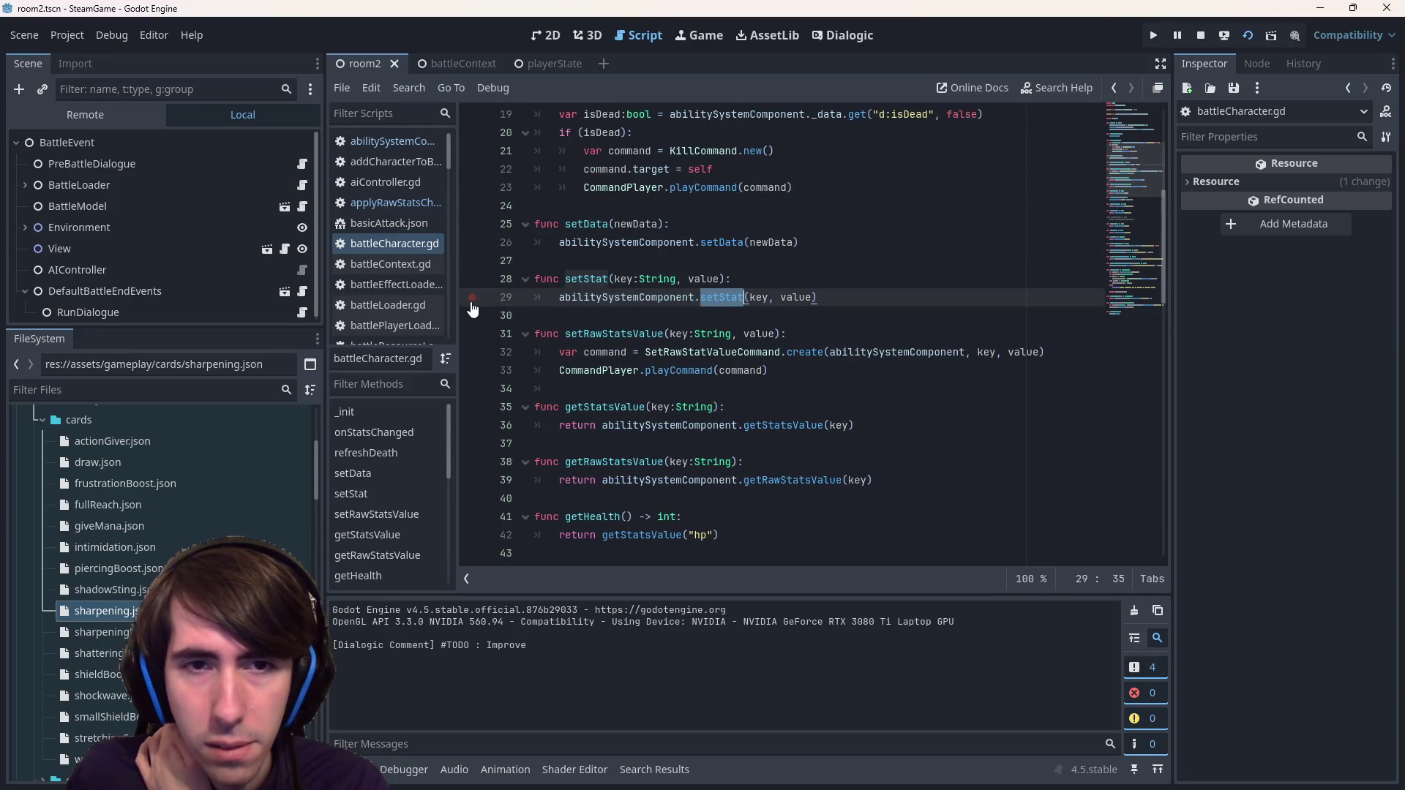
click(919, 302)
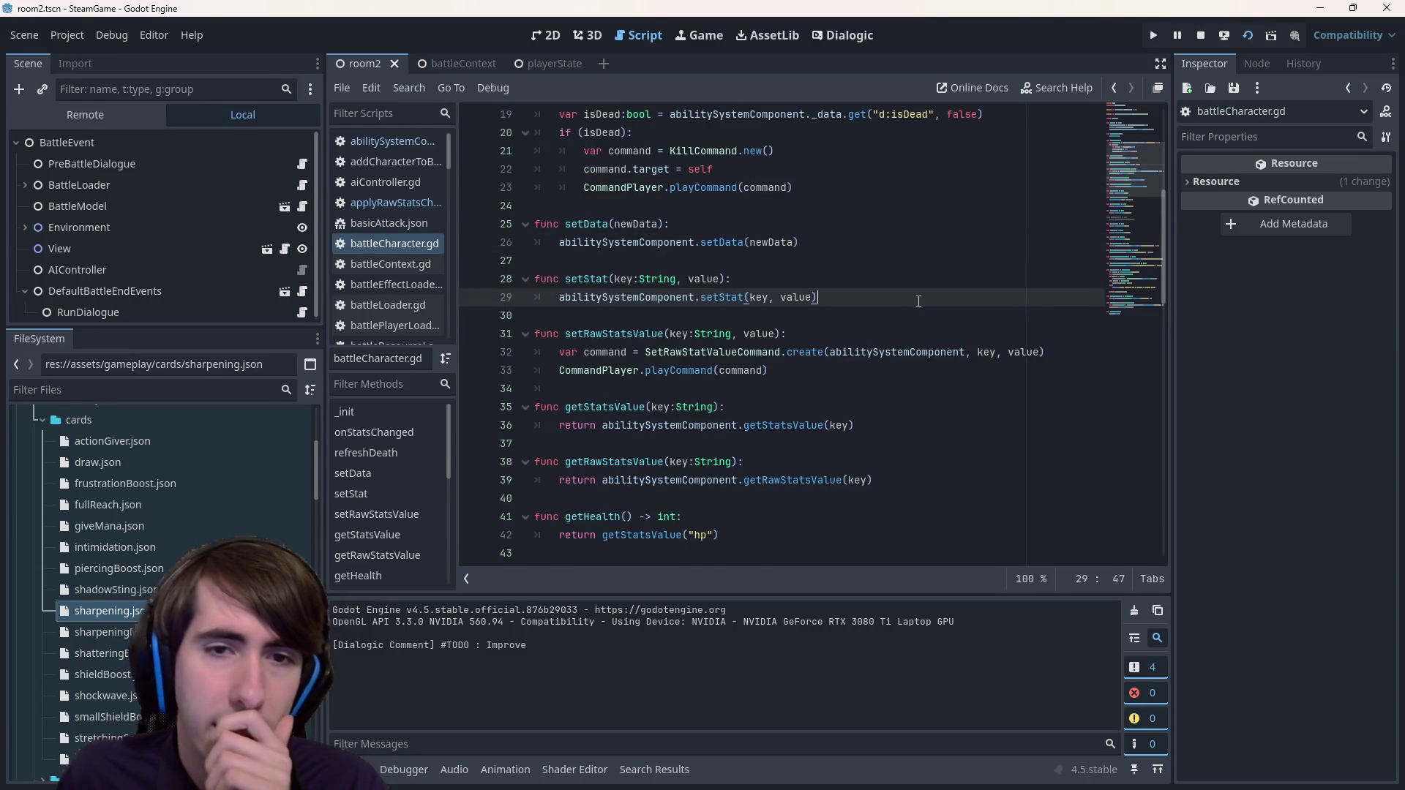
scroll(907, 322, down, 17)
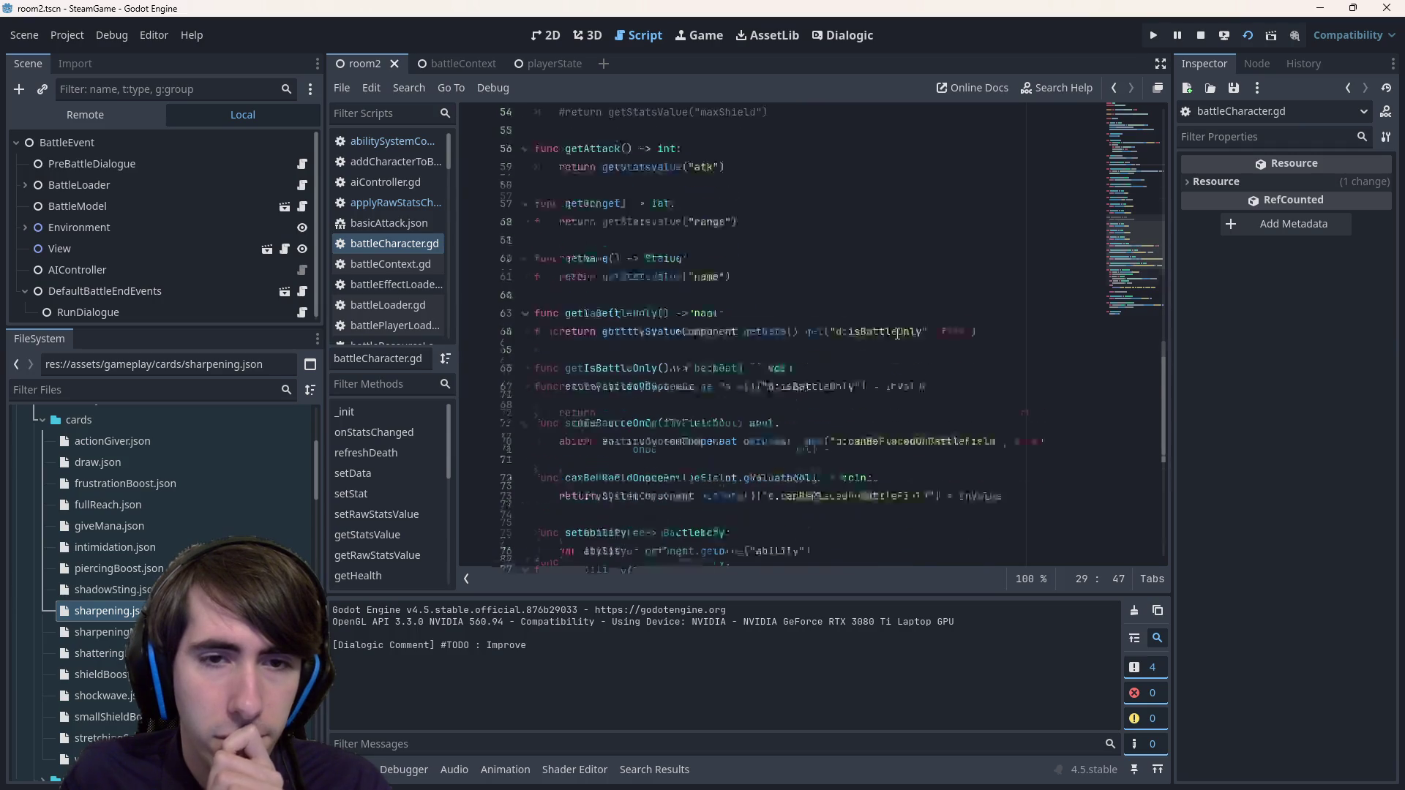
scroll(892, 341, down, 2)
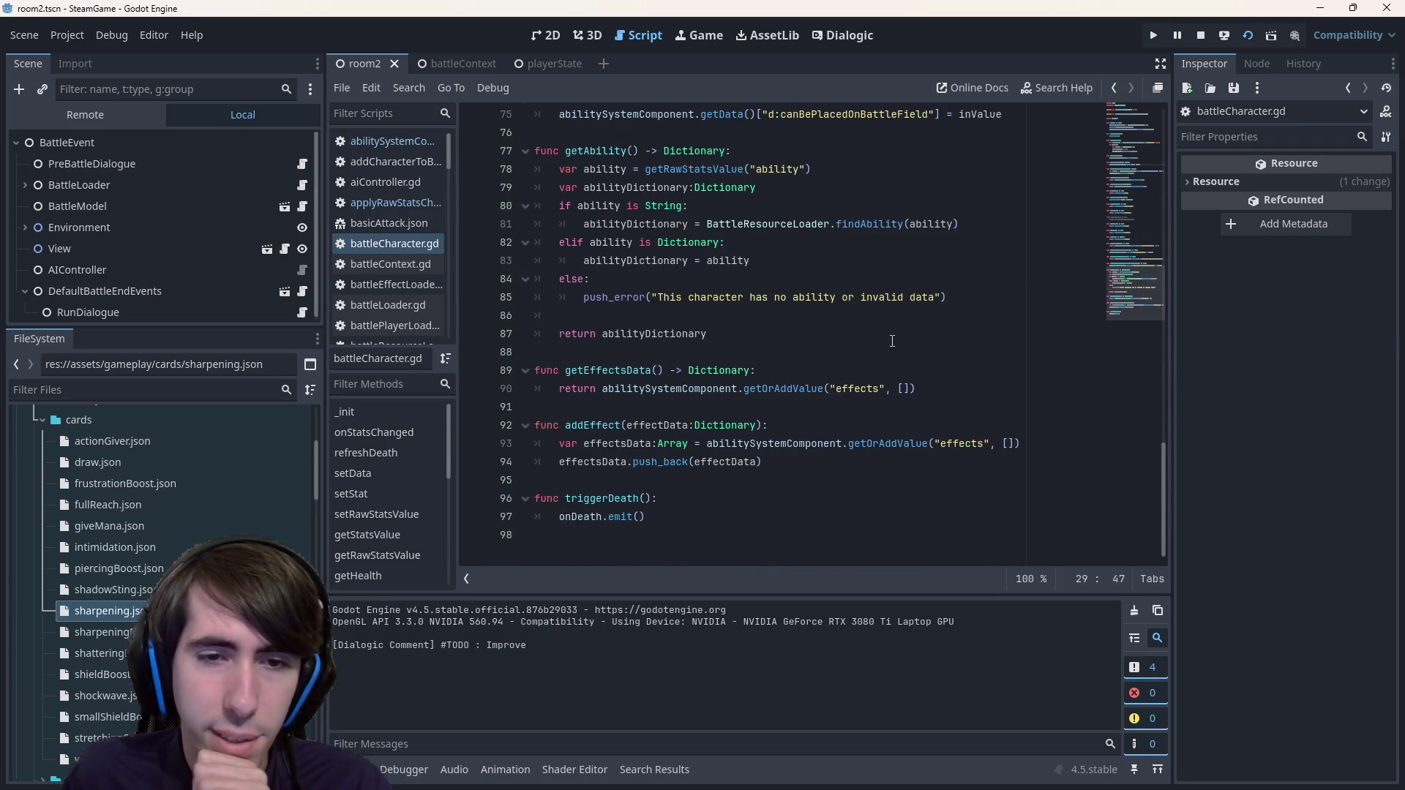
click(869, 389)
key(ctrl+f)
text(status)
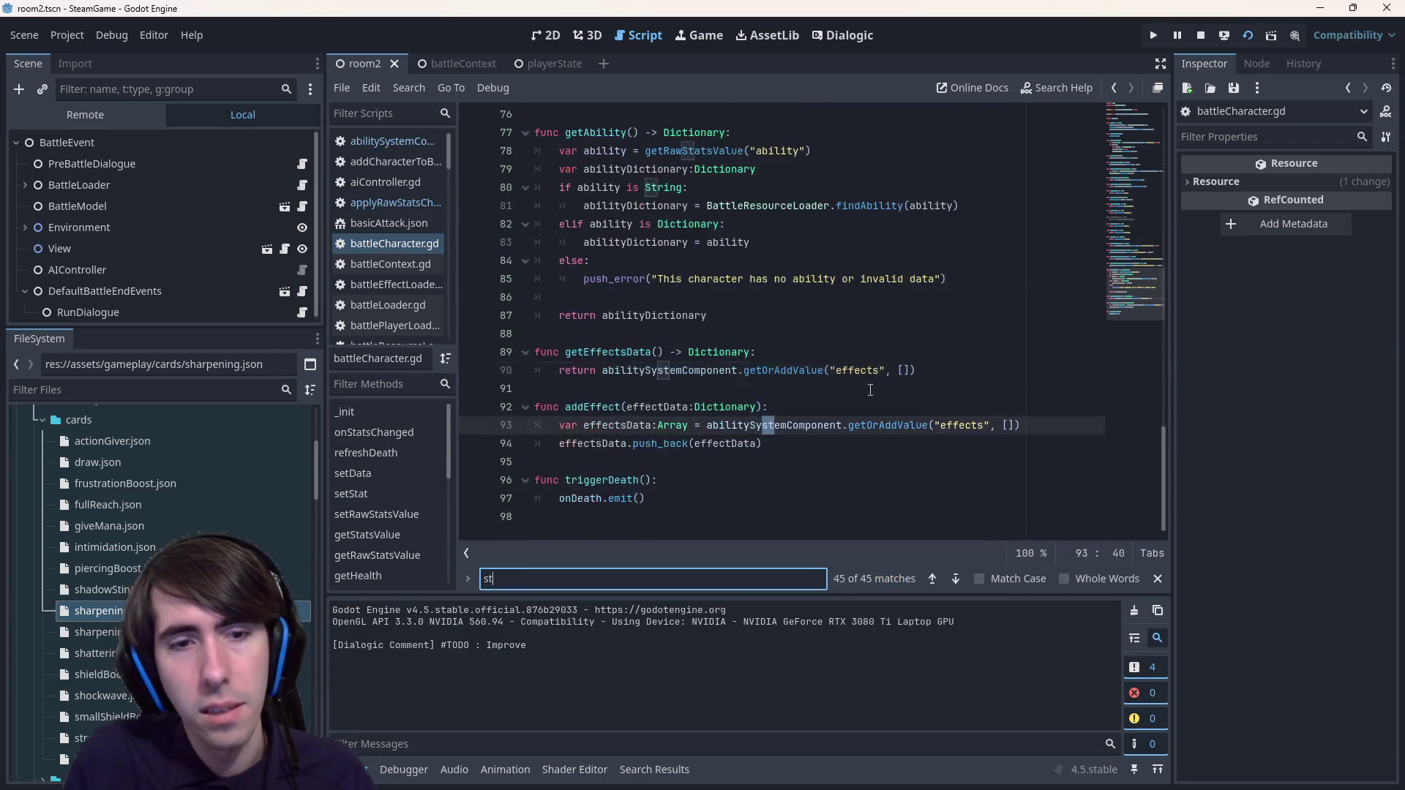
key(ctrl+shift+f)
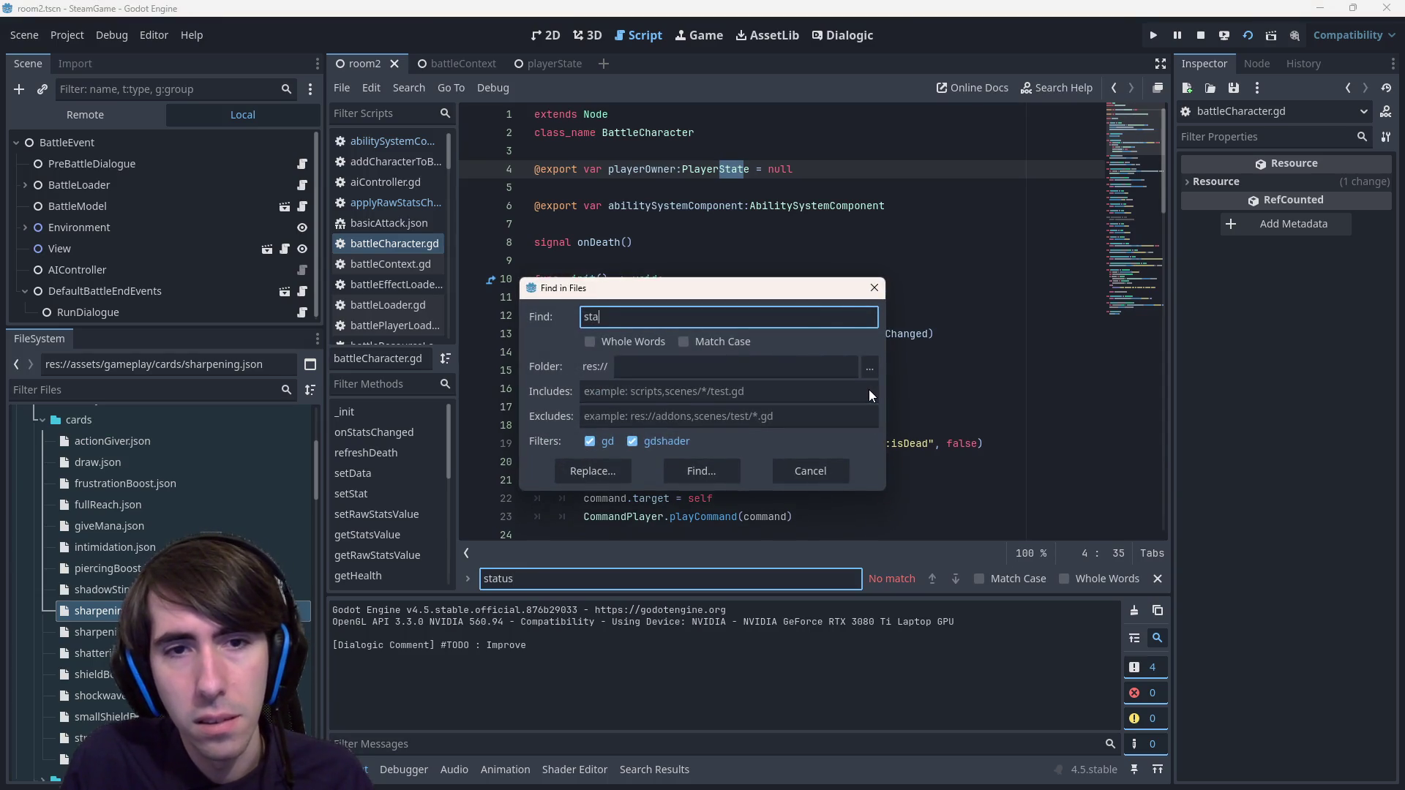
key(Return)
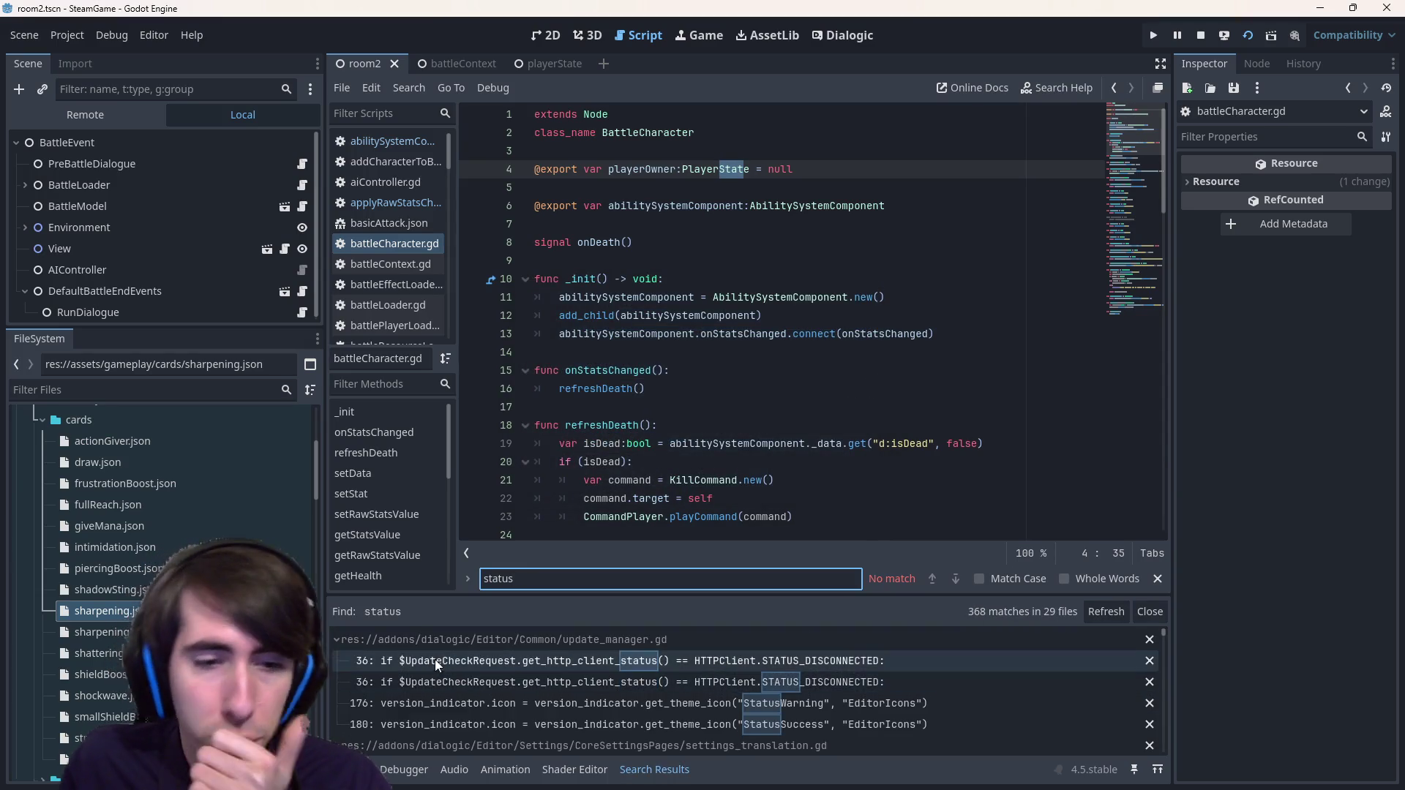
click(455, 641)
click(467, 668)
click(485, 678)
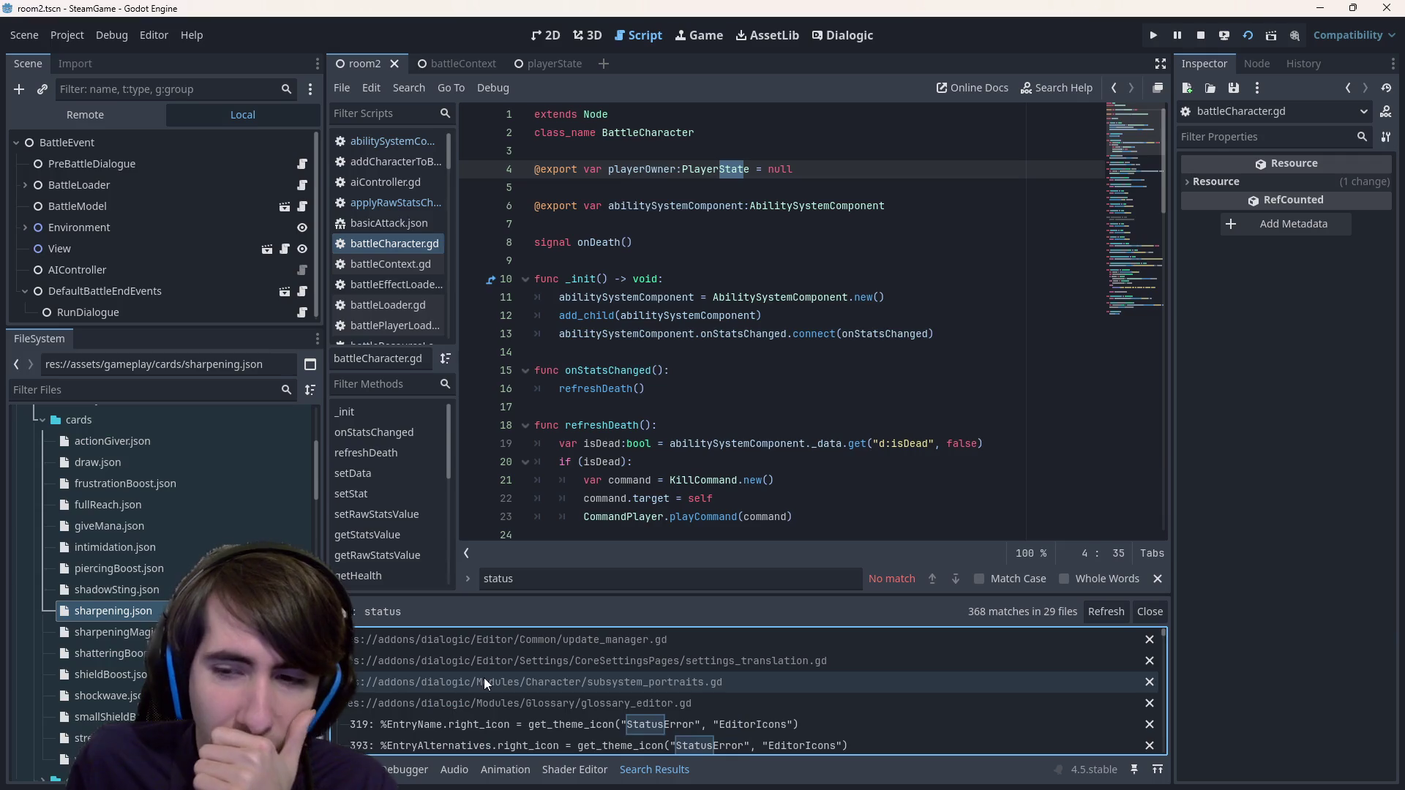
- Open the abilitySystemComponent.gd script at applyStatsChangeStatic
click(600, 319)
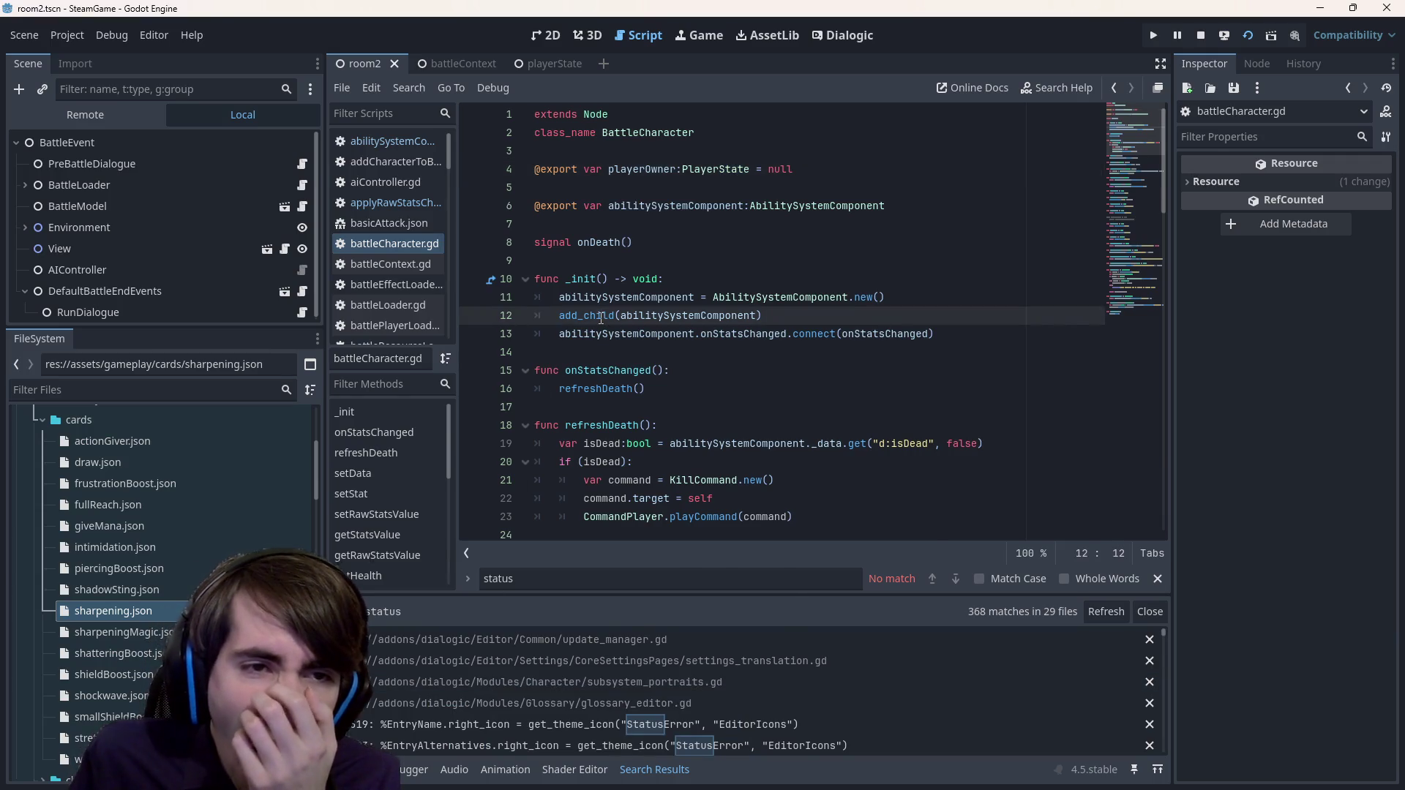
mouse_move(601, 318)
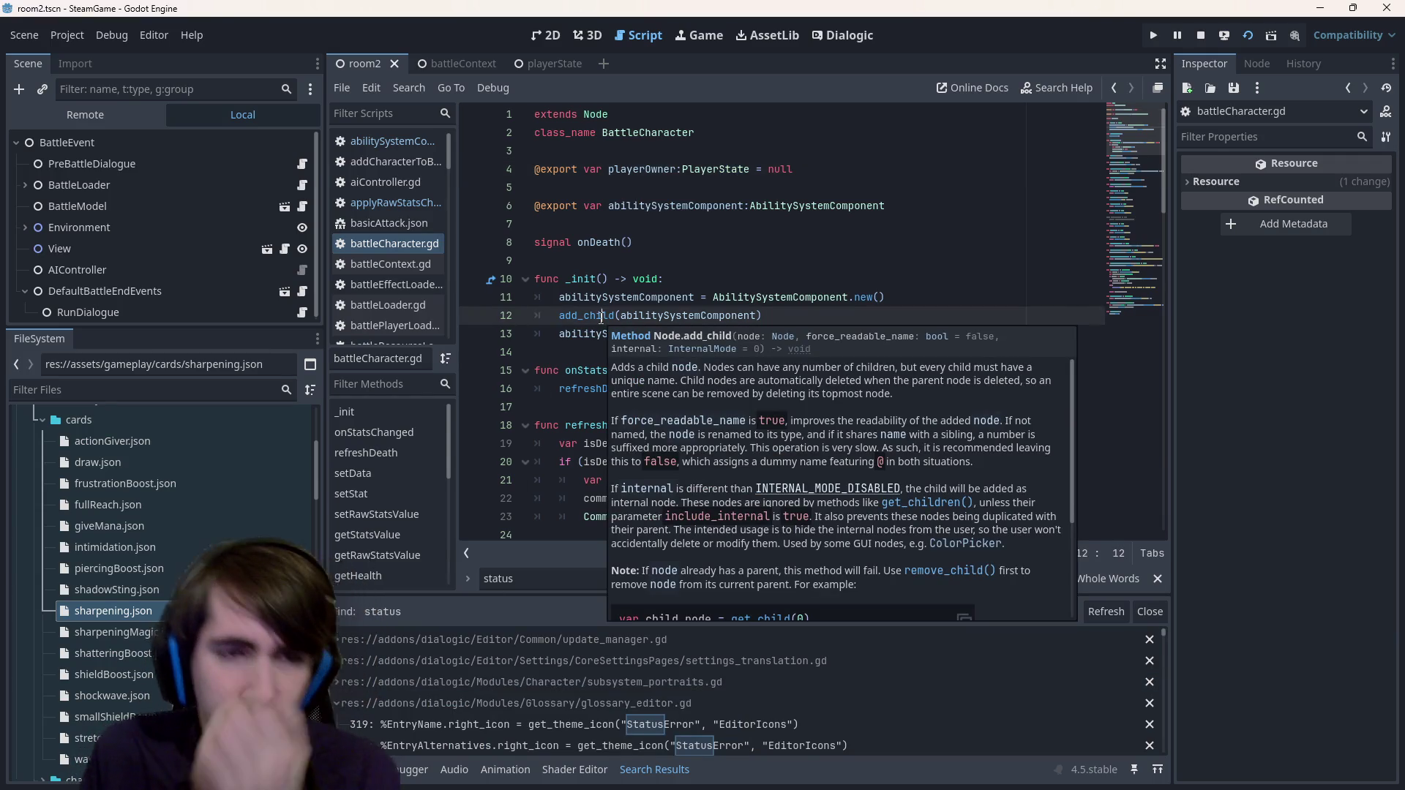
key(shift+alt+o)
key(Escape)
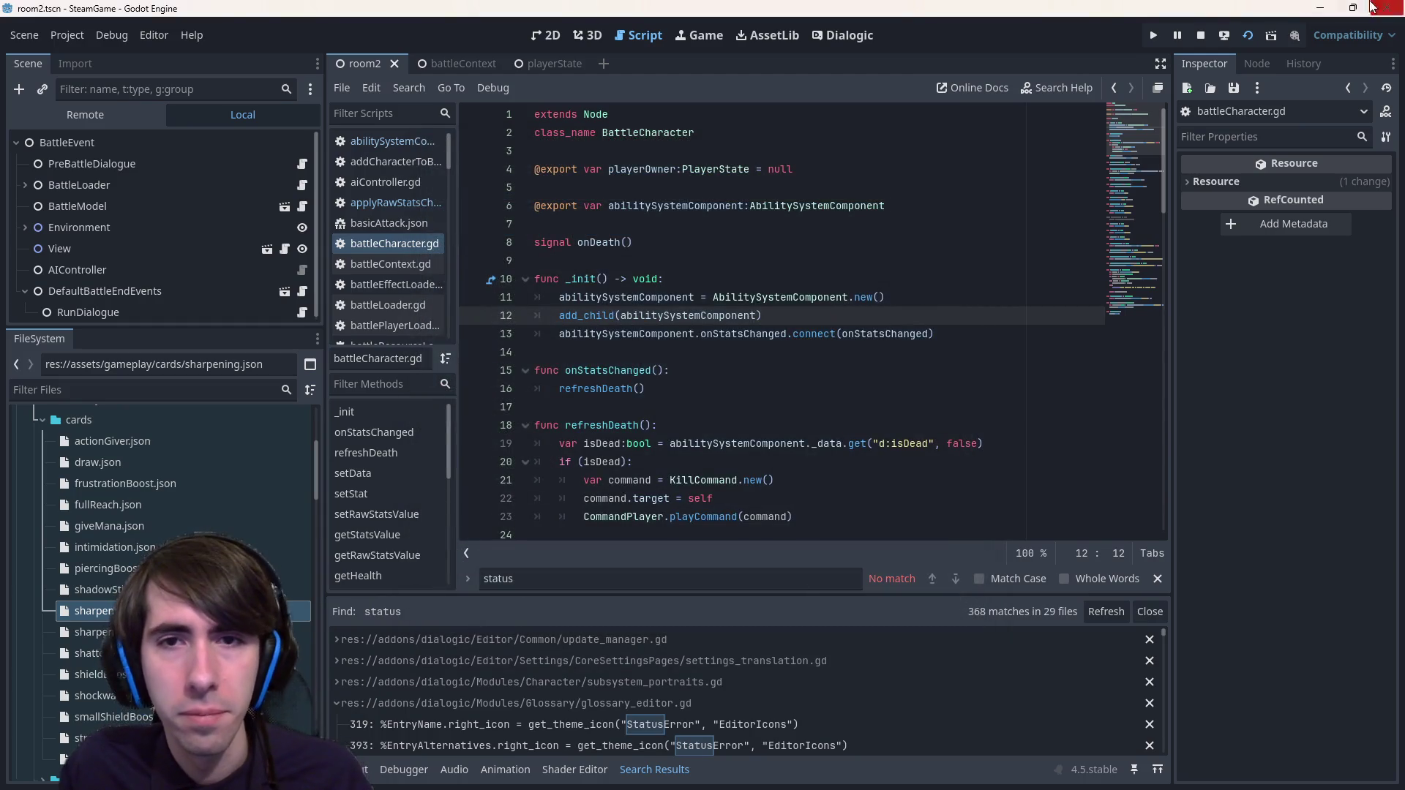
ctrl+click(815, 202)
- Search abilitySystemComponent.gd for 'shield', then for 'status'
key(ctrl+f)
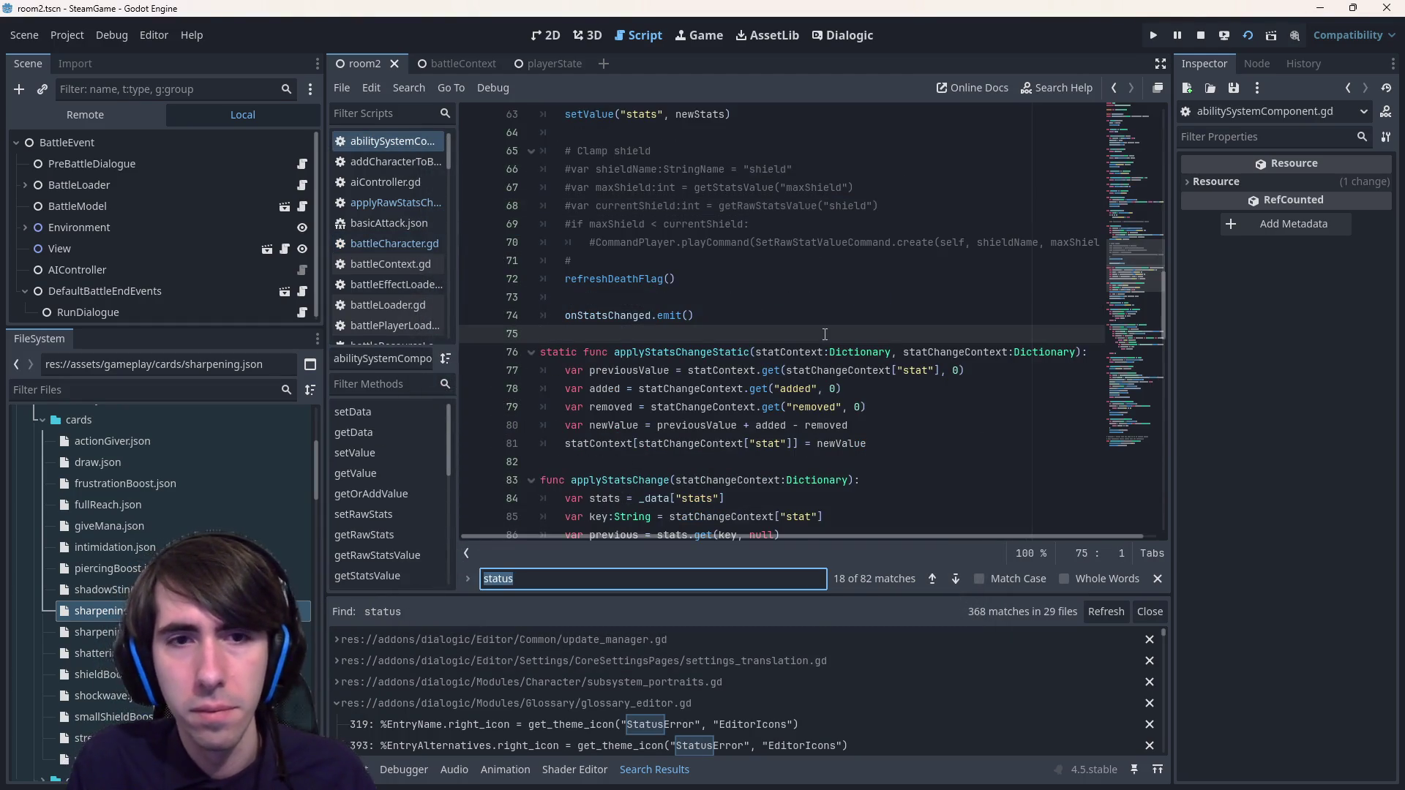
text(shield)
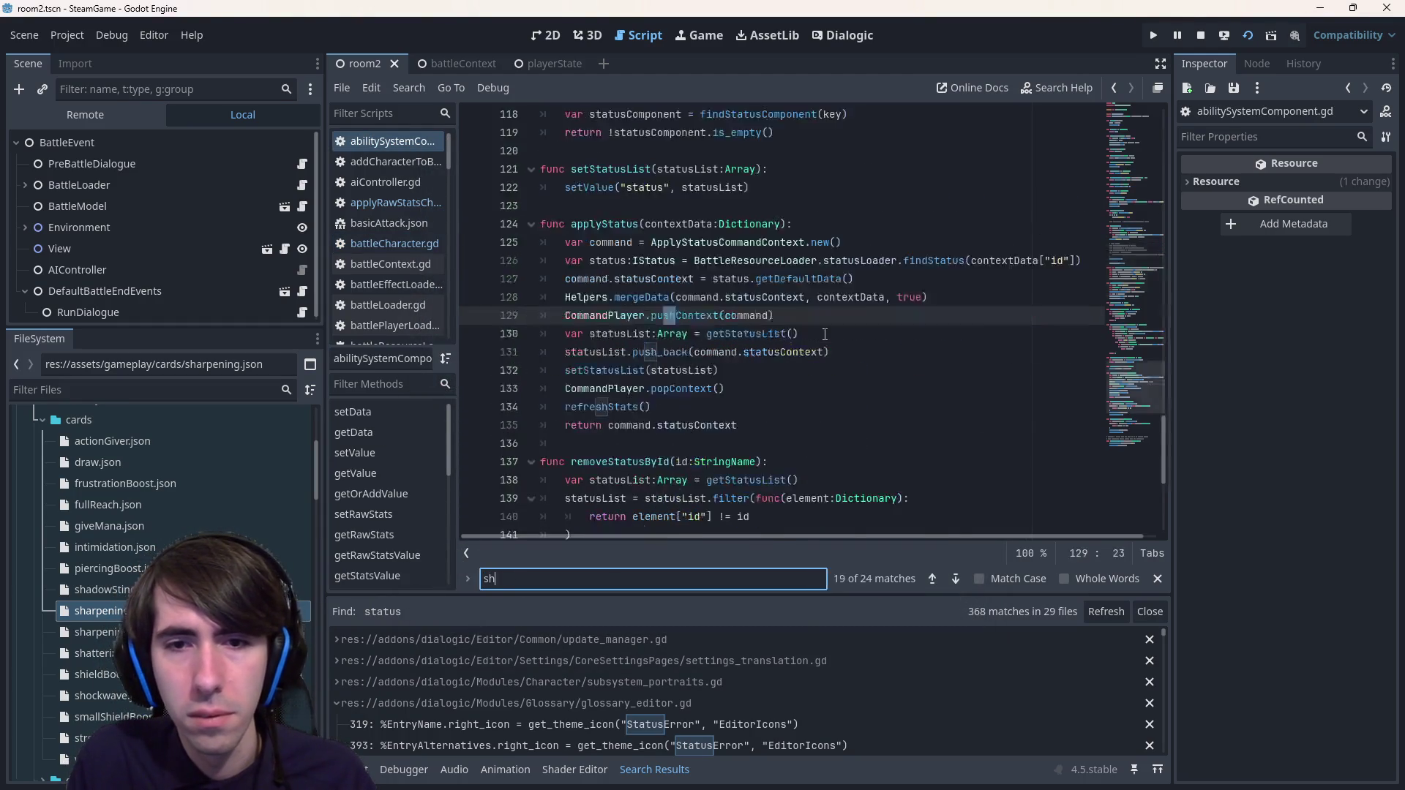
key(Return)
key(Return)
key(Return)
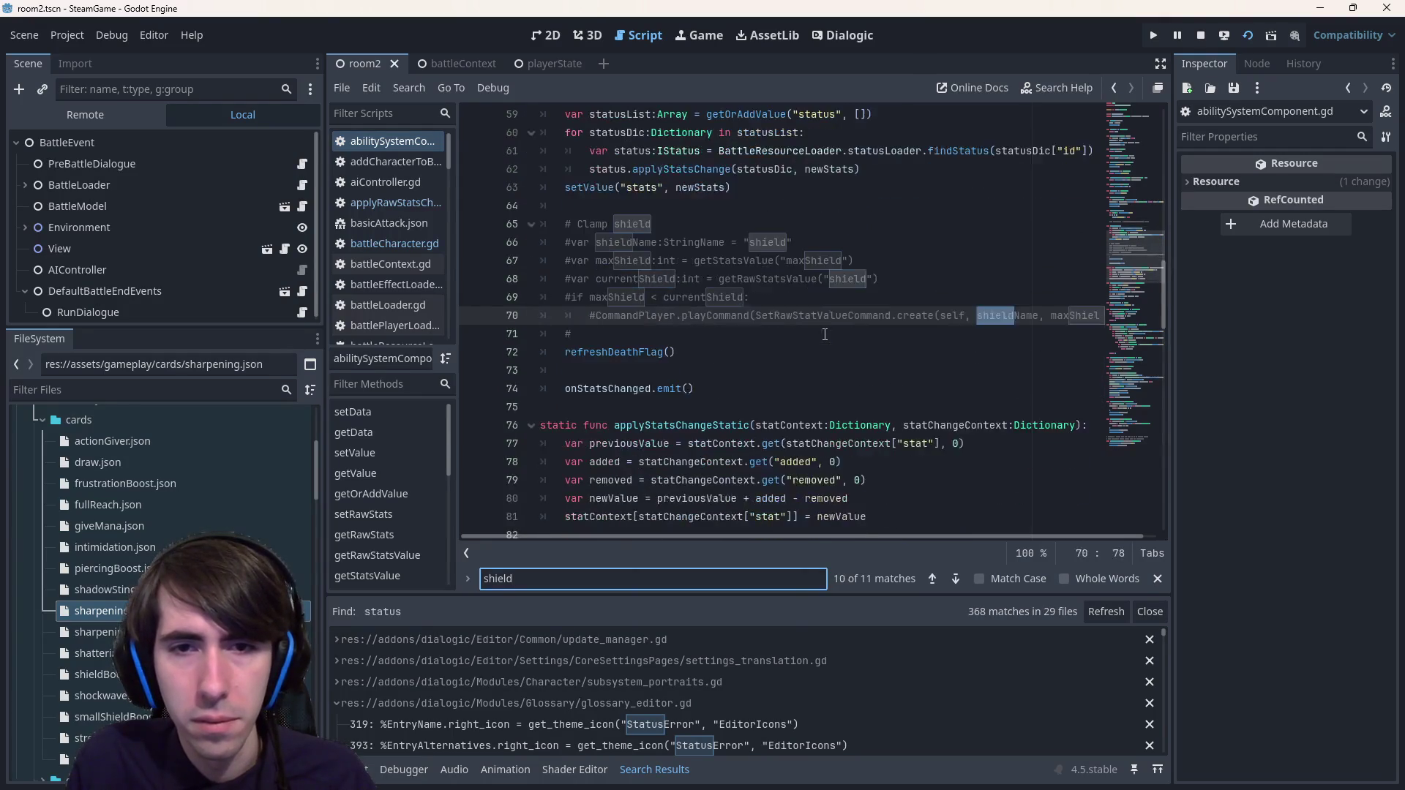
key(BackSpace)
key(BackSpace)
key(BackSpace)
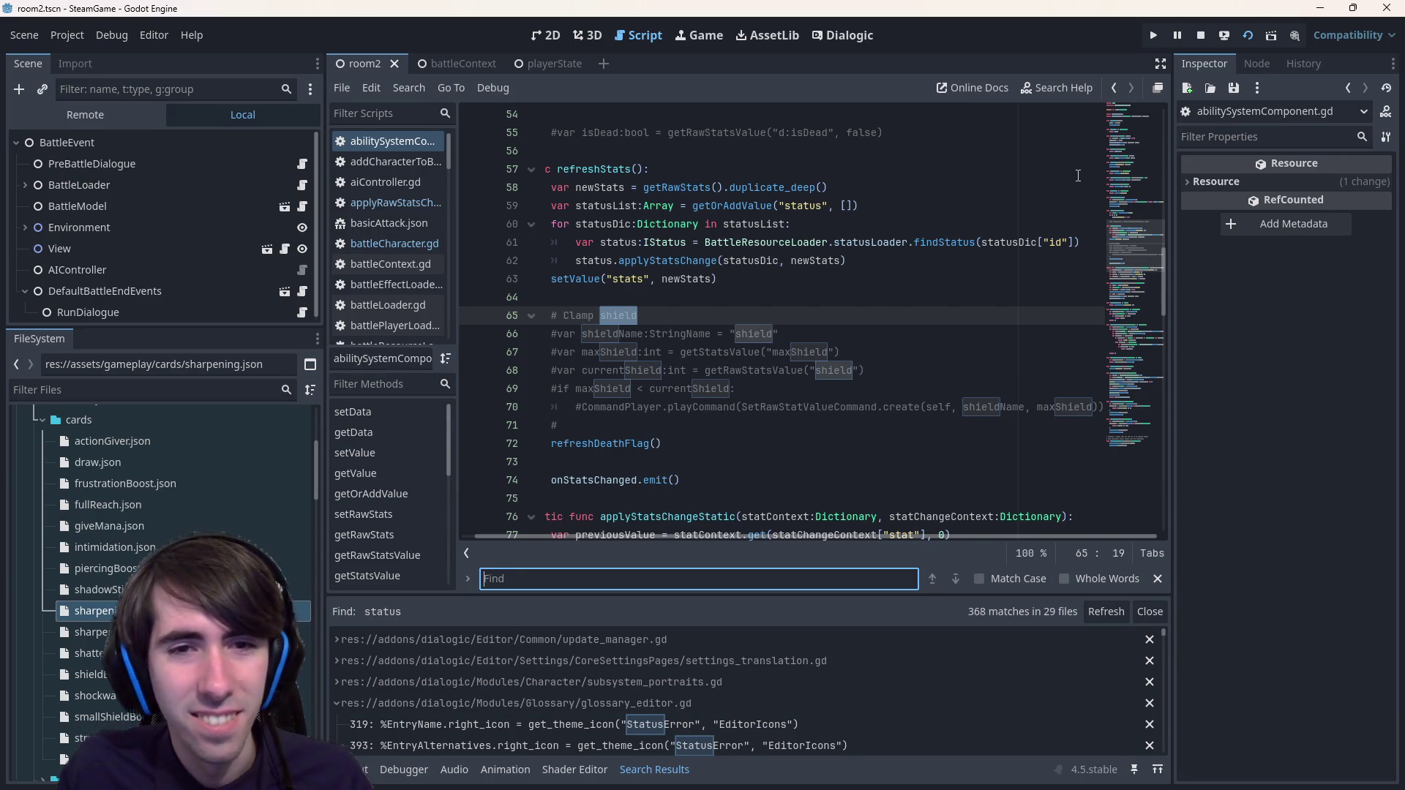
text(status)
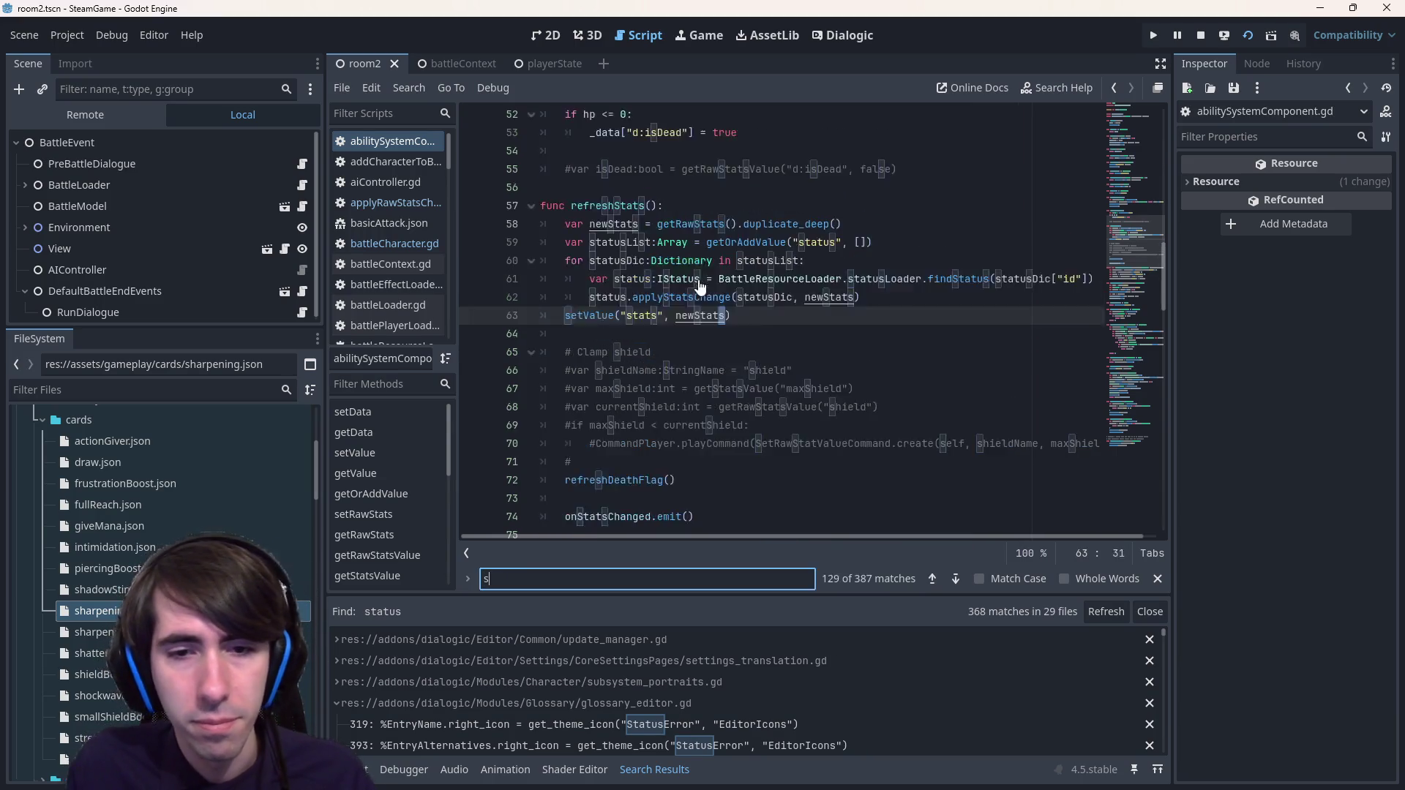
scroll(688, 307, down, 6)
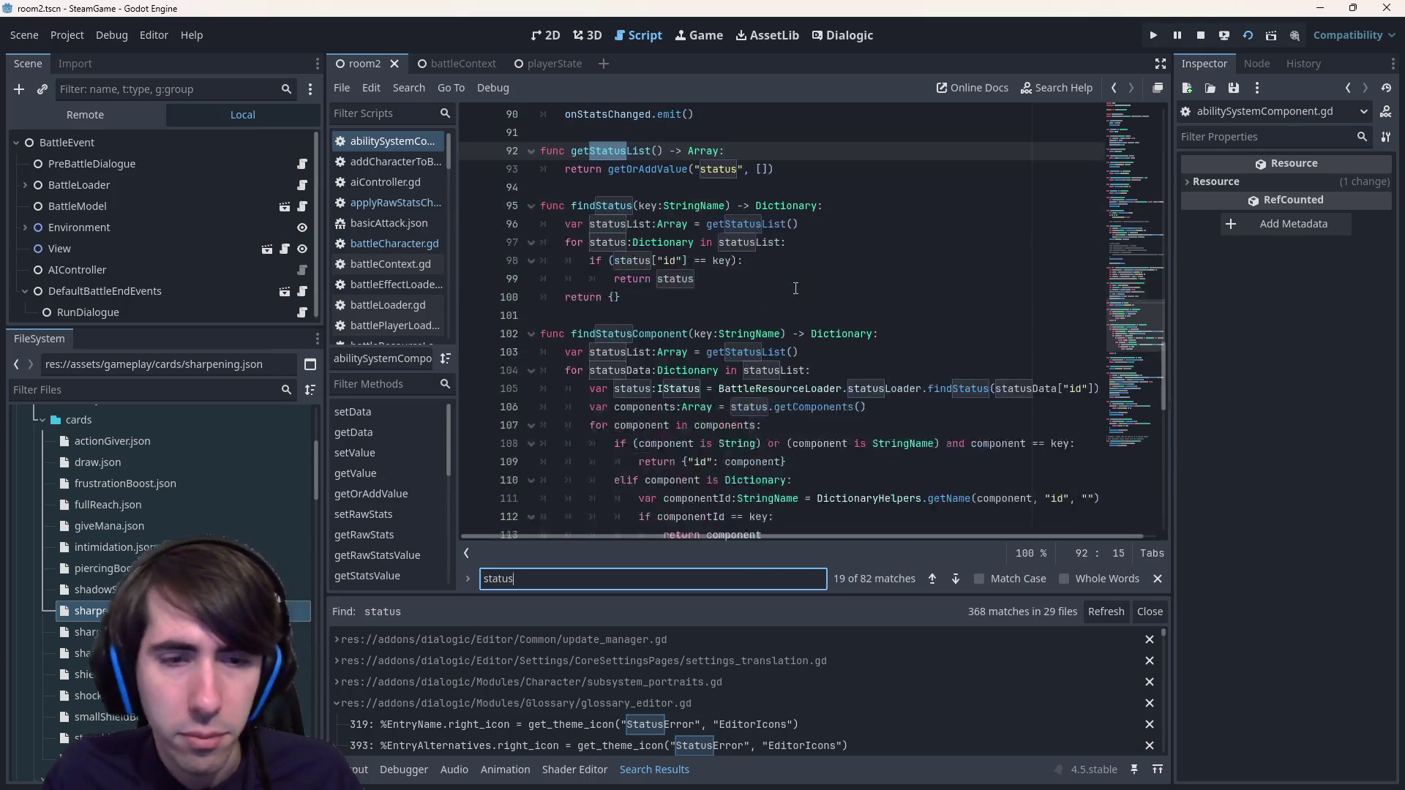
scroll(681, 319, down, 5)
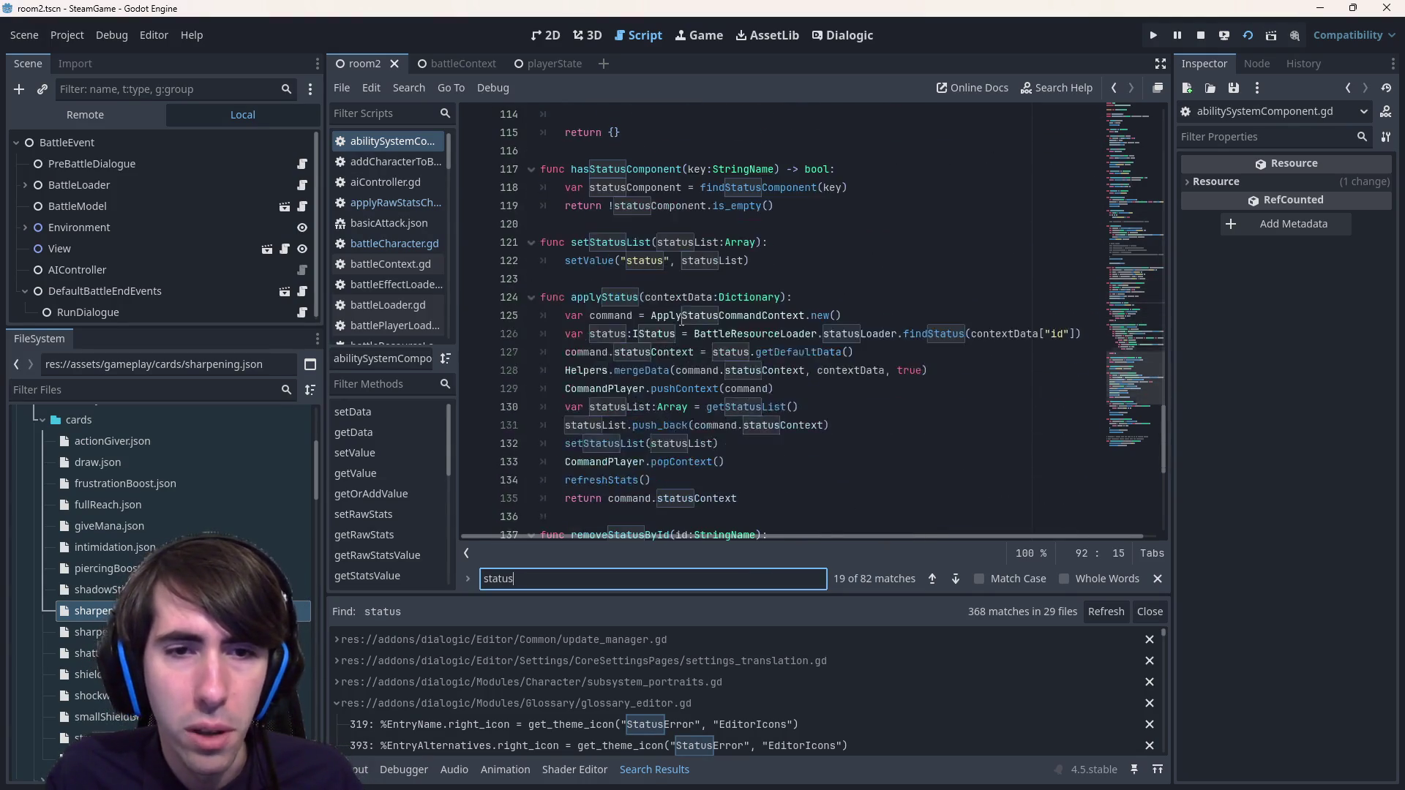
- Set a breakpoint on line 138 in removeStatusById and launch the game for a debug playtest
click(681, 317)
scroll(681, 320, down, 3)
scroll(596, 339, down, 2)
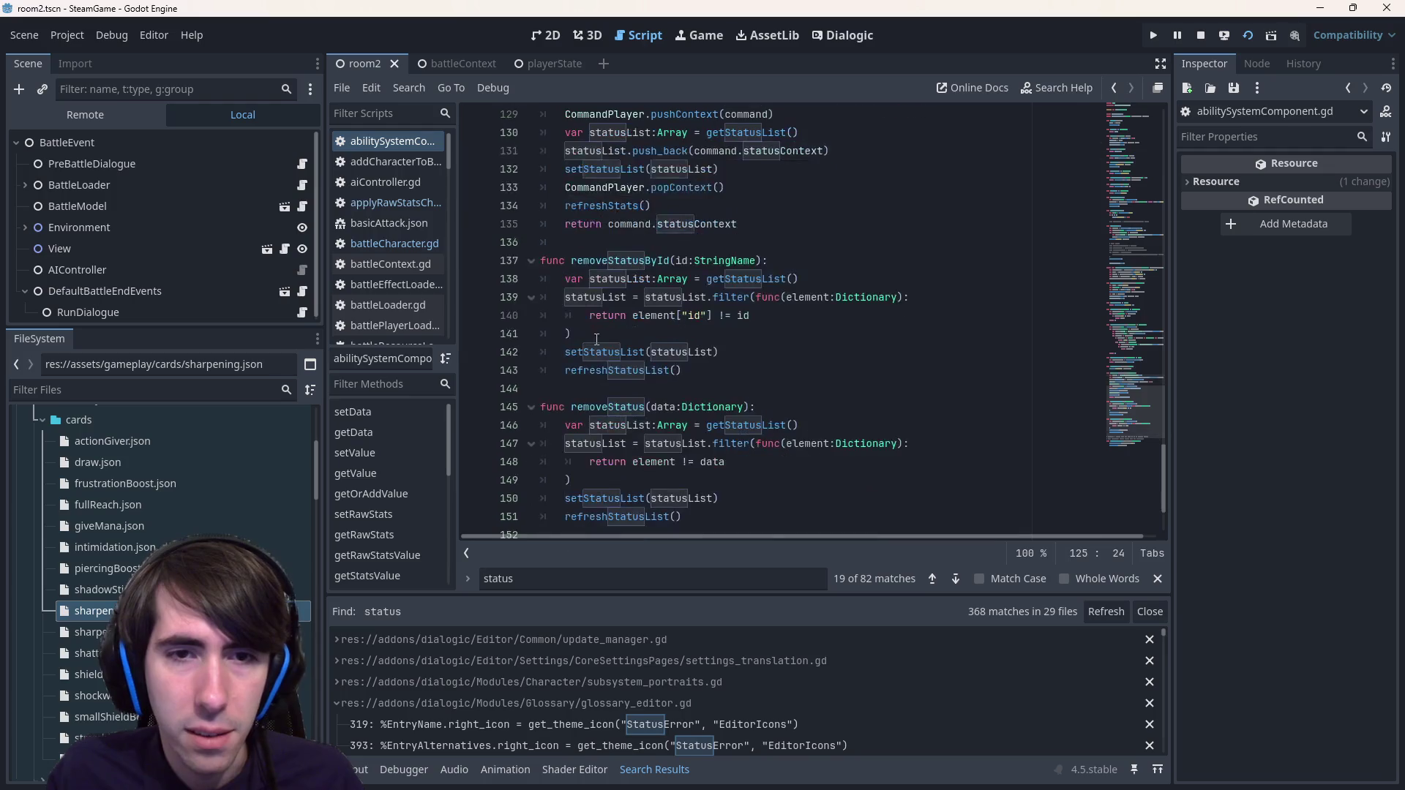
click(472, 278)
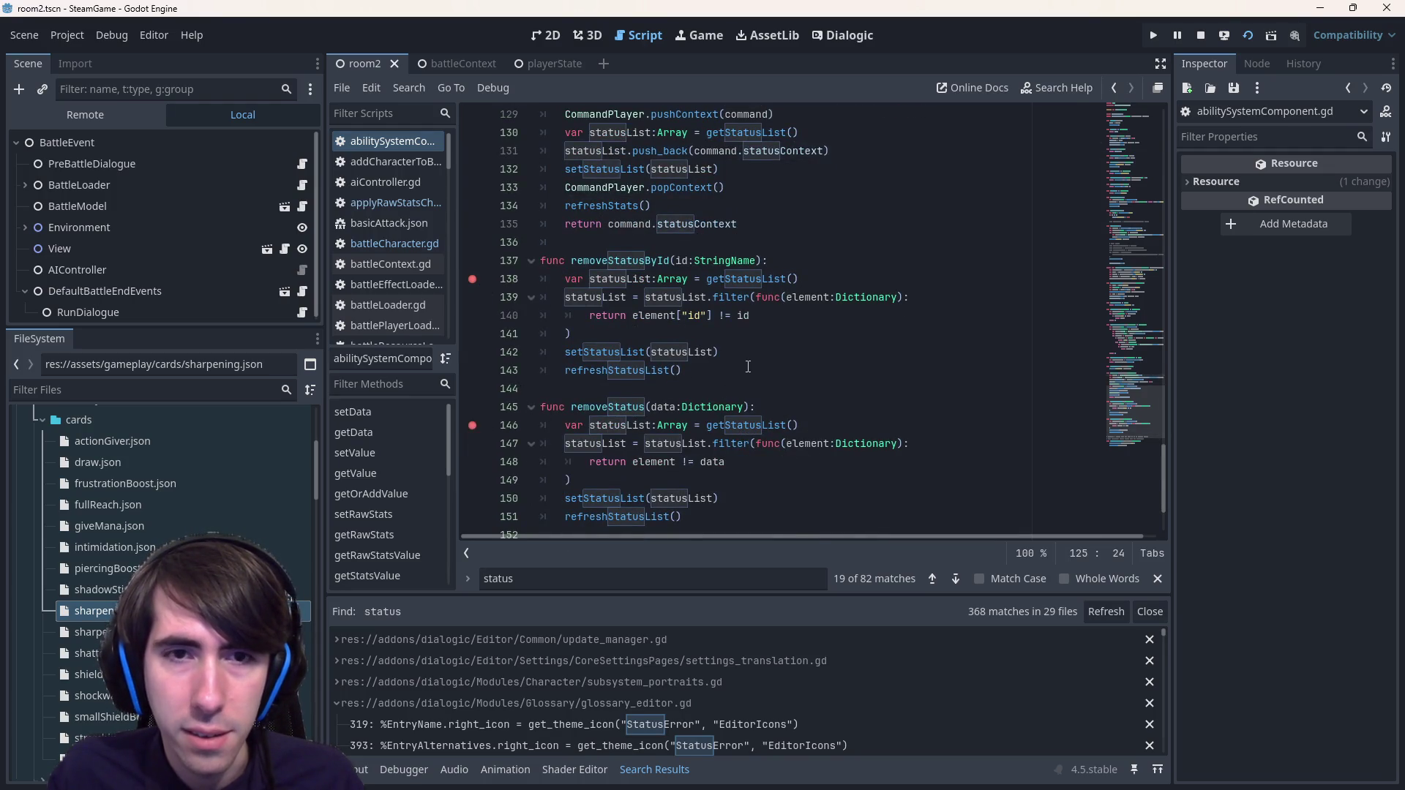
scroll(748, 367, down, 2)
scroll(748, 367, up, 1)
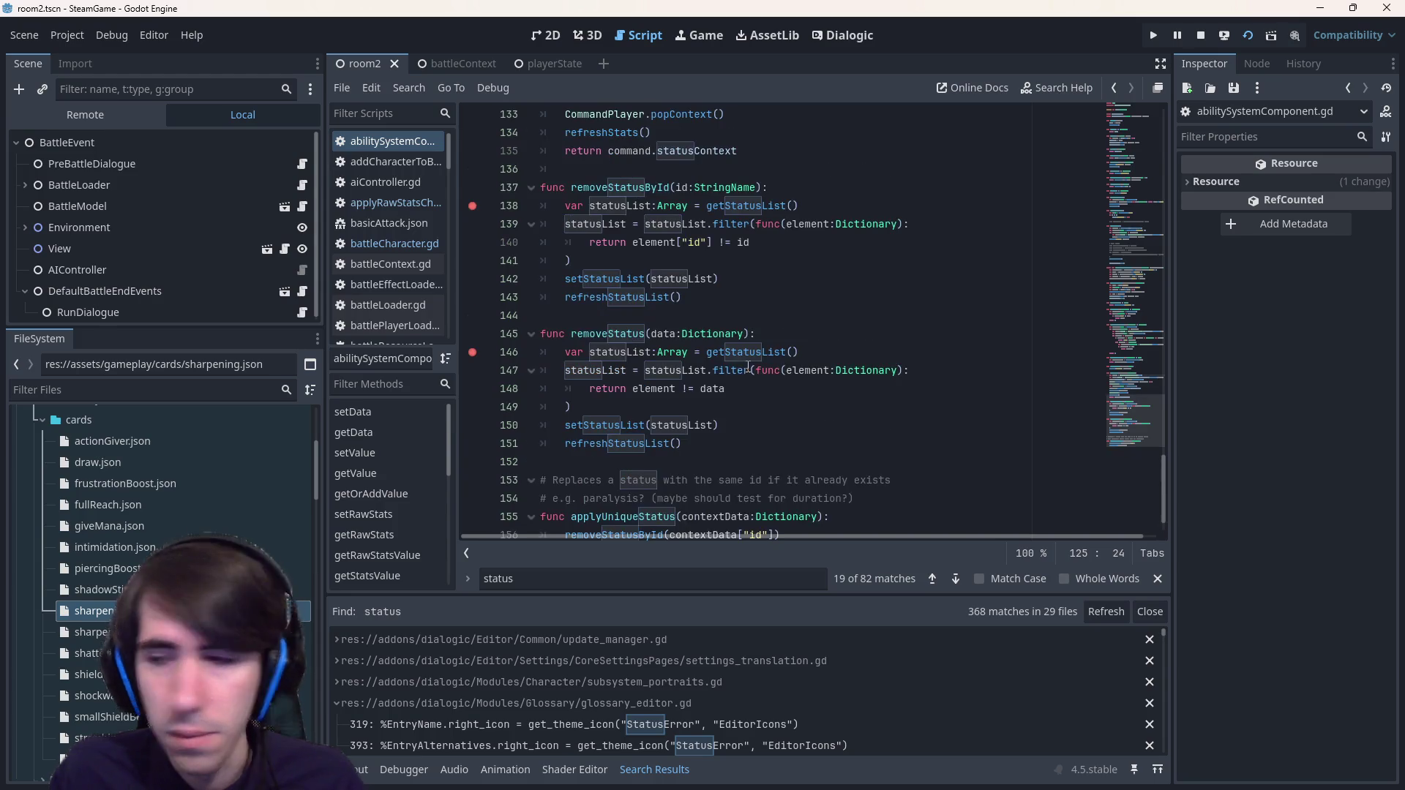
key(F5)
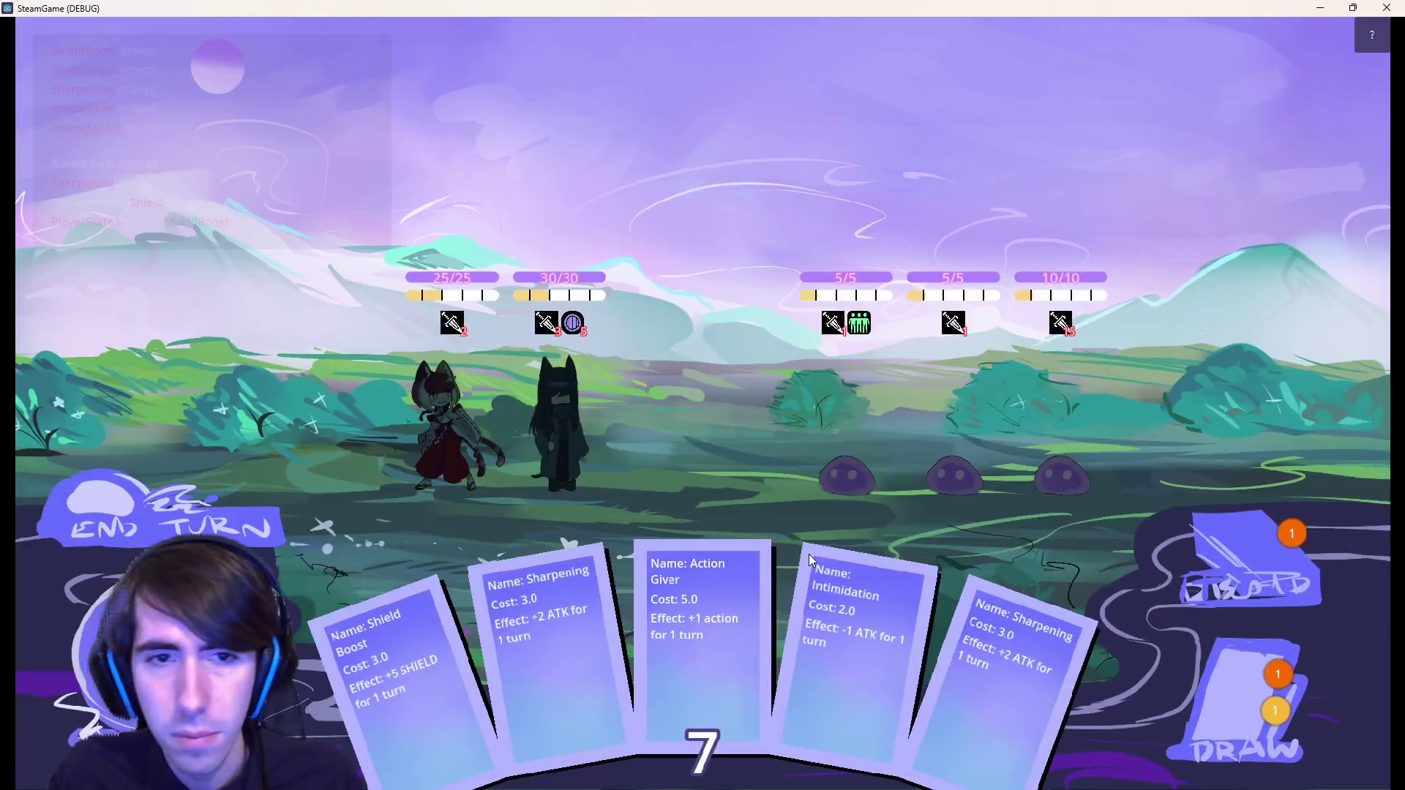
- End the turn in the running game so the debugger halts at line 146 in removeStatus
click(235, 518)
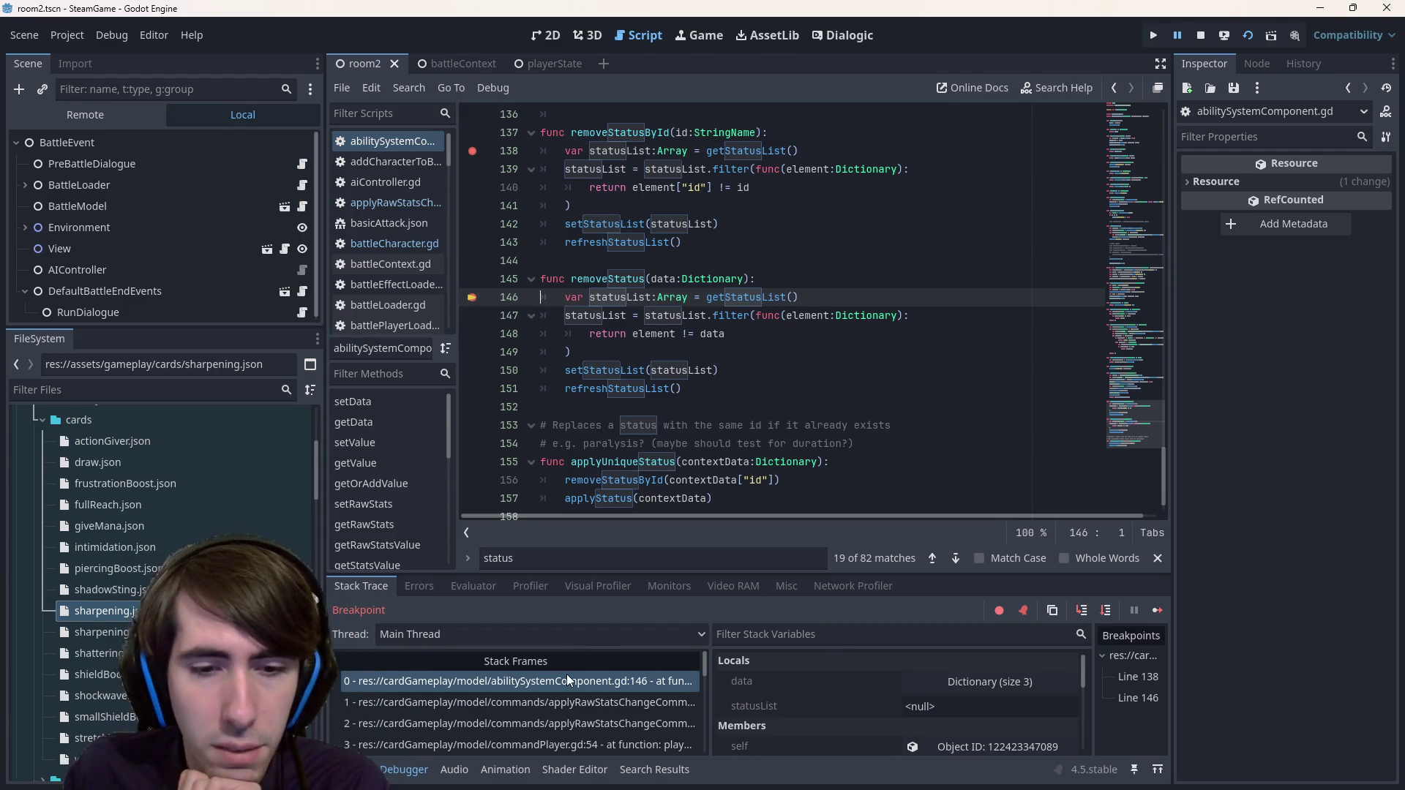
- Inspect the applyRawStatsChange stack frame at line 76, then resume the game
click(582, 697)
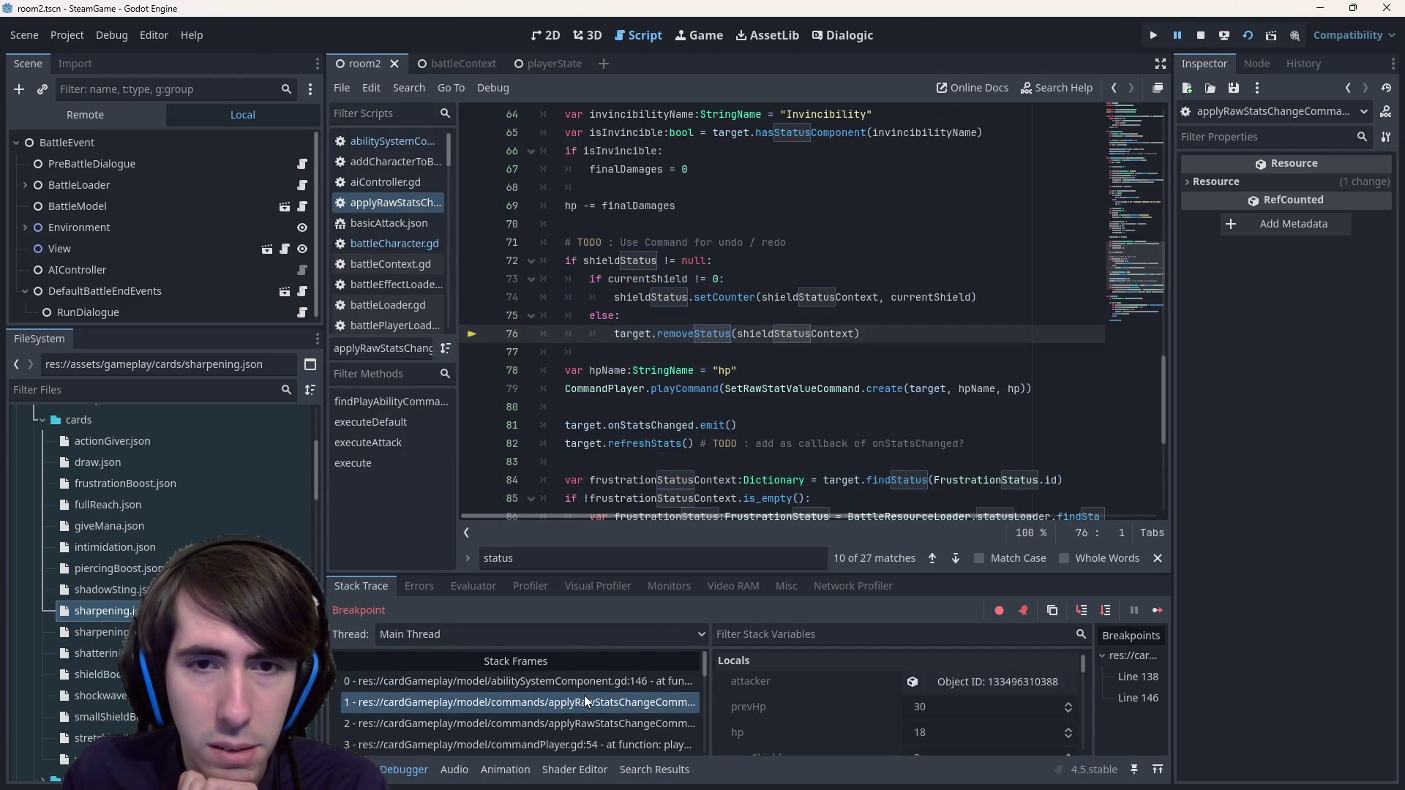
scroll(646, 433, up, 2)
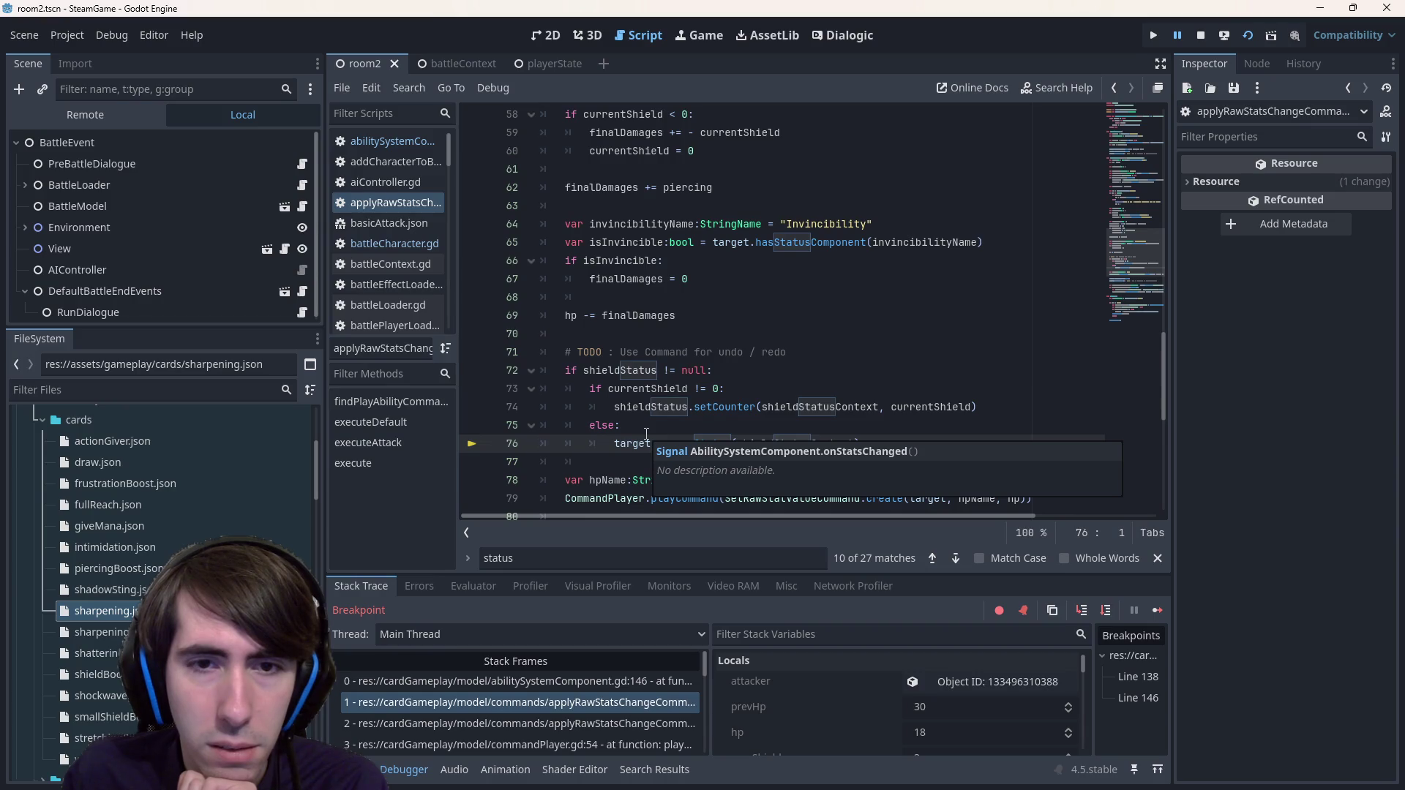
click(1157, 610)
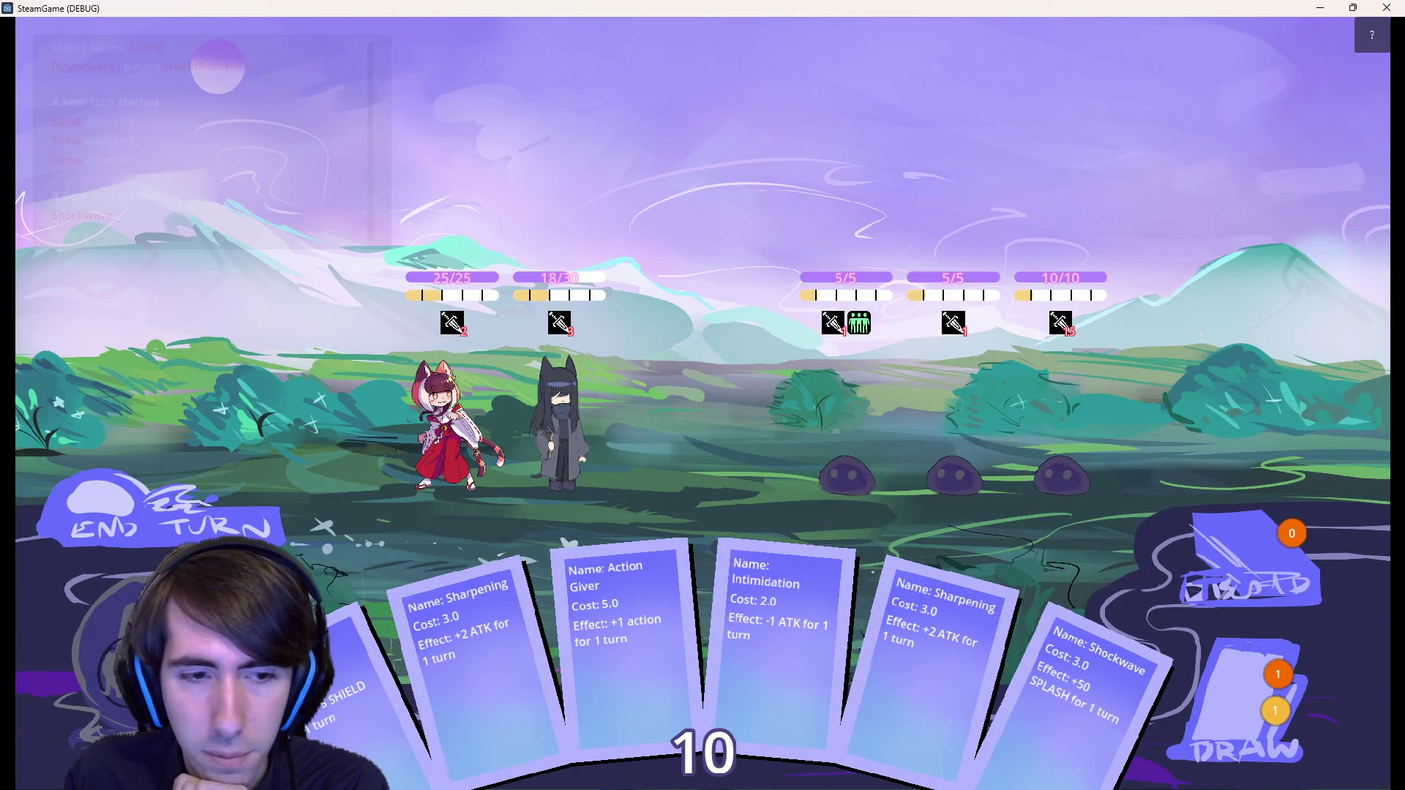
- Play the Shield Boost card onto a character and end the turn so the slimes attack
mouse_move(362, 659)
mouse_down()
mouse_move(453, 495)
mouse_move(450, 469)
mouse_up()
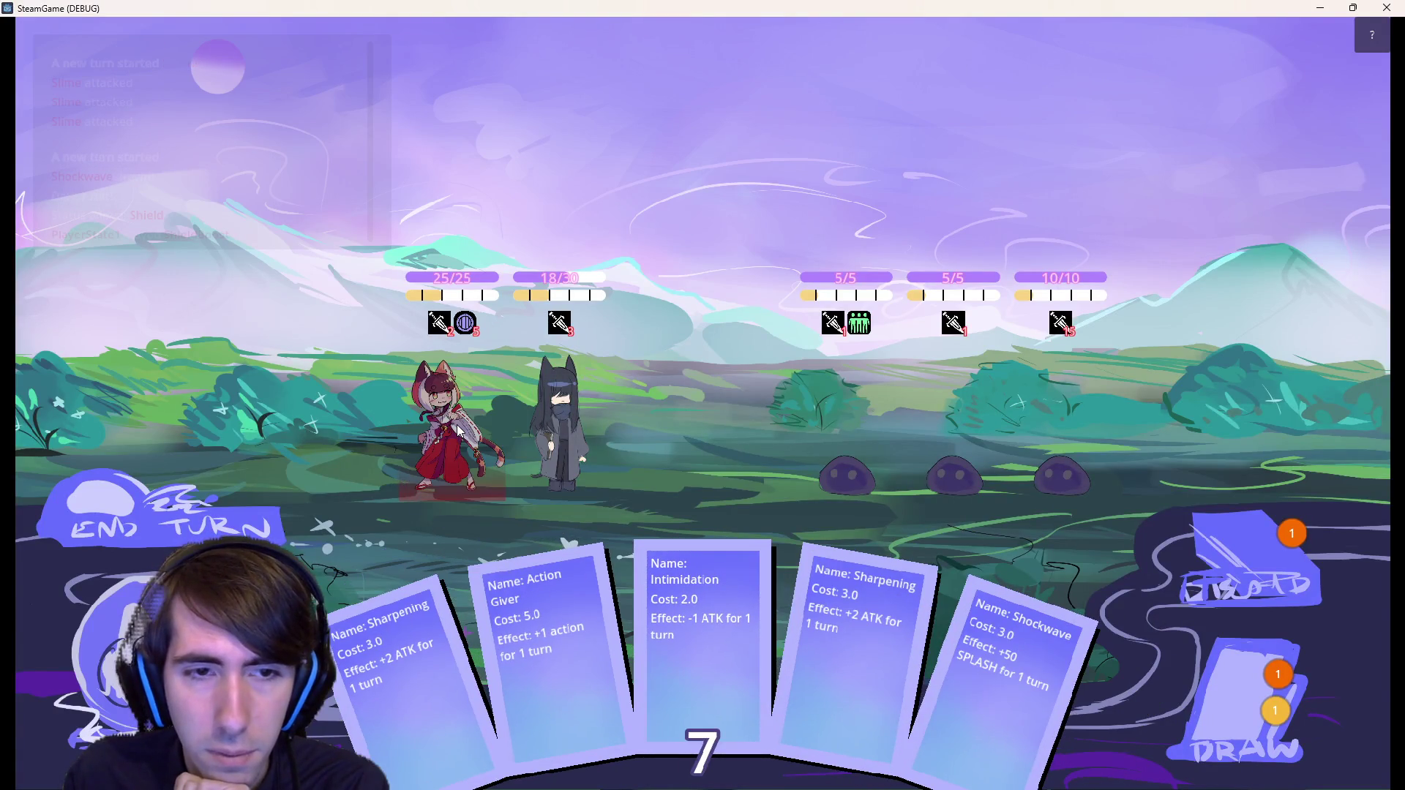
click(216, 527)
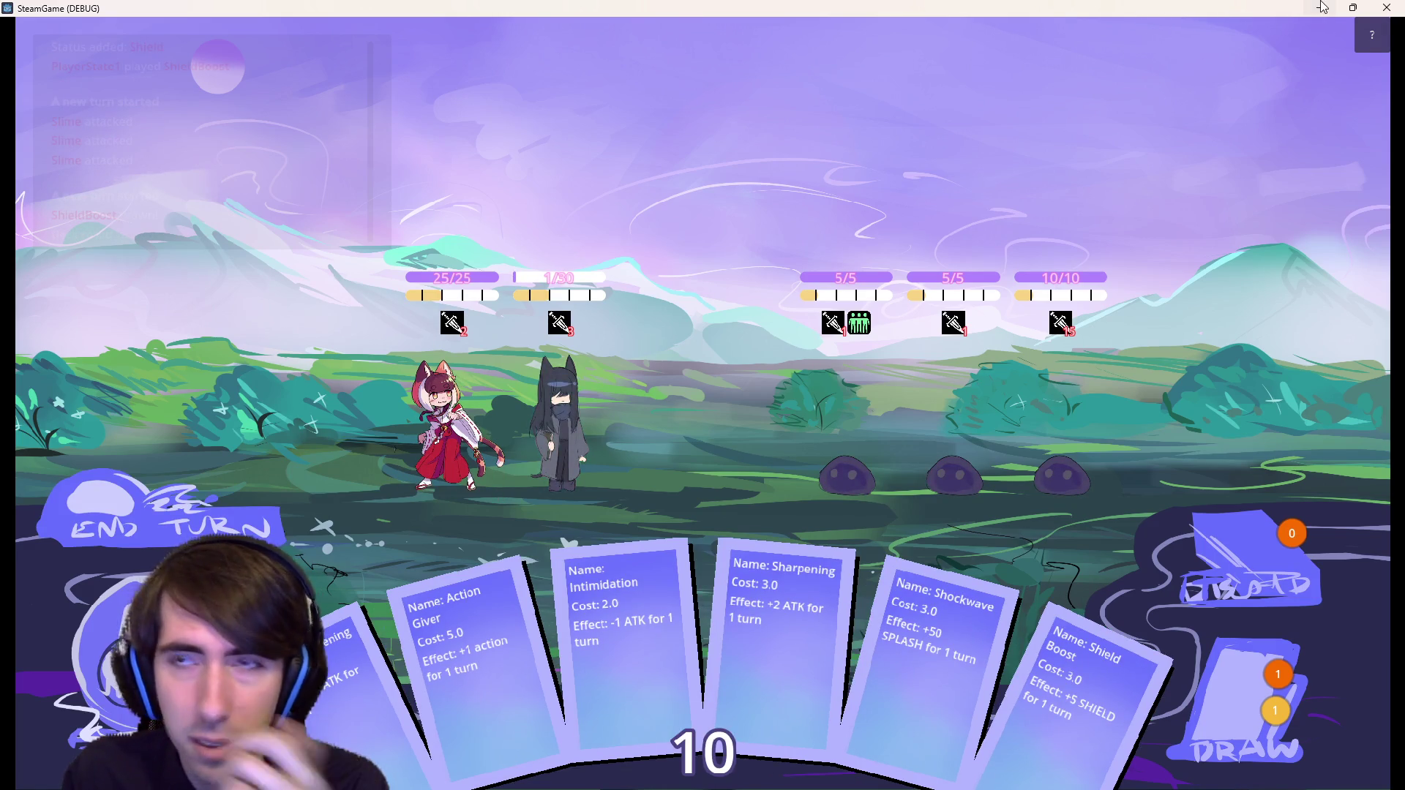
key(alt+Tab)
- Navigate back from applyRawStatsChange line 76 to removeStatus in abilitySystemComponent.gd
scroll(704, 312, down, 8)
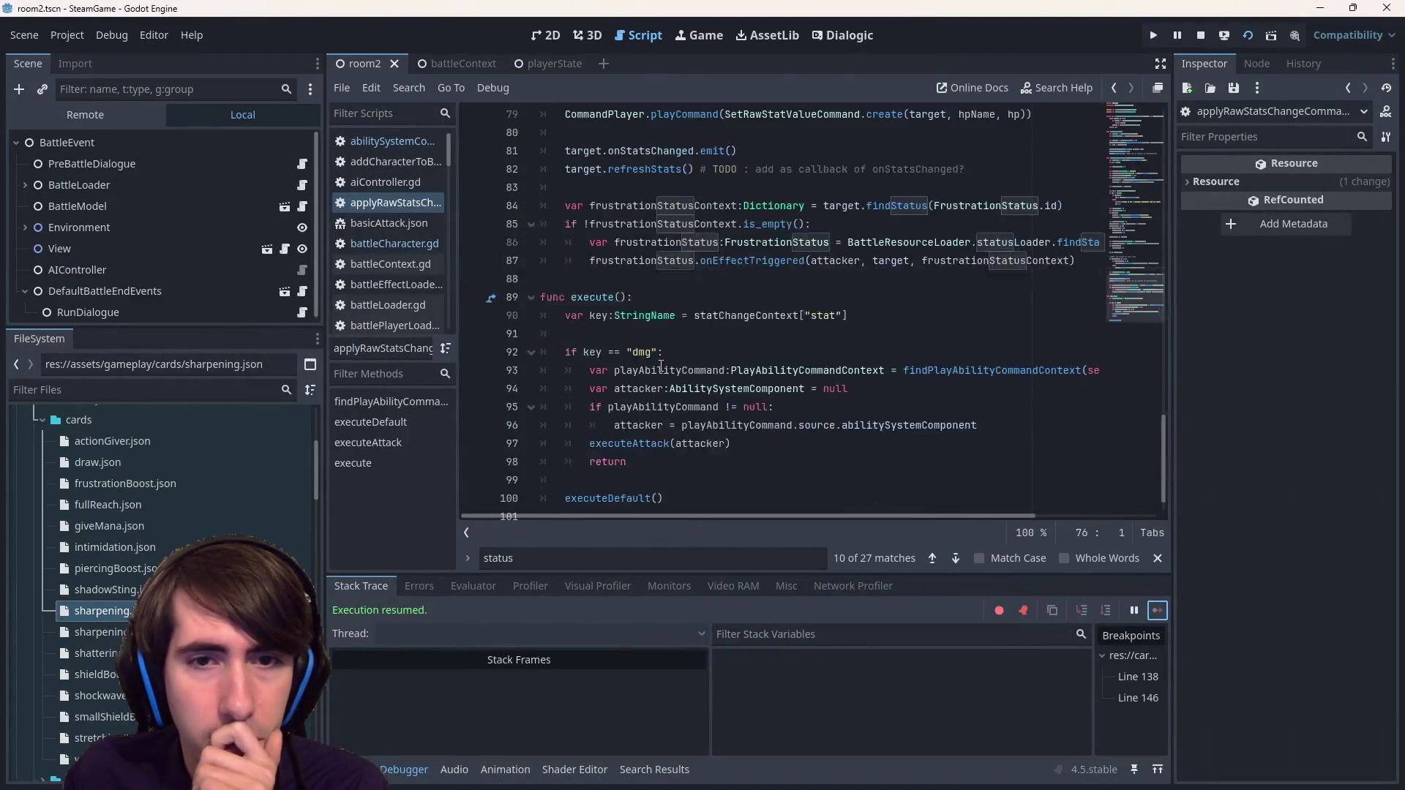
scroll(661, 366, up, 5)
drag(1165, 366, 1162, 125)
click(913, 340)
key(alt+Left)
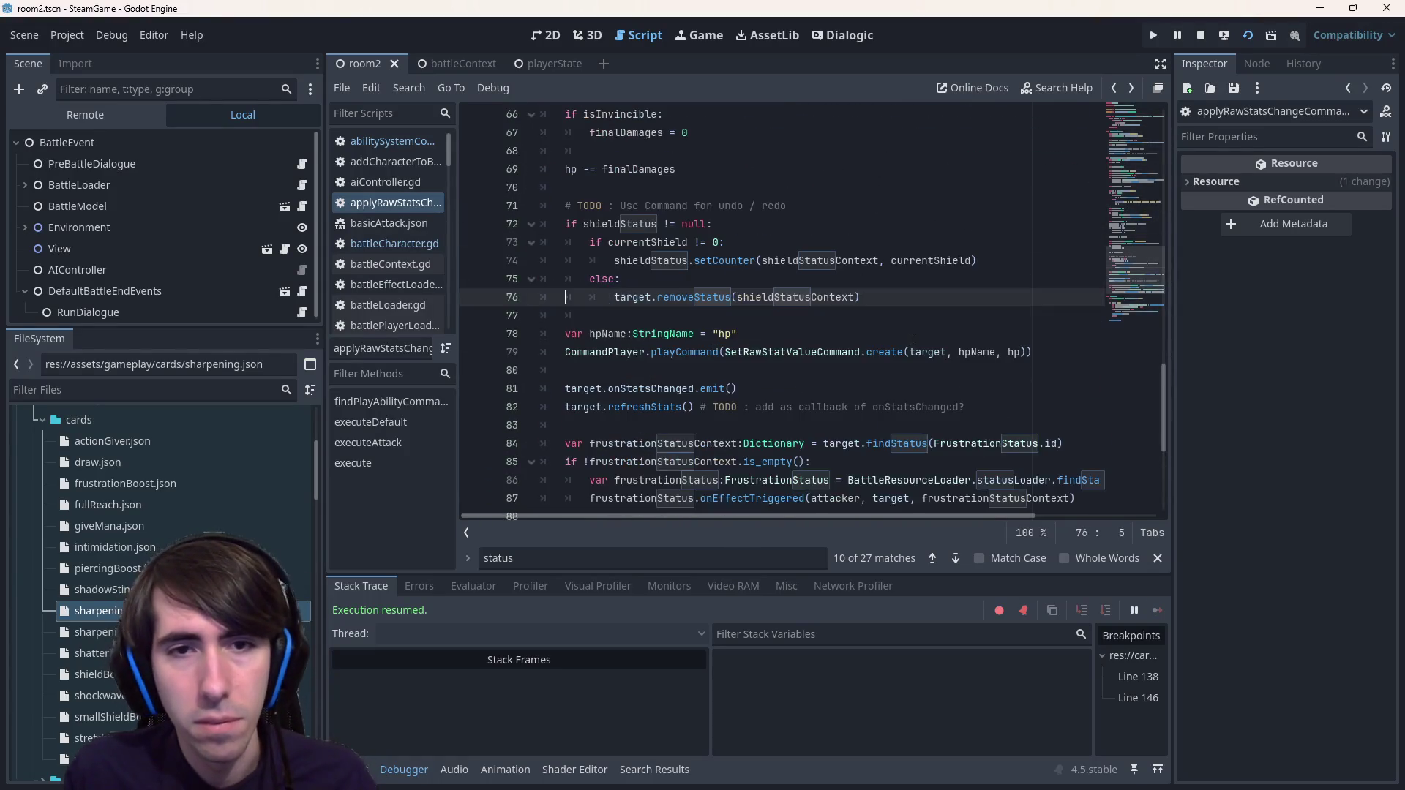
key(alt+Left)
key(alt+Left)
key(alt+Left)
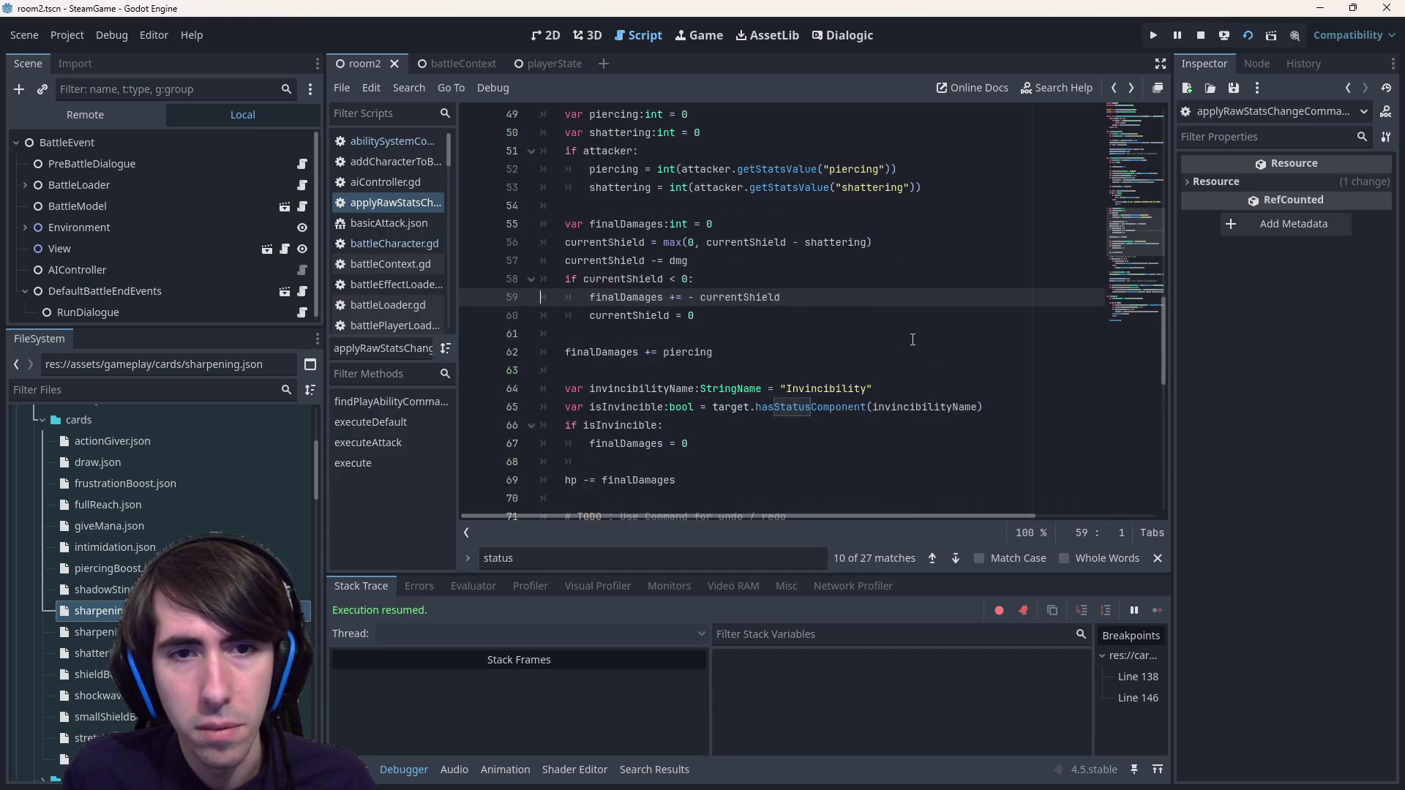
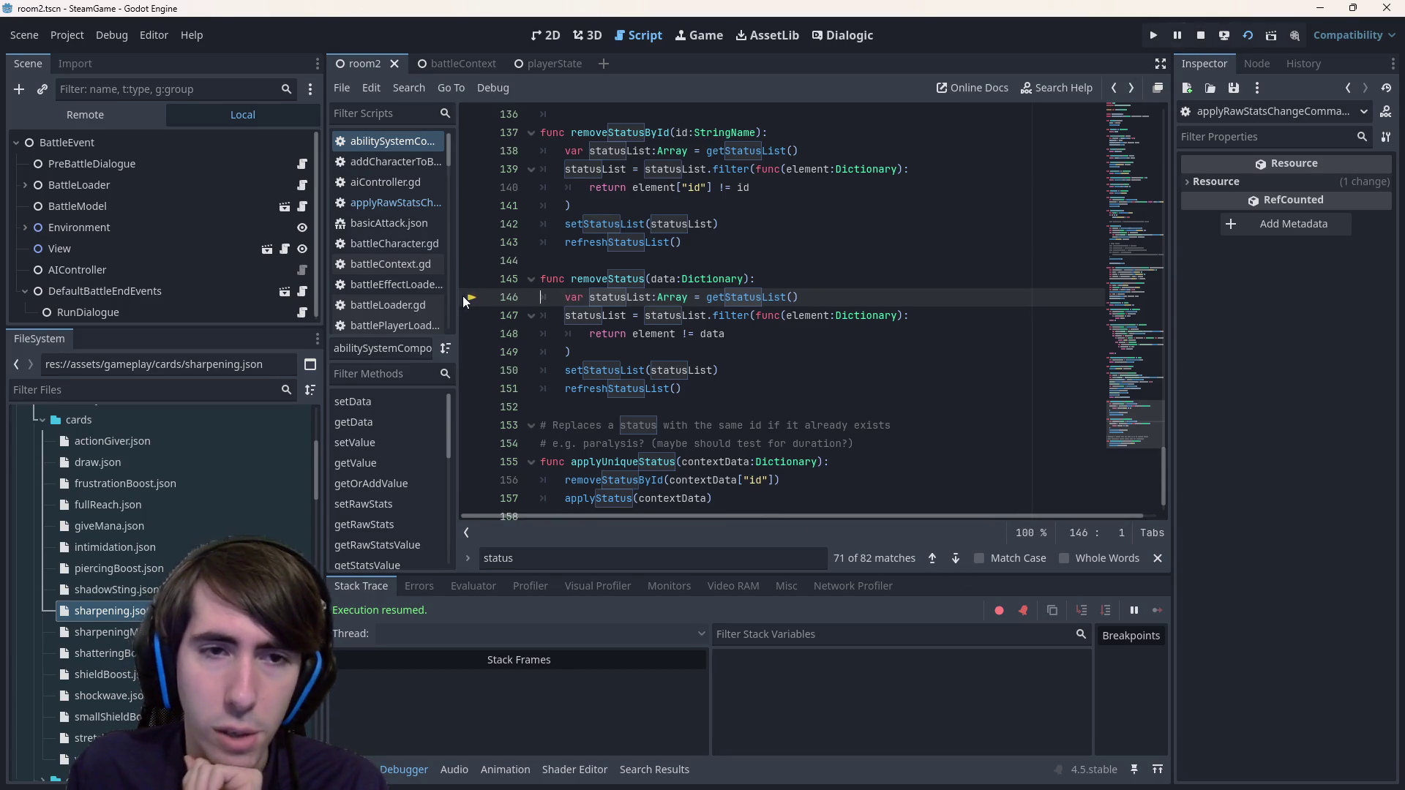
- Select the word element in removeStatus, then open playerState.gd from the quick file finder
click(641, 334)
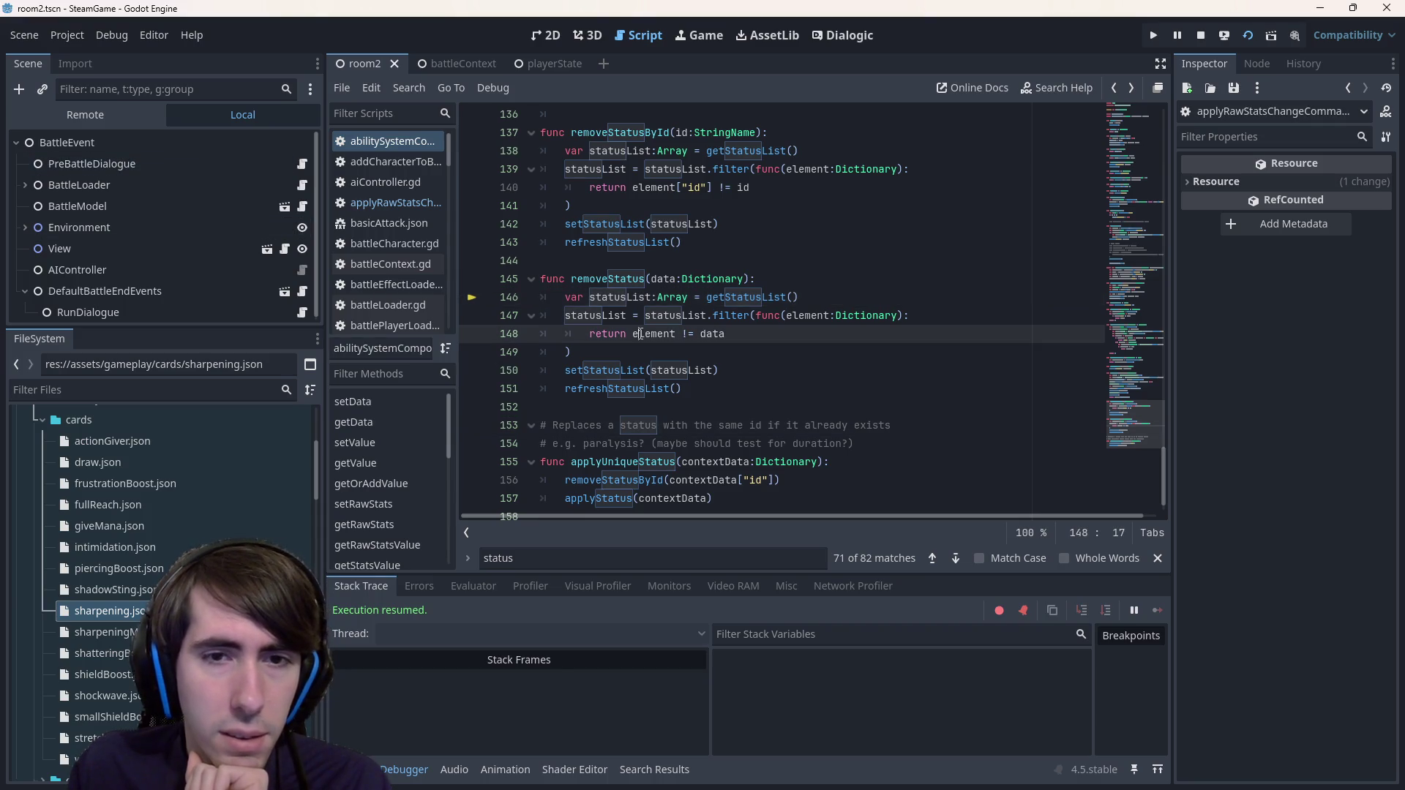
double_click(646, 335)
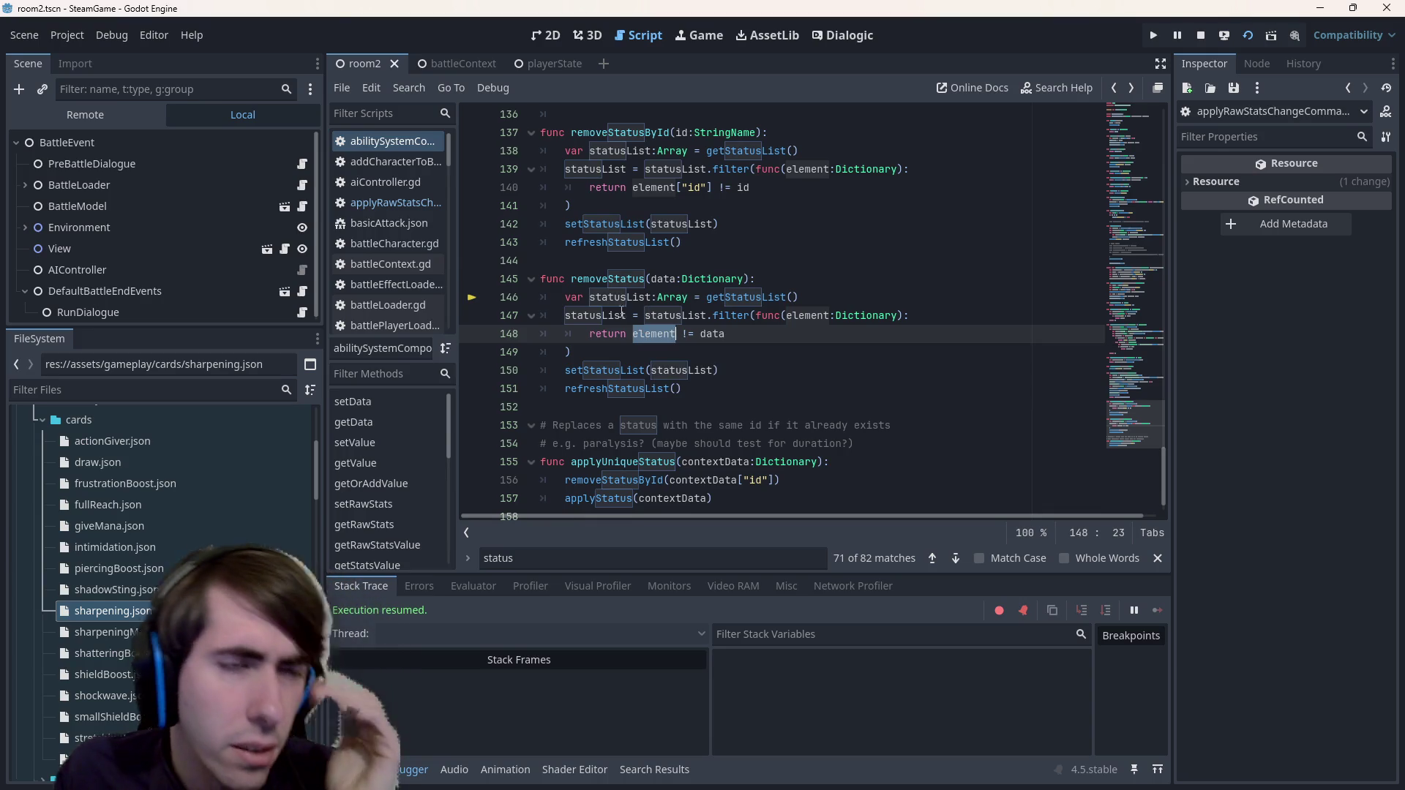
key(shift+alt+o)
text(playerstate)
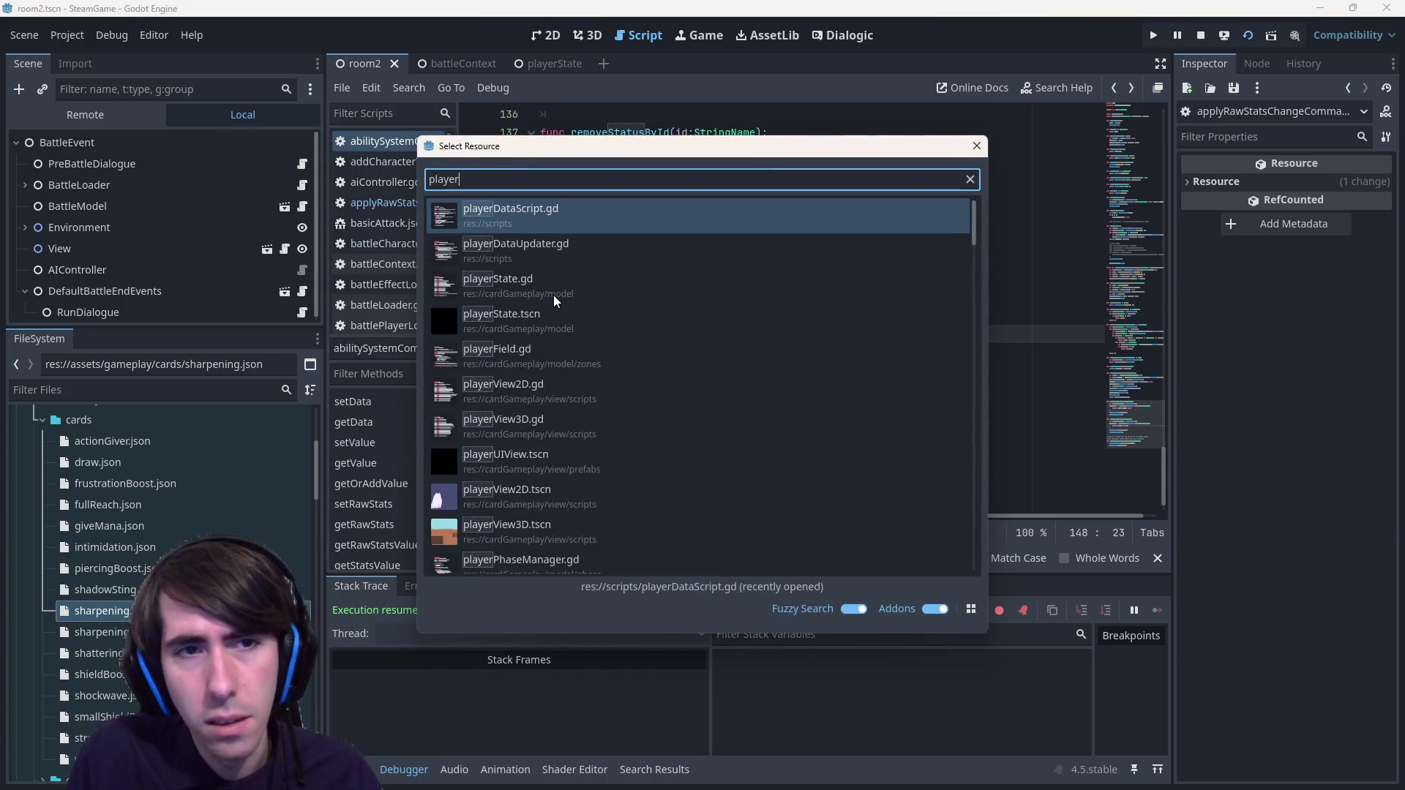
key(Return)
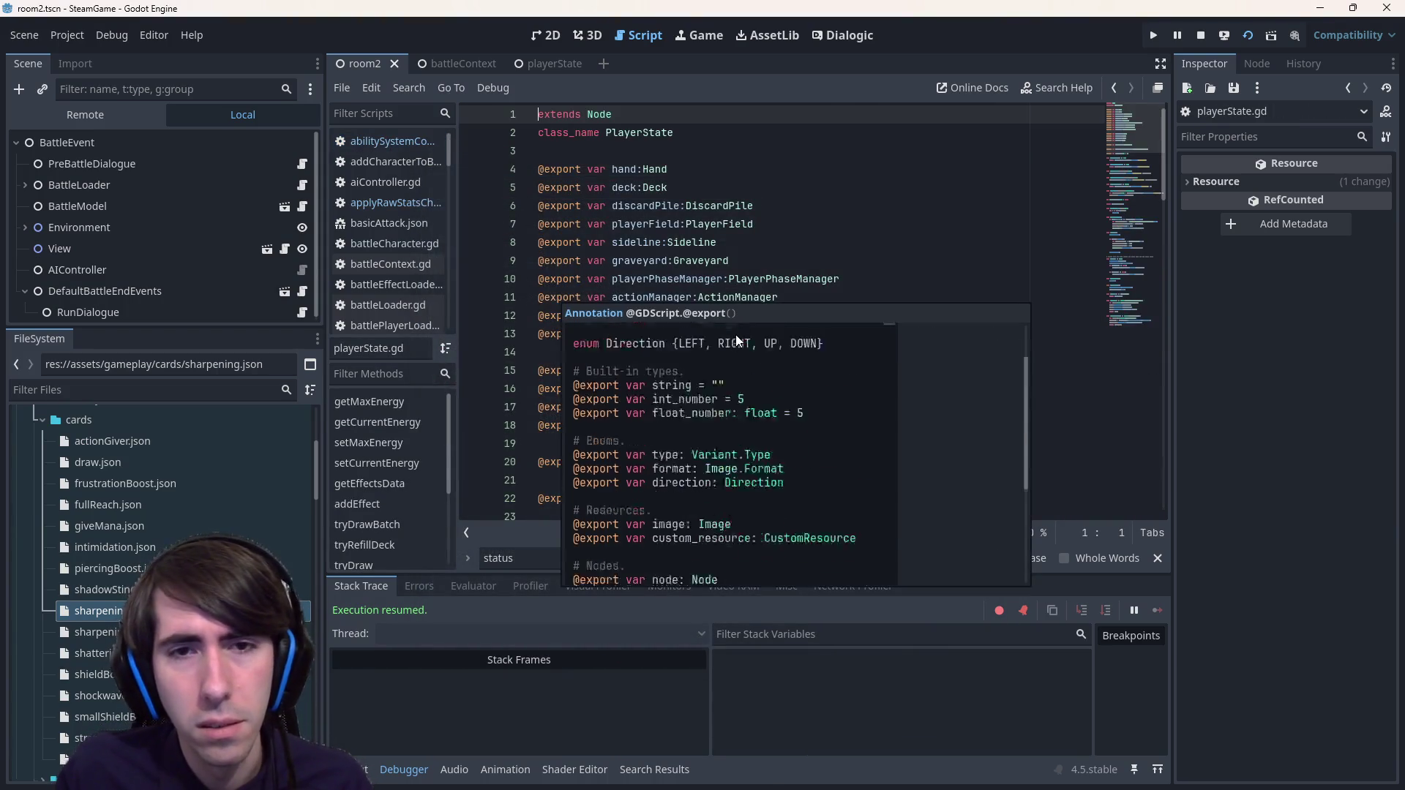
scroll(745, 227, down, 9)
click(745, 224)
scroll(745, 227, up, 2)
- Search playerState.gd for onTurn to reach onTurnStart, then begin a project-wide search
key(ctrl+f)
text(shield)
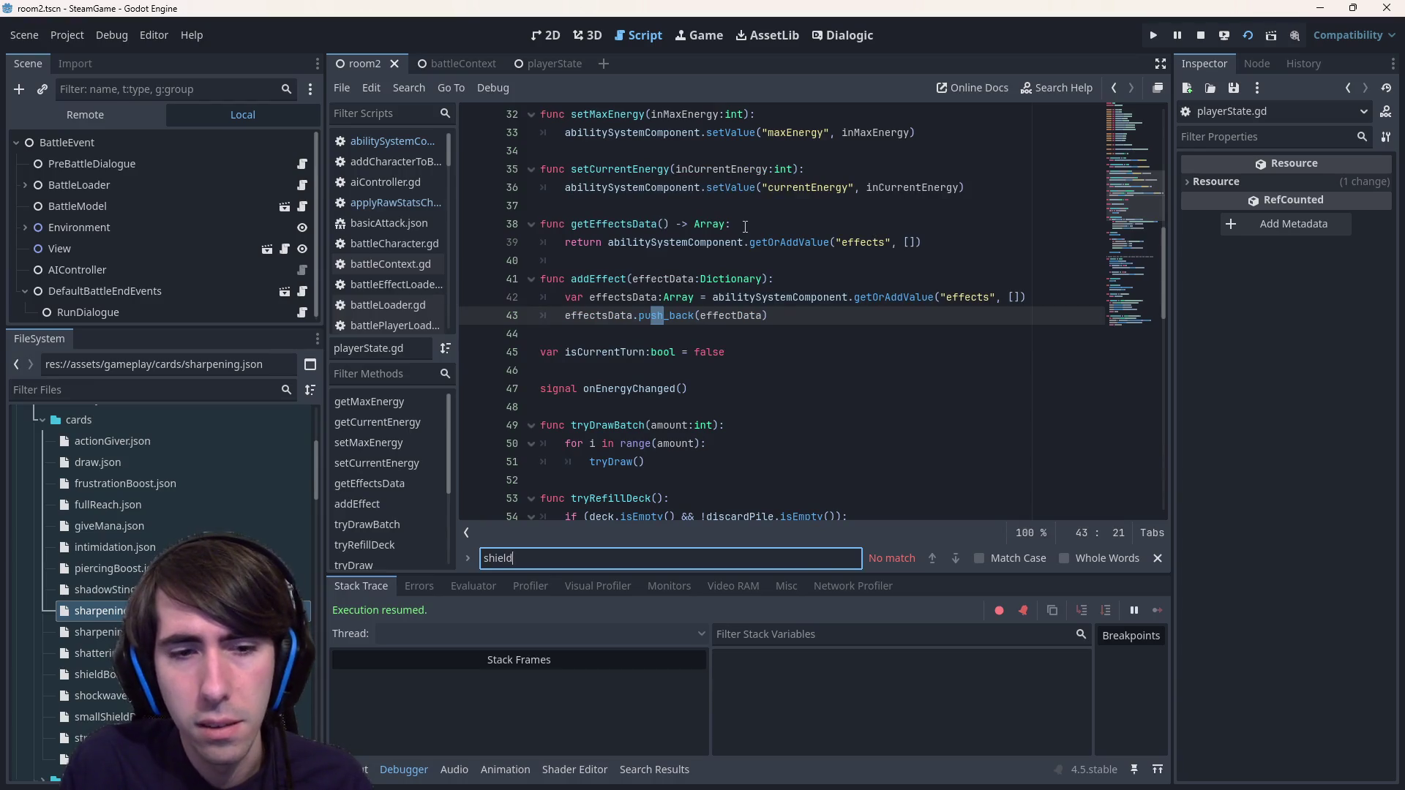
key(ctrl+a)
text(onTurn)
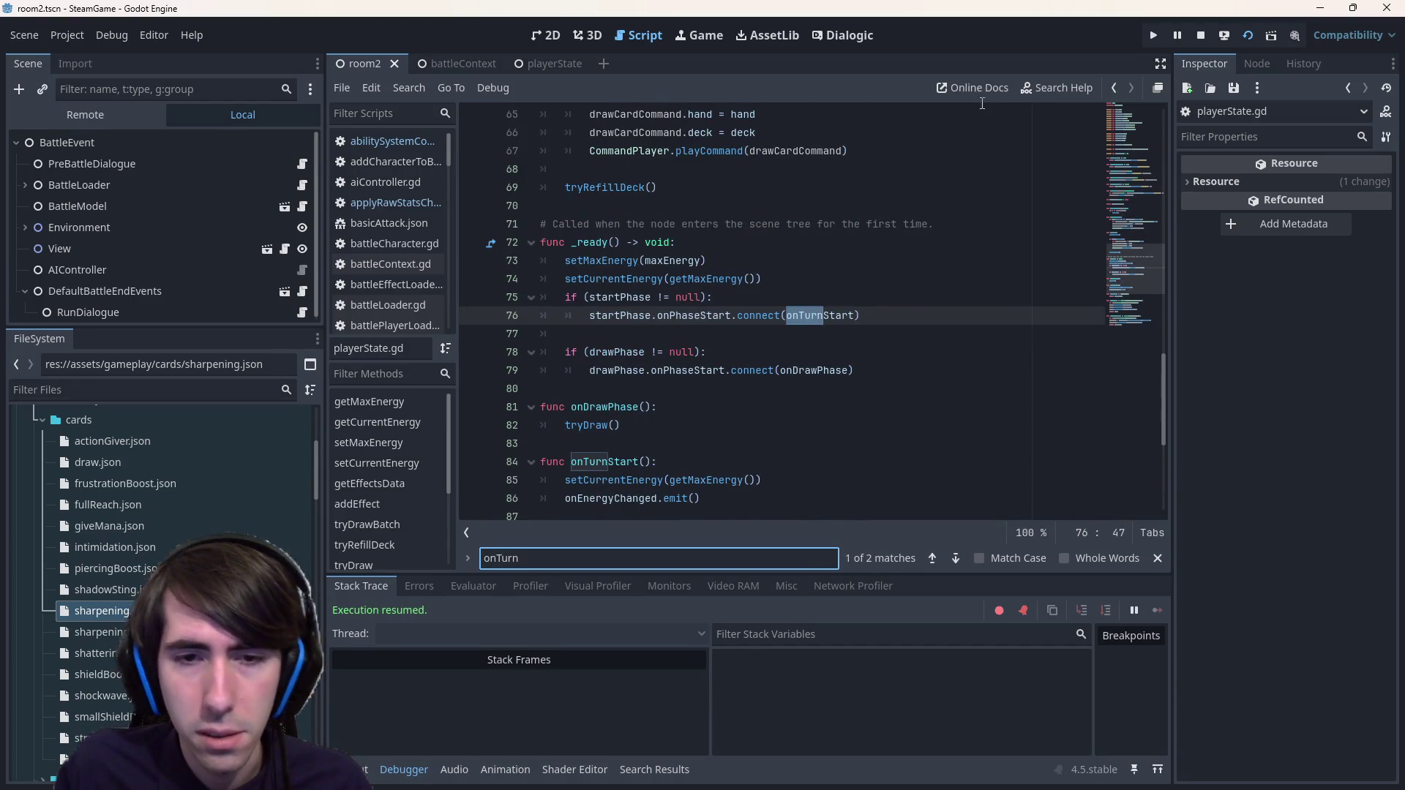
scroll(836, 251, down, 3)
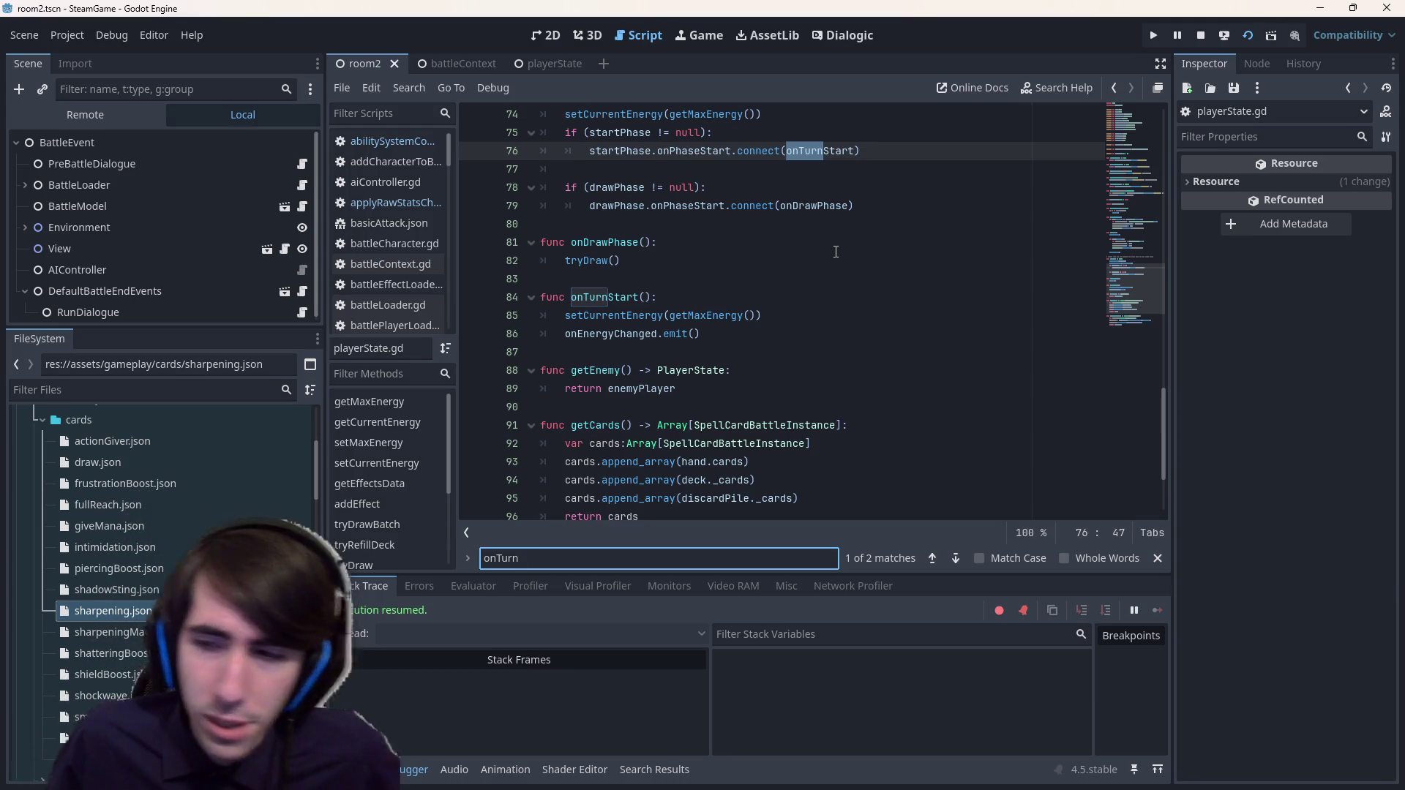
key(ctrl+shift+f)
- Search all project files for Shield and review the matches in battleCharacter.gd, applyRawStatsChangeCommand.gd and abilitySystemComponent.gd
text("Shield)
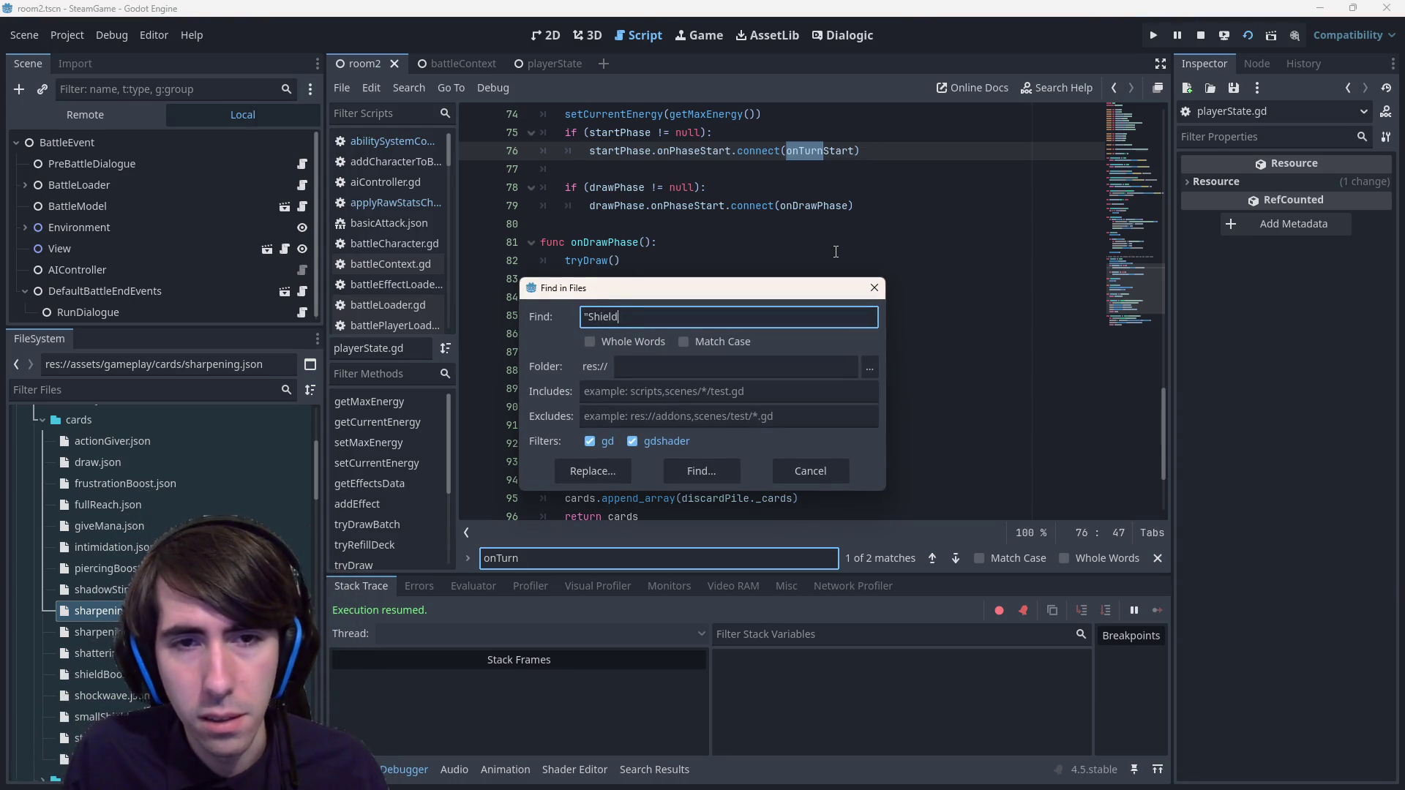
text(")
key(Return)
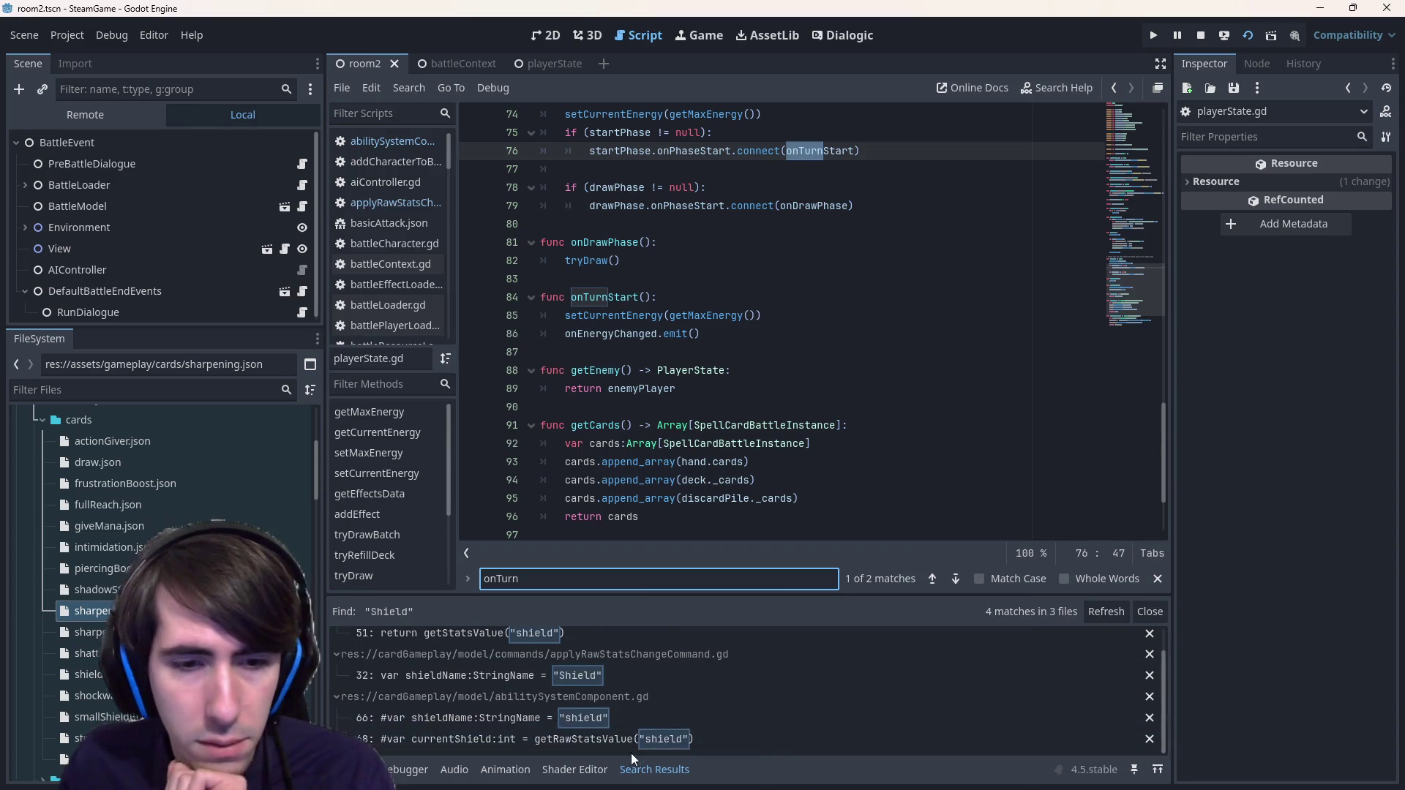
click(573, 660)
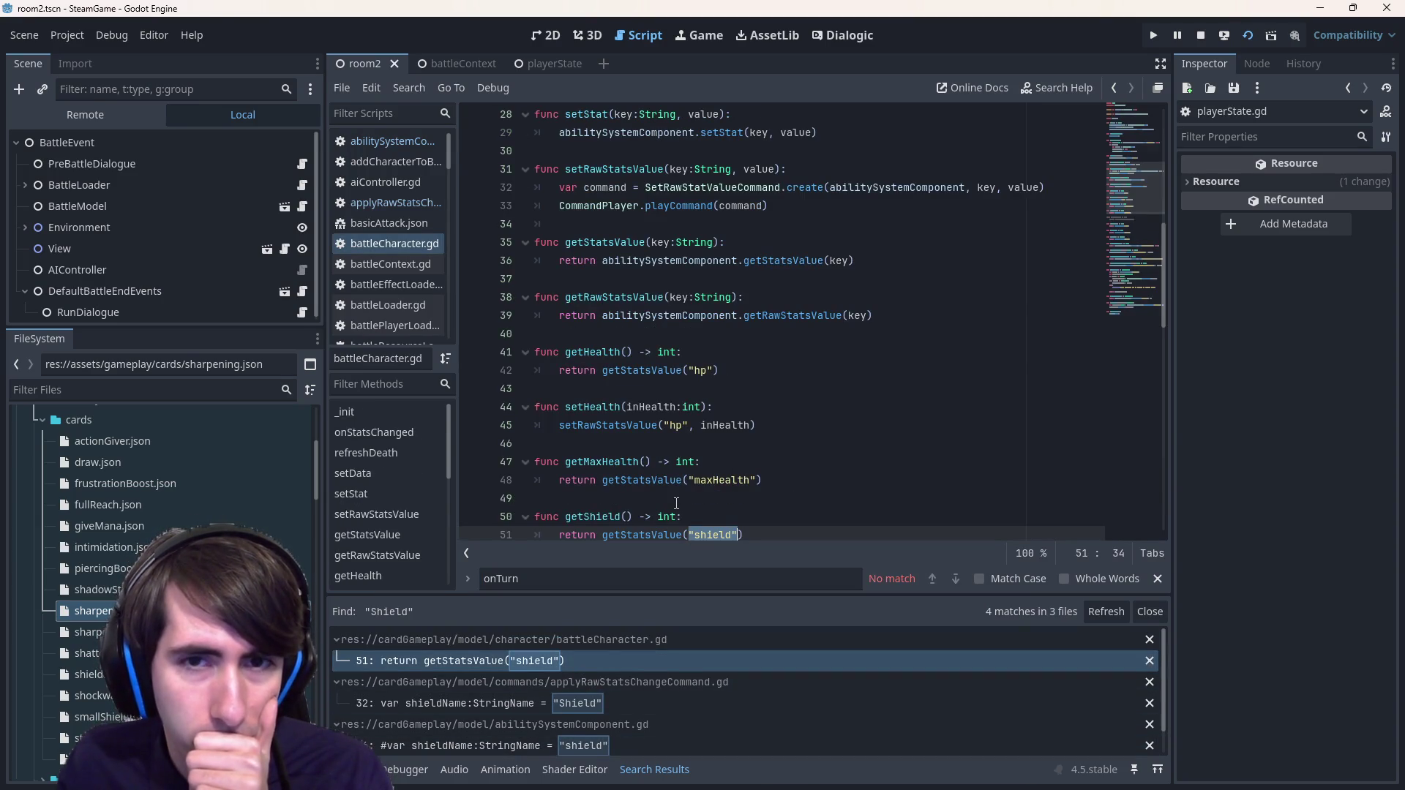
scroll(674, 508, down, 2)
click(615, 695)
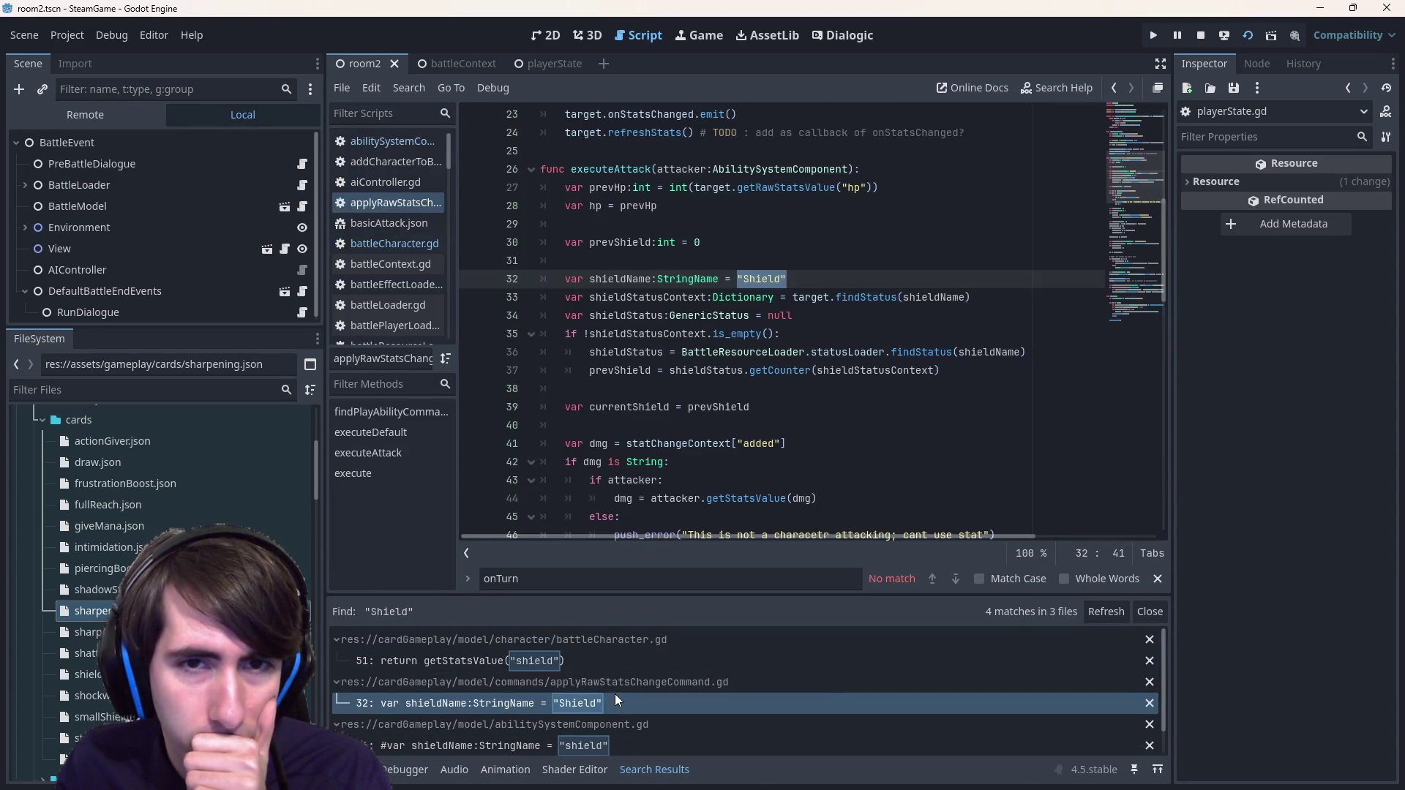
double_click(631, 280)
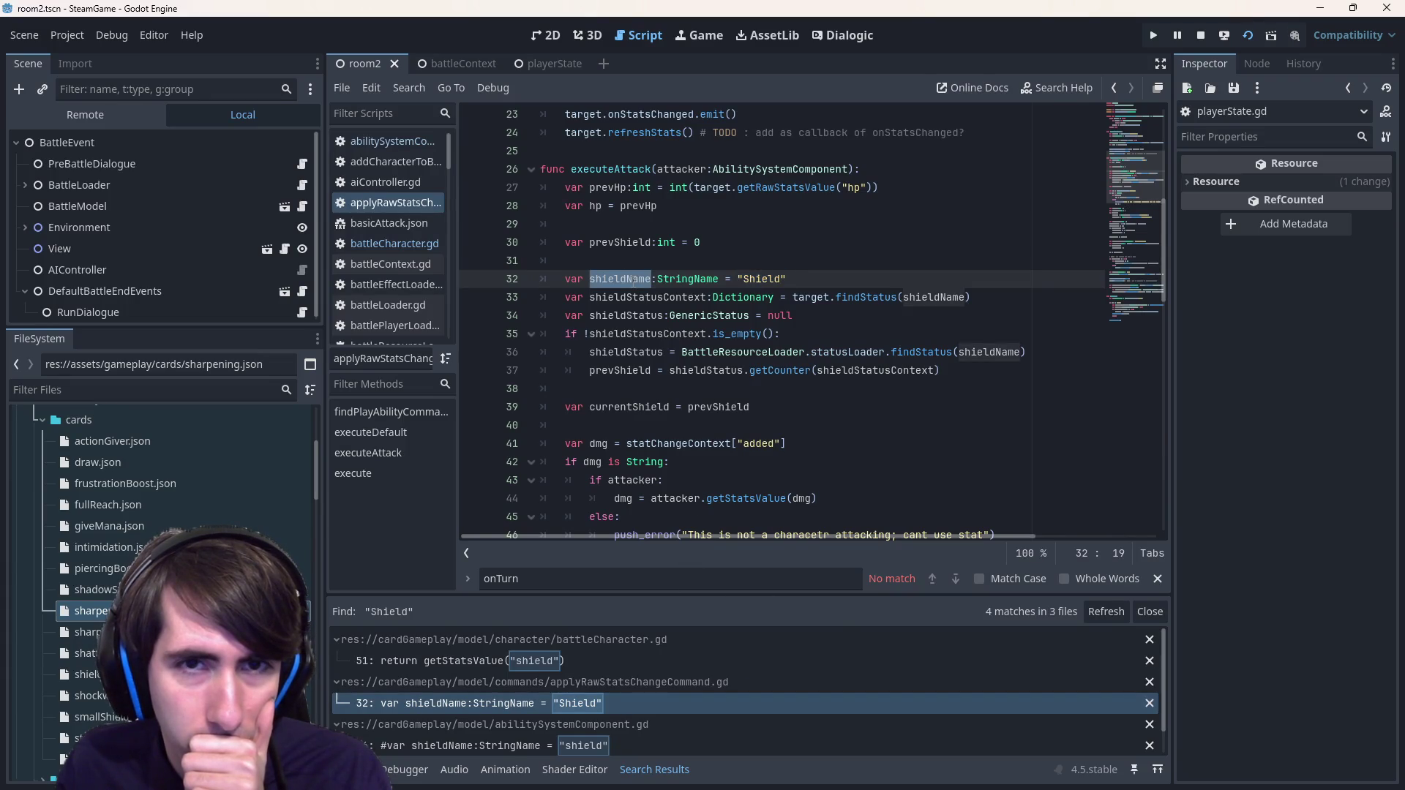
scroll(643, 697, down, 1)
click(615, 718)
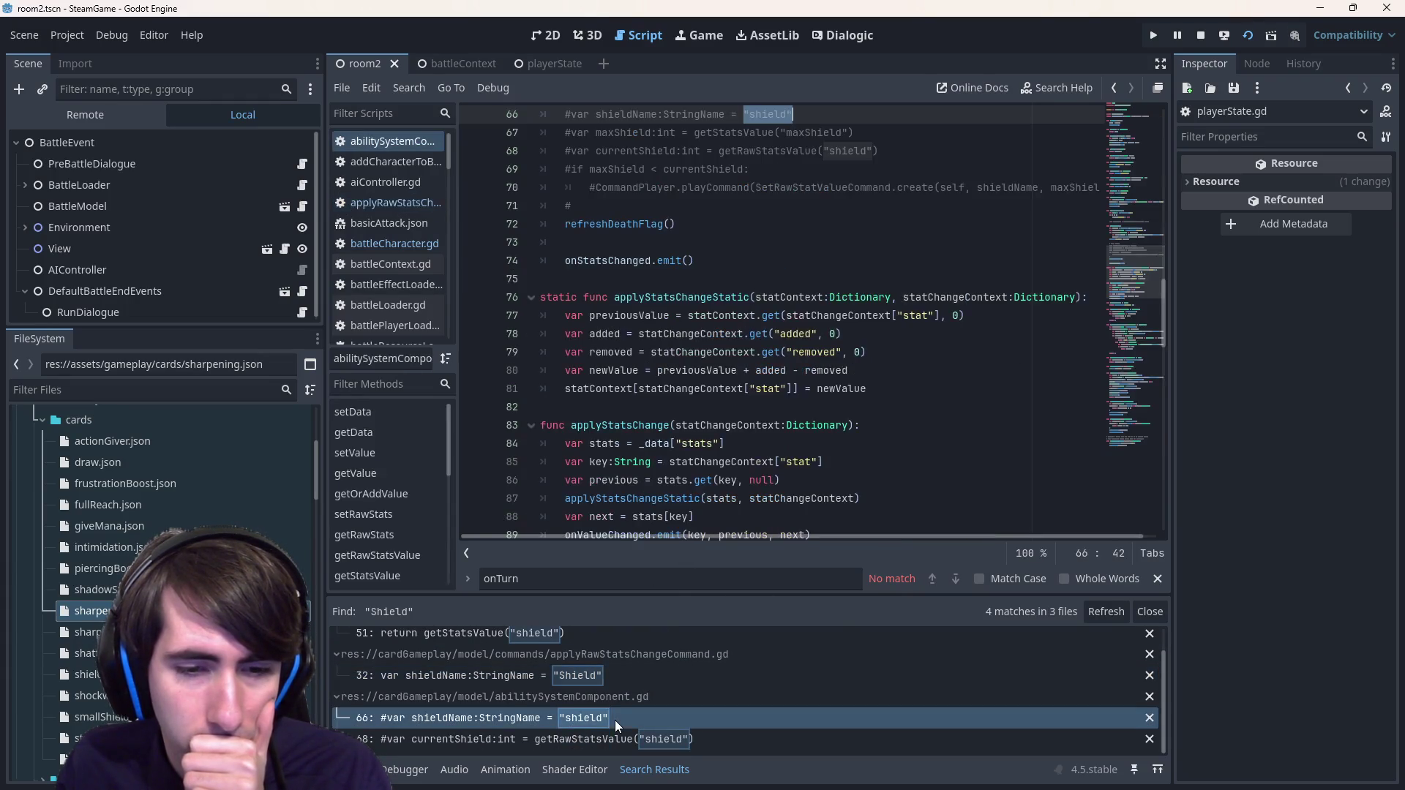
click(618, 738)
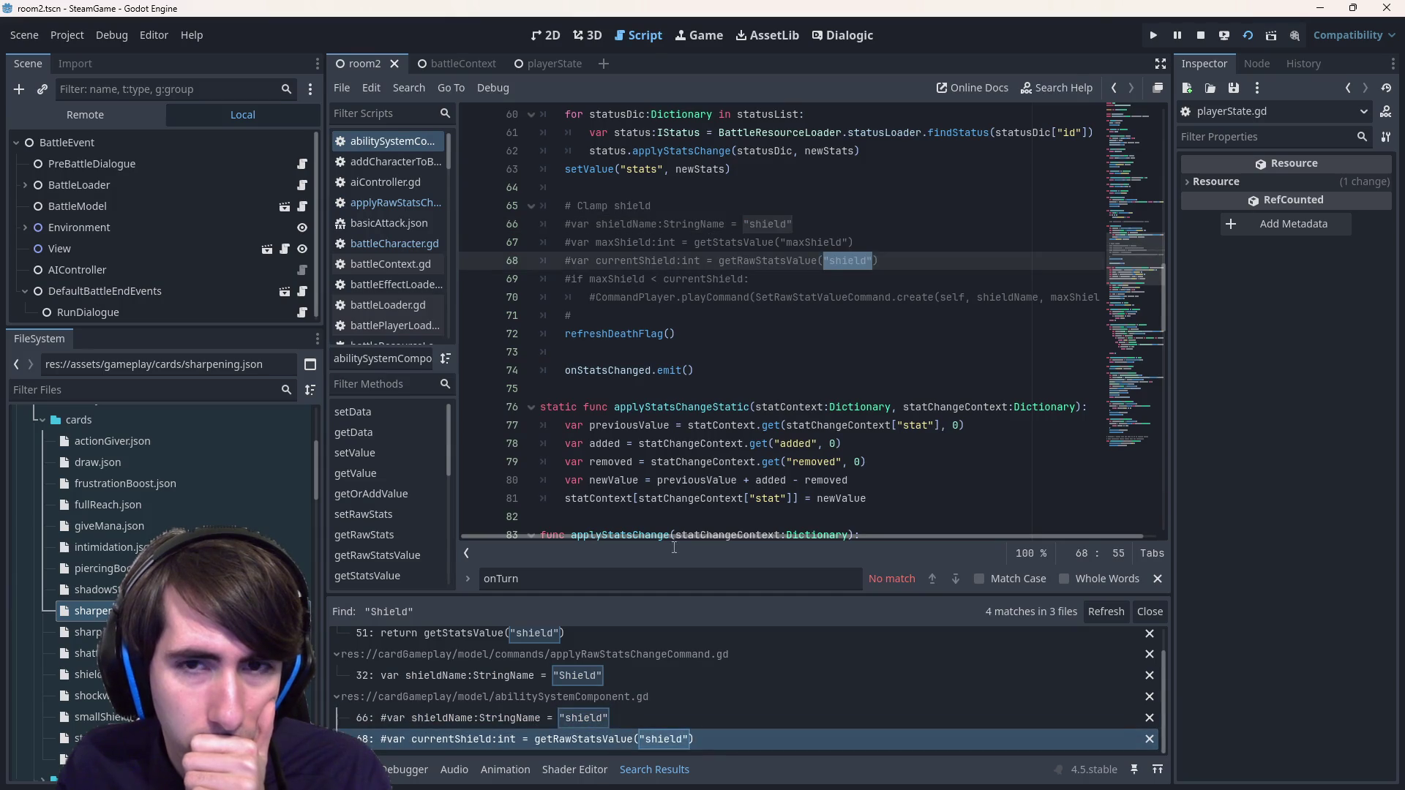
click(691, 393)
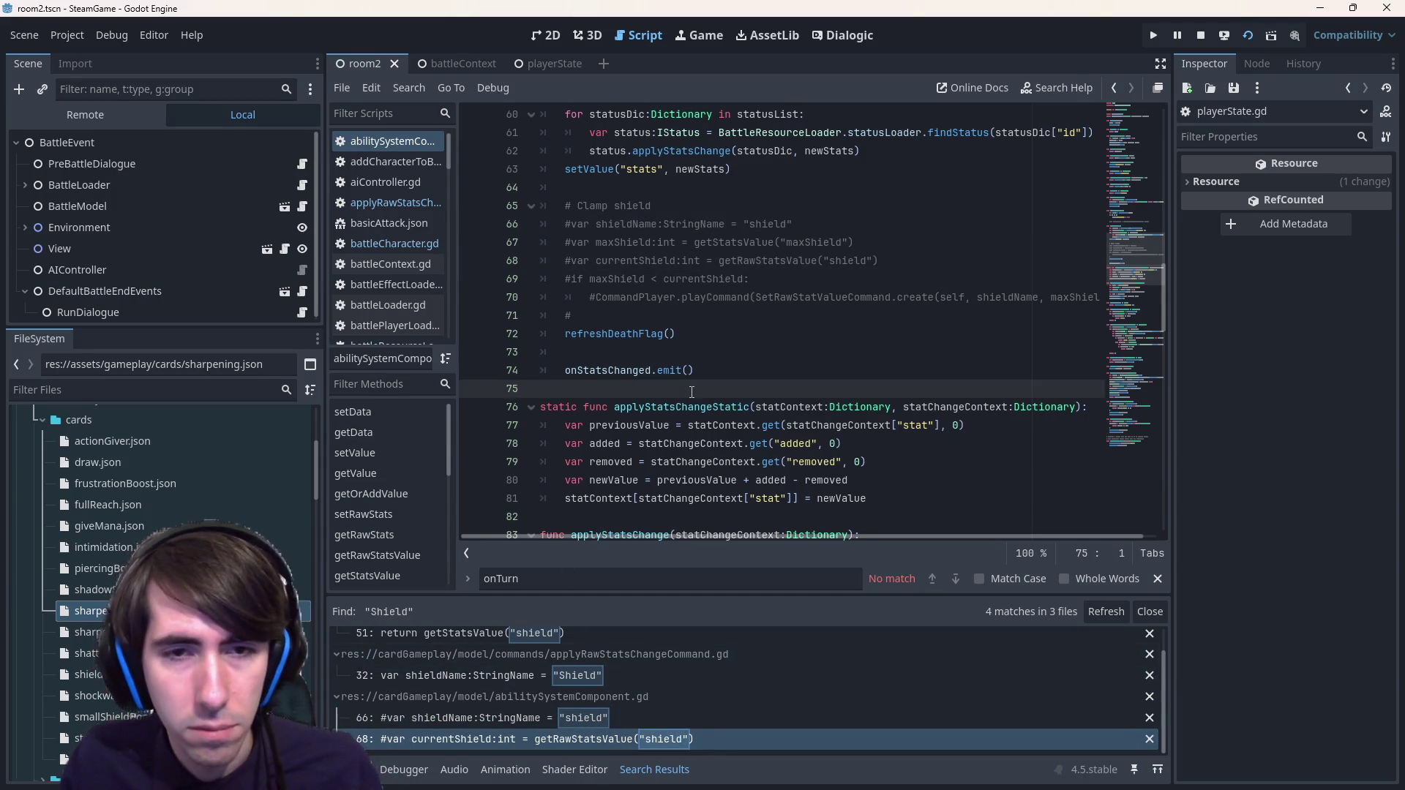
- Search the project for shieldname and review its 5 matches across 2 files
key(ctrl+shift+f)
text(shield)
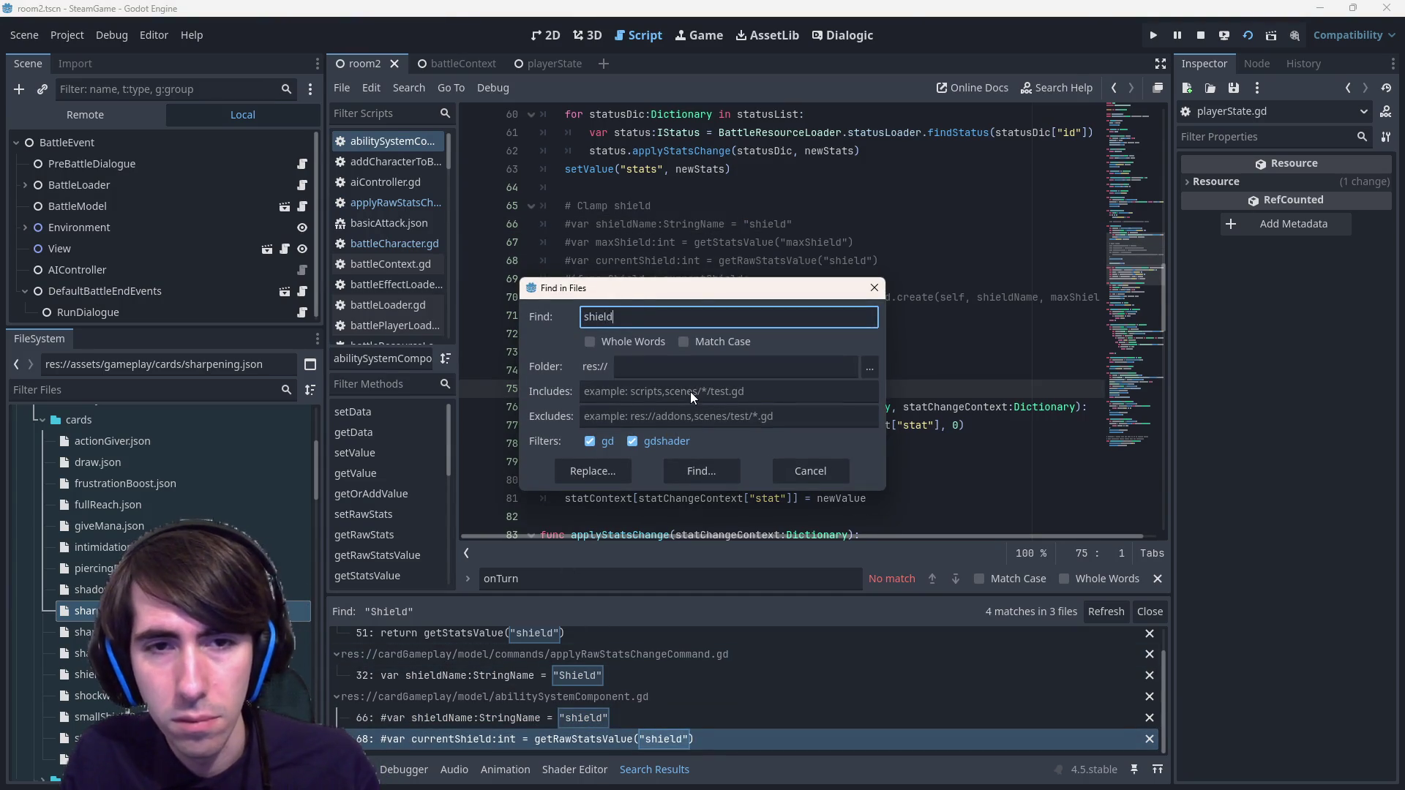
text(name)
key(Return)
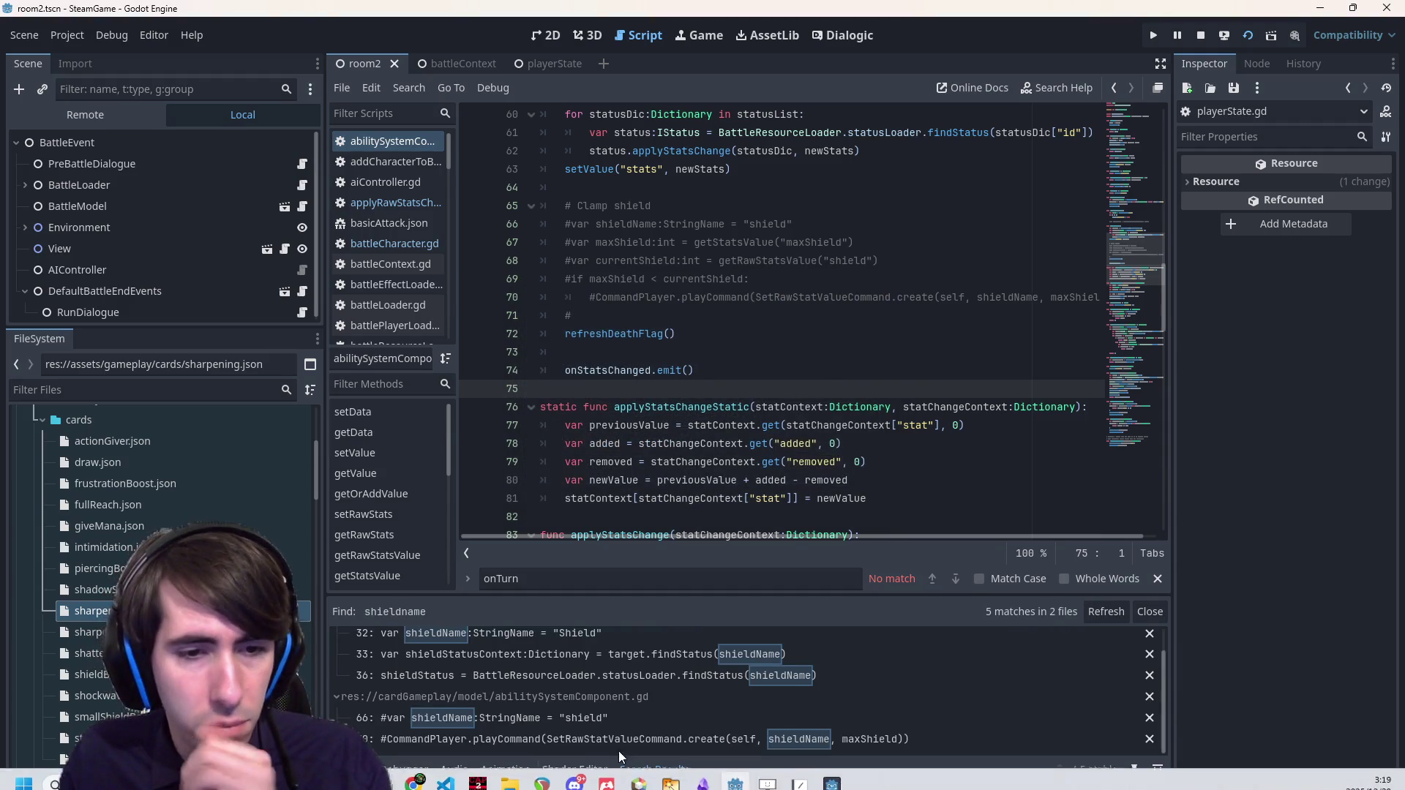
click(576, 731)
click(574, 716)
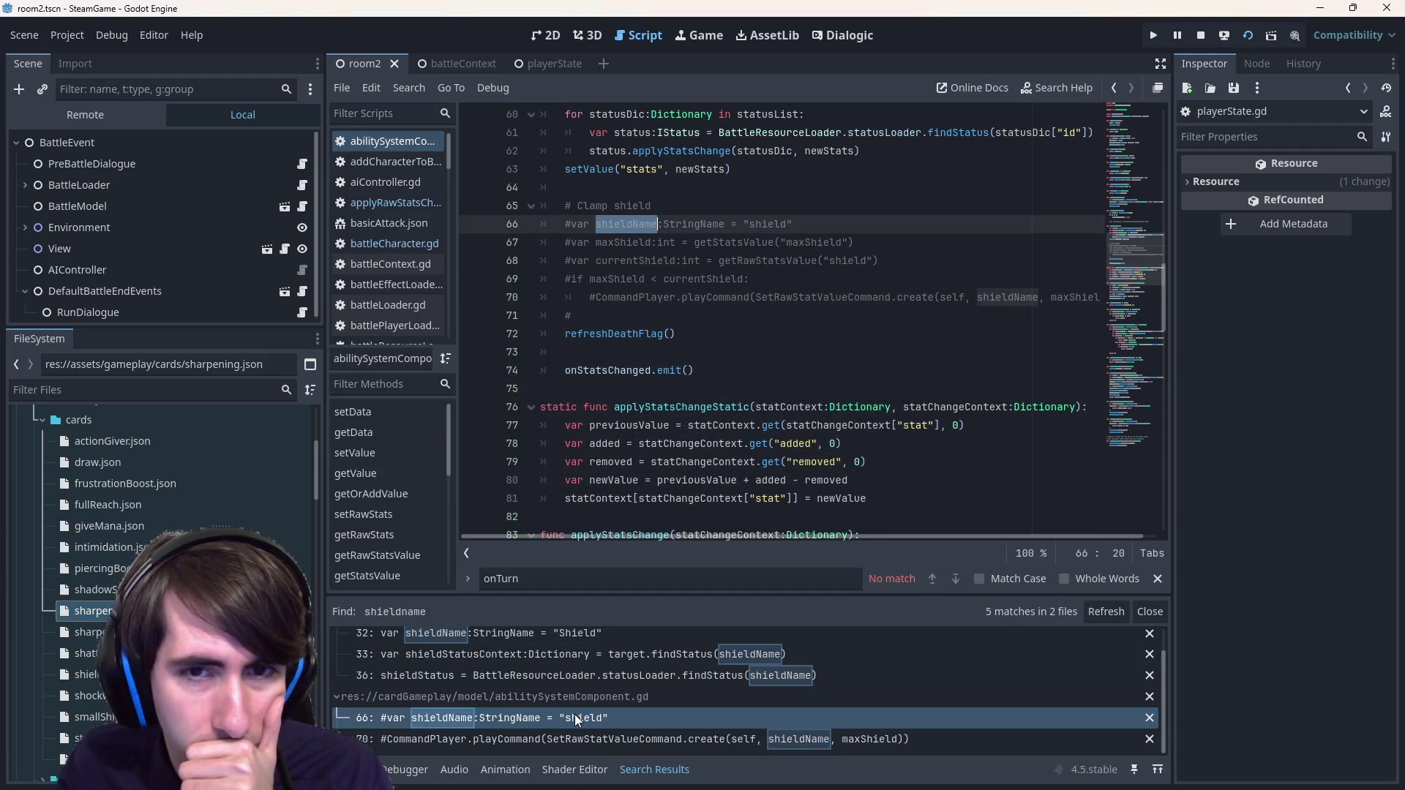
click(582, 674)
click(582, 653)
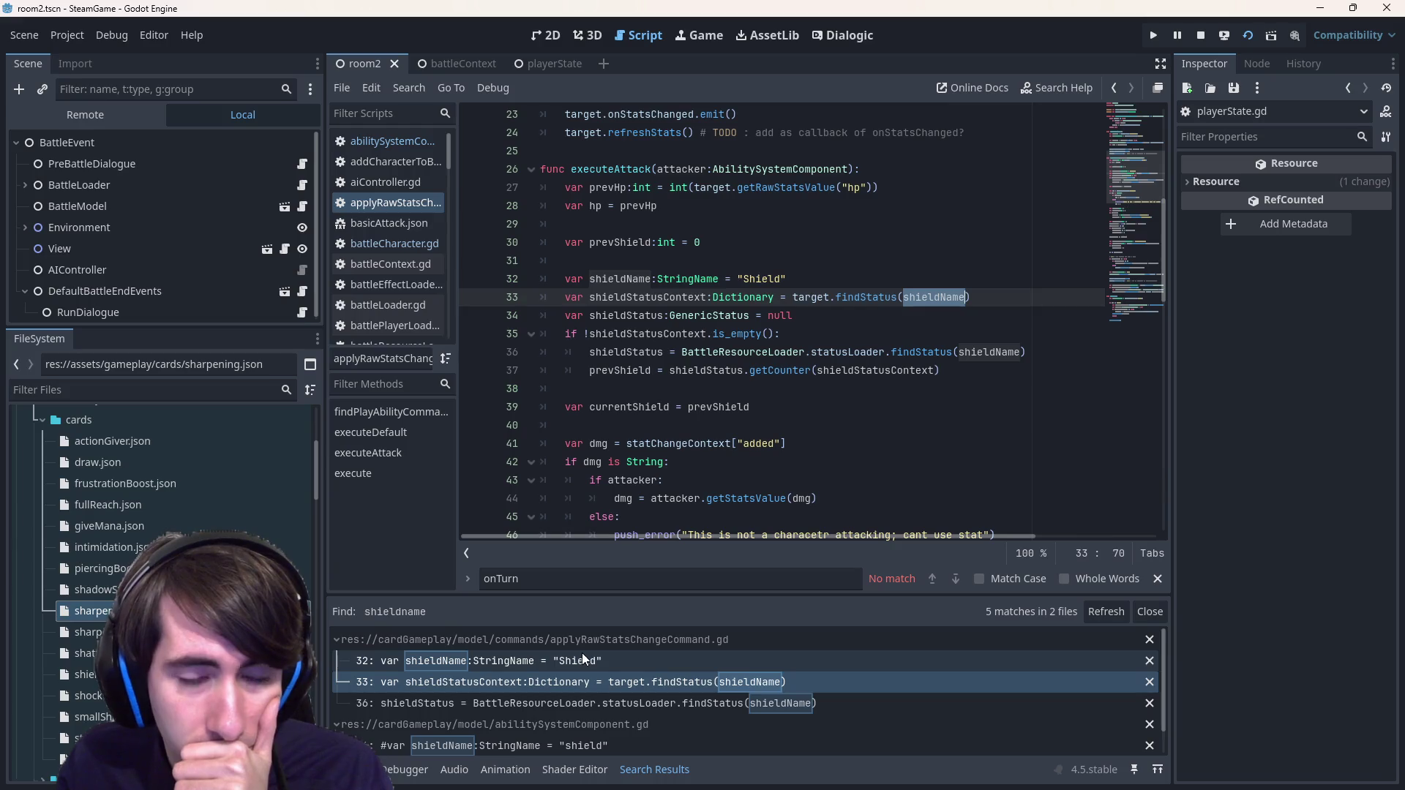
click(644, 425)
scroll(730, 507, down, 5)
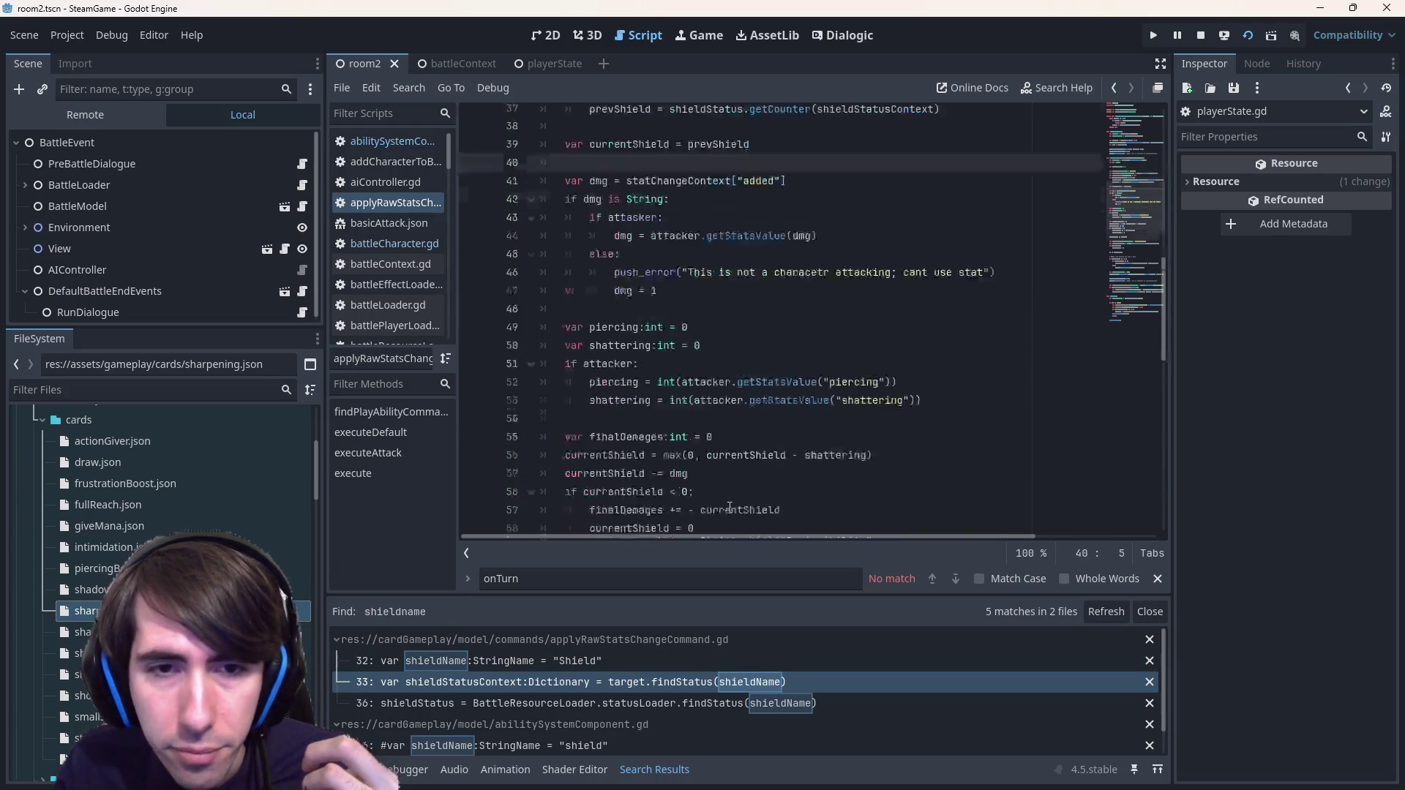
scroll(729, 507, up, 6)
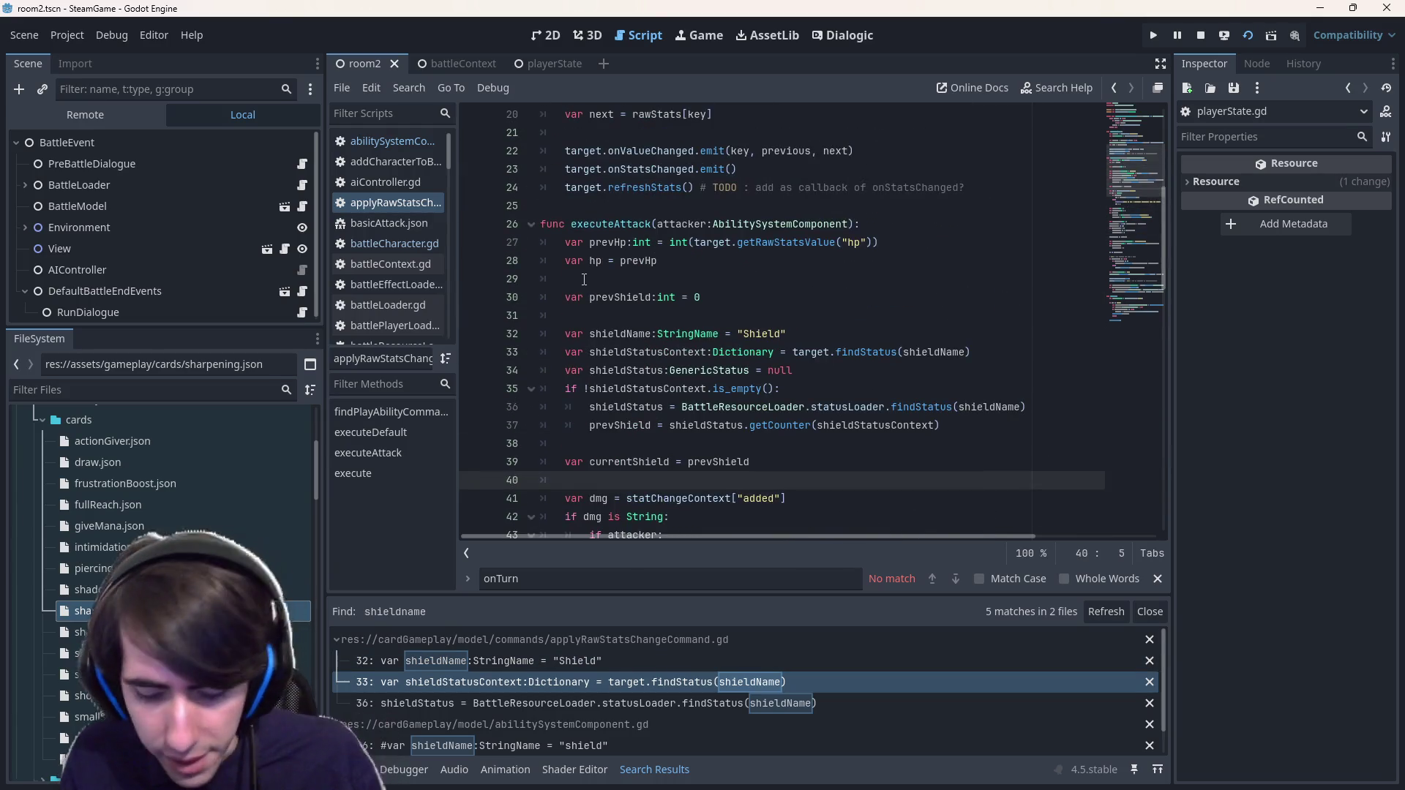
key(alt+shift+o)
- Open statusUpdator.gd and select the turnDuration assignment on line 79
text(statusupda)
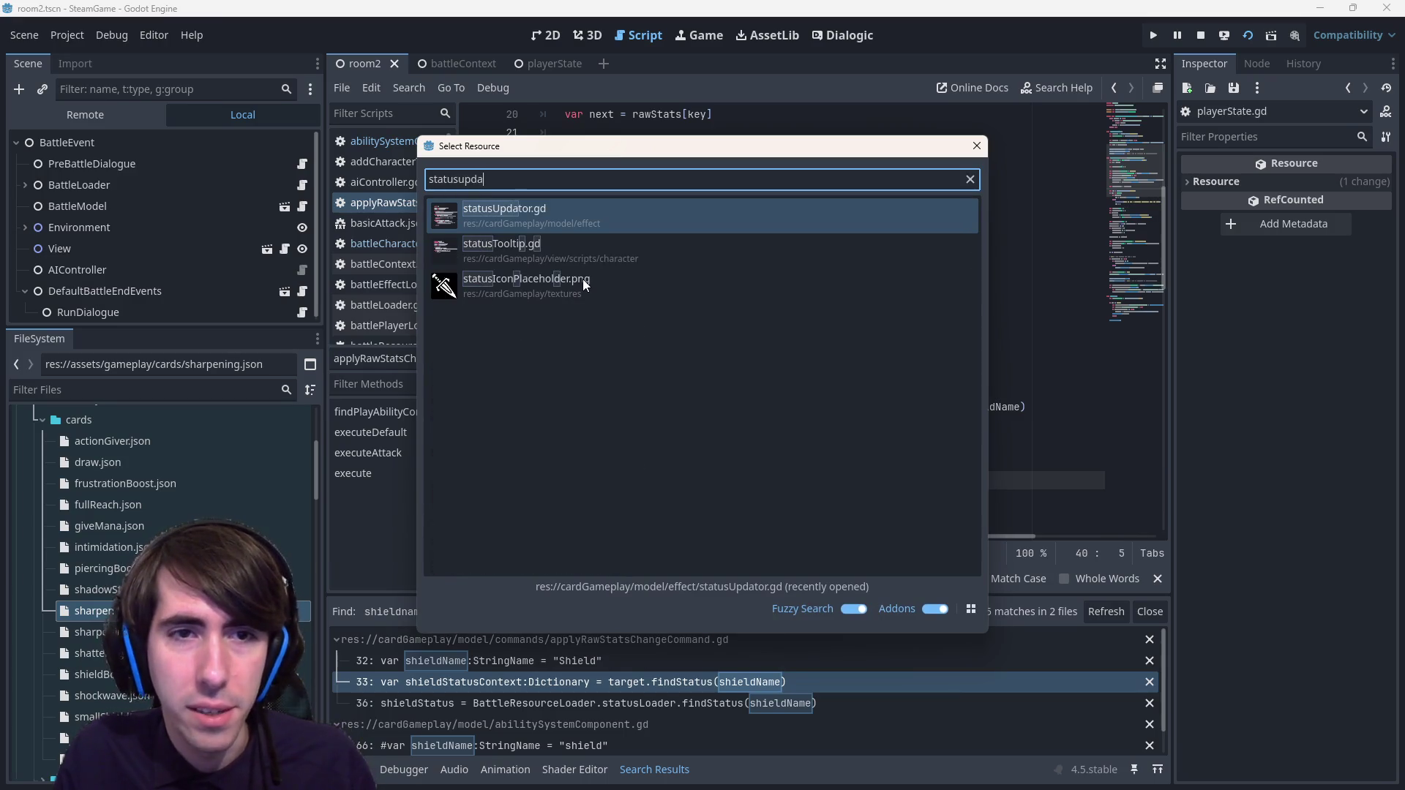
key(Return)
scroll(600, 315, down, 2)
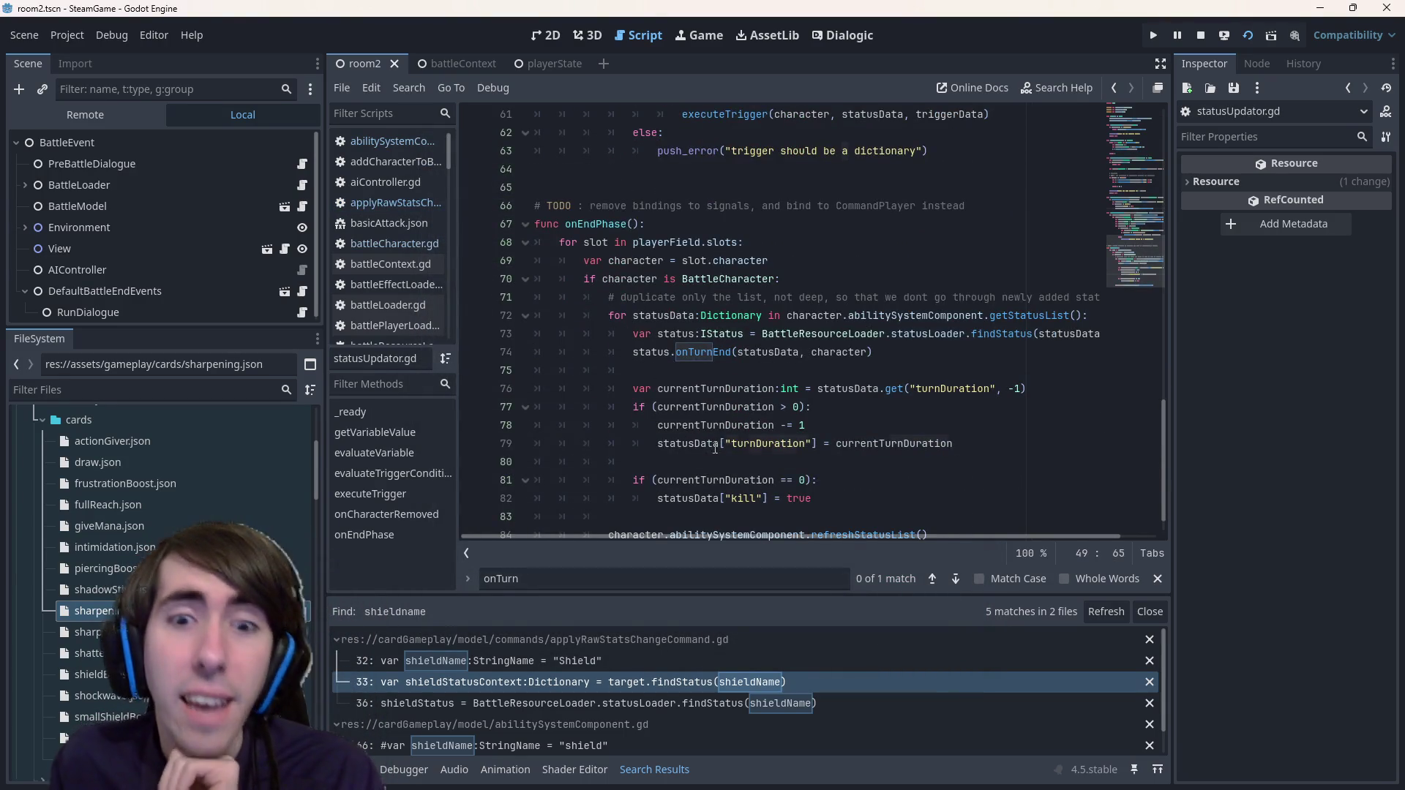
drag(716, 448, 887, 446)
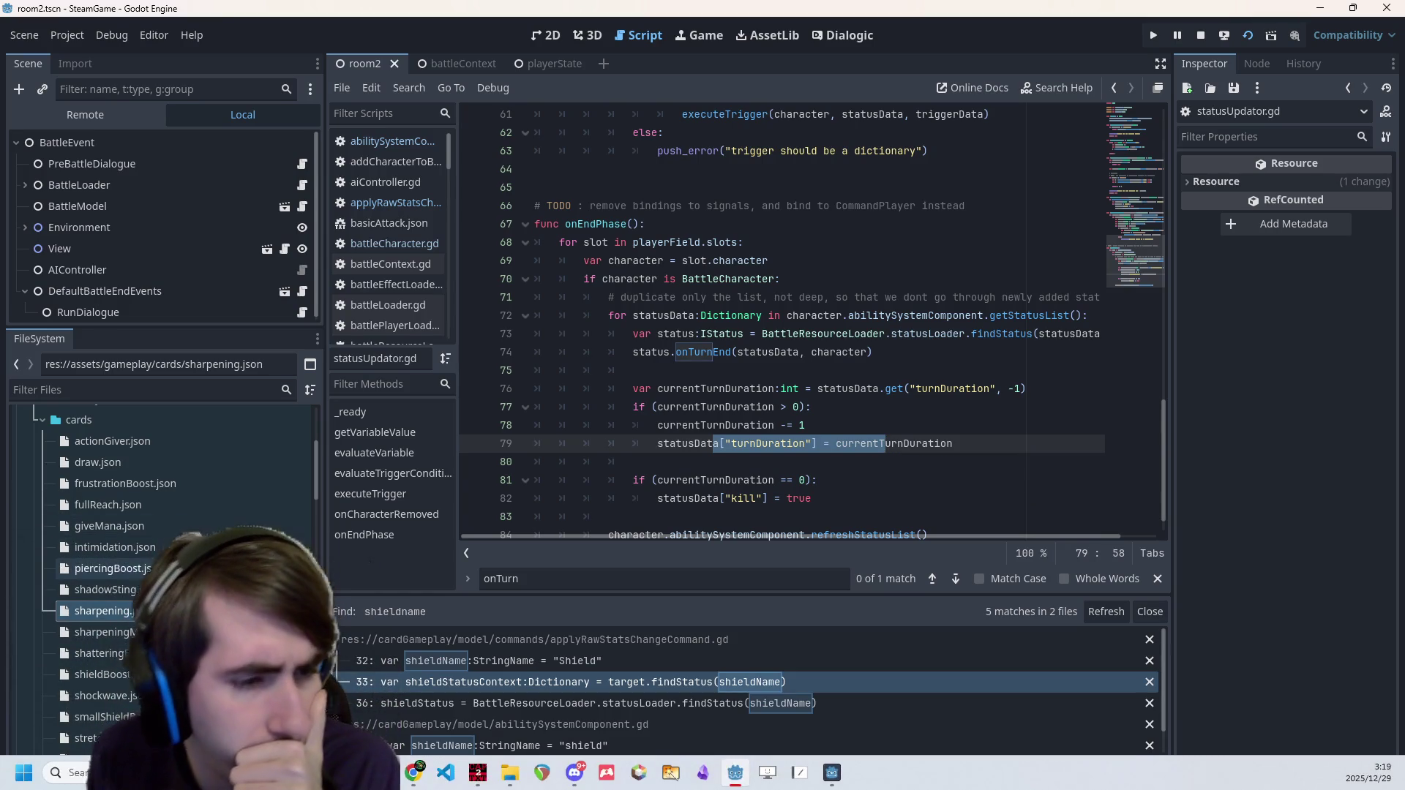
- Open shieldBoost.json, search it for 'turn', then go back to statusUpdator.gd
click(95, 673)
double_click(95, 674)
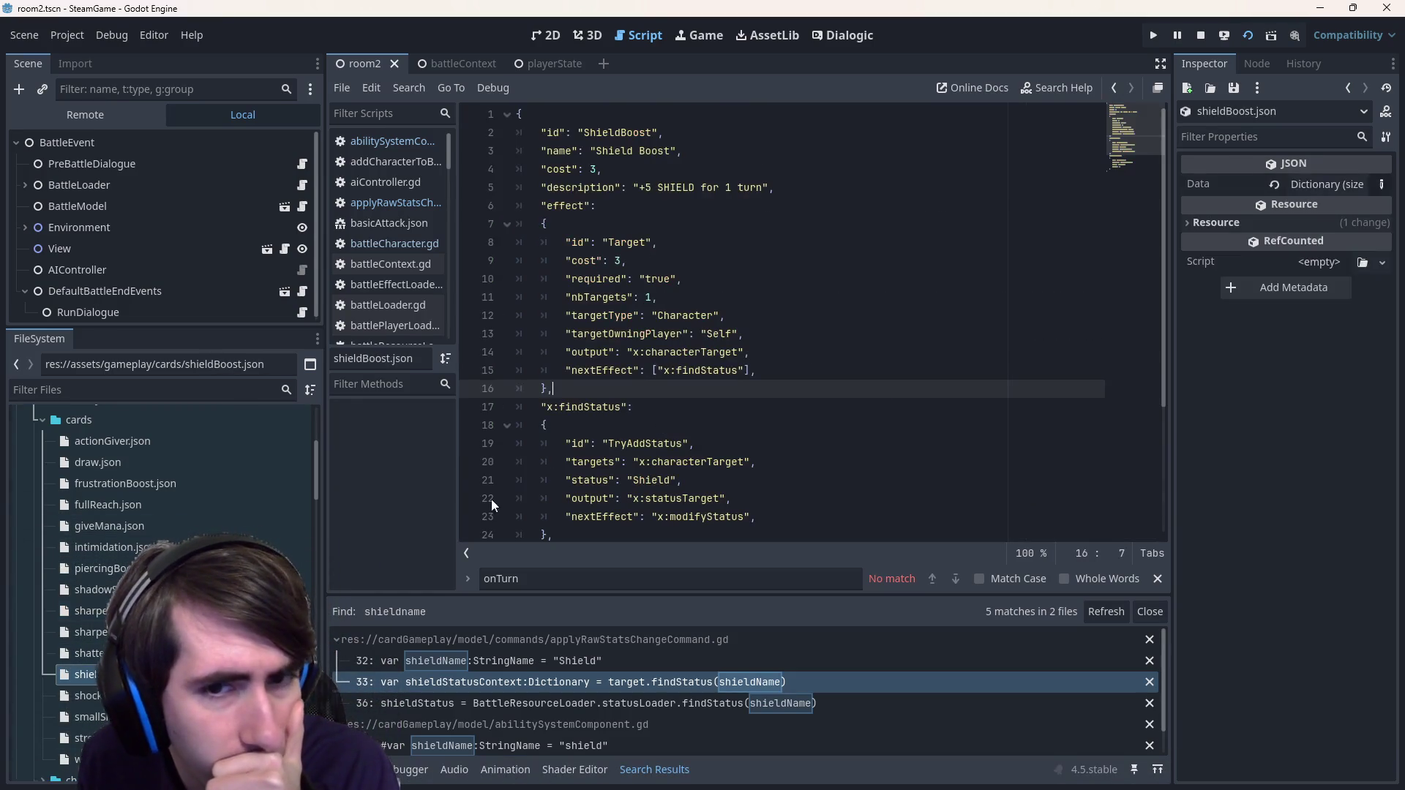
scroll(620, 334, down, 3)
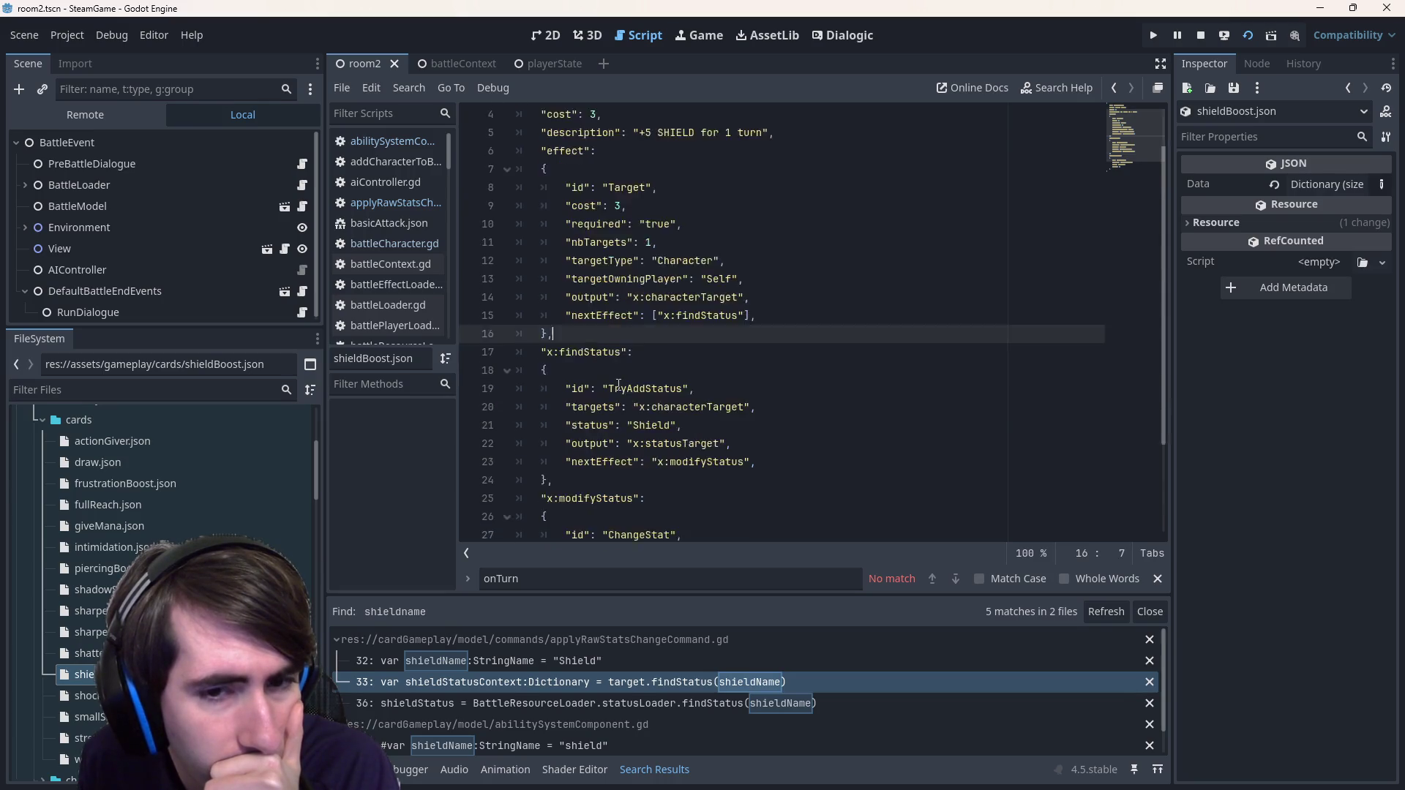
scroll(625, 410, up, 3)
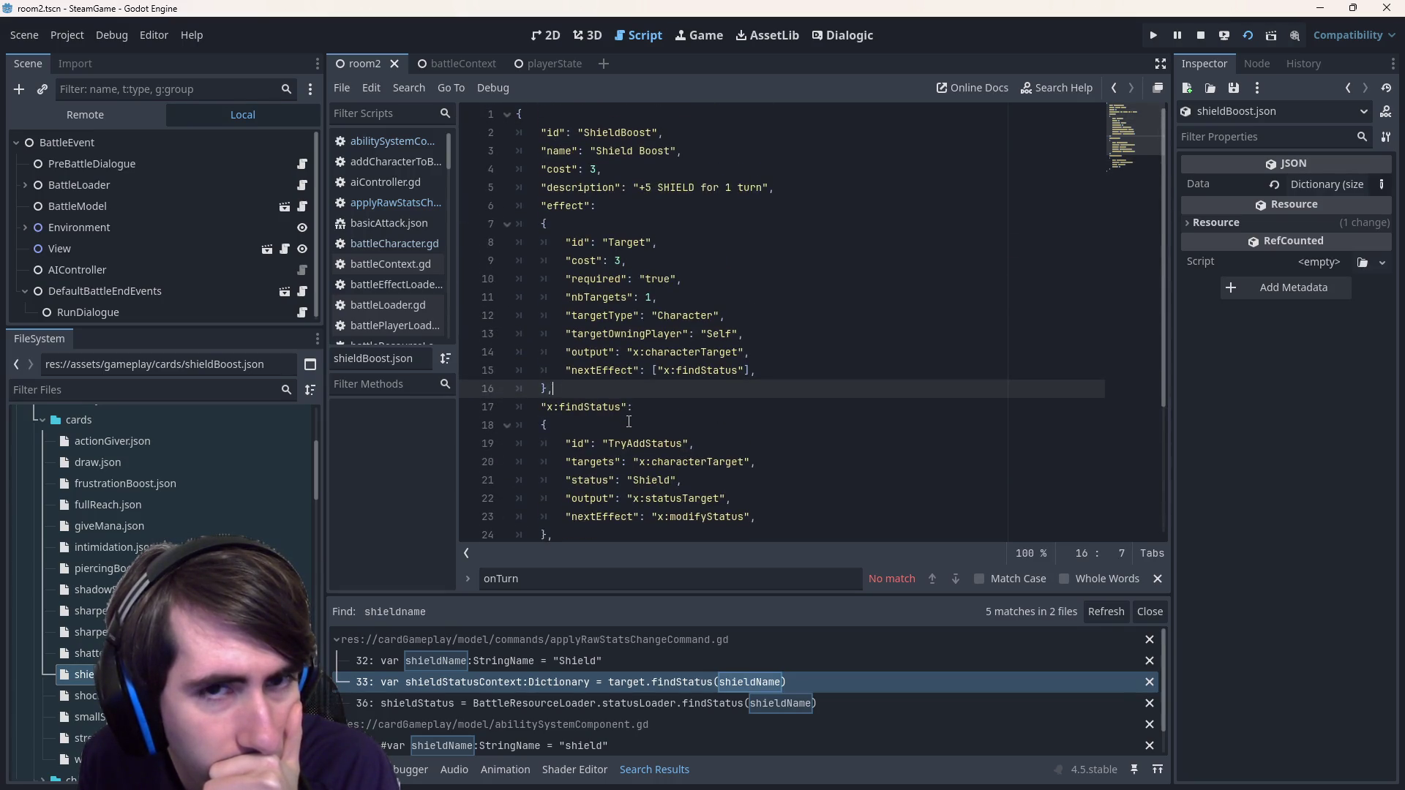
scroll(628, 422, down, 3)
scroll(629, 422, up, 3)
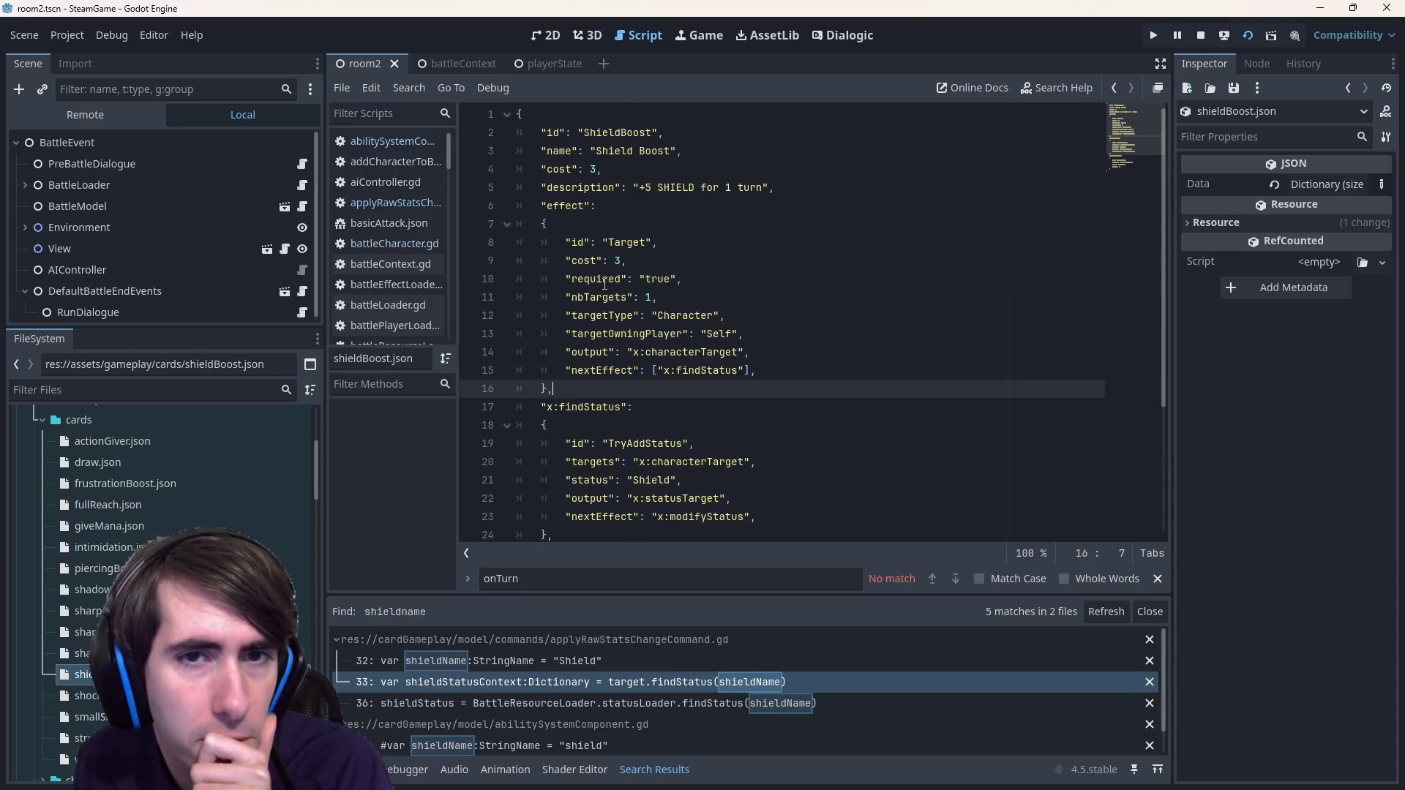
click(606, 284)
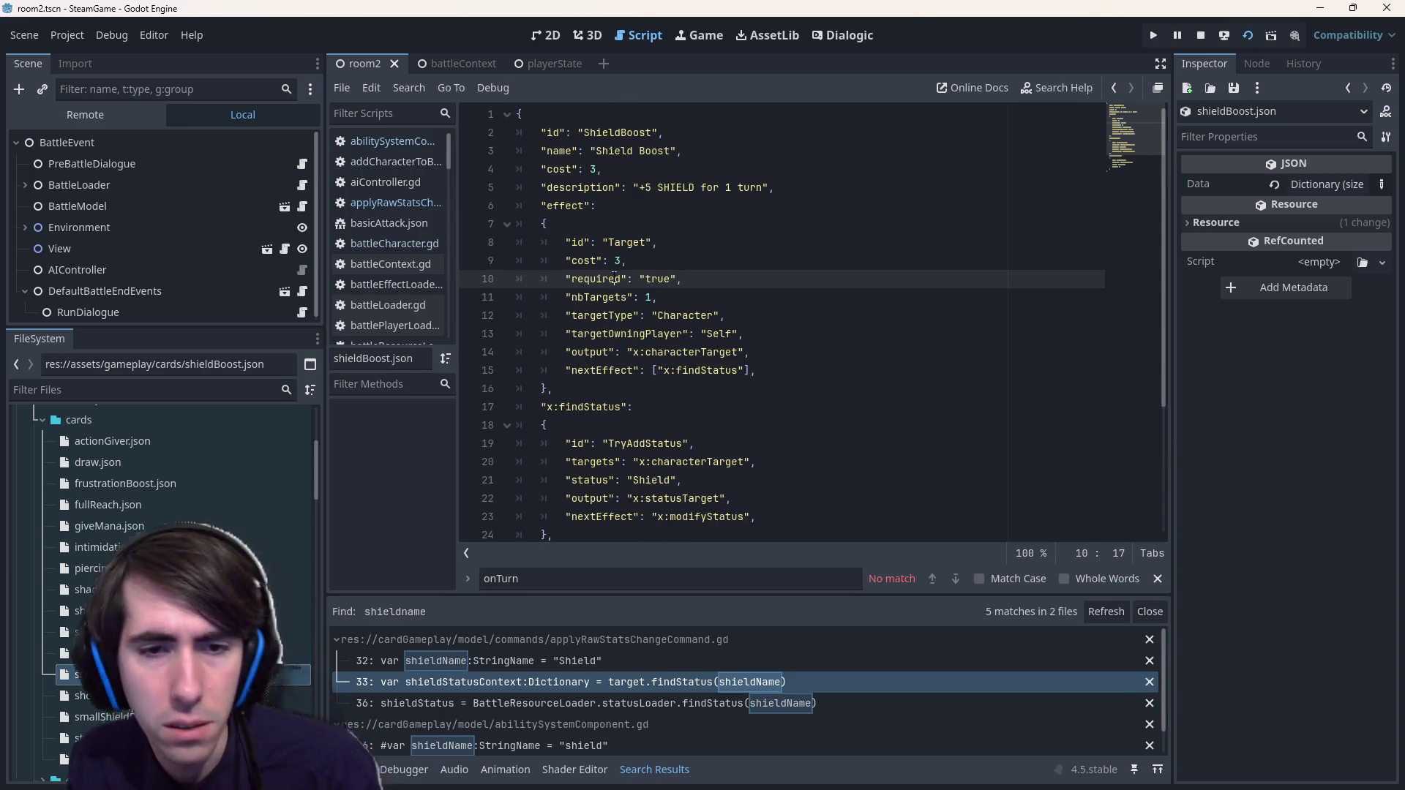
key(ctrl+f)
text(turn)
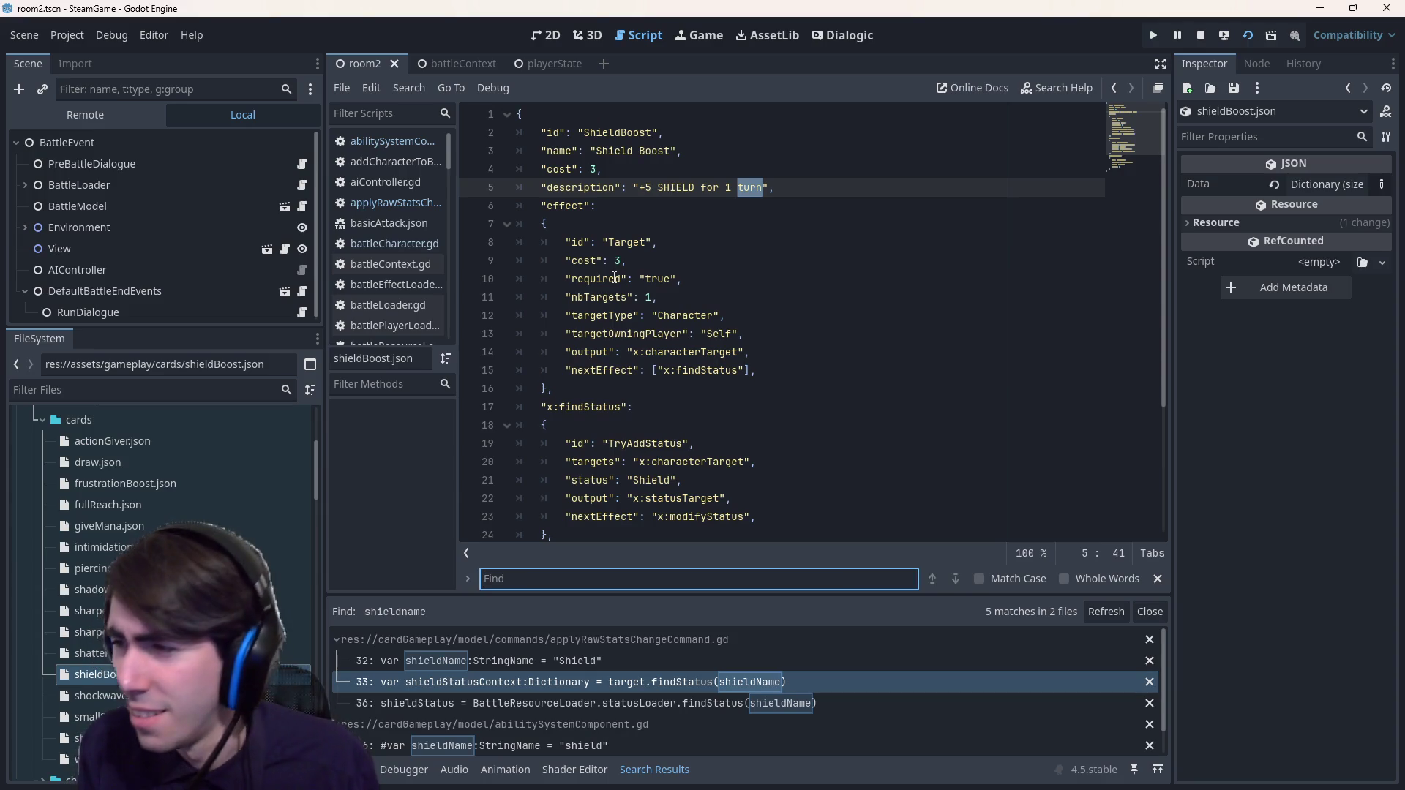
key(Escape)
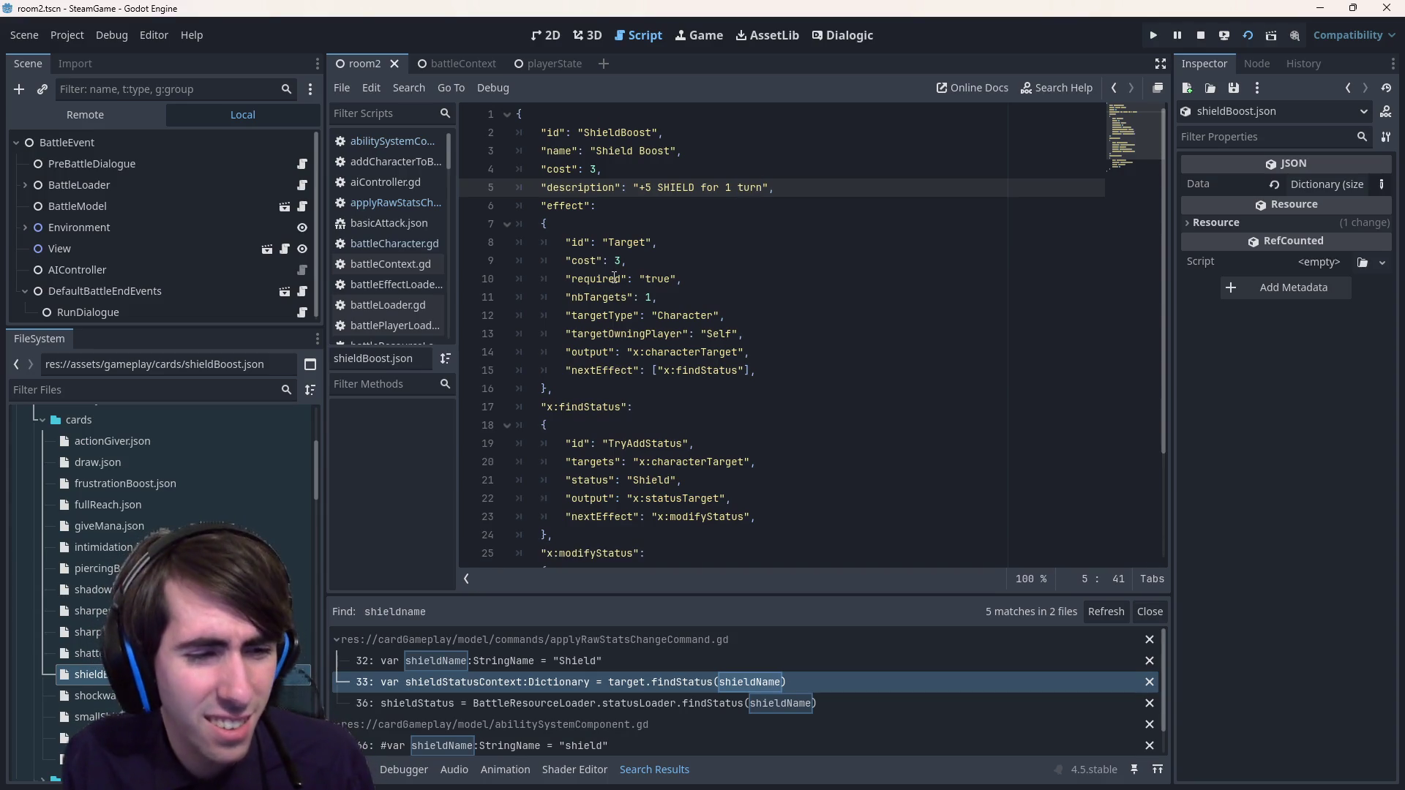
key(alt+Left)
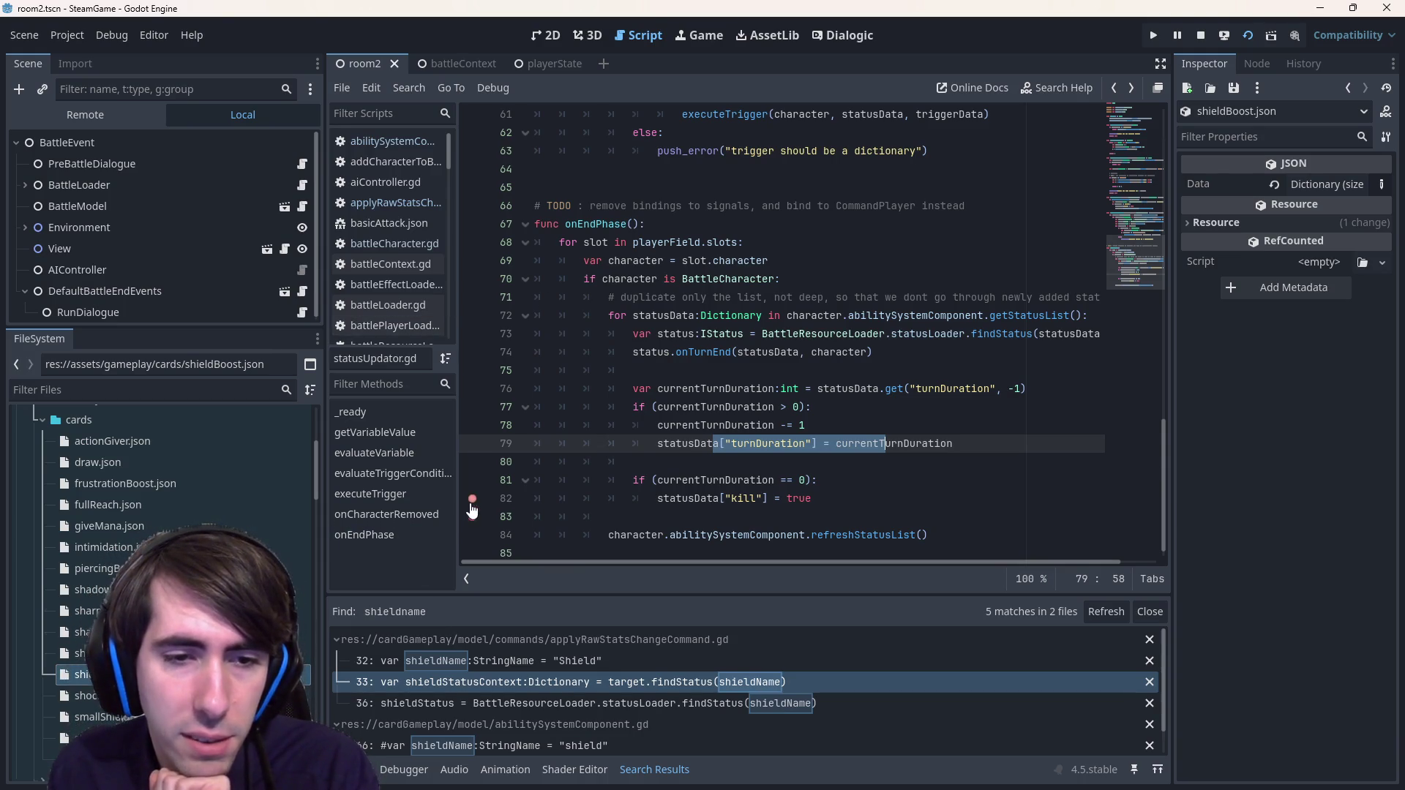
- Set a line 79 breakpoint, rerun the scene, place two characters, play Shield Boost, and end the turn
click(468, 444)
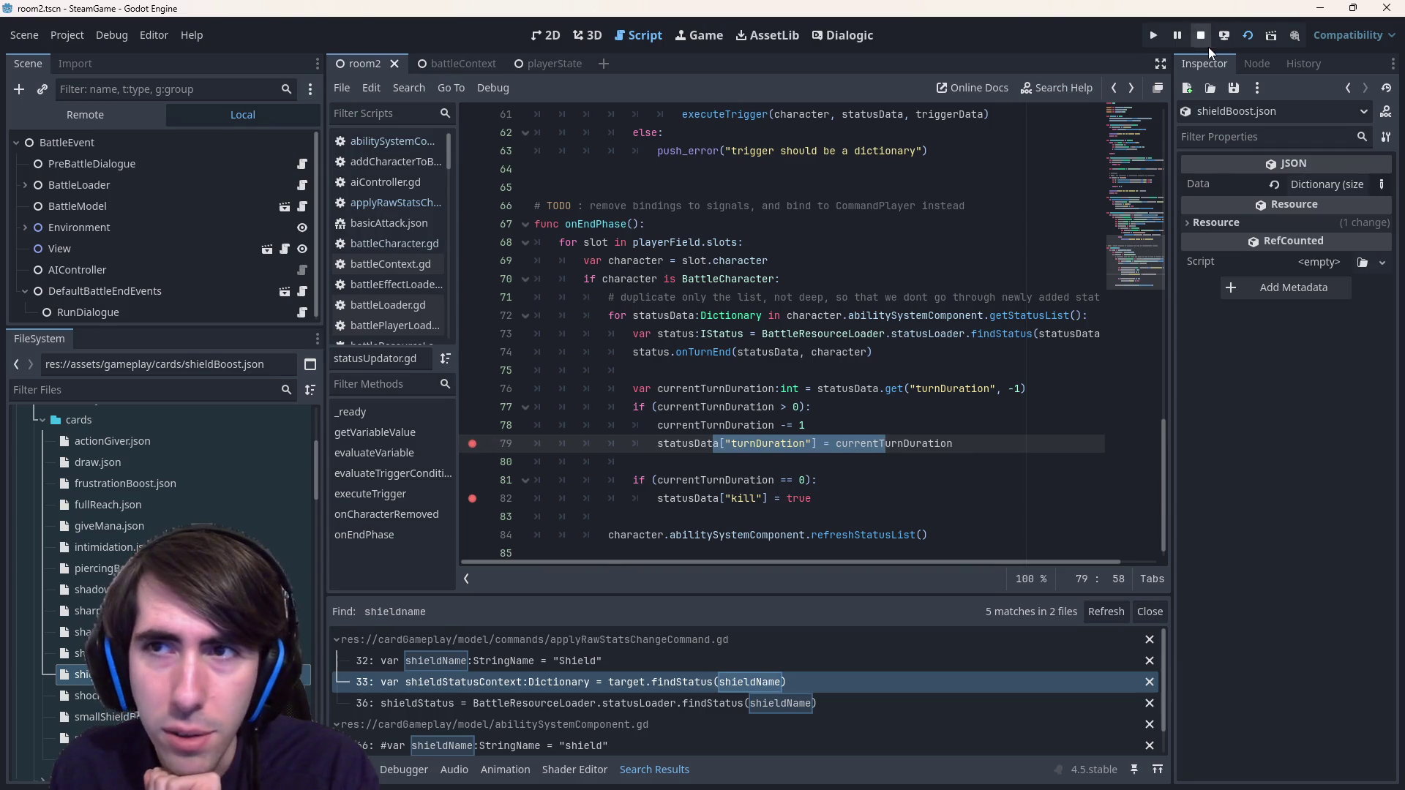
click(1244, 38)
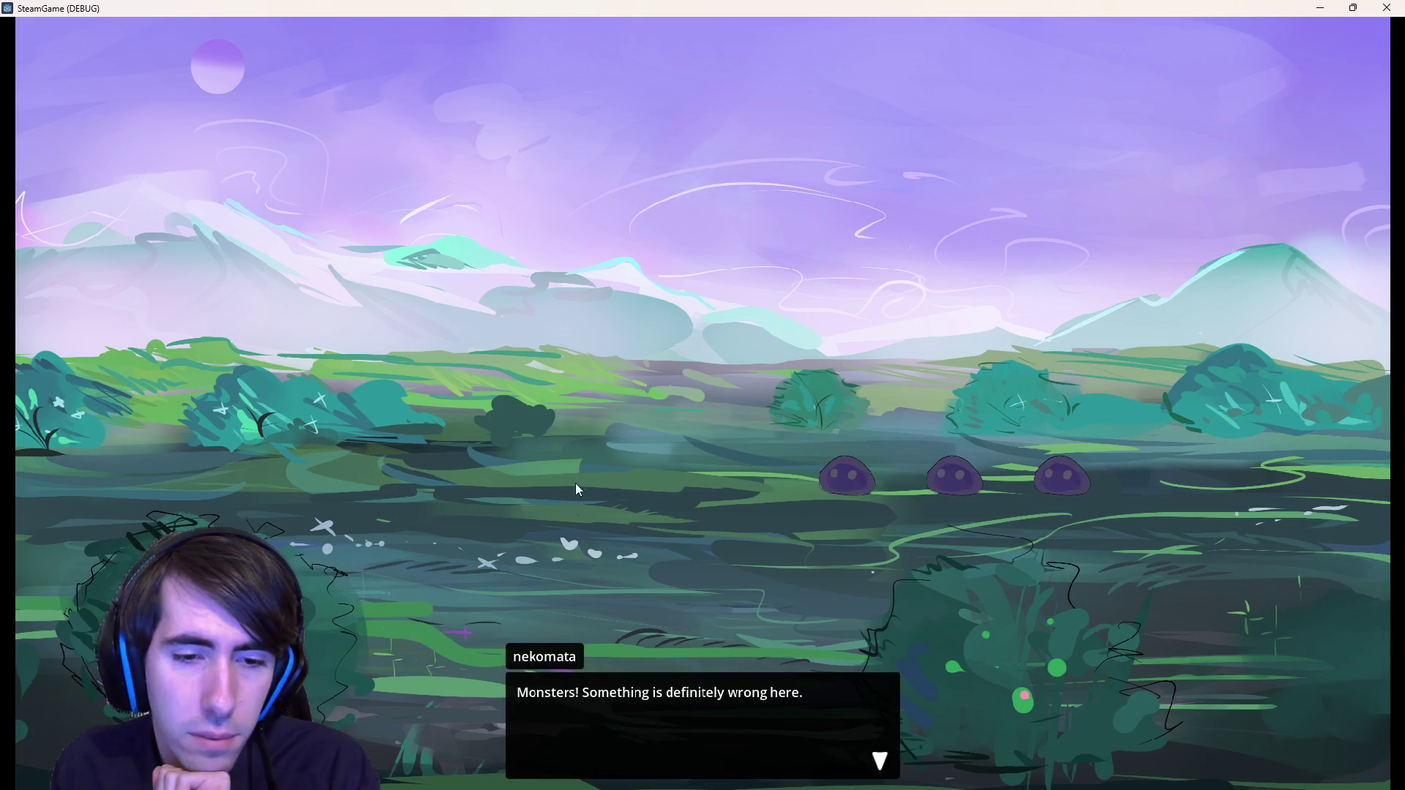
click(573, 439)
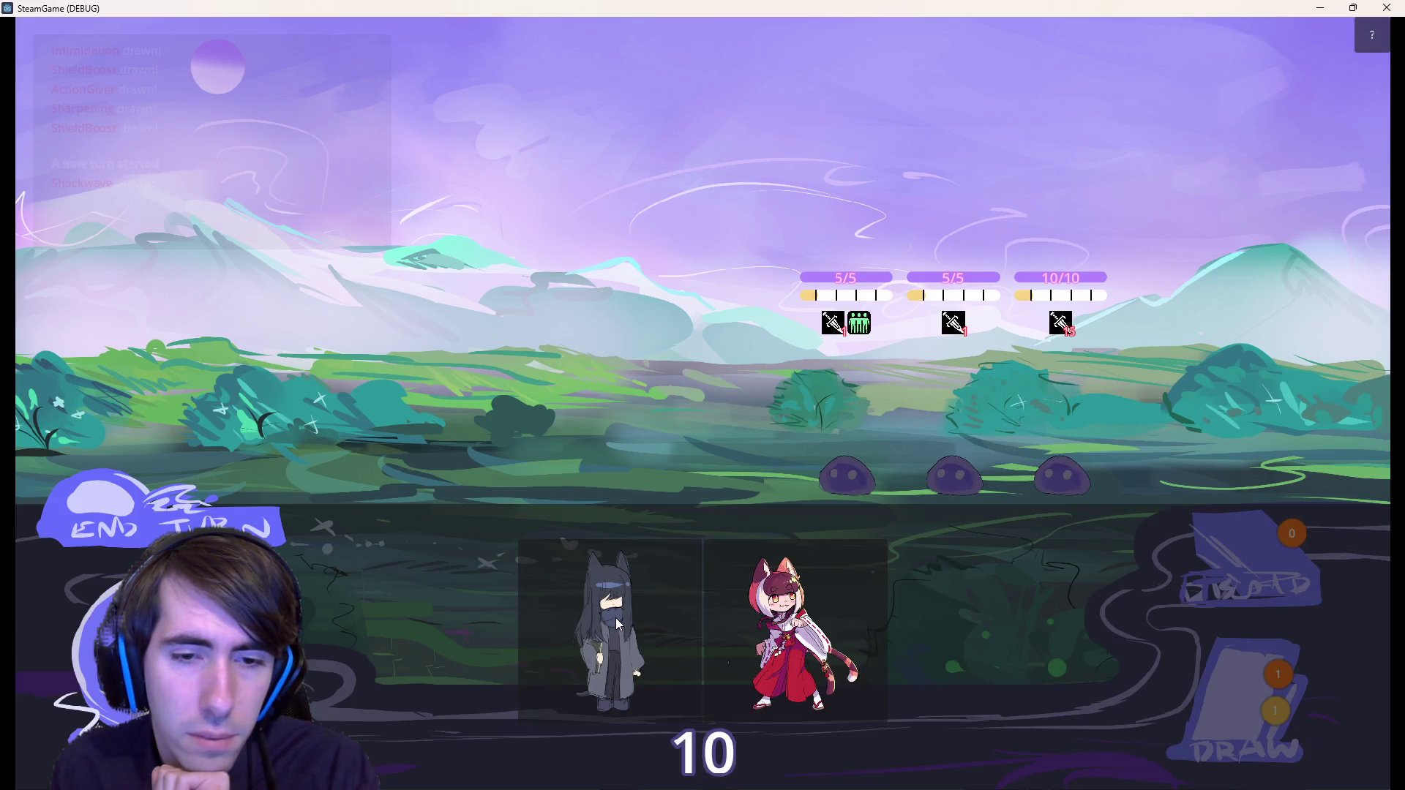
drag(616, 617, 581, 387)
mouse_move(715, 622)
mouse_down()
mouse_move(581, 490)
mouse_move(455, 399)
mouse_up()
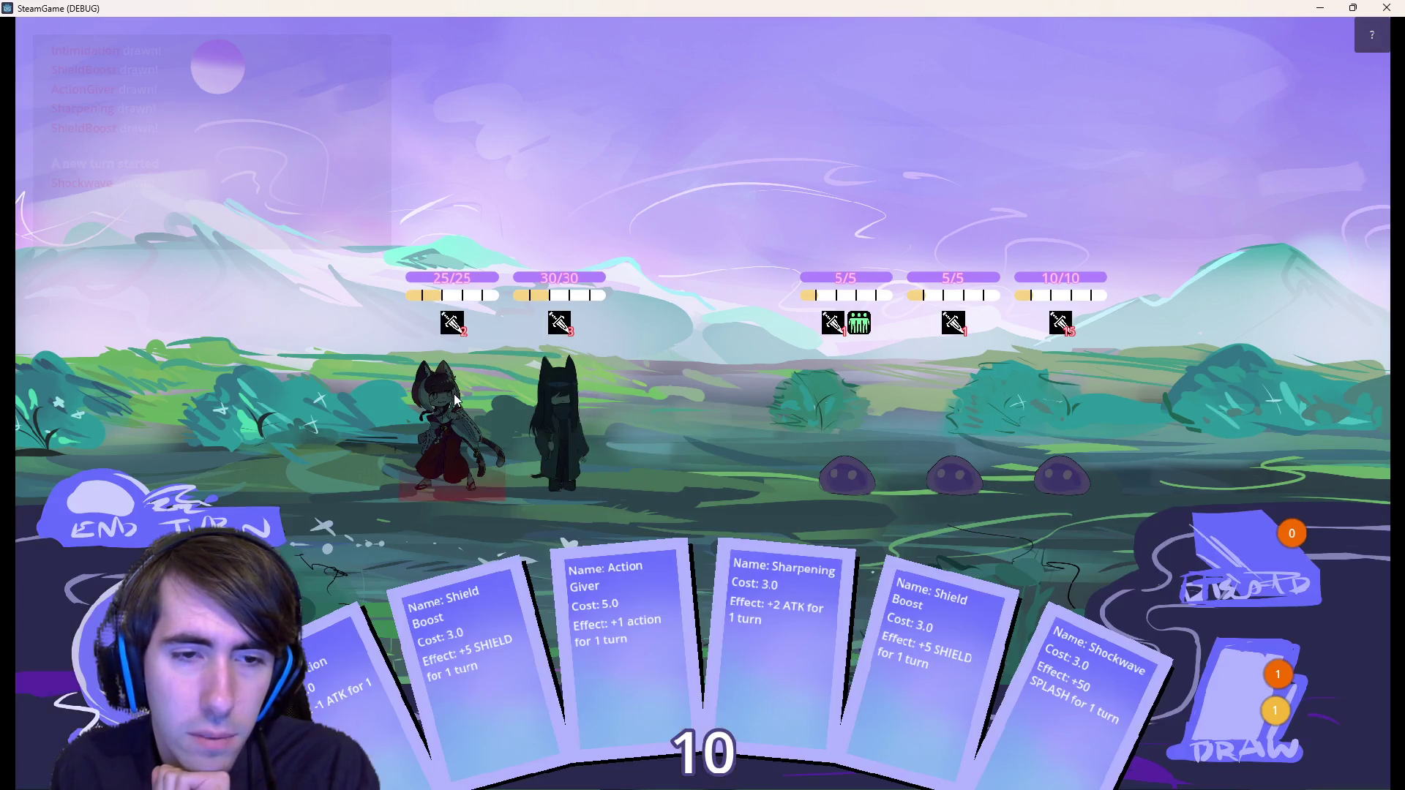
mouse_move(538, 581)
mouse_down()
mouse_move(442, 382)
mouse_move(439, 399)
mouse_up()
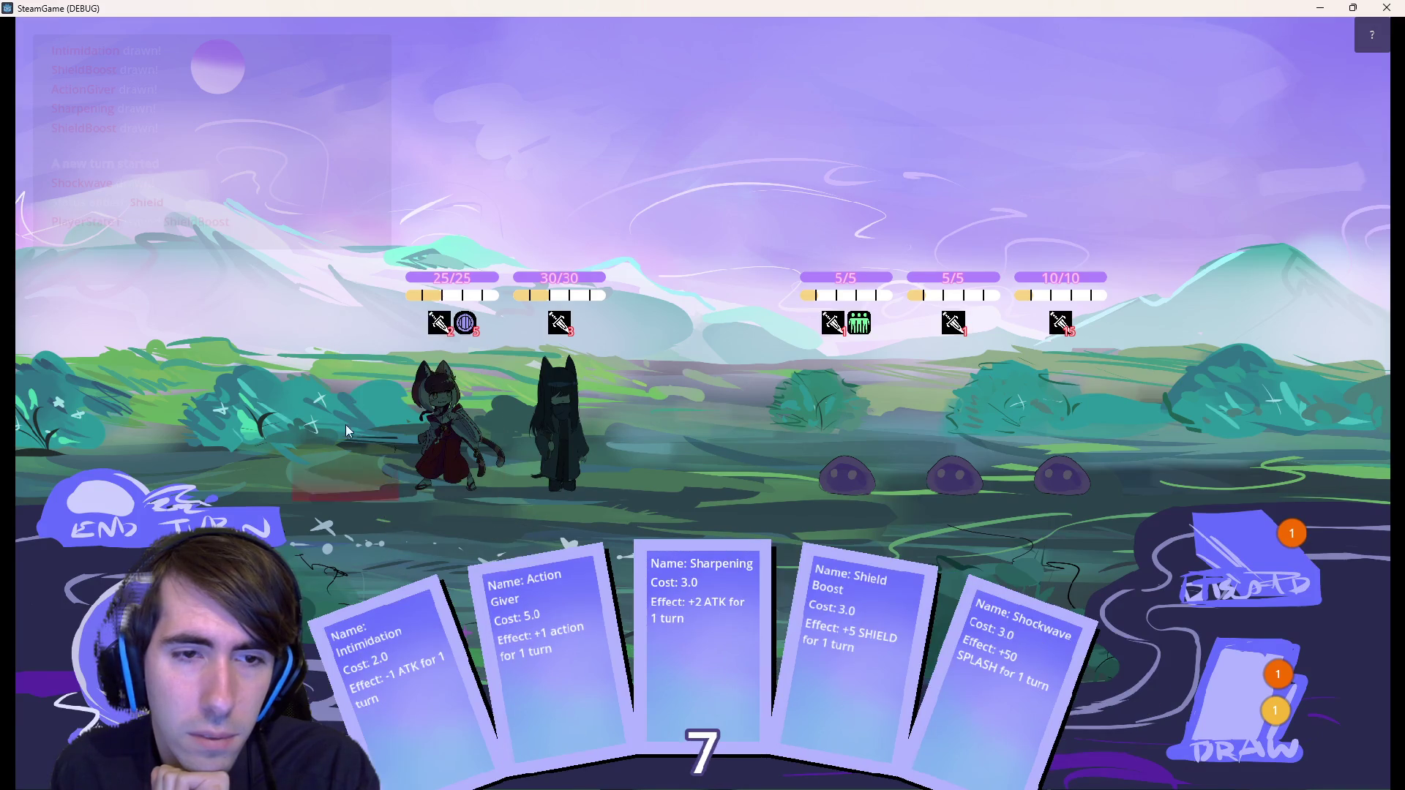
click(161, 526)
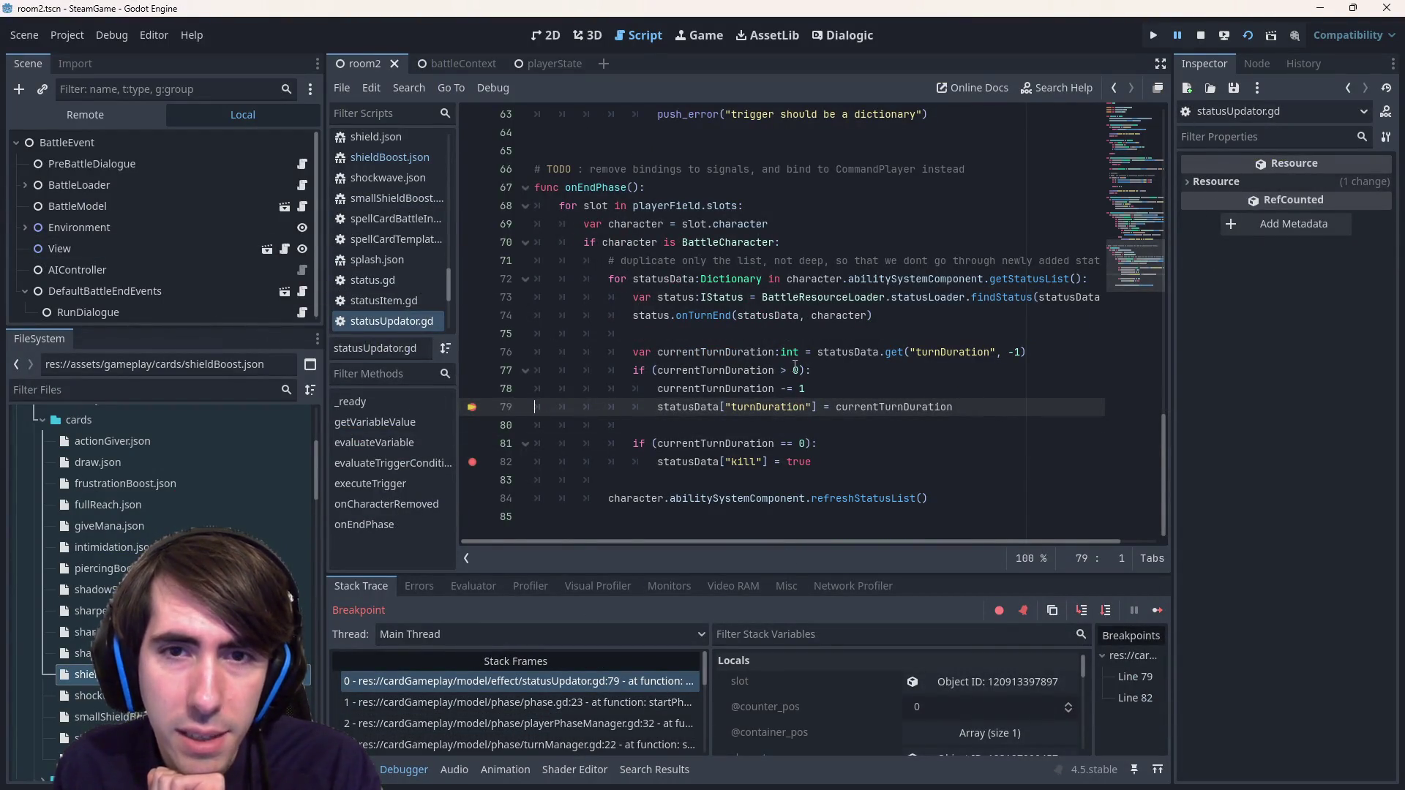
- Search the project for turnDuration and review the changeStatStatus.gd matches at lines 15, 13 and 20
mouse_move(670, 283)
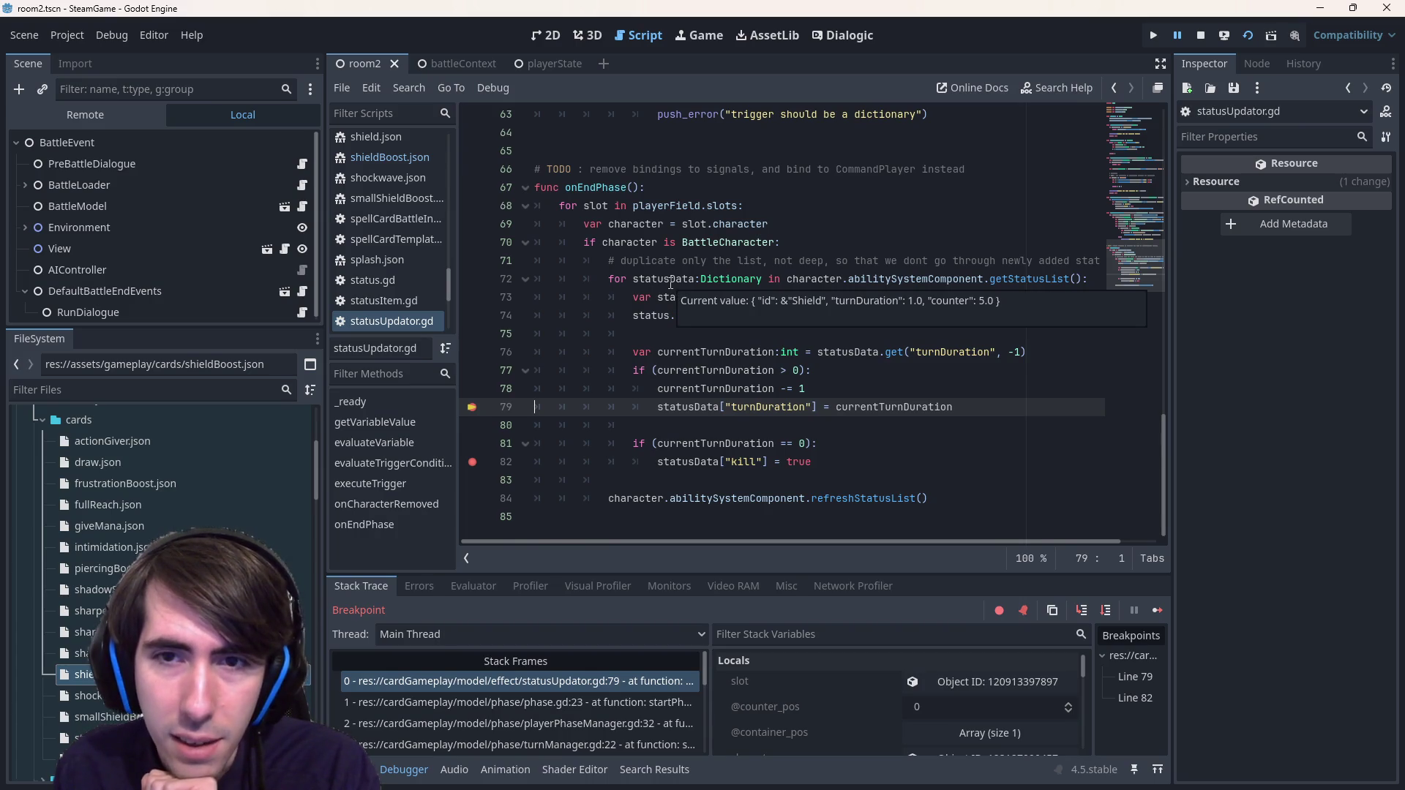
double_click(784, 407)
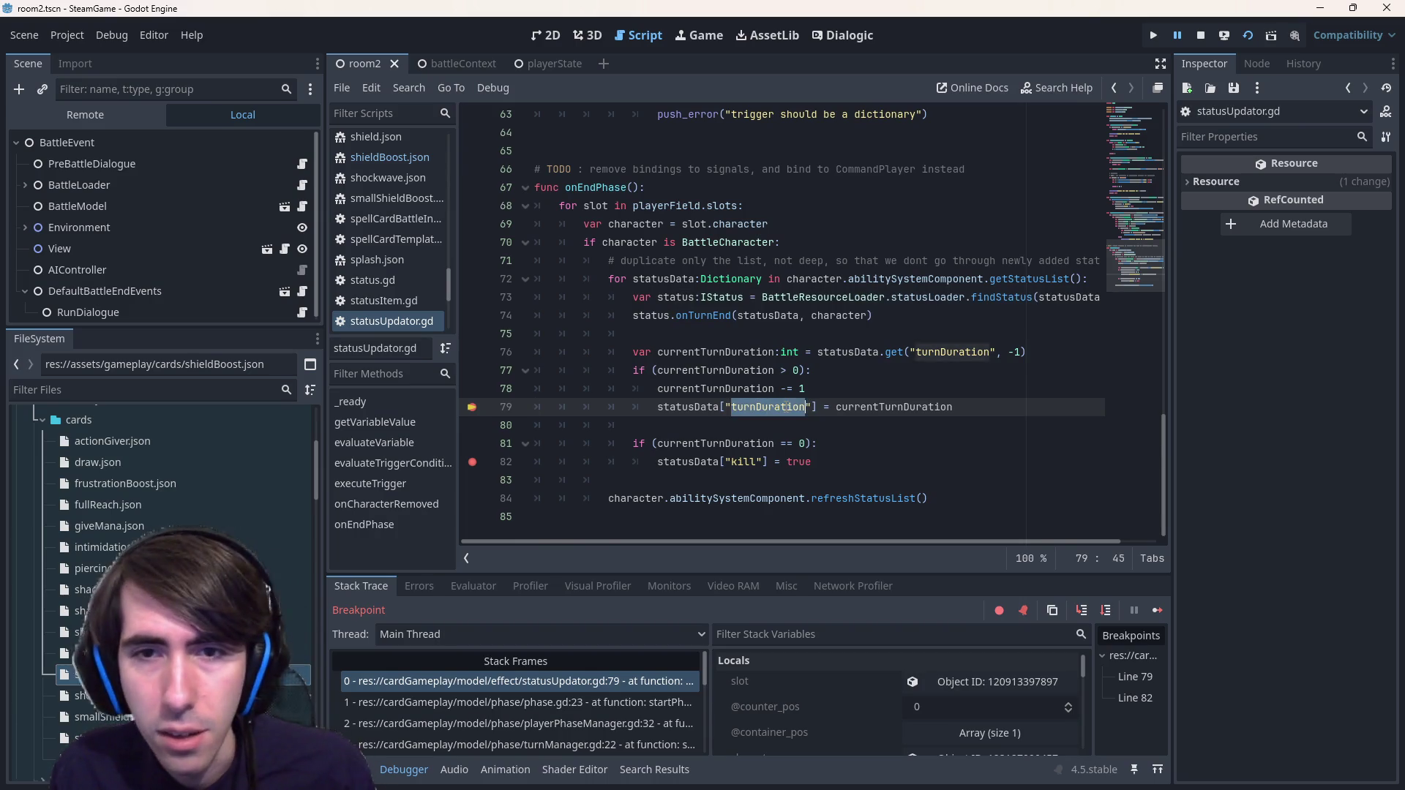
key(ctrl+shift+f)
key(Return)
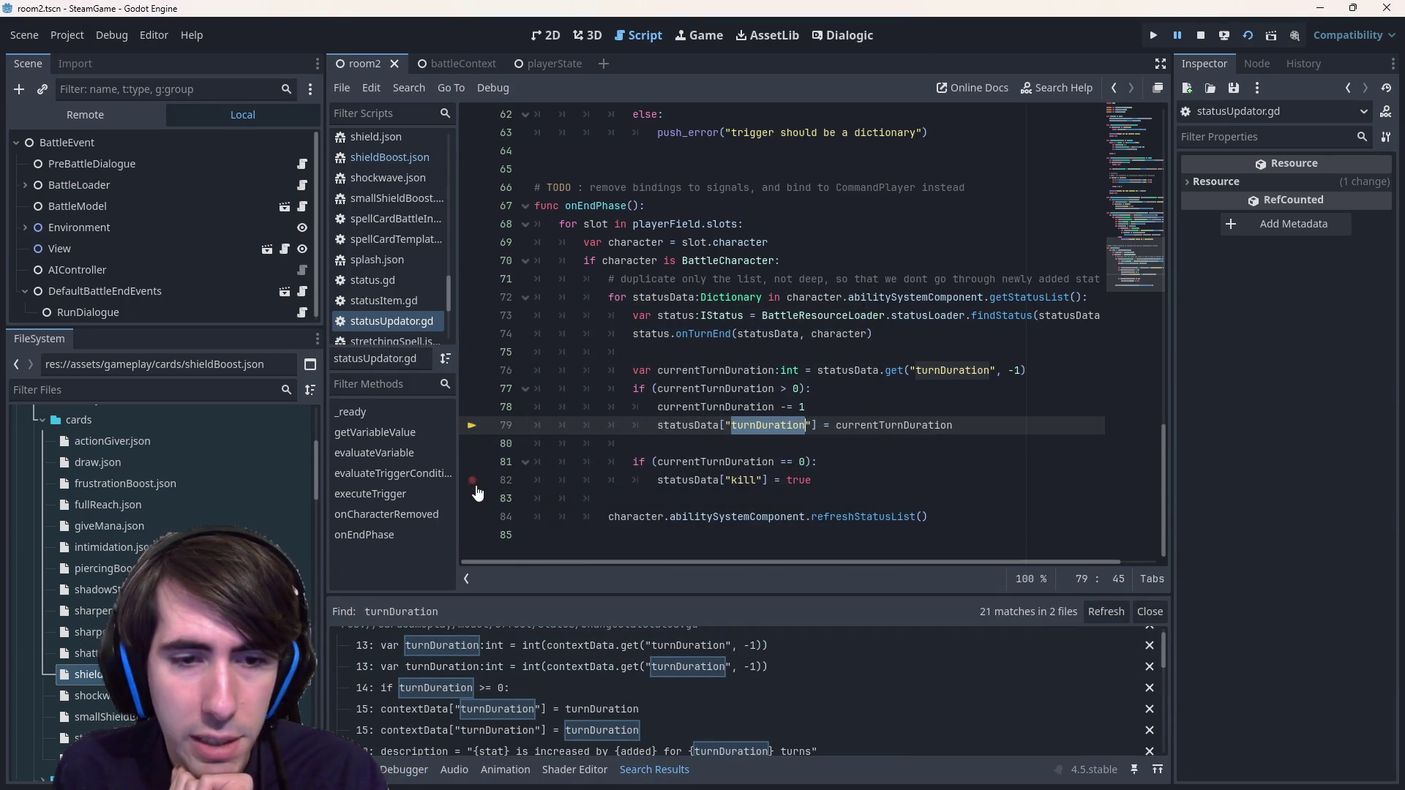
scroll(613, 719, up, 1)
click(624, 724)
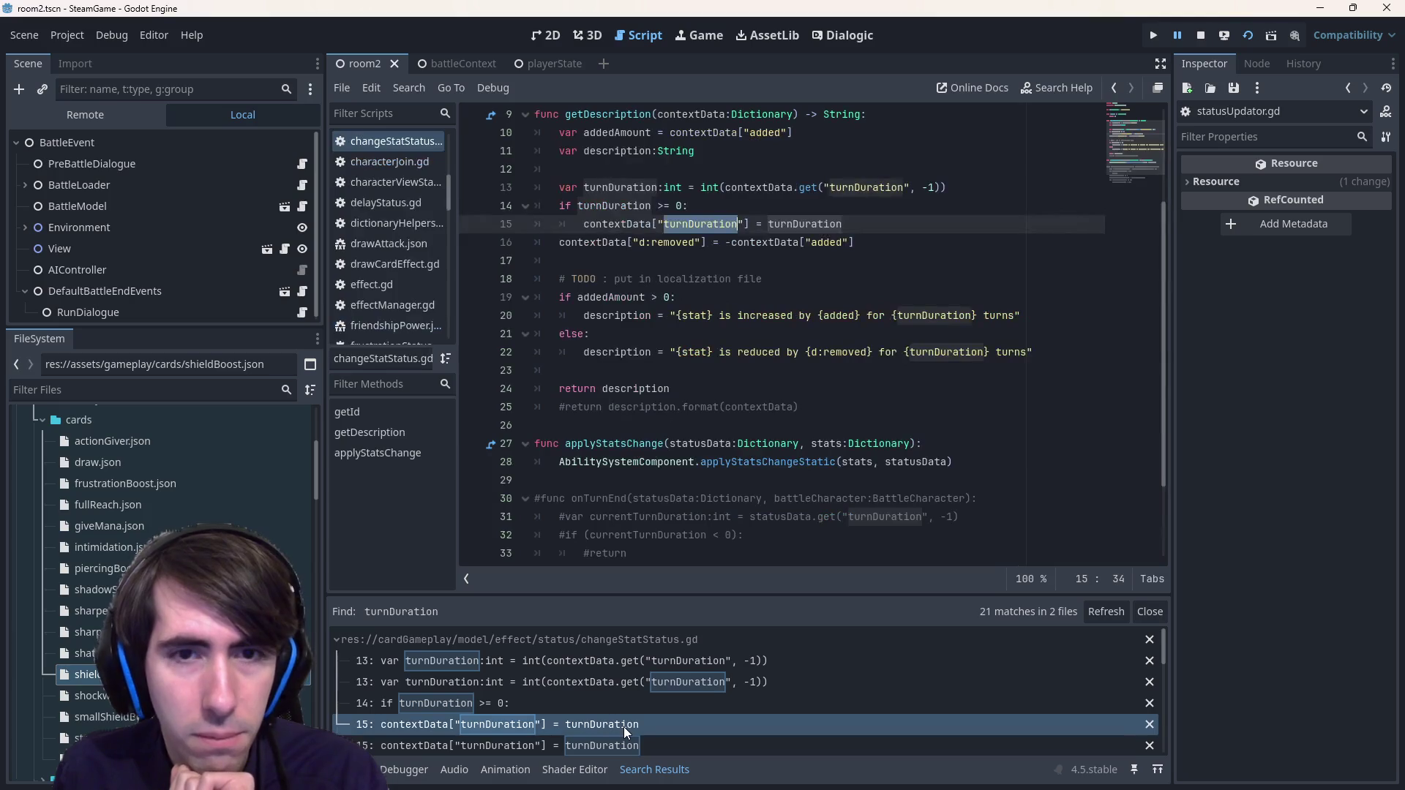
click(600, 680)
scroll(598, 679, down, 3)
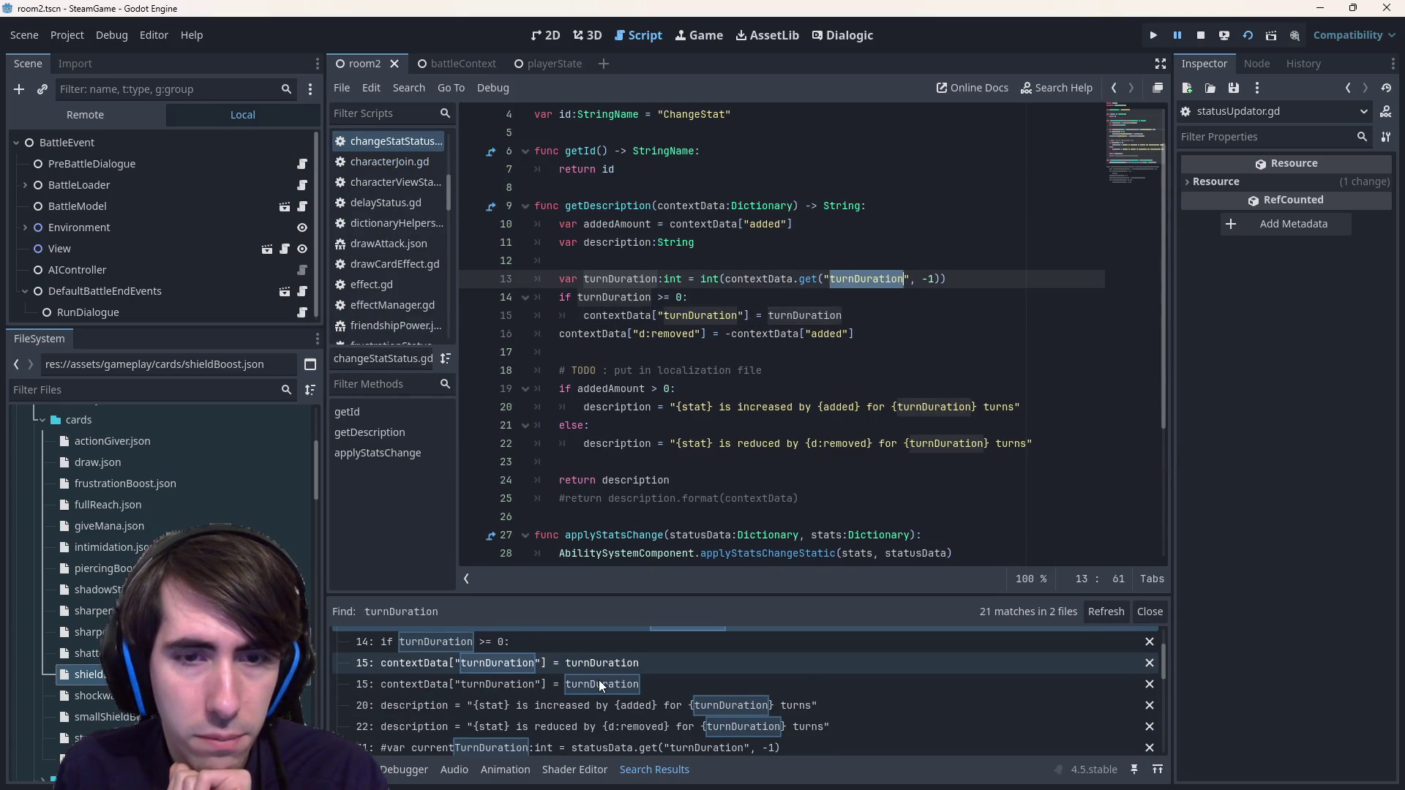
click(598, 679)
scroll(614, 688, down, 4)
scroll(613, 688, down, 3)
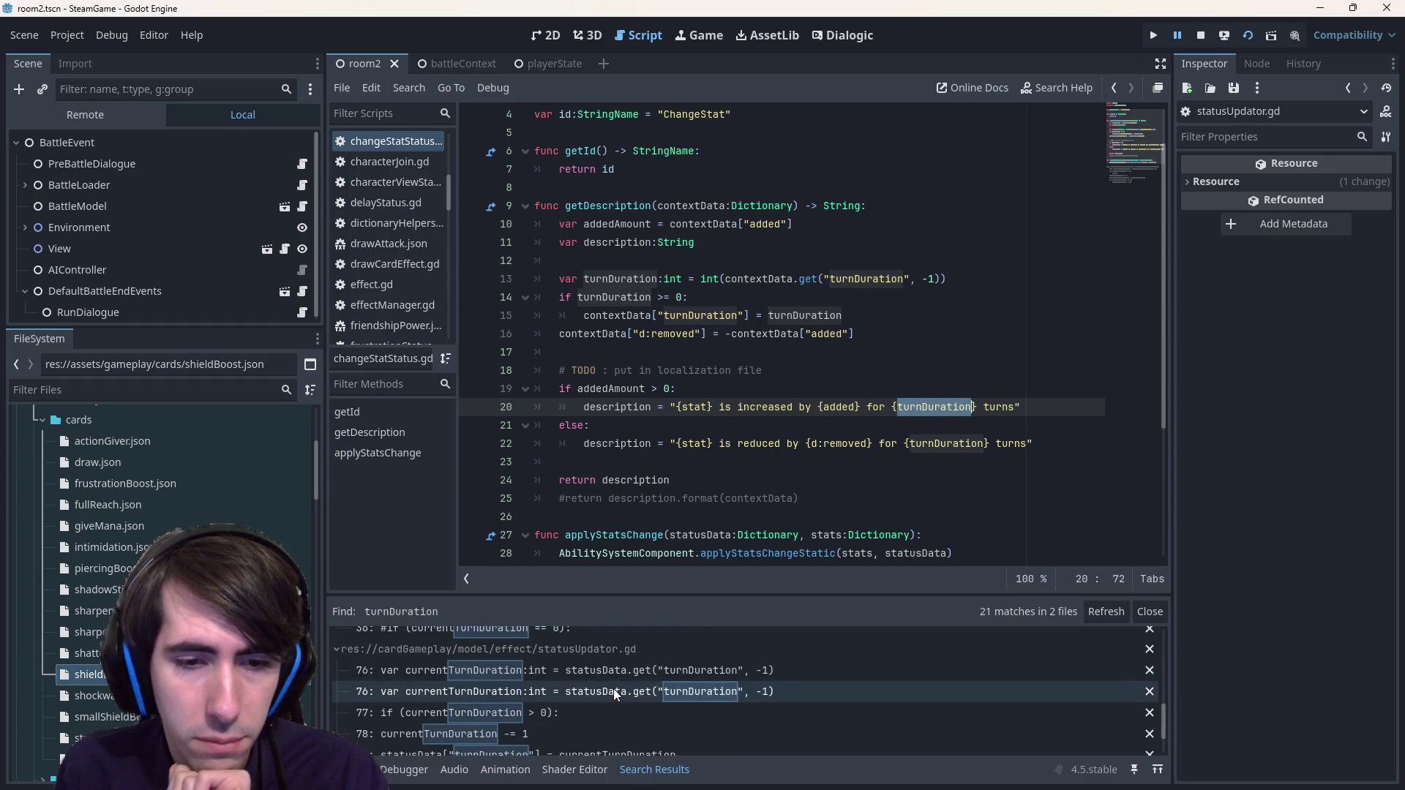
- Review turnDuration matches at statusUpdator.gd lines 76/79 and changeStatStatus.gd lines 36/34/22/13, then reopen shieldBoost.json
click(609, 678)
scroll(613, 699, down, 3)
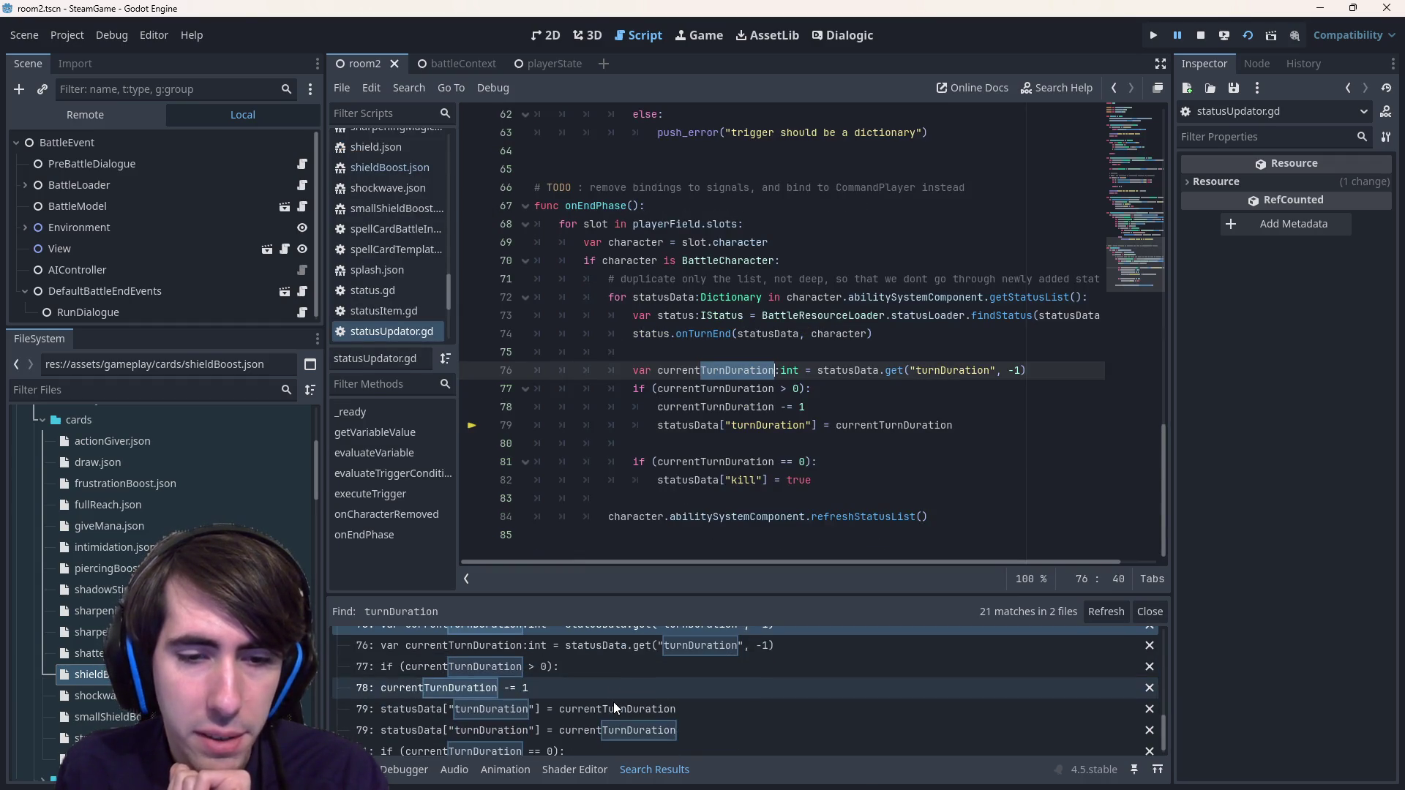
click(629, 716)
click(626, 734)
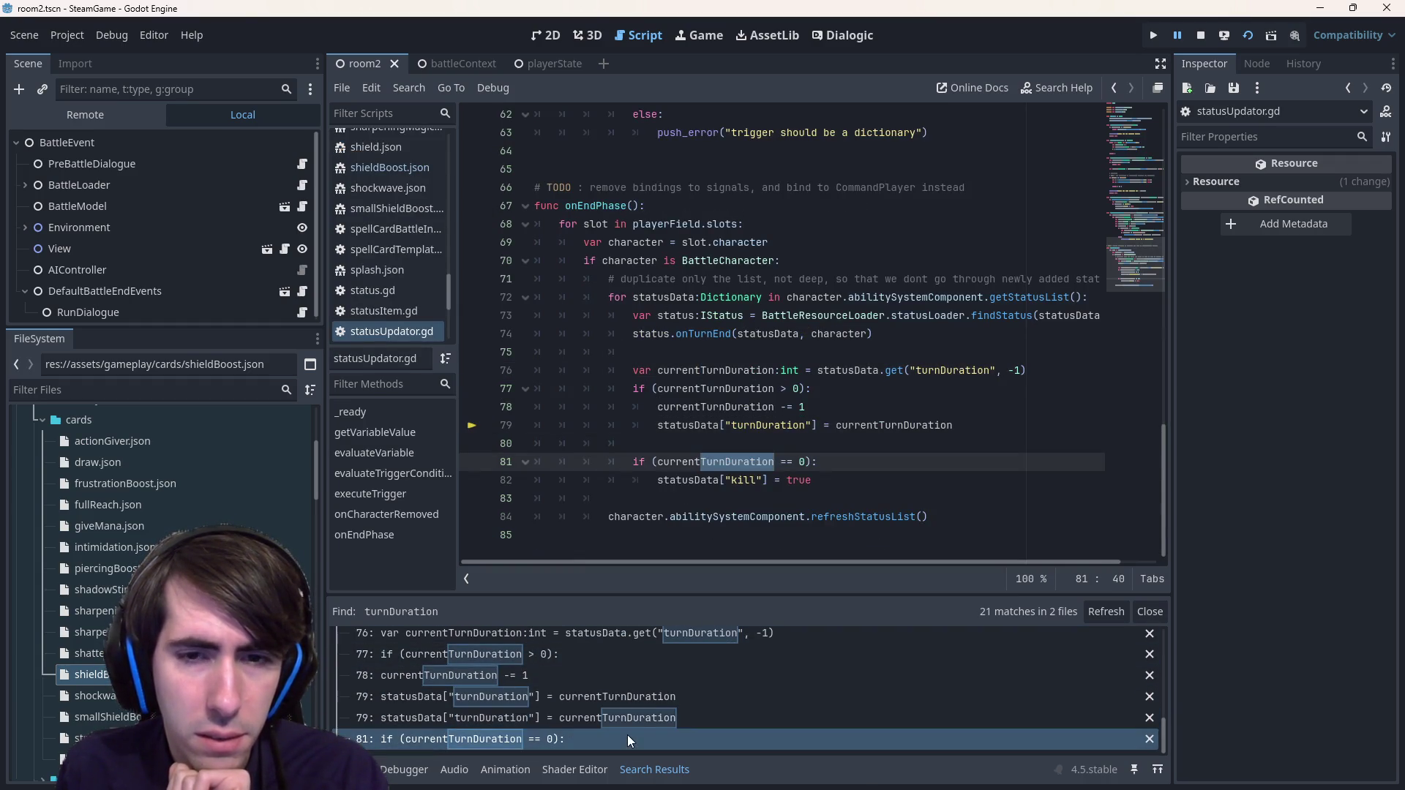
scroll(624, 702, up, 2)
click(618, 661)
scroll(618, 661, up, 3)
click(618, 662)
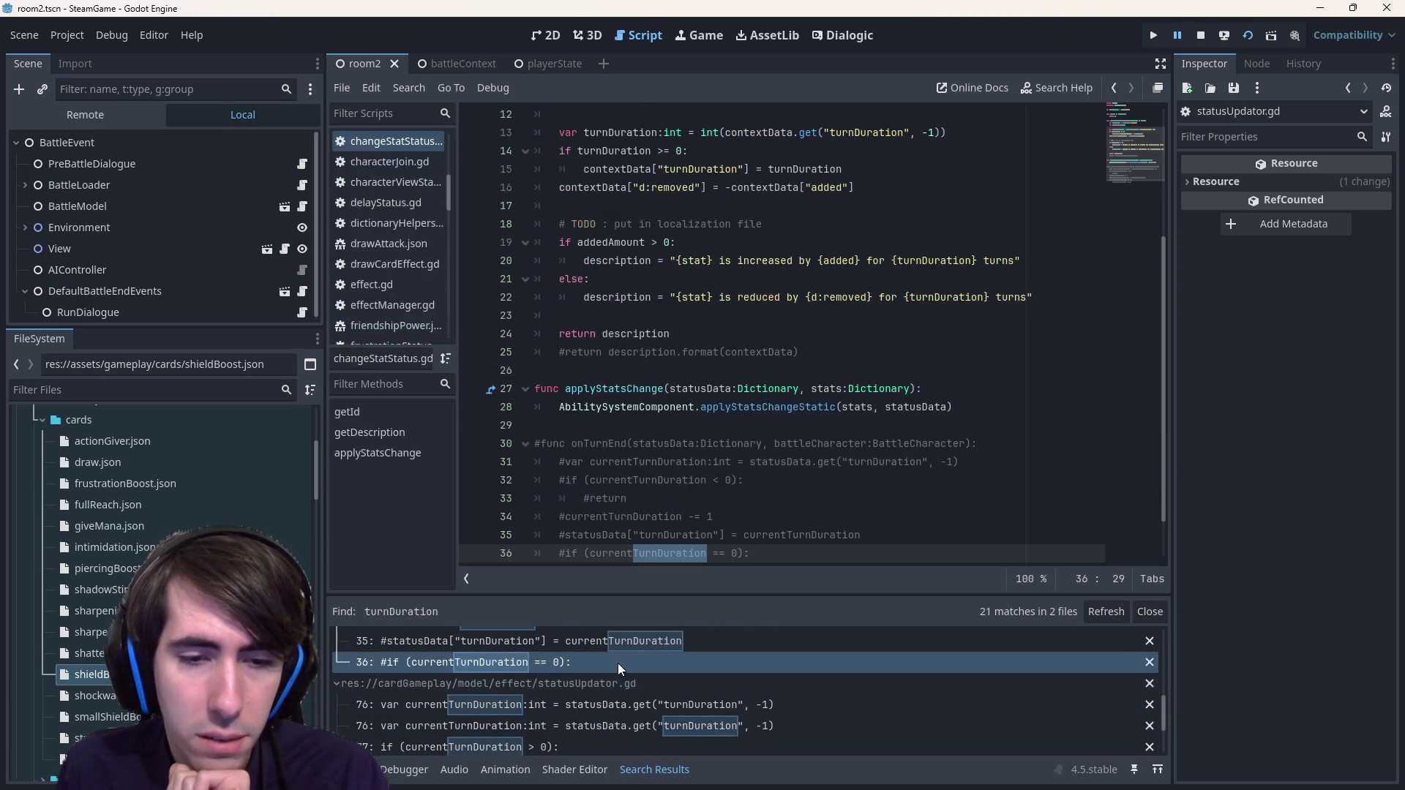
scroll(616, 664, up, 1)
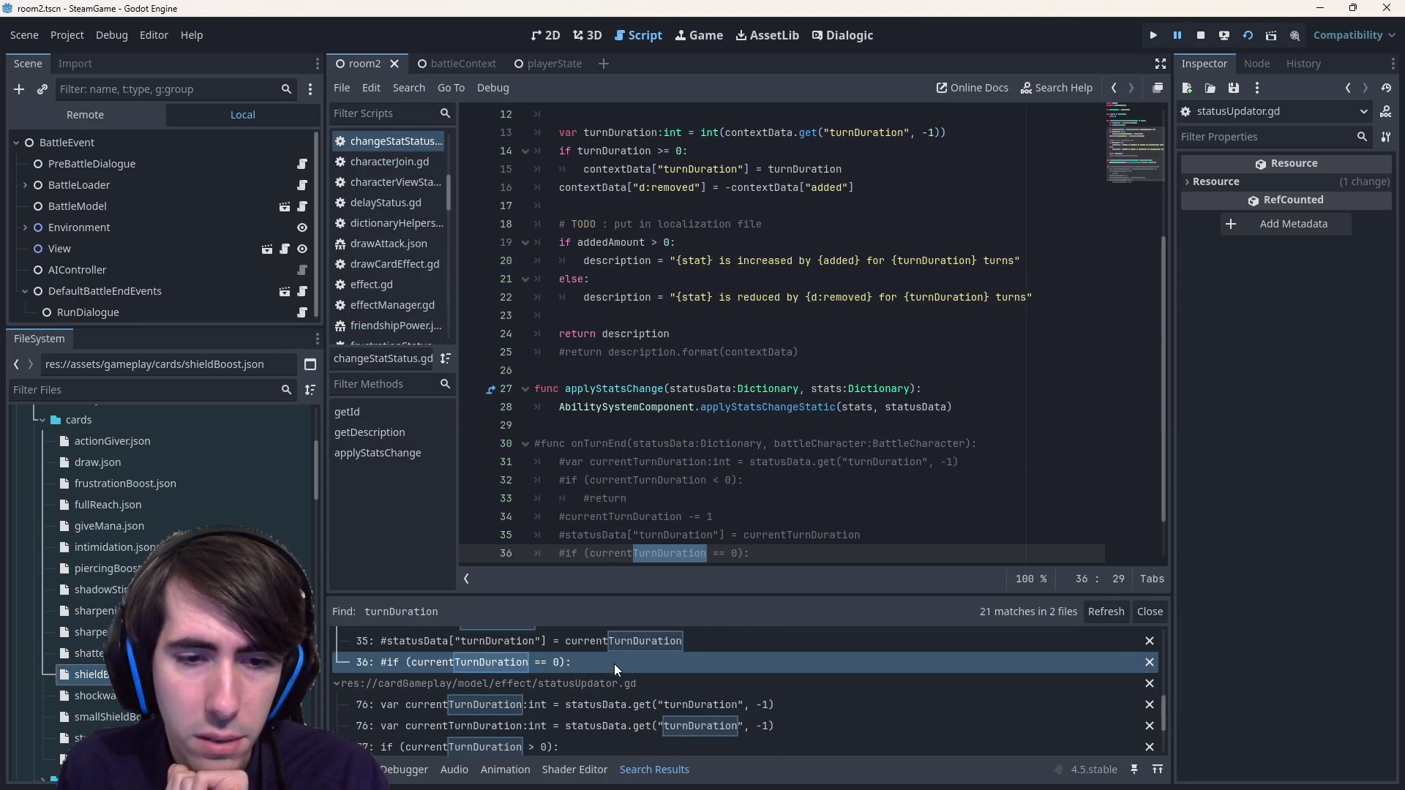
click(613, 659)
scroll(613, 651, up, 2)
click(614, 653)
scroll(606, 670, up, 3)
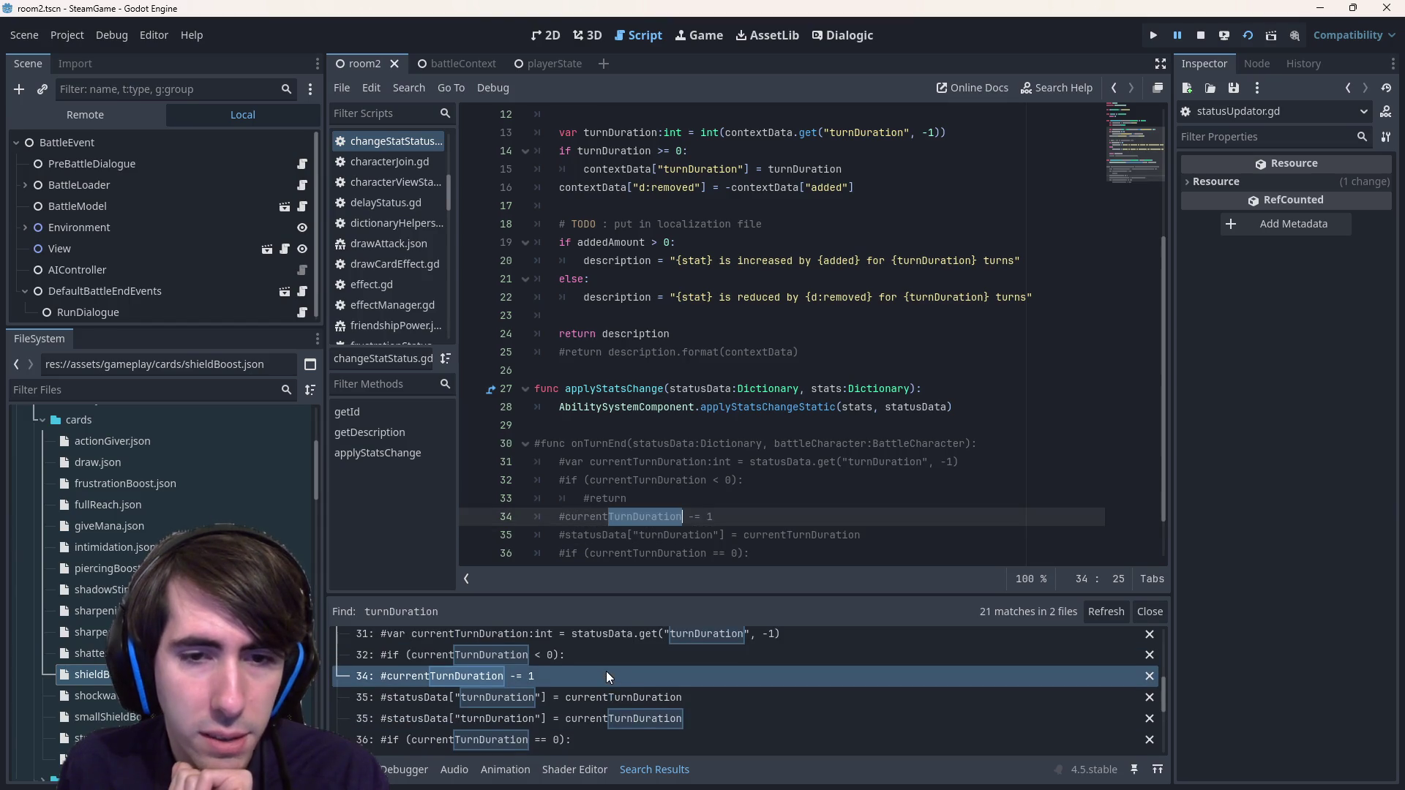
click(606, 670)
scroll(606, 670, up, 2)
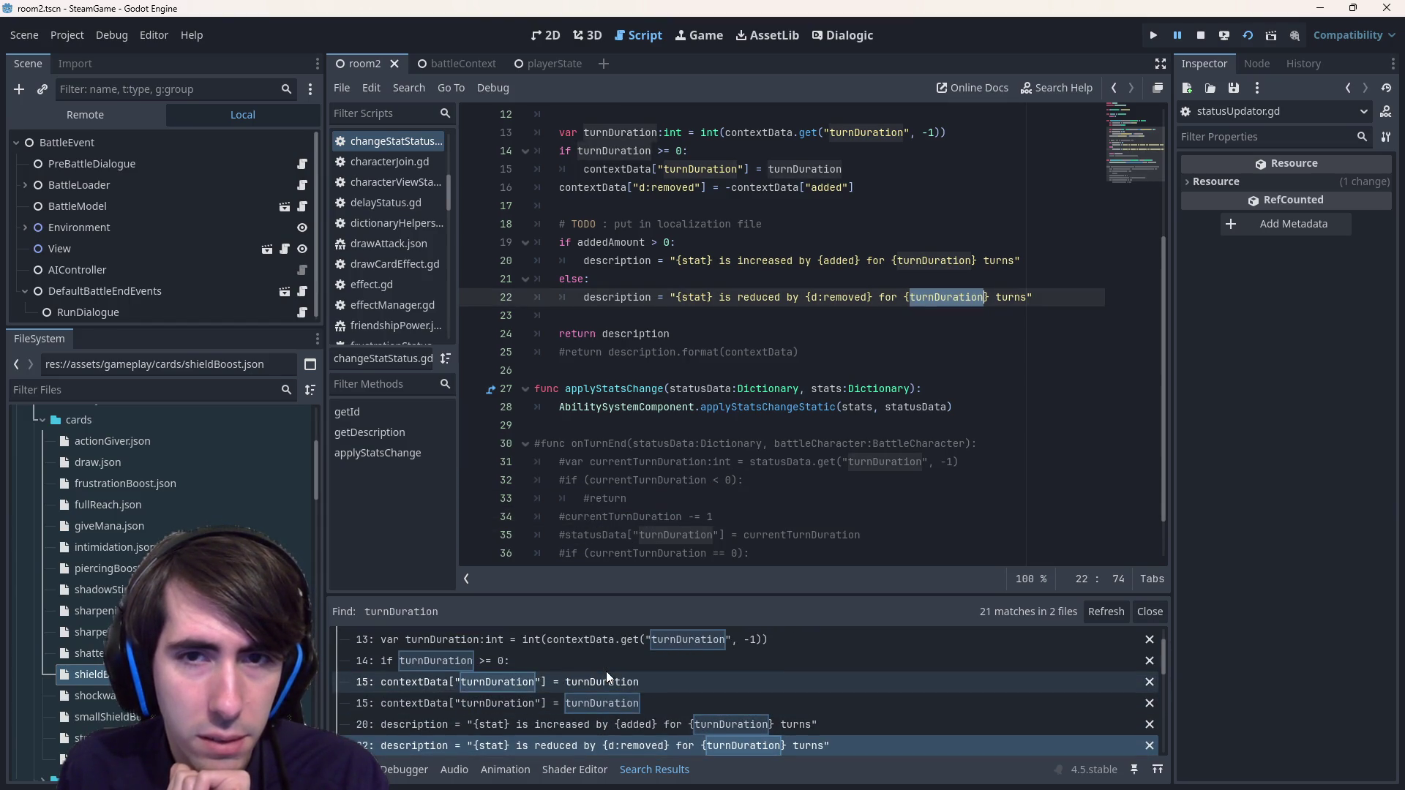
scroll(606, 670, up, 2)
click(606, 671)
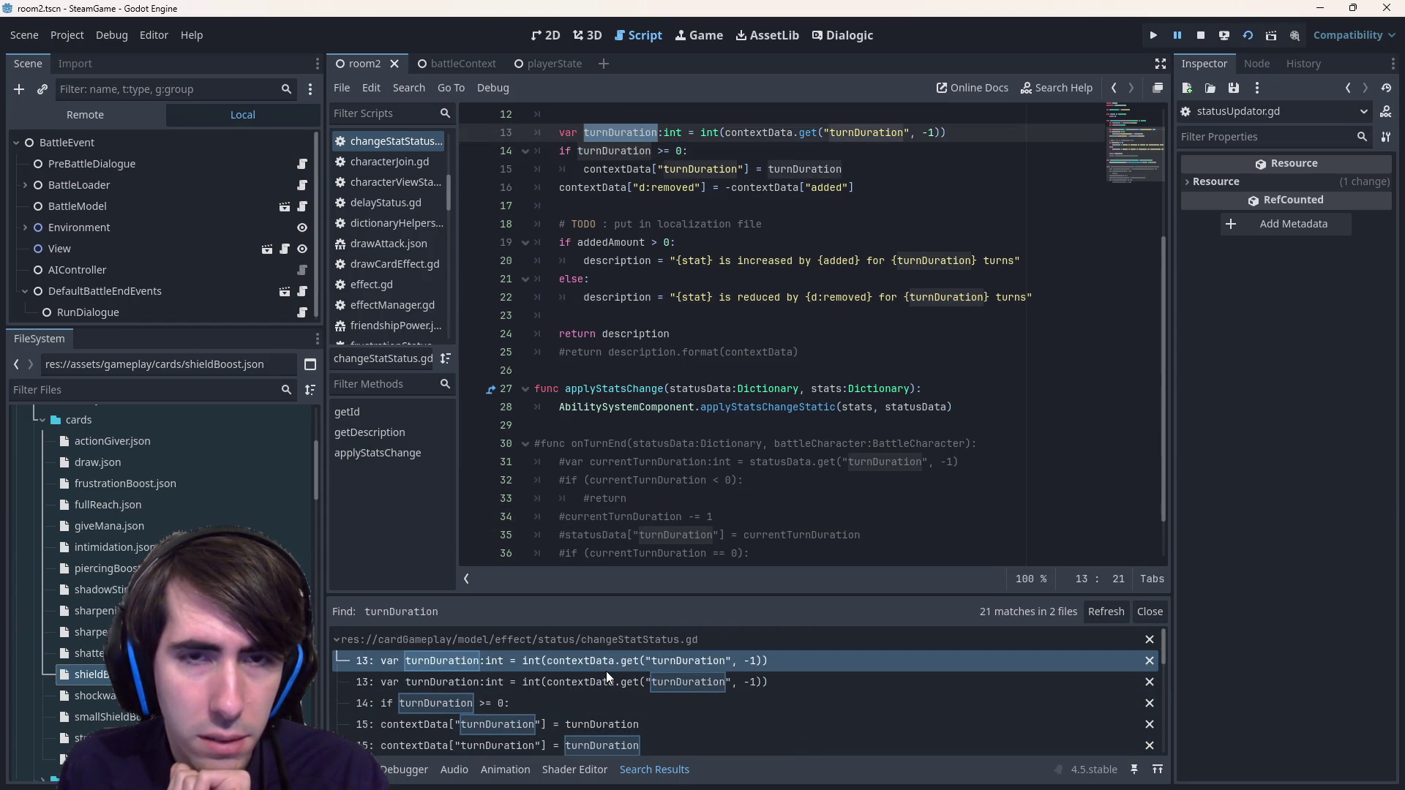
scroll(723, 464, up, 3)
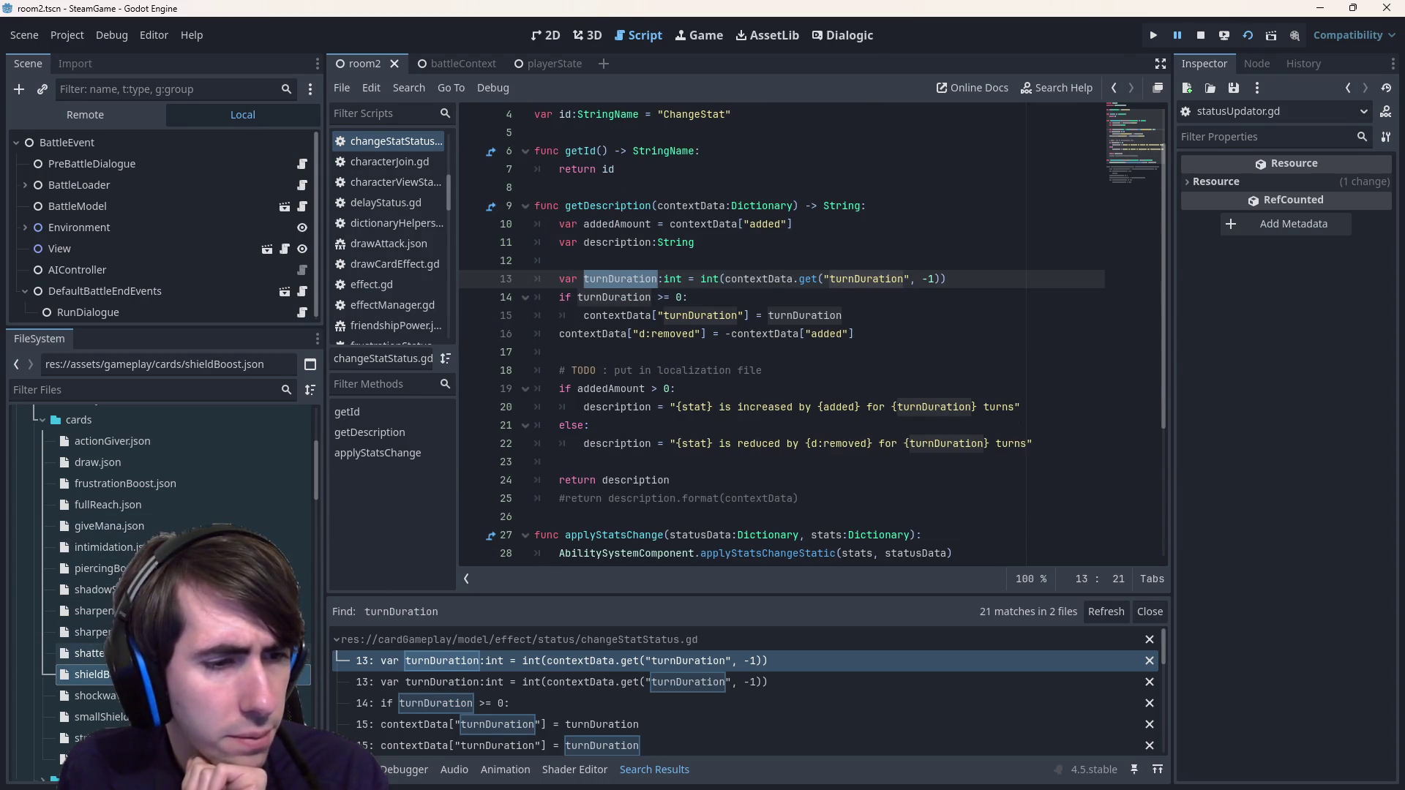
double_click(91, 674)
scroll(640, 423, down, 1)
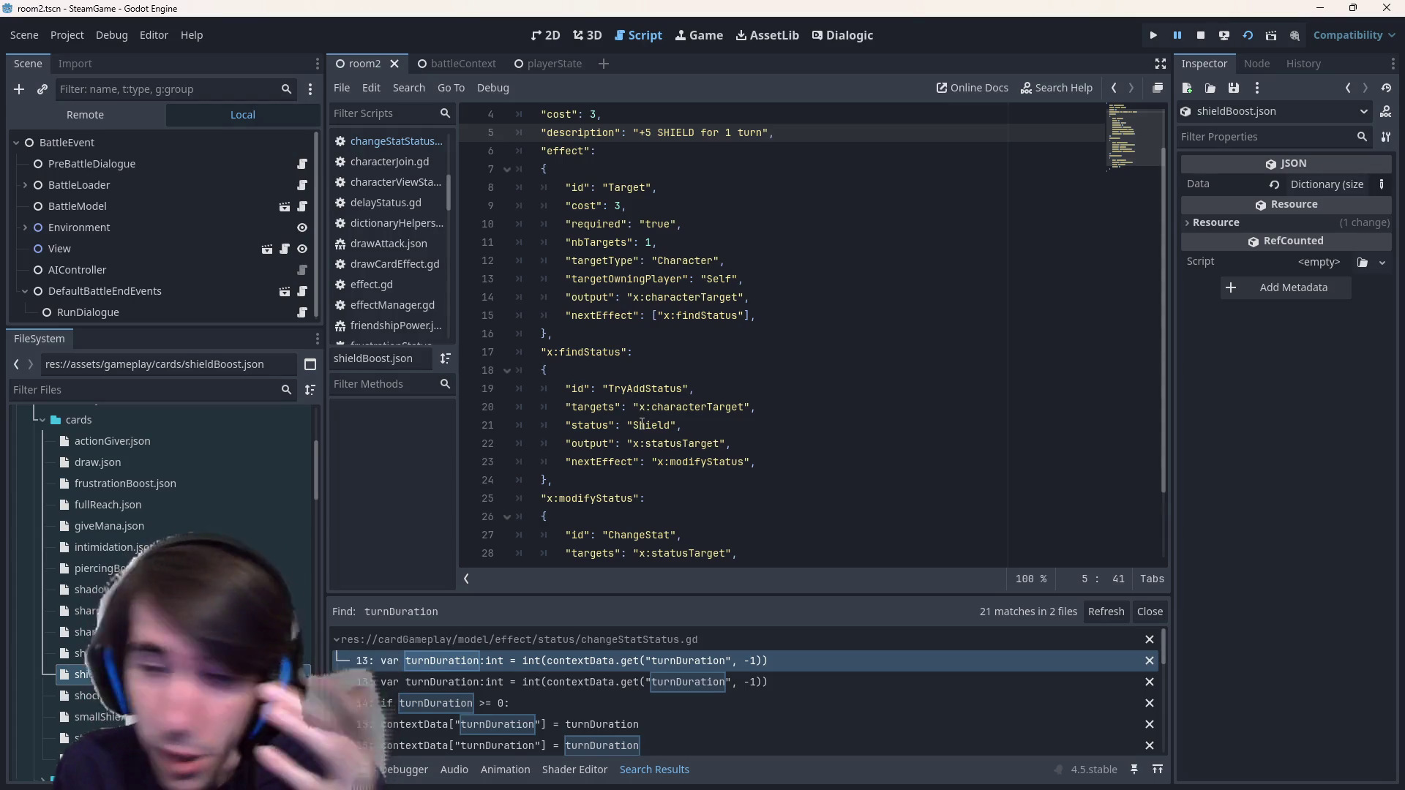
- Inspect Shield Boost's ChangeStat effect entry and search the card for 'turn'
scroll(641, 424, down, 1)
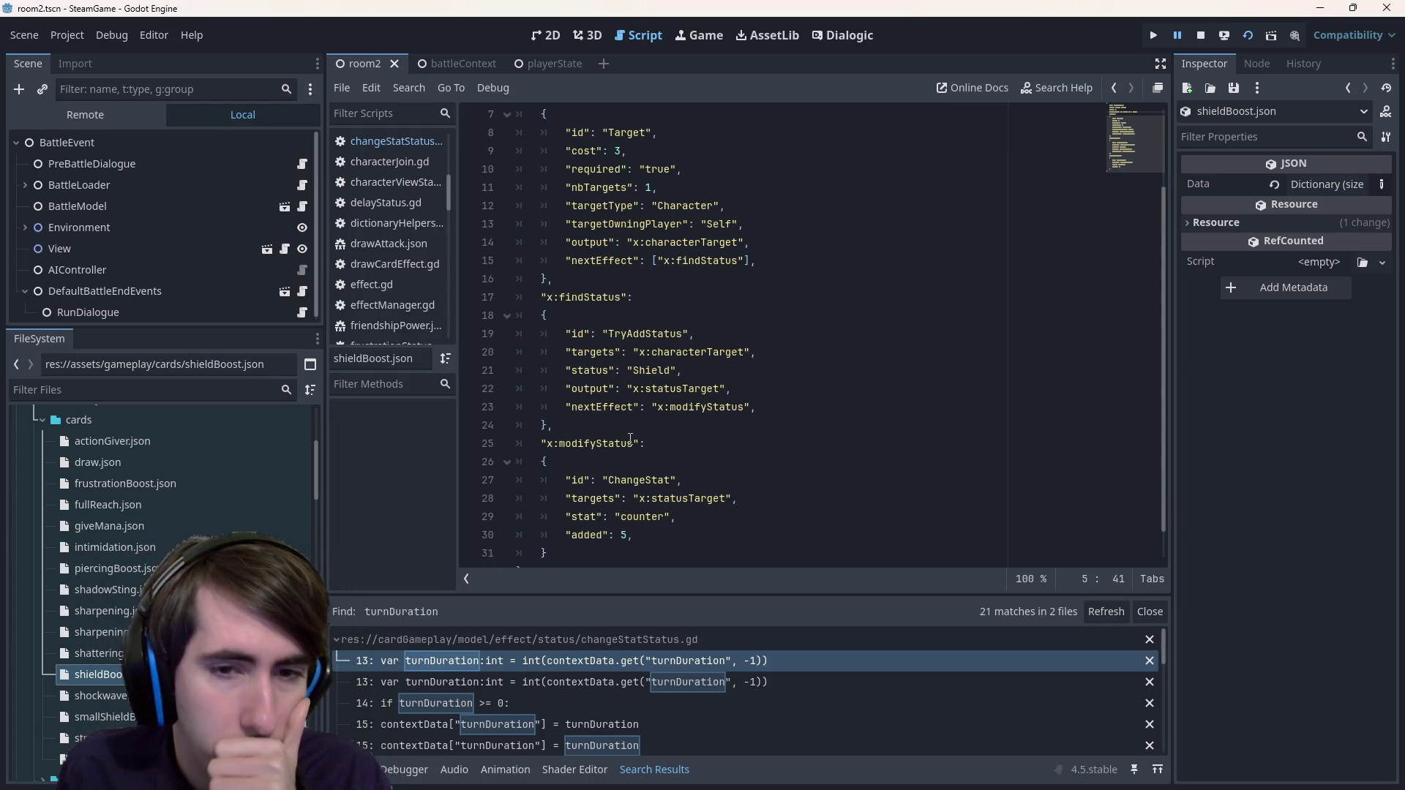
click(632, 480)
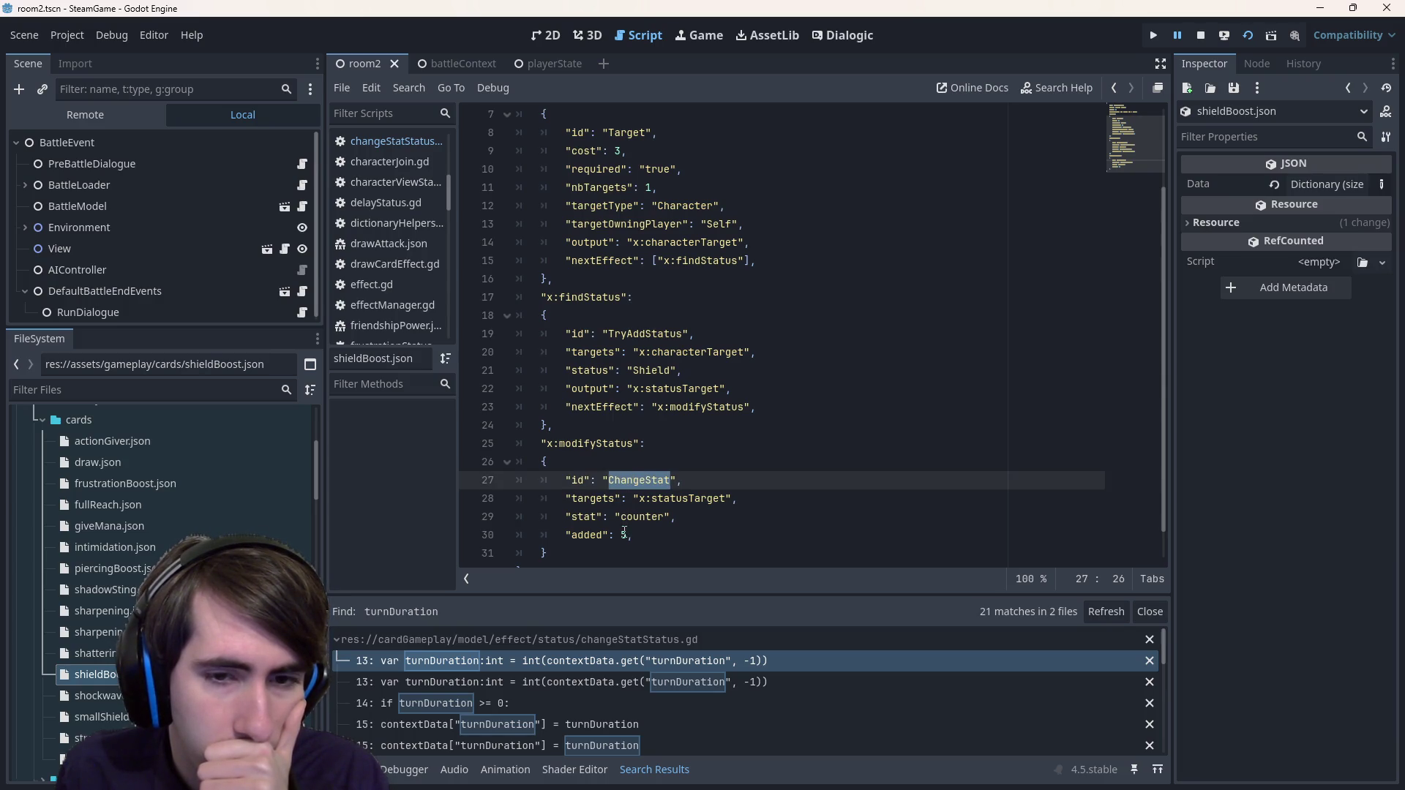
scroll(624, 533, down, 1)
scroll(624, 529, up, 3)
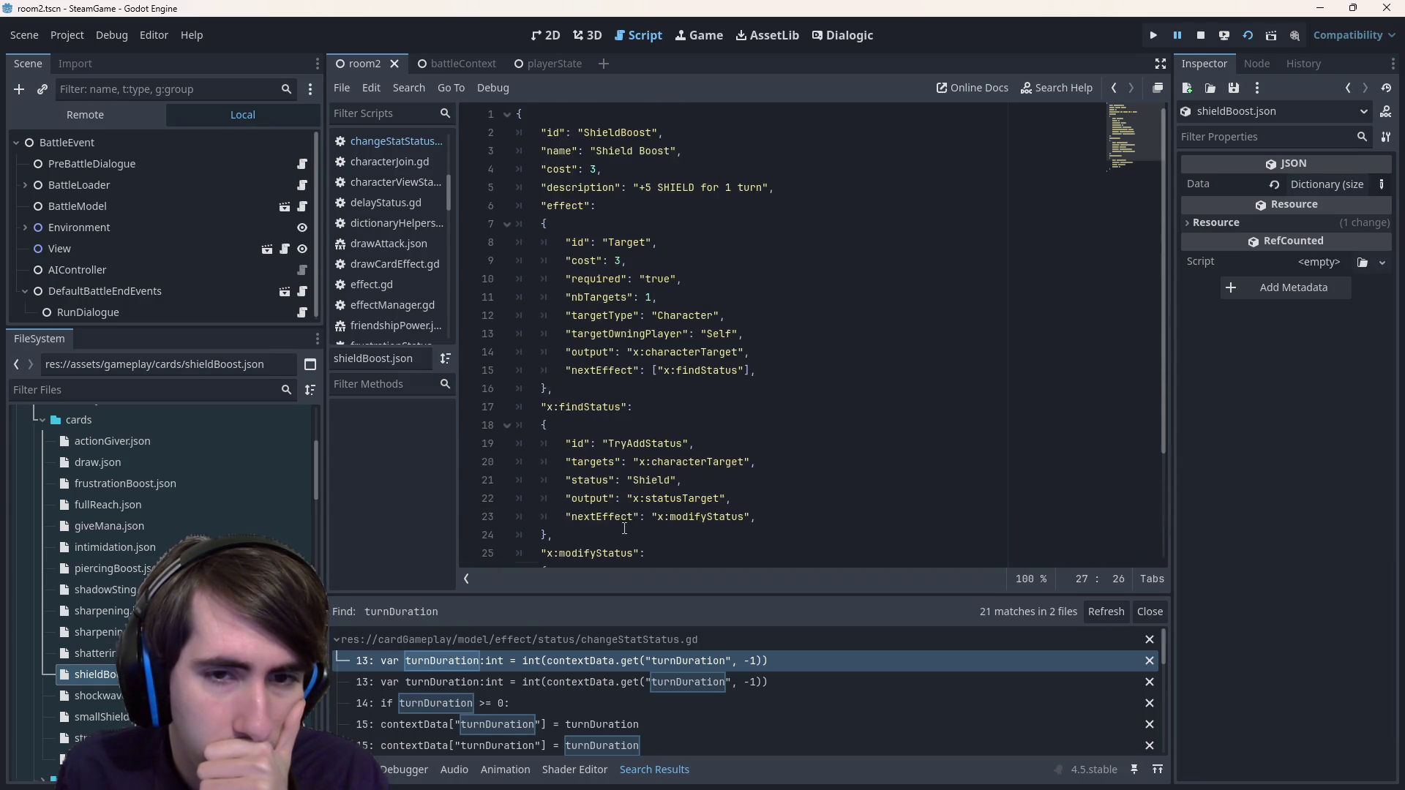
click(651, 422)
key(ctrl+f)
text(turn)
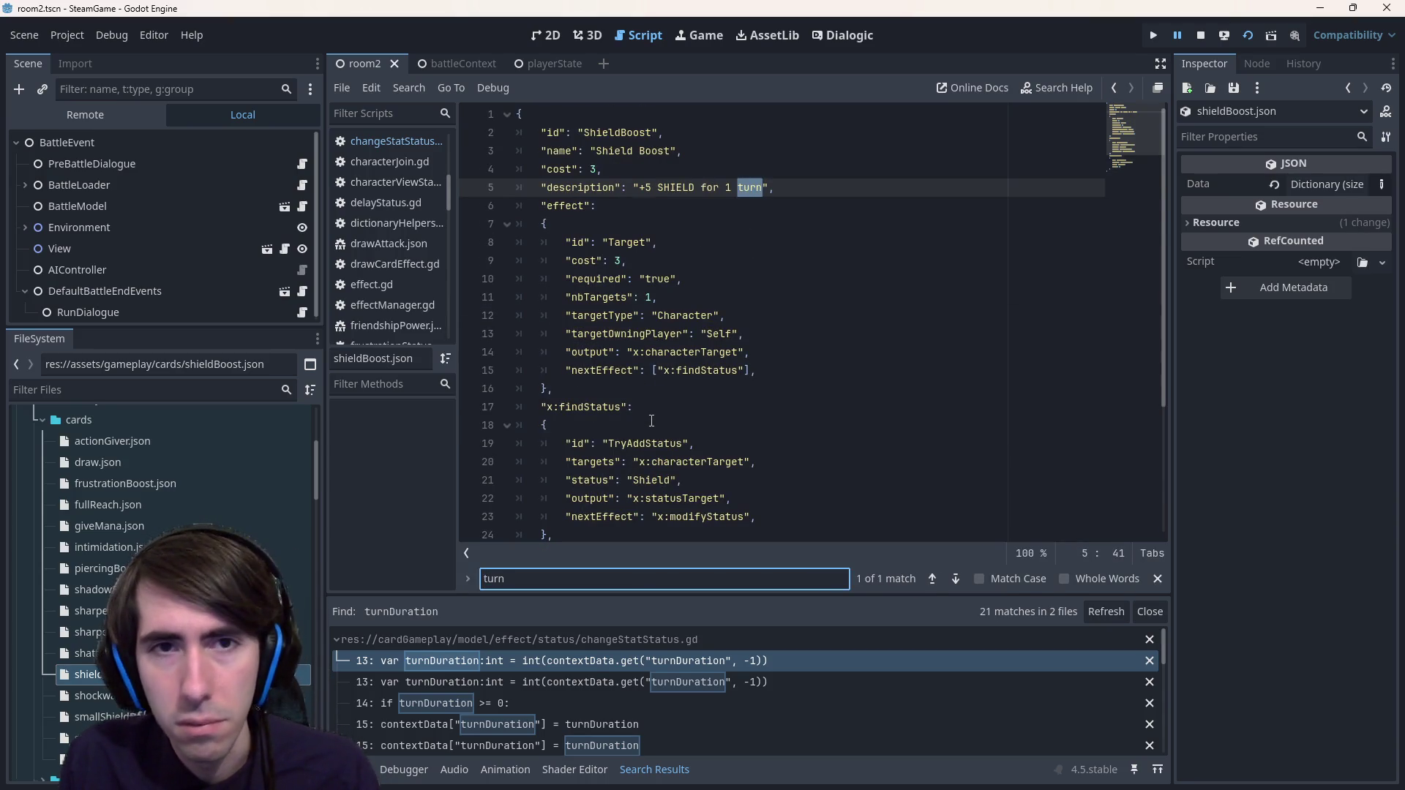
click(641, 389)
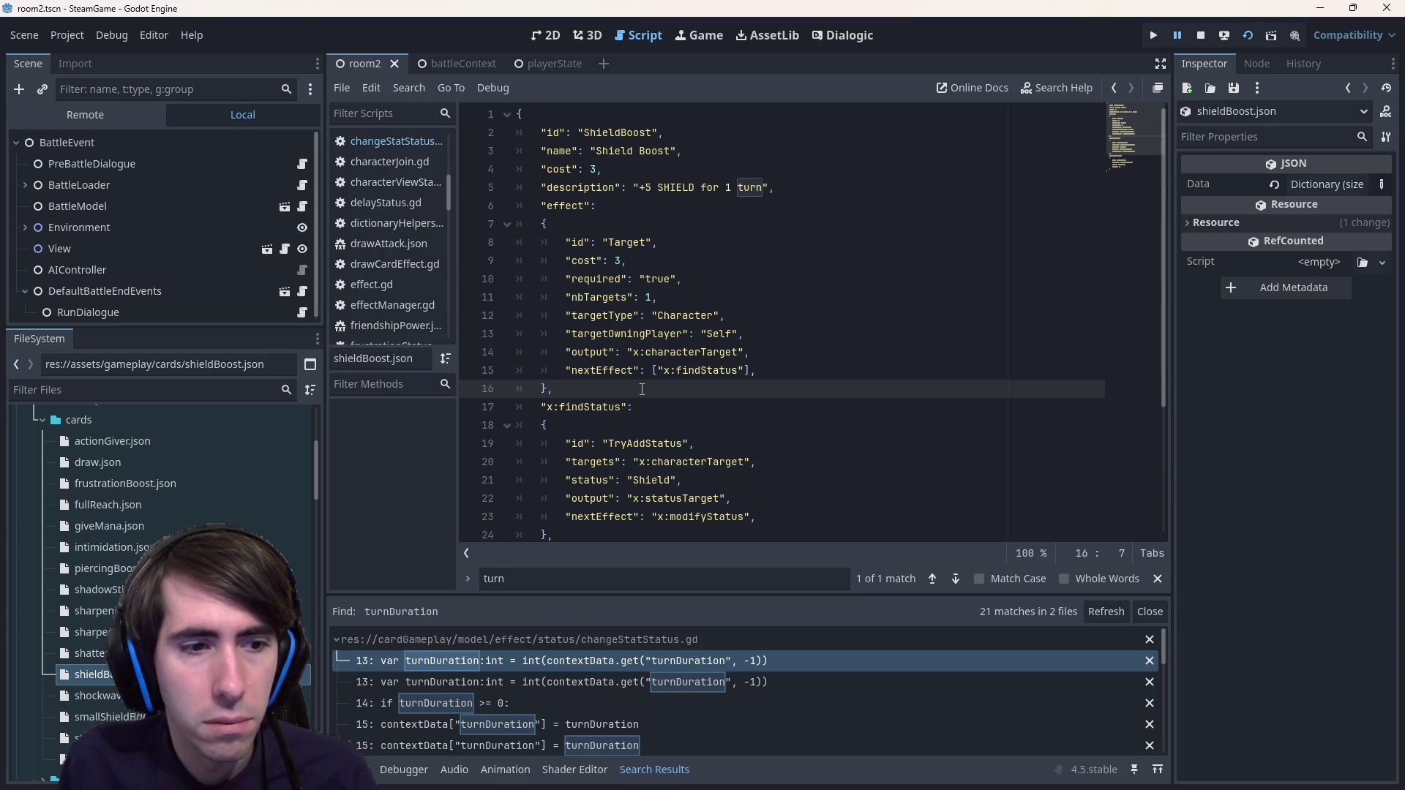
- Filter the FileSystem by 'shield', clear the filter, and open status/shield.json
text(shield)
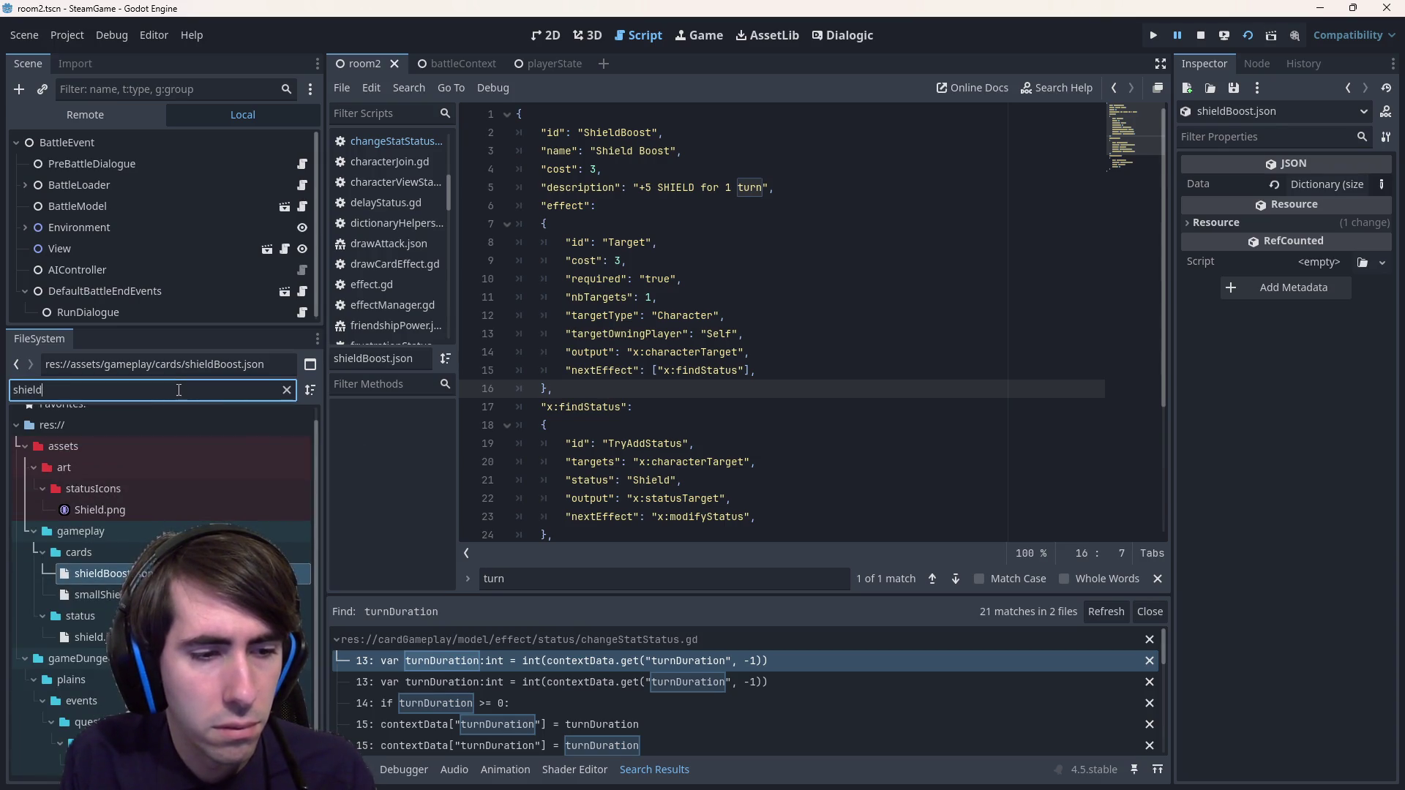
key(ctrl+a)
key(BackSpace)
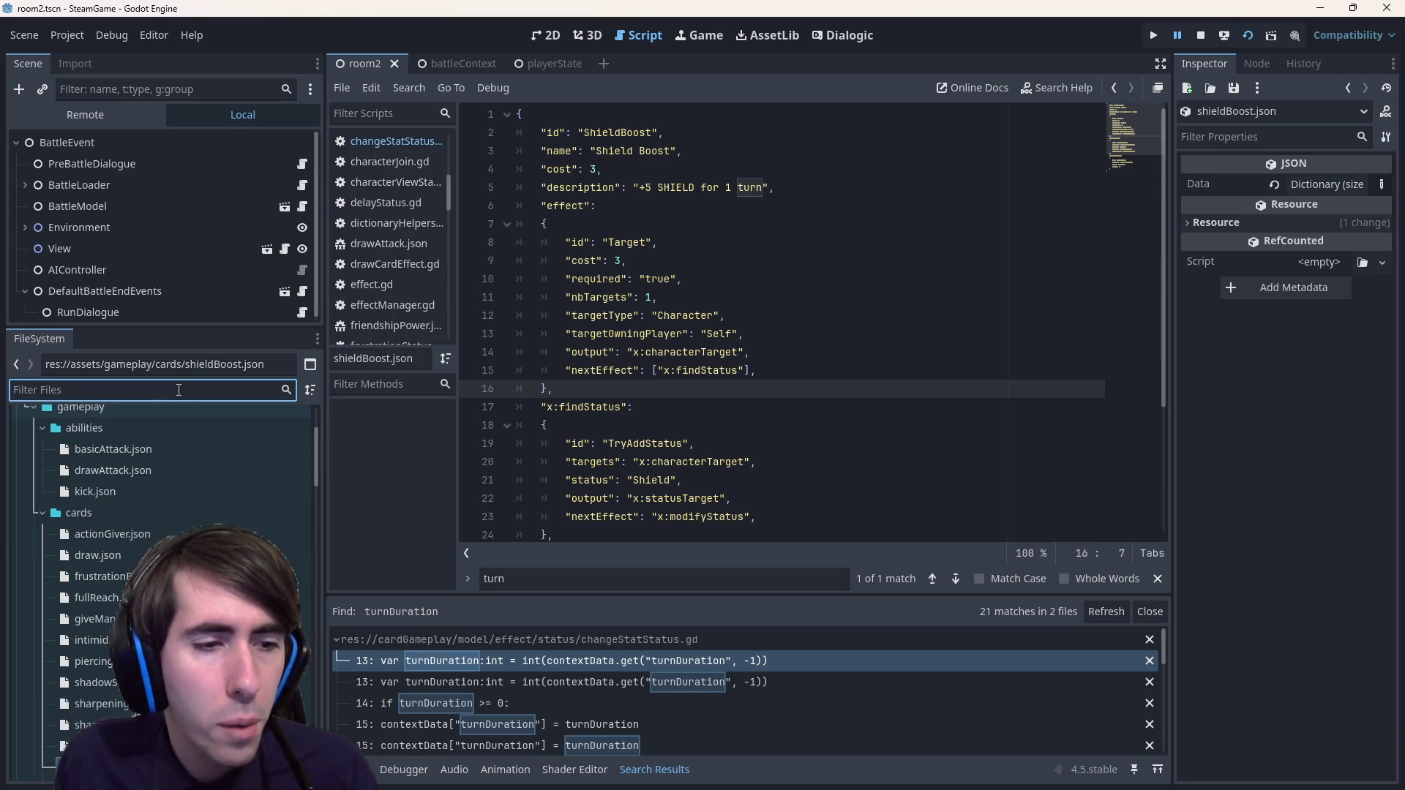
scroll(110, 615, down, 5)
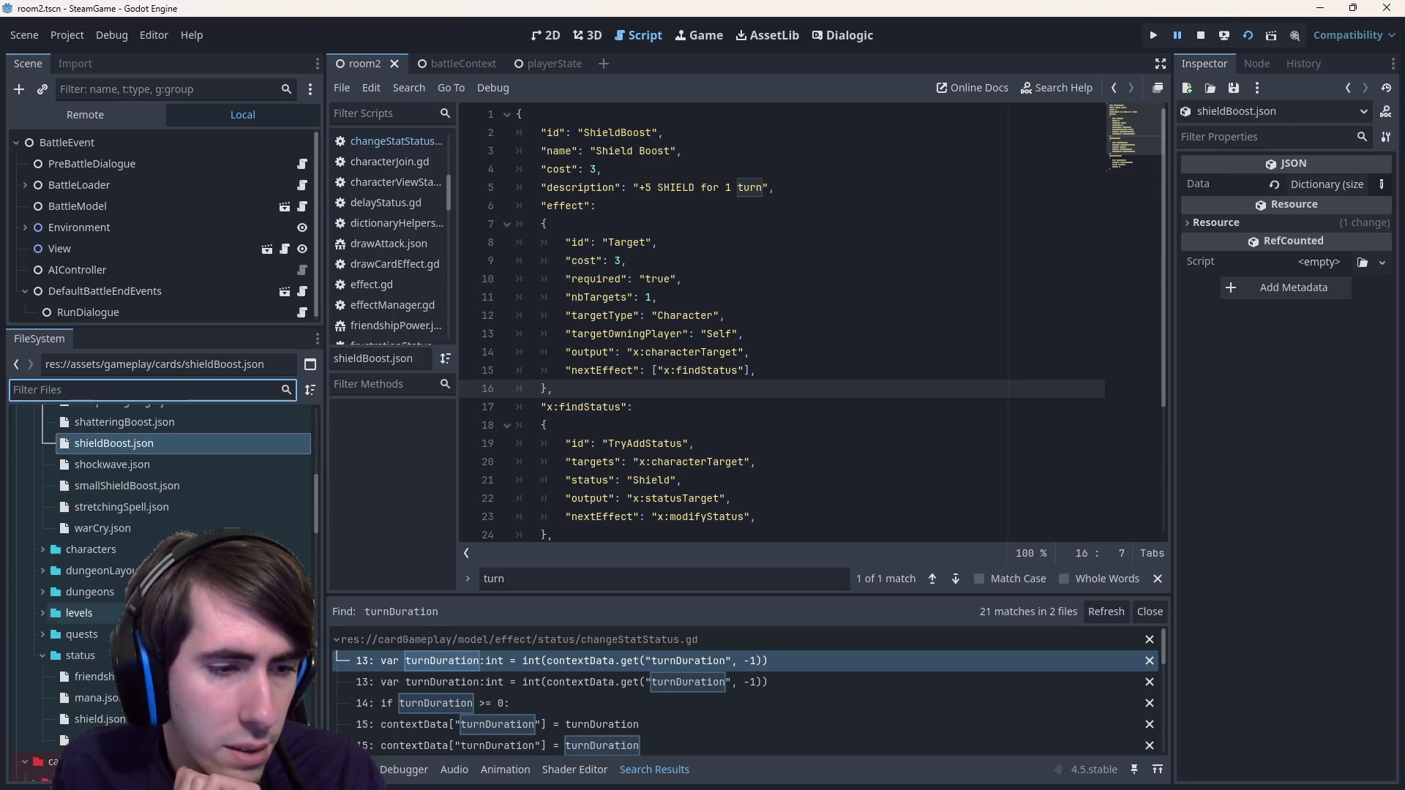
double_click(99, 719)
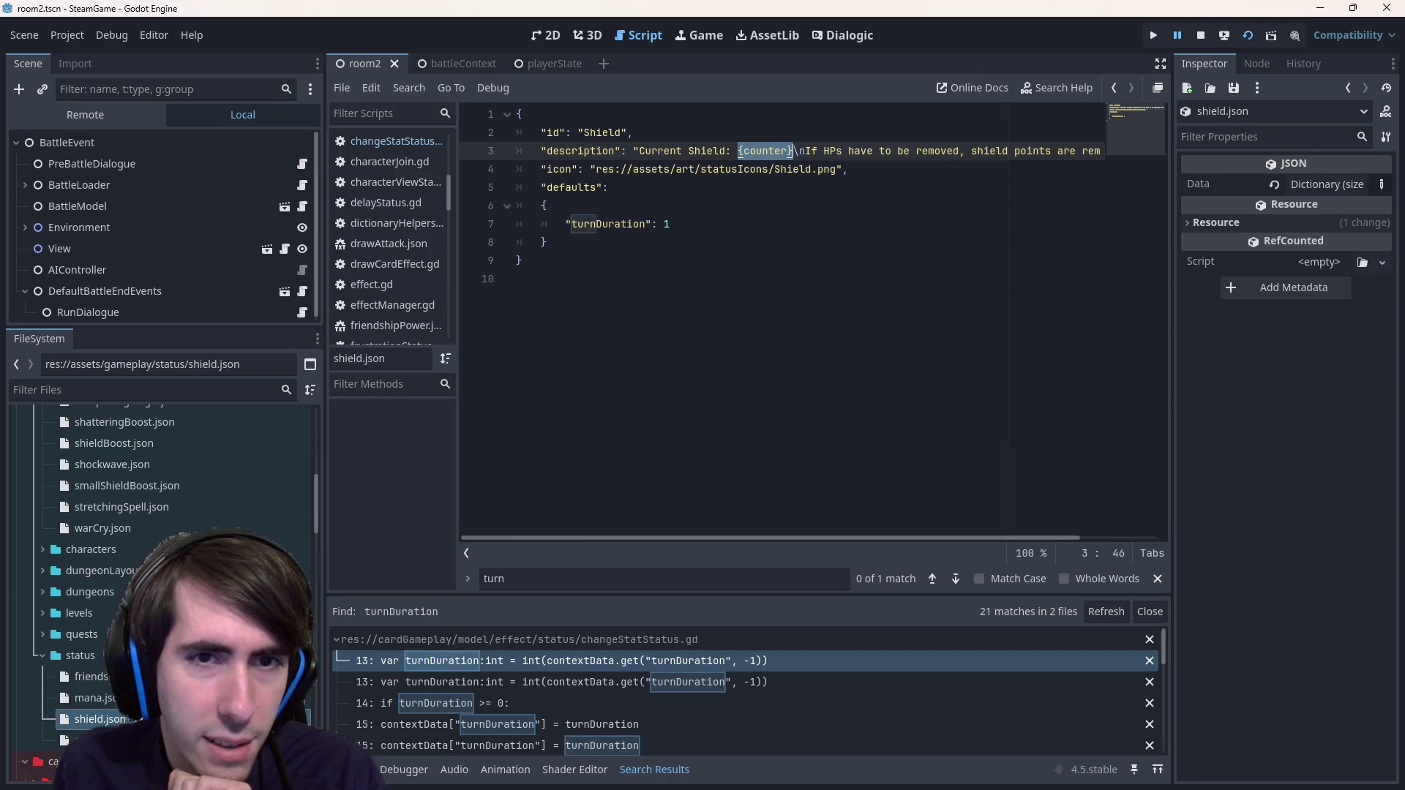
- Select the defaults block on lines 5–8 of shield.json
click(634, 231)
click(674, 242)
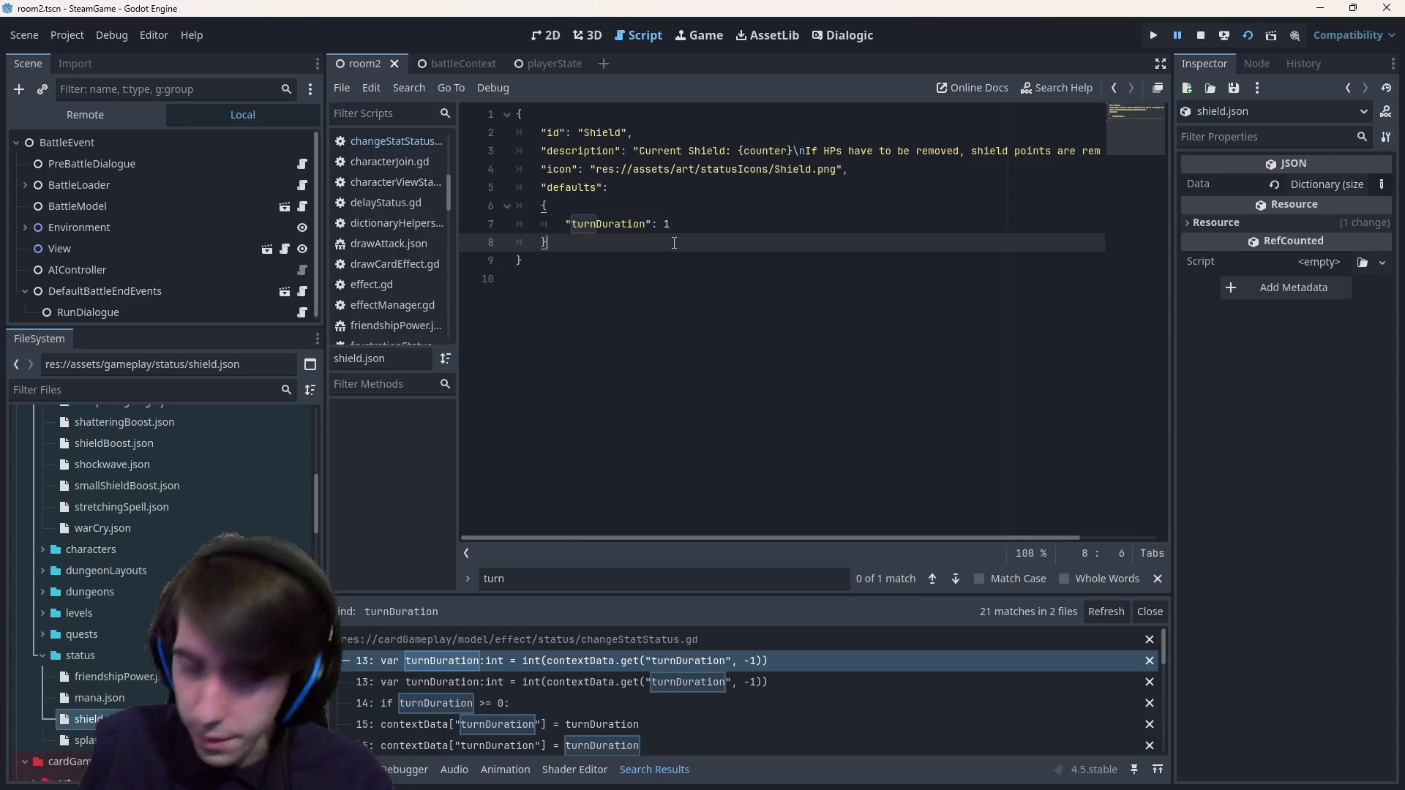
click(648, 255)
mouse_move(647, 245)
mouse_down()
mouse_move(454, 189)
mouse_move(439, 169)
mouse_move(403, 185)
mouse_up()
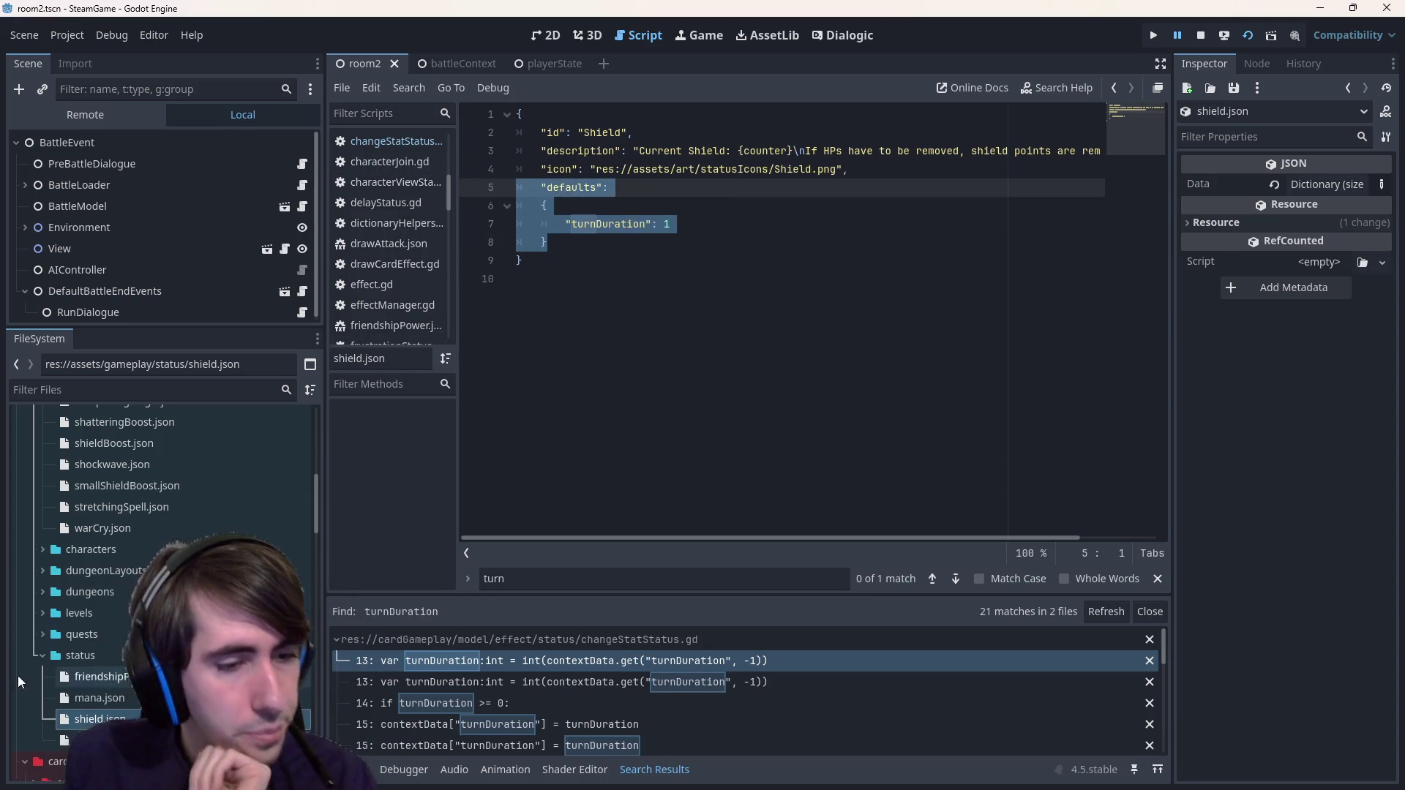
- Add a defaults block with turnDuration 1 after triggers in splash.json, then stop the game
double_click(95, 741)
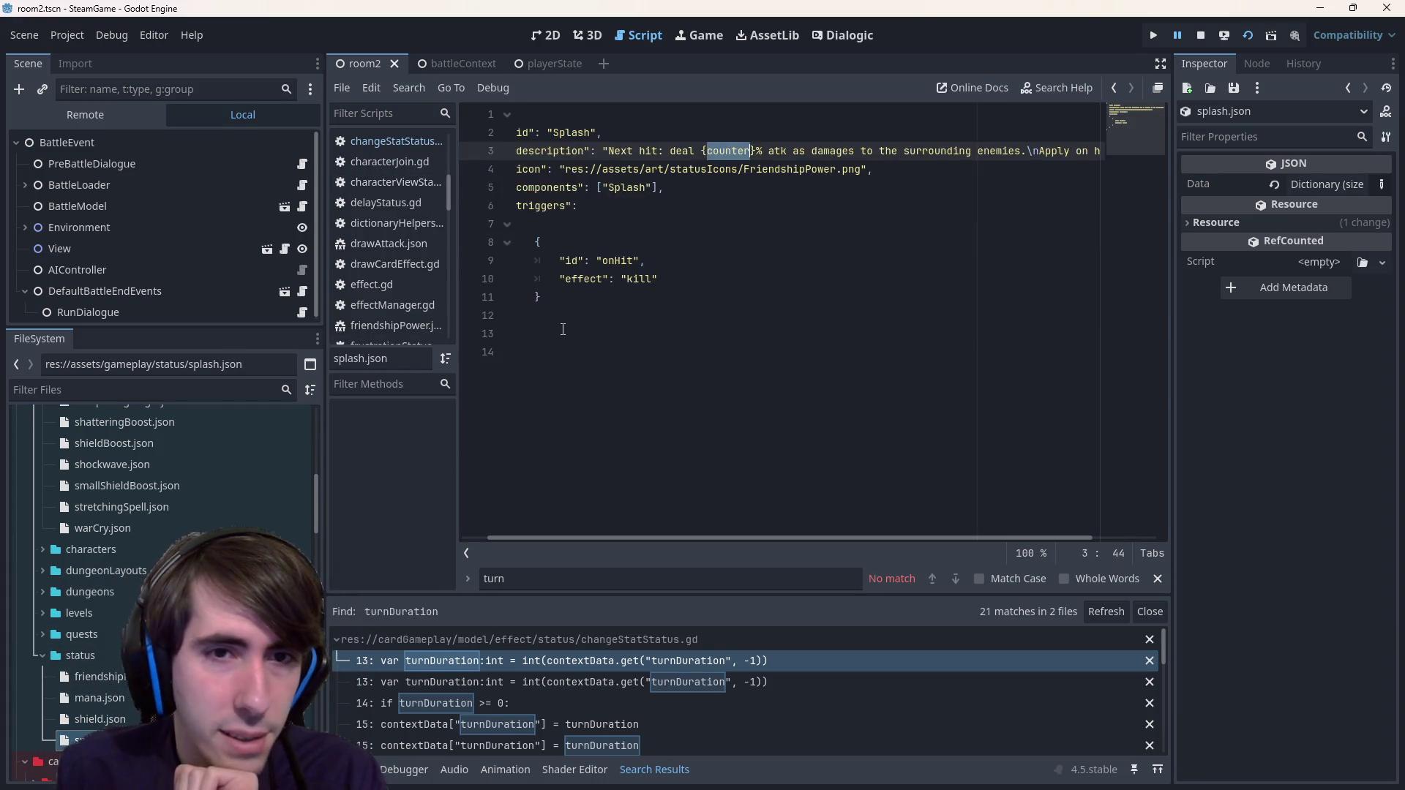
click(589, 317)
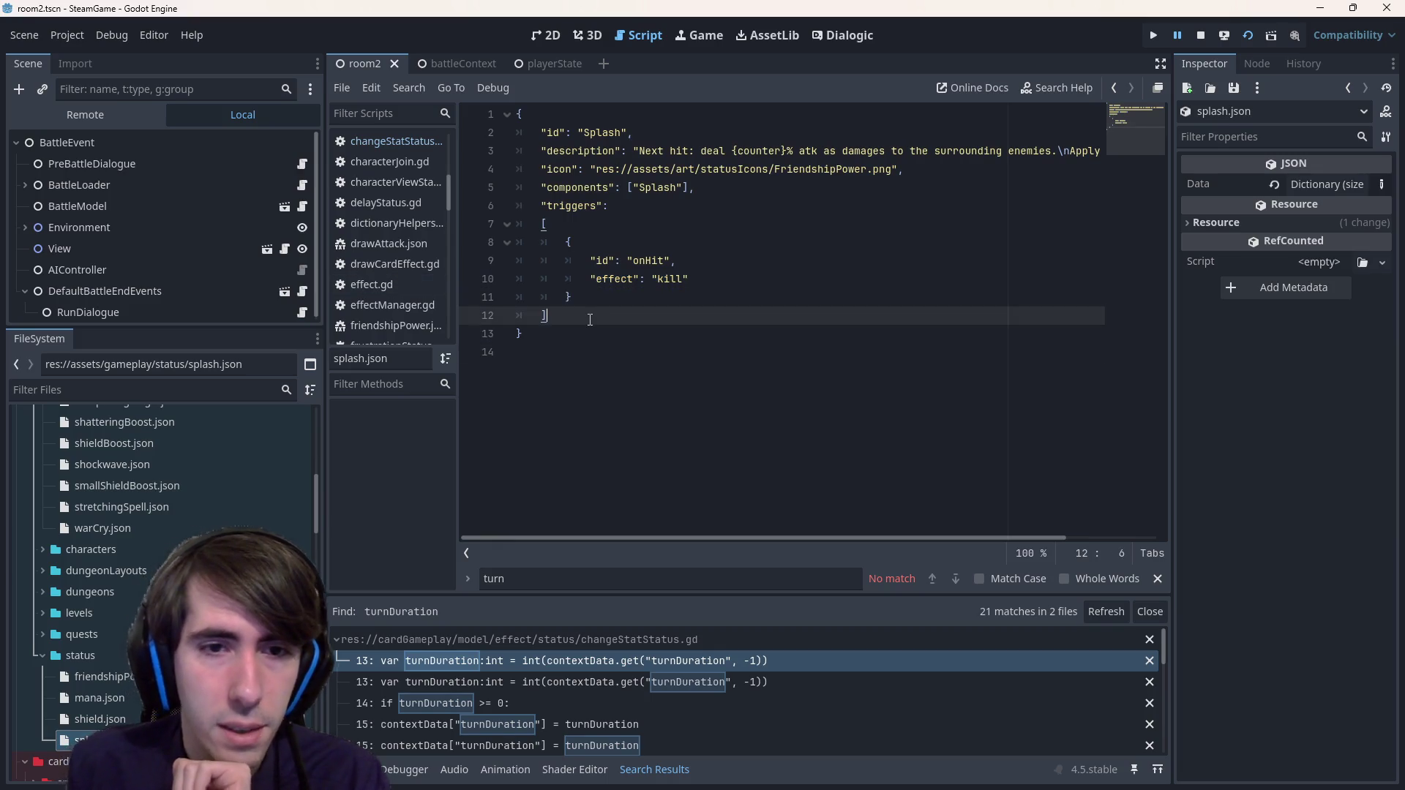
text(, "defaults": { "turnDuration": 1 })
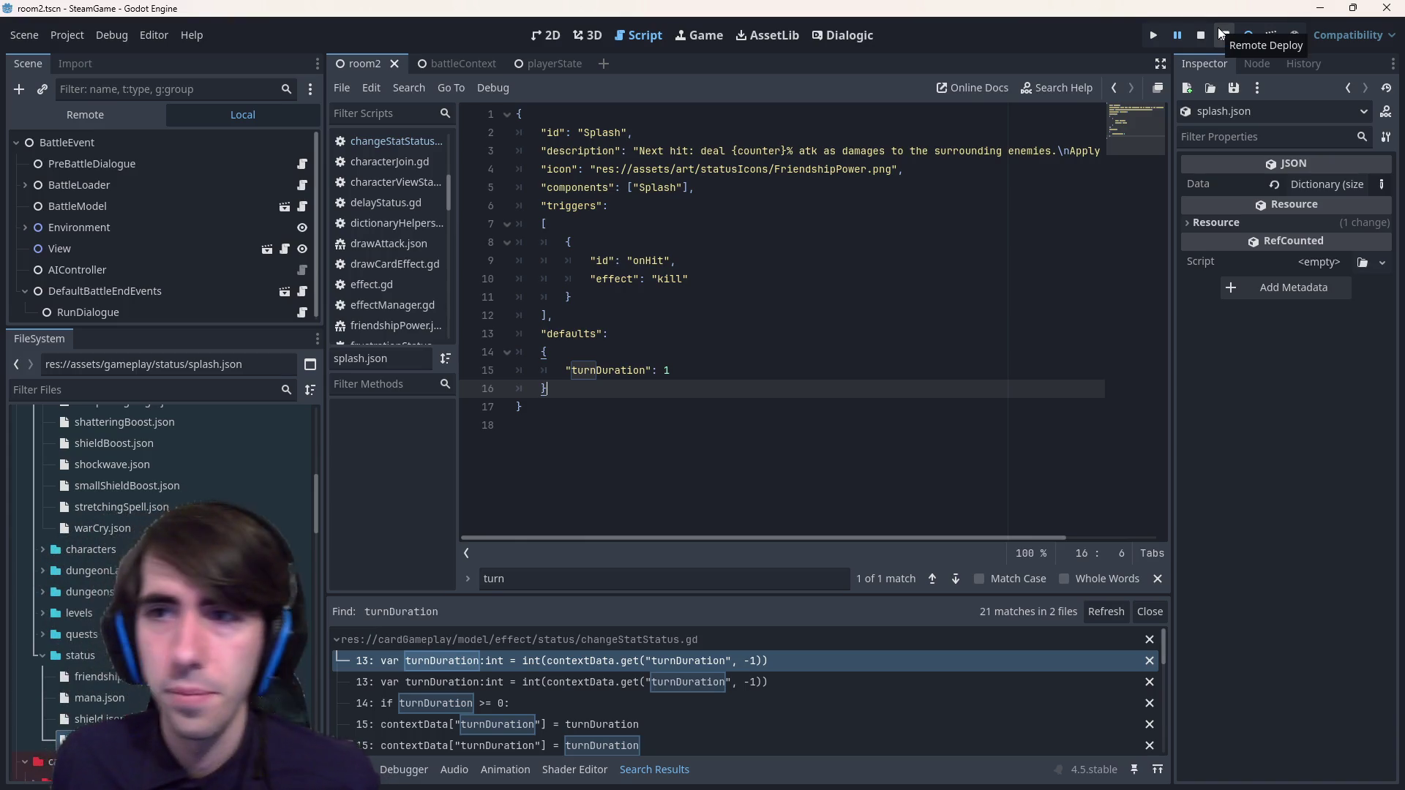
click(1198, 33)
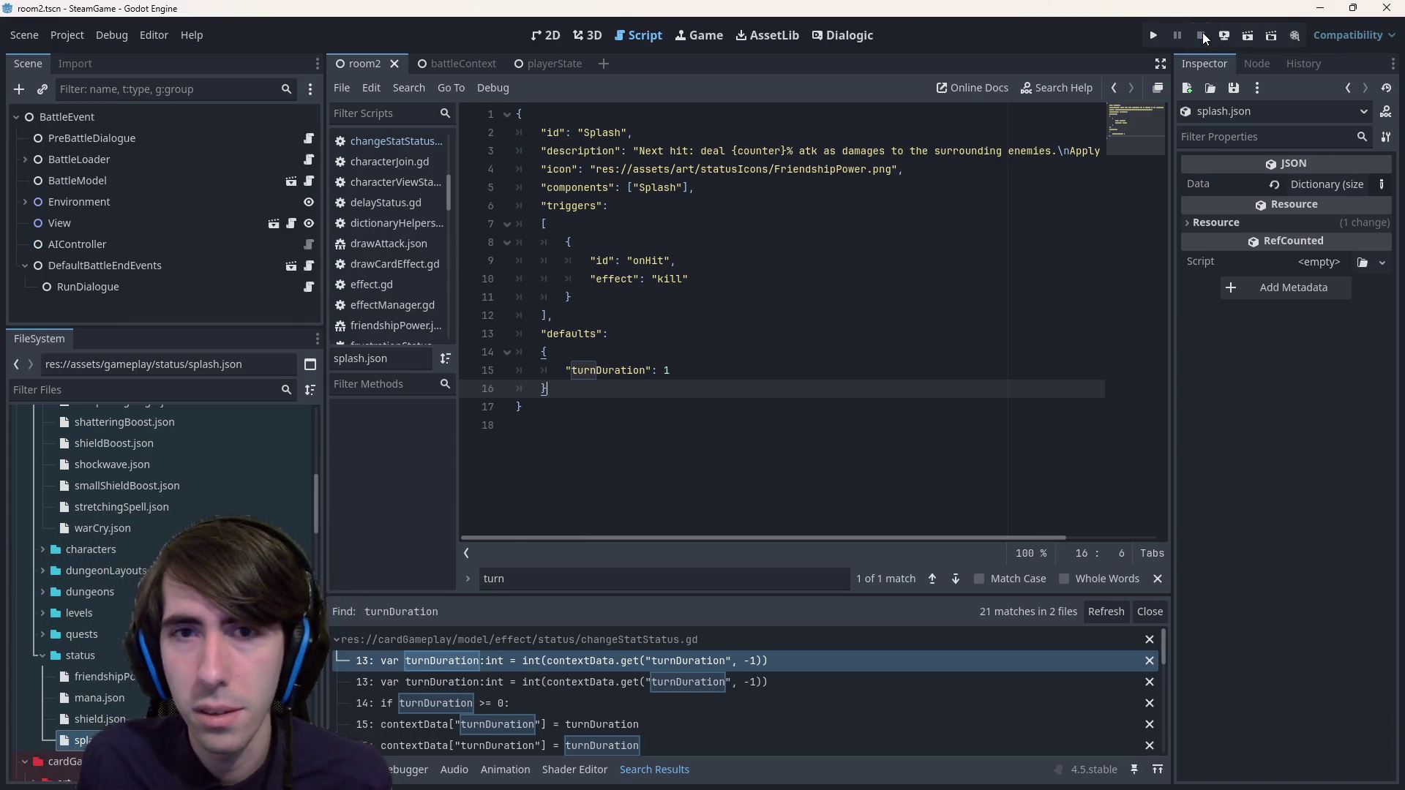
- Run the game, skip the dialogue, play Shield Boost and Shockwave on the first hero, and end the turn
click(1238, 35)
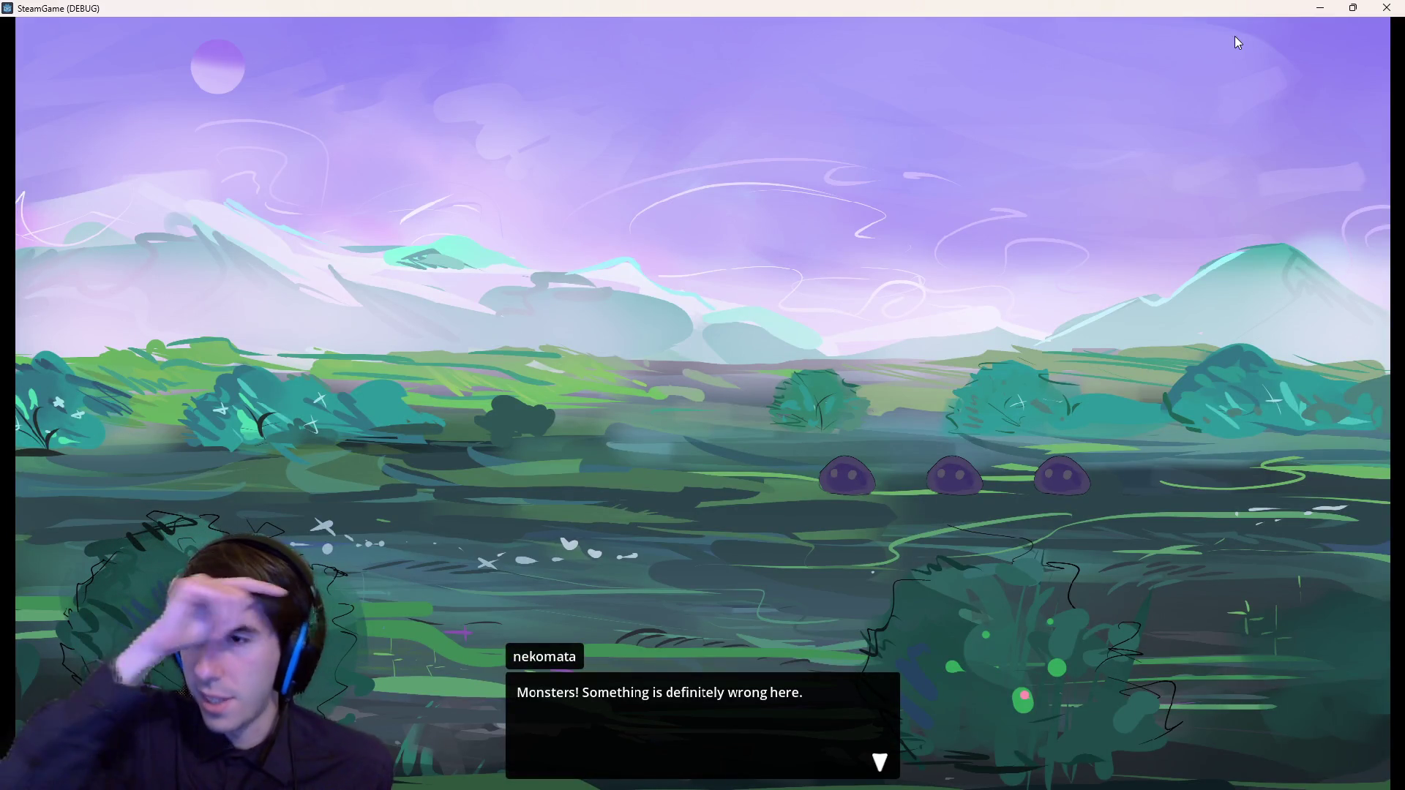
key(space)
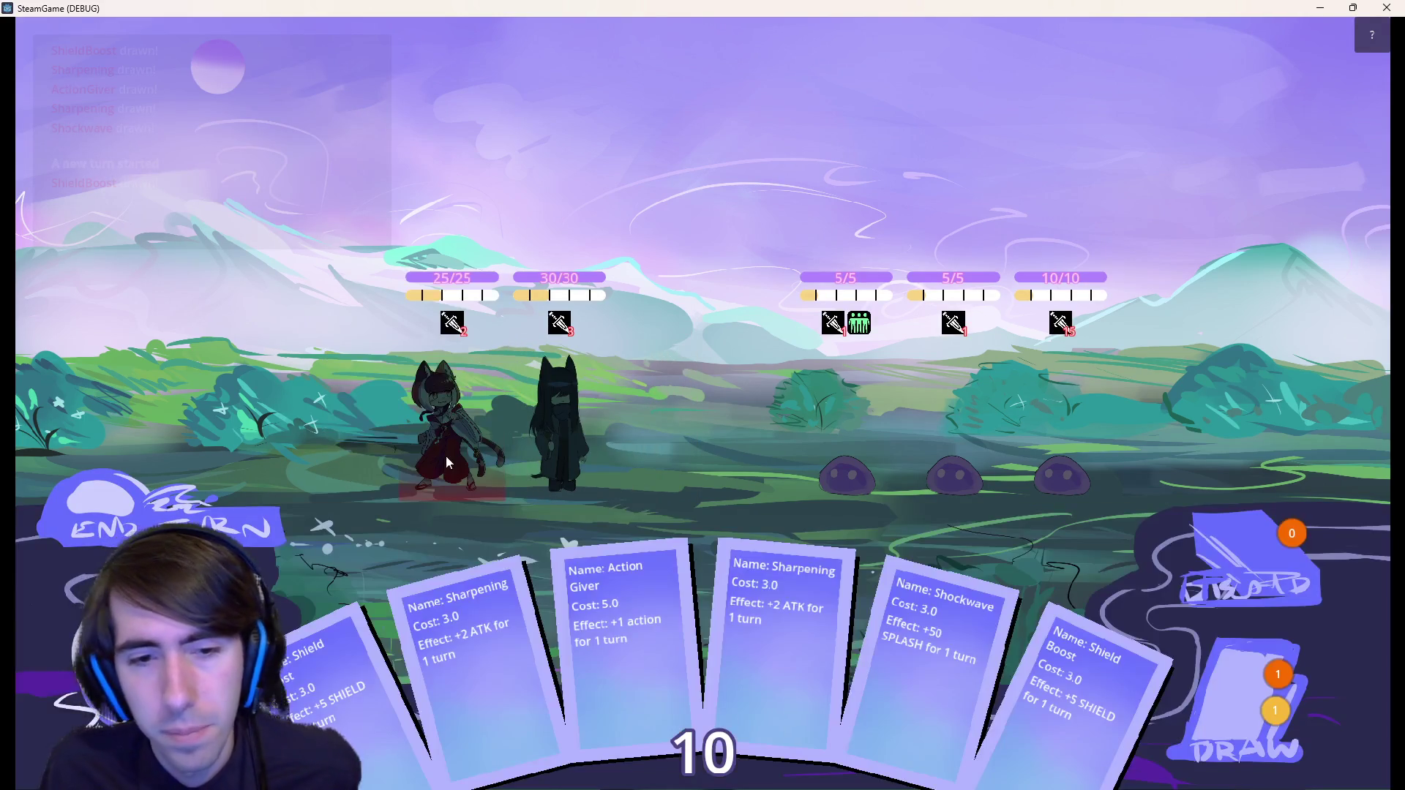
drag(350, 728, 450, 418)
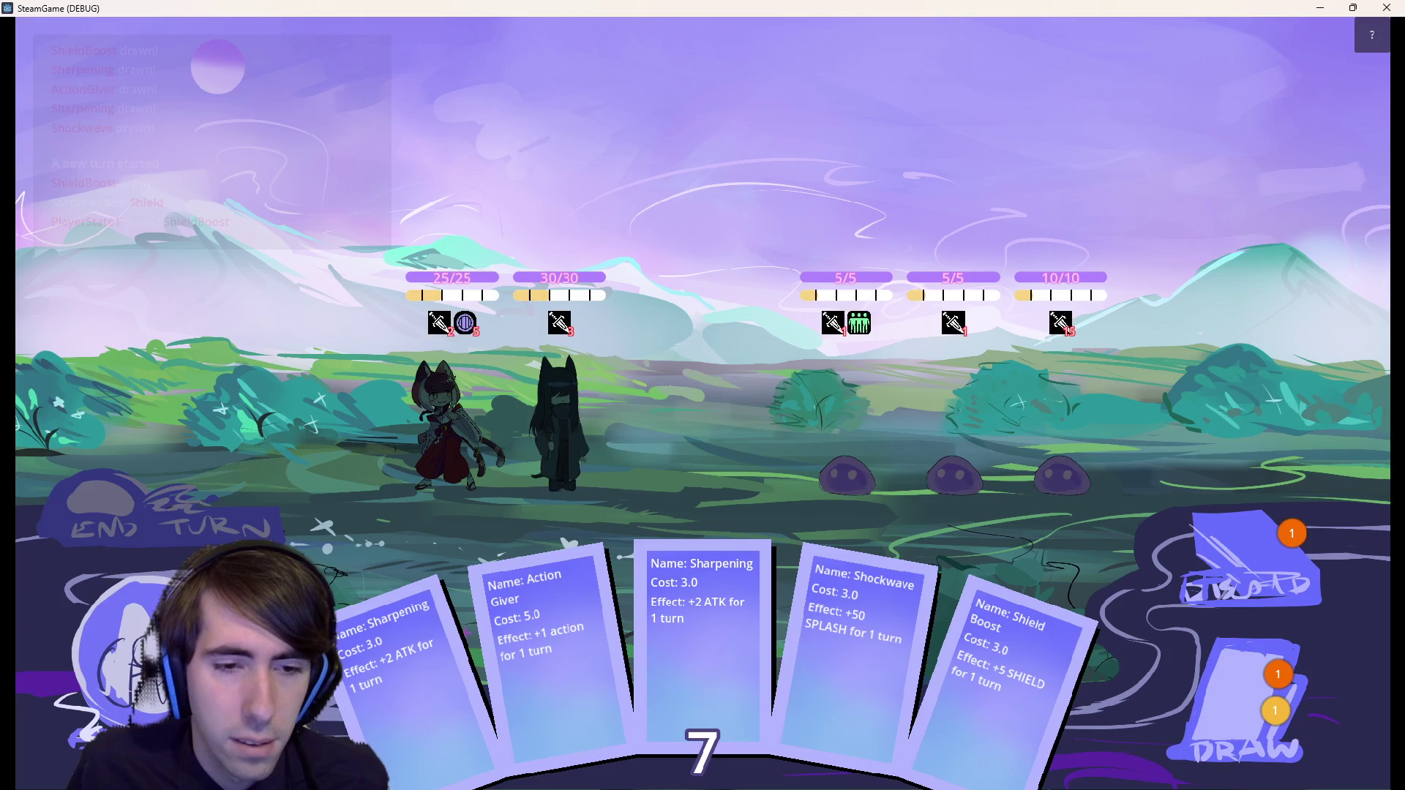
mouse_move(860, 644)
mouse_down()
mouse_move(477, 395)
mouse_move(443, 395)
mouse_up()
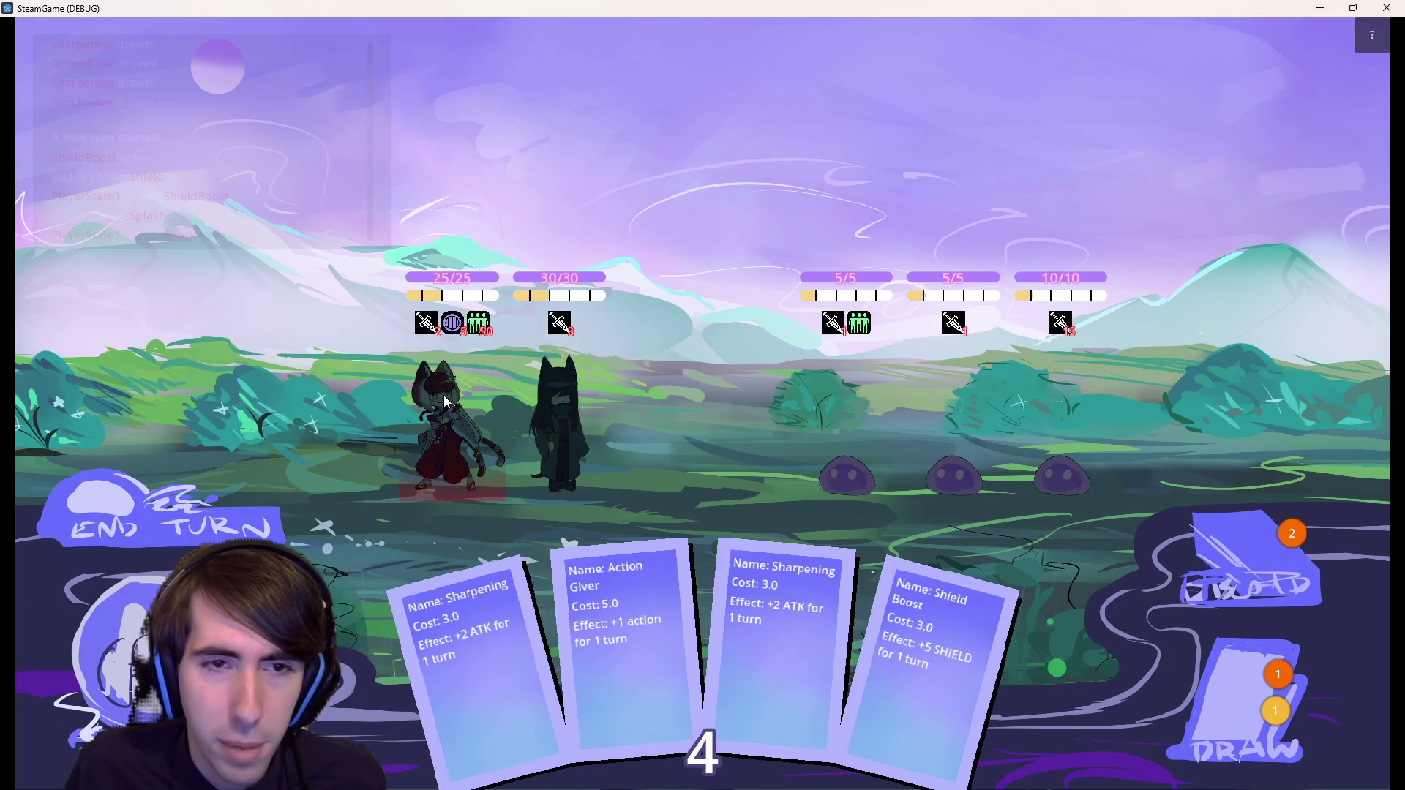
click(275, 525)
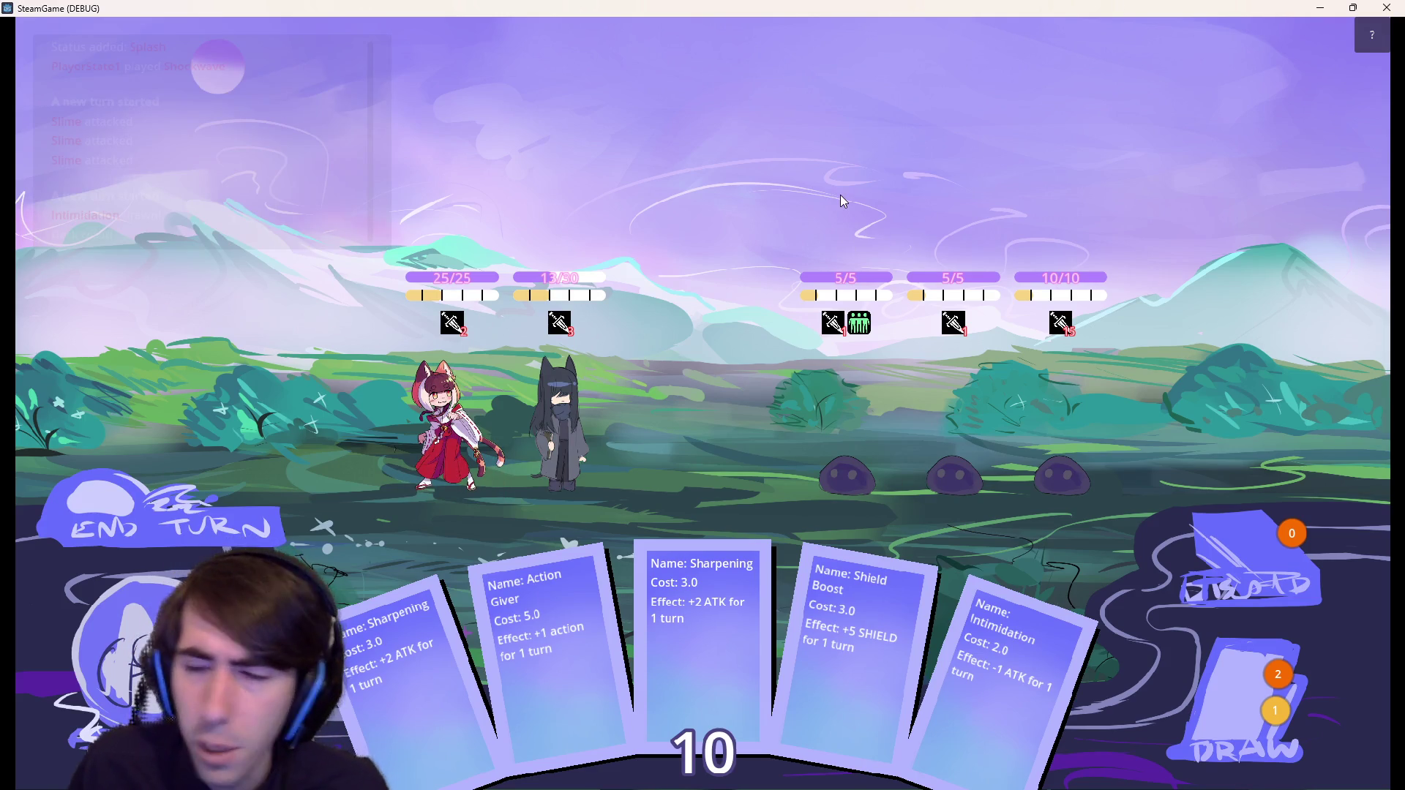
- Draw a card, play Shockwave on the left hero, attack the second slime, then close the game
mouse_move(860, 334)
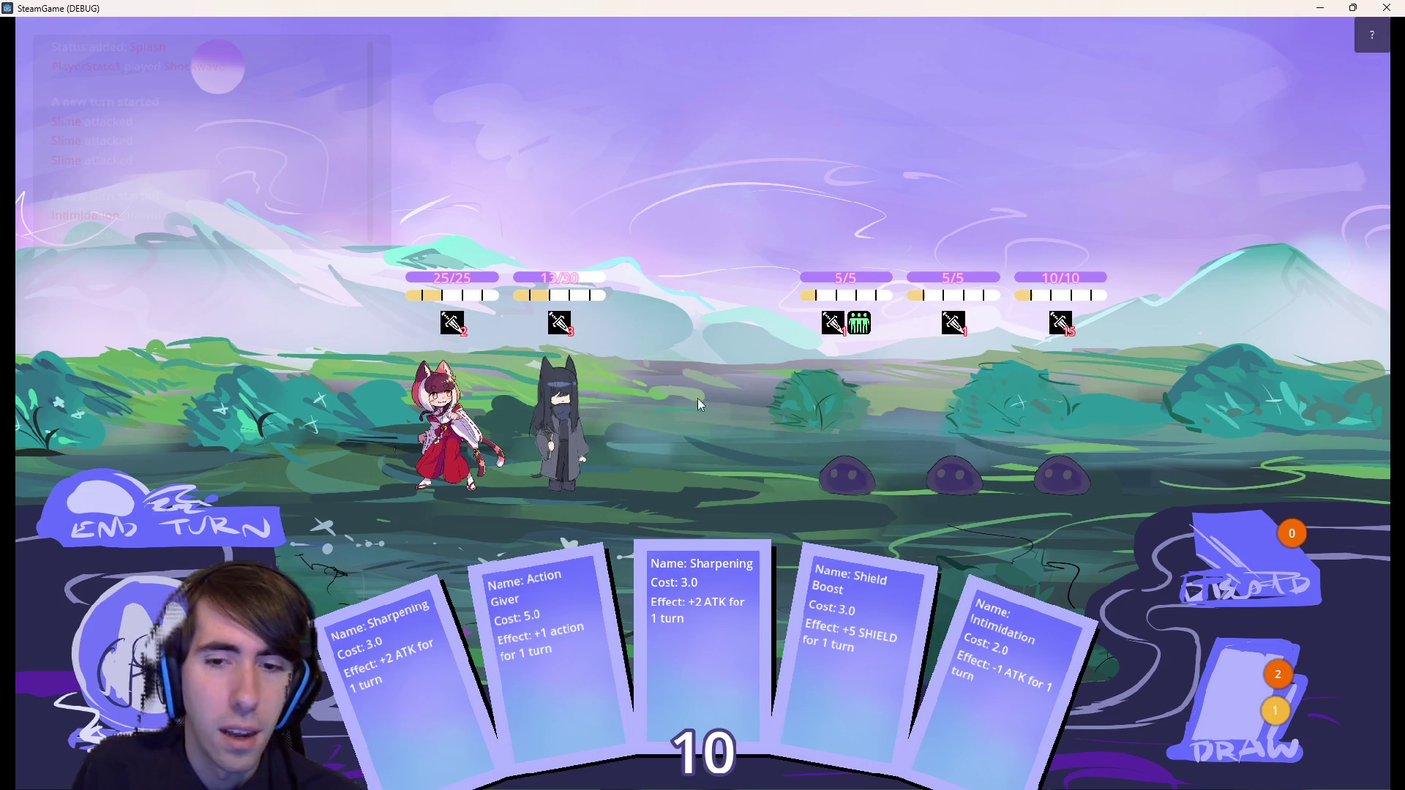
click(1266, 701)
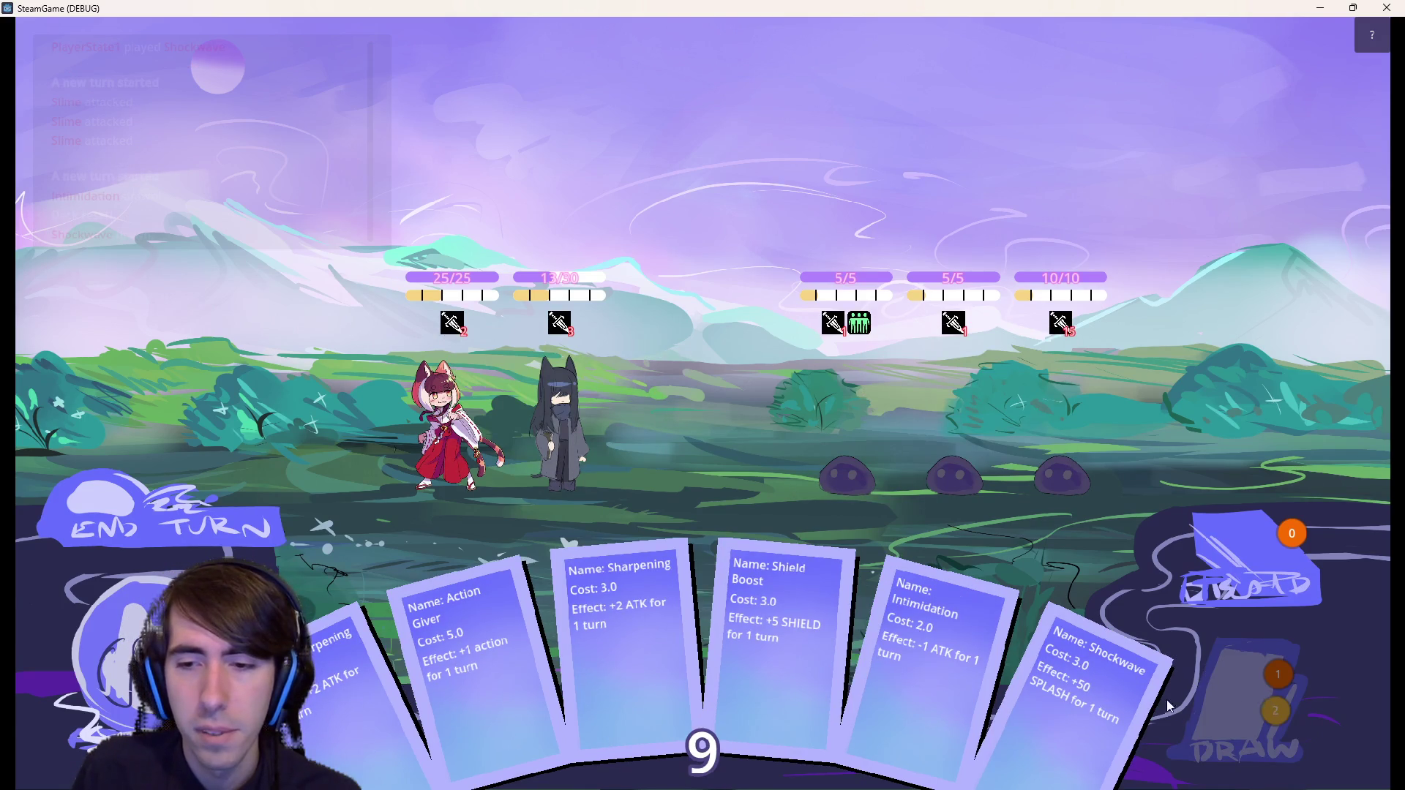
mouse_move(1169, 707)
mouse_down()
mouse_move(452, 501)
mouse_move(433, 449)
mouse_up()
mouse_move(474, 330)
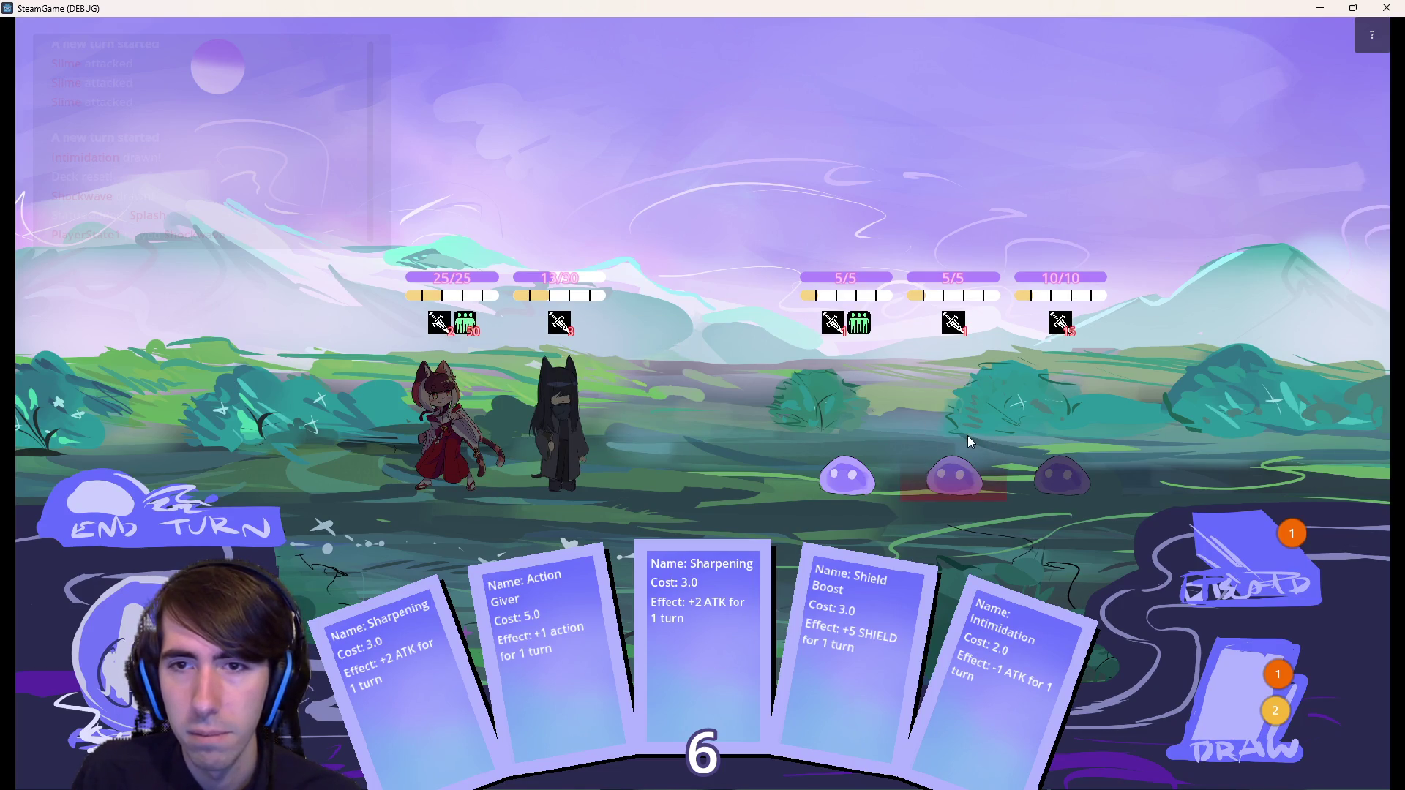
click(947, 410)
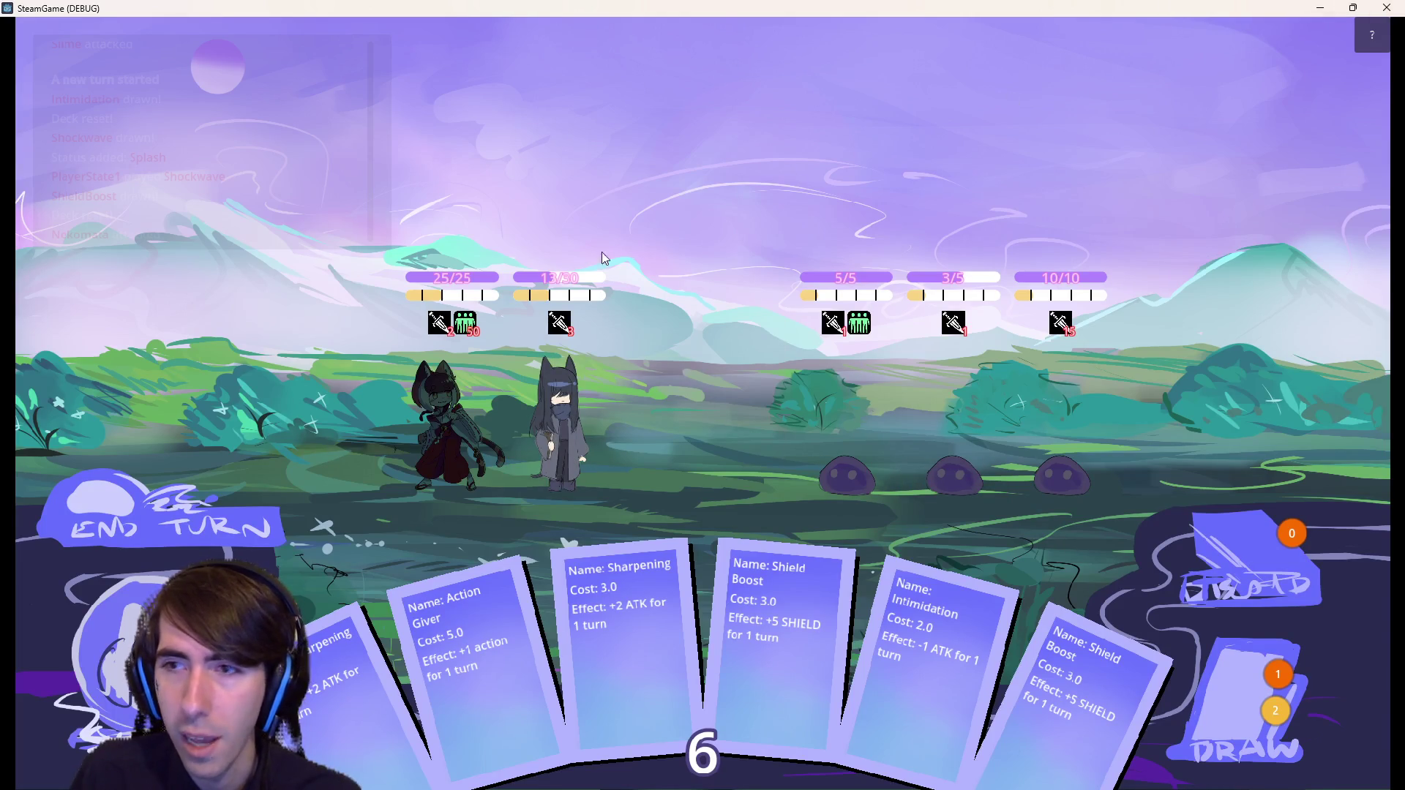
mouse_move(472, 329)
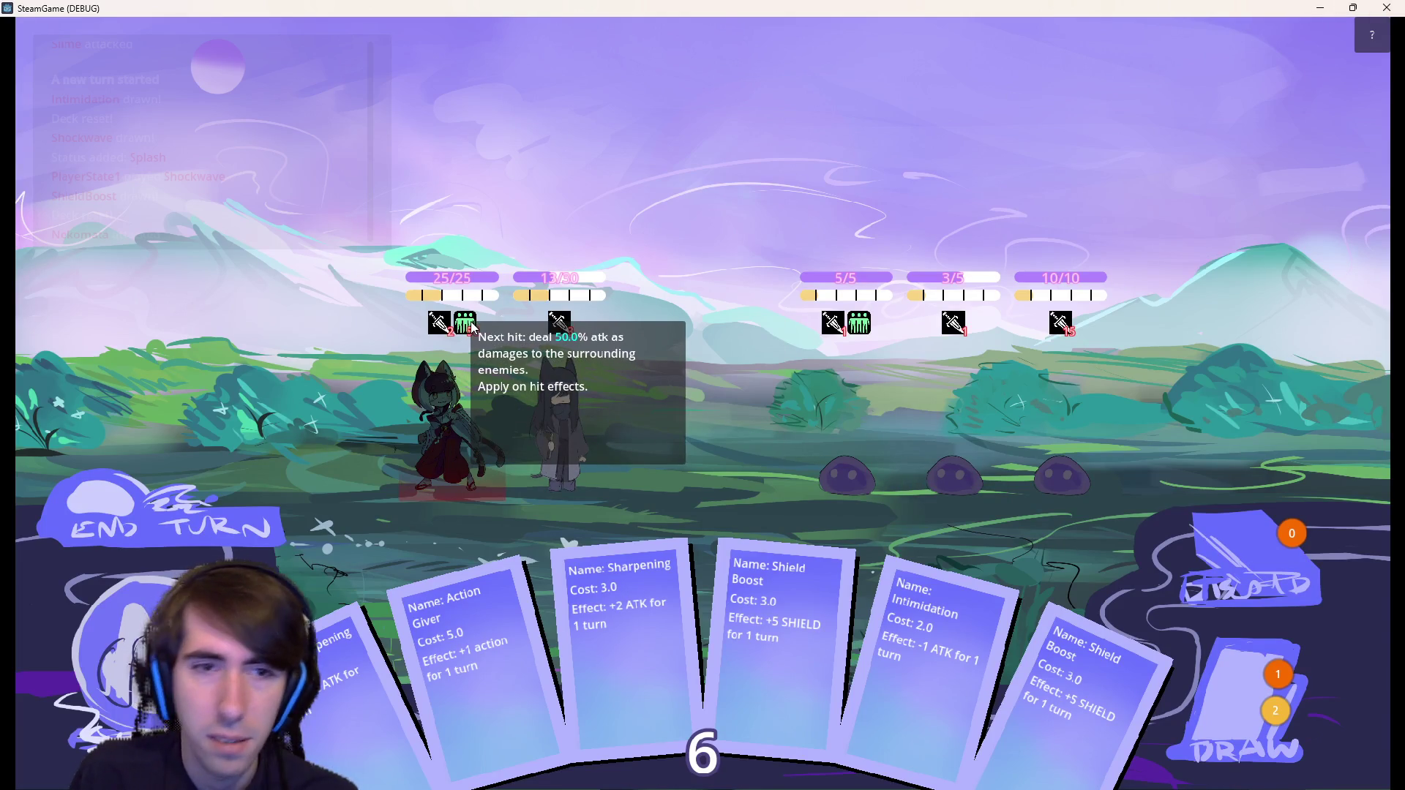
click(1388, 9)
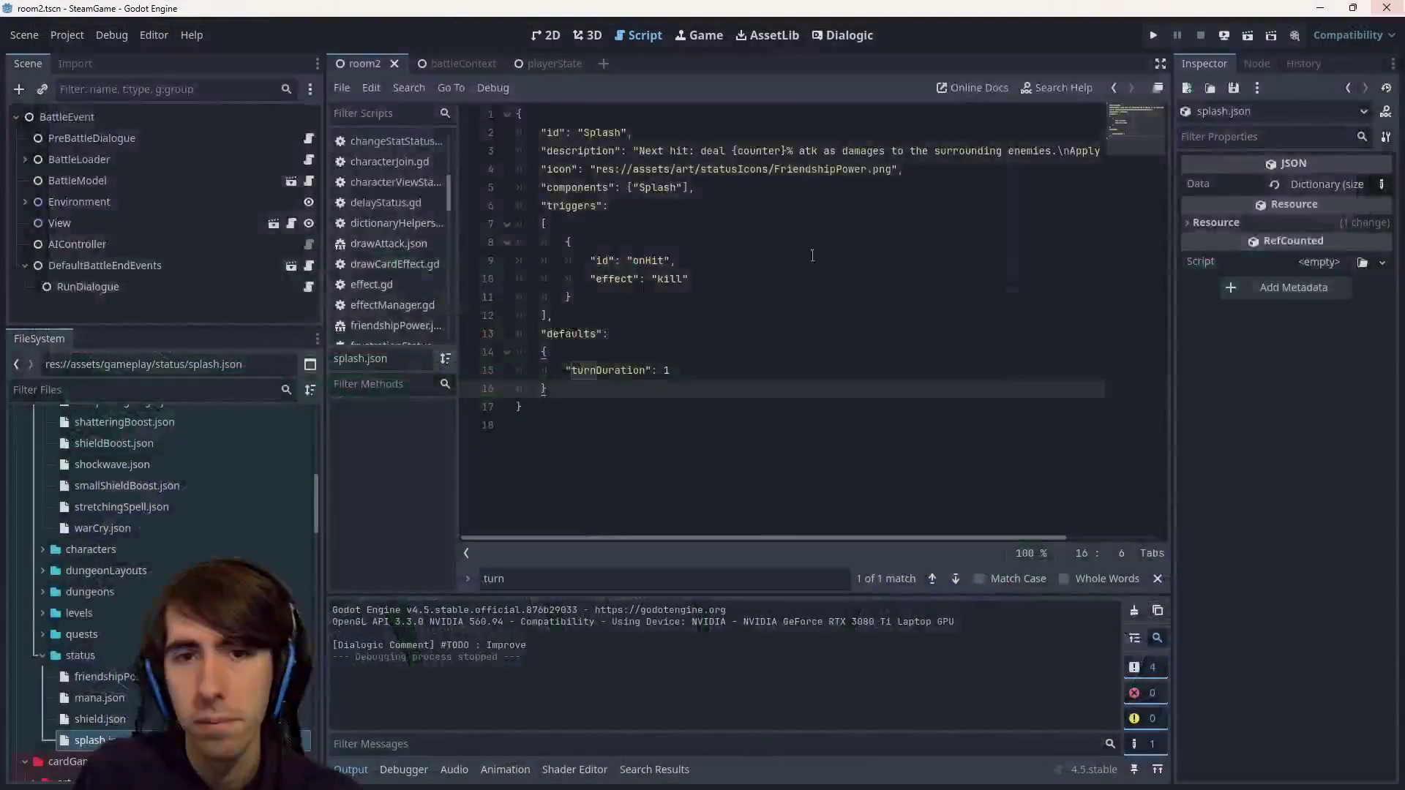
- Review the closing lines around lines 17–18 of the open status file
click(641, 407)
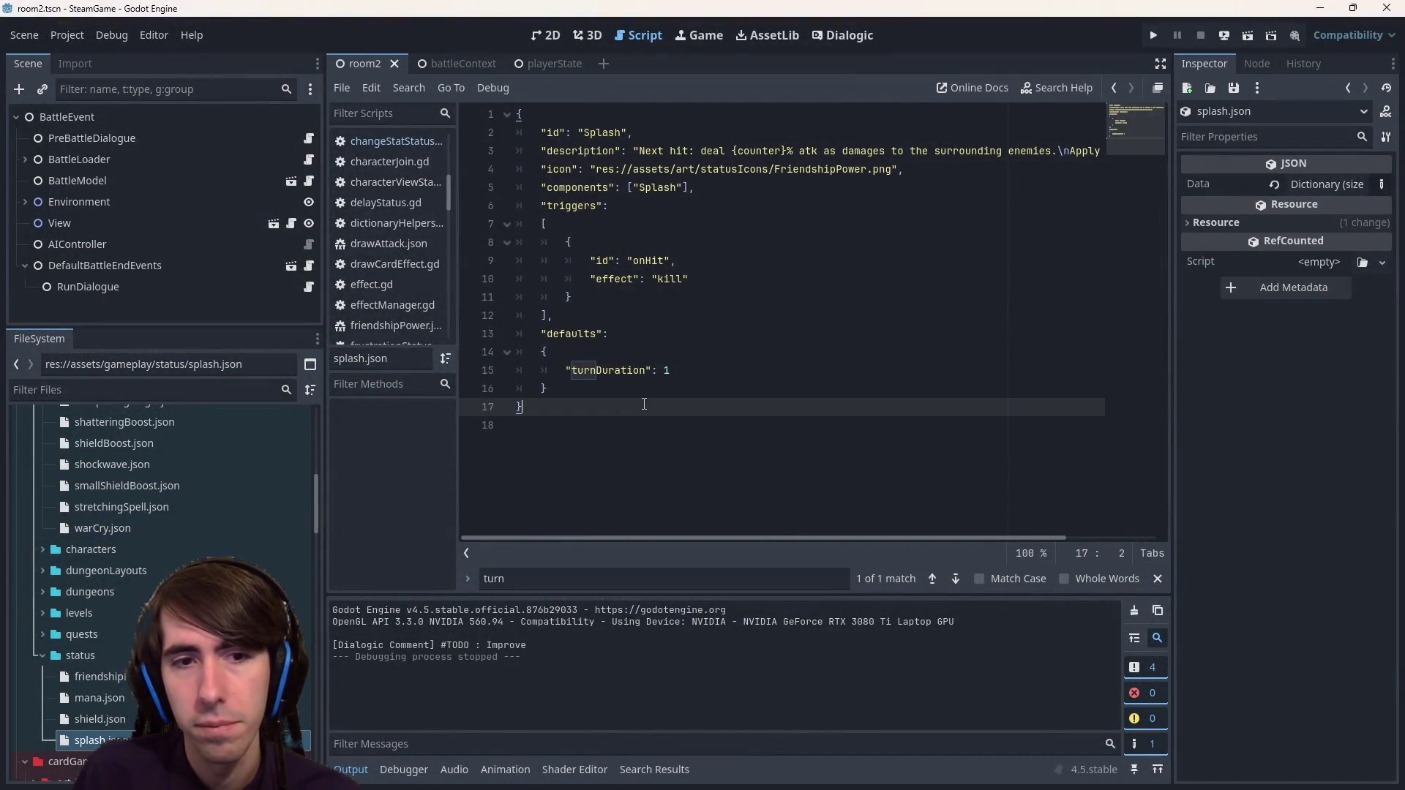
click(641, 388)
click(642, 431)
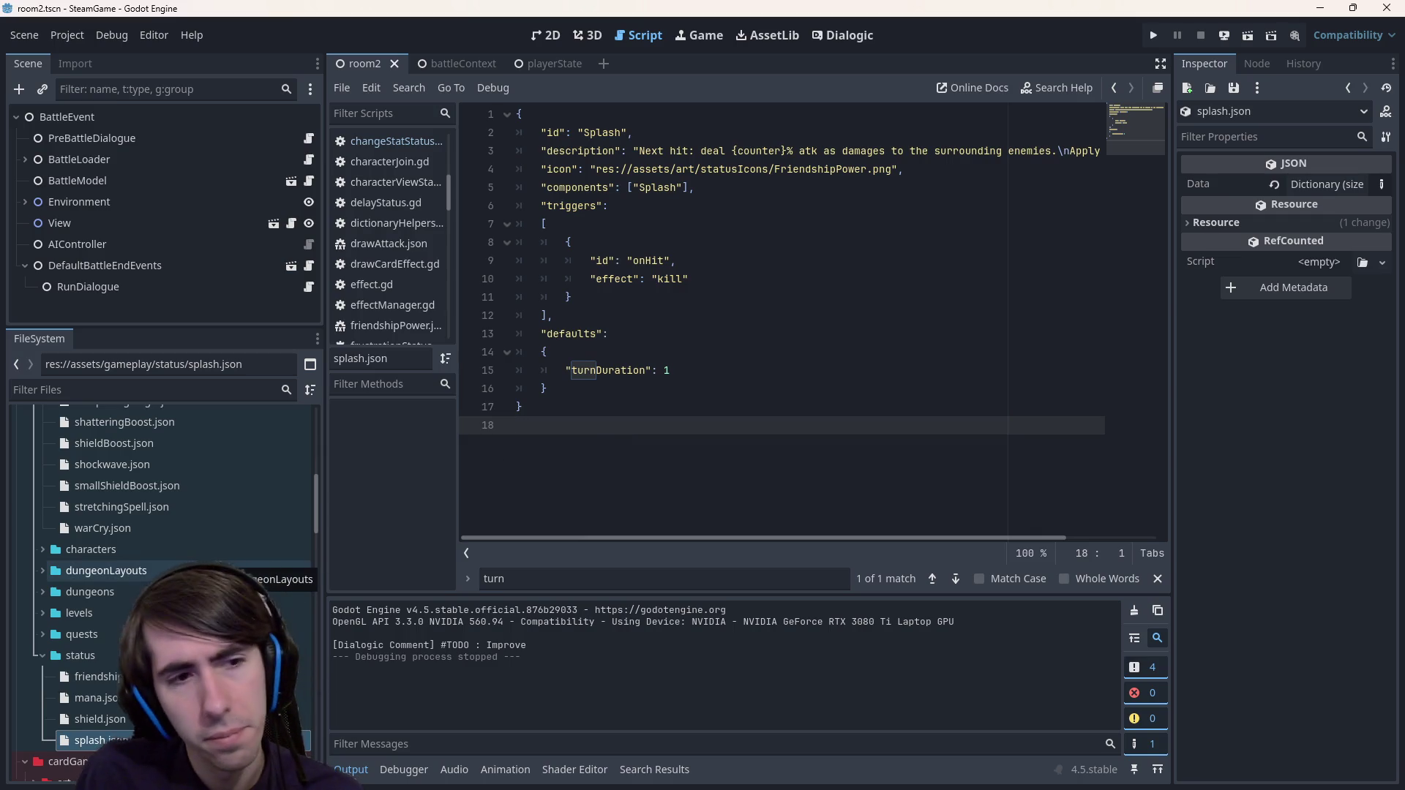
scroll(218, 564, up, 3)
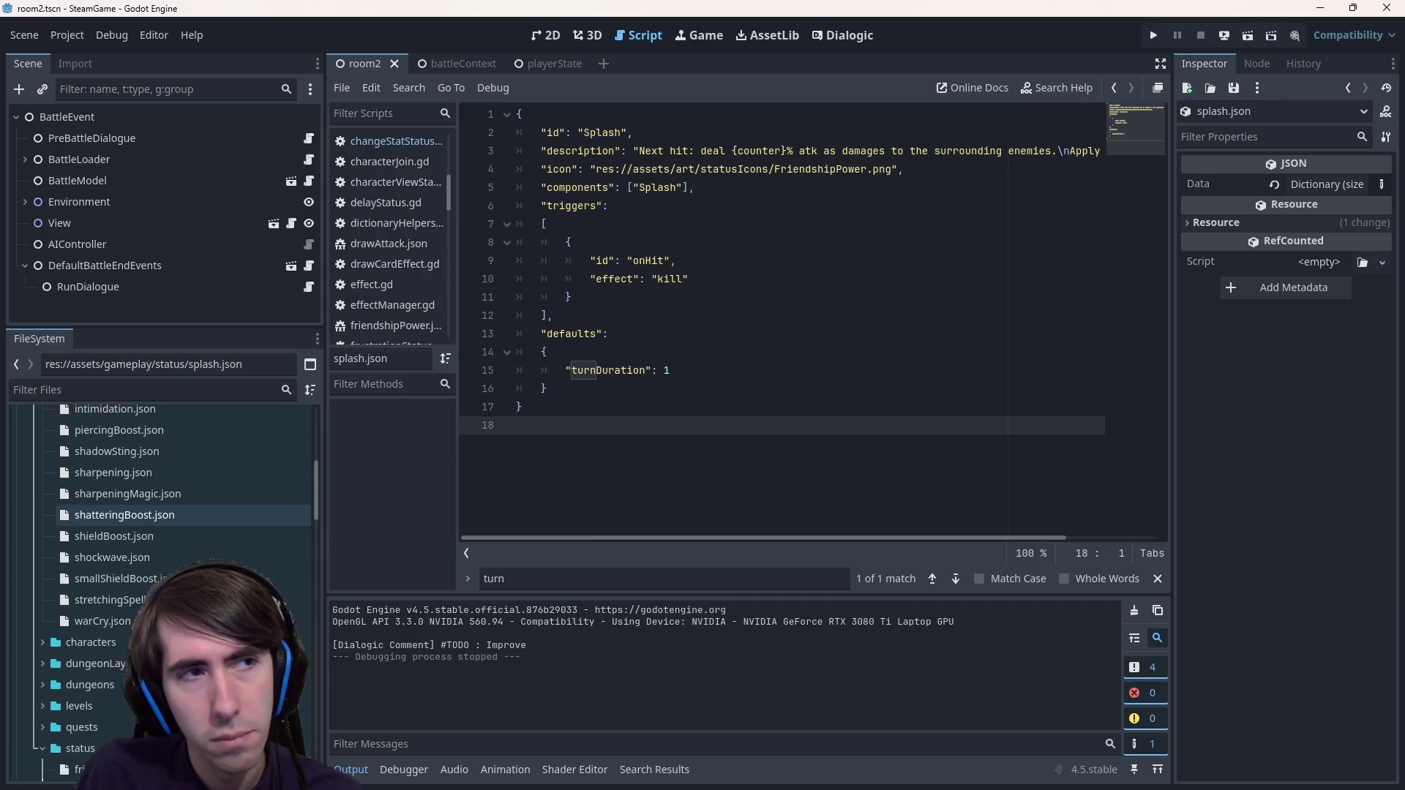
scroll(183, 611, up, 5)
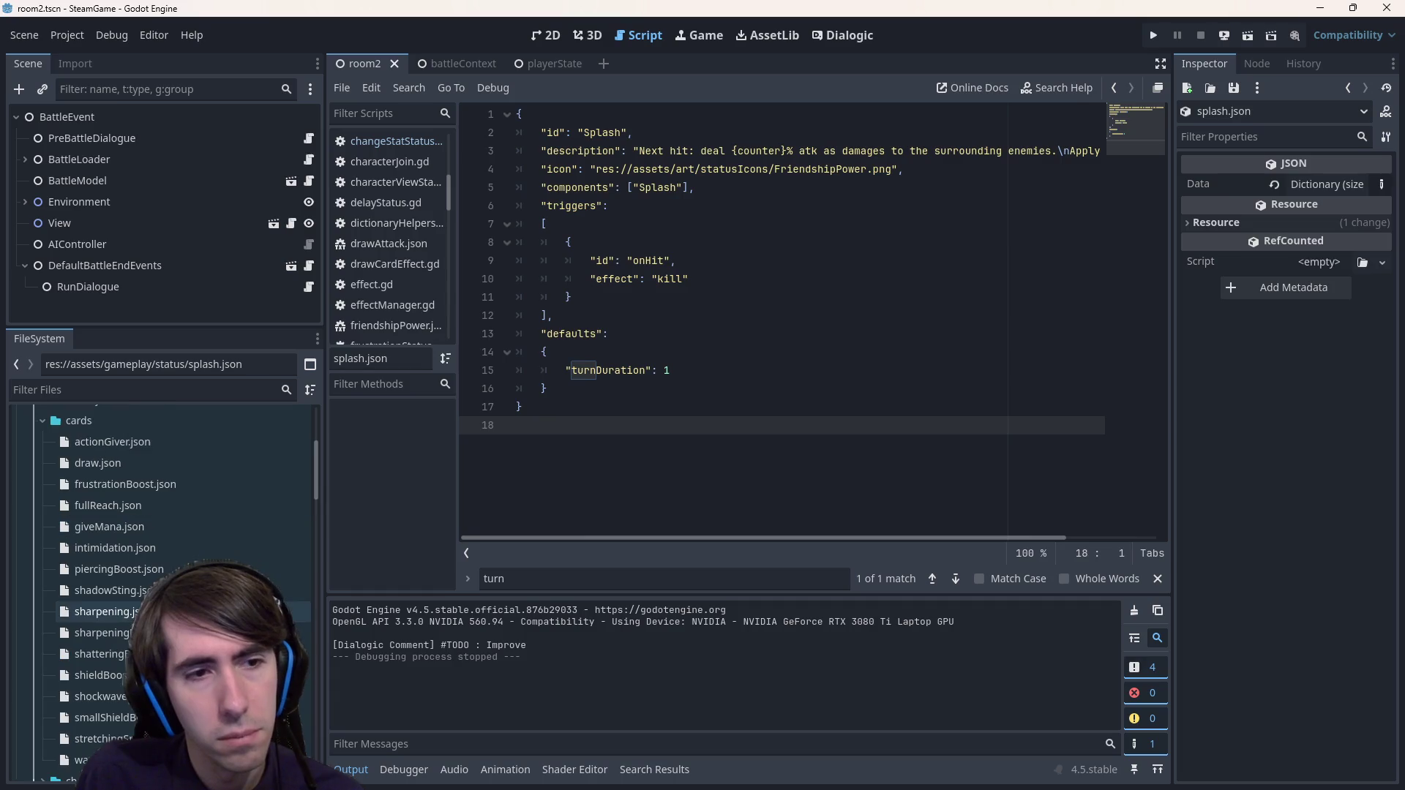
scroll(183, 556, up, 5)
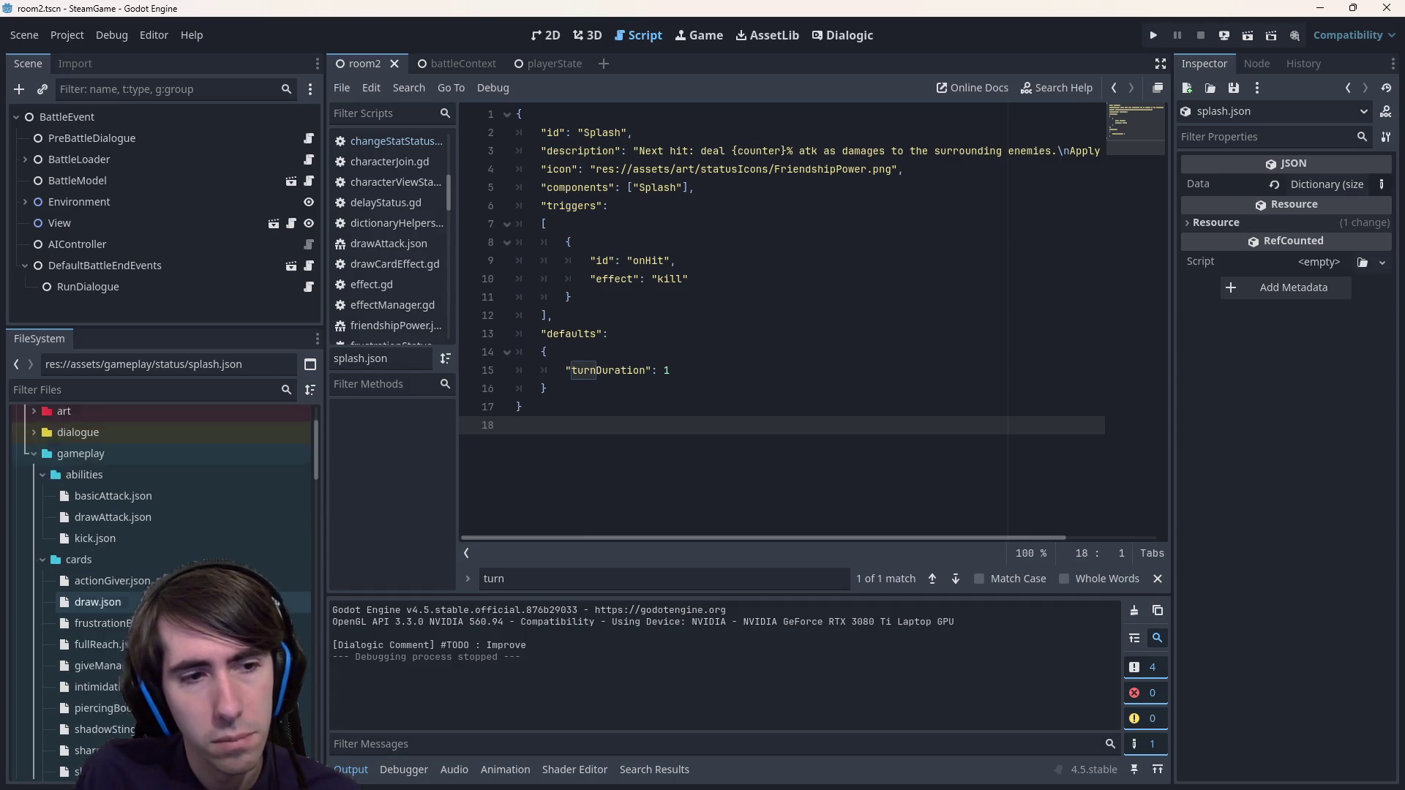
scroll(183, 509, down, 3)
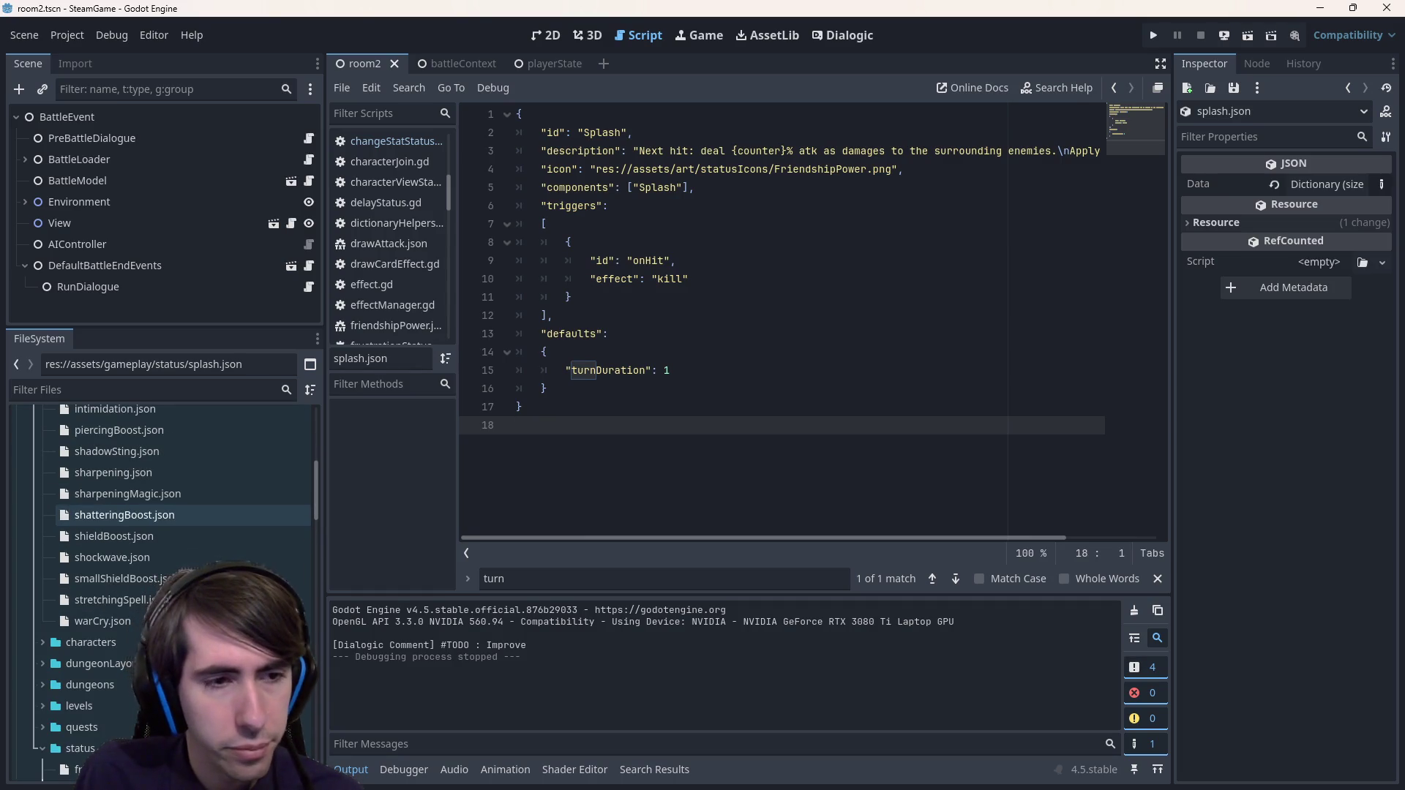
scroll(183, 509, up, 10)
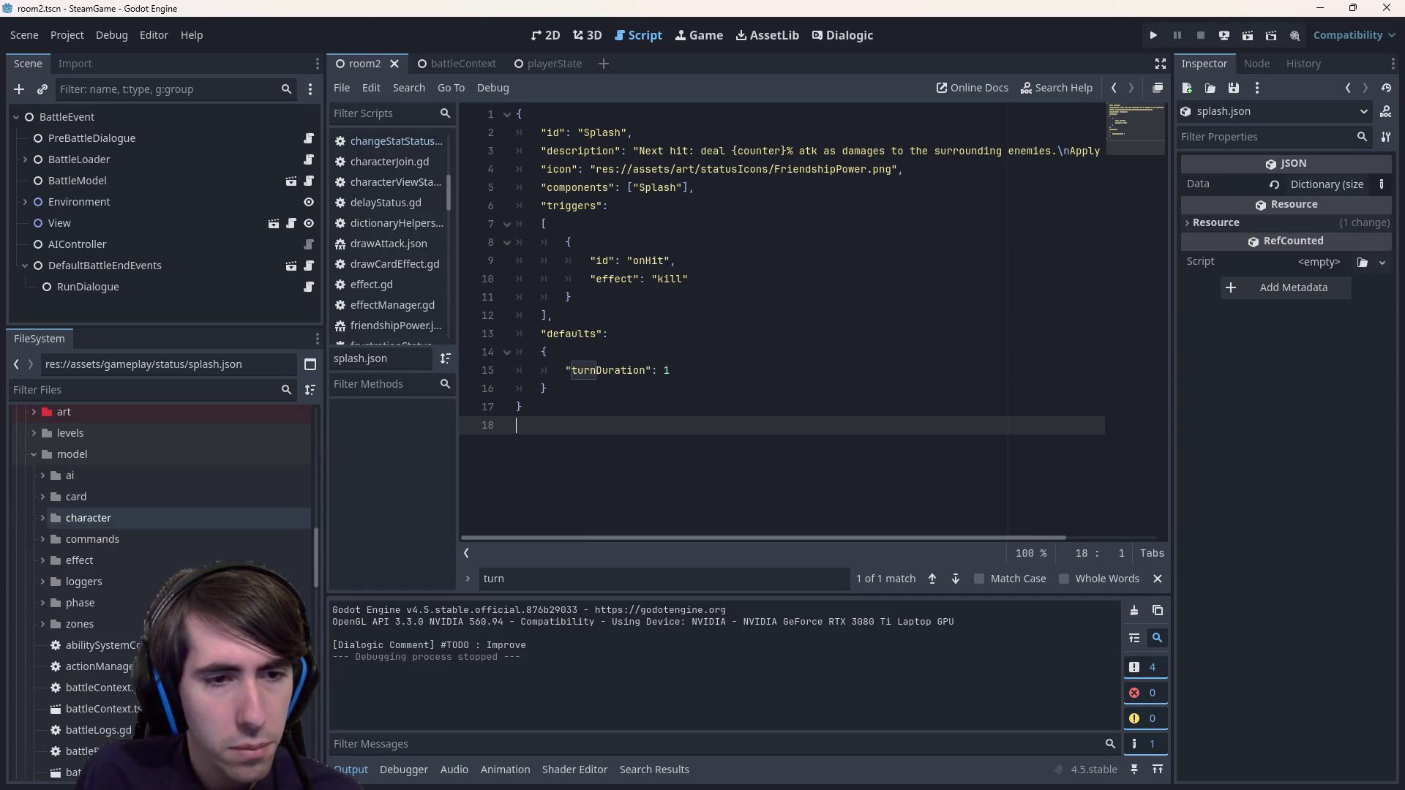
click(658, 408)
scroll(183, 585, down, 15)
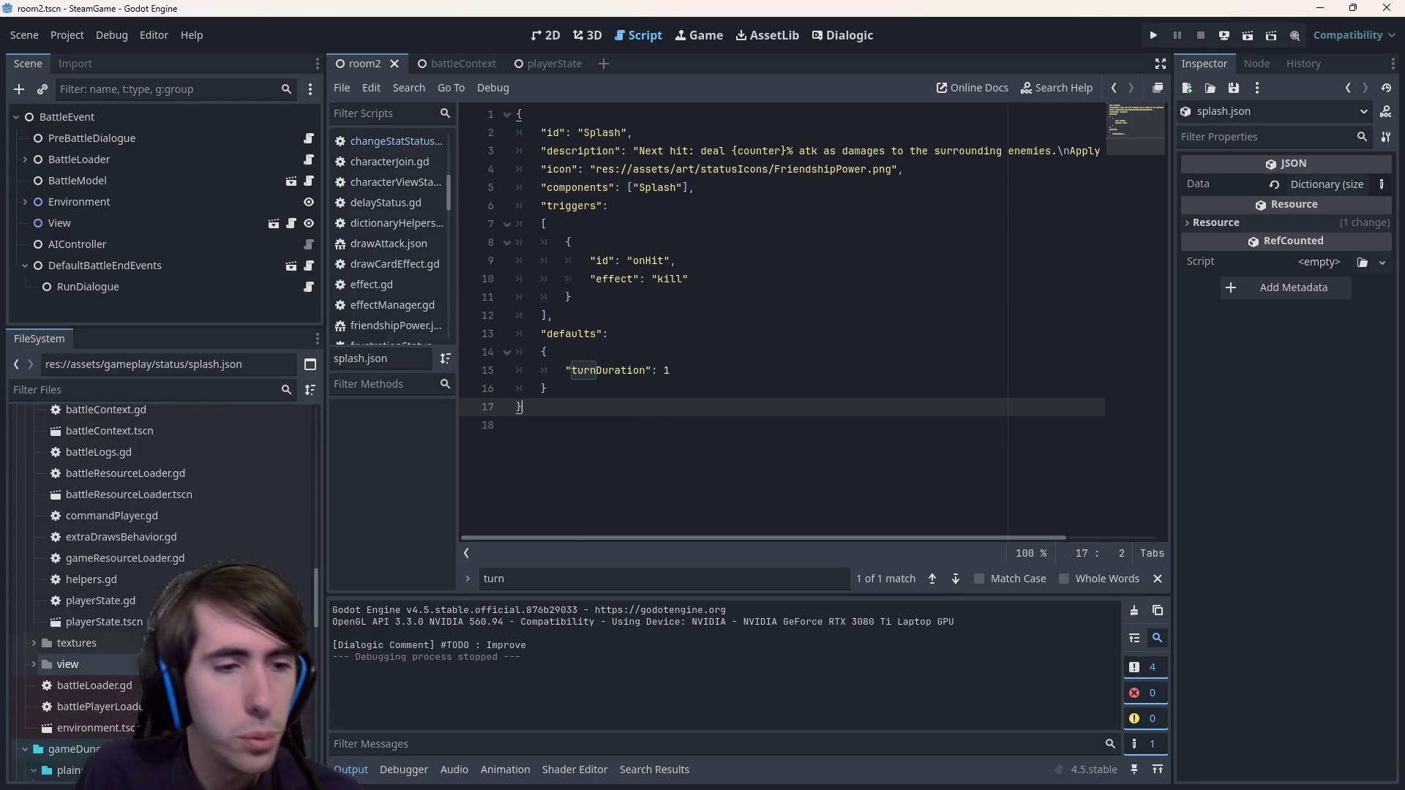
scroll(165, 585, down, 2)
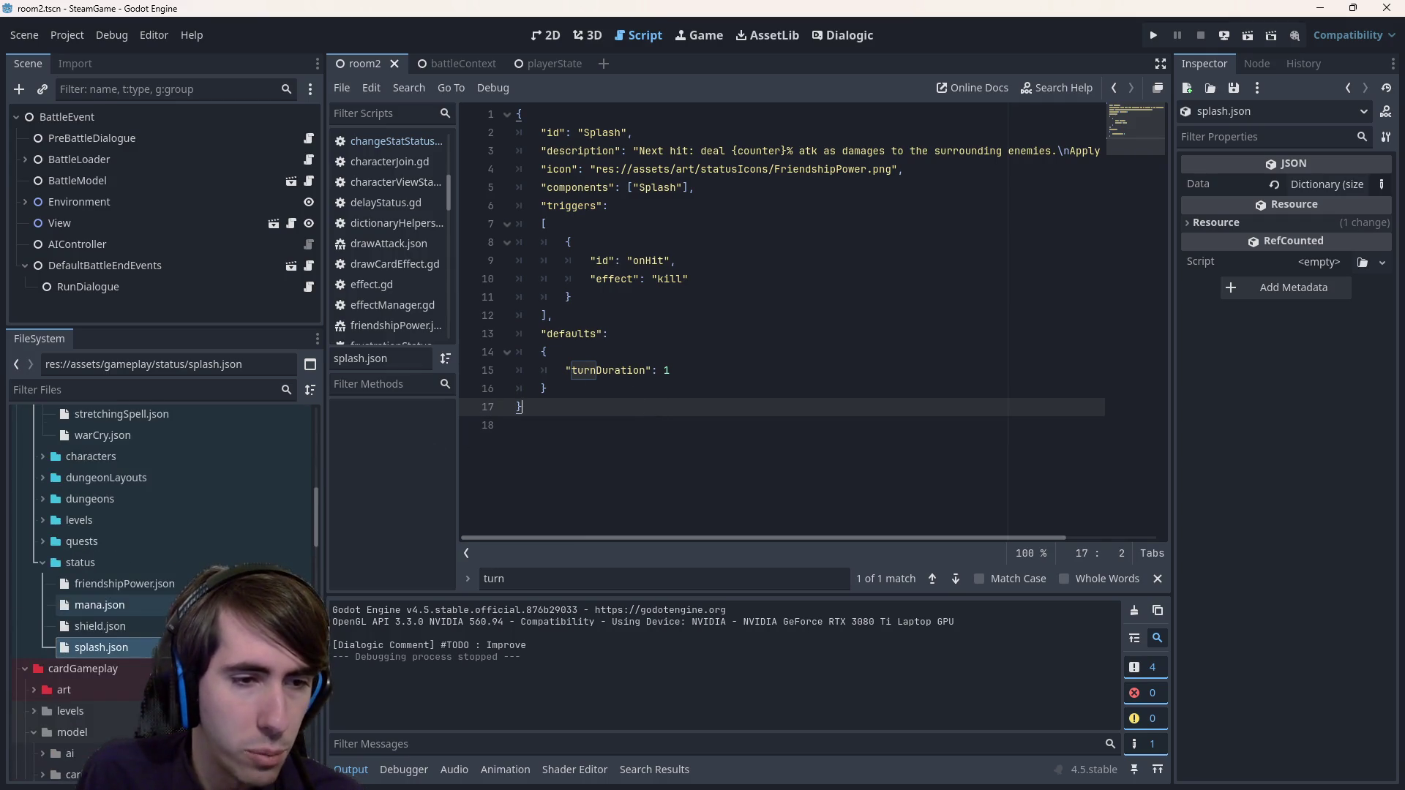
- Compare the triggers blocks of shield.json and friendshipPower.json
double_click(101, 626)
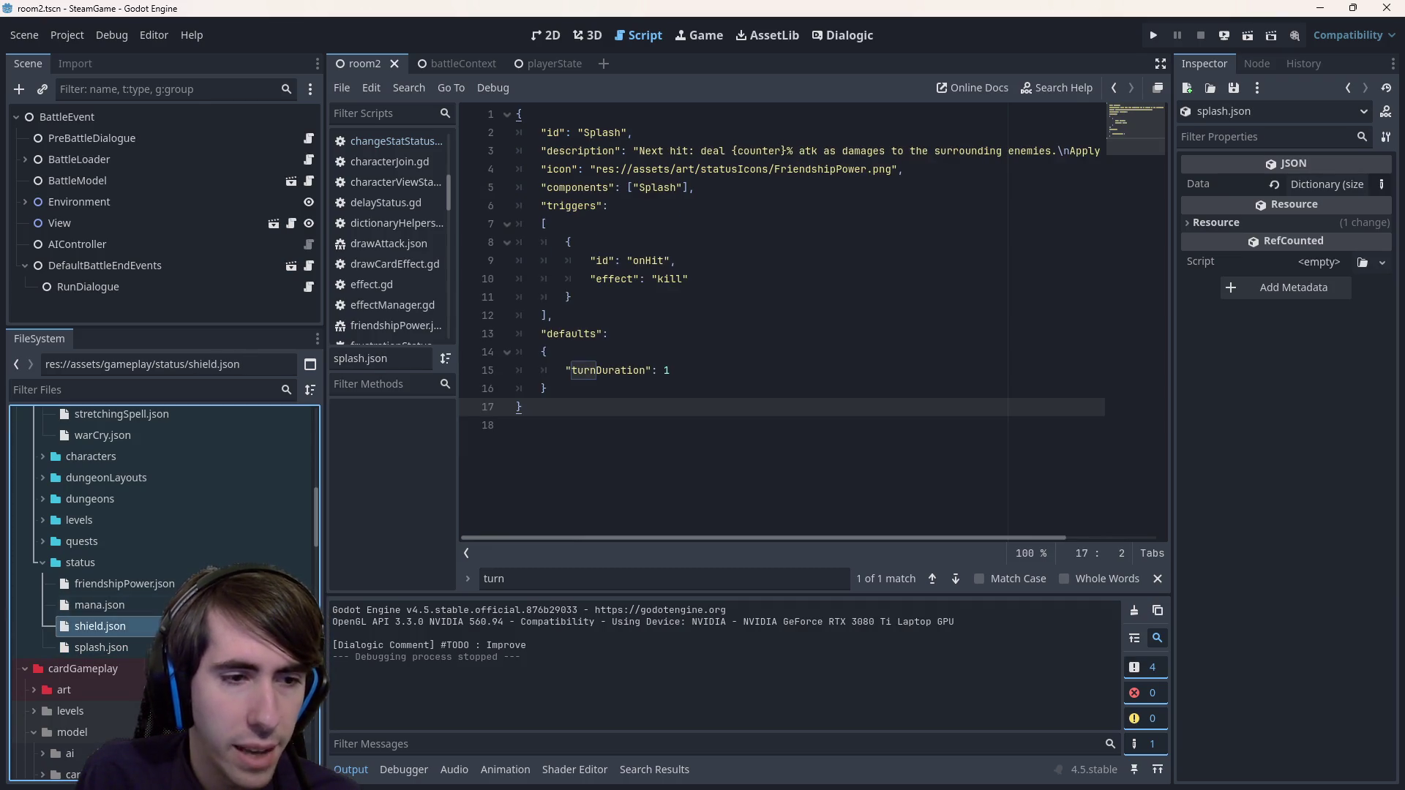
double_click(124, 584)
mouse_move(714, 443)
mouse_down()
mouse_move(545, 223)
mouse_move(543, 193)
mouse_up()
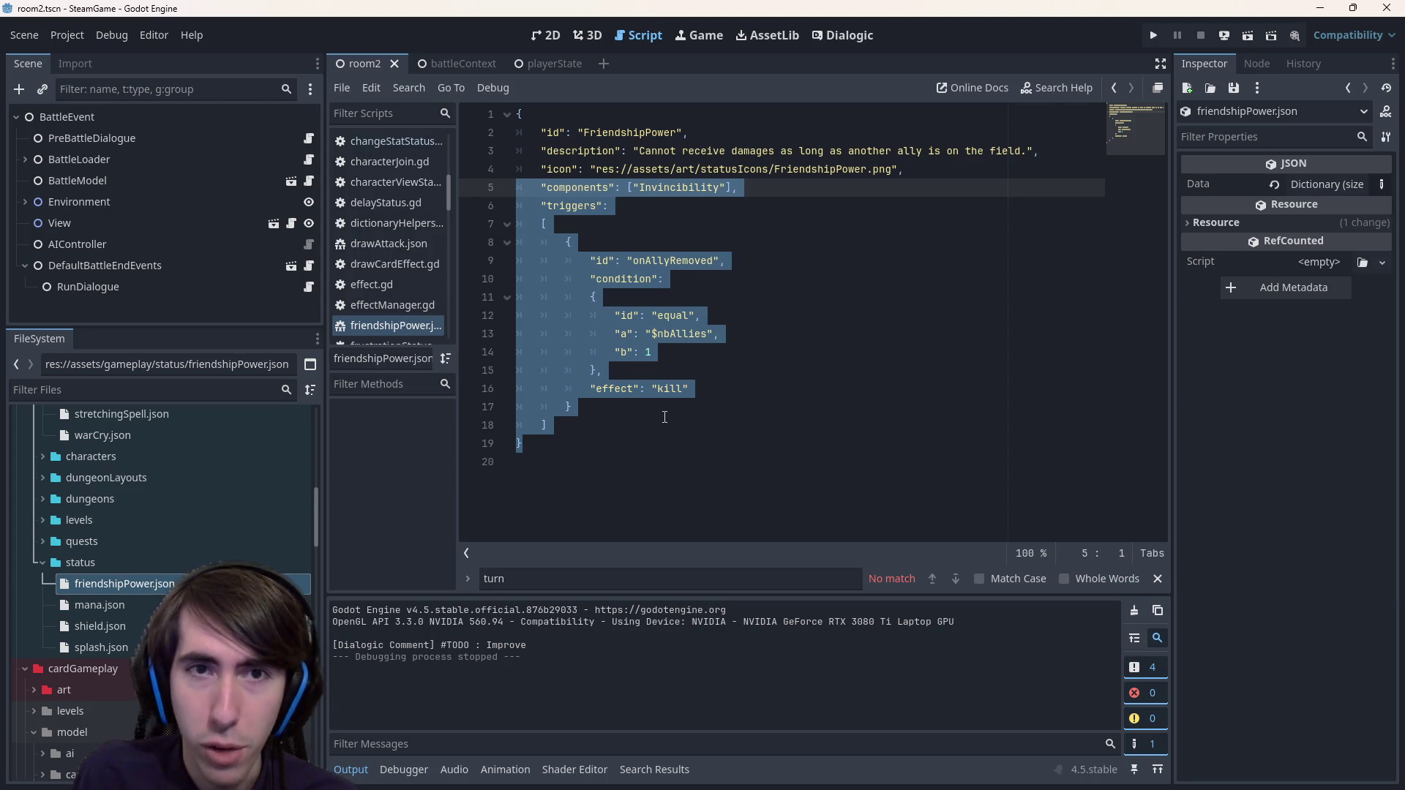
click(624, 408)
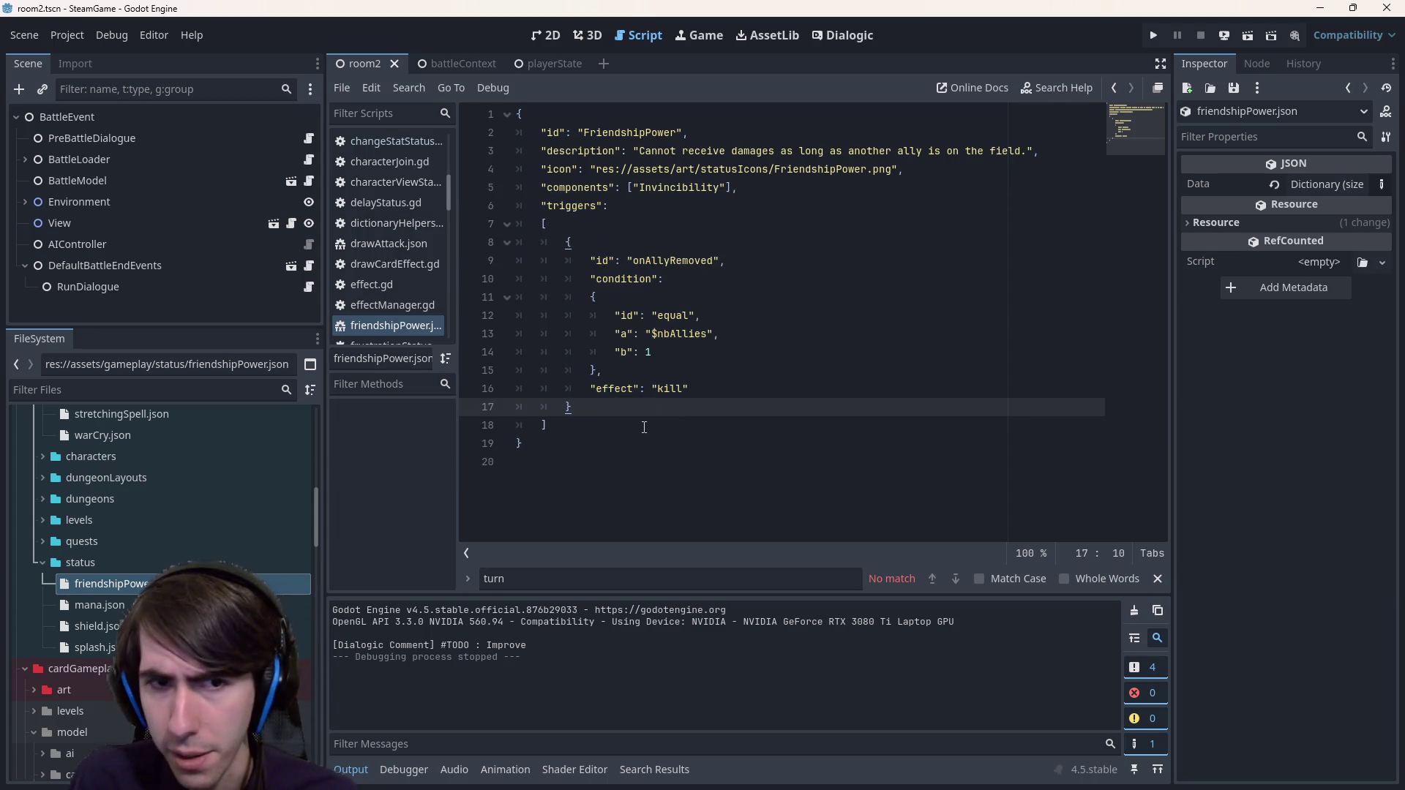
mouse_move(644, 427)
mouse_down()
mouse_move(512, 188)
mouse_move(505, 206)
mouse_up()
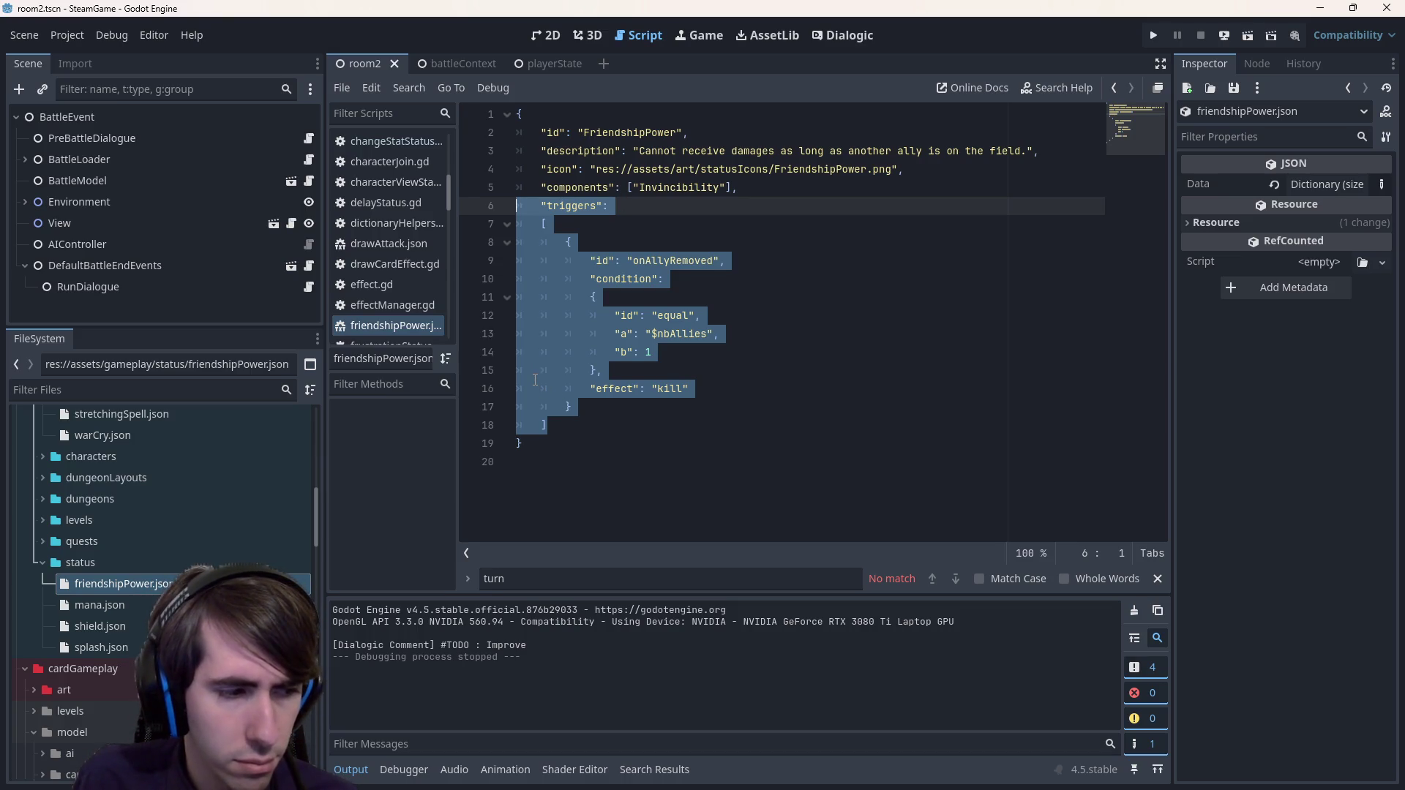
drag(549, 425, 469, 212)
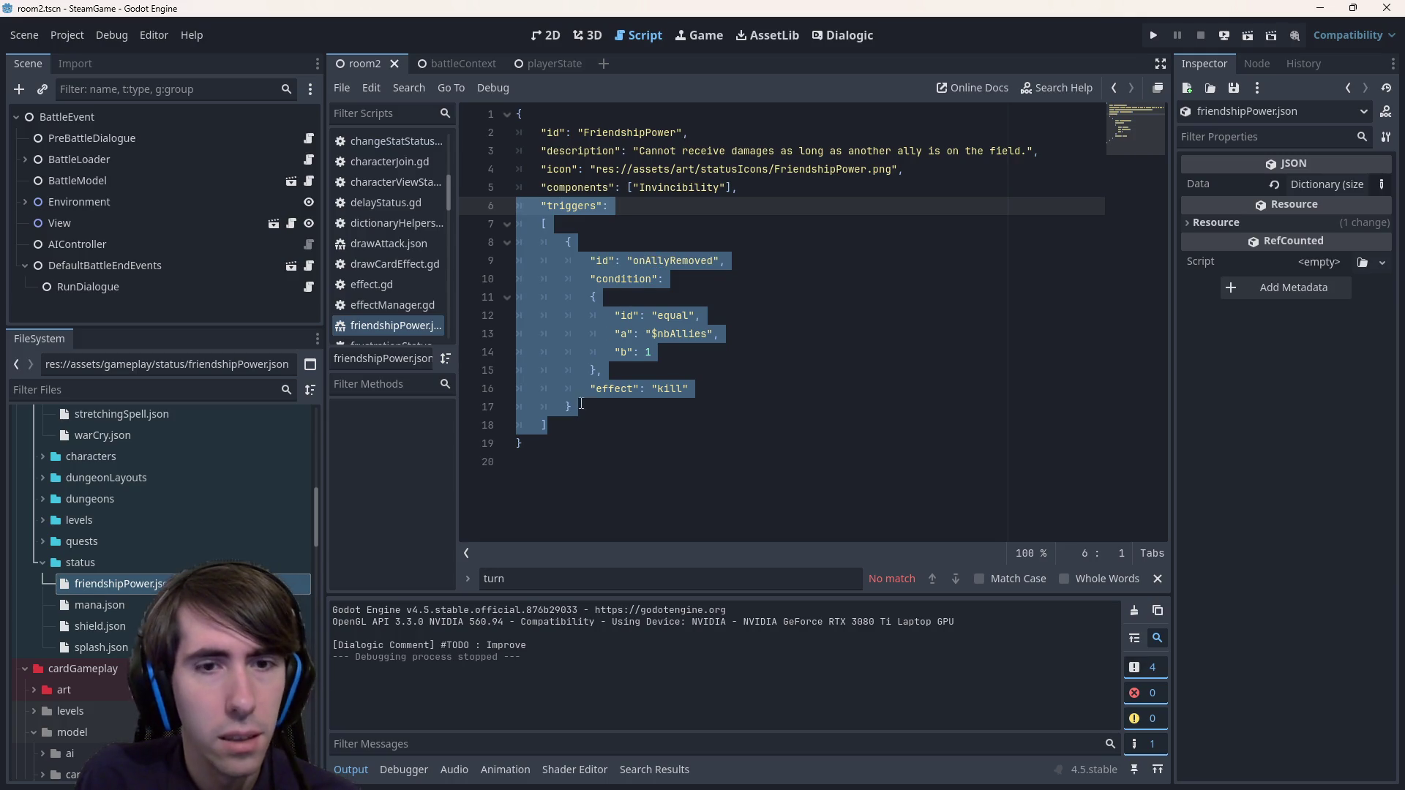
mouse_move(549, 425)
mouse_down()
mouse_move(452, 177)
mouse_move(452, 207)
mouse_up()
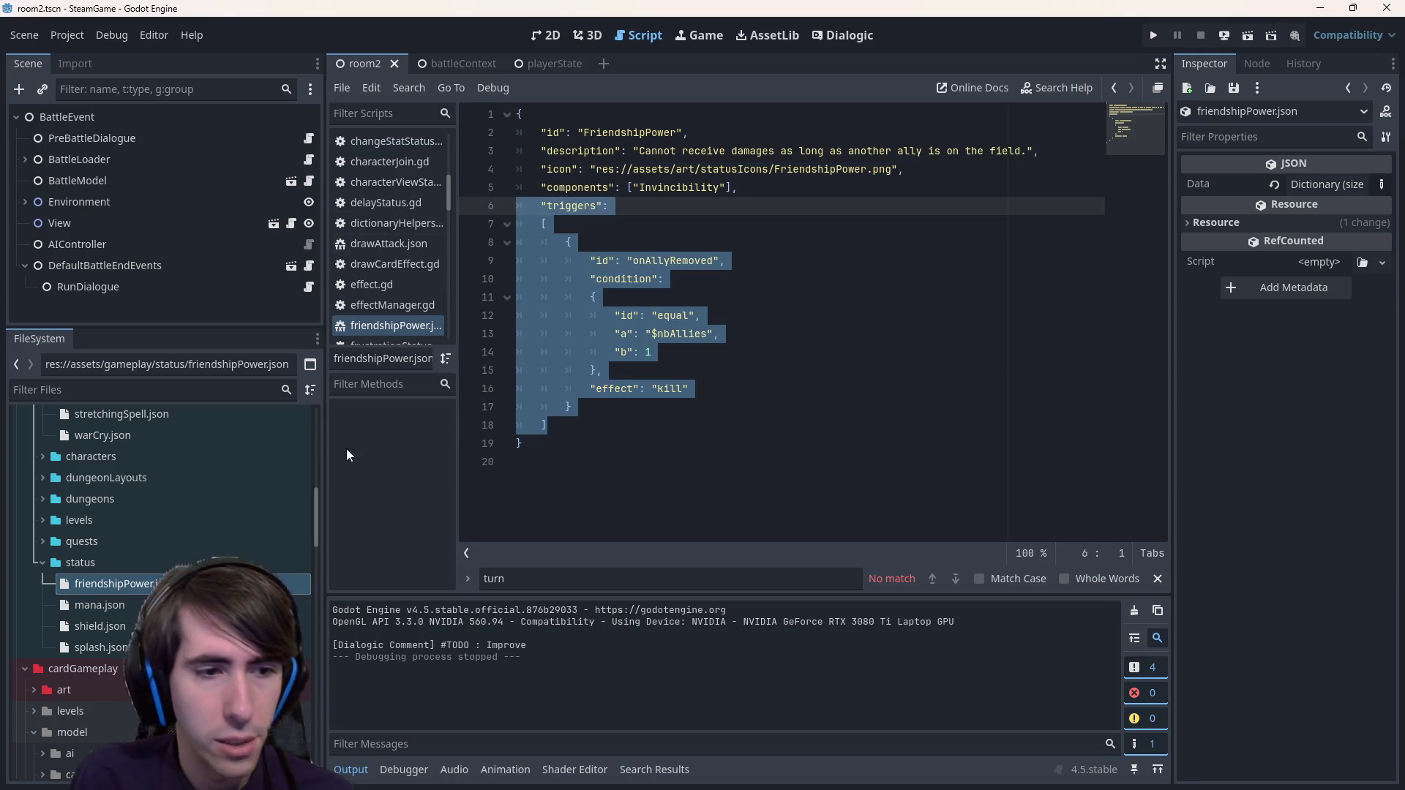
- Check splash.json's onHit trigger and its kill effect, then run the current scene
click(101, 647)
double_click(101, 648)
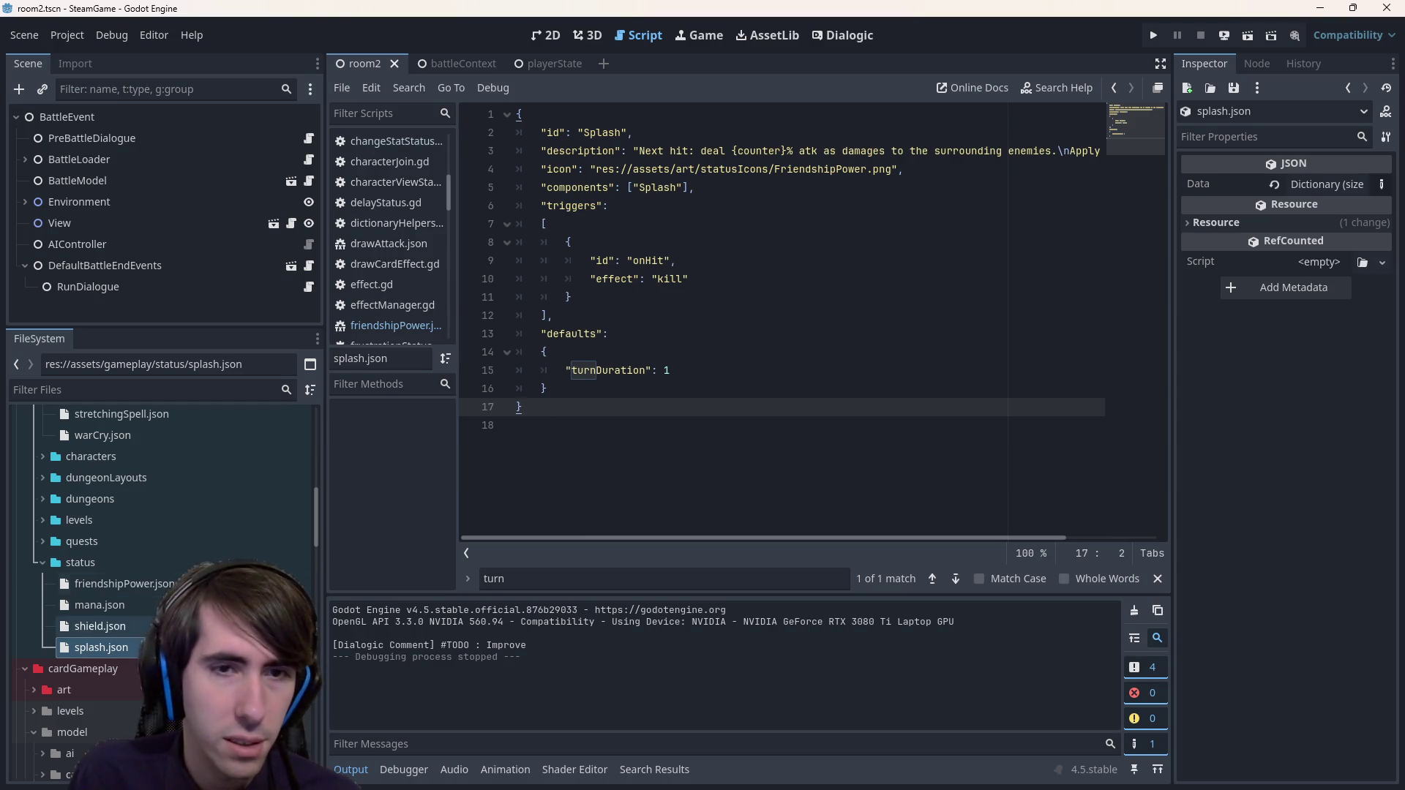
click(612, 293)
double_click(648, 261)
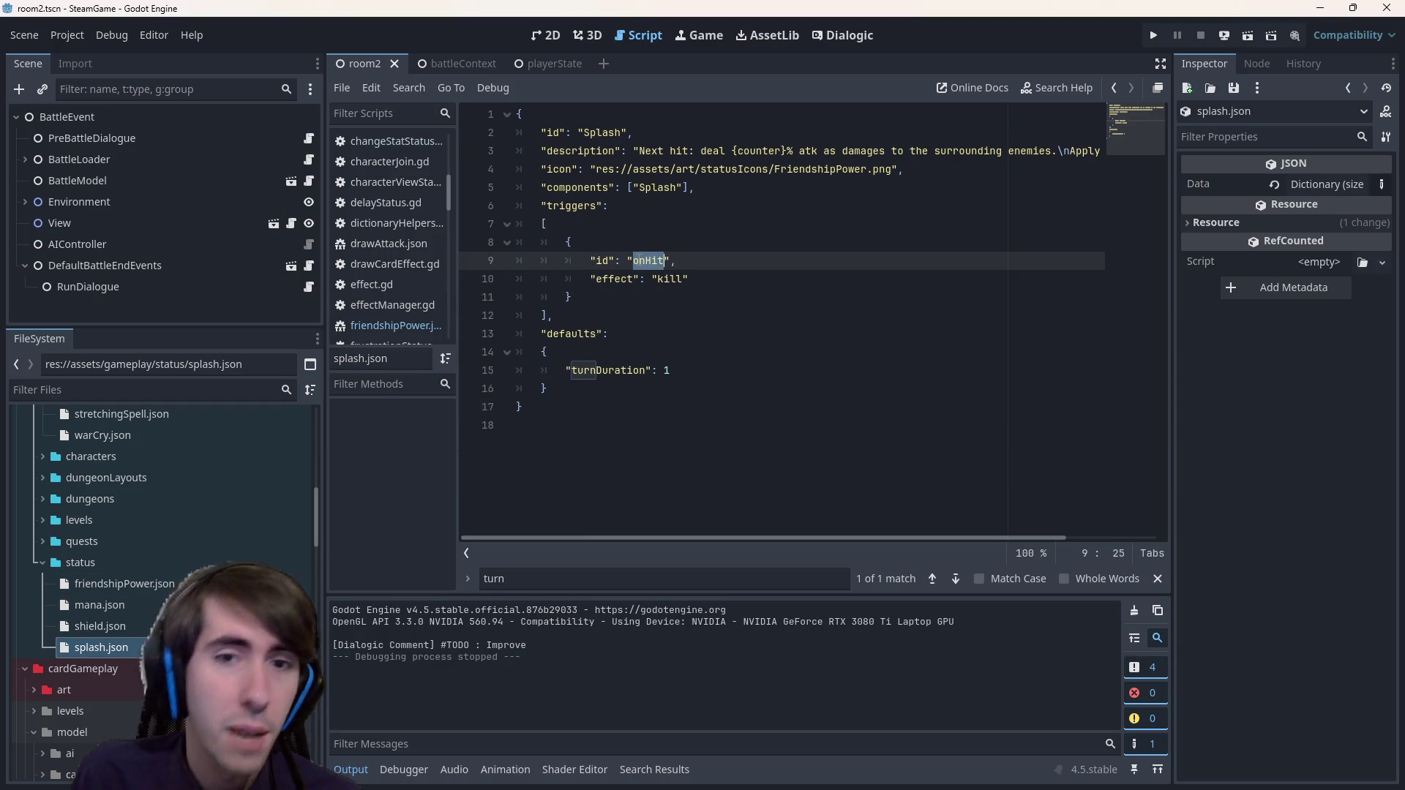
double_click(130, 579)
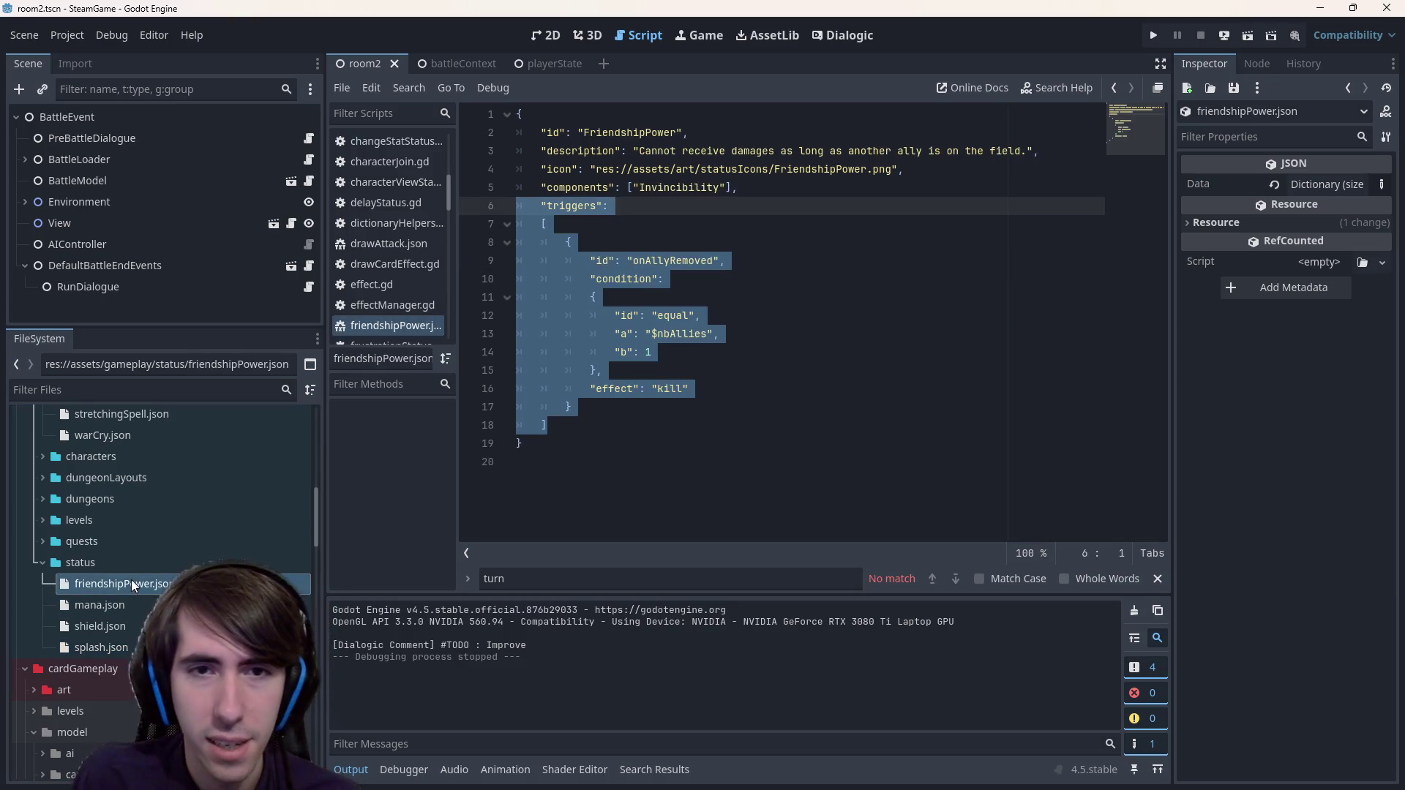
double_click(101, 648)
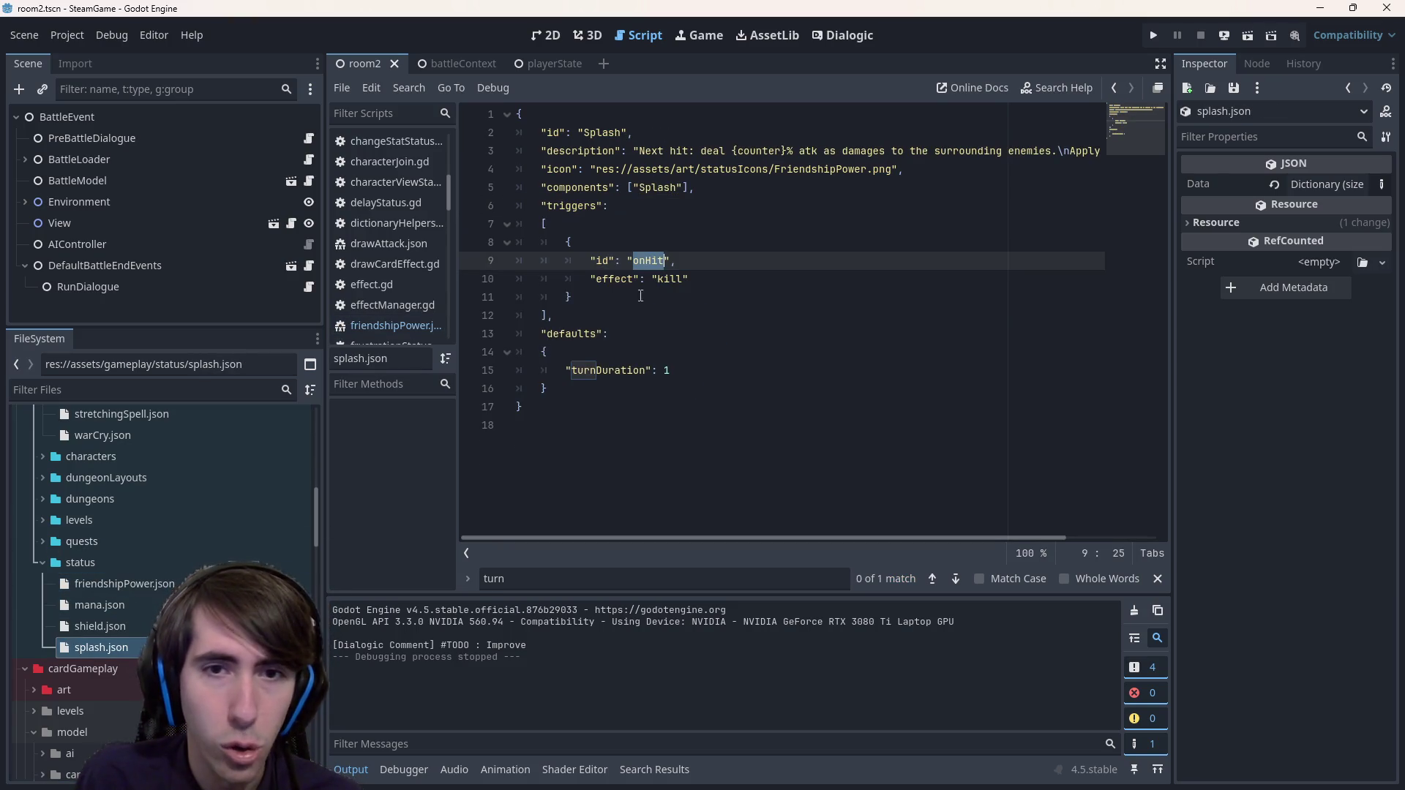
key(Down)
key(ctrl+d)
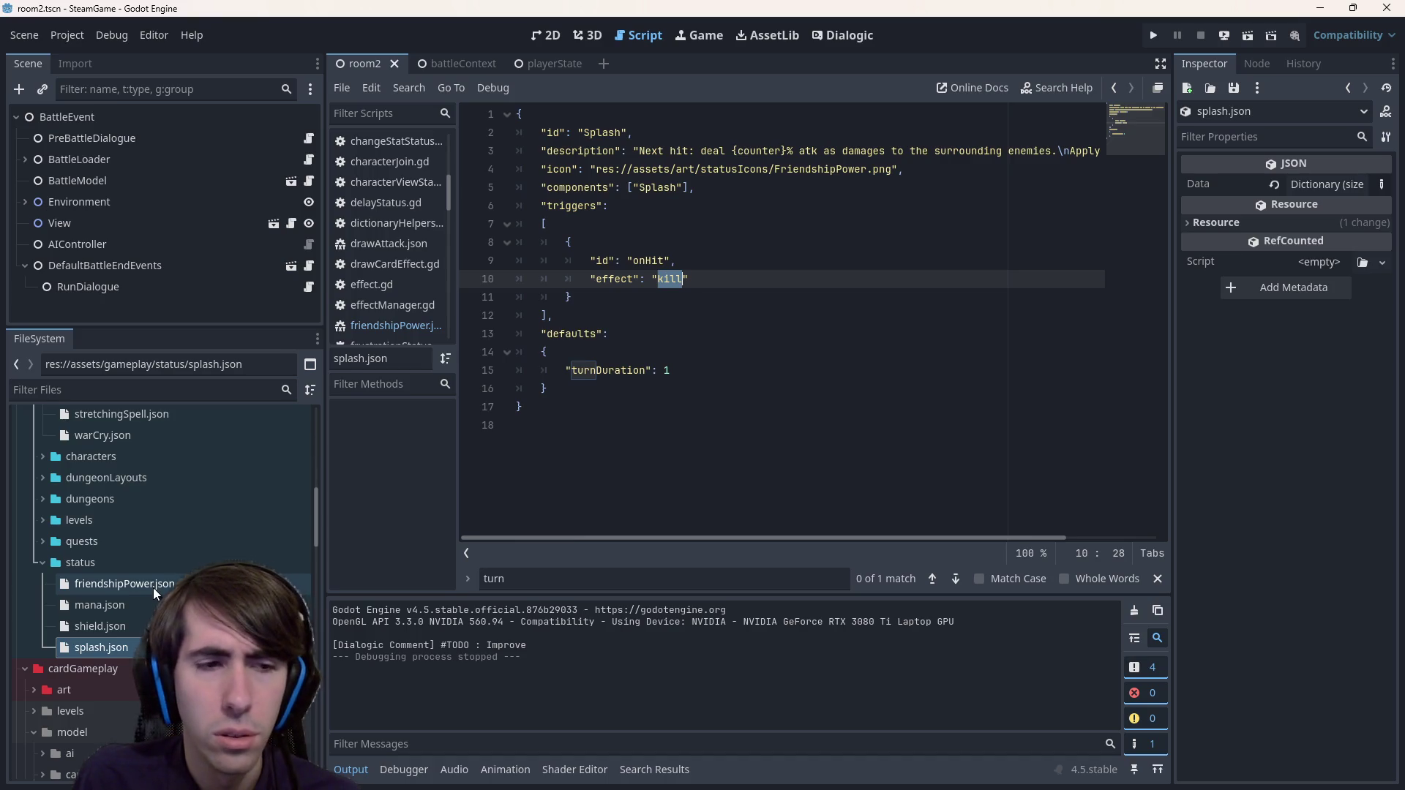
click(1248, 36)
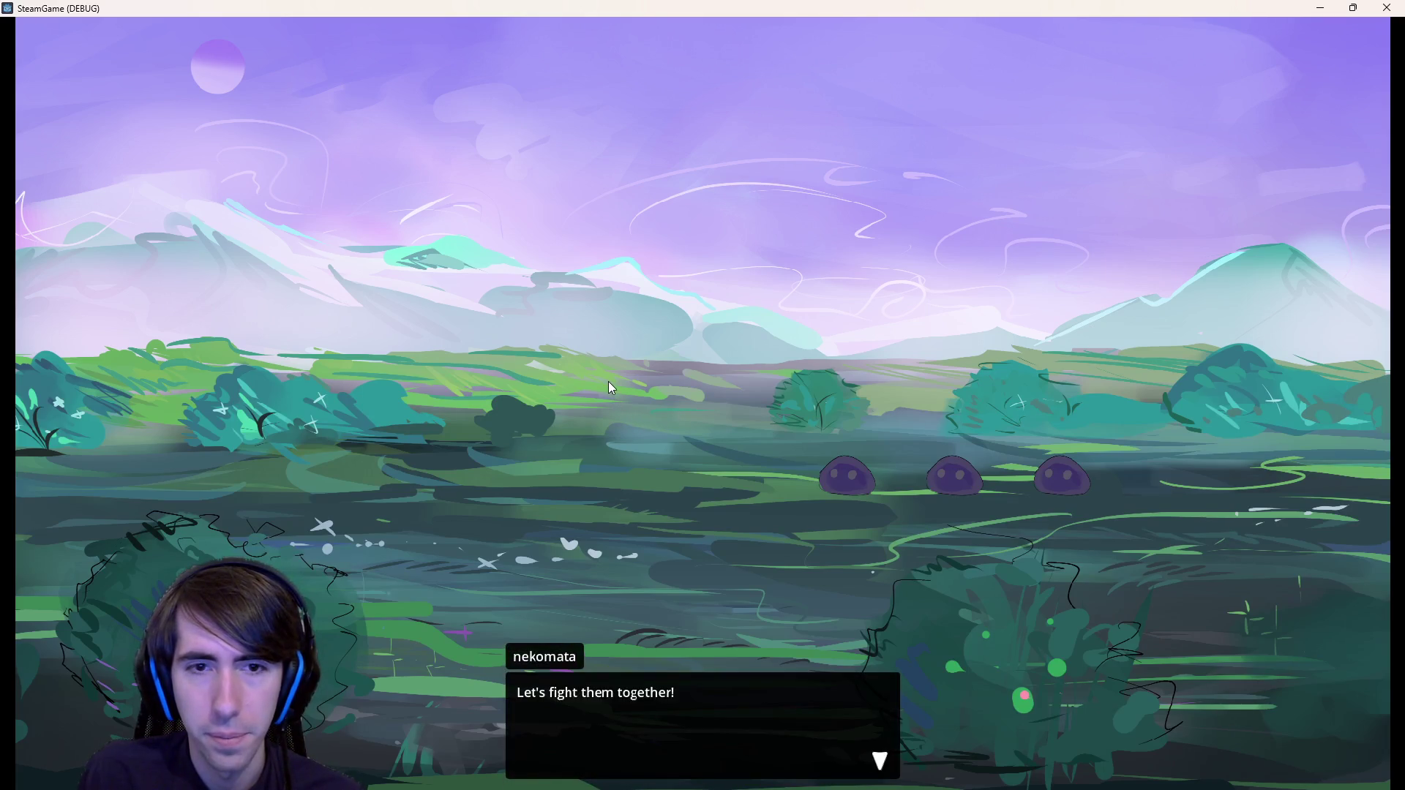
- Place the fox girl, play Shield Boost and Shockwave on allies, then quit the game
click(611, 388)
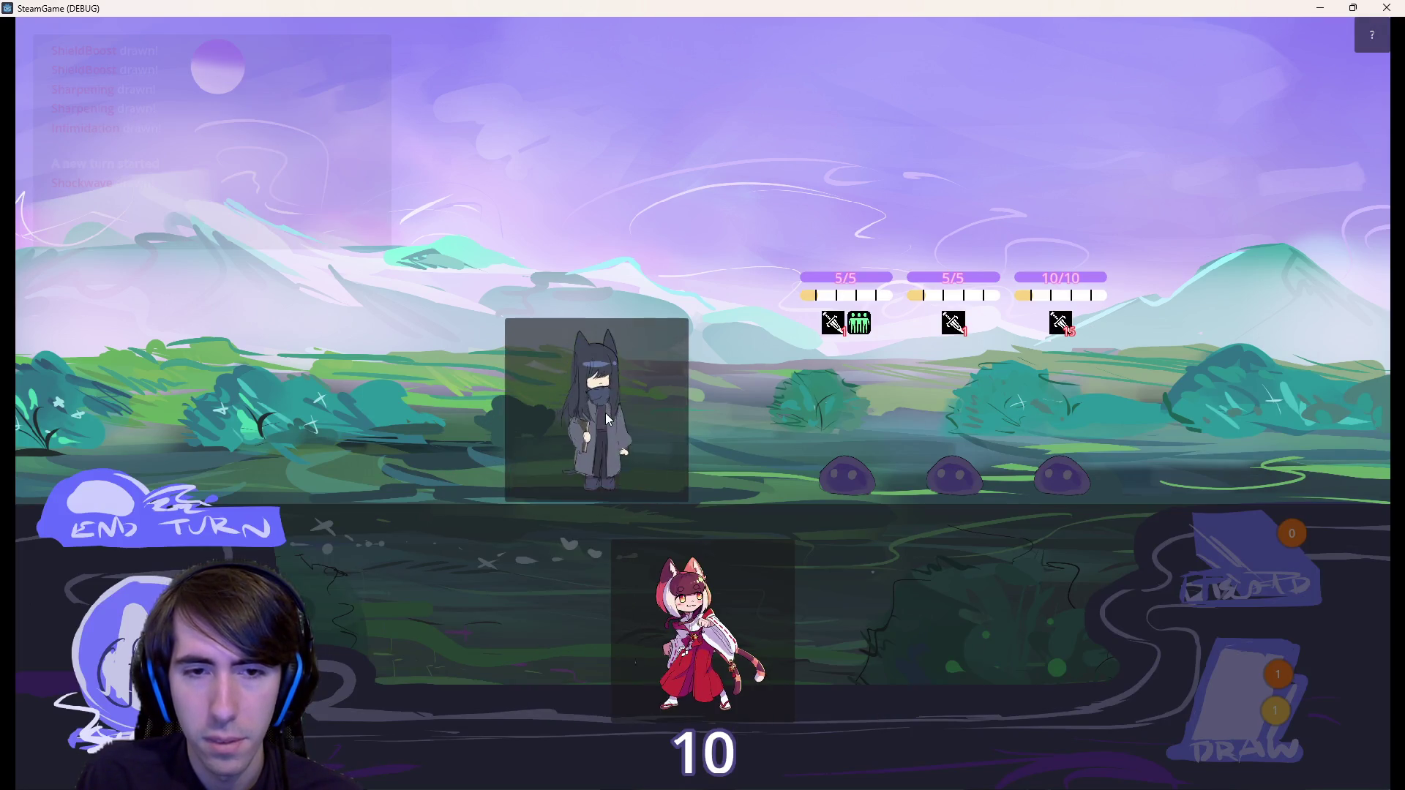
drag(607, 419, 604, 417)
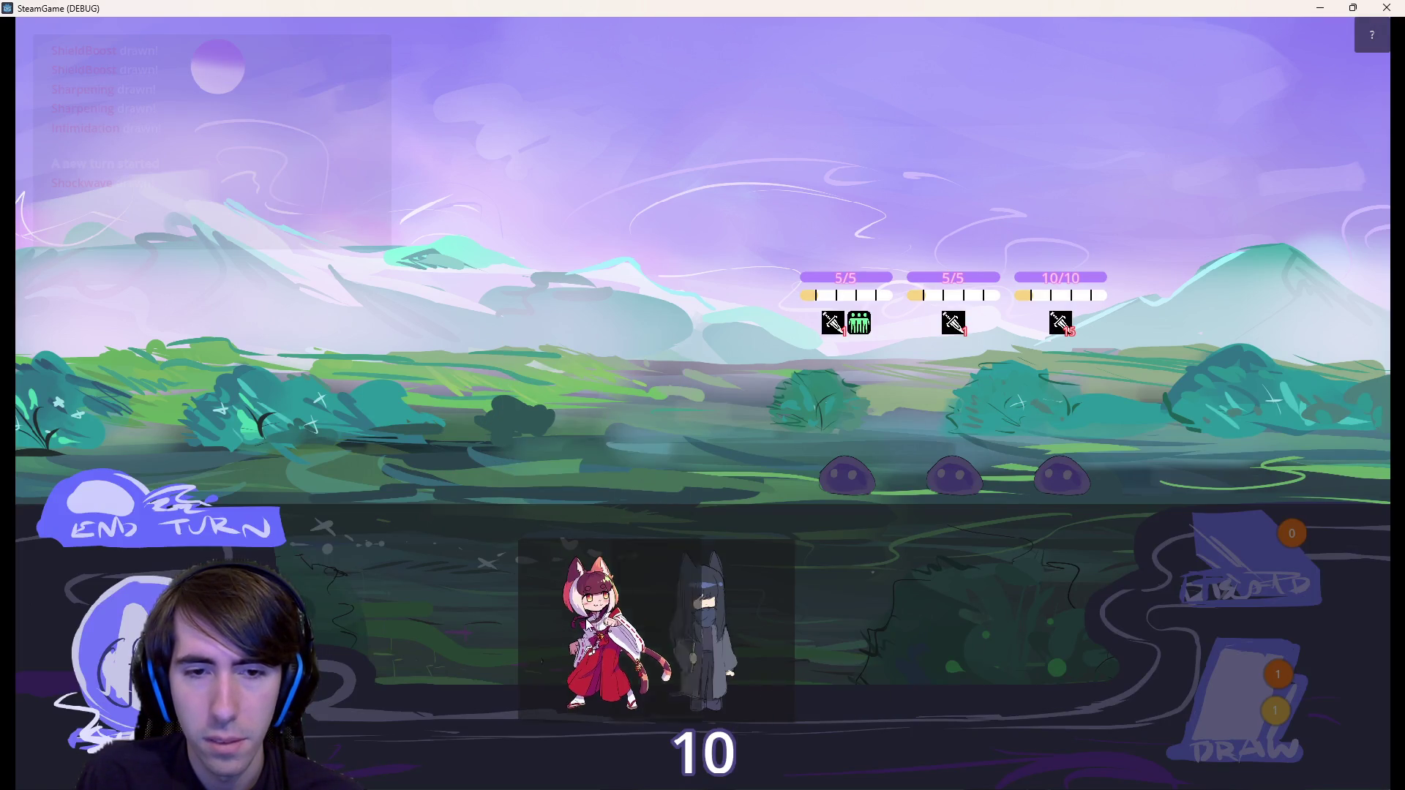
mouse_move(616, 552)
mouse_down()
mouse_move(468, 403)
mouse_move(450, 443)
mouse_move(409, 417)
mouse_move(475, 433)
mouse_up()
drag(1072, 690, 434, 363)
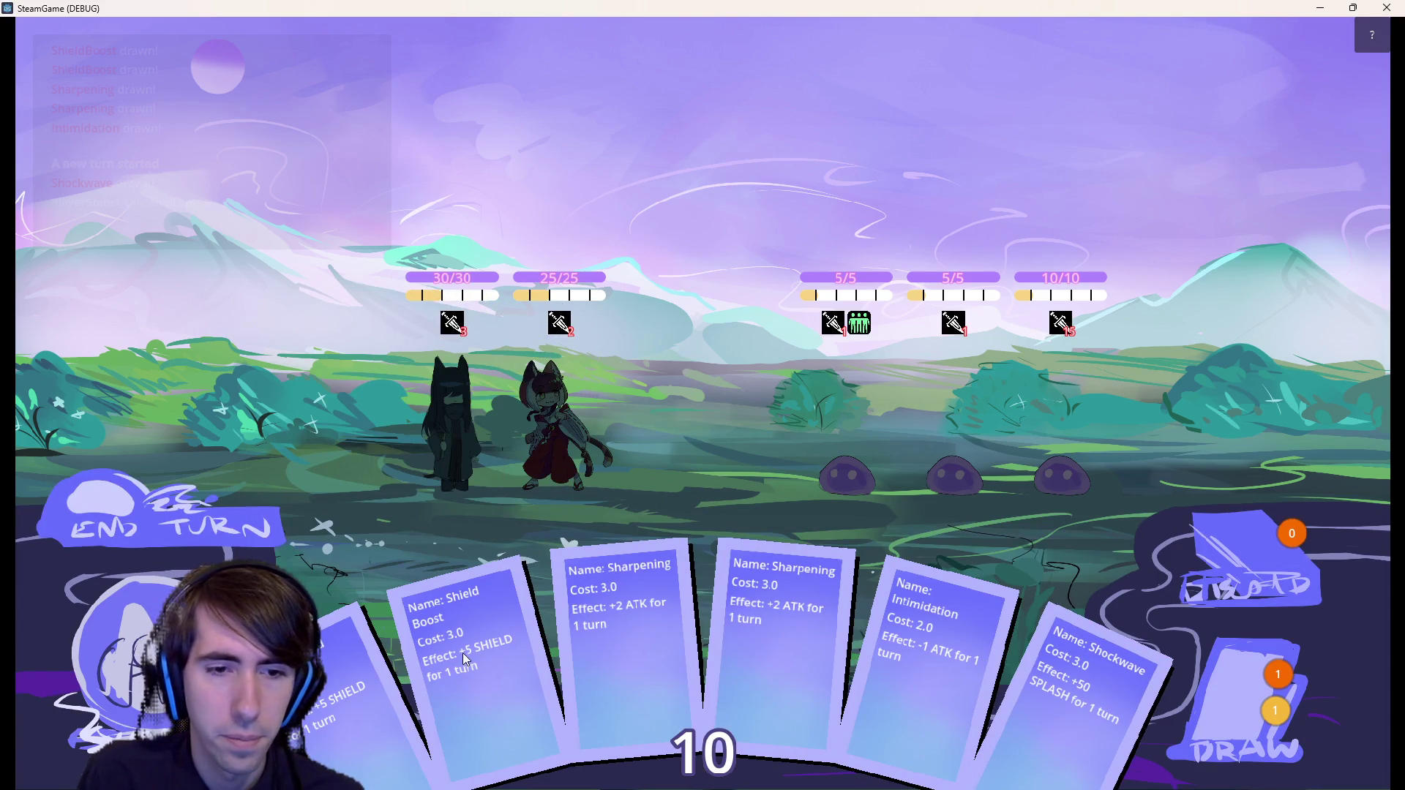
drag(344, 658, 556, 432)
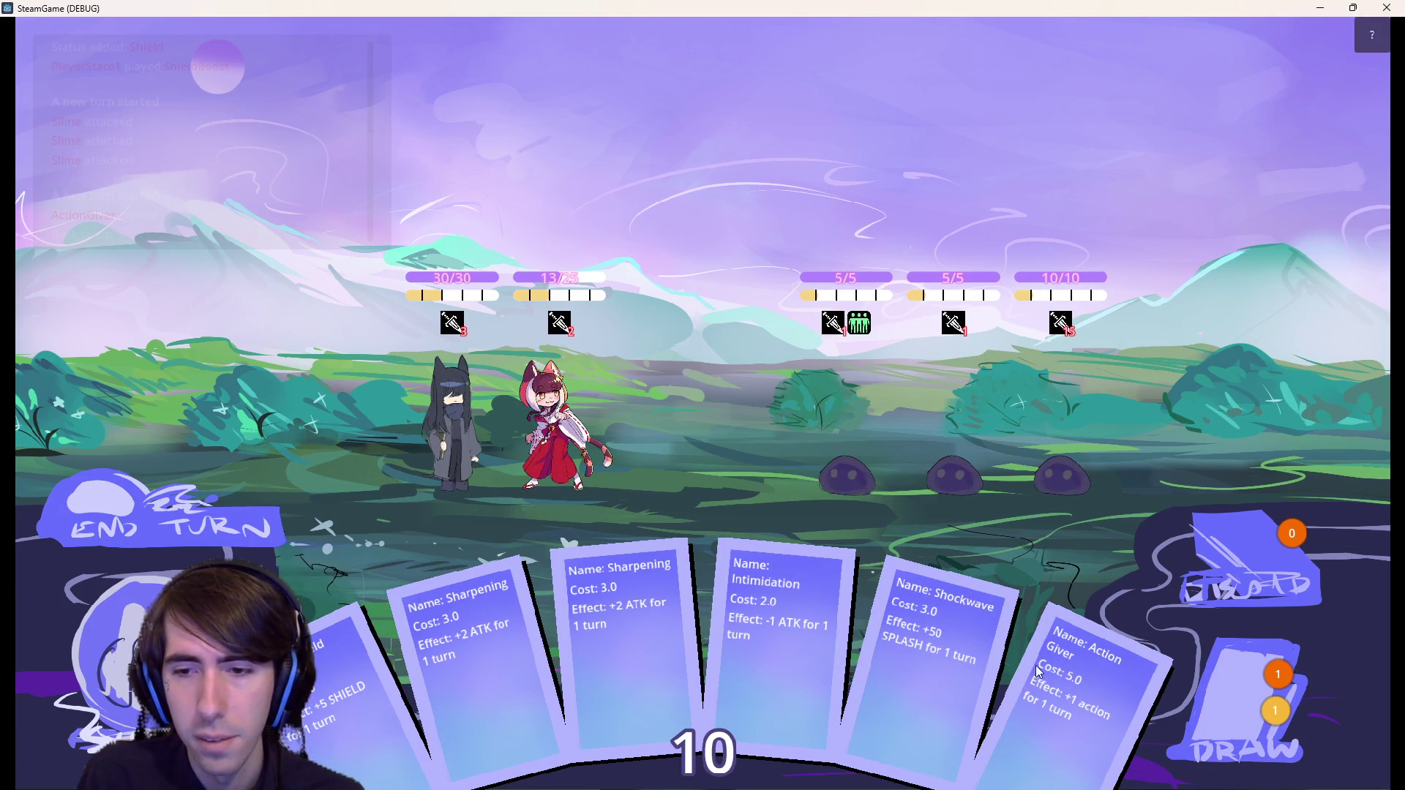
mouse_move(945, 649)
mouse_down()
mouse_move(513, 483)
mouse_move(402, 400)
mouse_move(427, 400)
mouse_up()
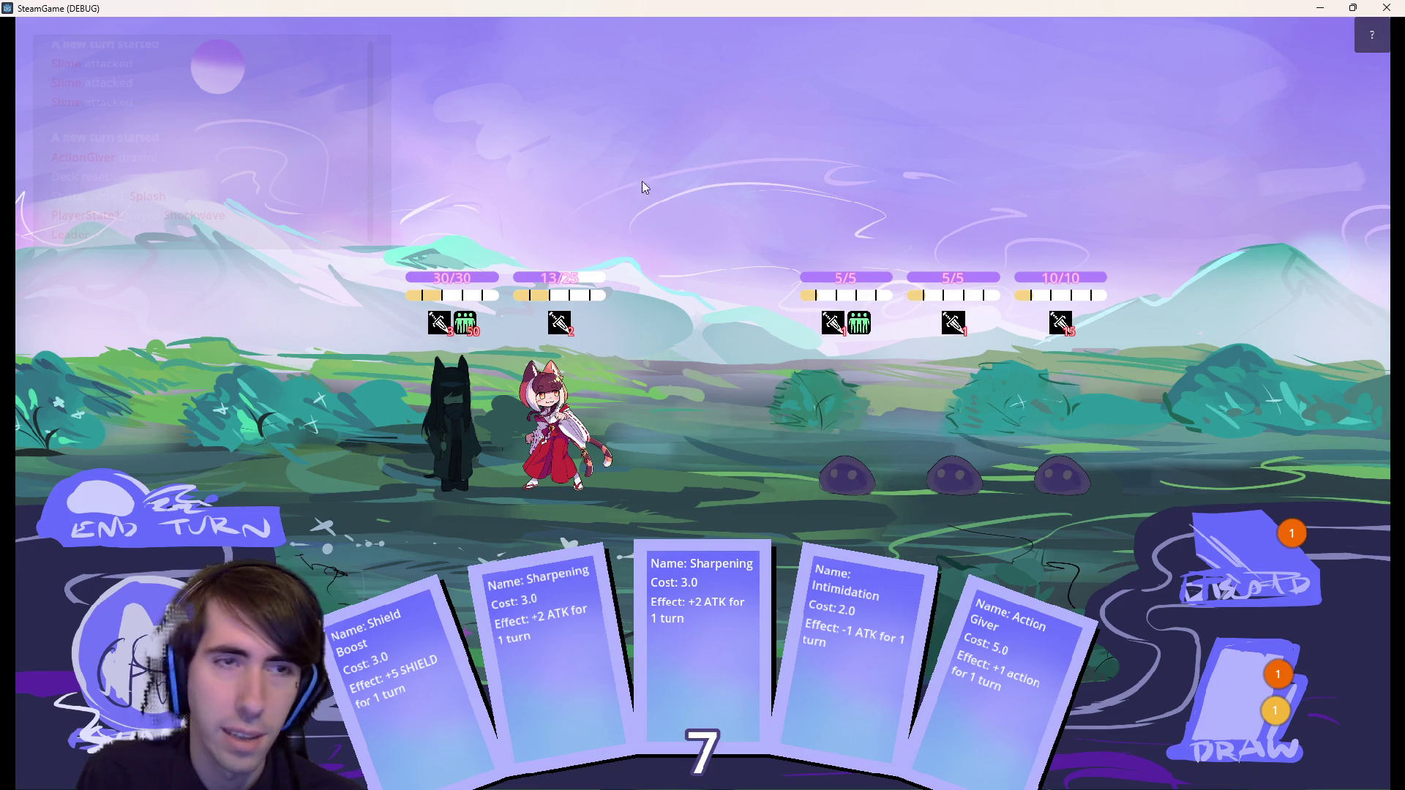
key(alt+F4)
- Change splash.json's onHit effect to the list ["kill", "splash"] and save it
click(747, 281)
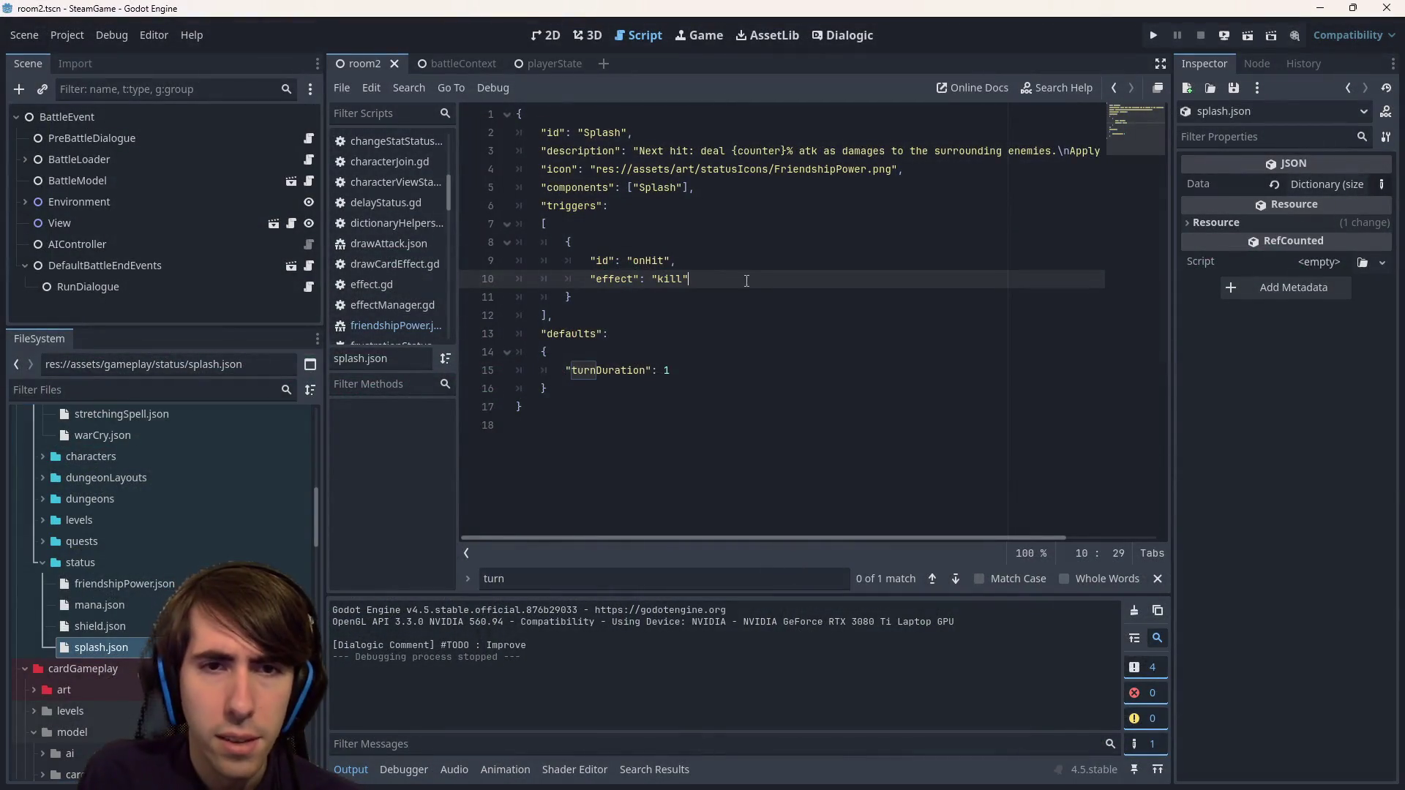
drag(687, 289, 585, 276)
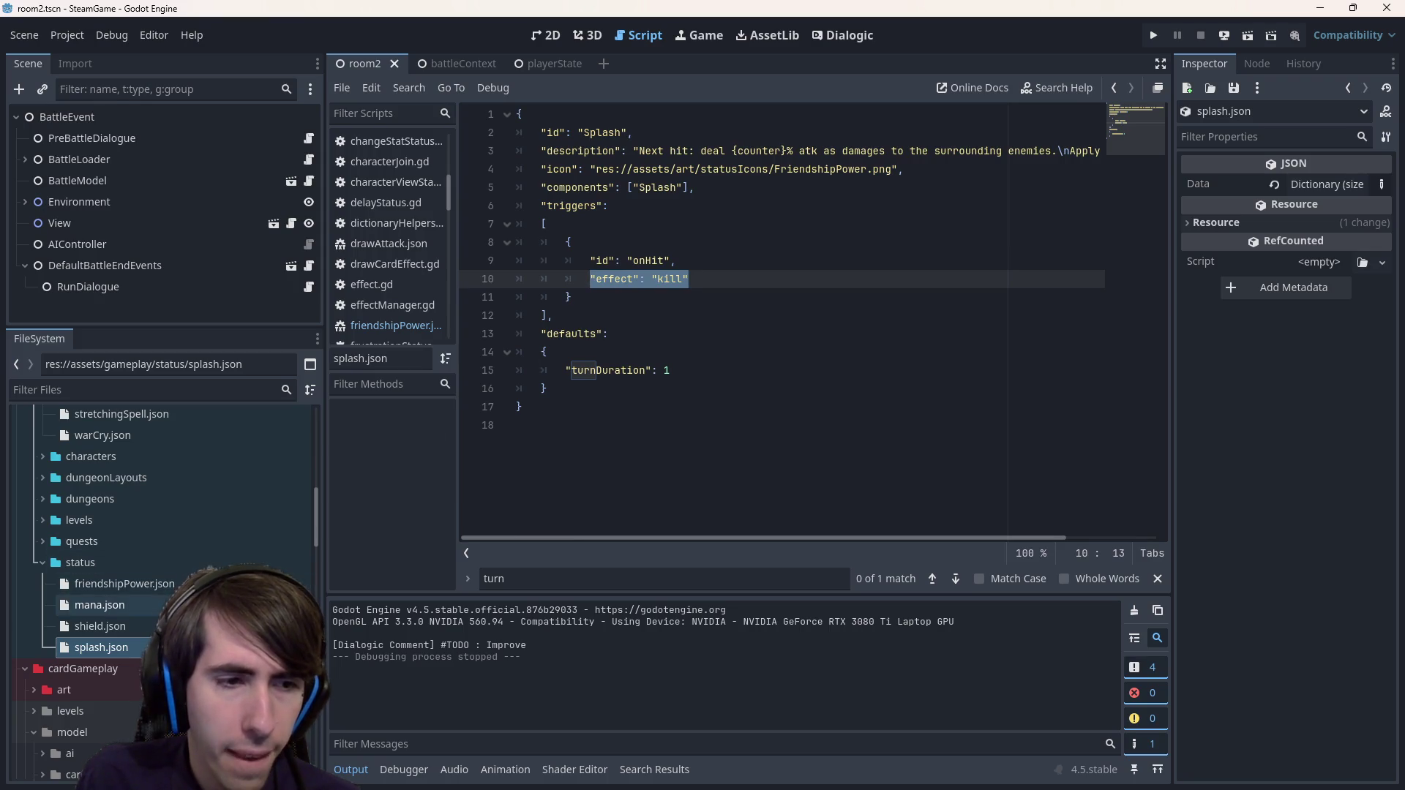
double_click(101, 626)
double_click(101, 605)
double_click(166, 590)
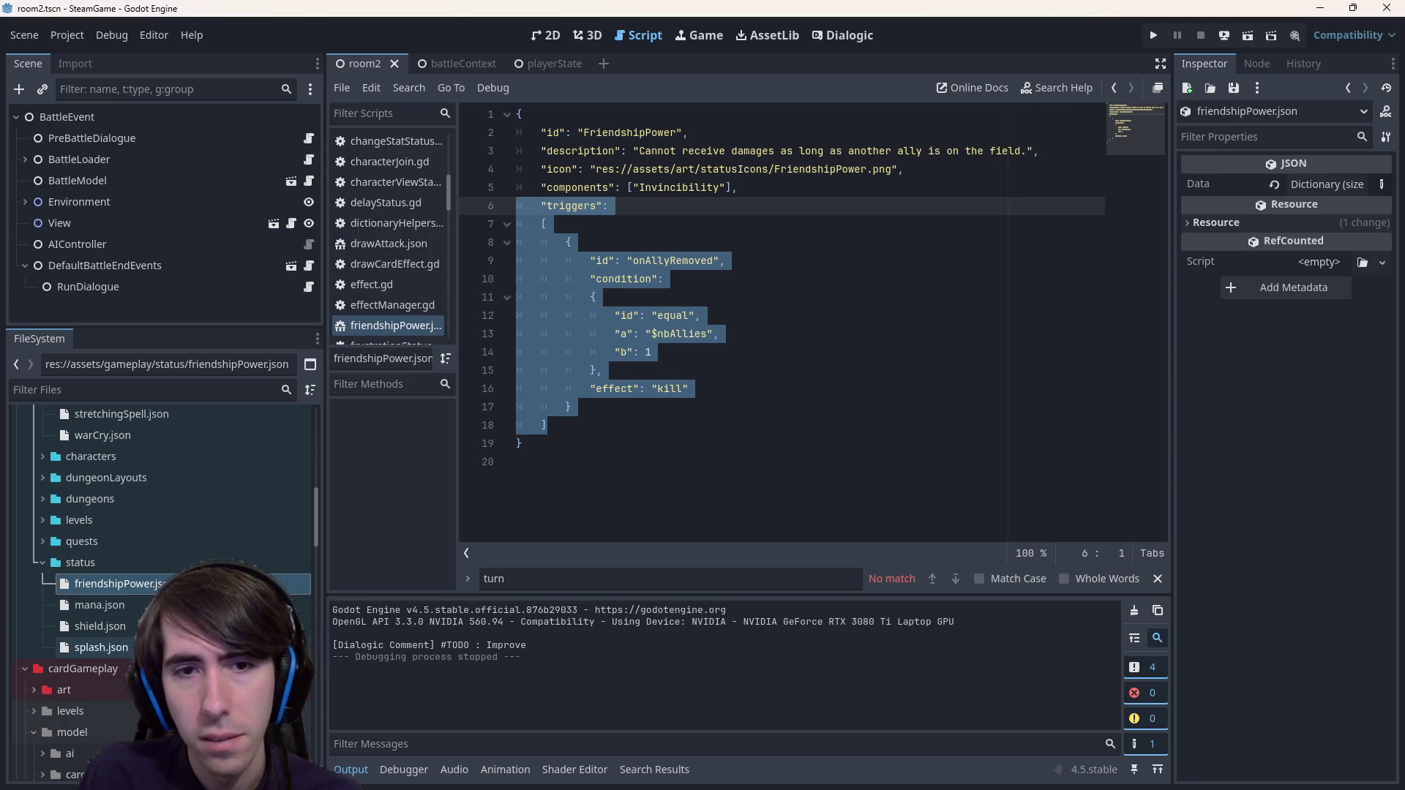
double_click(101, 648)
click(651, 282)
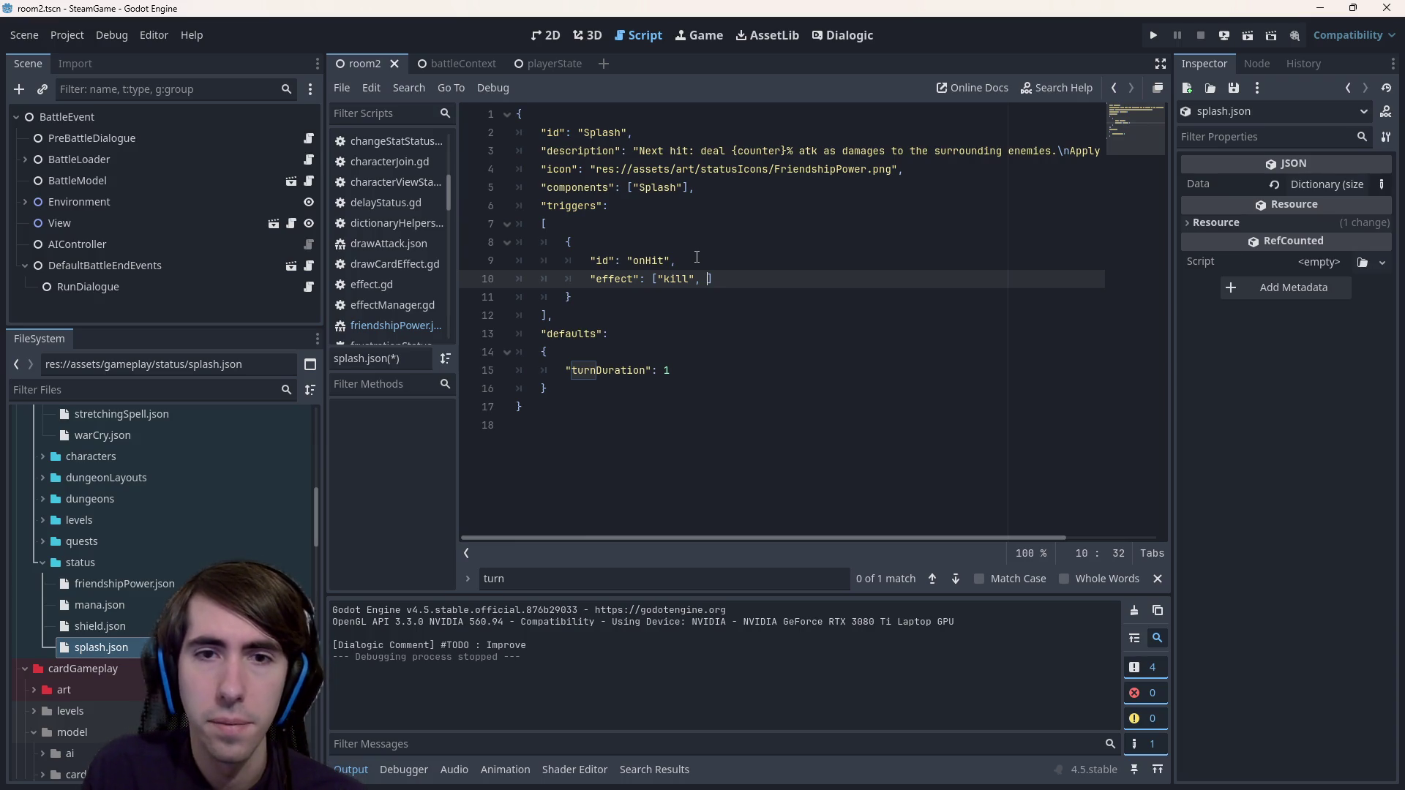
text("splash")
key(ctrl+s)
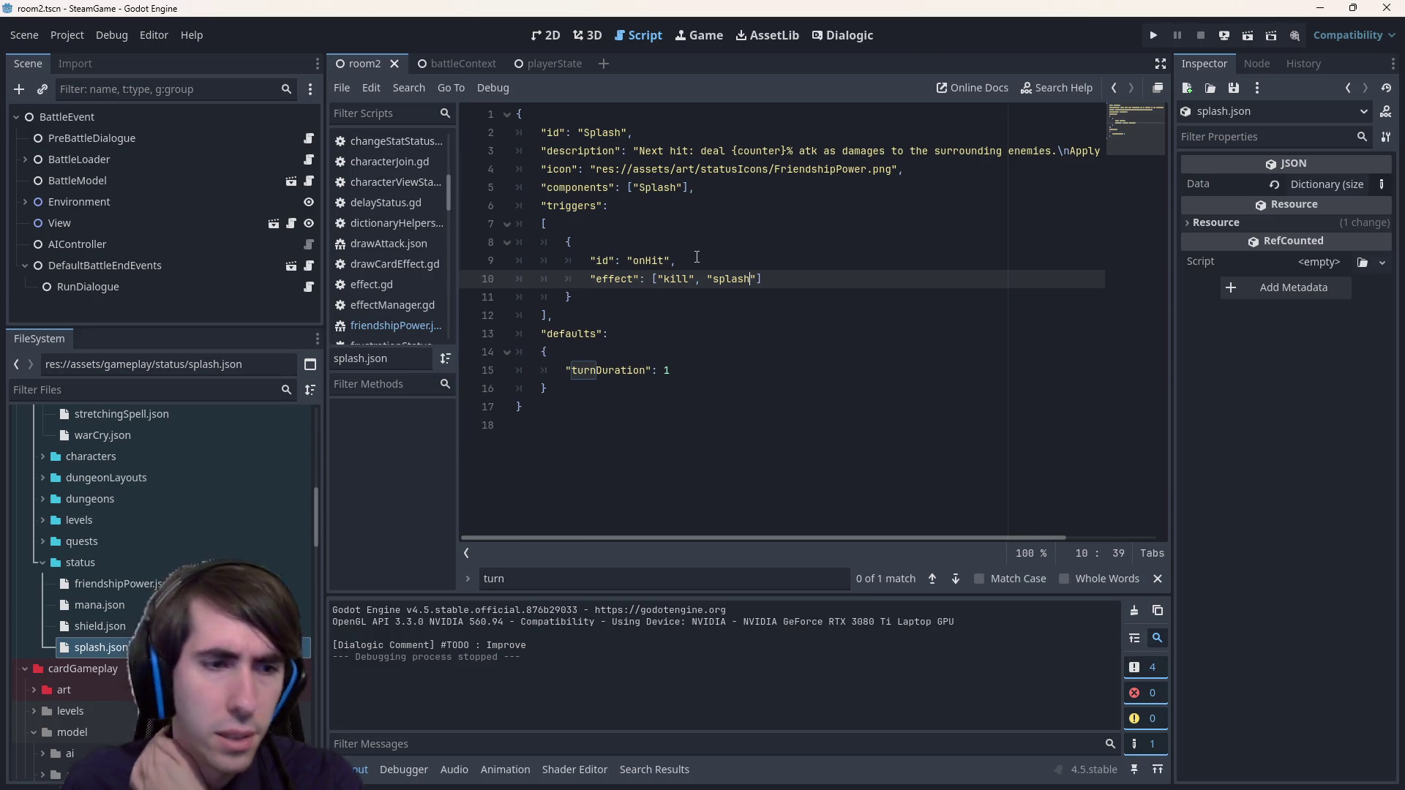
- Open statusUpdator.gd with the quick finder and locate onCharacterRemoved
key(shift+alt+o)
text(statusUp)
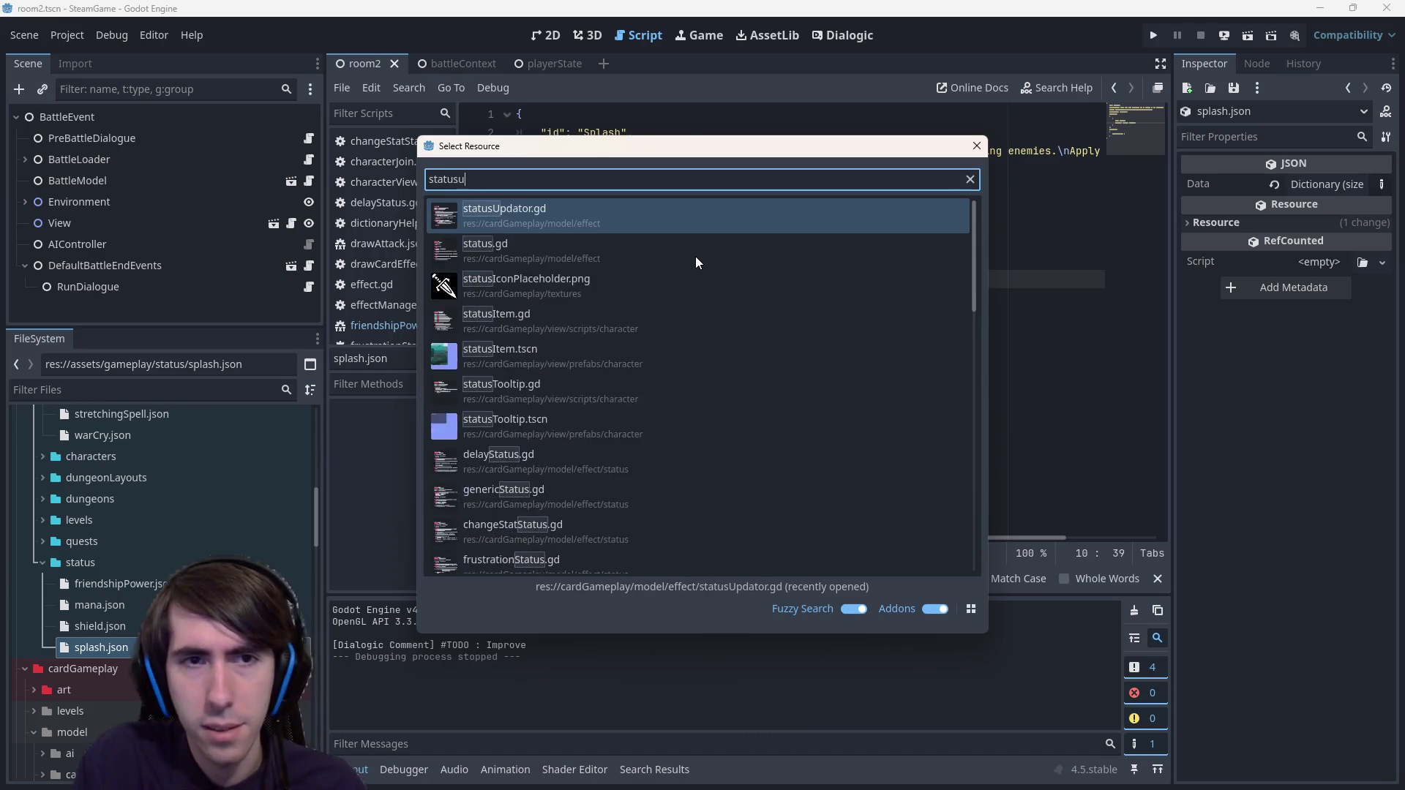
key(Return)
scroll(694, 460, up, 3)
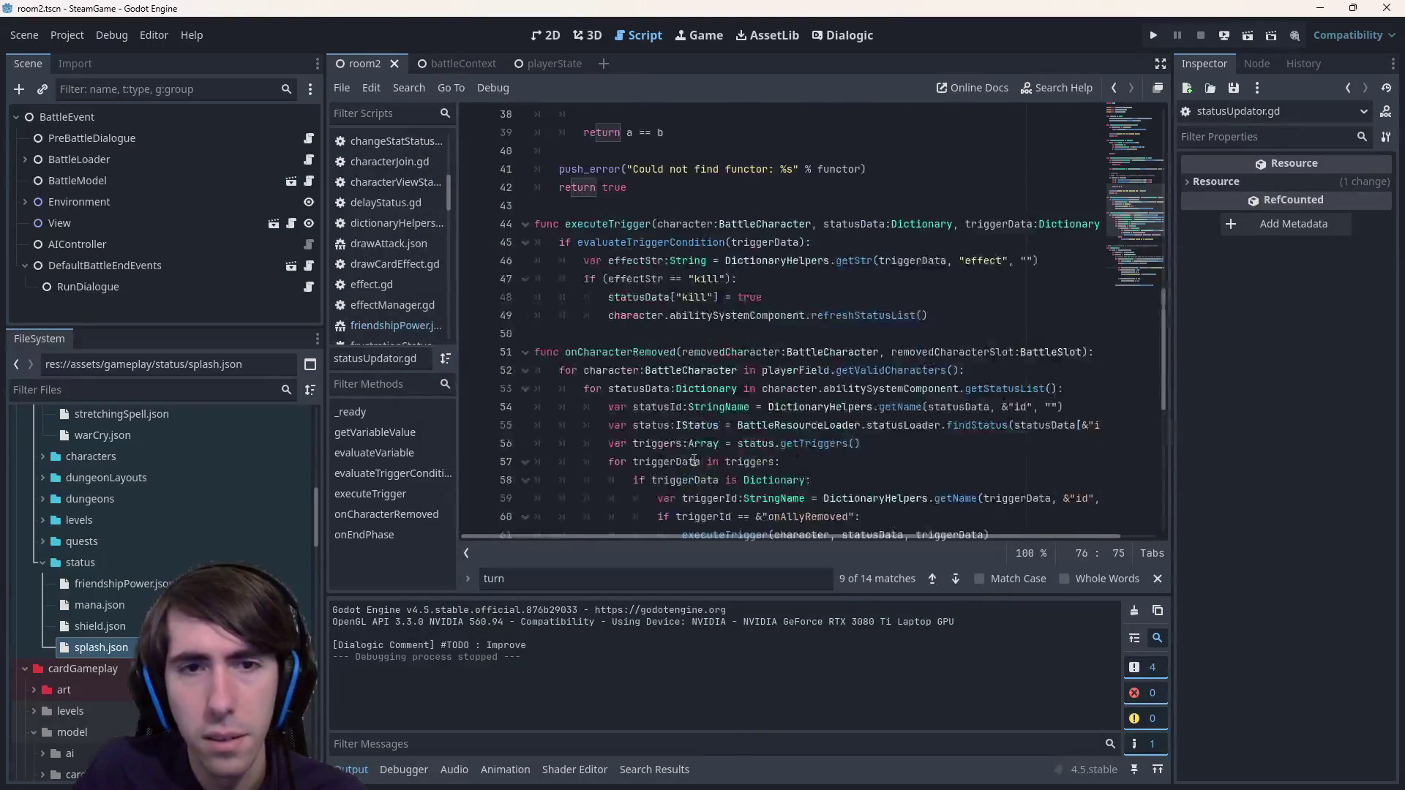
double_click(661, 352)
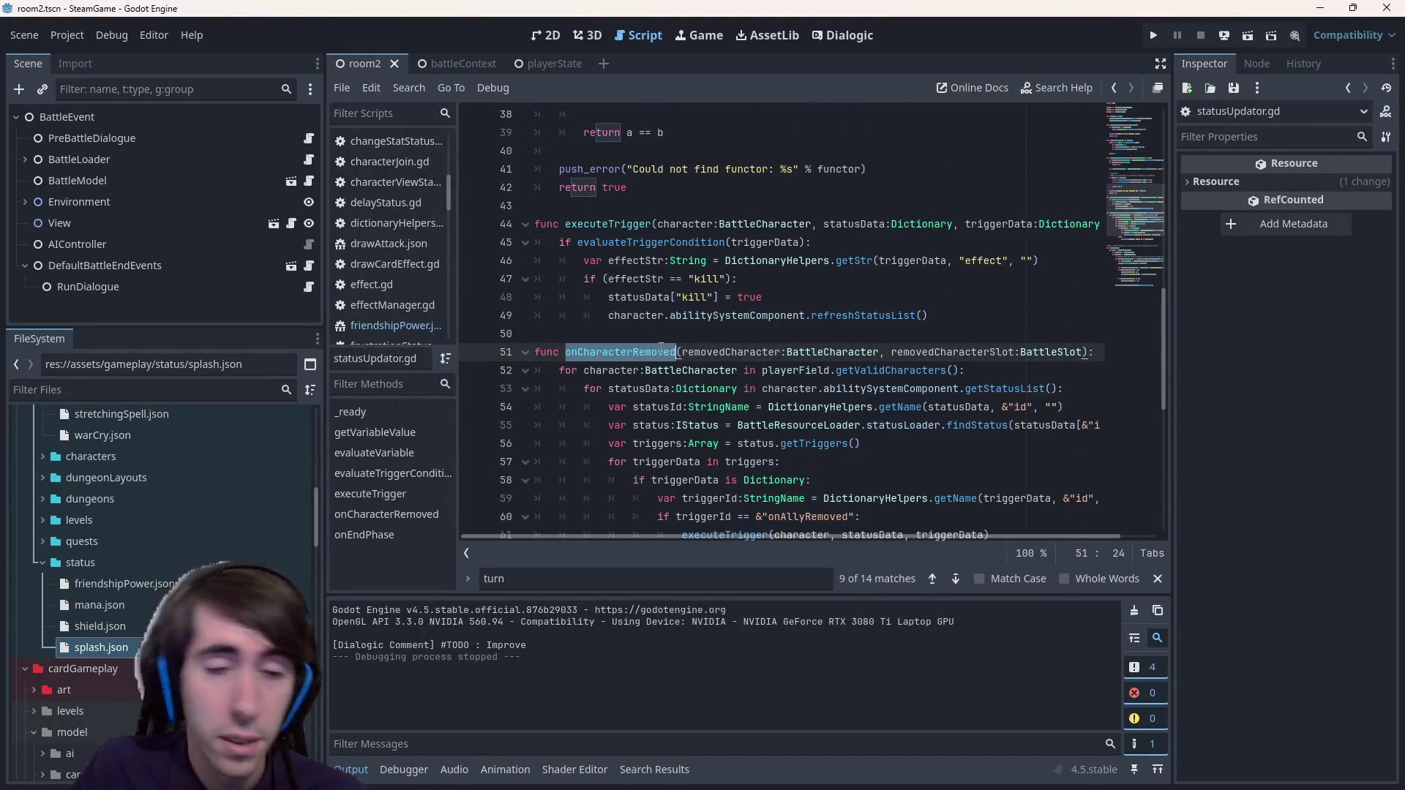
scroll(660, 349, down, 3)
scroll(661, 349, up, 1)
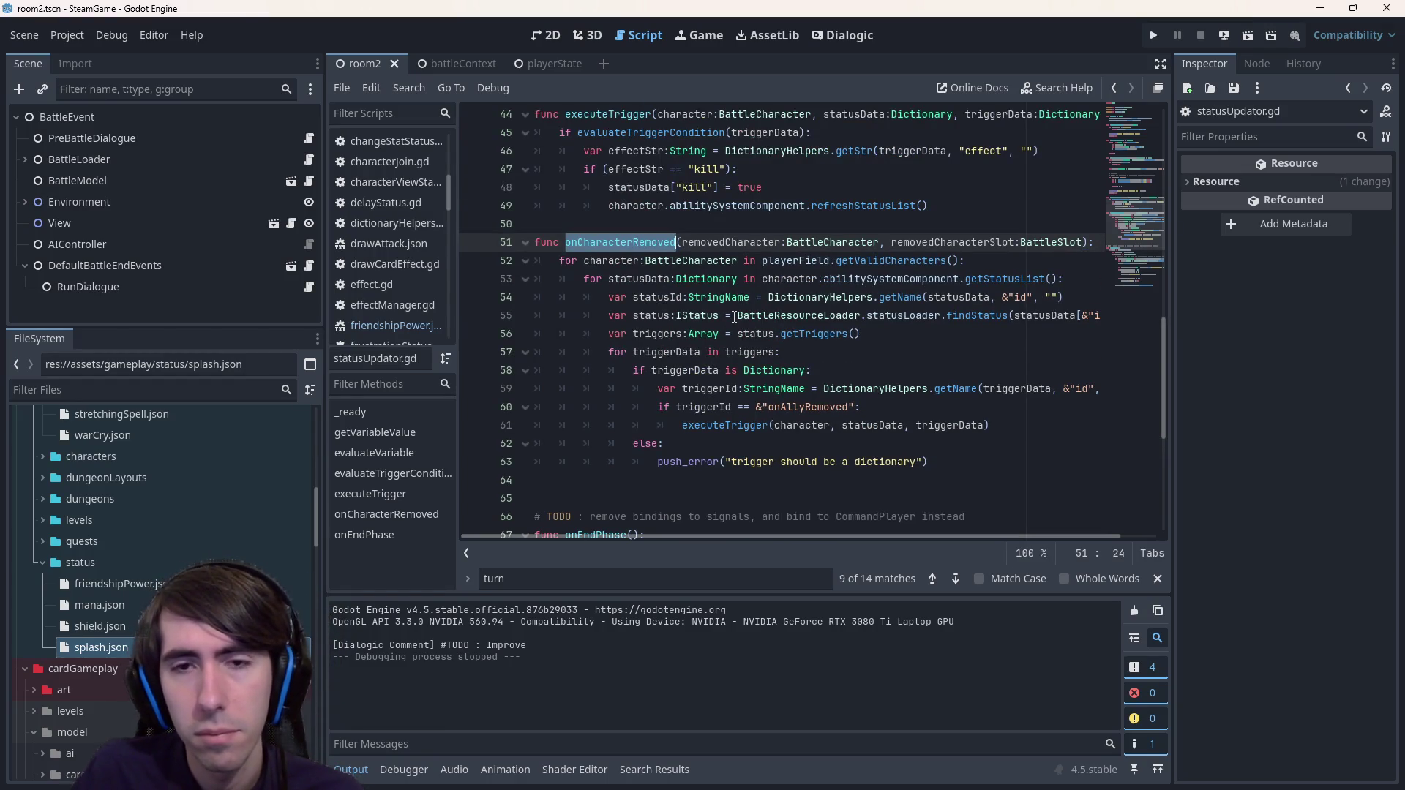
- Highlight the uses of character, statusId, status and triggers in onCharacterRemoved
click(951, 281)
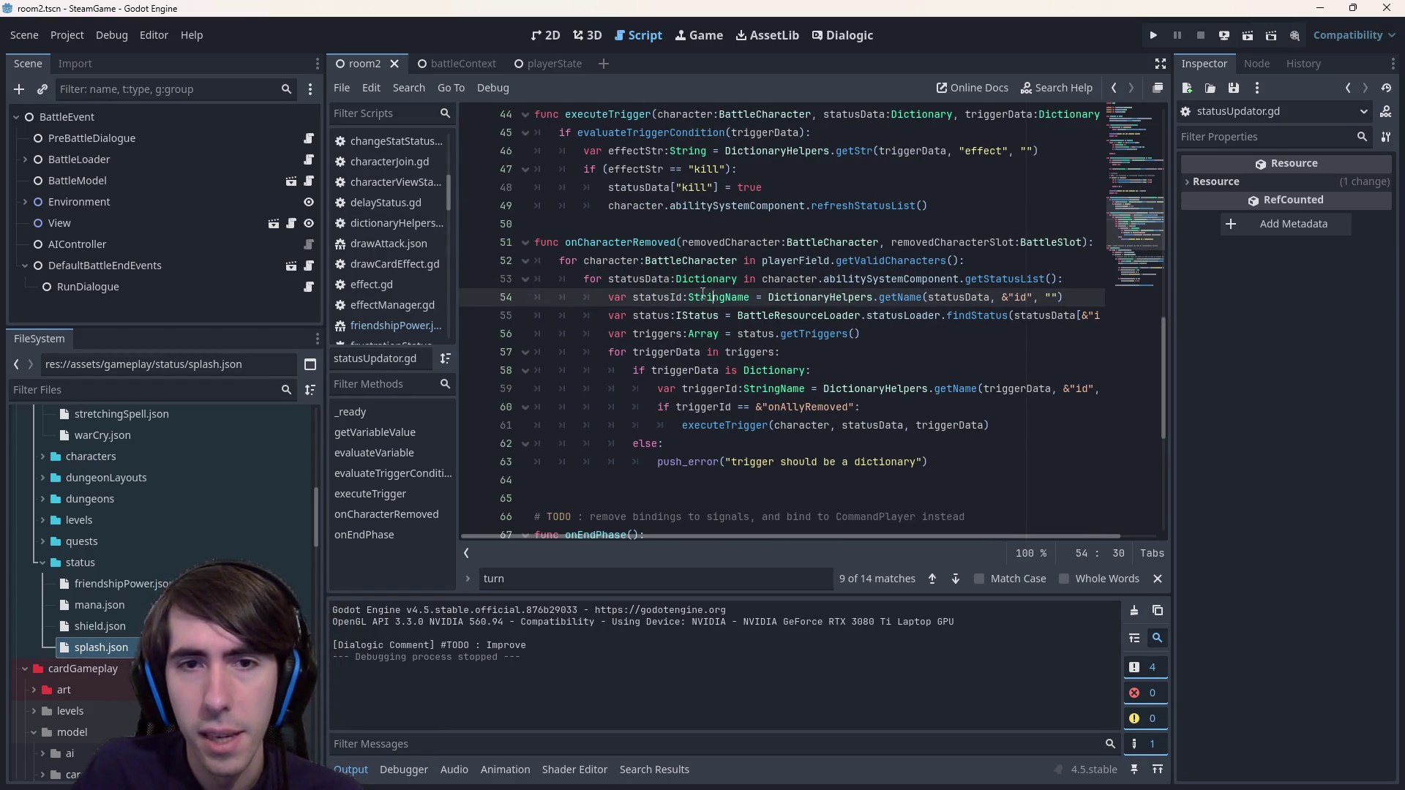
click(609, 279)
double_click(629, 260)
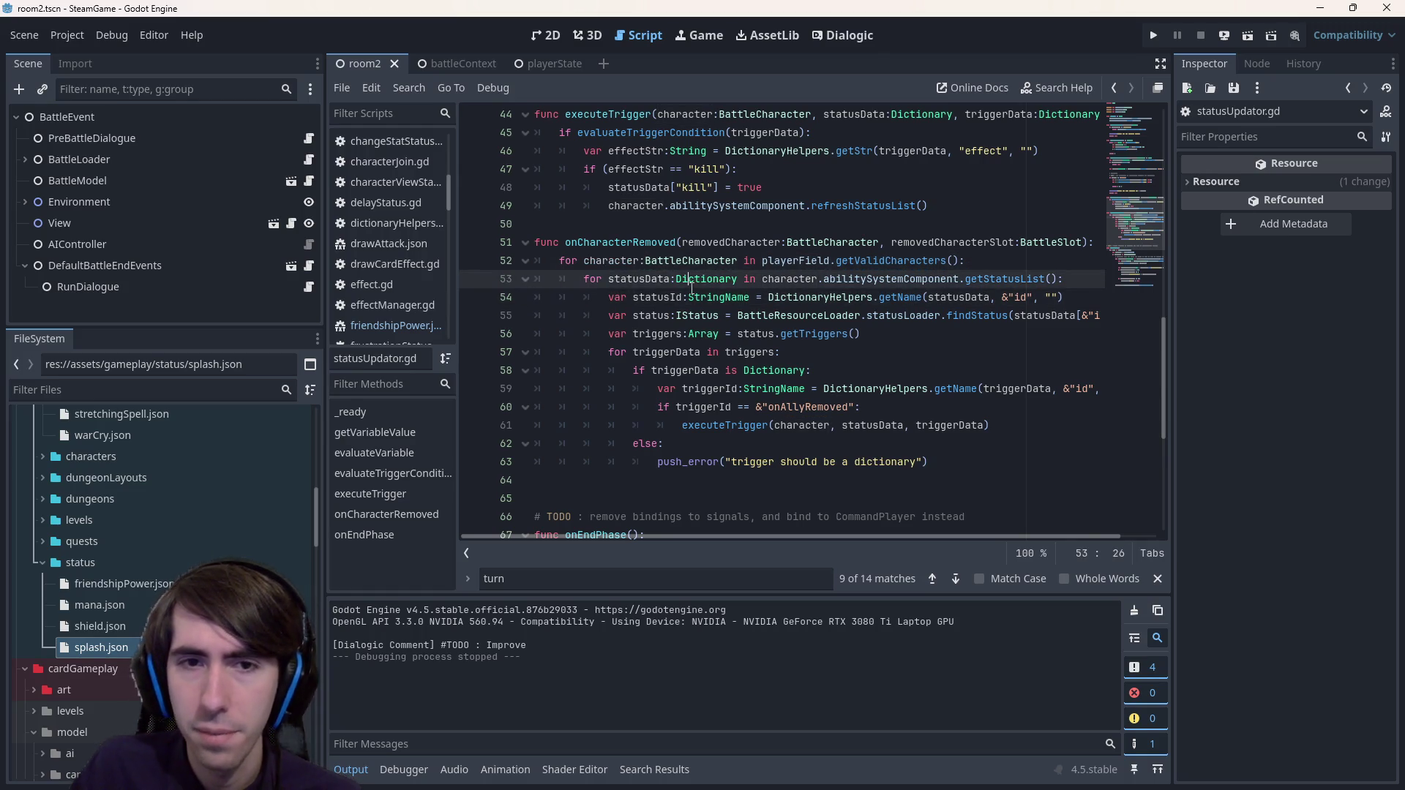
double_click(657, 297)
double_click(668, 316)
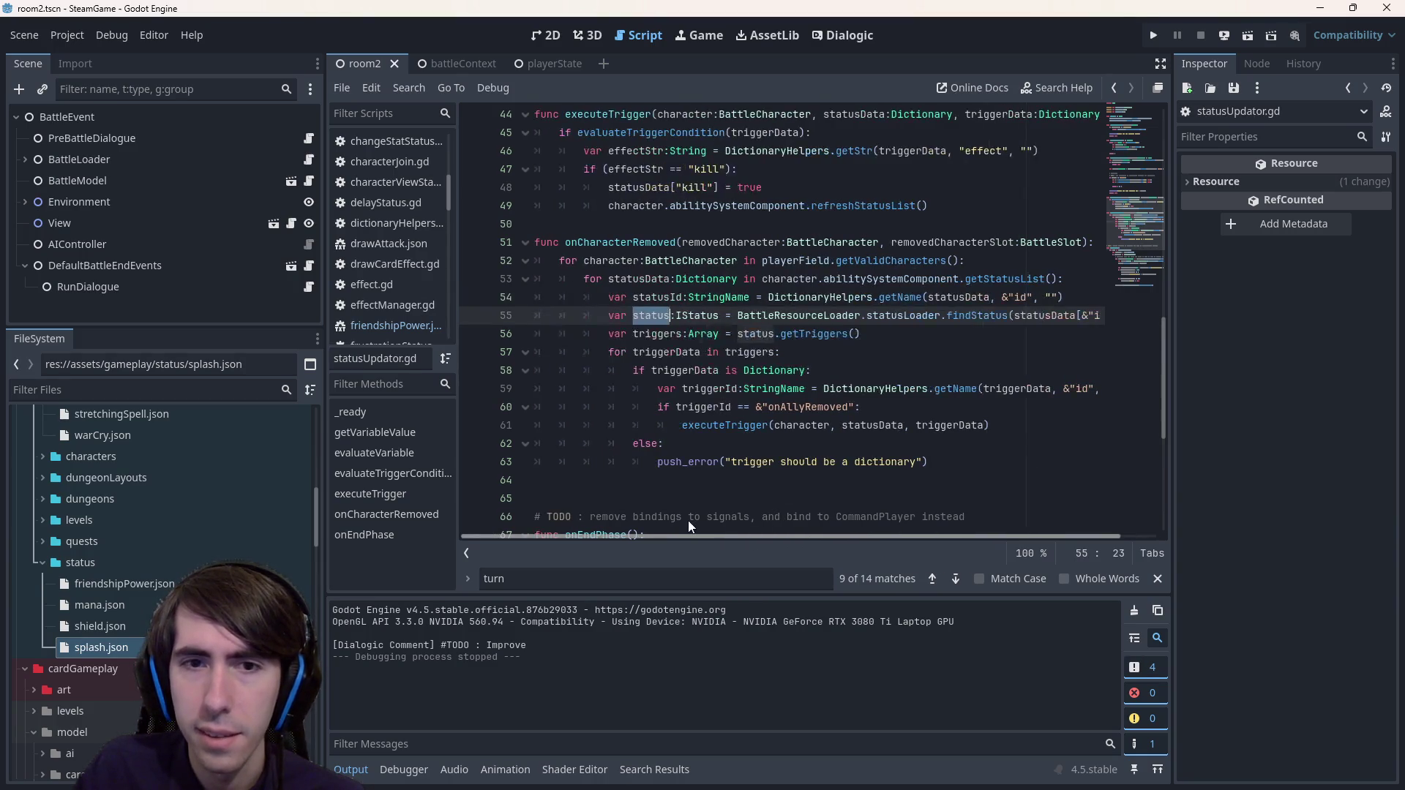
double_click(661, 334)
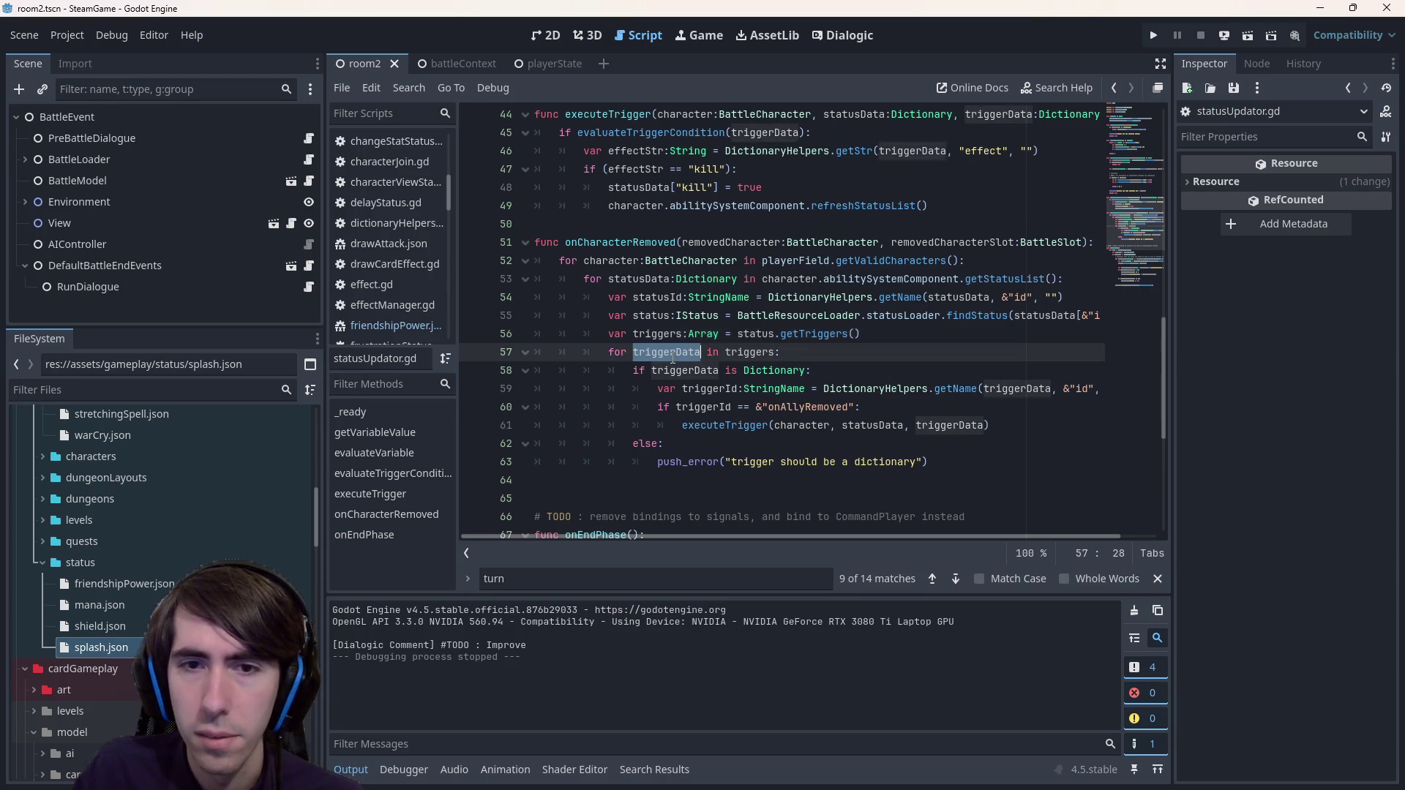
click(740, 388)
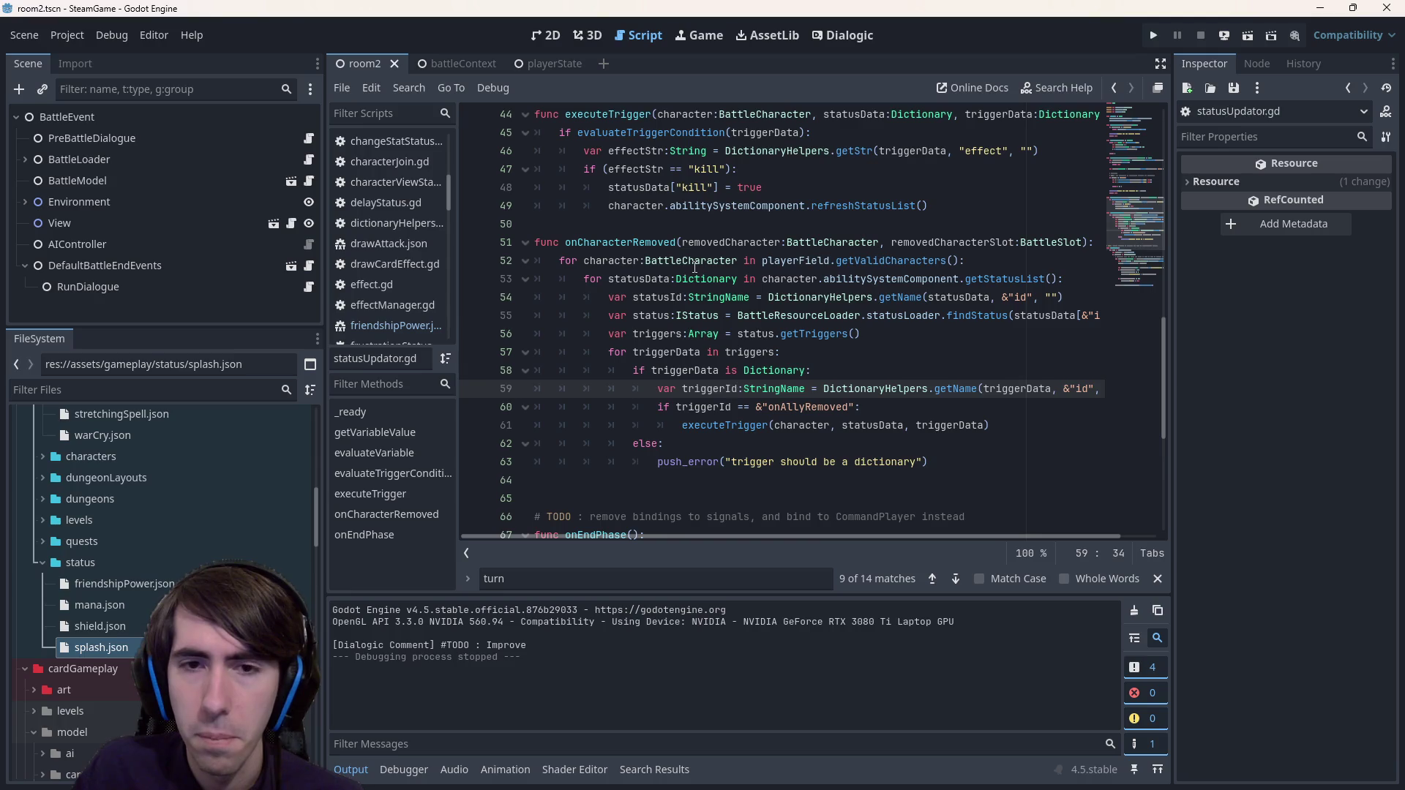
- Start a new declaration 'func findTriggerWithId' after executeTrigger
click(658, 224)
key(Return)
key(Return)
key(Up)
text(func find)
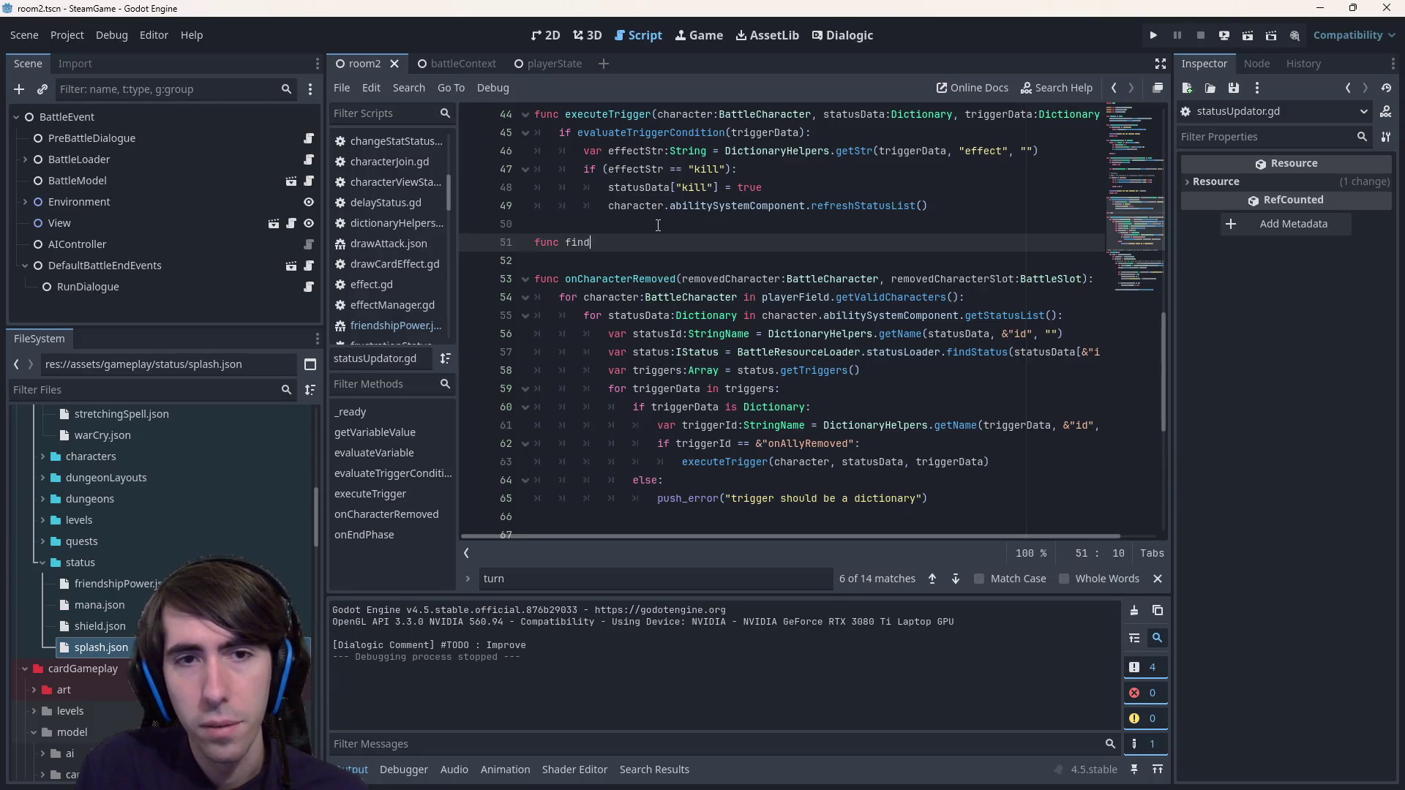
text(Trigger)
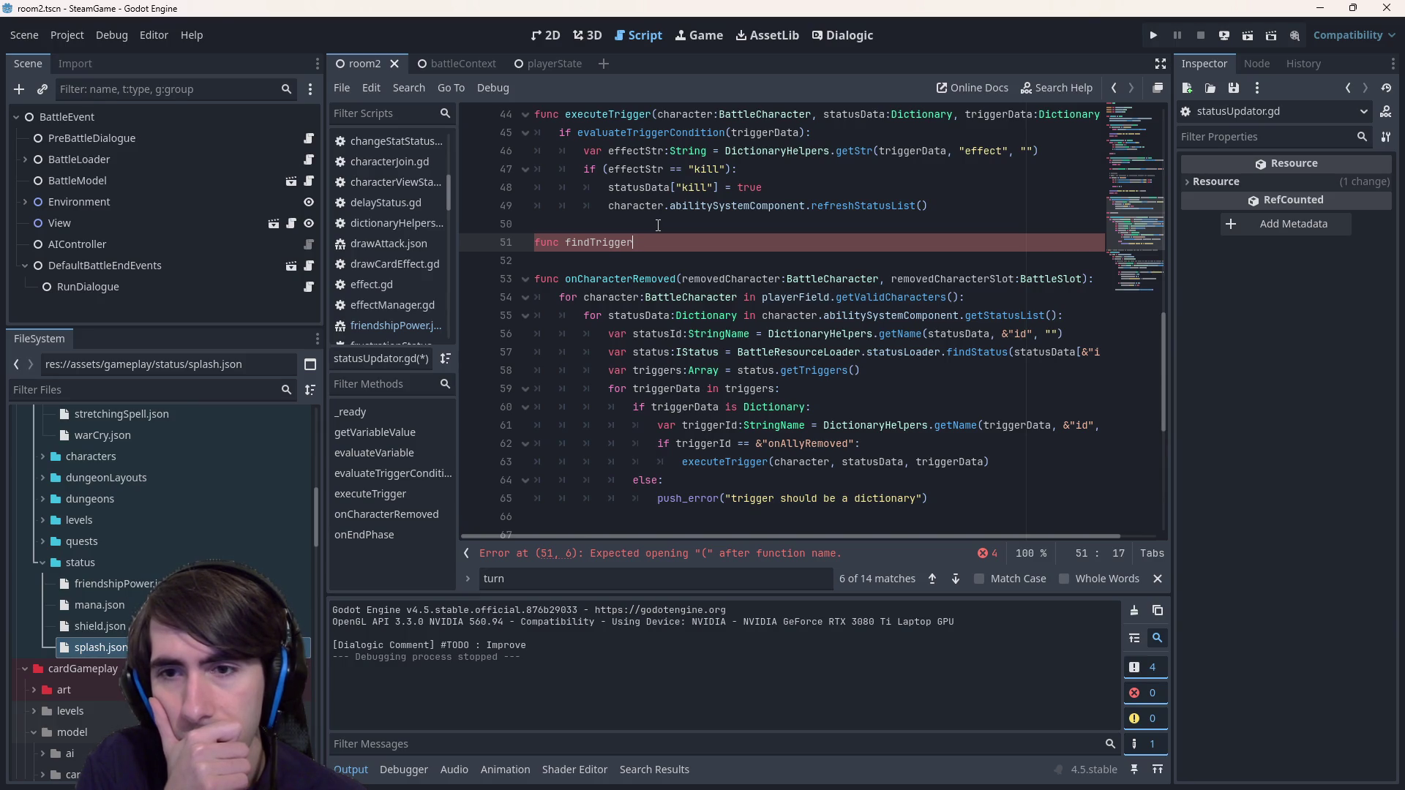
text(WithId)
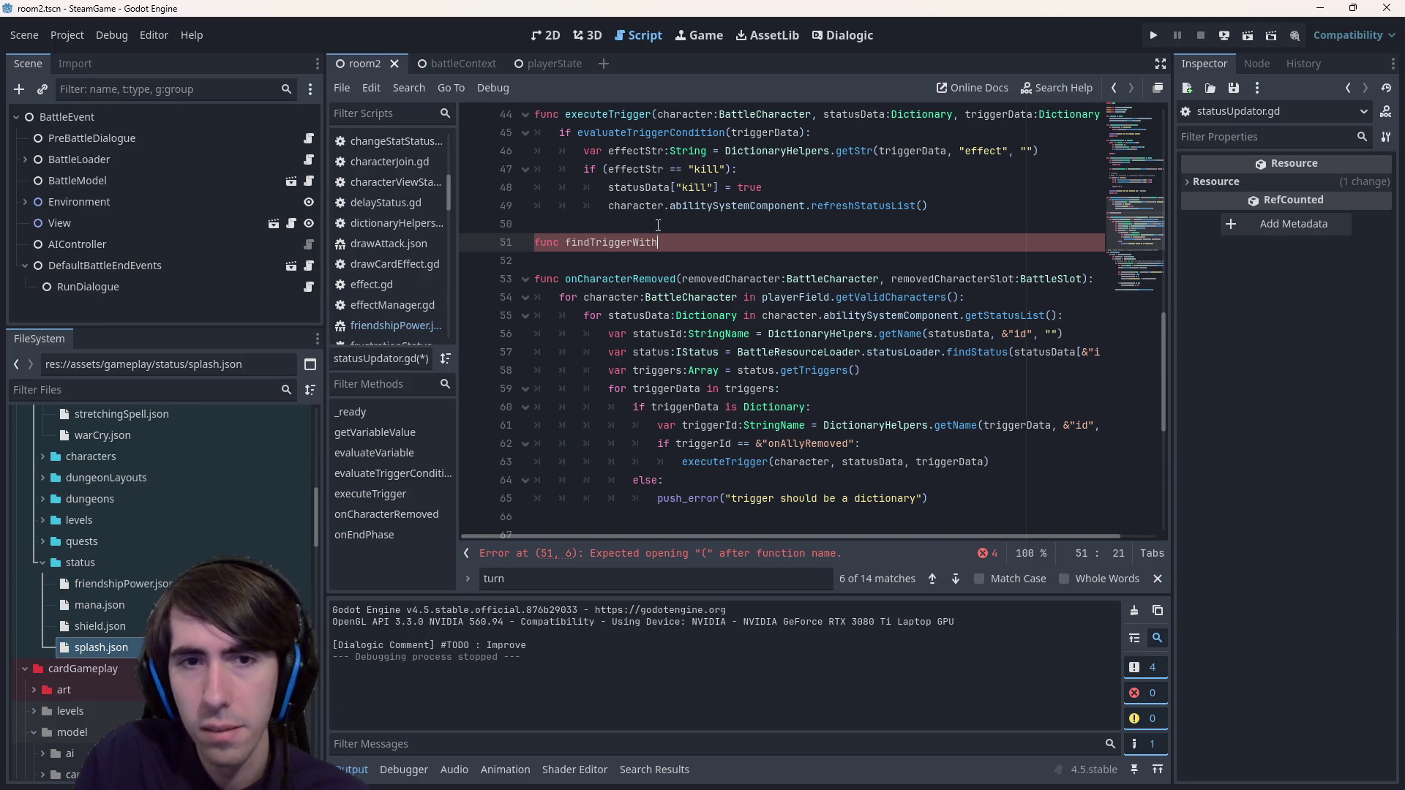
- Rename the draft function to getEffectsWithTrigger, then erase that name again
key(ctrl+BackSpace)
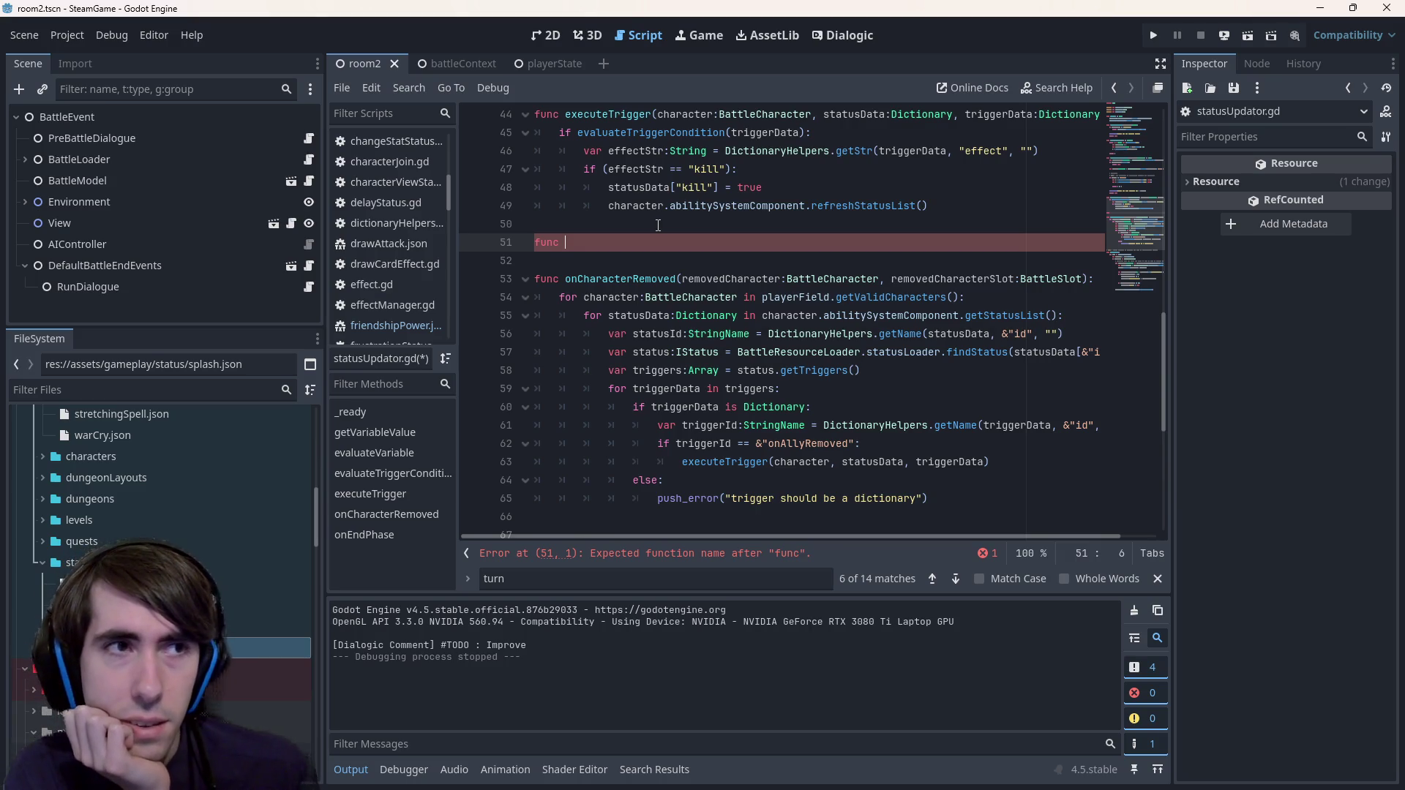
text(get)
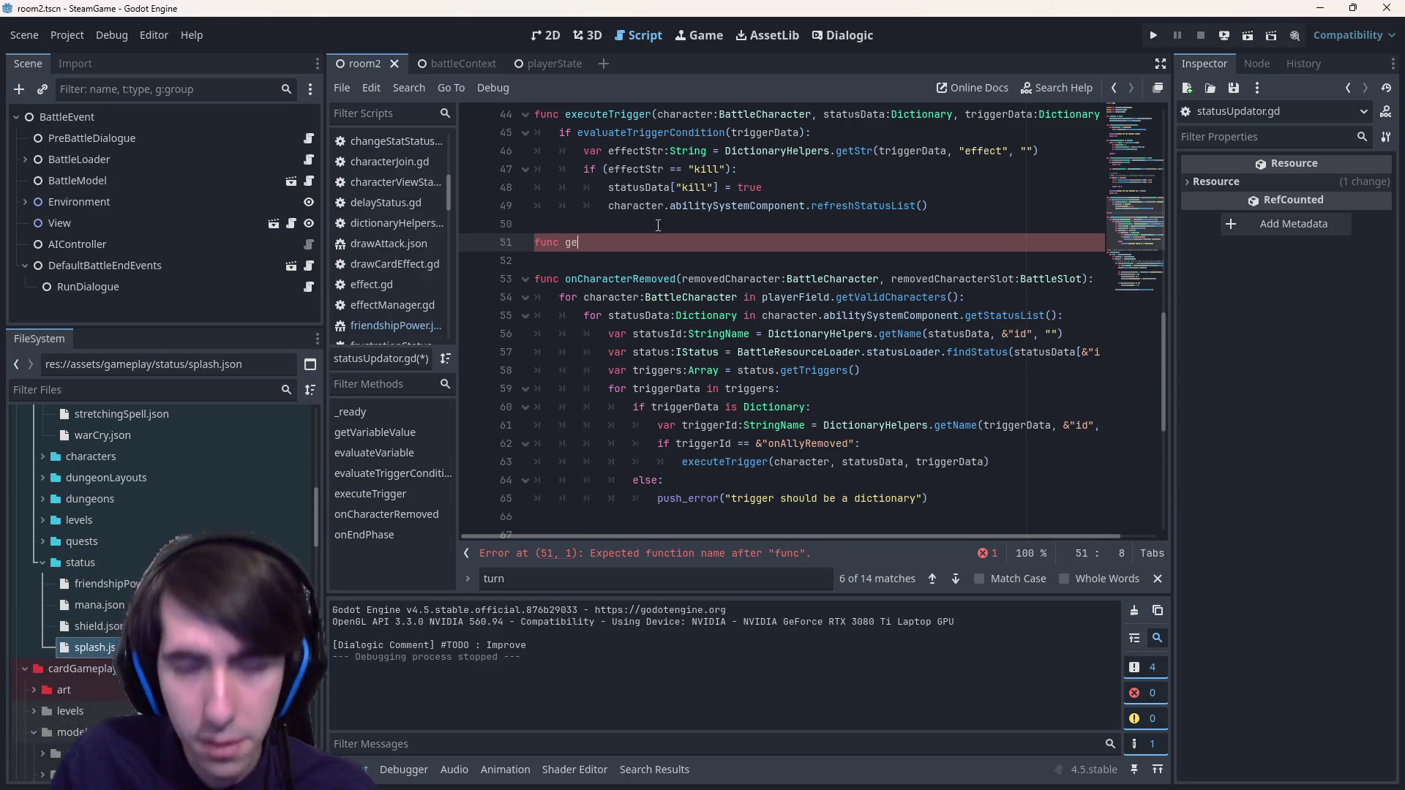
key(Escape)
key(Escape)
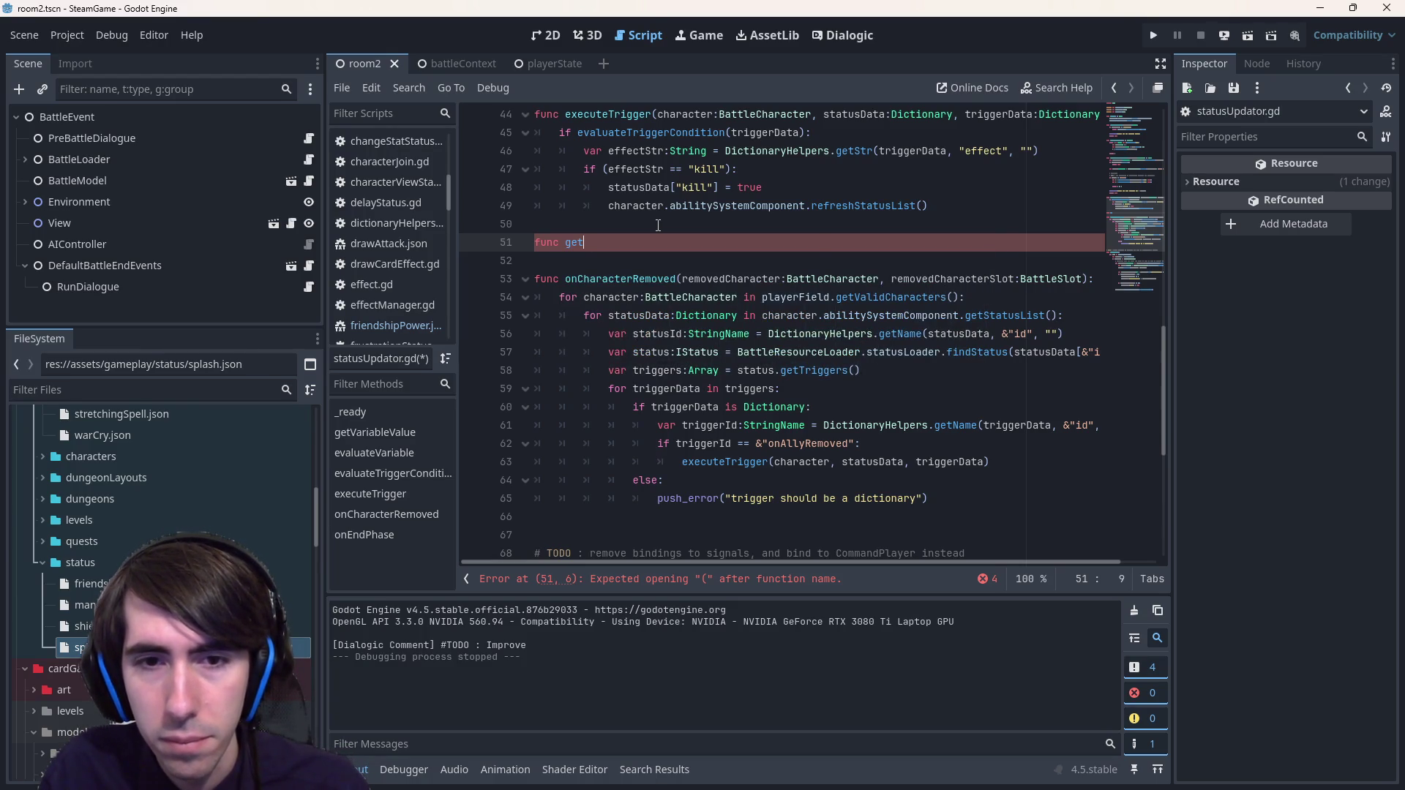
text(EffectsWit)
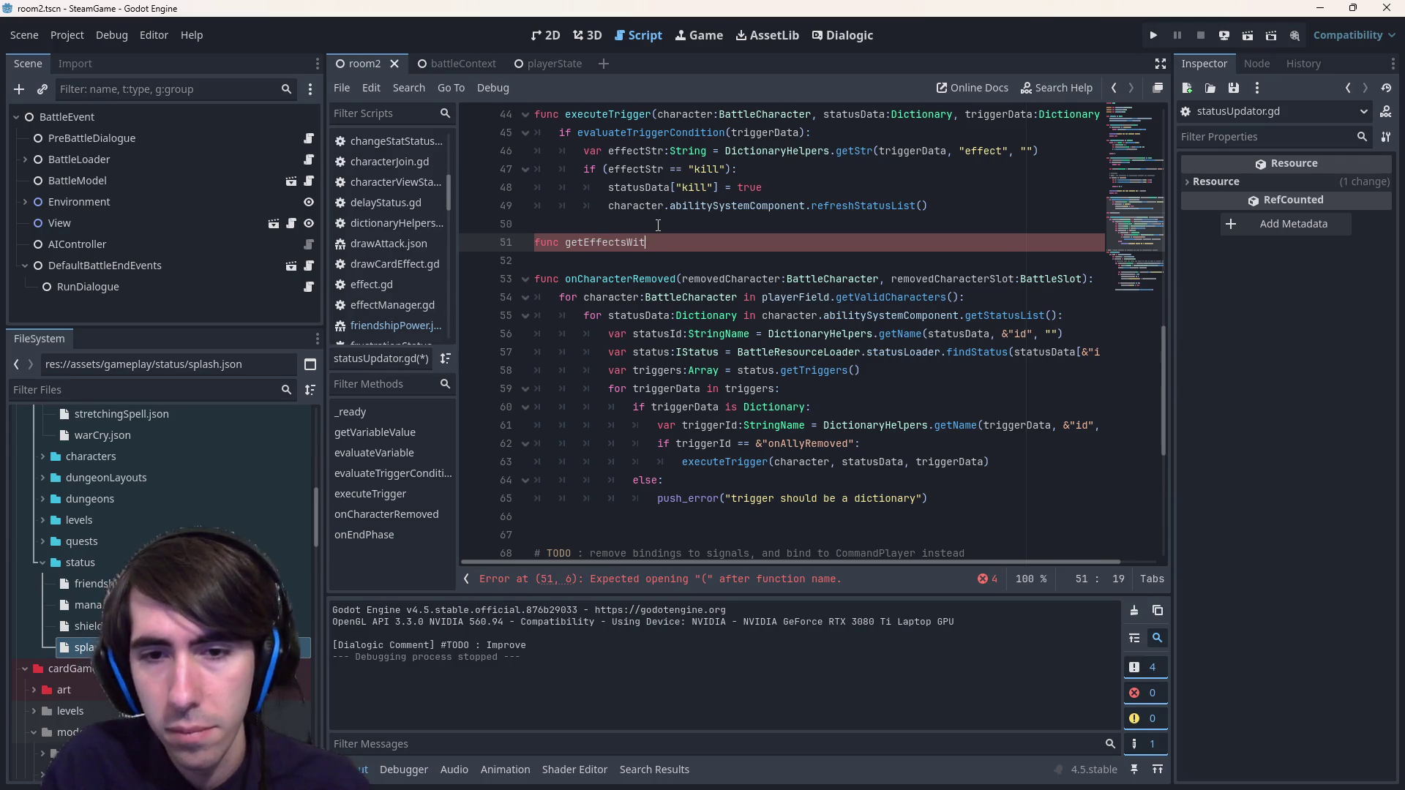
text(hTrigger)
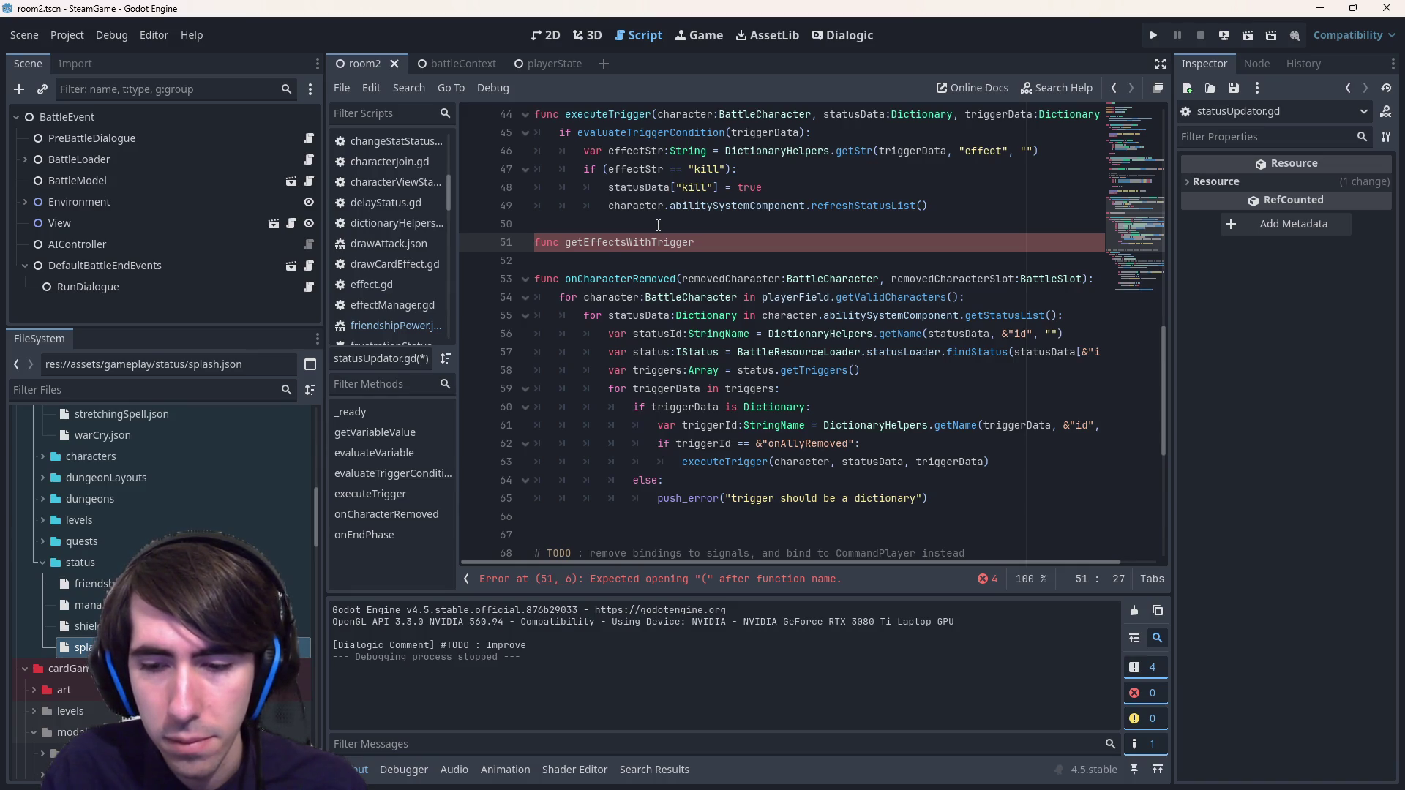
key(ctrl+BackSpace)
- Try collect and find as names before settling on the executeTriggers declaration
text(getEf)
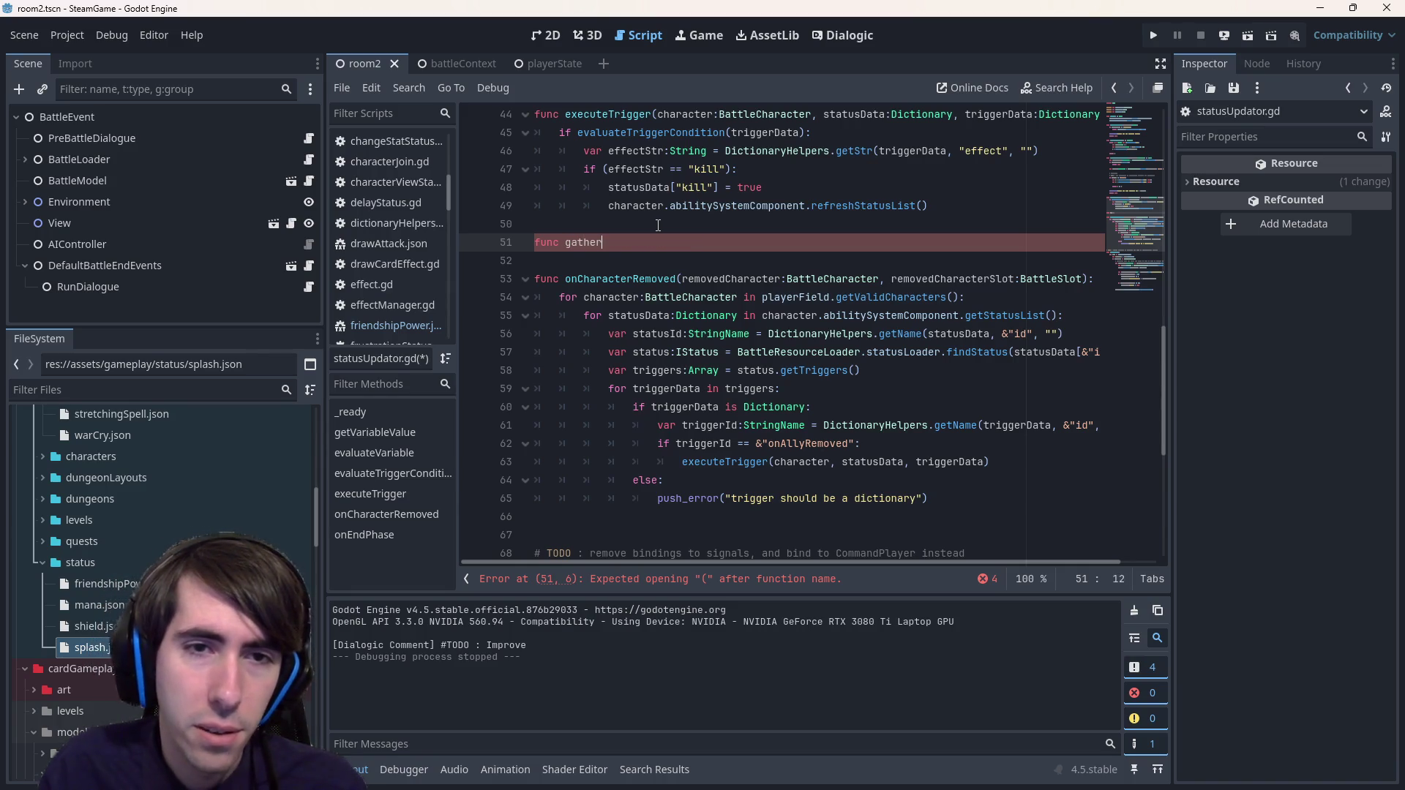
key(ctrl+BackSpace)
text(o)
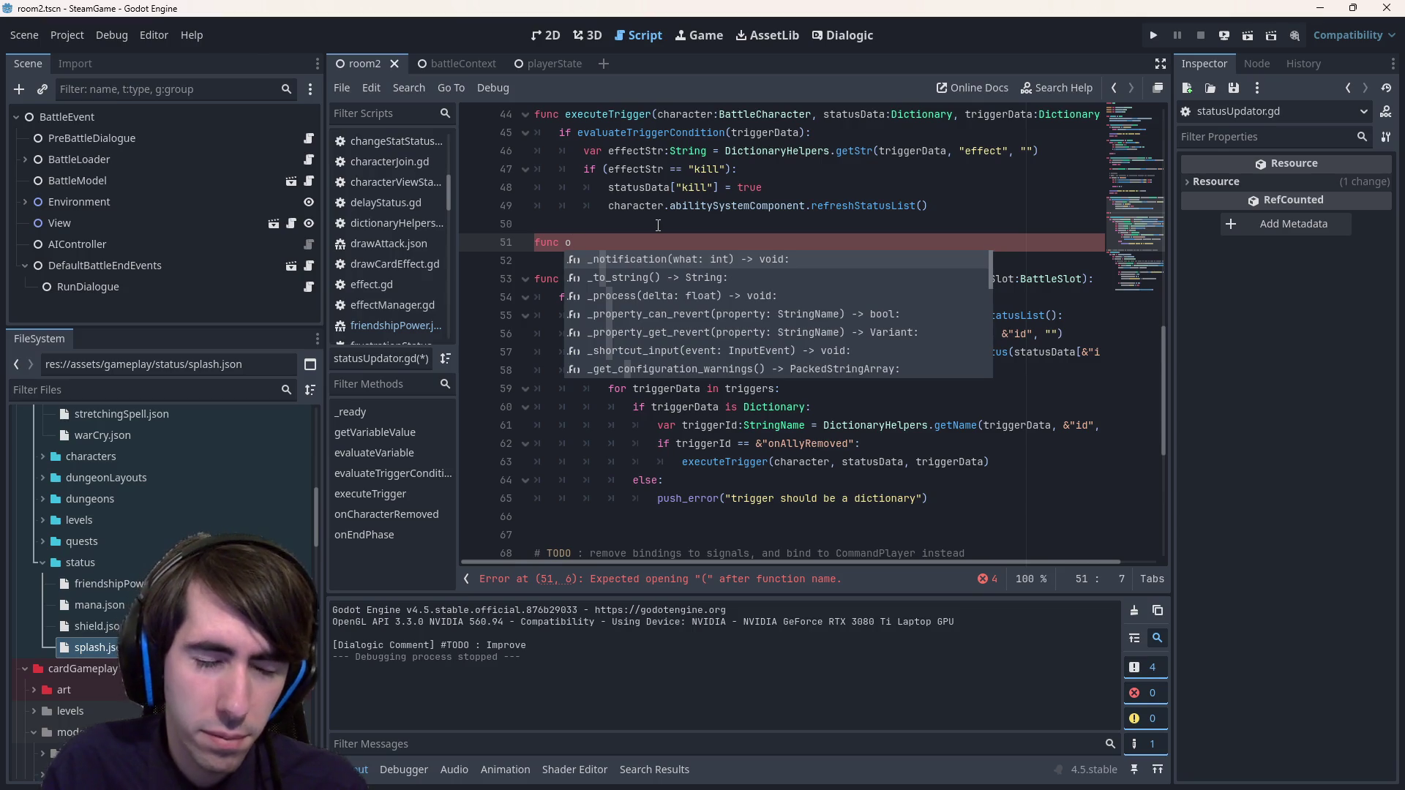
key(BackSpace)
text(collect)
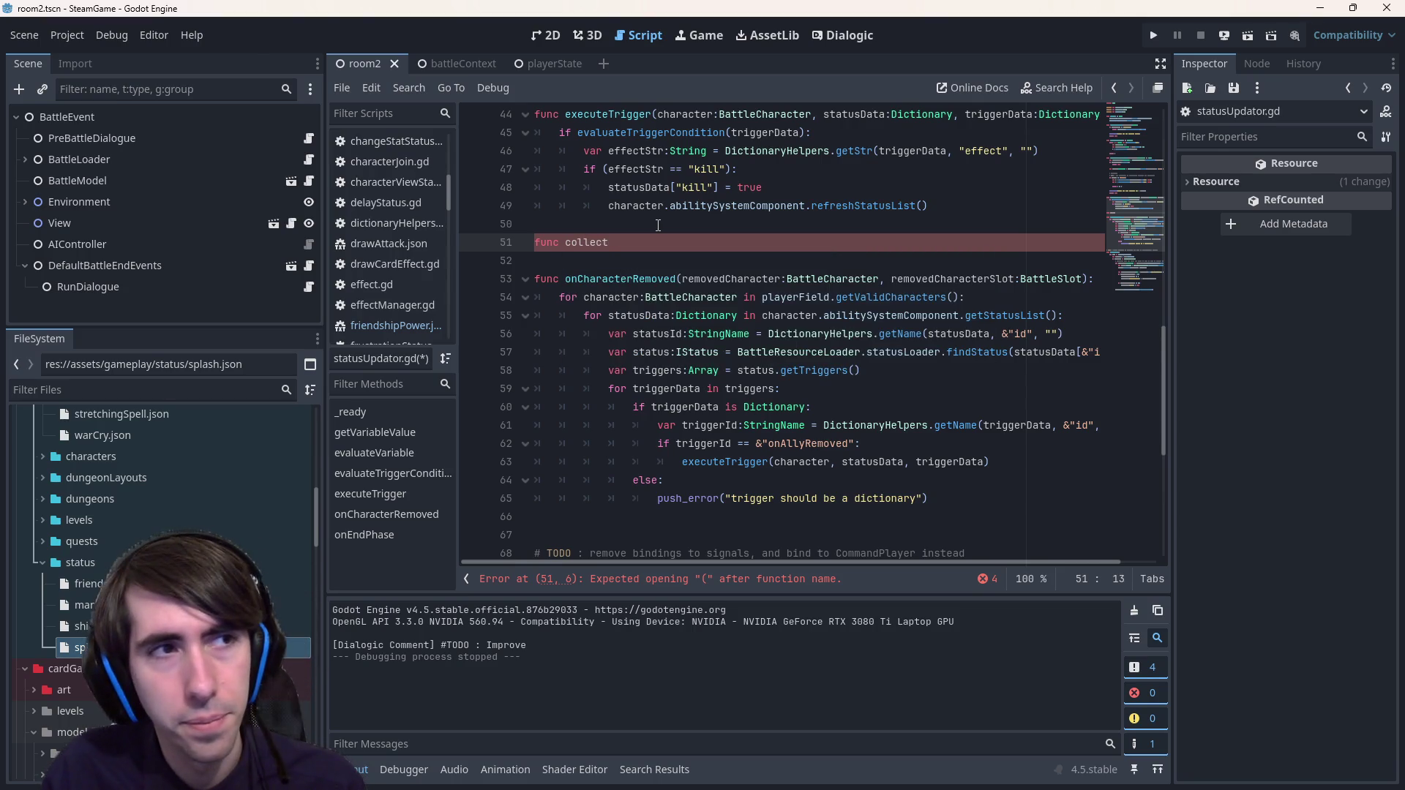
key(ctrl+BackSpace)
text(find)
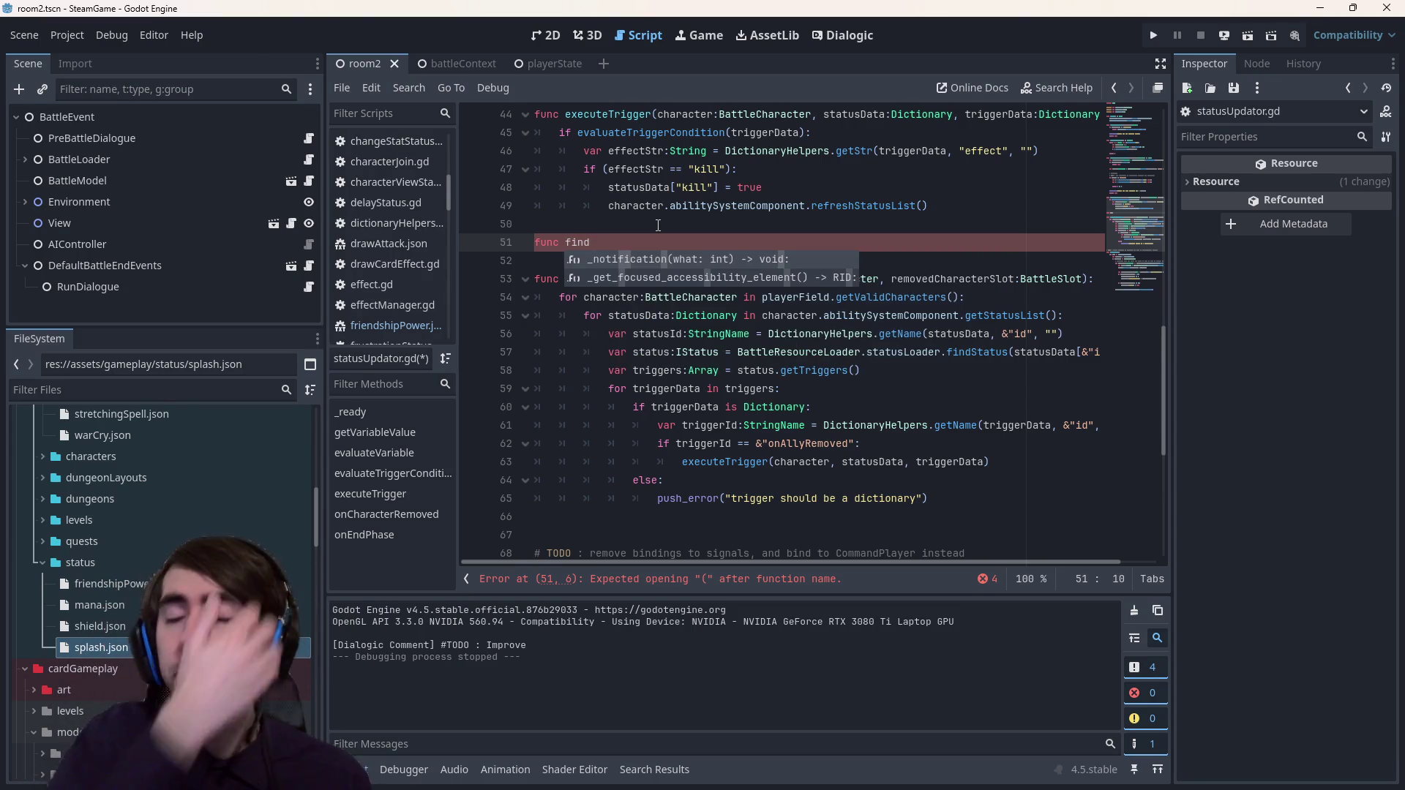
key(Escape)
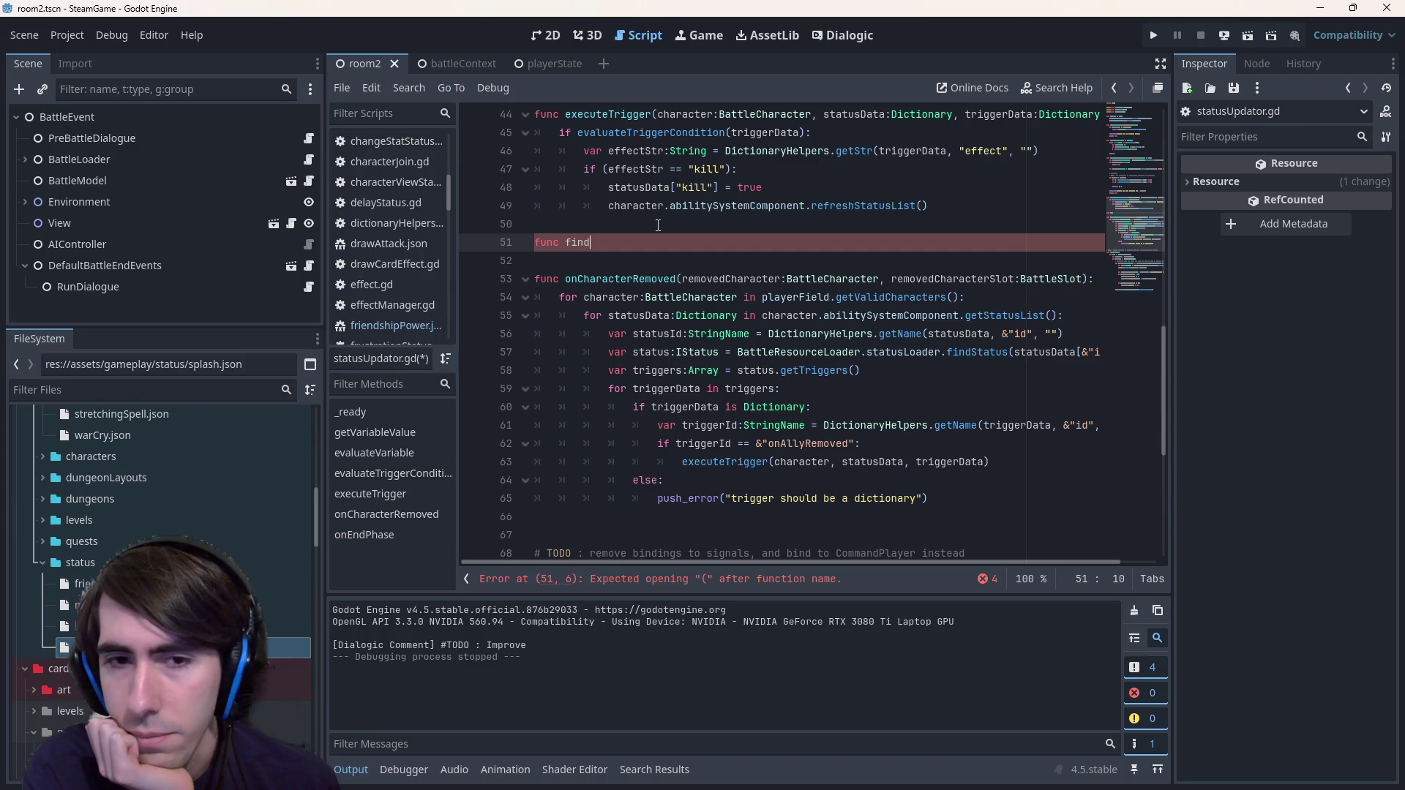
text(Tr)
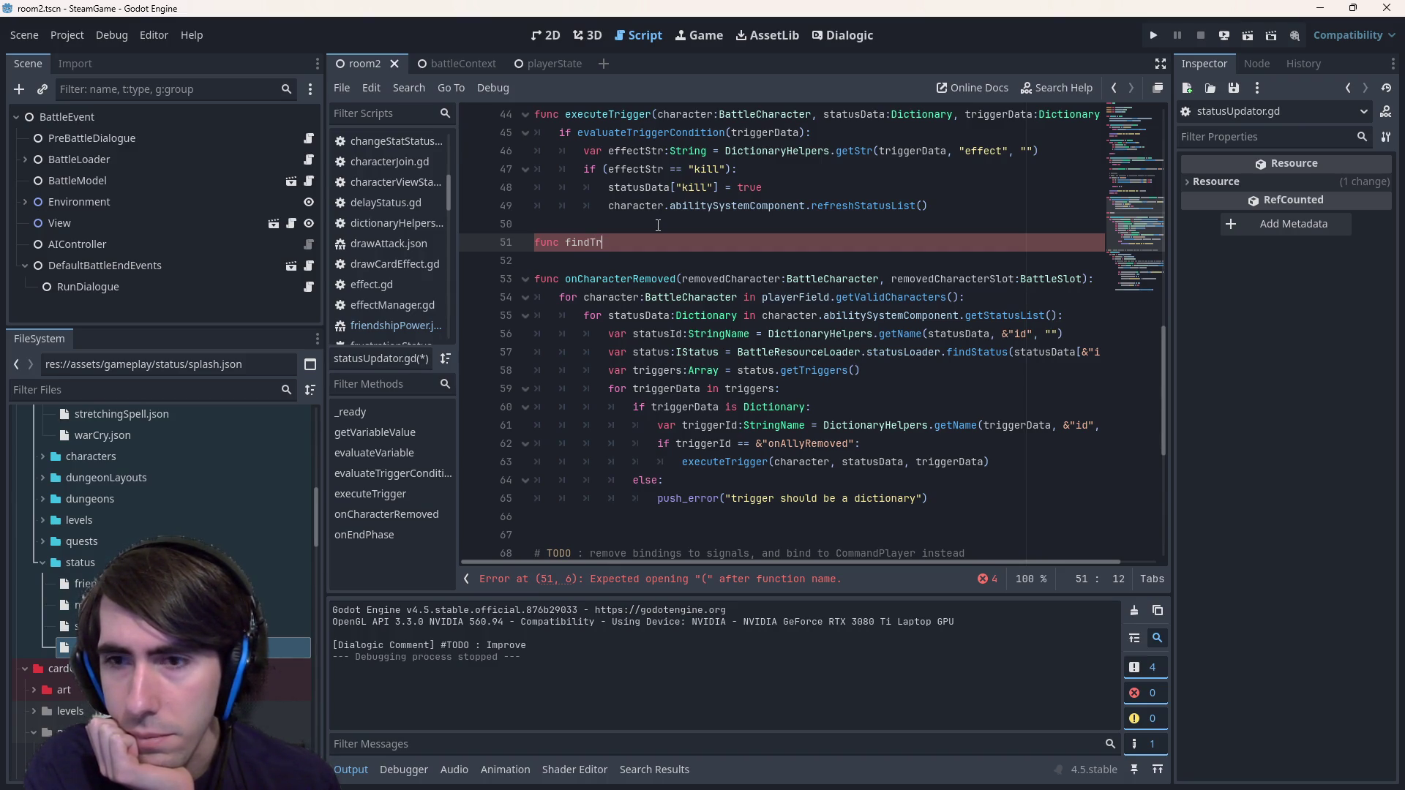
key(BackSpace)
key(BackSpace)
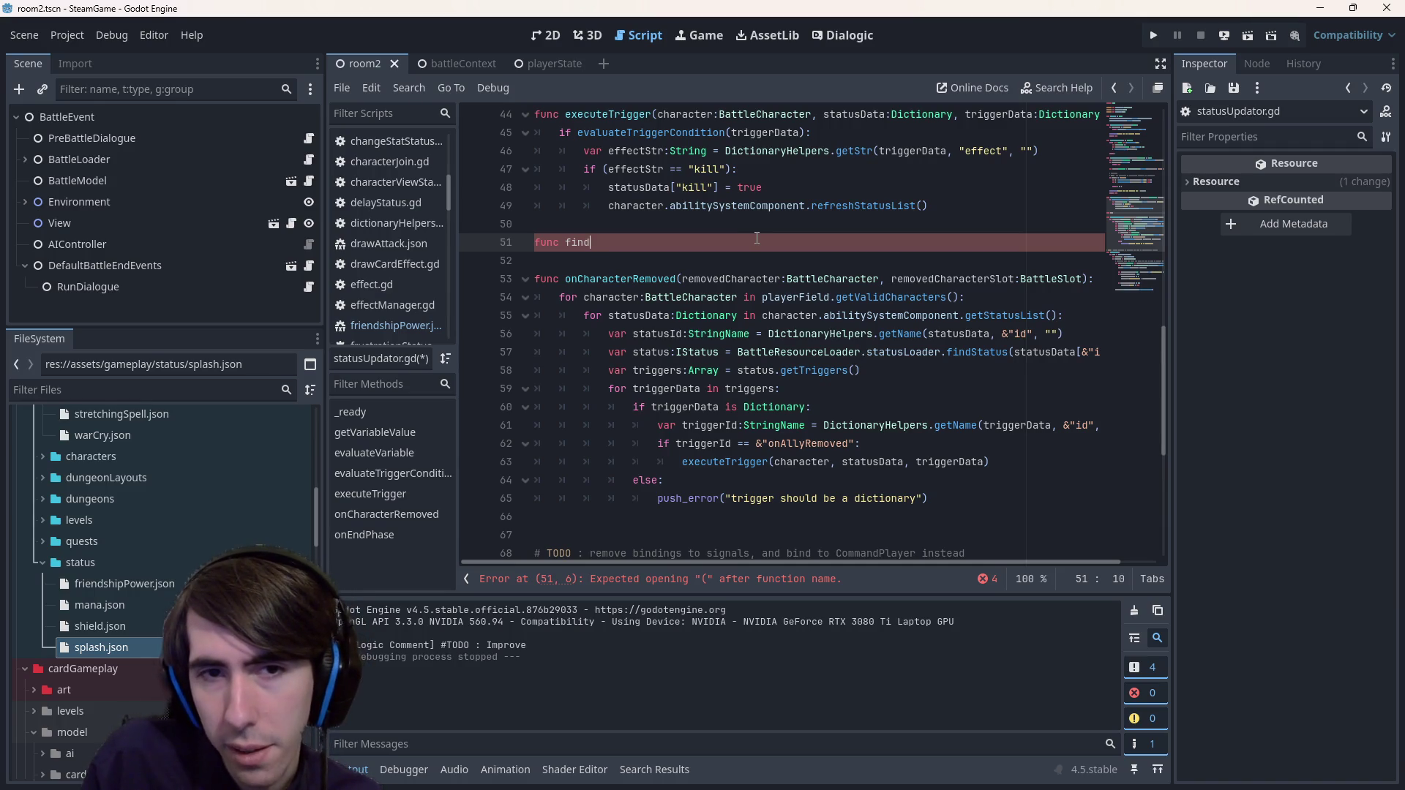
text(Triggers i)
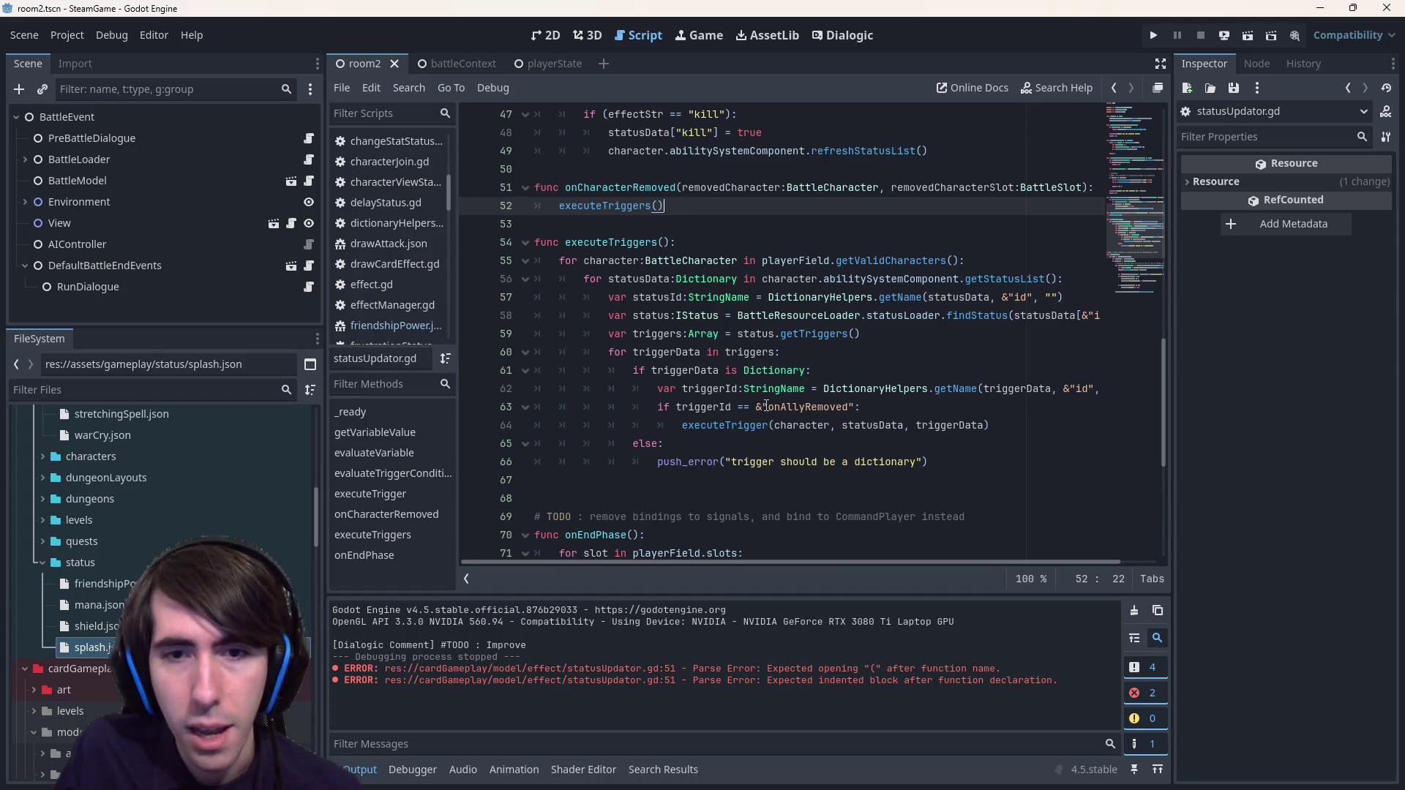
- Pass &"onAllyRemoved" to the executeTriggers call and add a triggerId:StringName parameter
drag(756, 407, 853, 411)
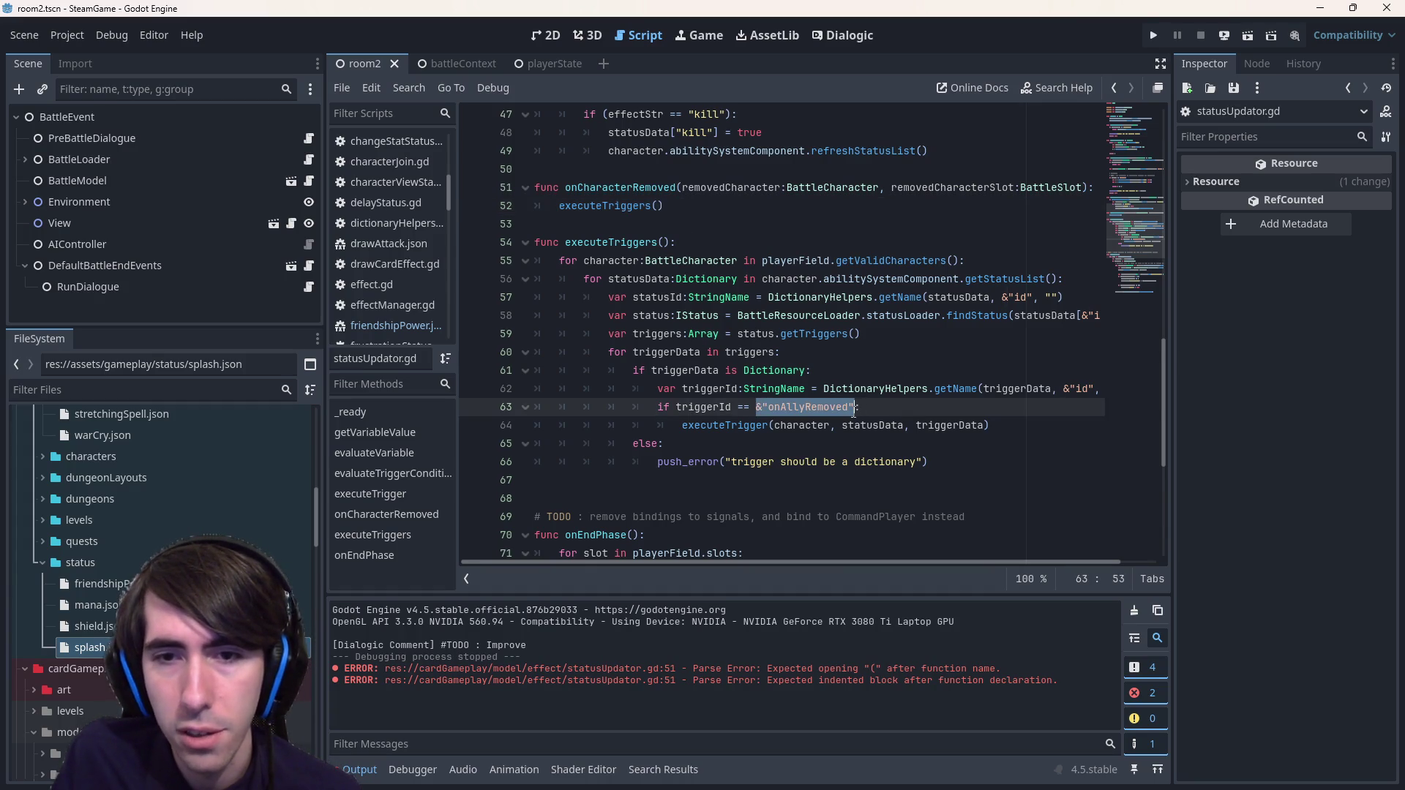
key(ctrl+c)
click(657, 205)
key(ctrl+v)
click(664, 243)
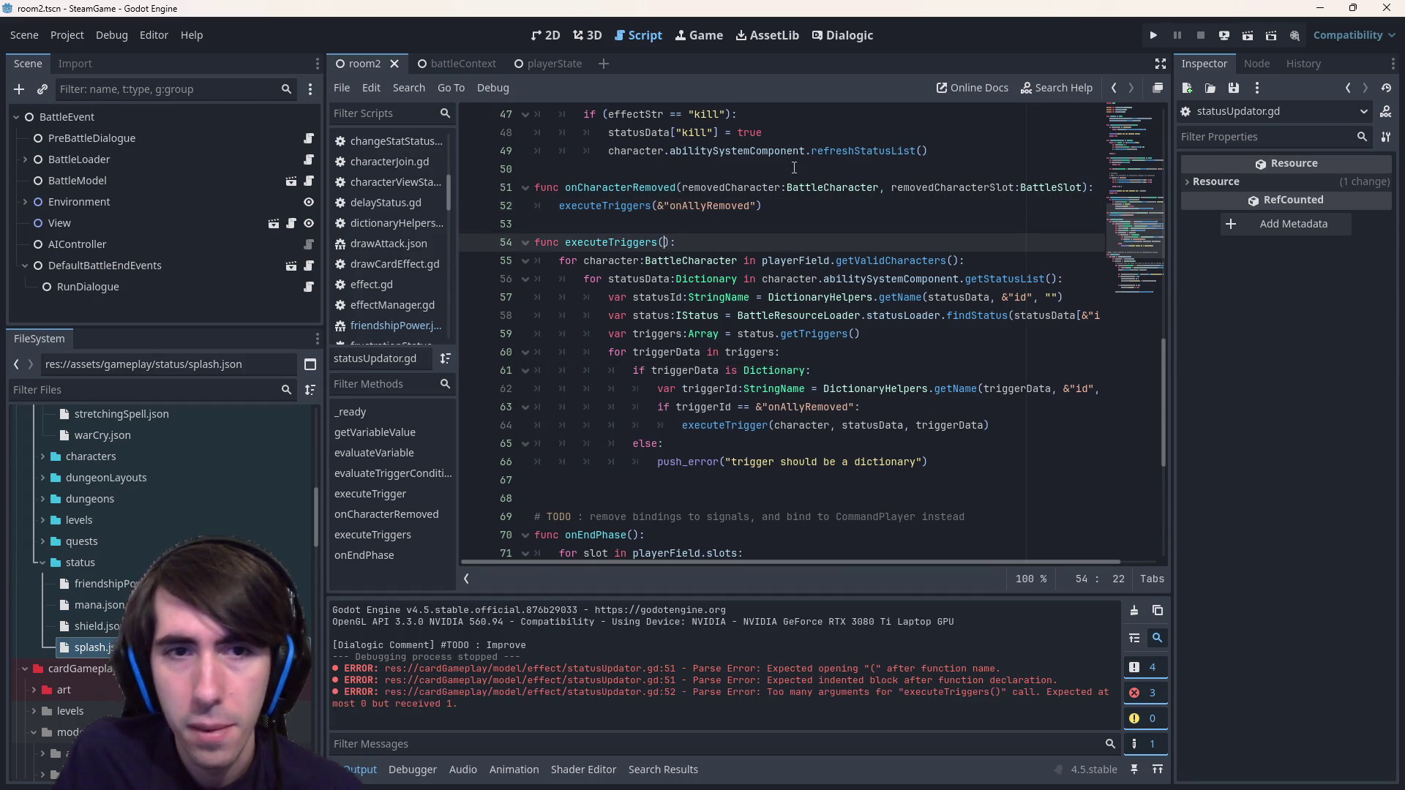
text(triggerId:)
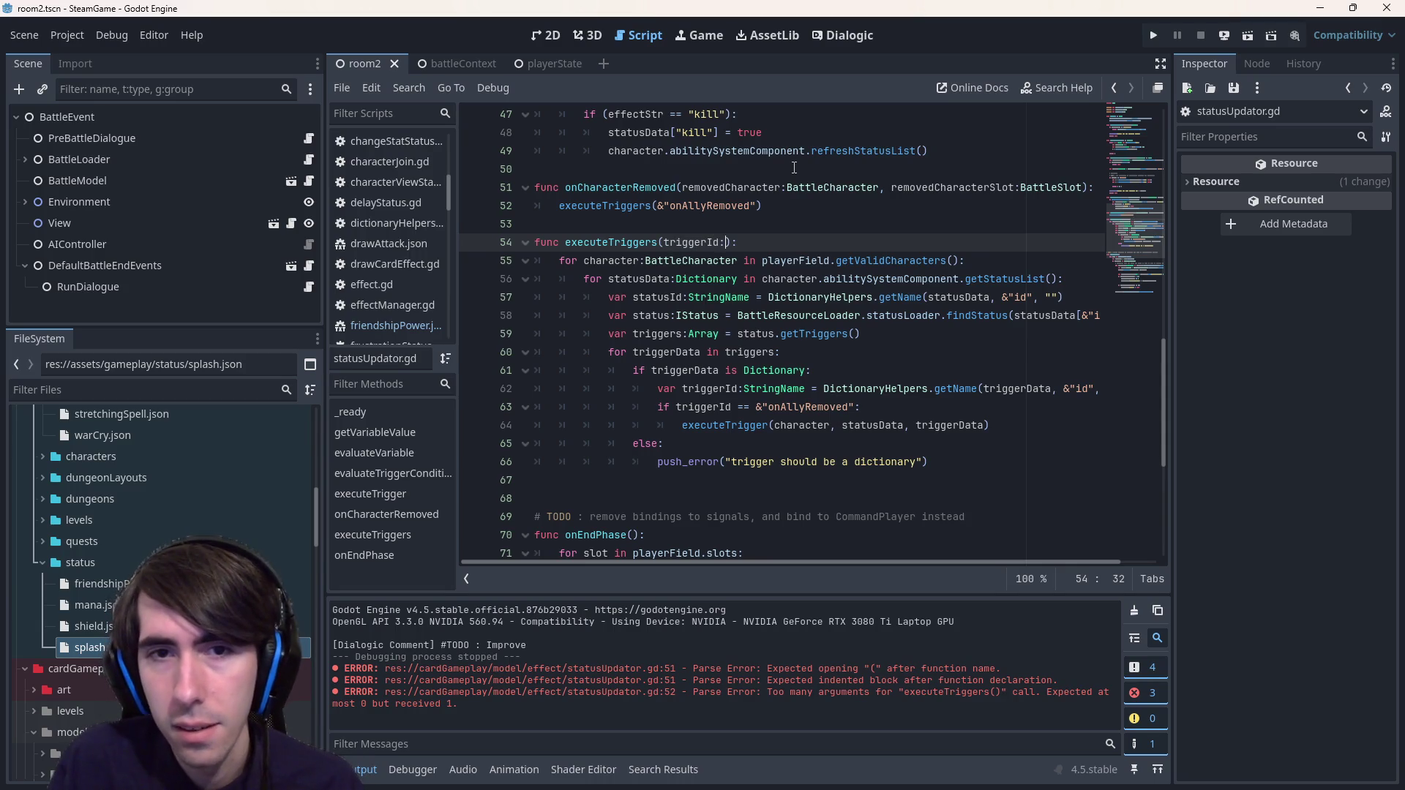
text(StringName)
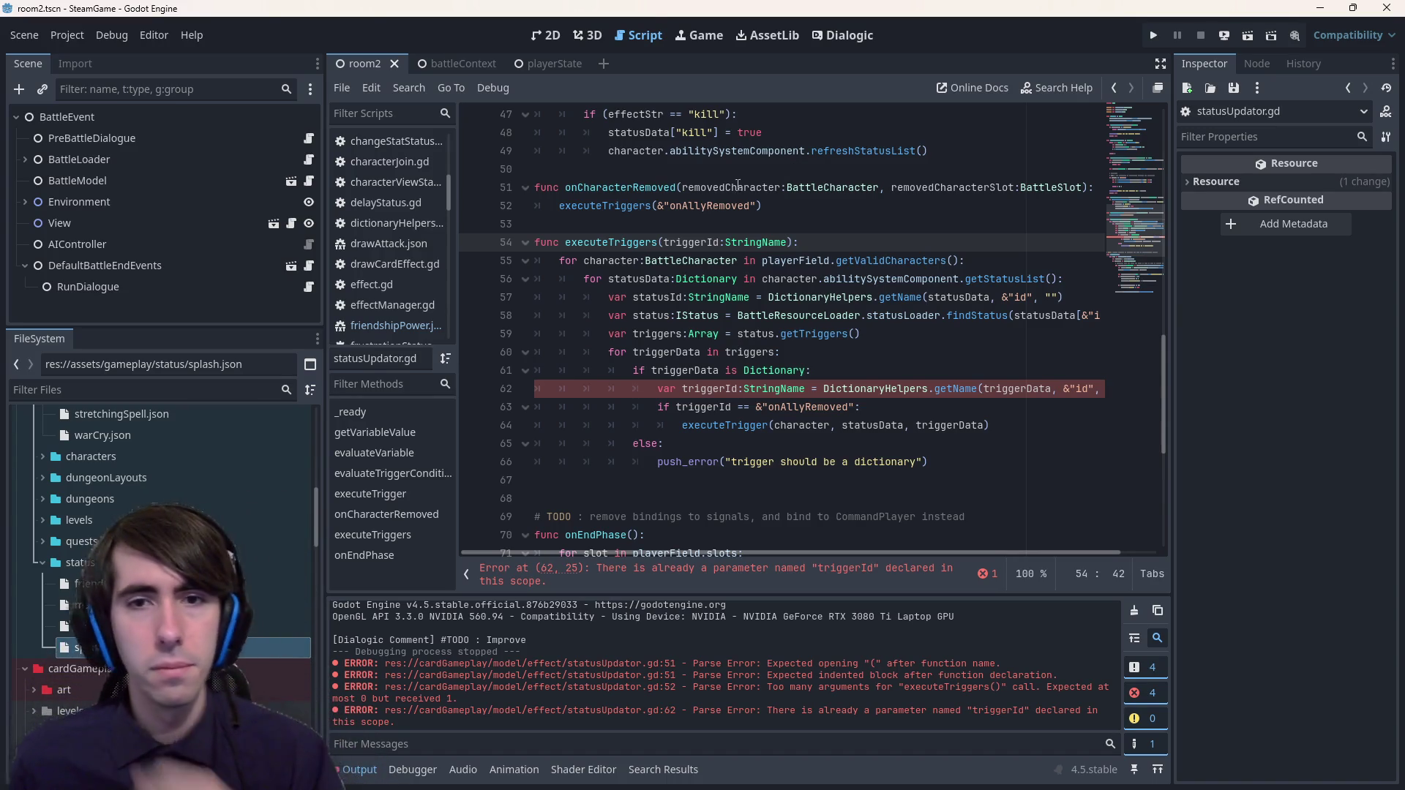
- Inspect the clash between the triggerId parameter and the loop's triggerId variable
click(703, 260)
double_click(691, 242)
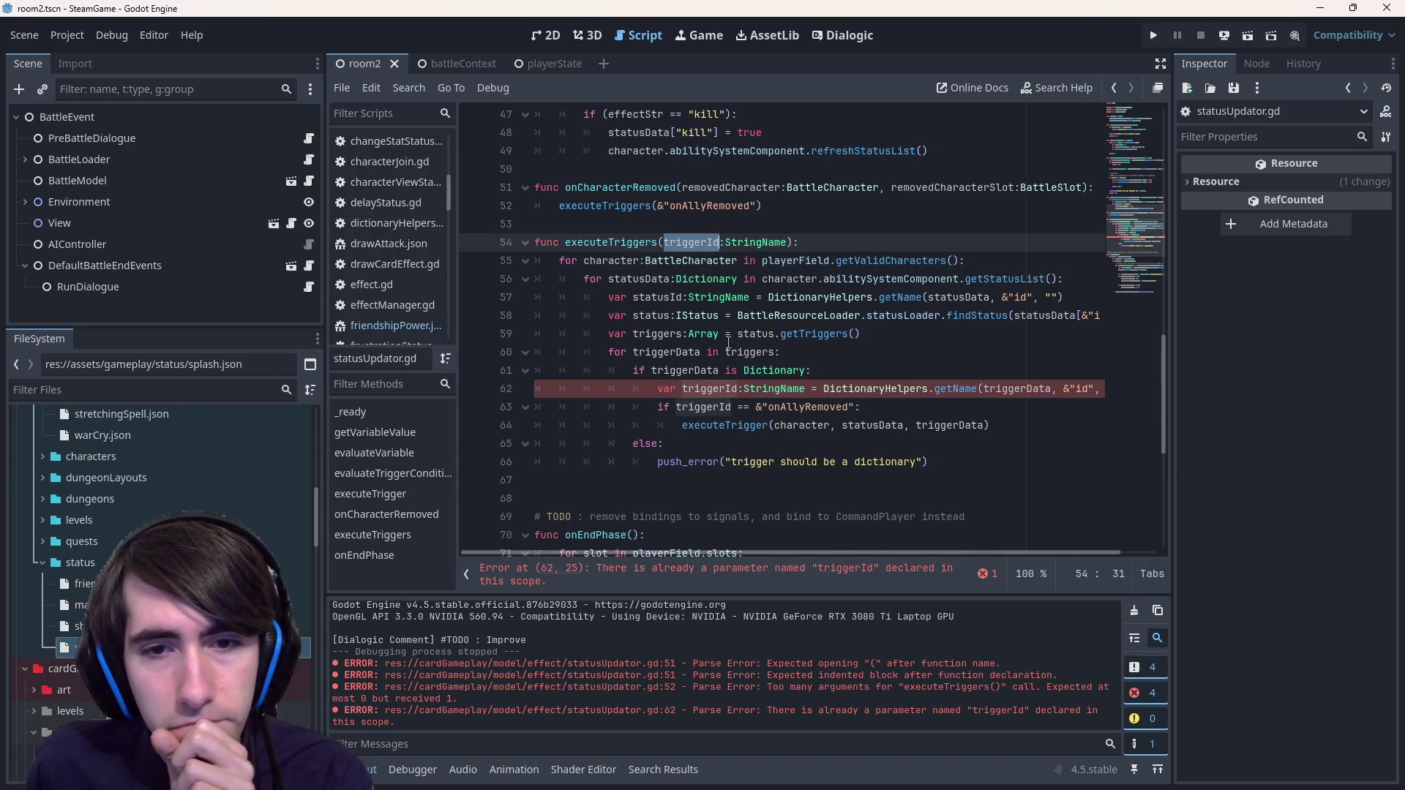
mouse_move(788, 388)
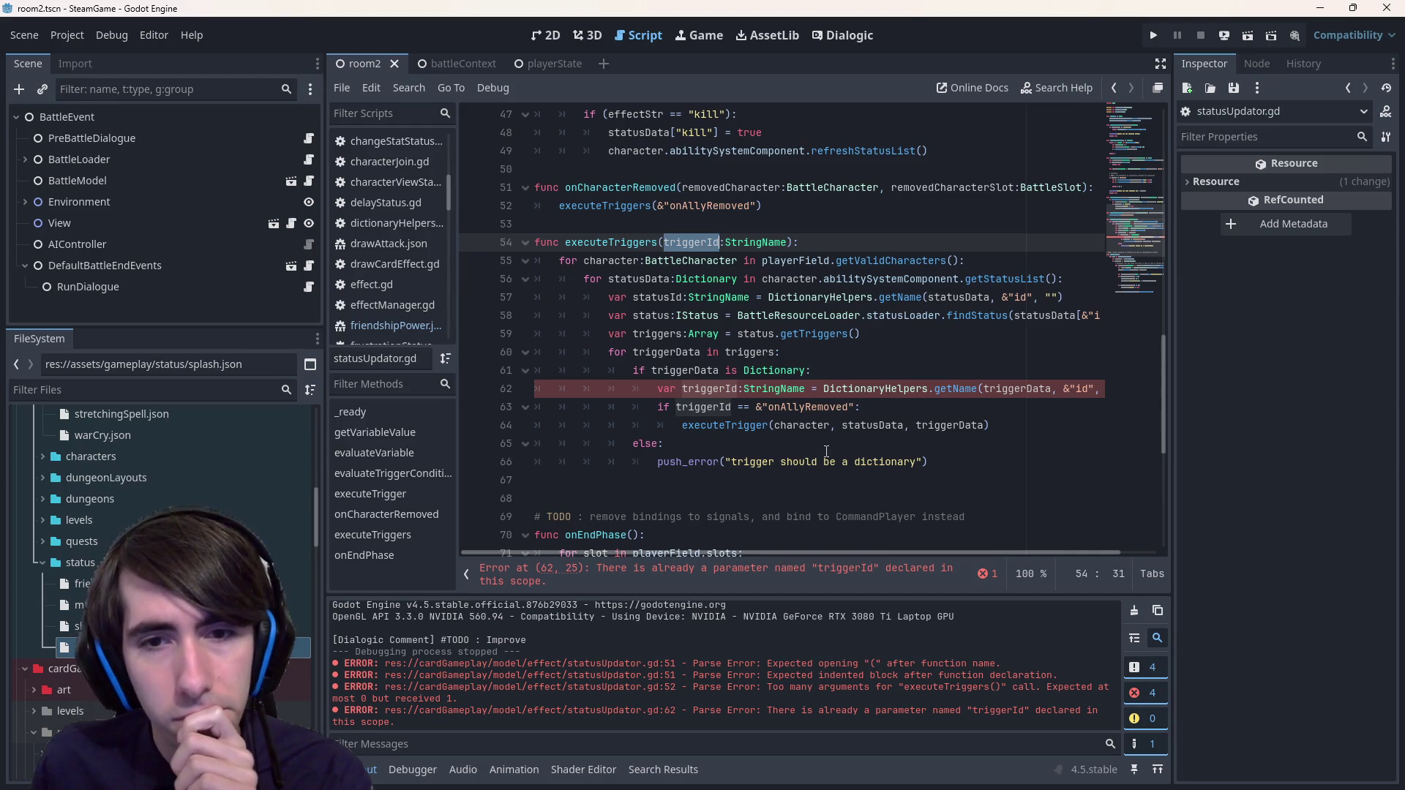
double_click(731, 388)
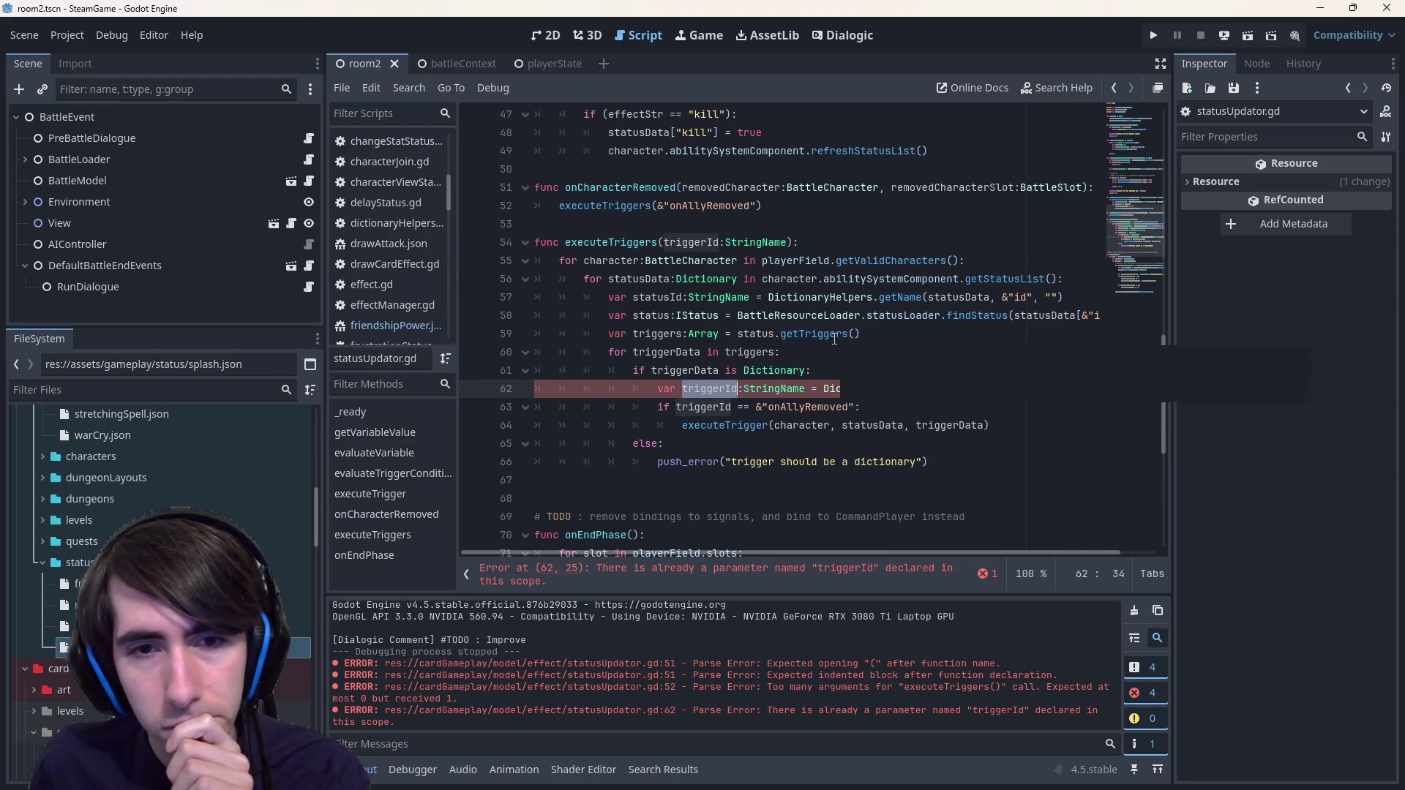
double_click(709, 241)
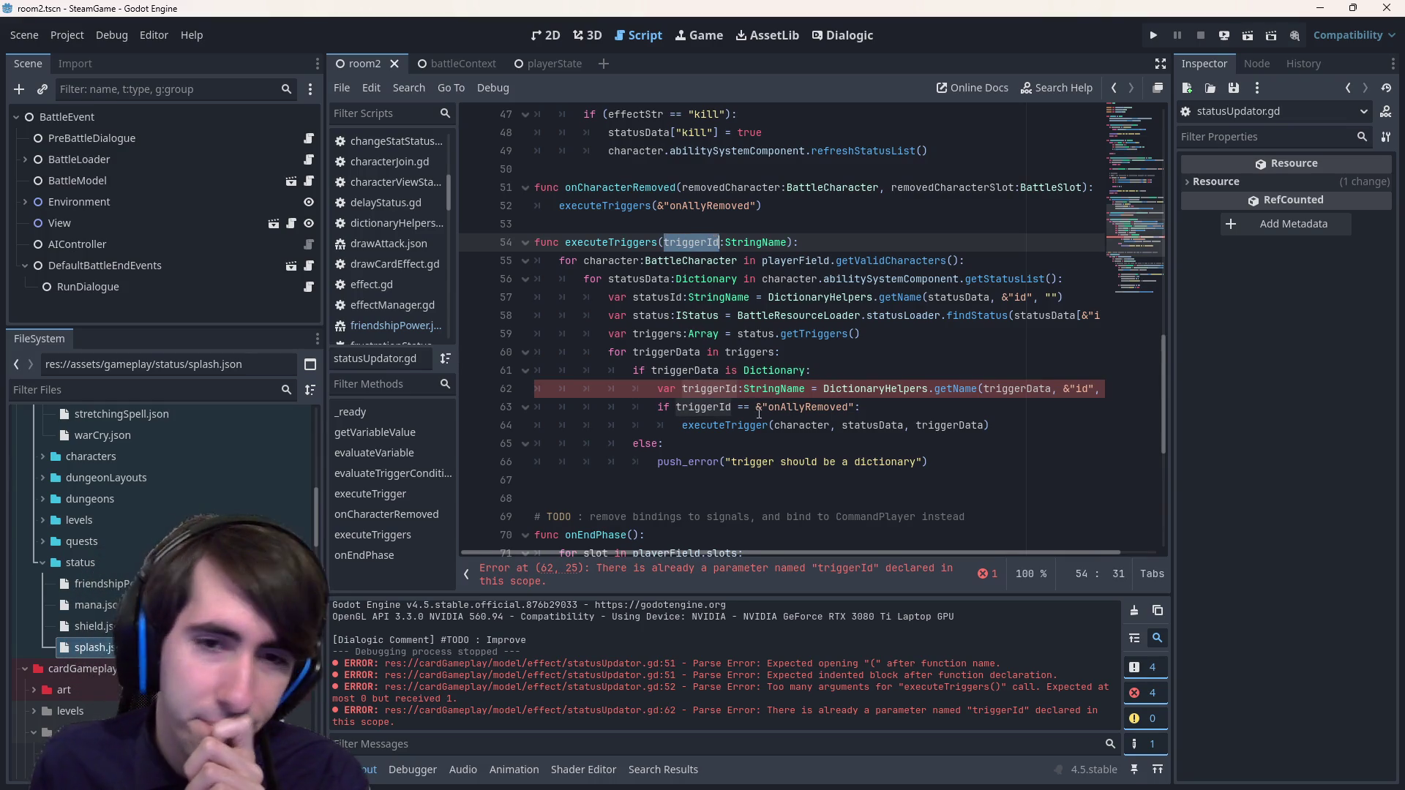
double_click(729, 407)
click(721, 389)
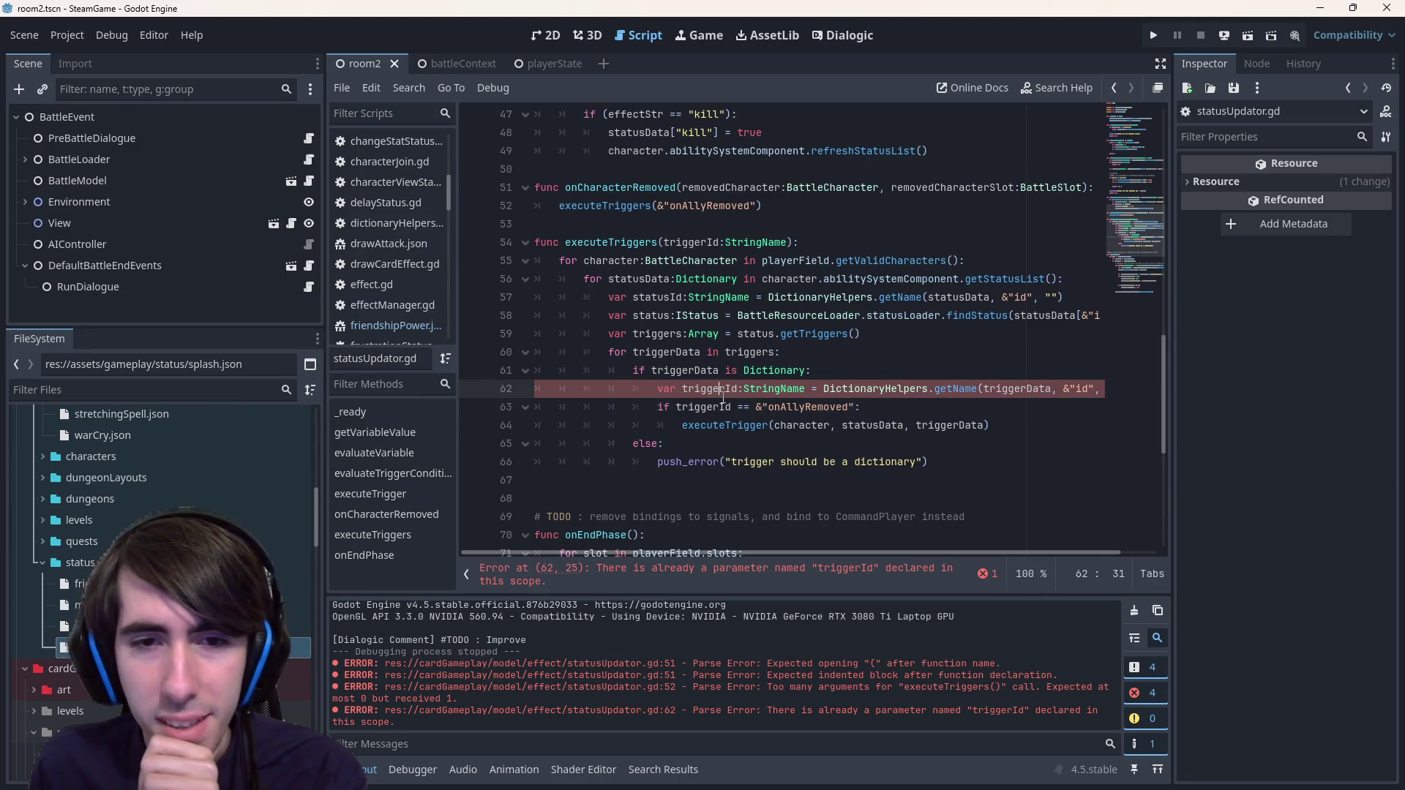
double_click(721, 389)
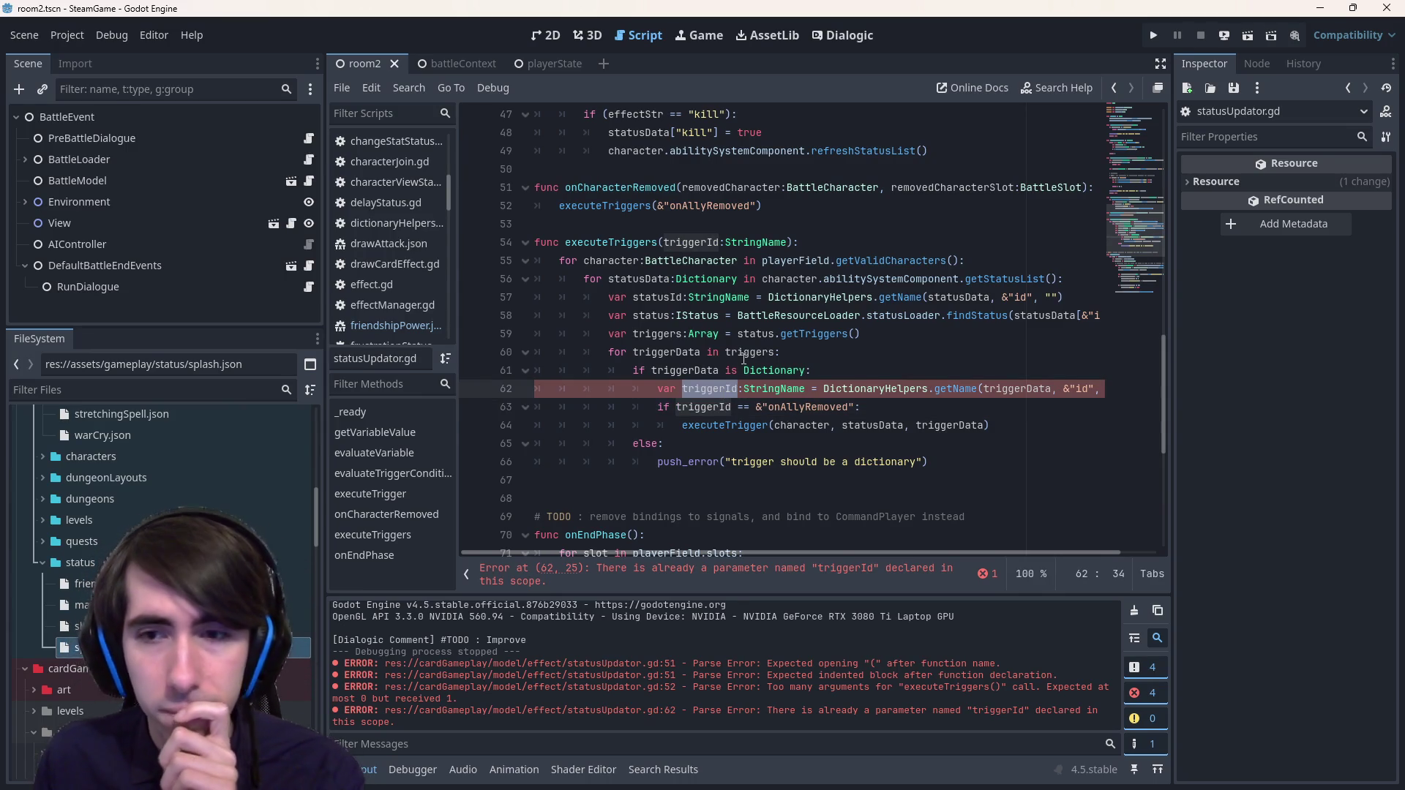
- Rename the parameter to inTriggerId and compare against it instead of &"onAllyRemoved"
double_click(691, 243)
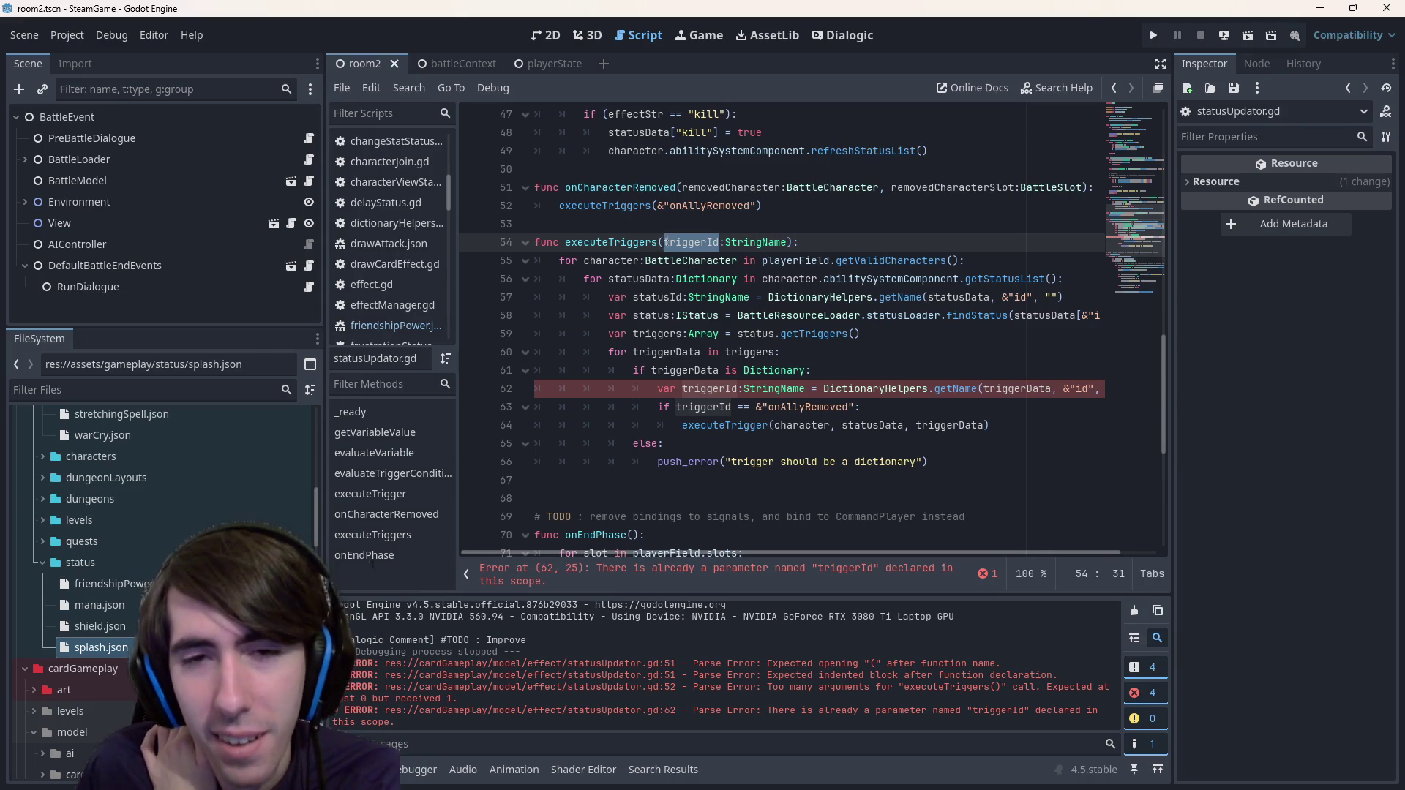
text(inTriggerId)
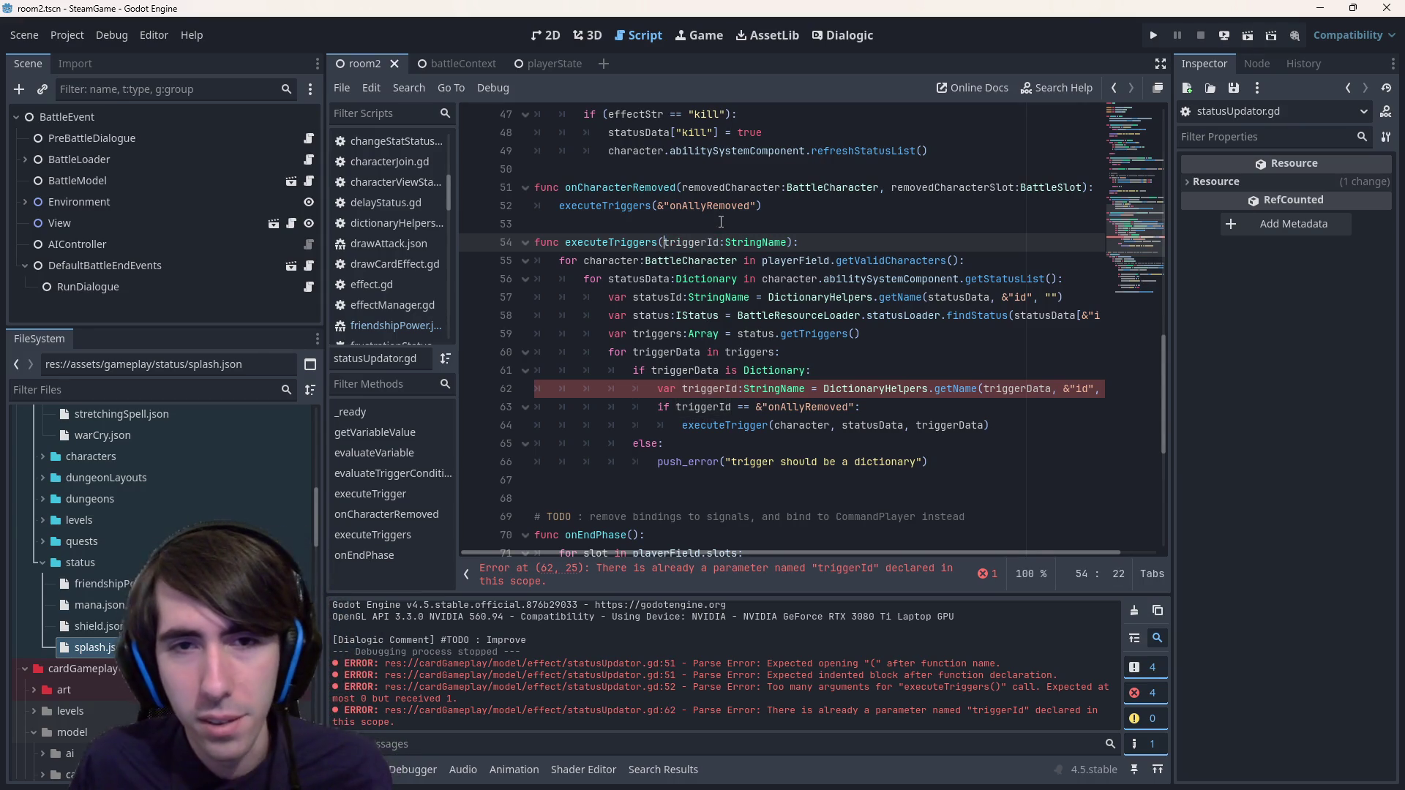
key(ctrl+shift+Left)
key(ctrl+c)
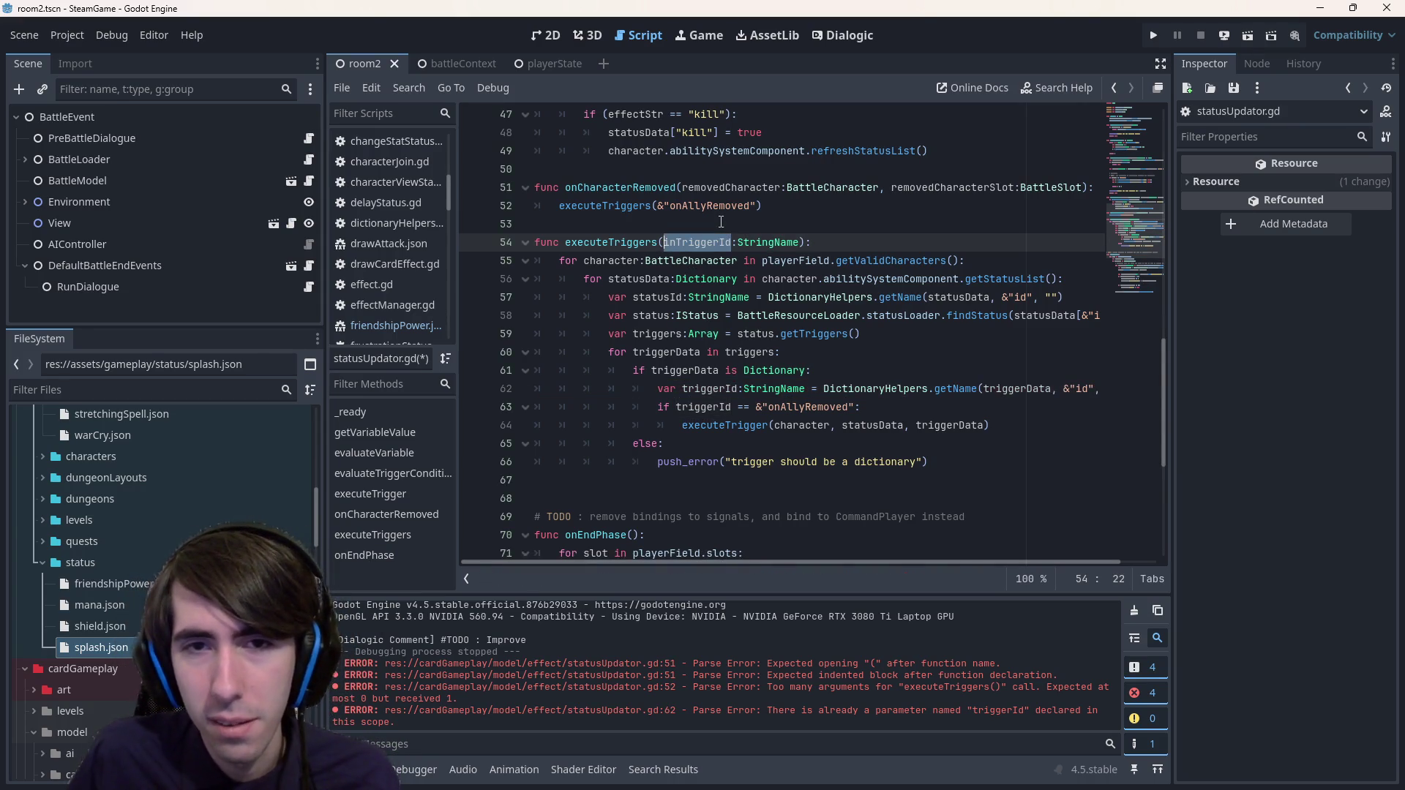
double_click(812, 406)
key(BackSpace)
key(BackSpace)
key(BackSpace)
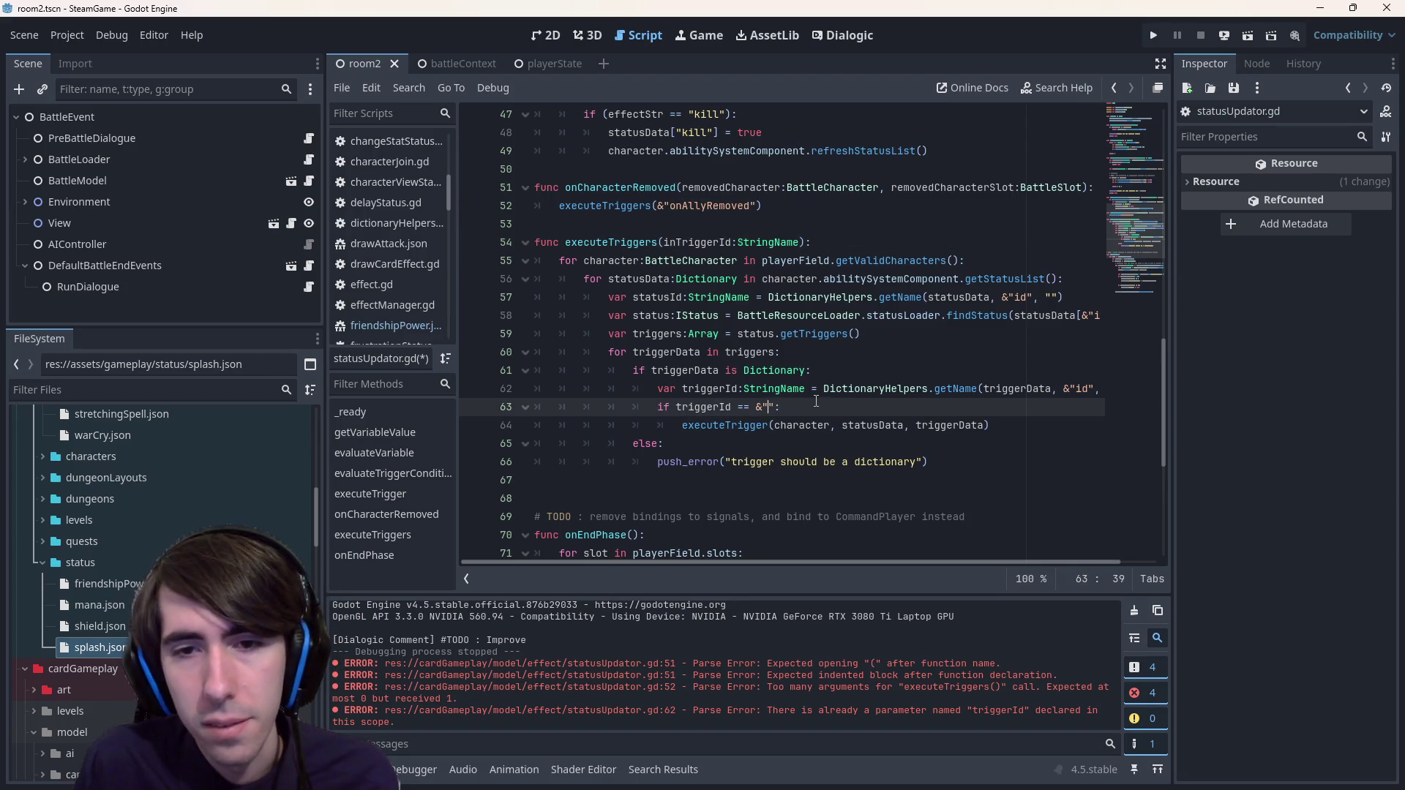
key(ctrl+v)
mouse_move(831, 406)
mouse_down()
mouse_move(532, 392)
mouse_move(491, 407)
mouse_up()
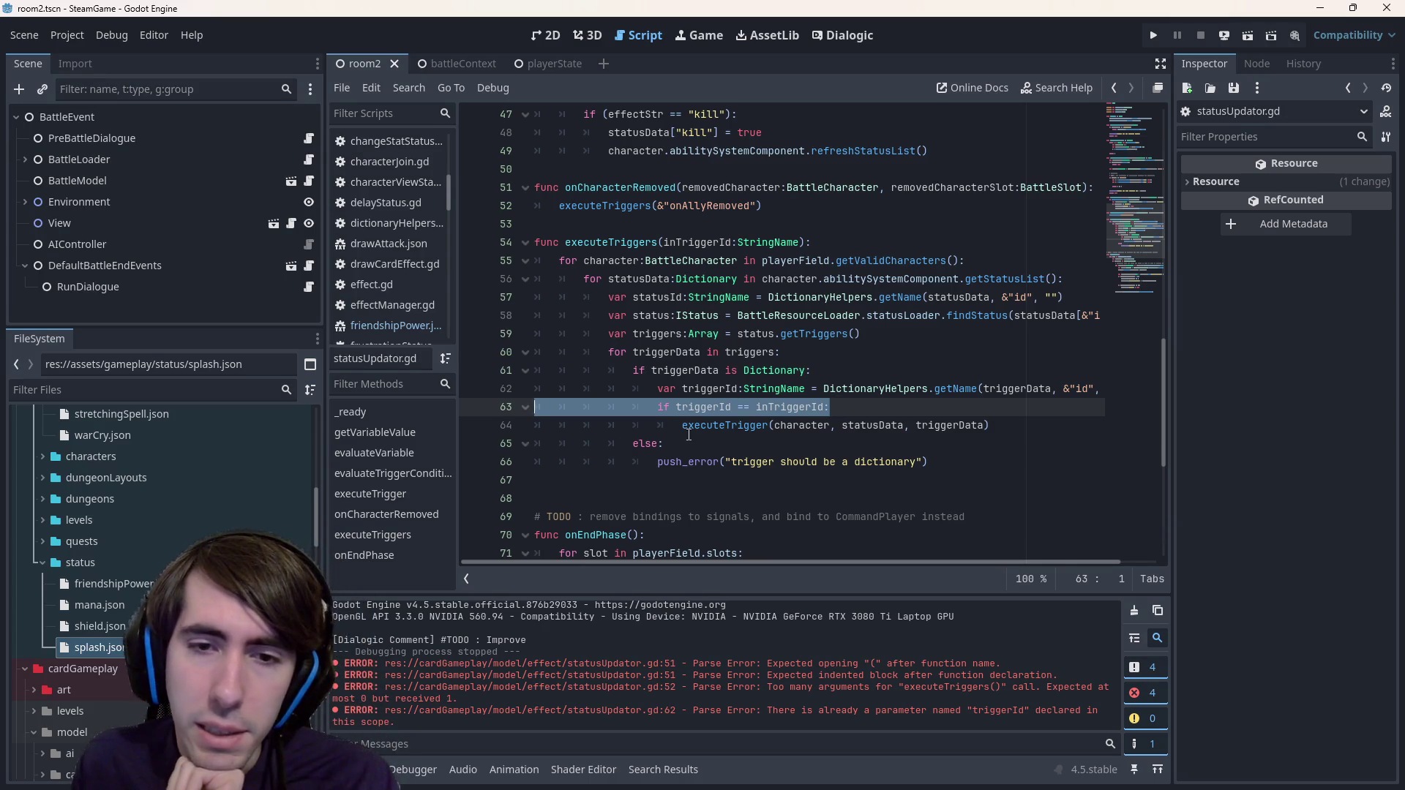
drag(682, 425, 869, 425)
click(869, 424)
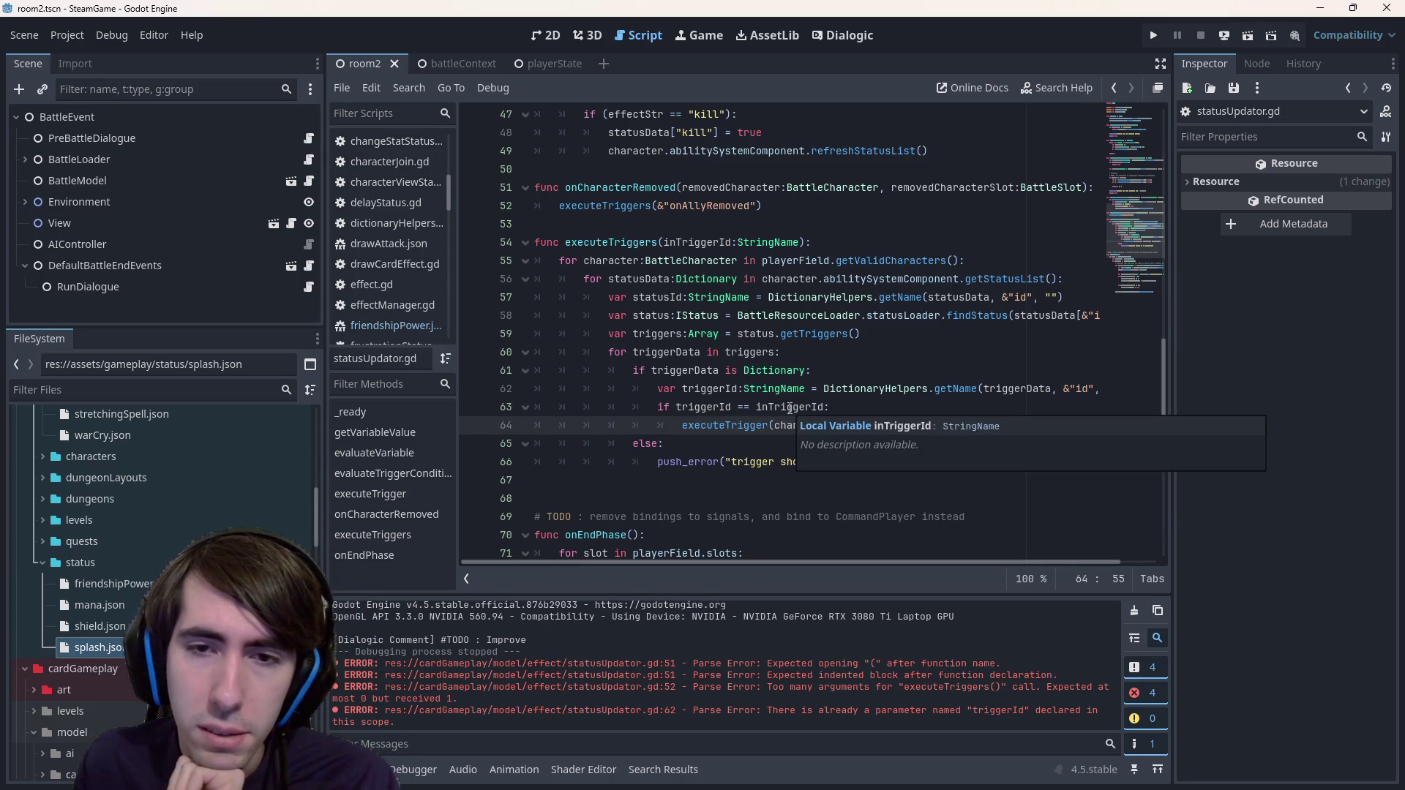
double_click(650, 206)
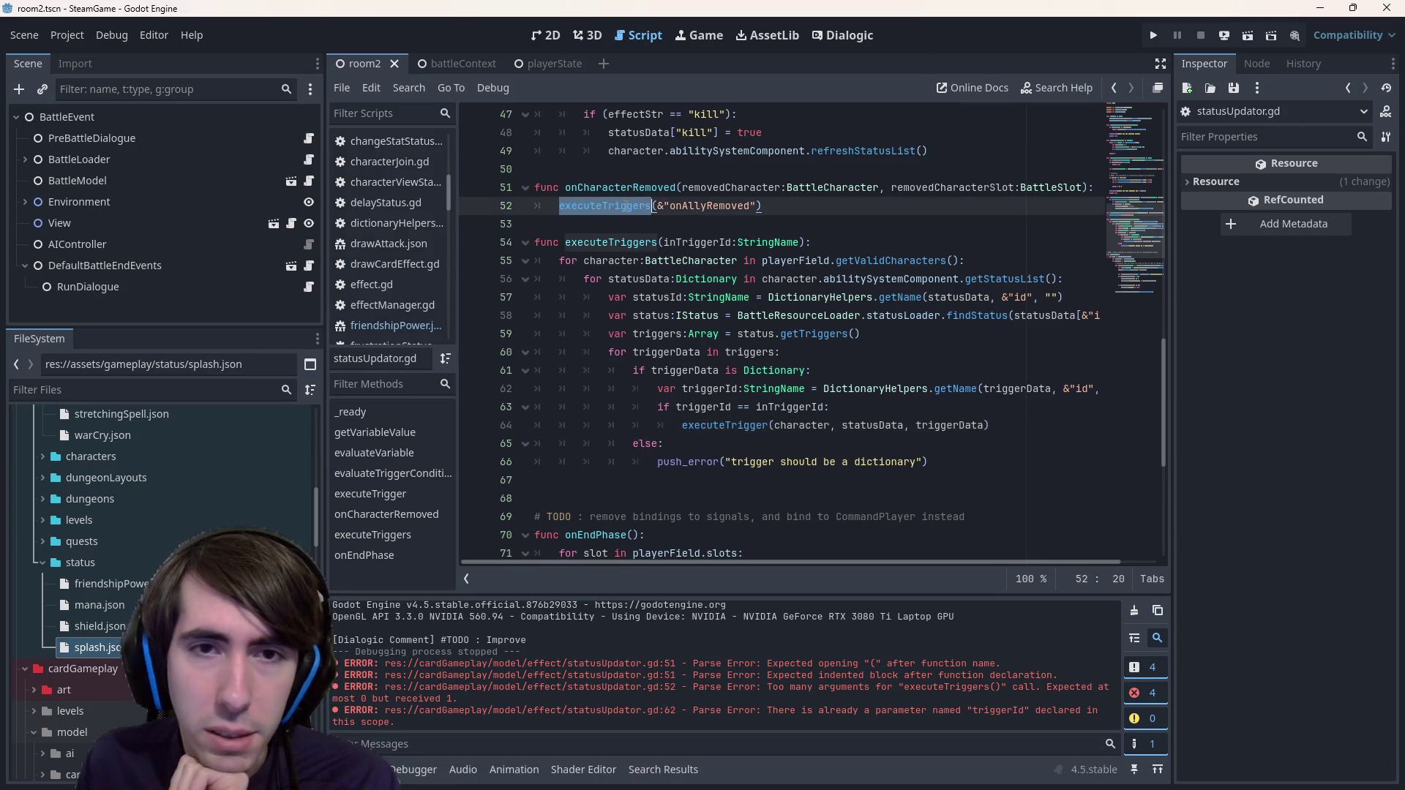
- Move the onCharacterRemoved function below executeTriggers
scroll(704, 290, up, 2)
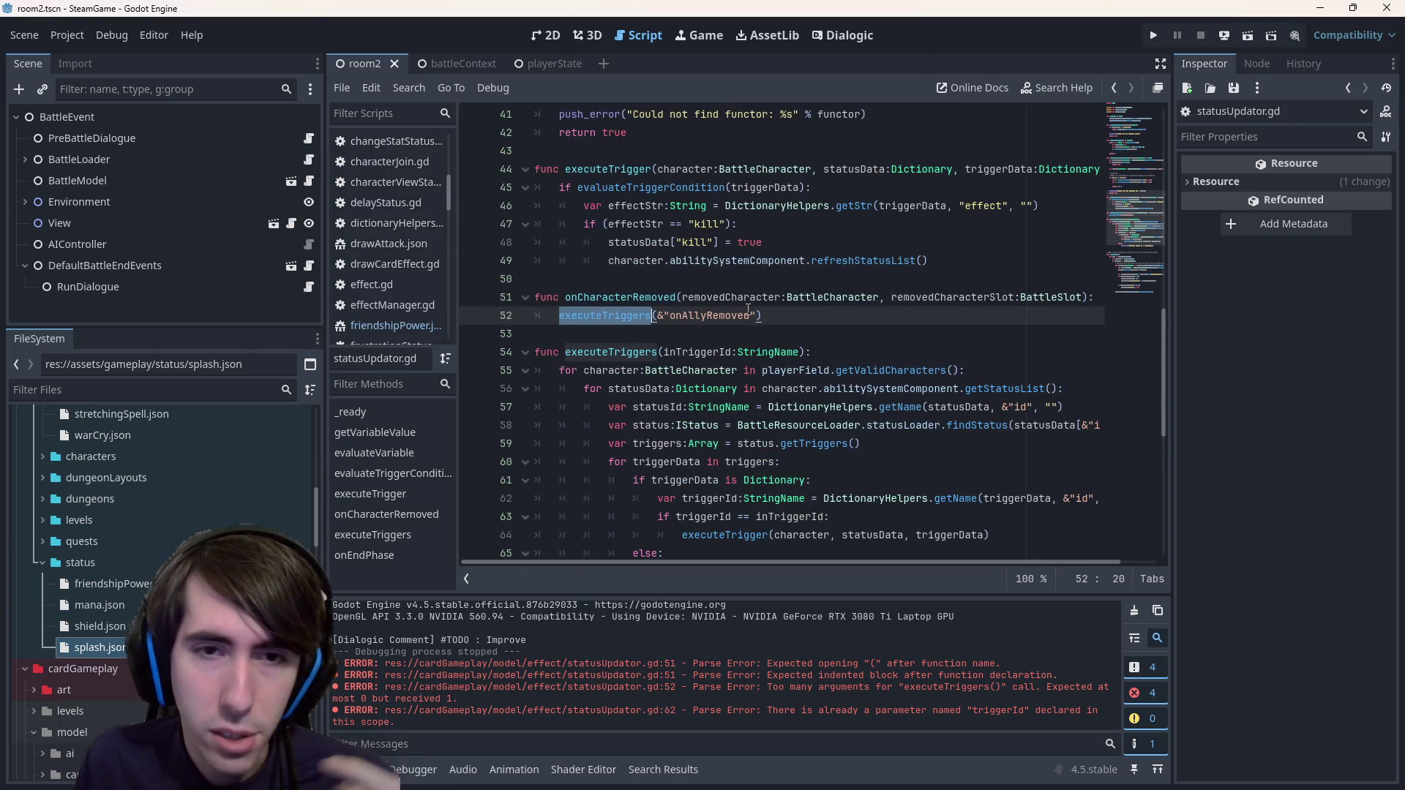
drag(761, 309, 535, 297)
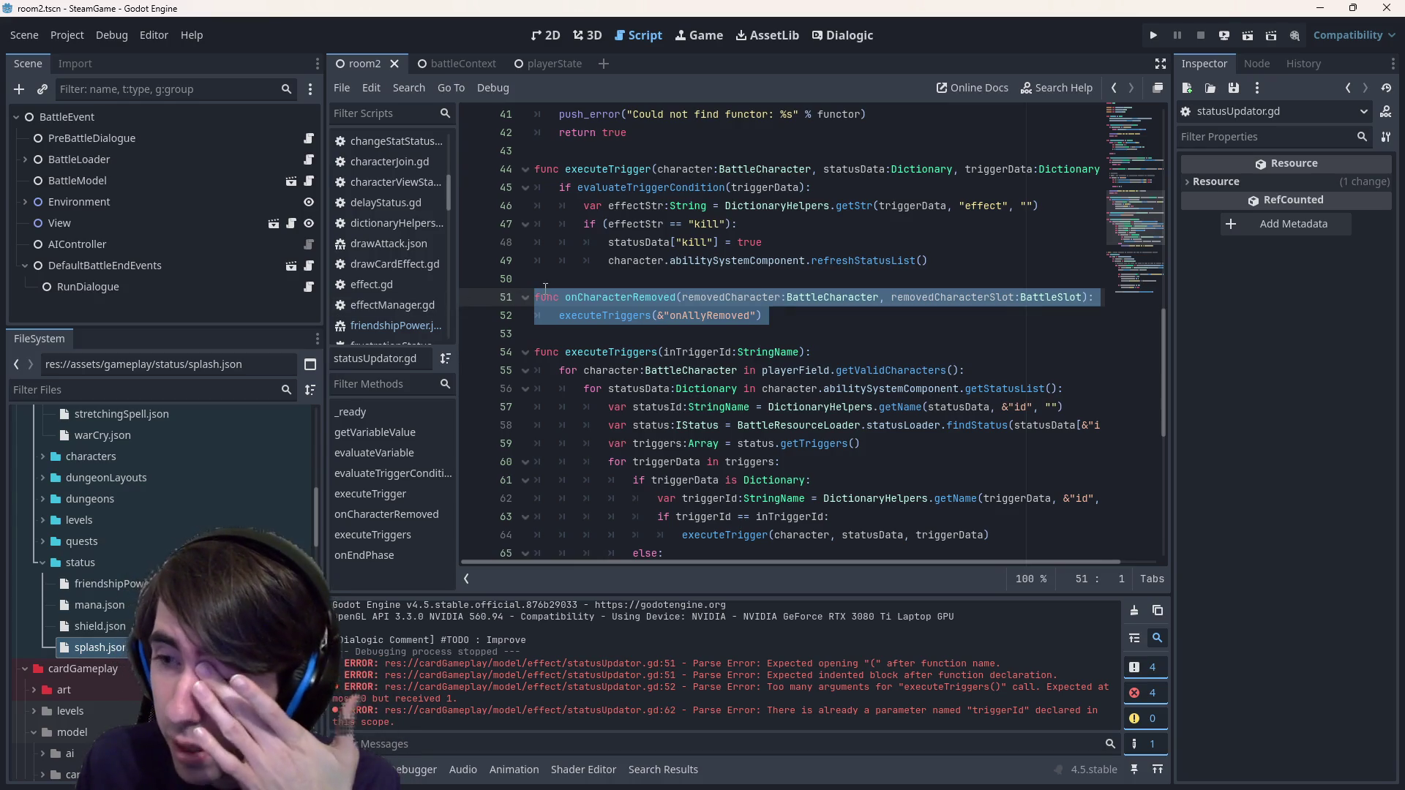
scroll(658, 329, up, 2)
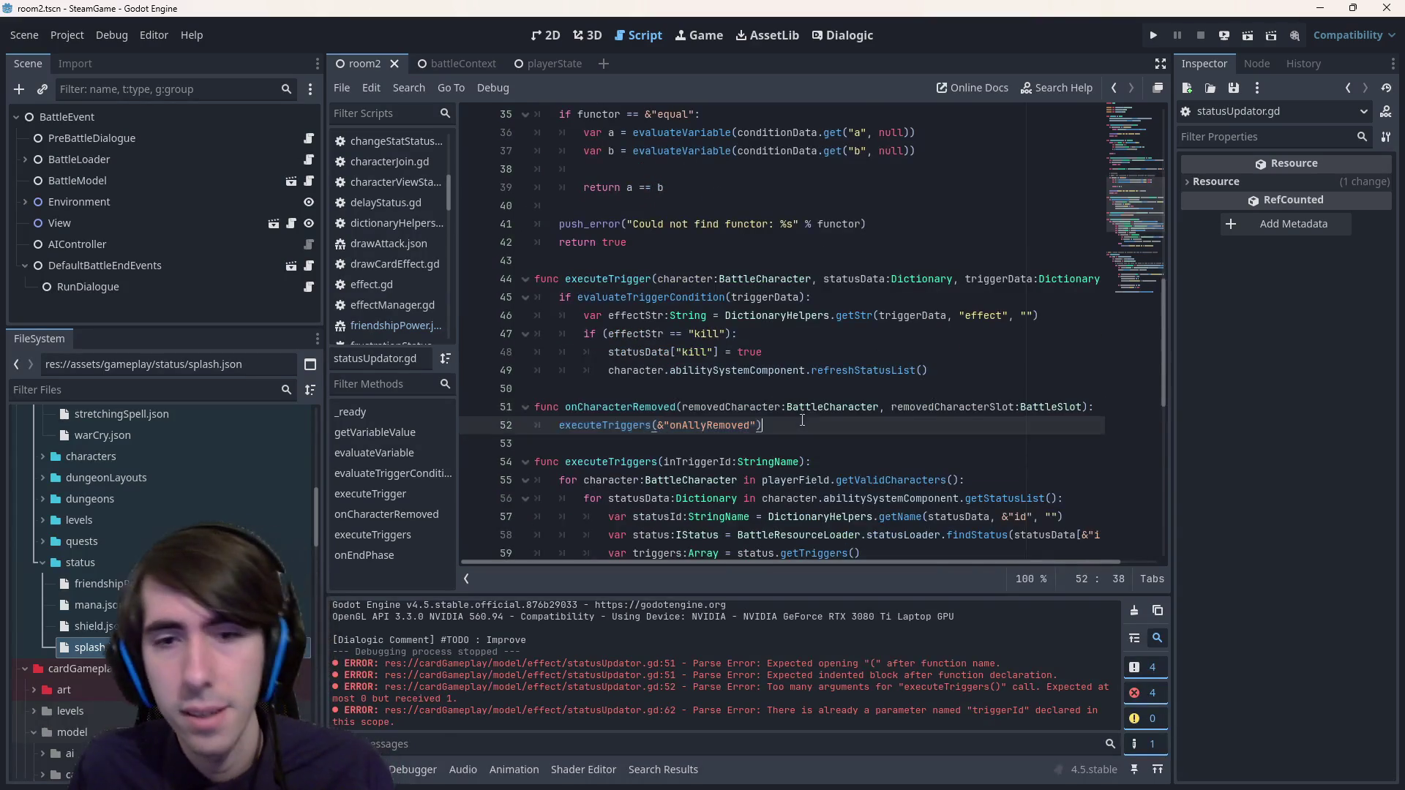
key(BackSpace)
key(BackSpace)
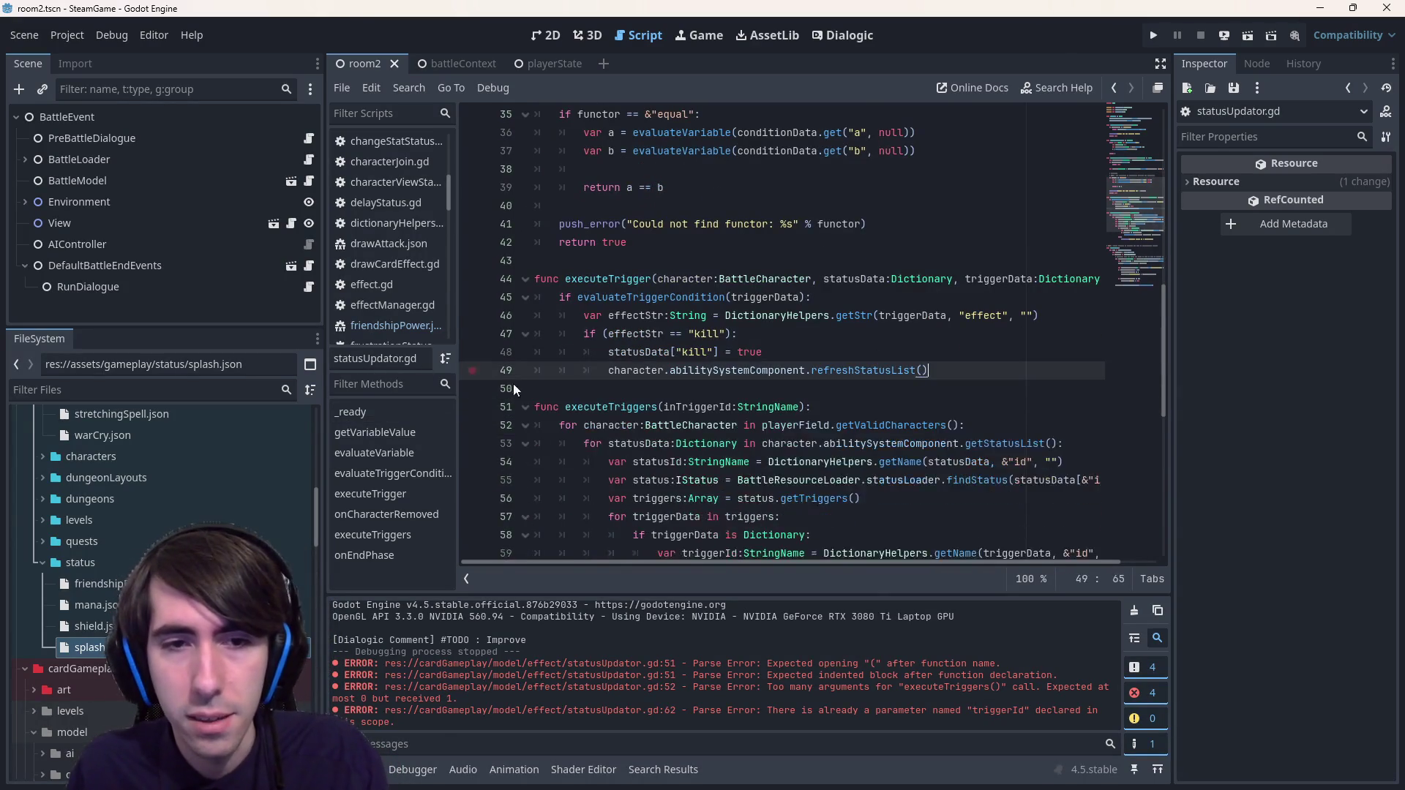
scroll(512, 383, down, 6)
click(641, 266)
key(Return)
key(Return)
key(Up)
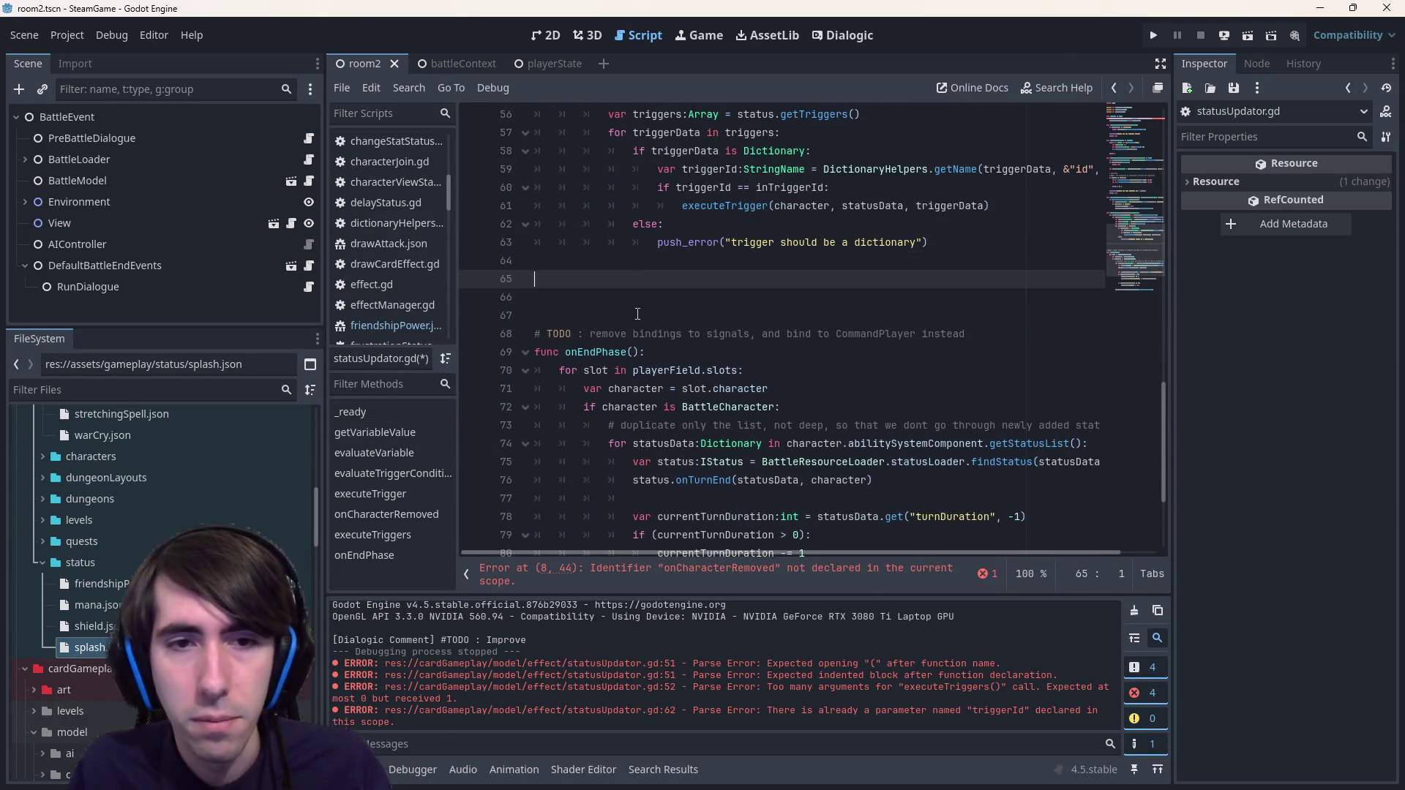
text(func onCharacterRemoved(removedCharacter:BattleCharacter, removedCharacterSlot:BattleSlot): 	executeTriggers(&"onAllyRemoved"))
key(Down)
key(Return)
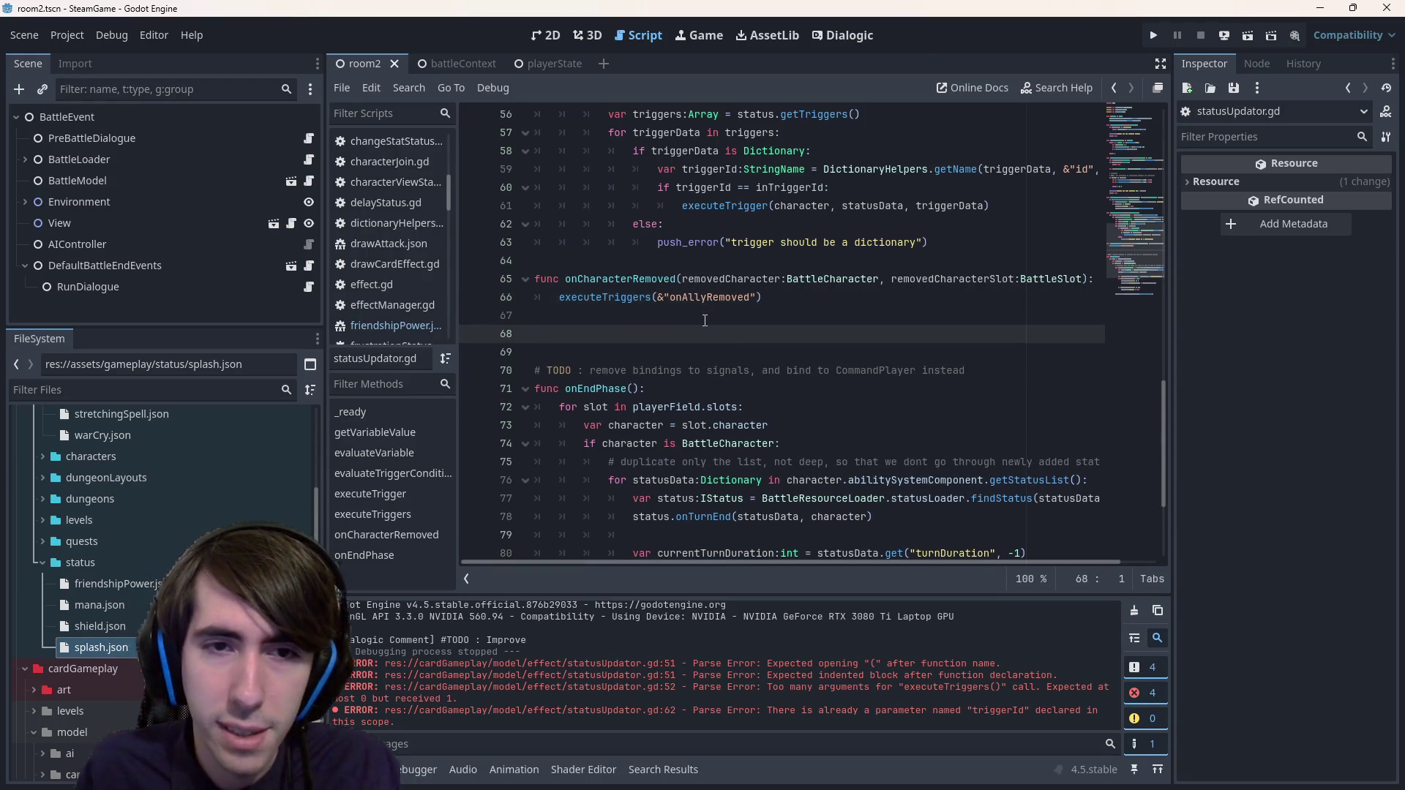
- Paste a copy of onCharacterRemoved below it, renamed onHit
drag(763, 297, 531, 281)
key(ctrl+c)
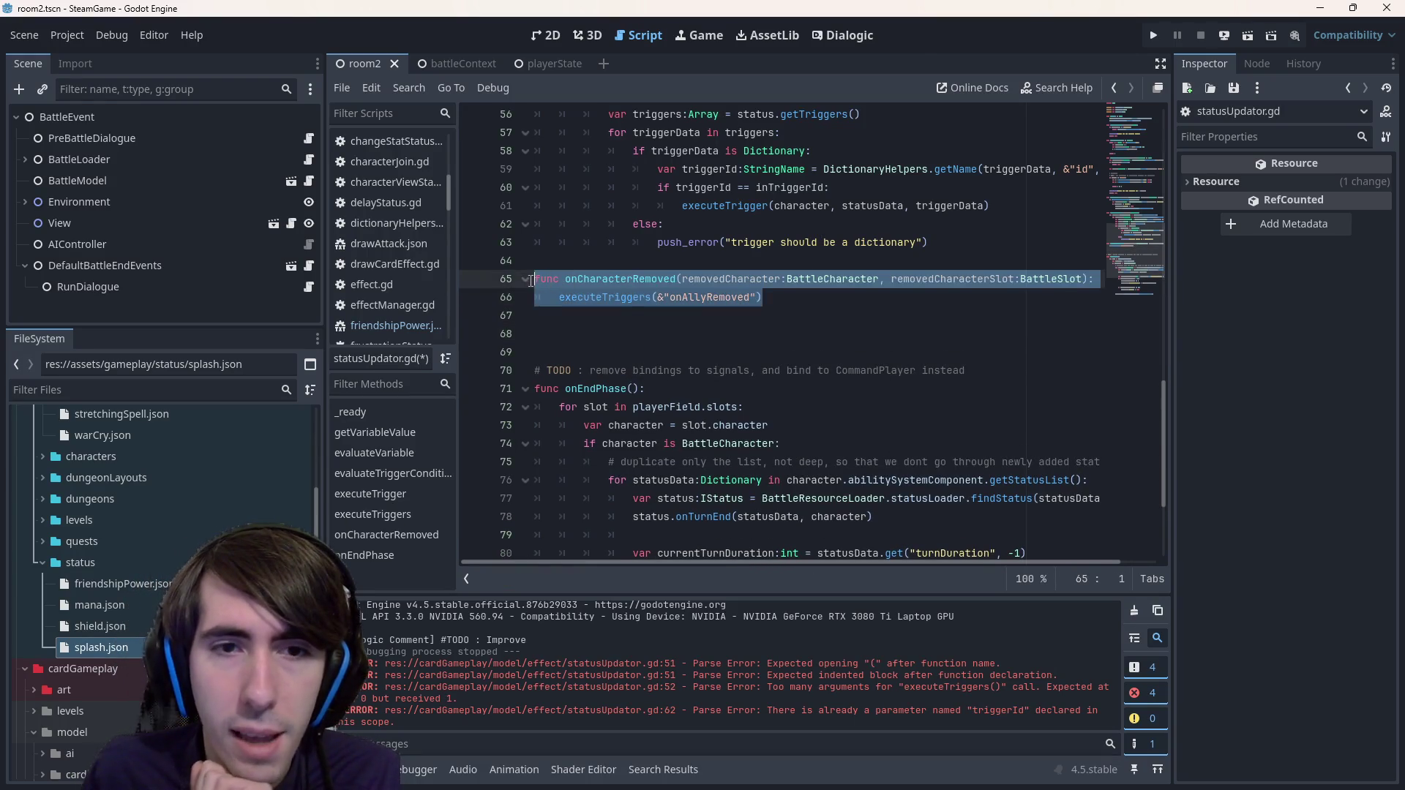
click(586, 333)
key(ctrl+v)
double_click(599, 334)
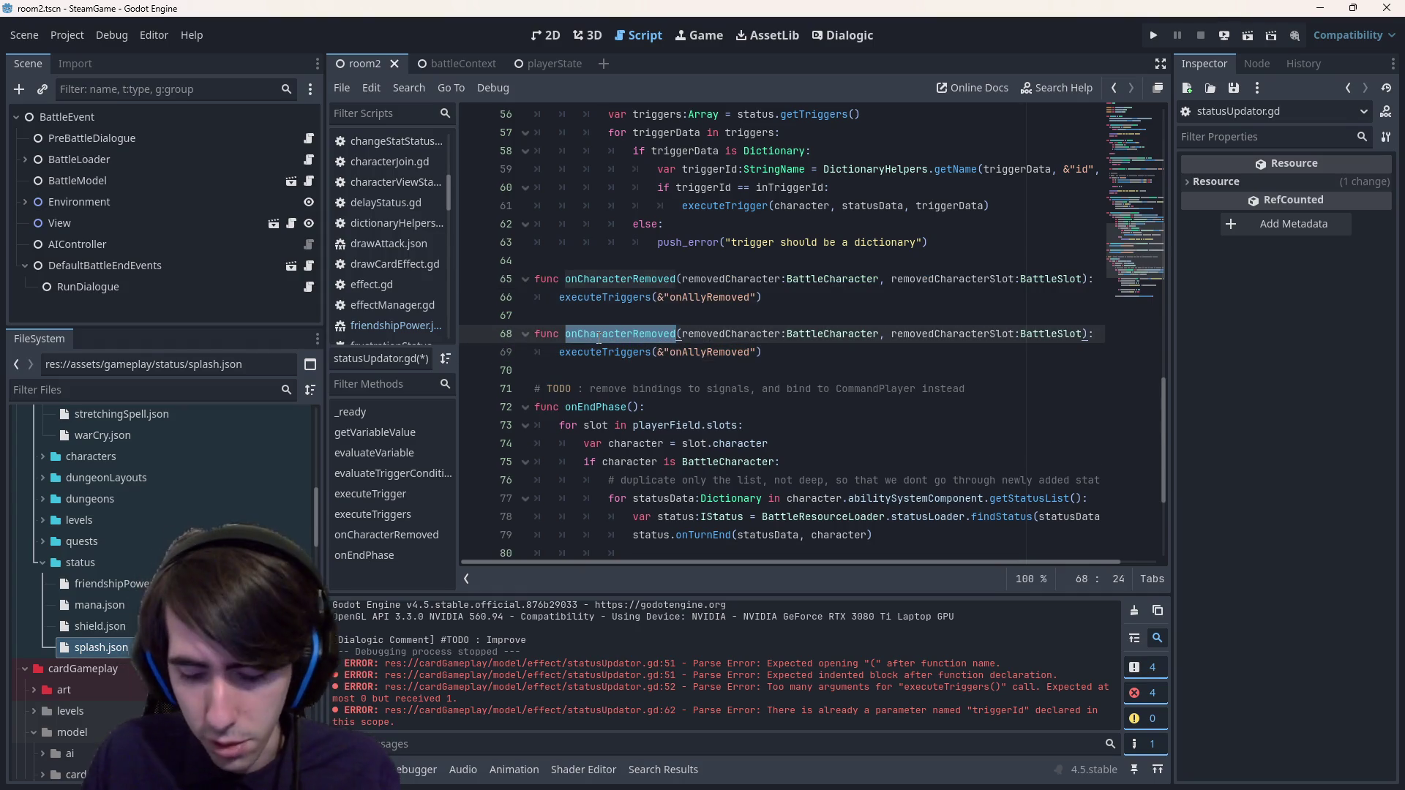
text(onHit)
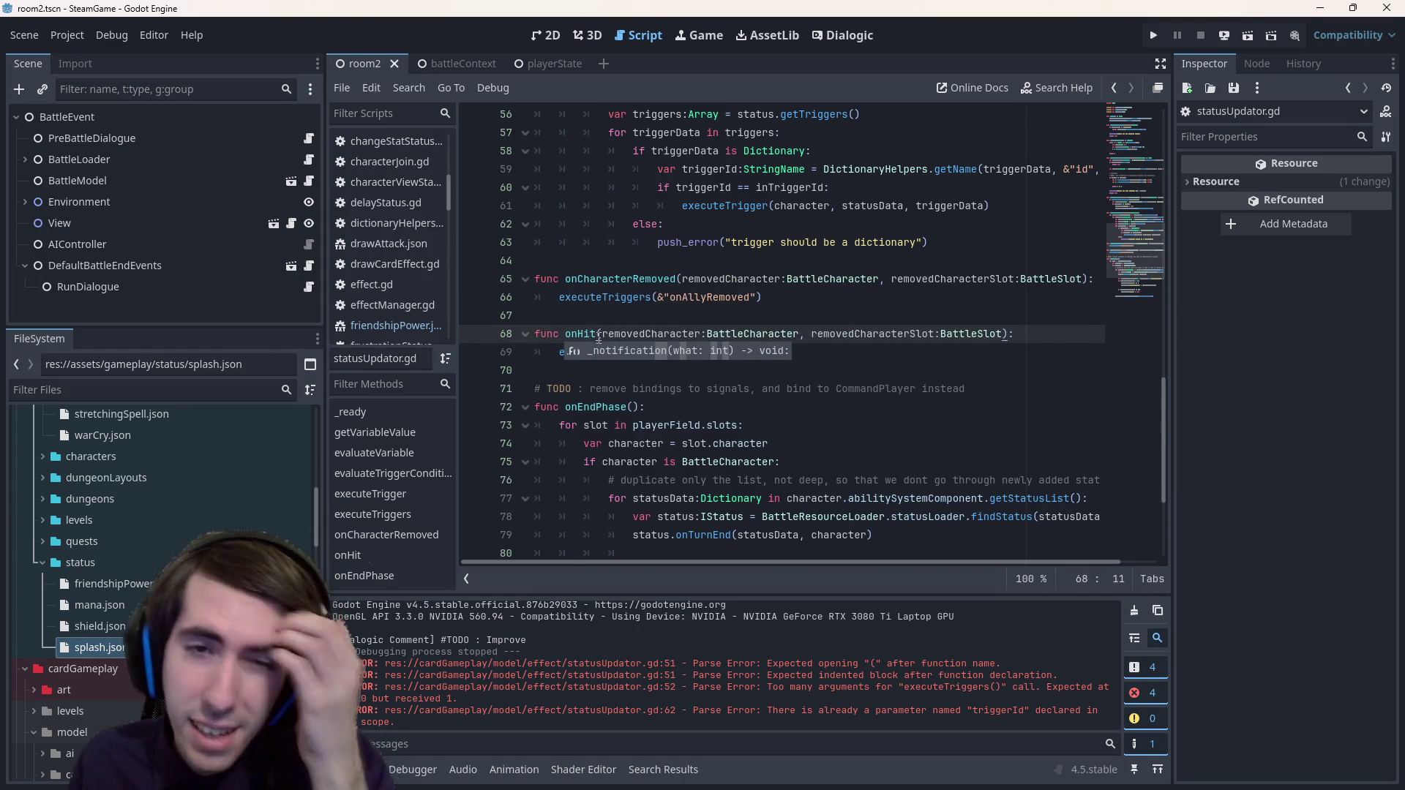
double_click(718, 279)
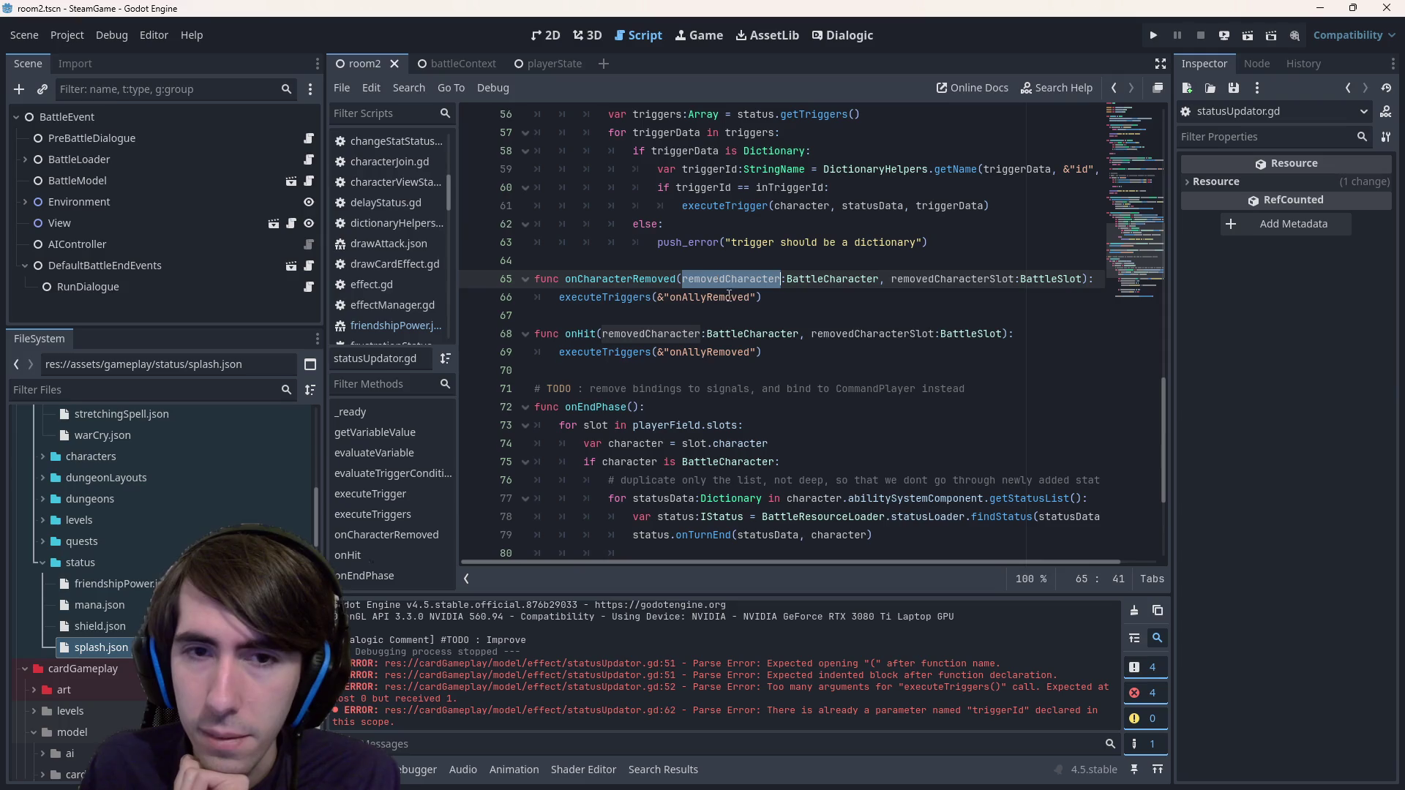
double_click(634, 298)
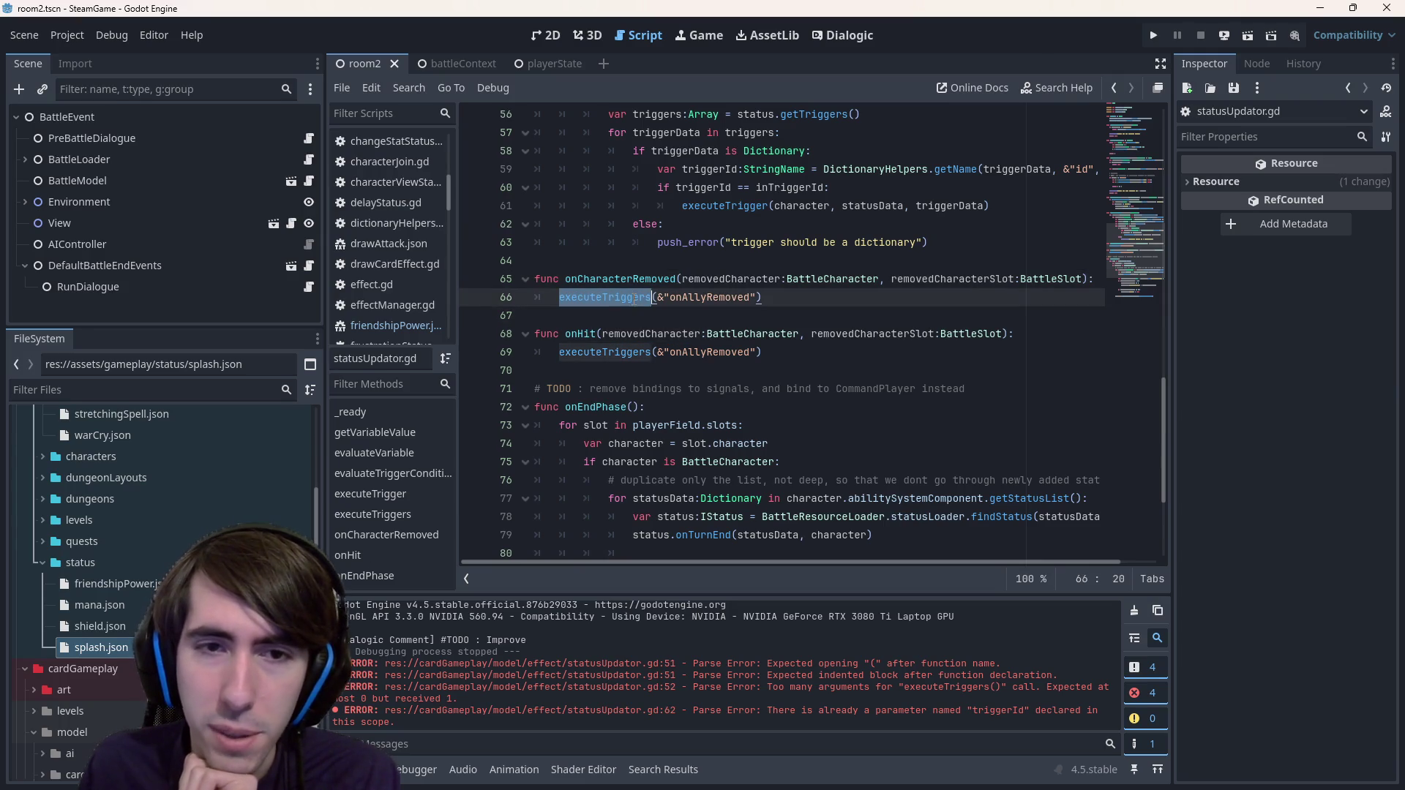
double_click(636, 352)
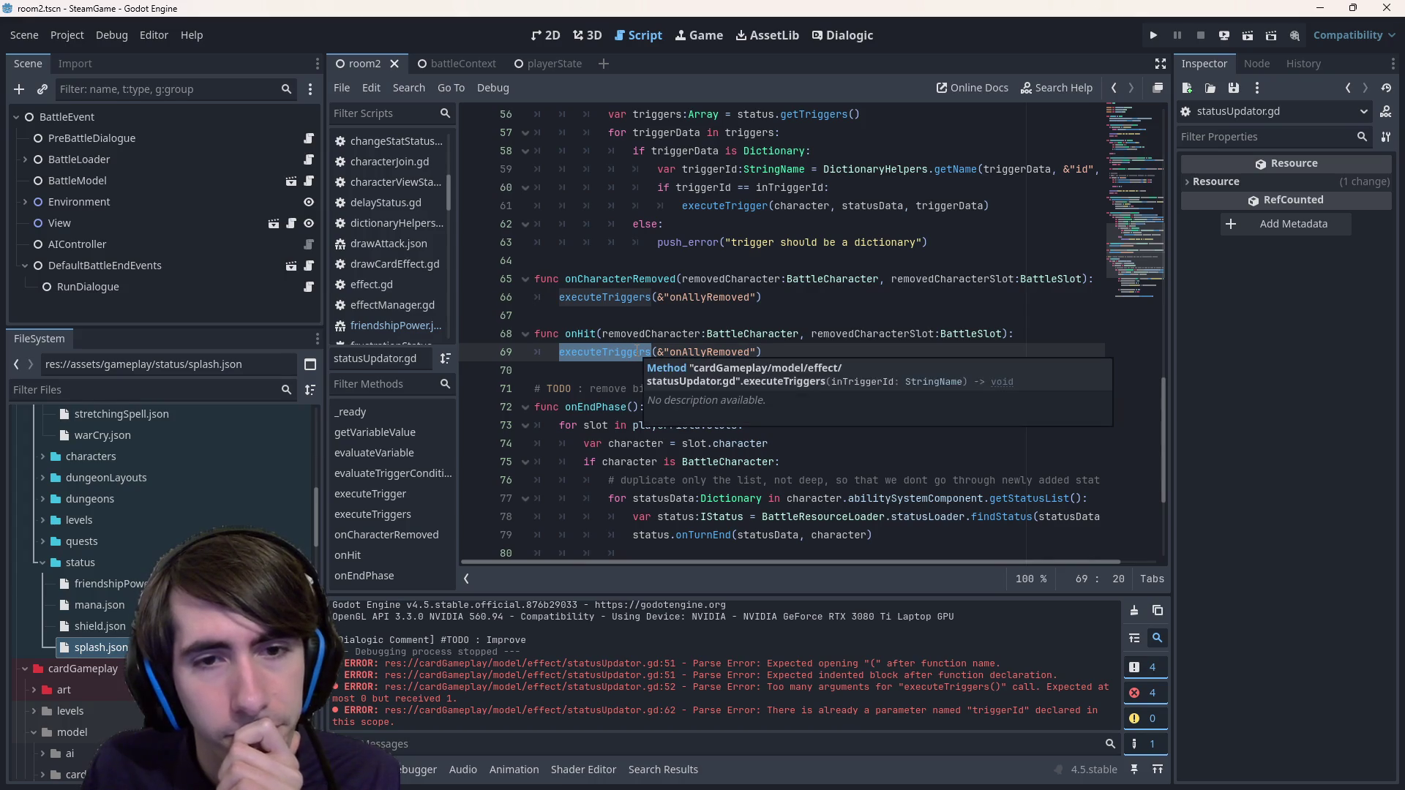
click(586, 334)
ctrl+click(585, 334)
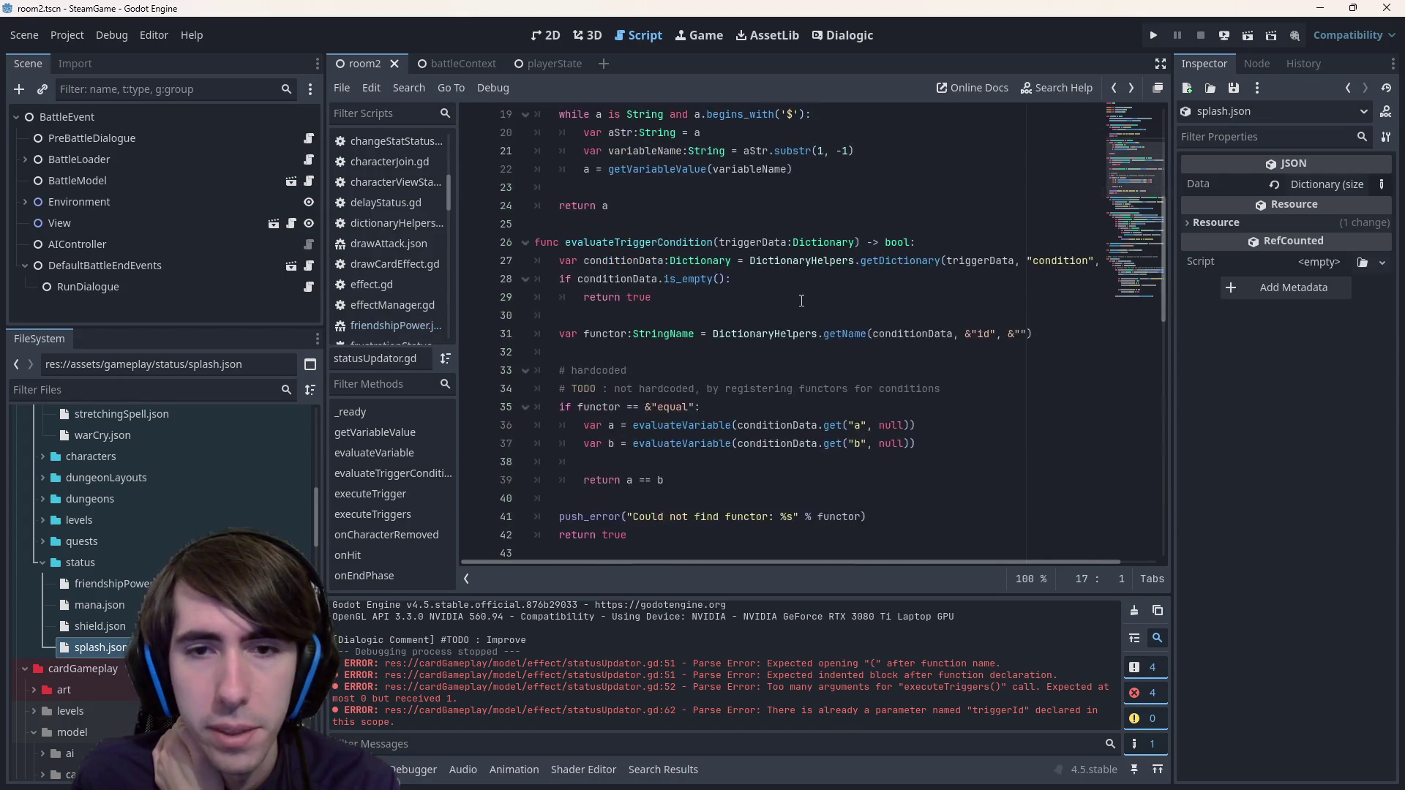
- Scroll to the kill check in executeTrigger, briefly adding and then removing blank lines above it
scroll(801, 301, down, 2)
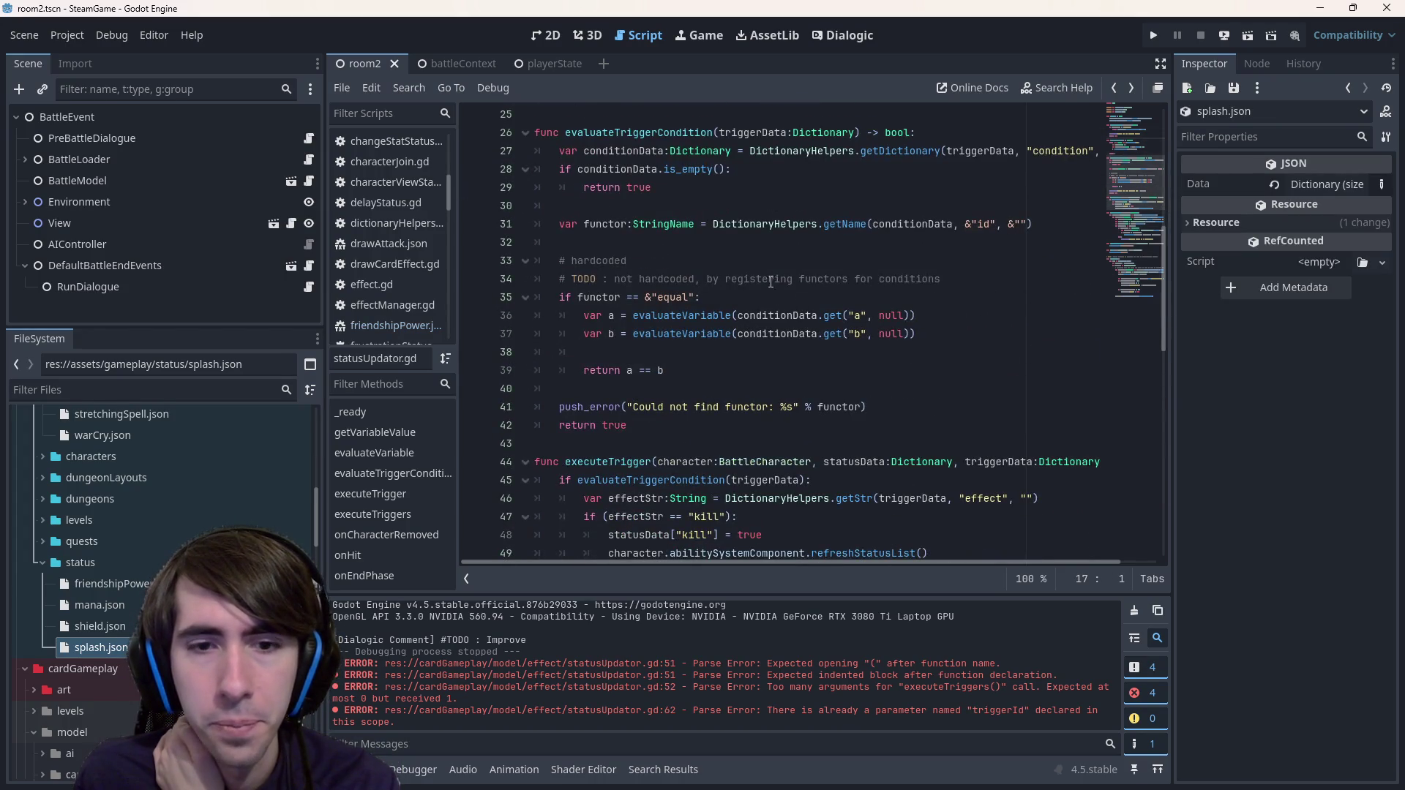
scroll(770, 283, down, 3)
drag(929, 389, 462, 352)
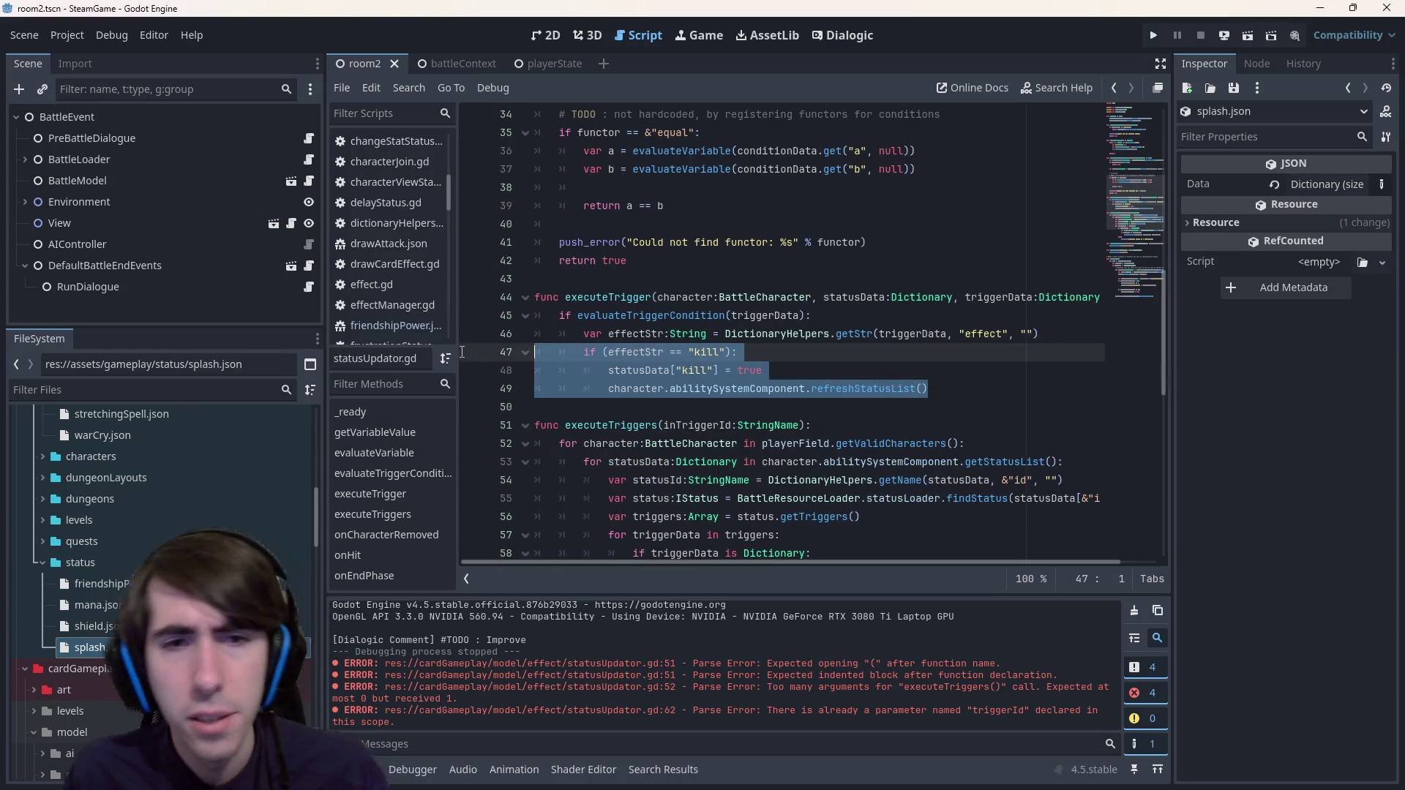
key(ctrl+shift+Return)
key(ctrl+shift+Return)
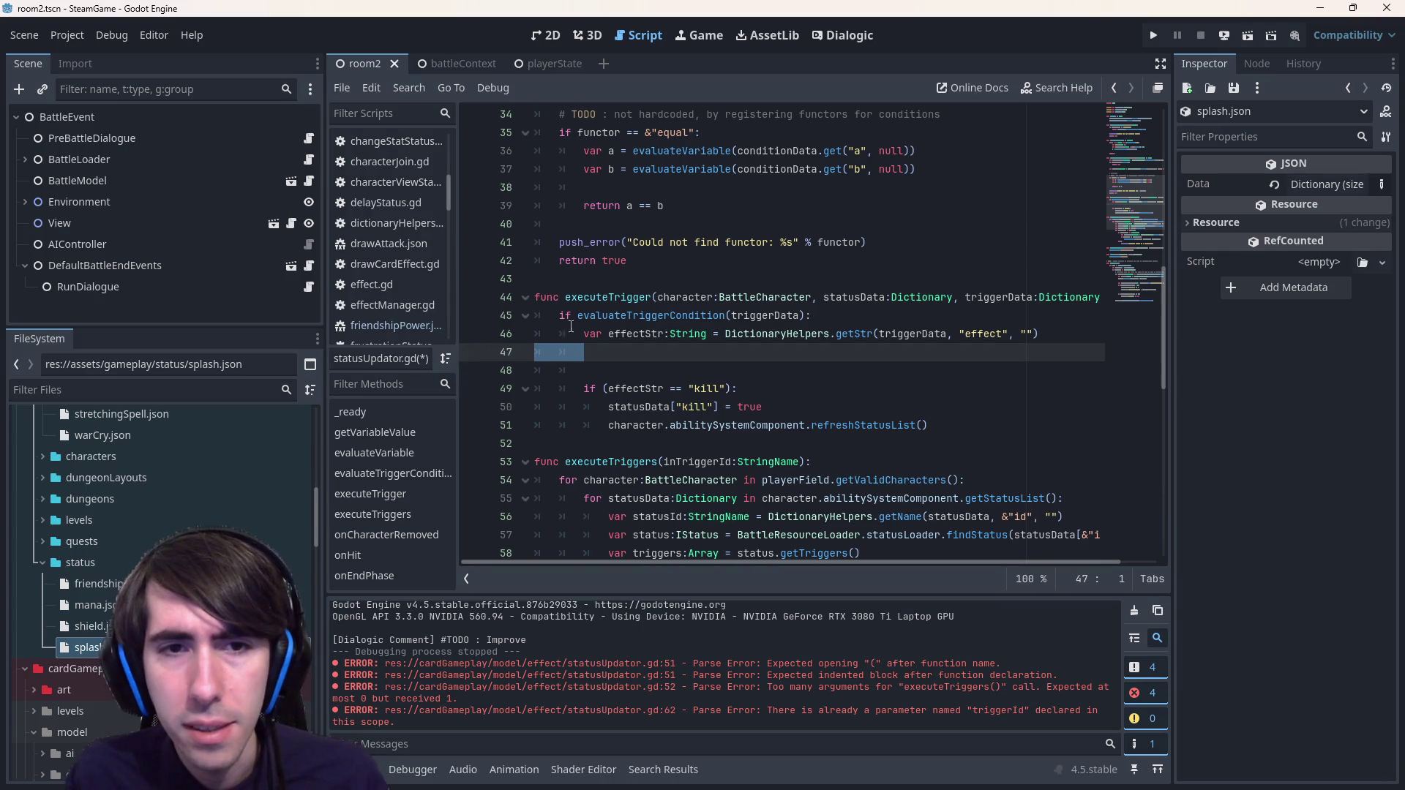
double_click(575, 297)
click(615, 370)
key(BackSpace)
key(BackSpace)
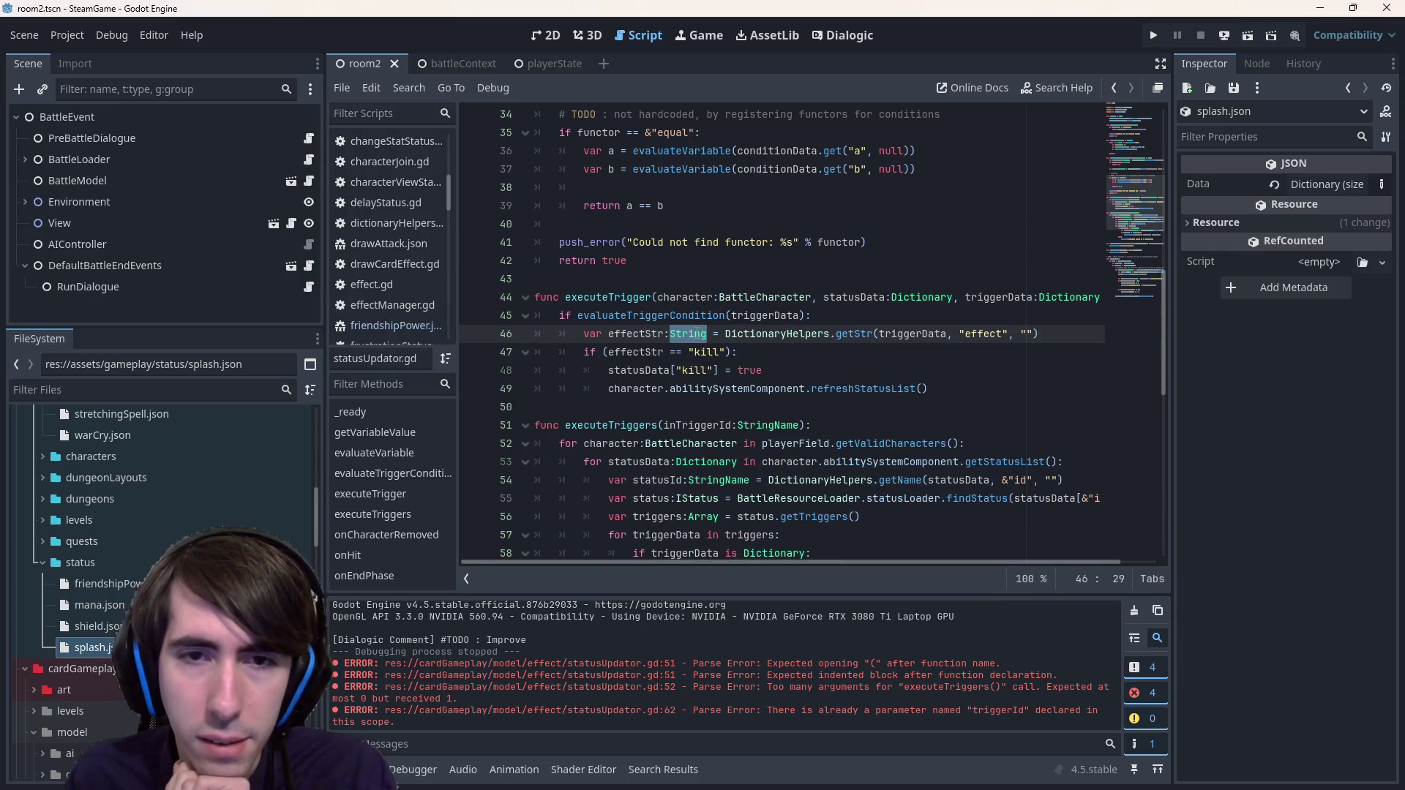
- Start a new line inside the trigger condition block, removing a stray closing bracket
mouse_move(695, 334)
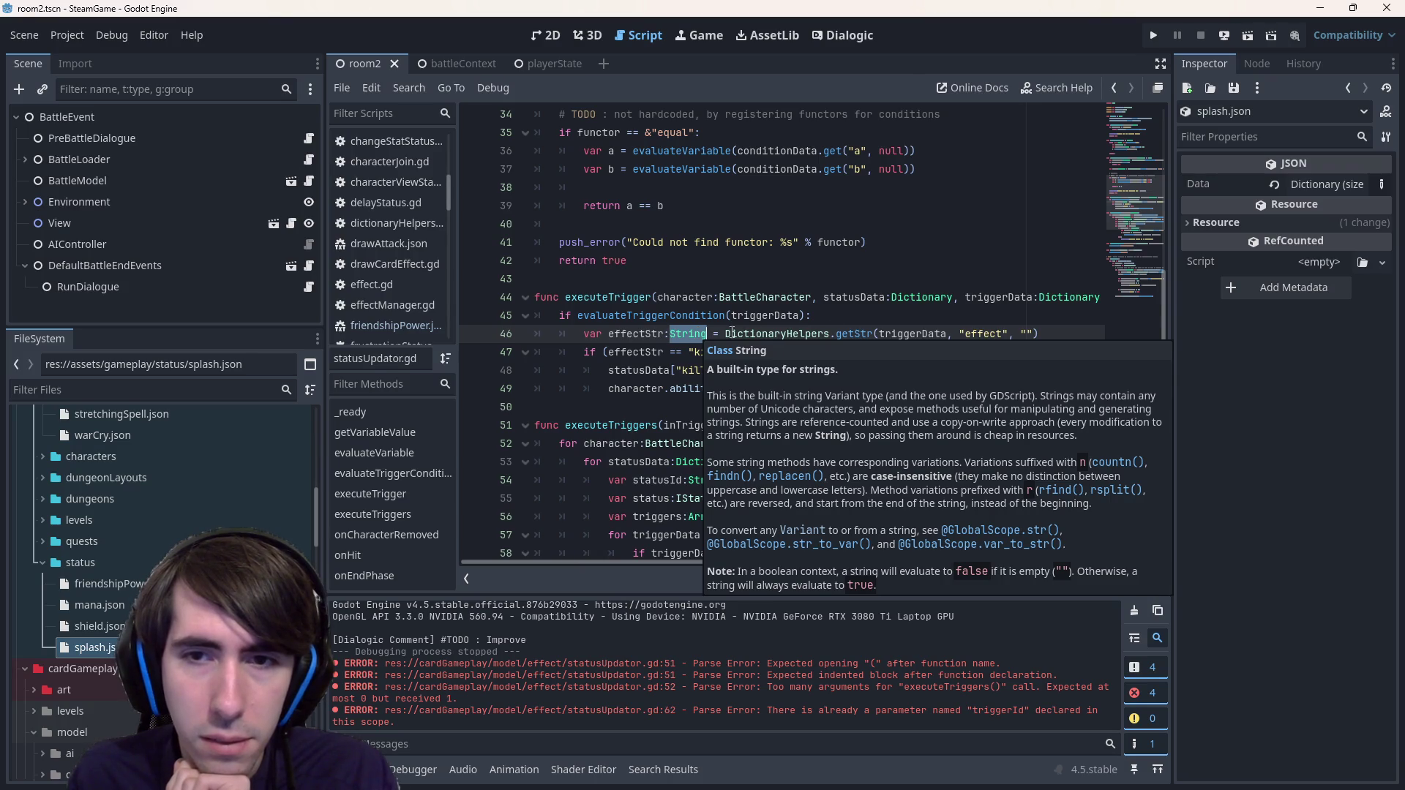
double_click(920, 334)
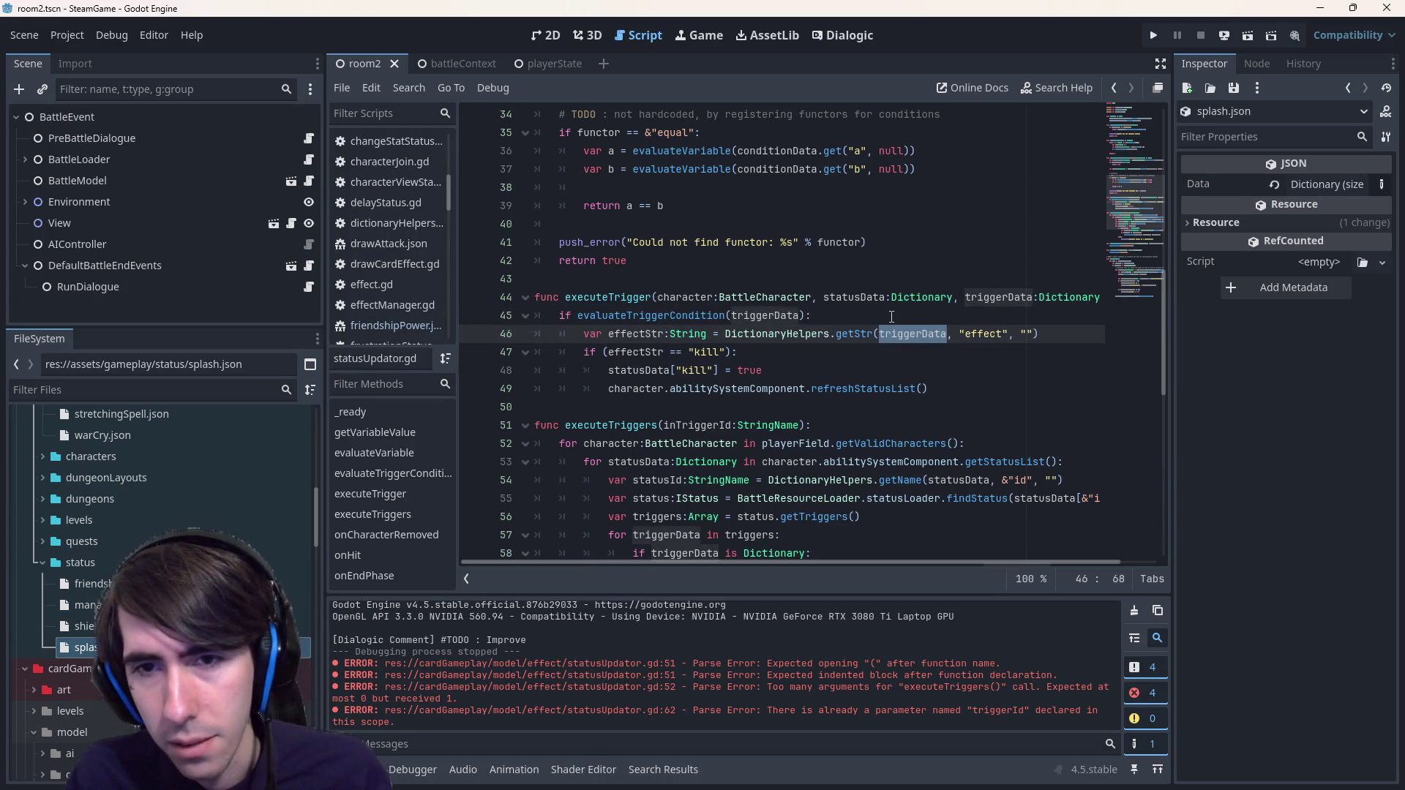
click(891, 316)
text(])
key(Return)
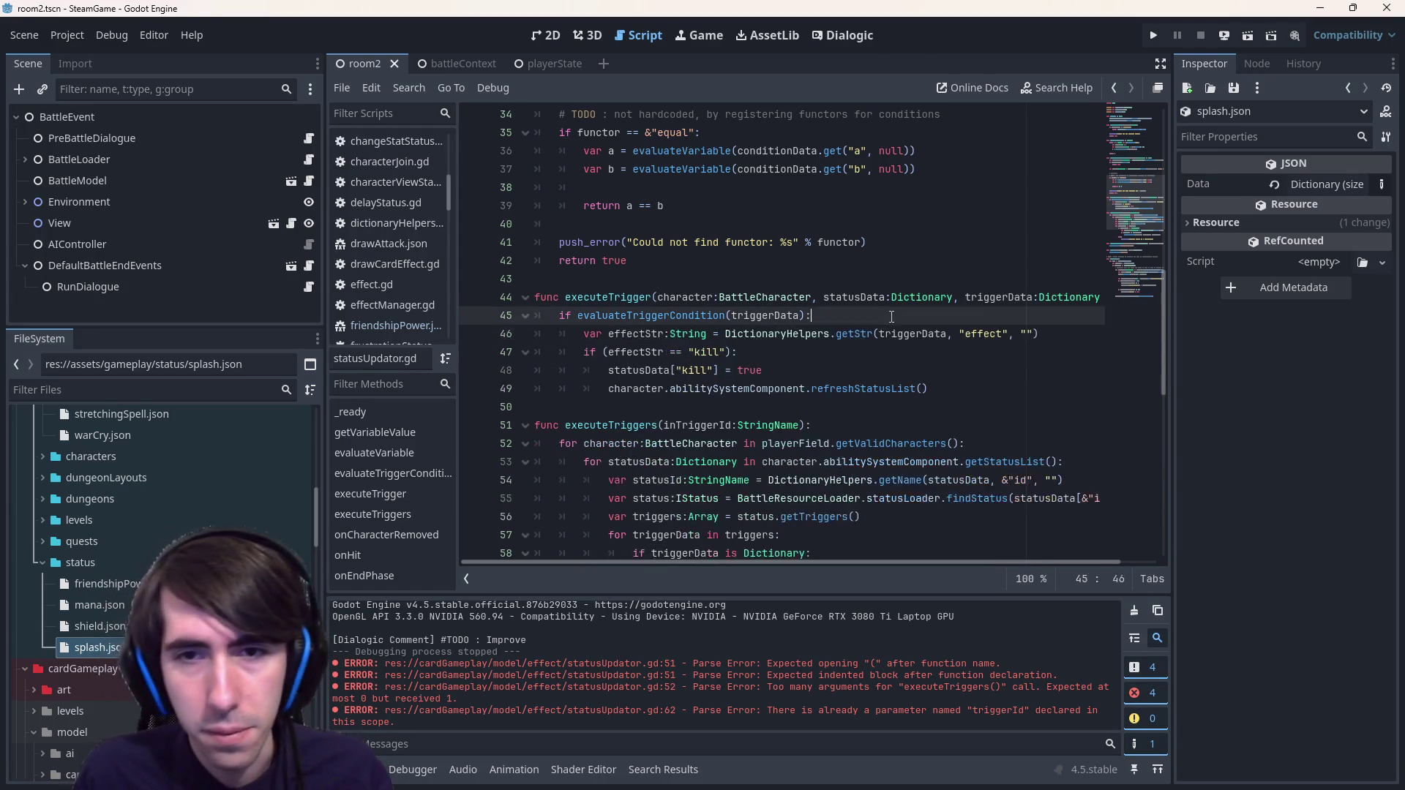
click(891, 317)
key(BackSpace)
key(Return)
- Write the line var effect = triggerData.get() in the condition block
text(triggerData.)
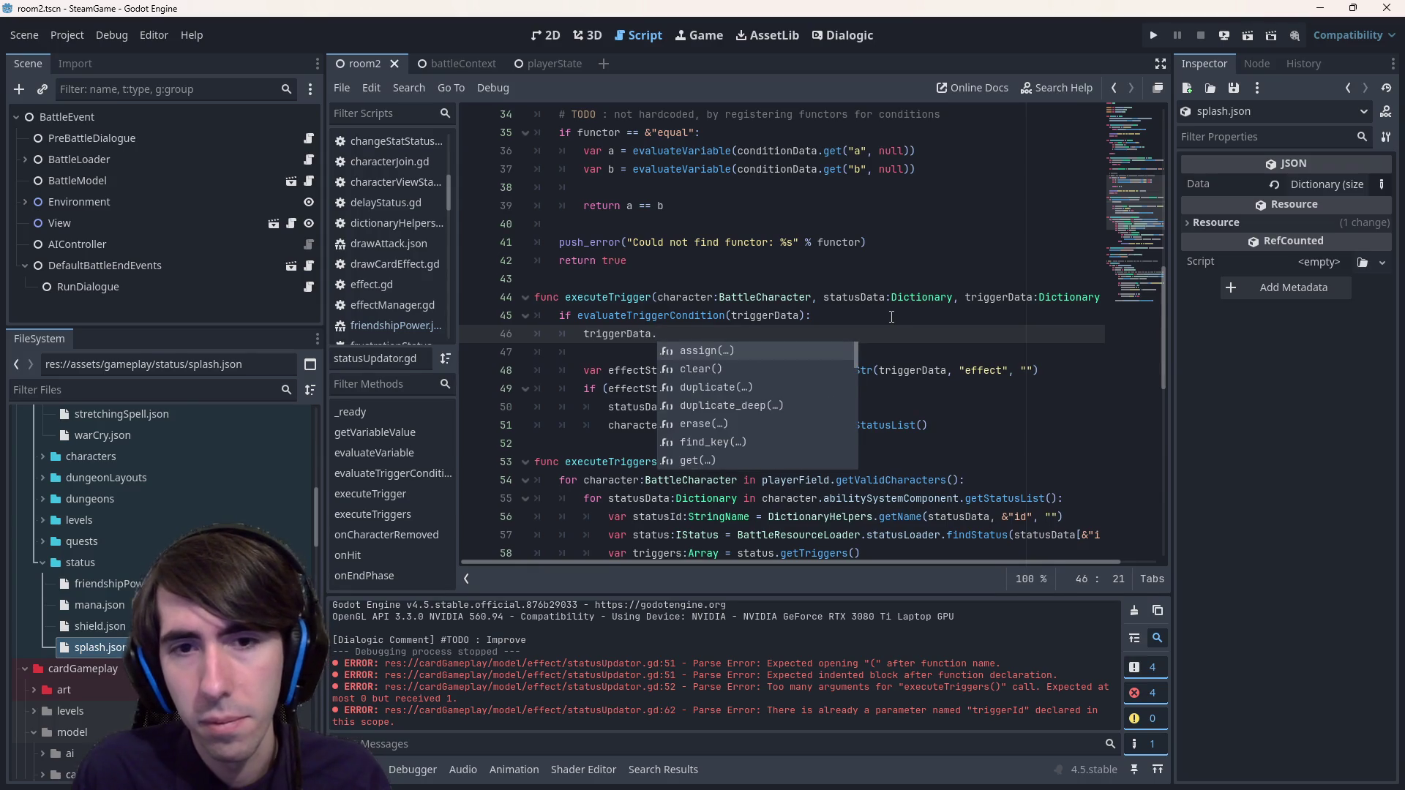
text(get()
key(Return)
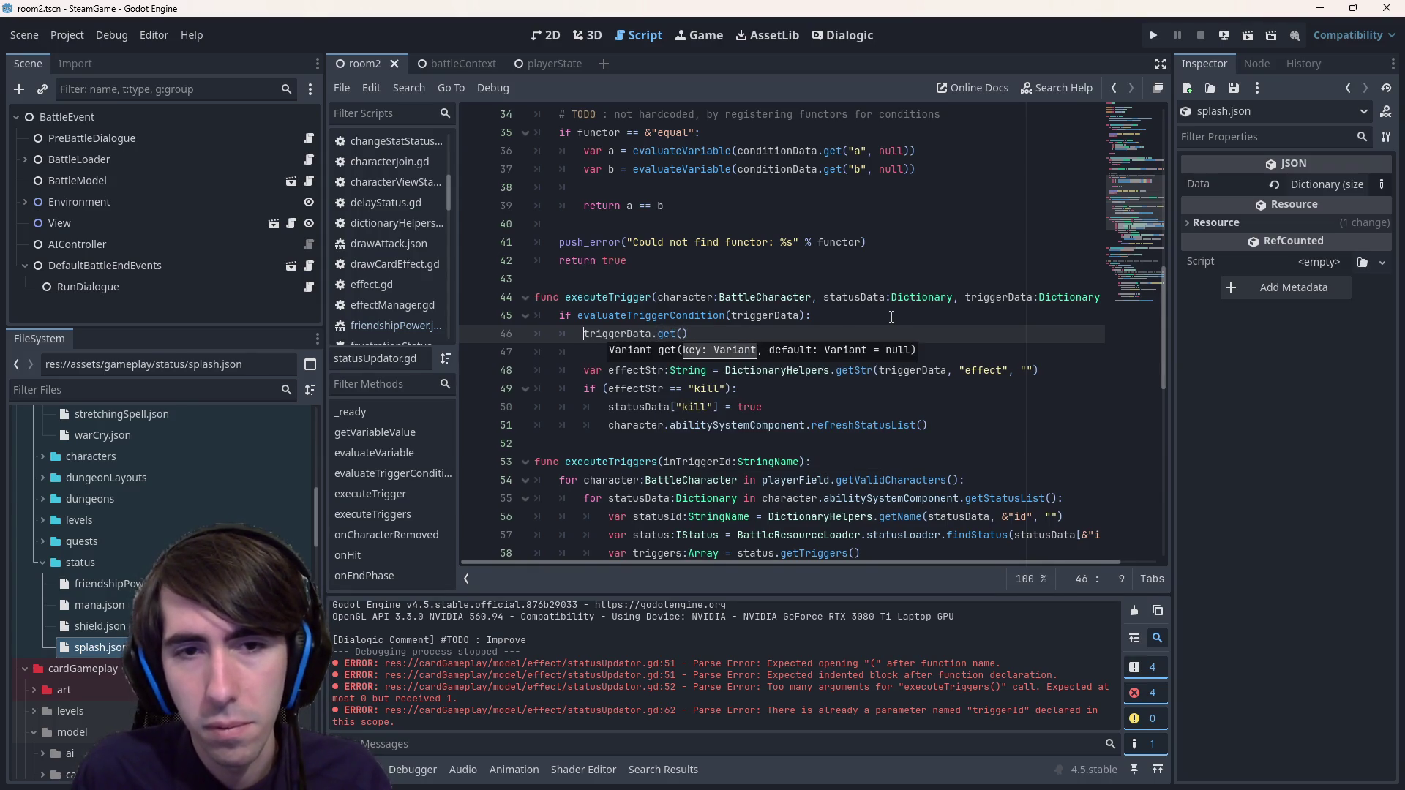
text(var effect)
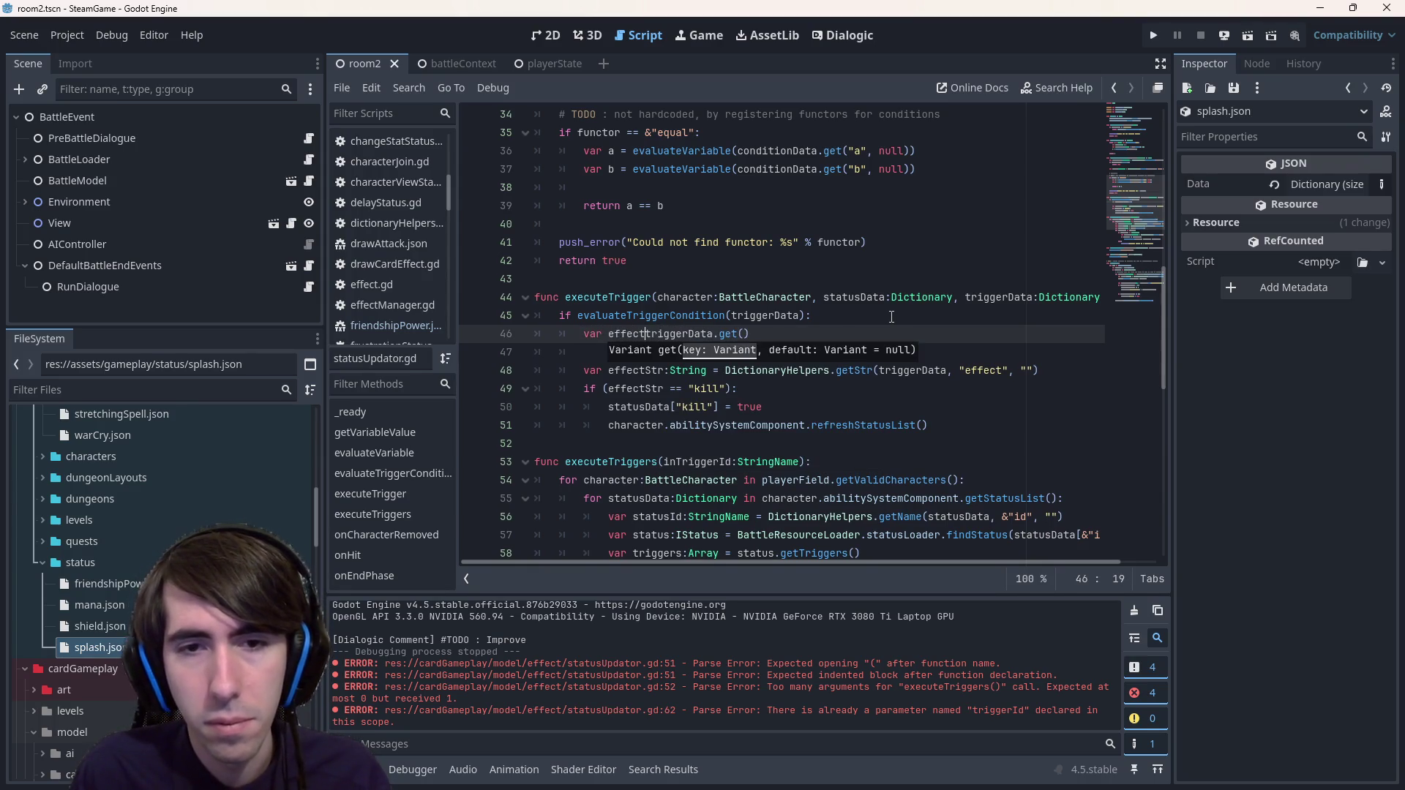
key(Escape)
text(=)
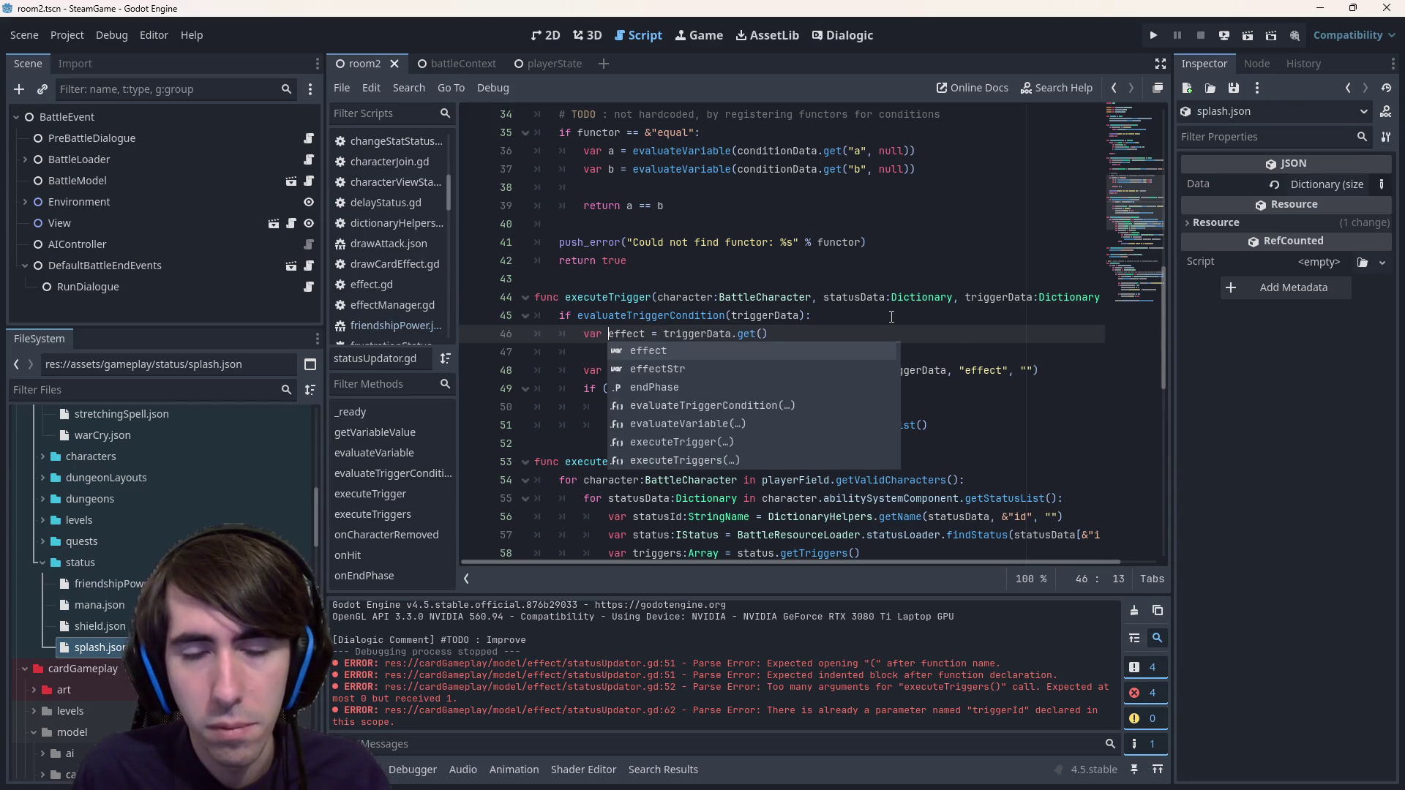
key(Escape)
- Declare var effects as an Array[String] above the effect line
key(Down)
key(Return)
key(Up)
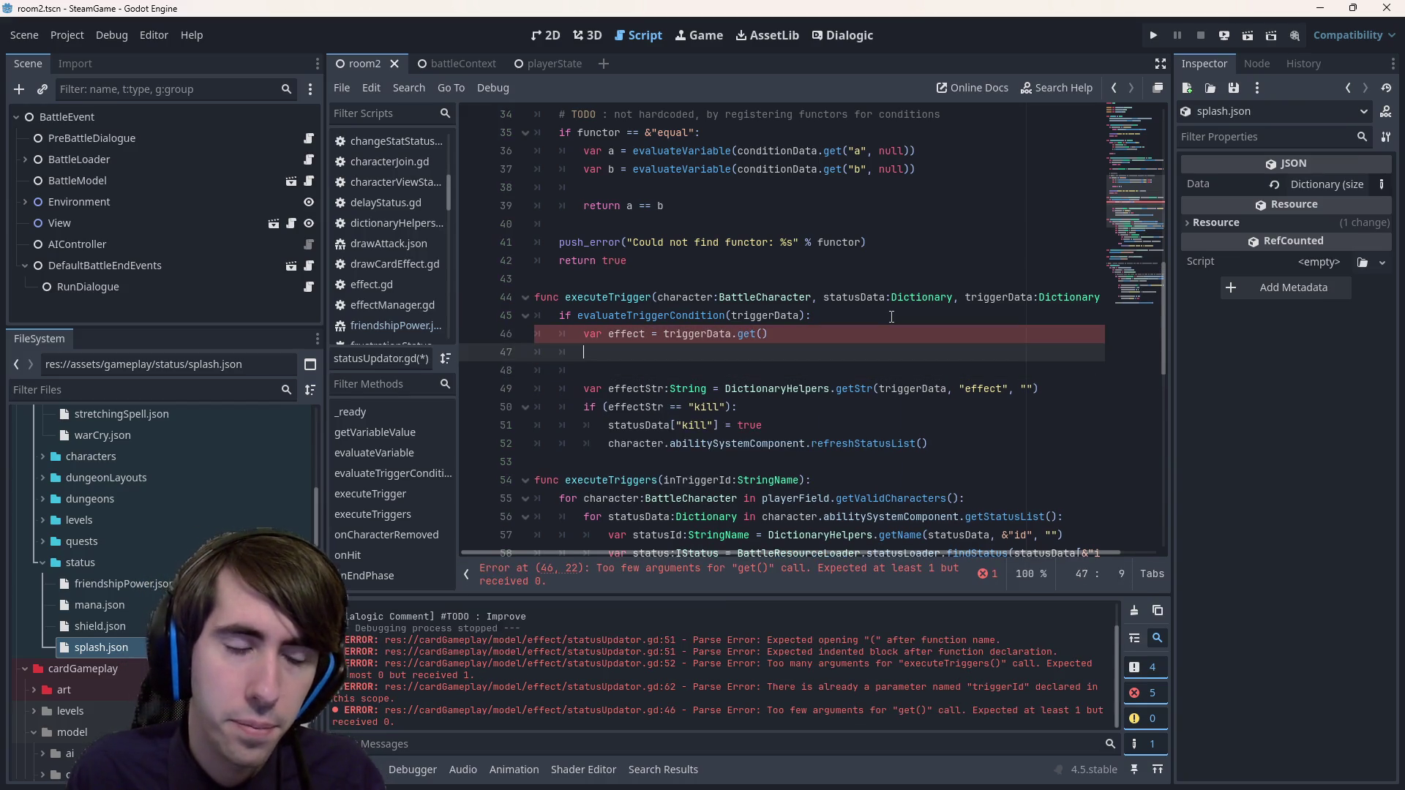
key(BackSpace)
key(BackSpace)
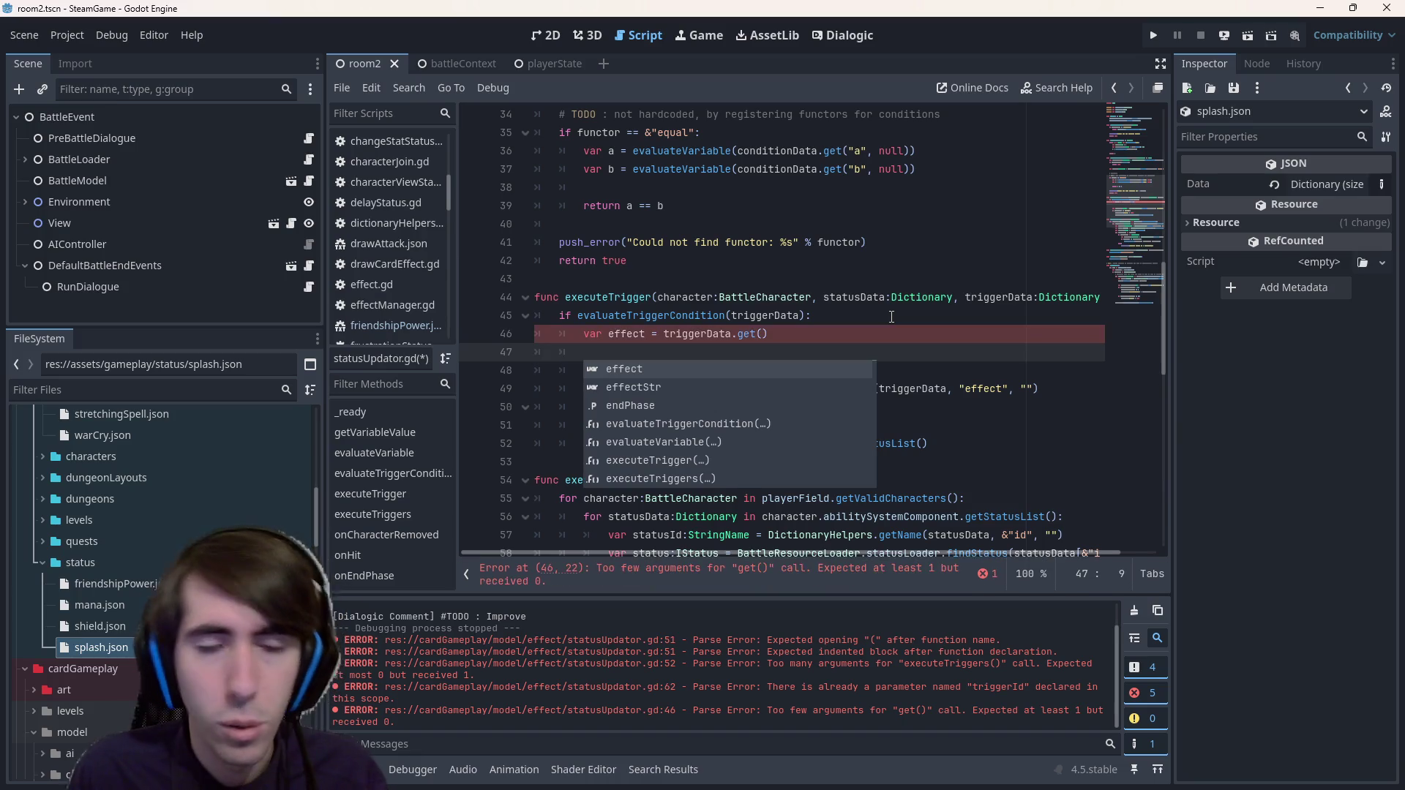
key(Escape)
key(Up)
key(Return)
key(Up)
text(v)
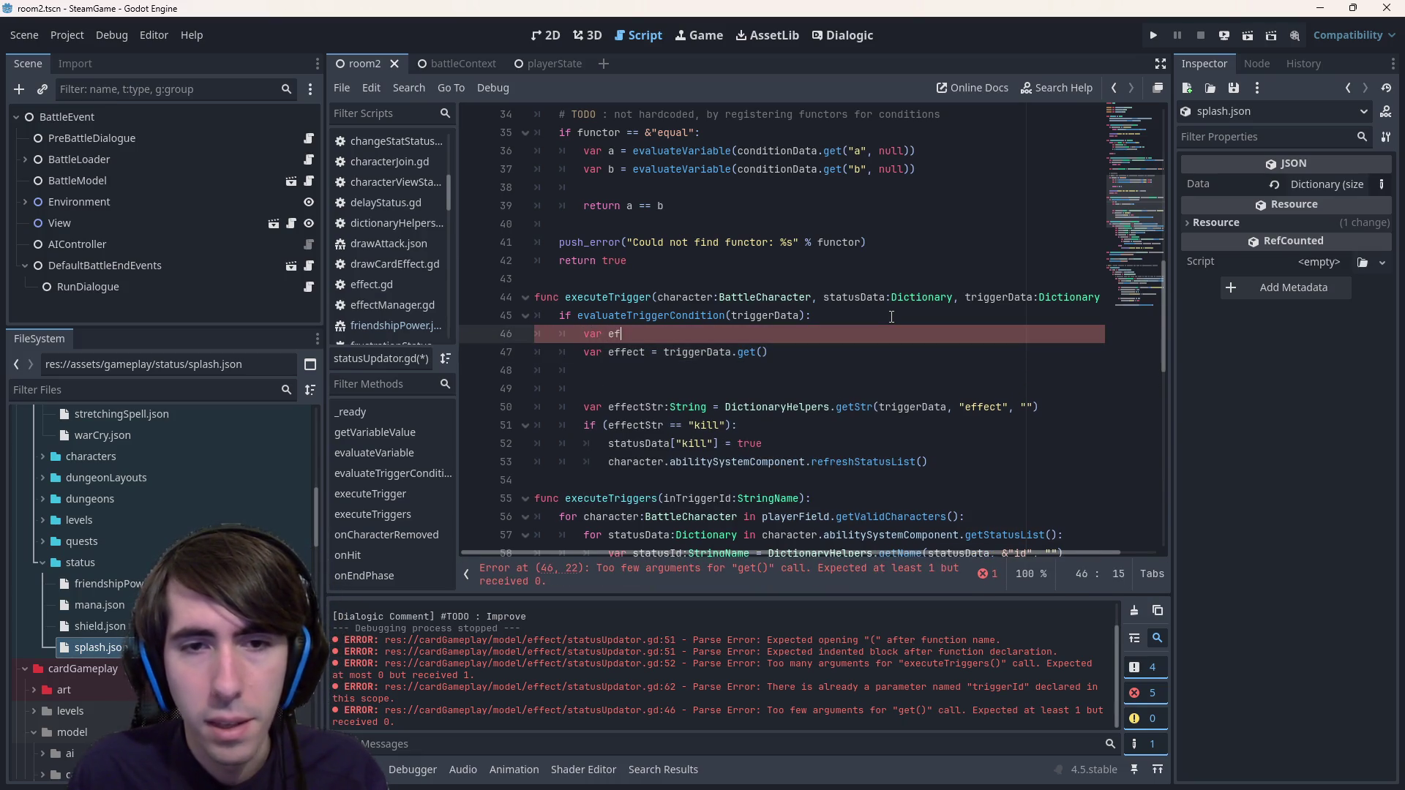
text(Array[S)
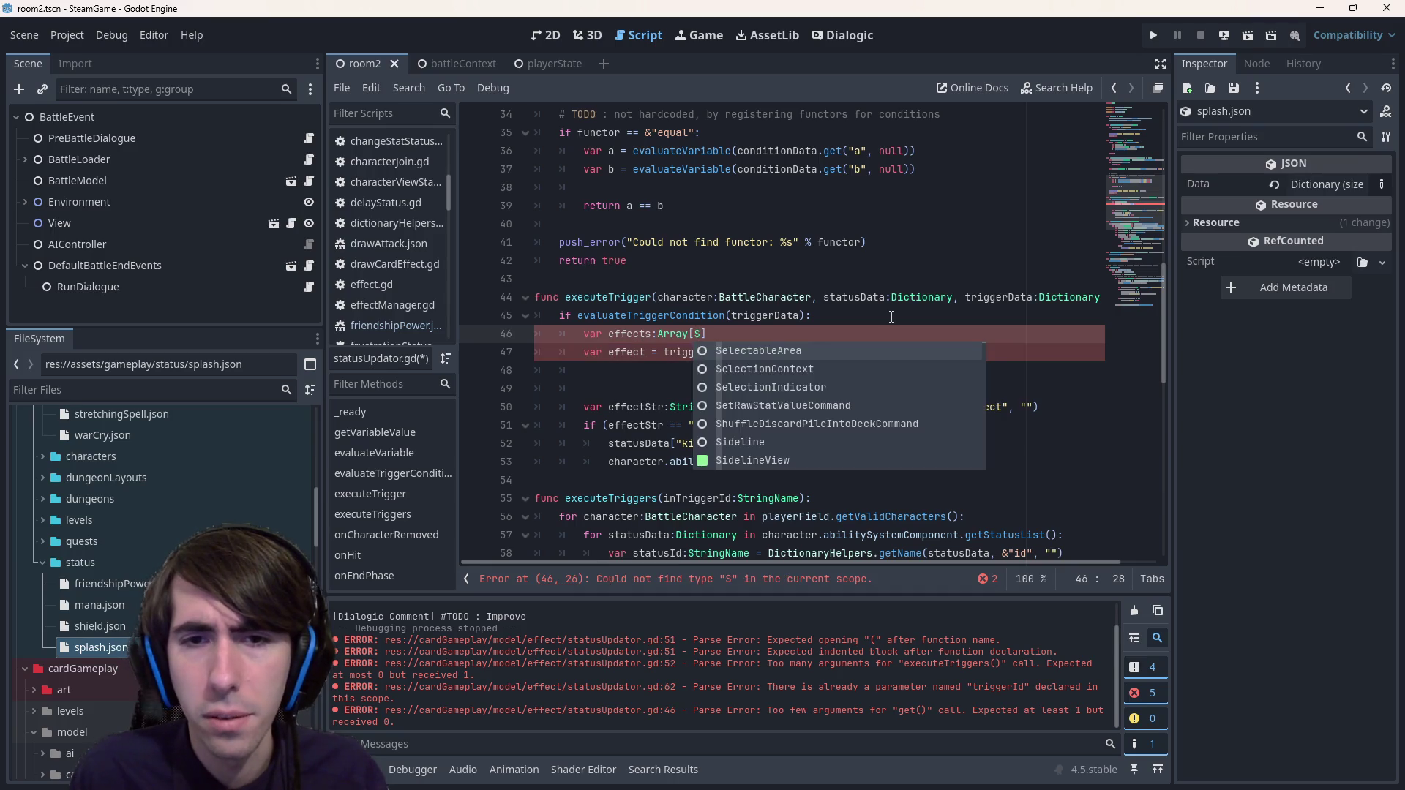
key(BackSpace)
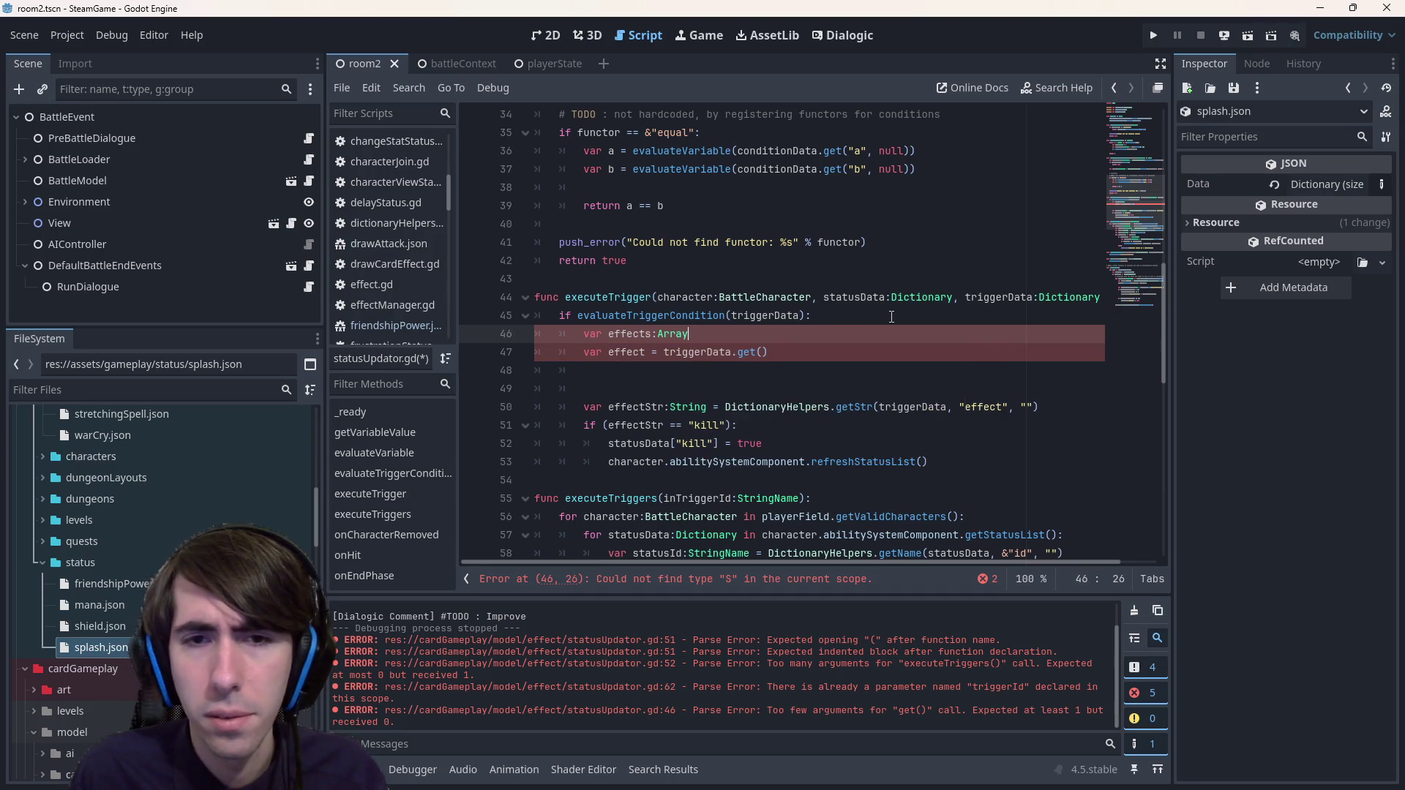
key(ctrl+s)
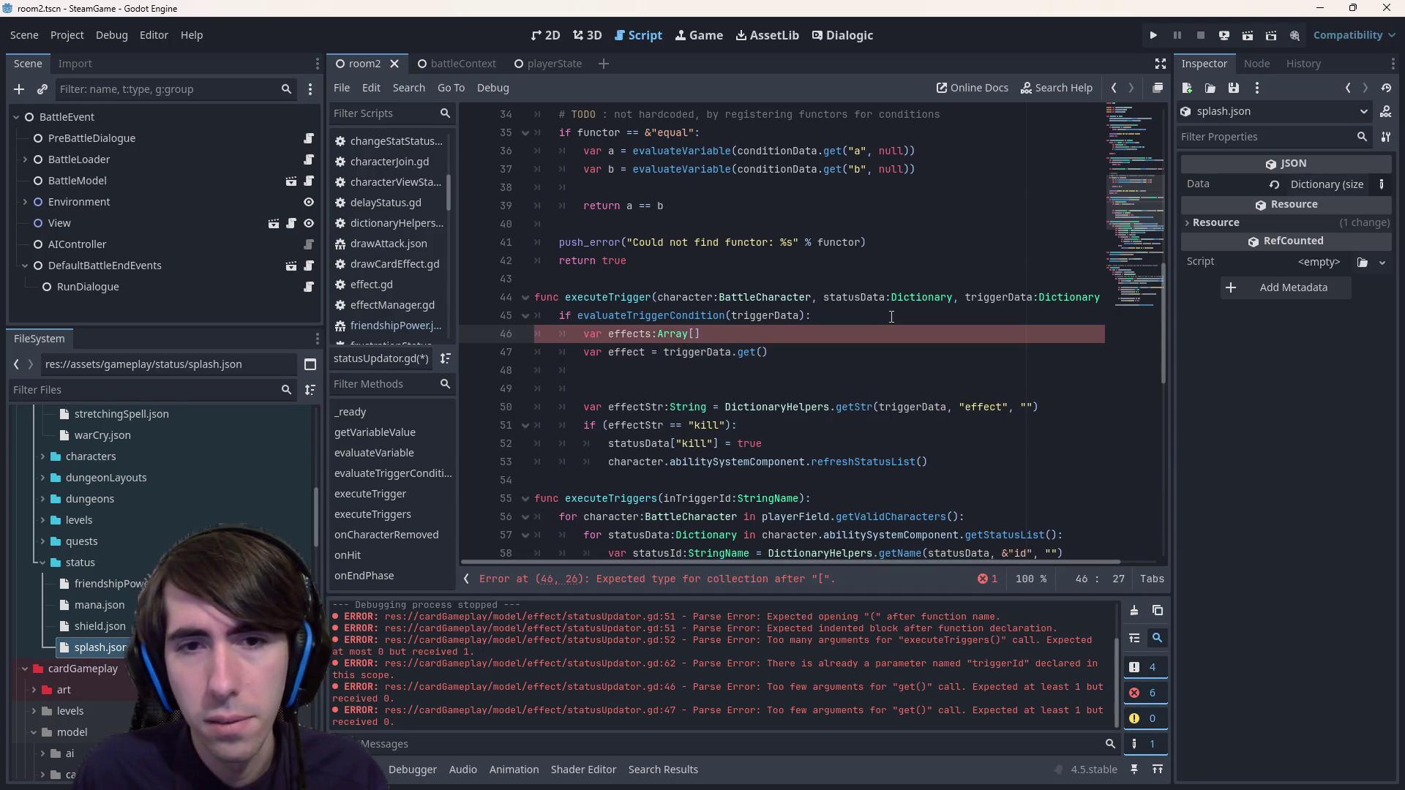
text([String)
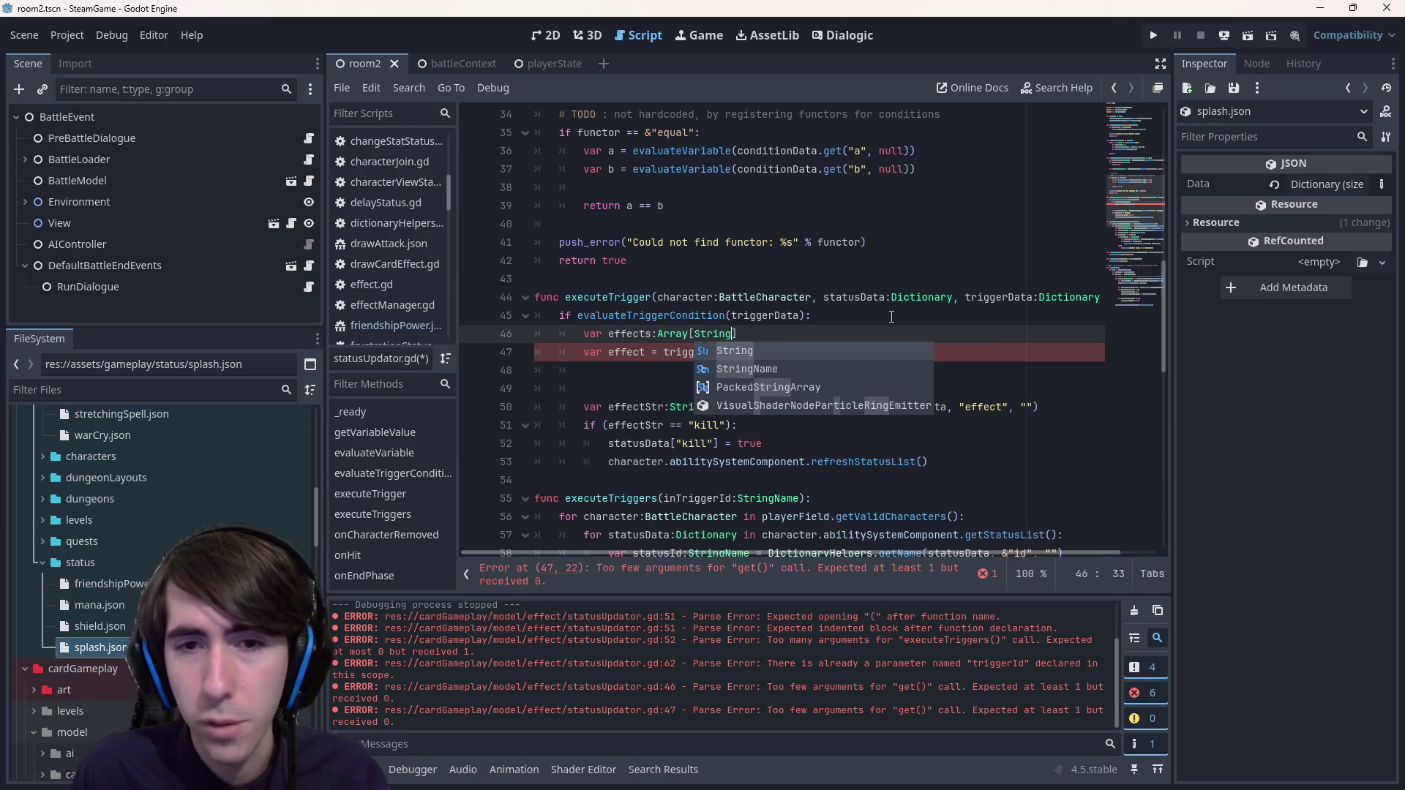
key(ctrl+s)
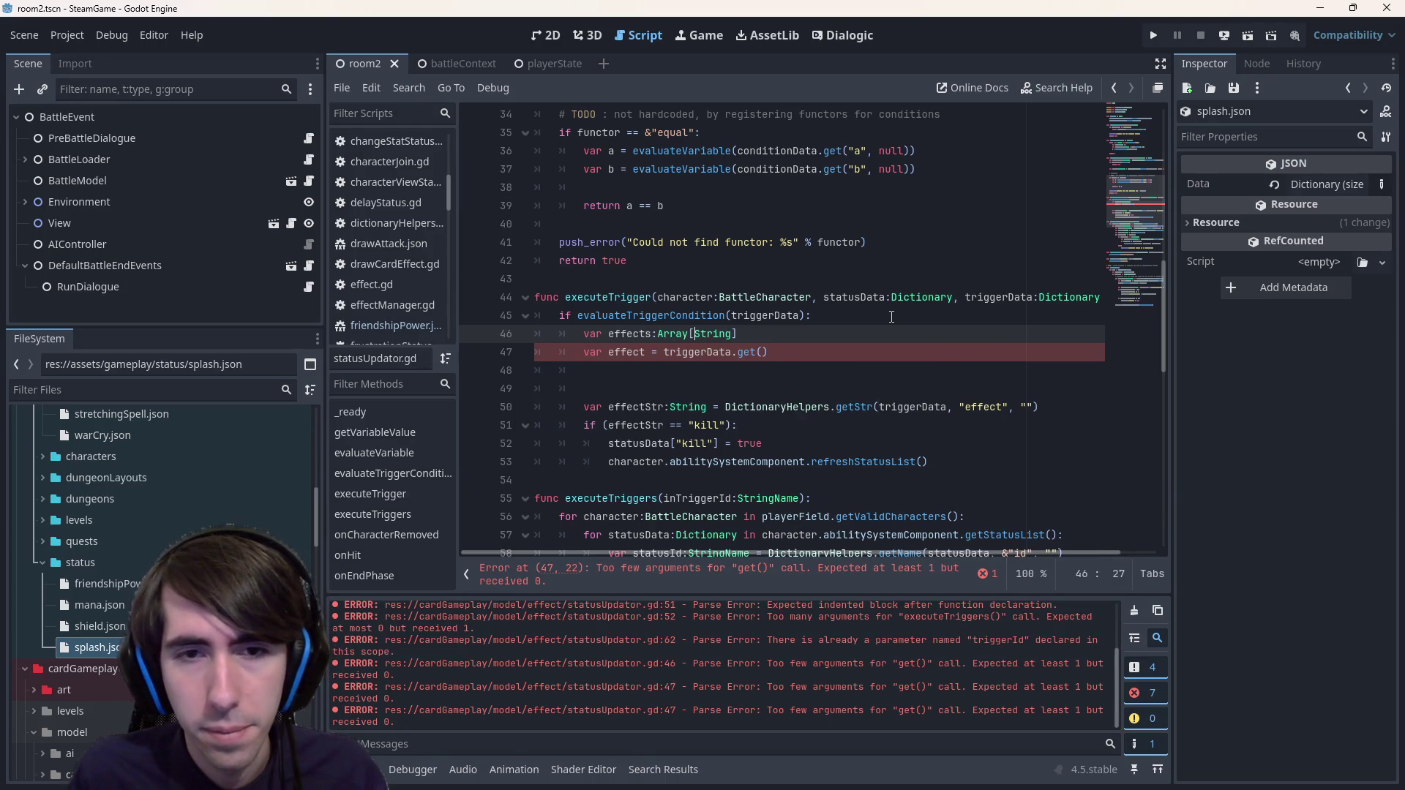
- Add an 'if effect is String:' branch that calls effects.push_back(effect)
key(Down)
key(Down)
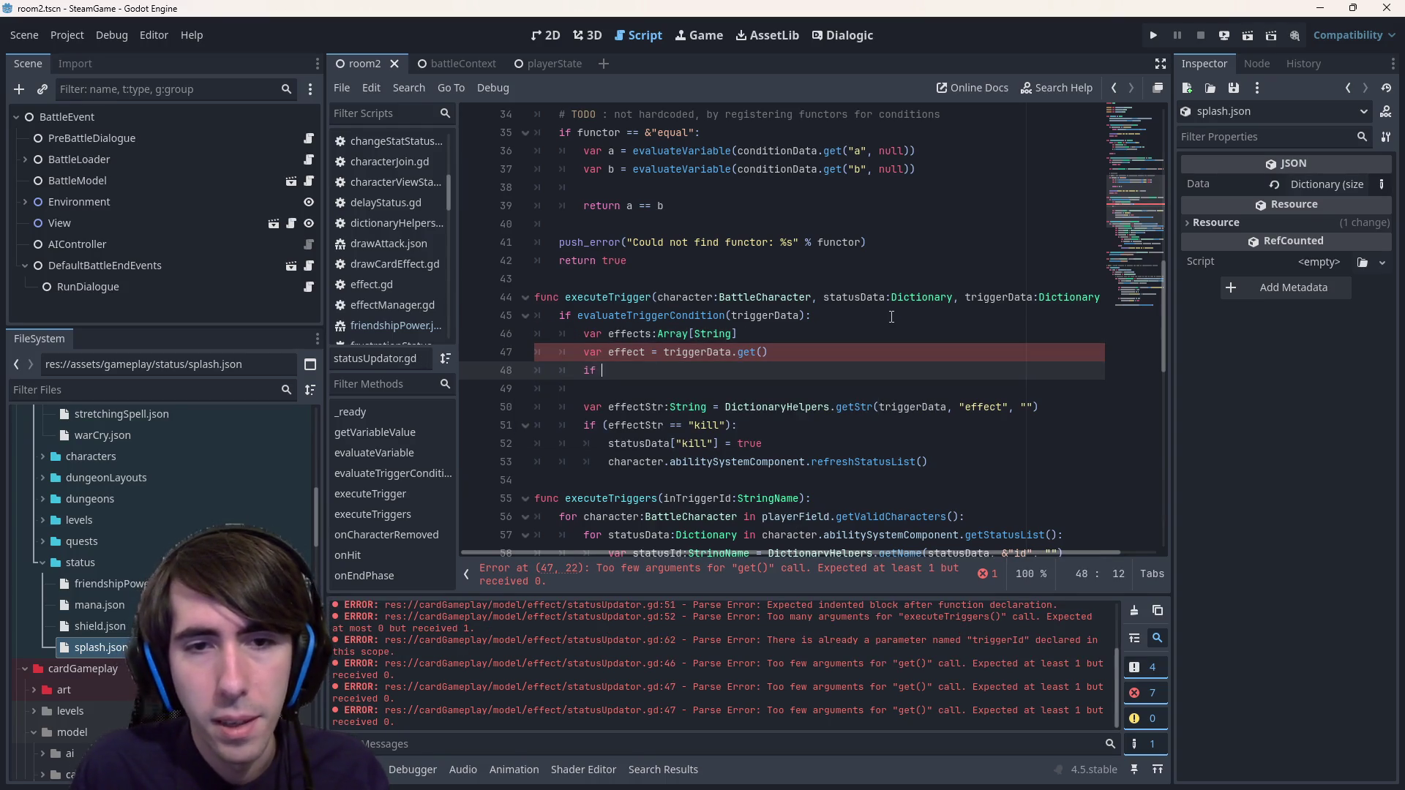
text(s St)
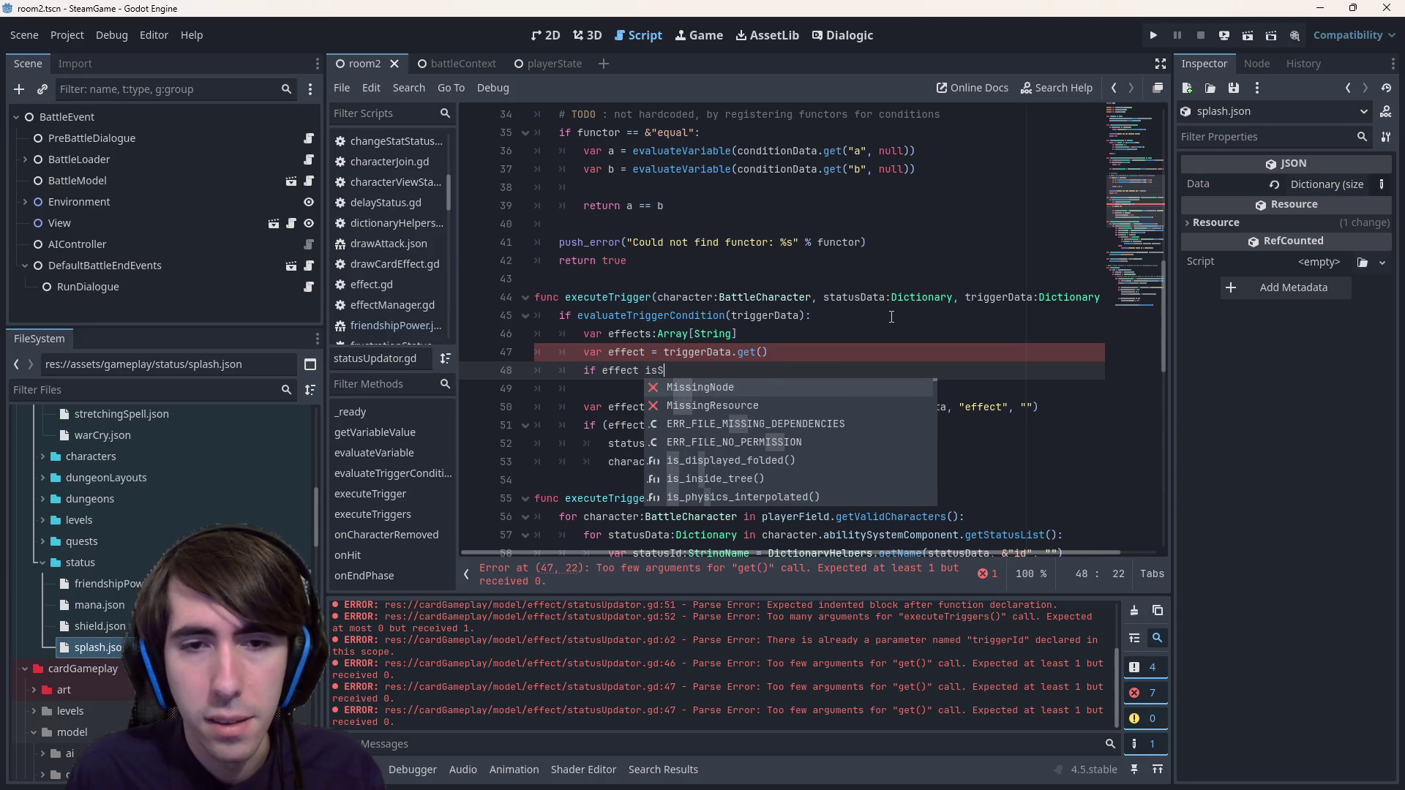
text(ring:)
key(Return)
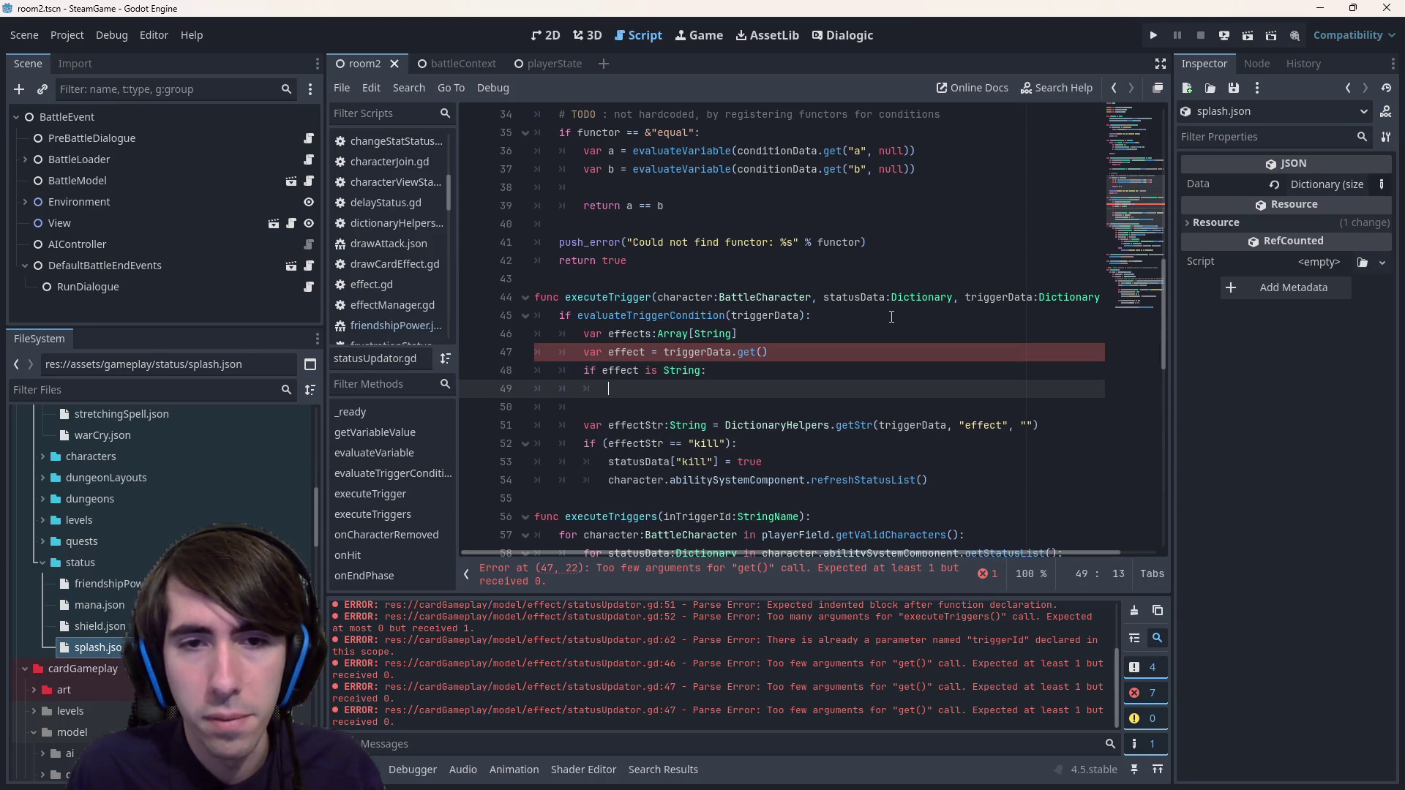
text(effects.psuh)
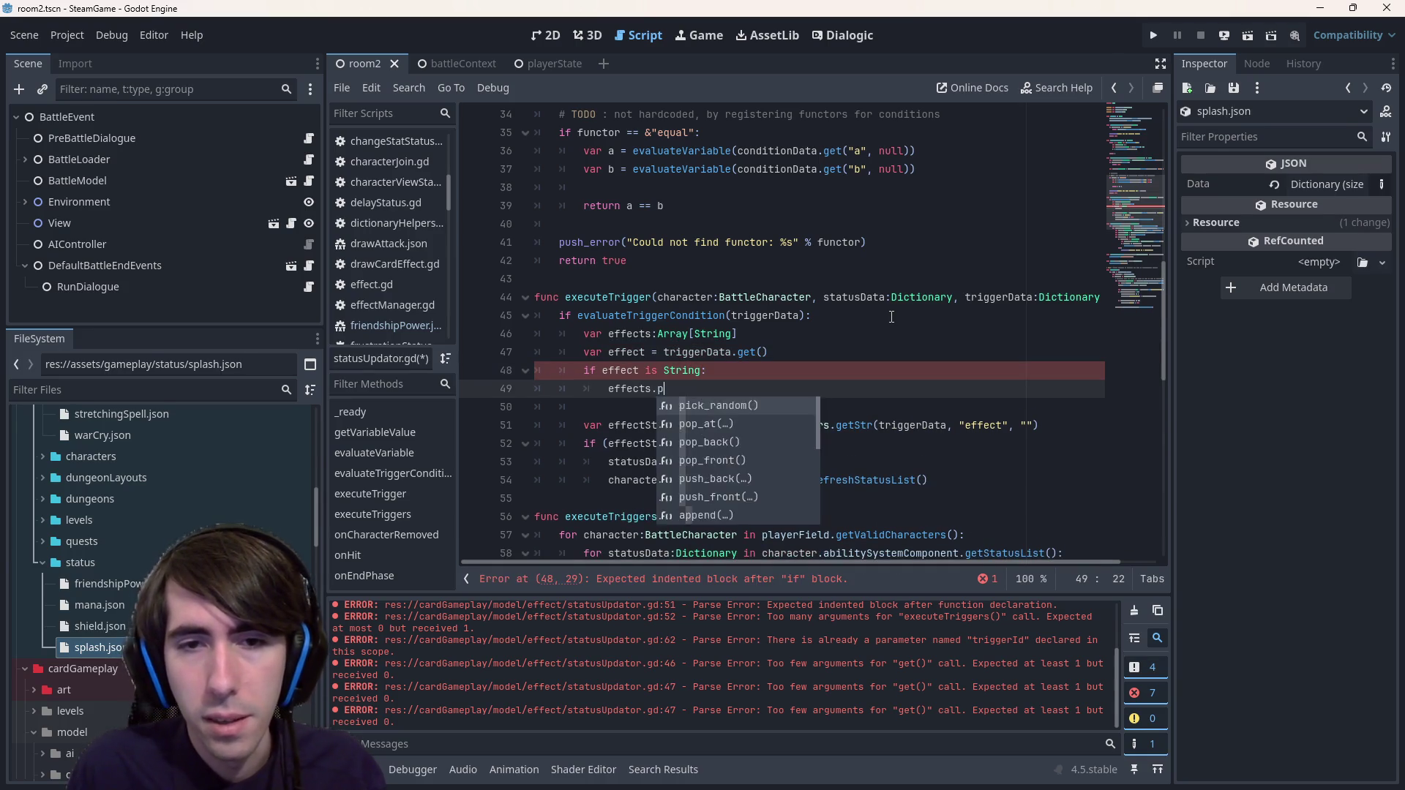
text(.puh)
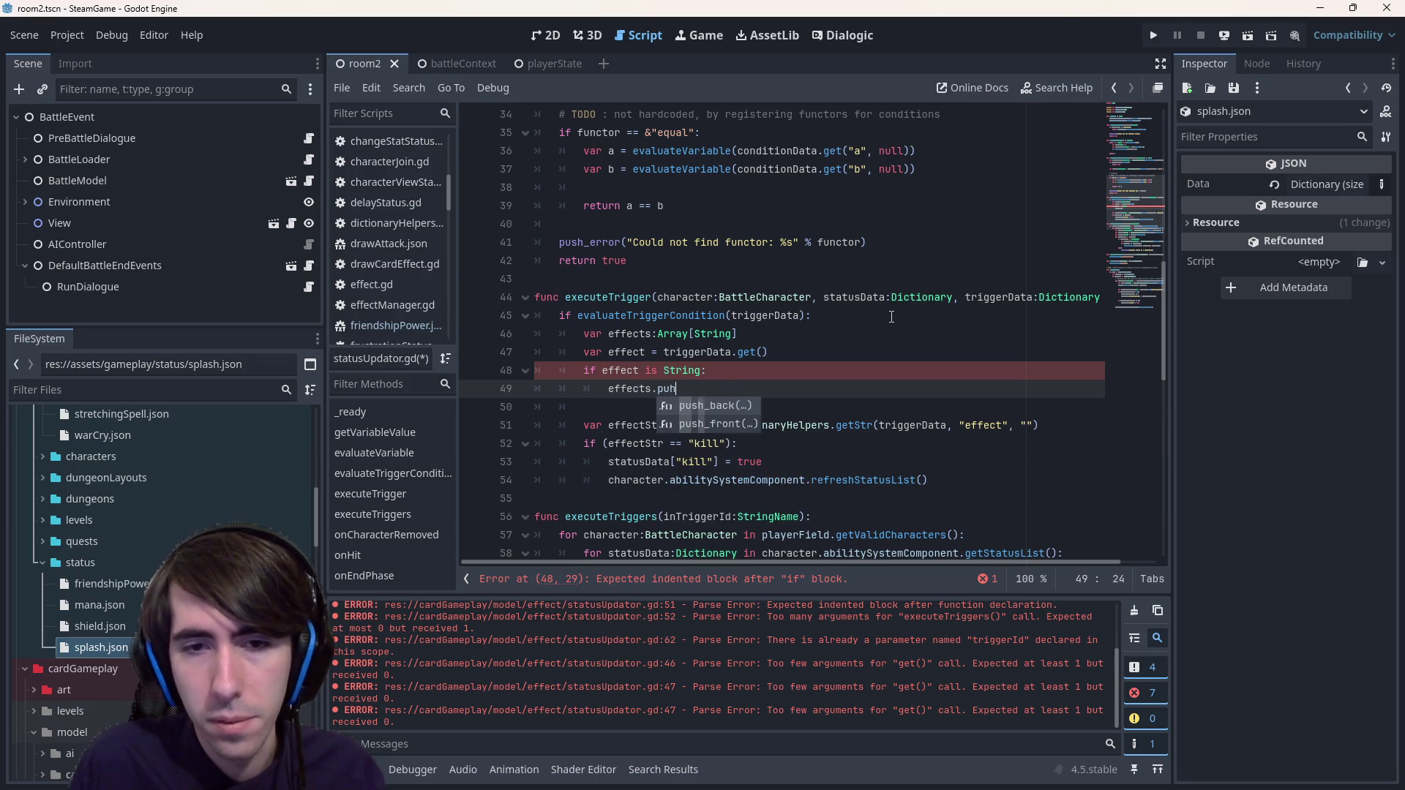
key(Return)
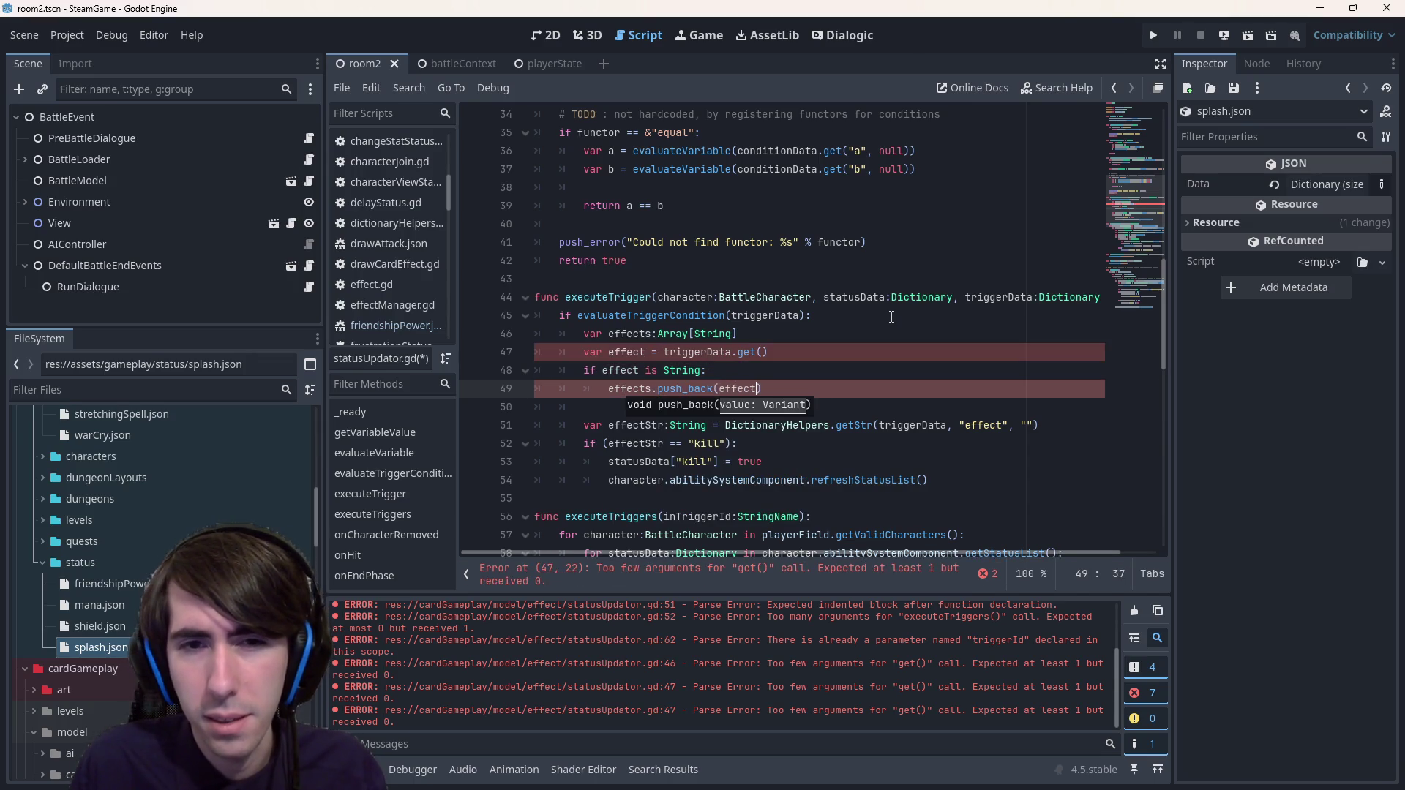
text())
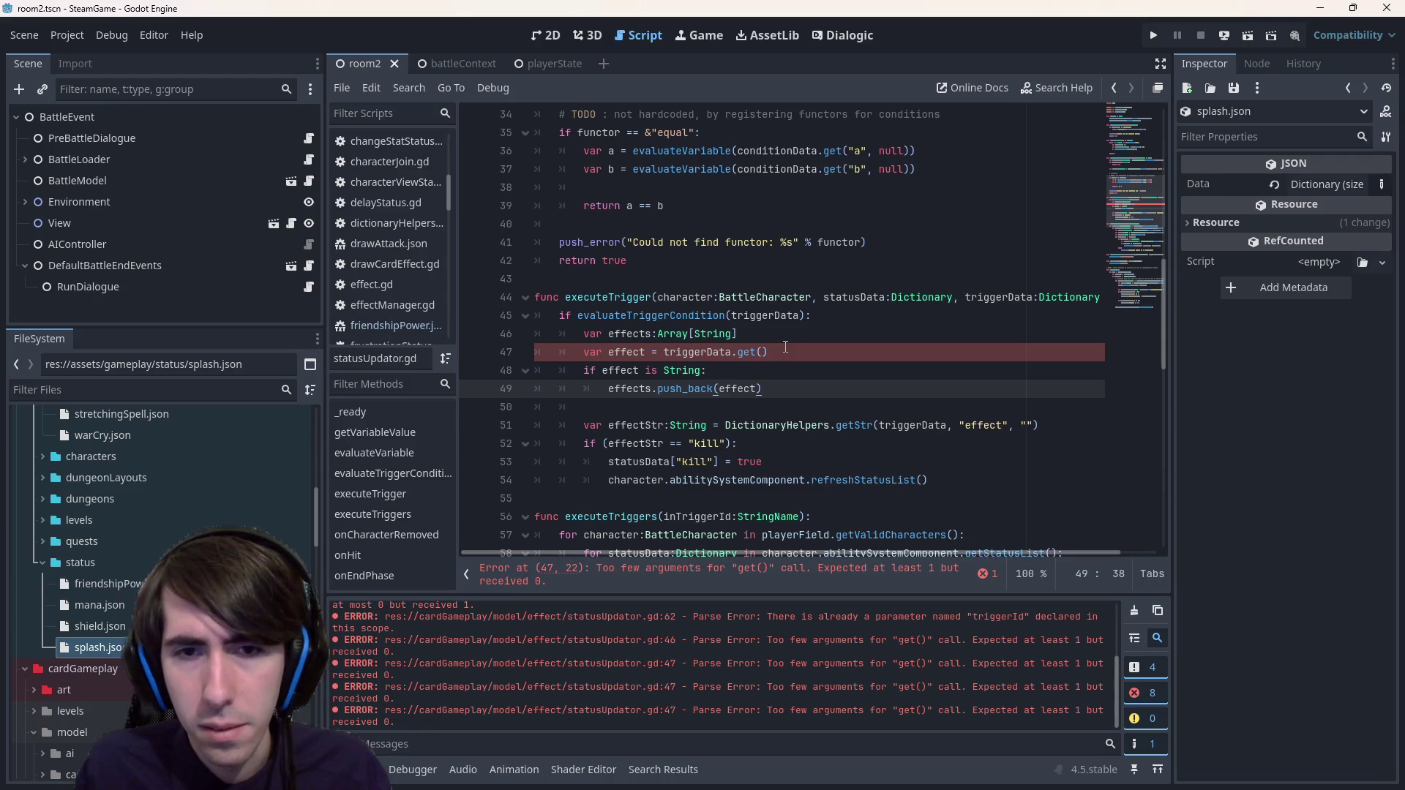
- Fill the empty get() call with the "effect" key
click(785, 347)
click(739, 568)
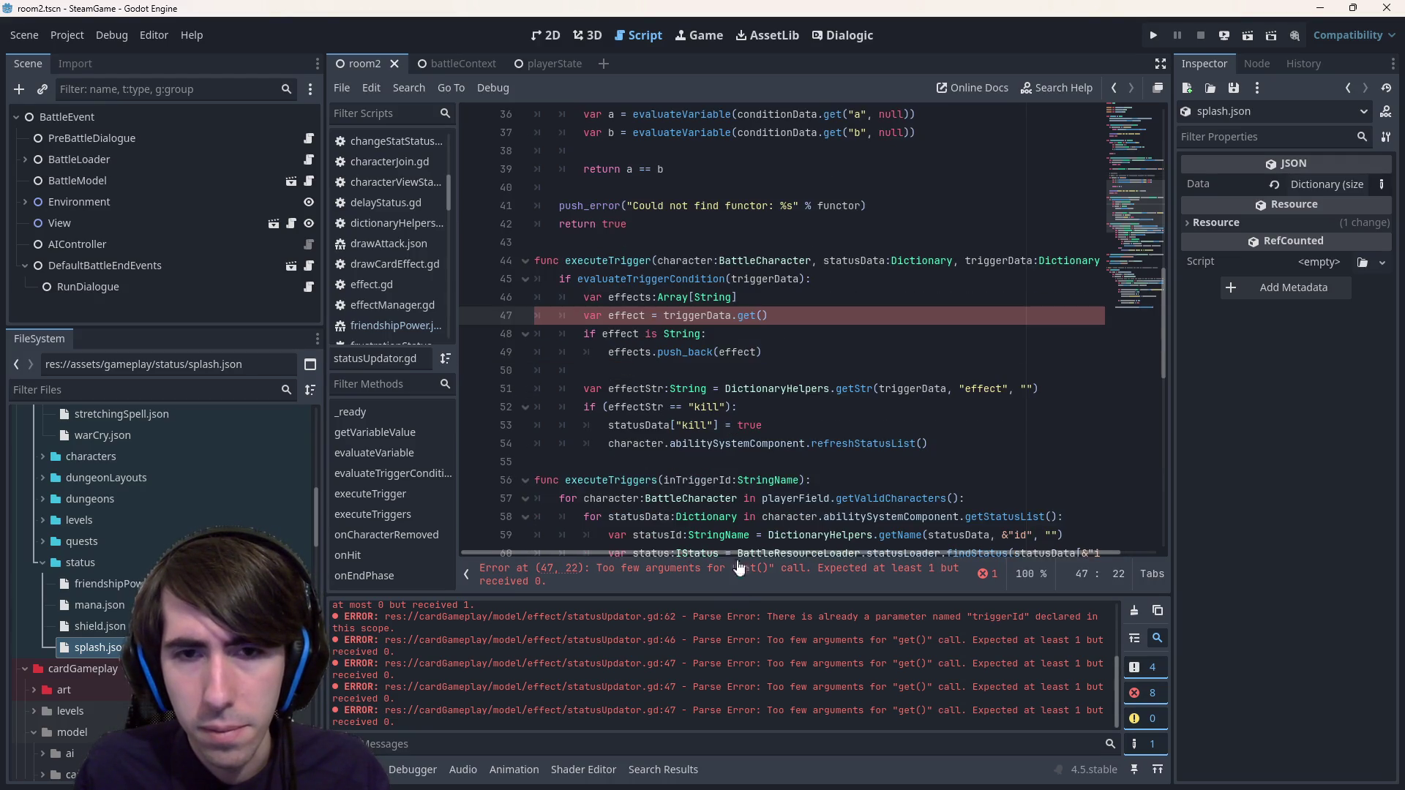
click(719, 314)
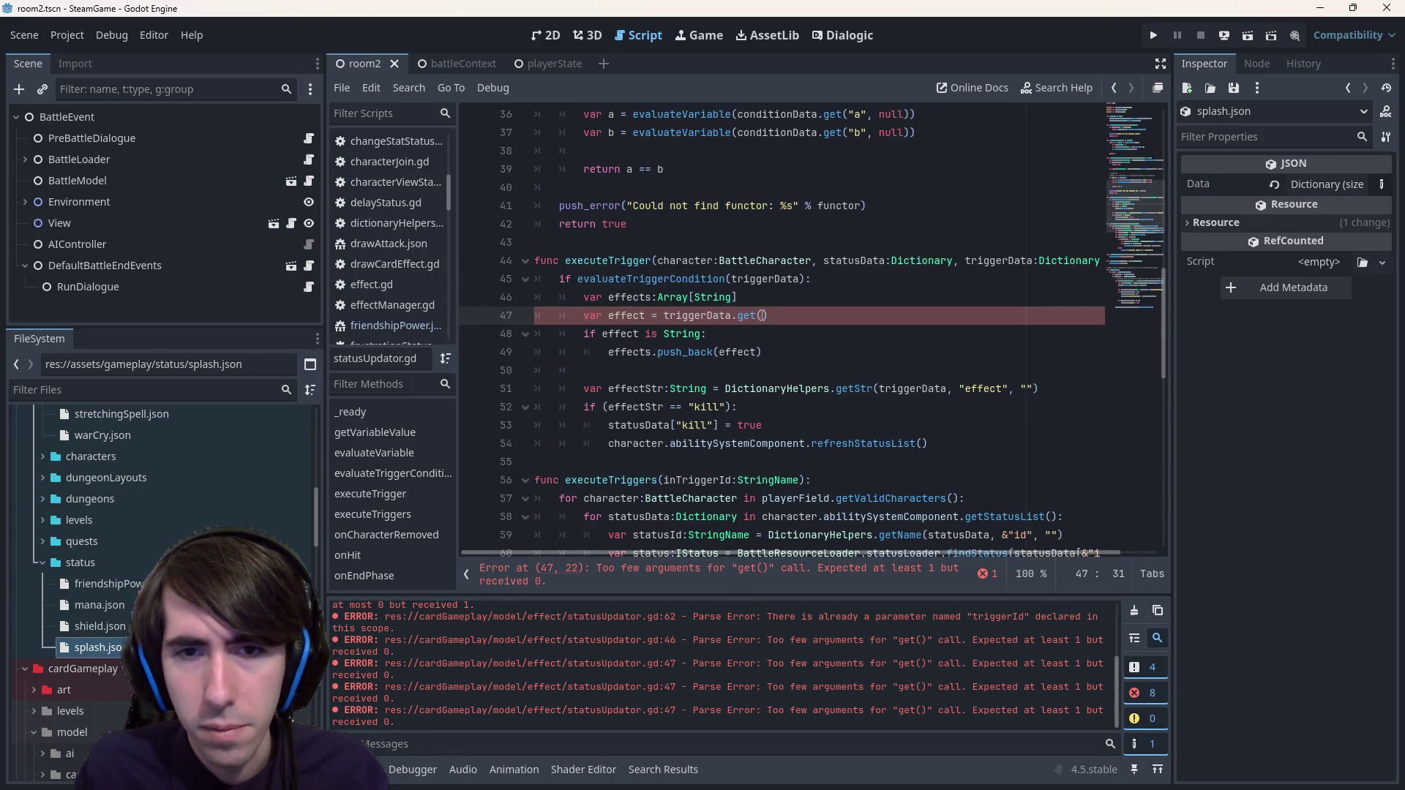
text("effect)
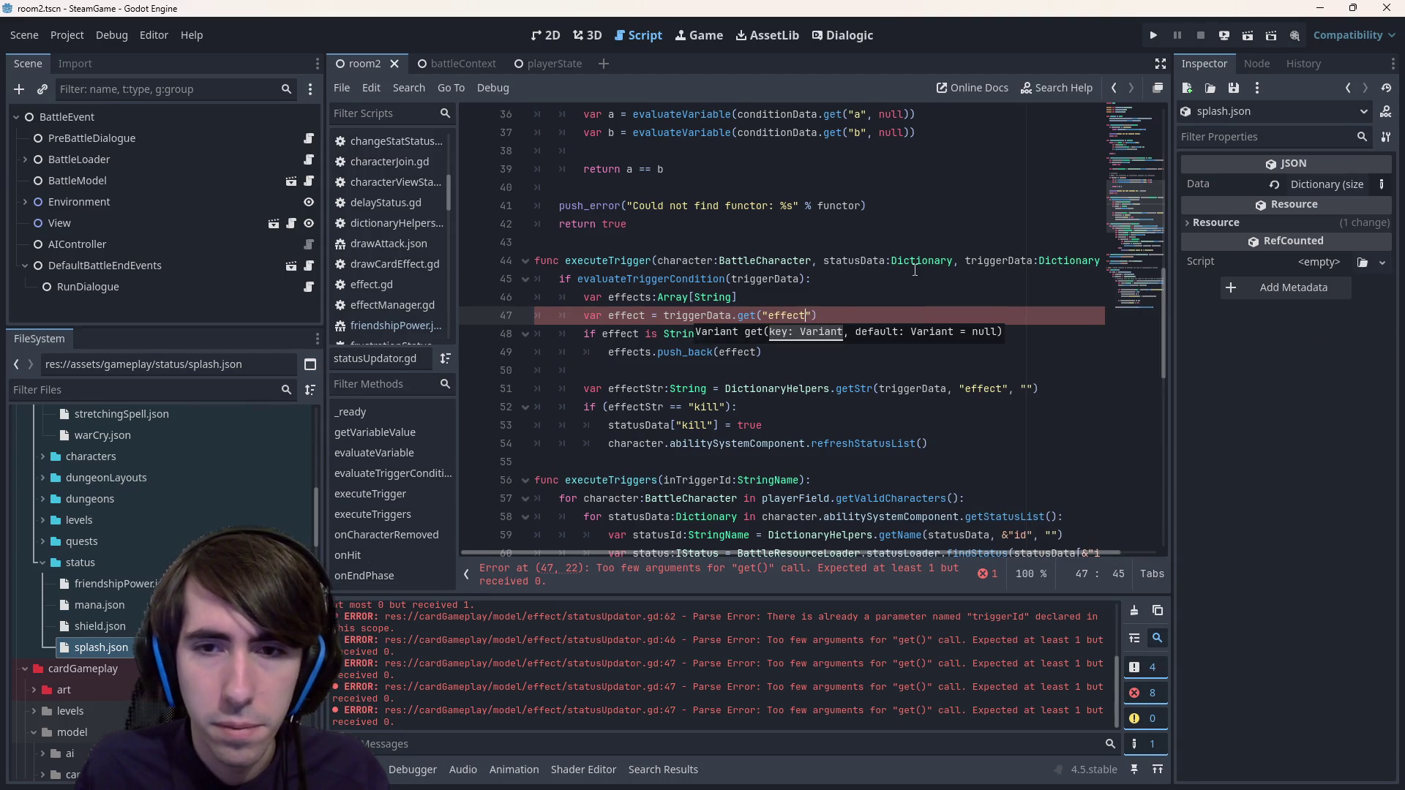
key(Down)
text(g:)
- Add an 'elif effect is Array:' branch calling effects.assign(effect), and save the script
click(768, 352)
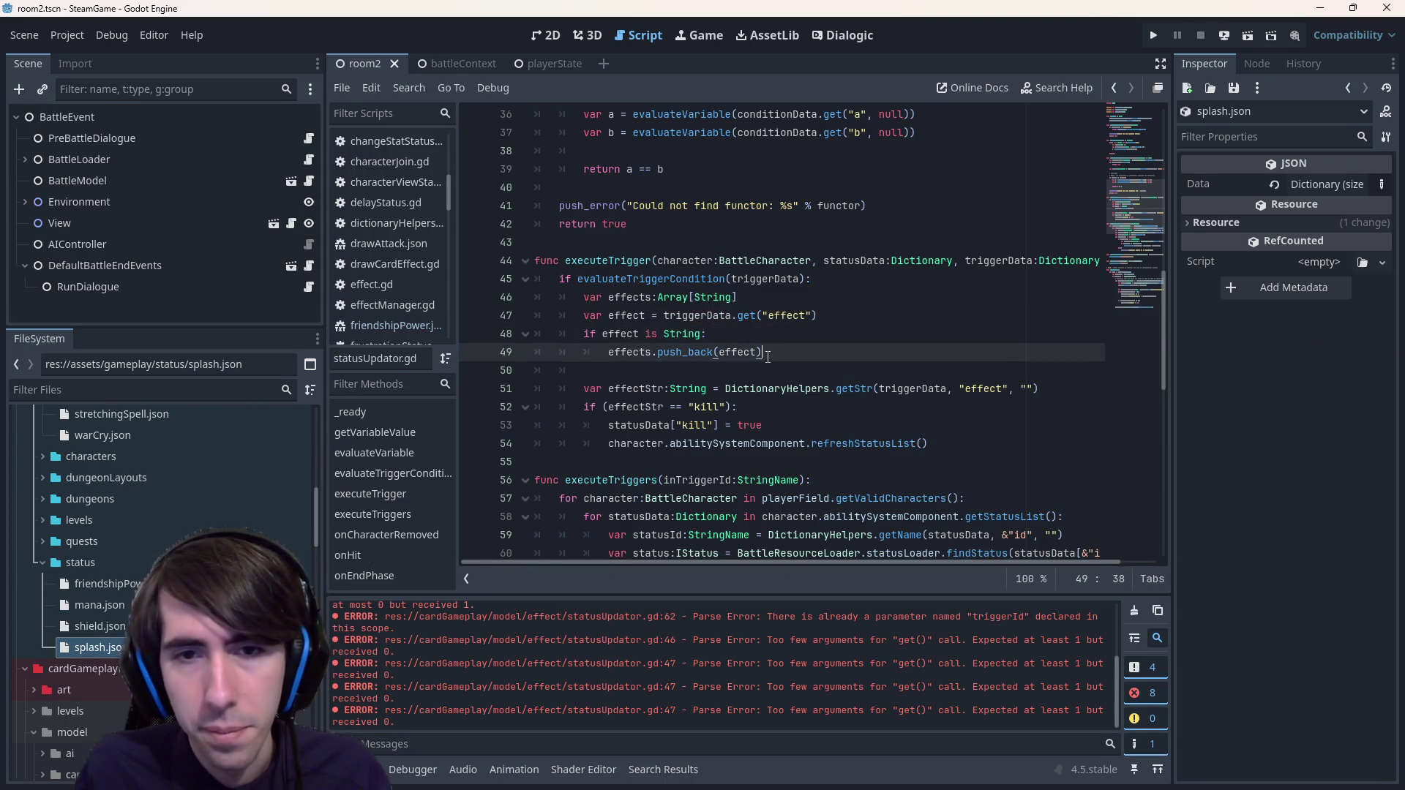
key(Return)
key(BackSpace)
text(elif effect is)
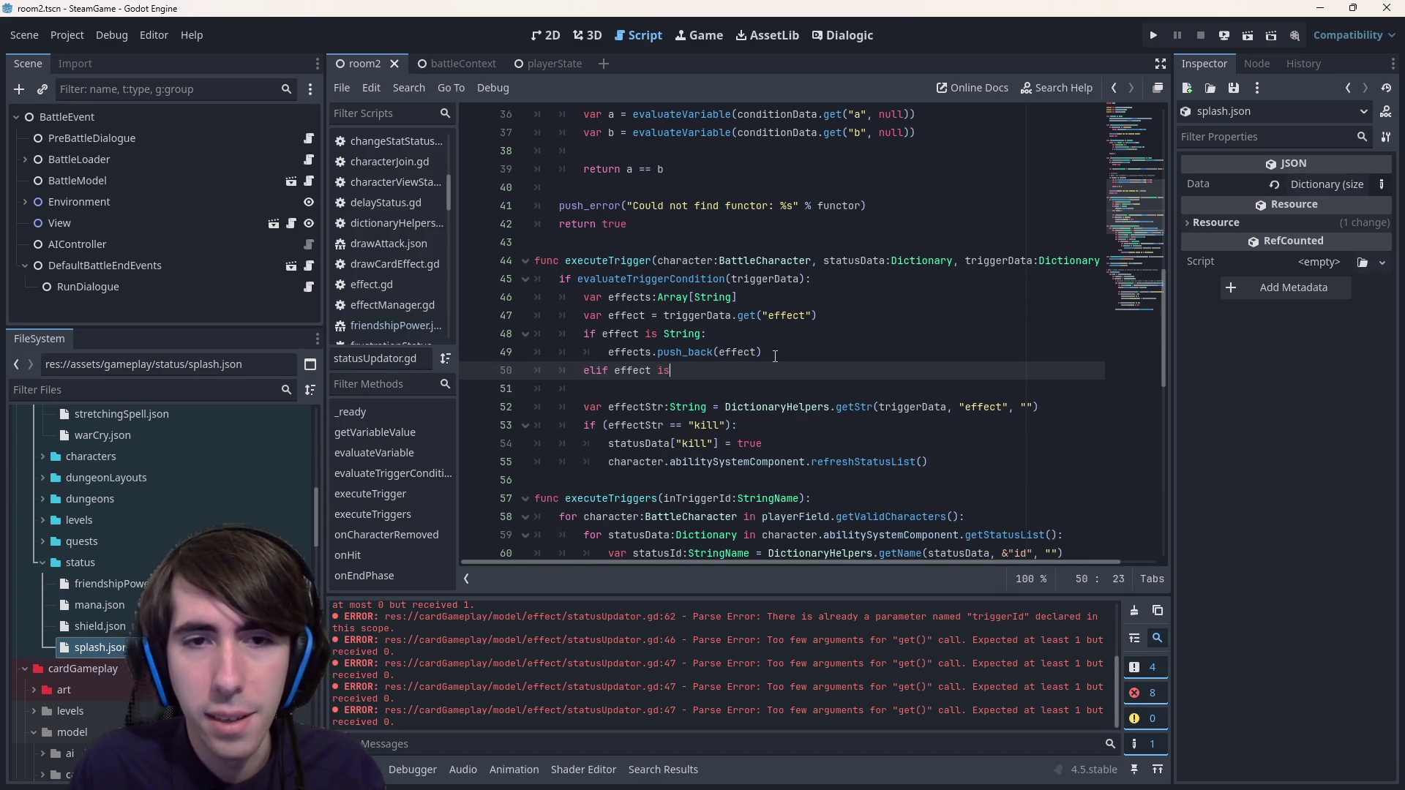
text( A)
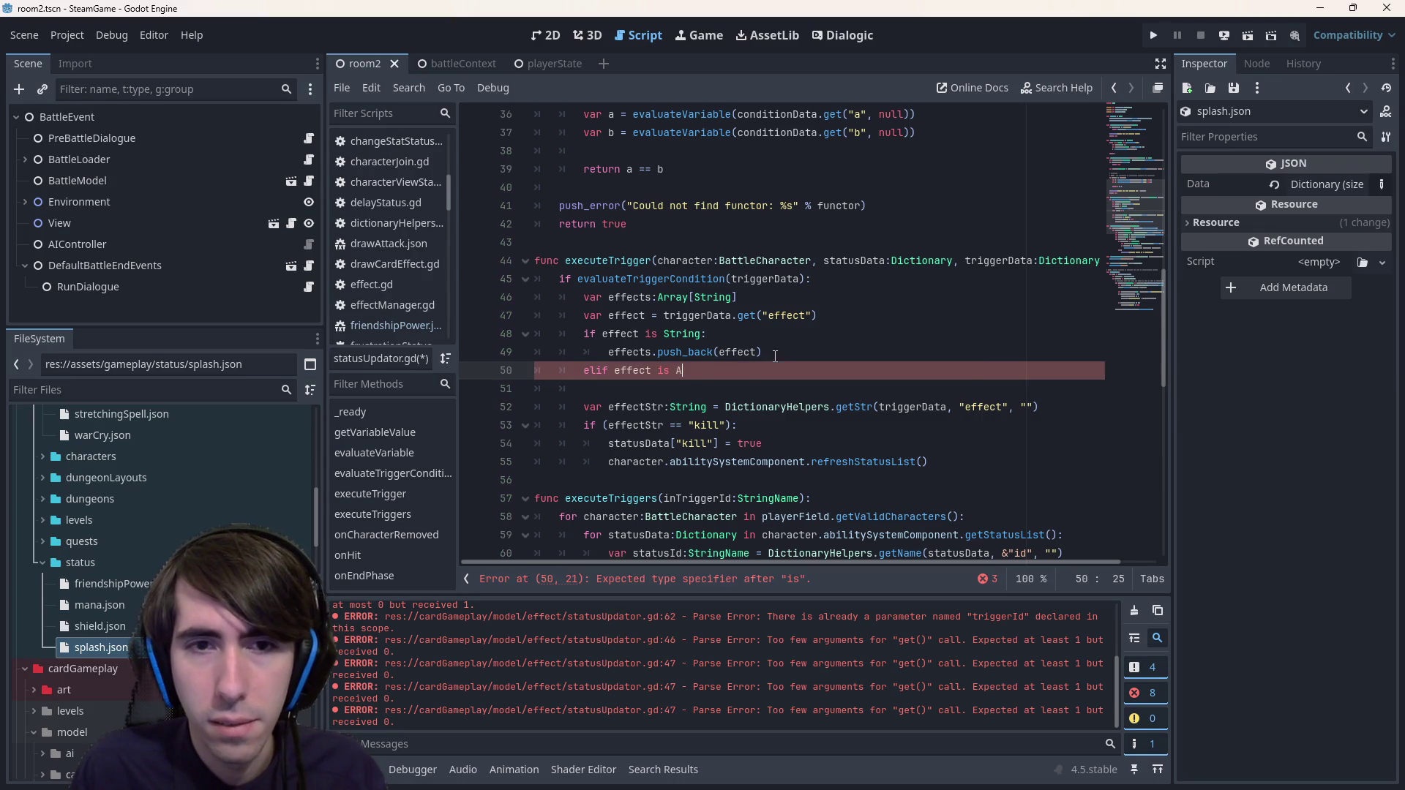
text(rray:)
key(Return)
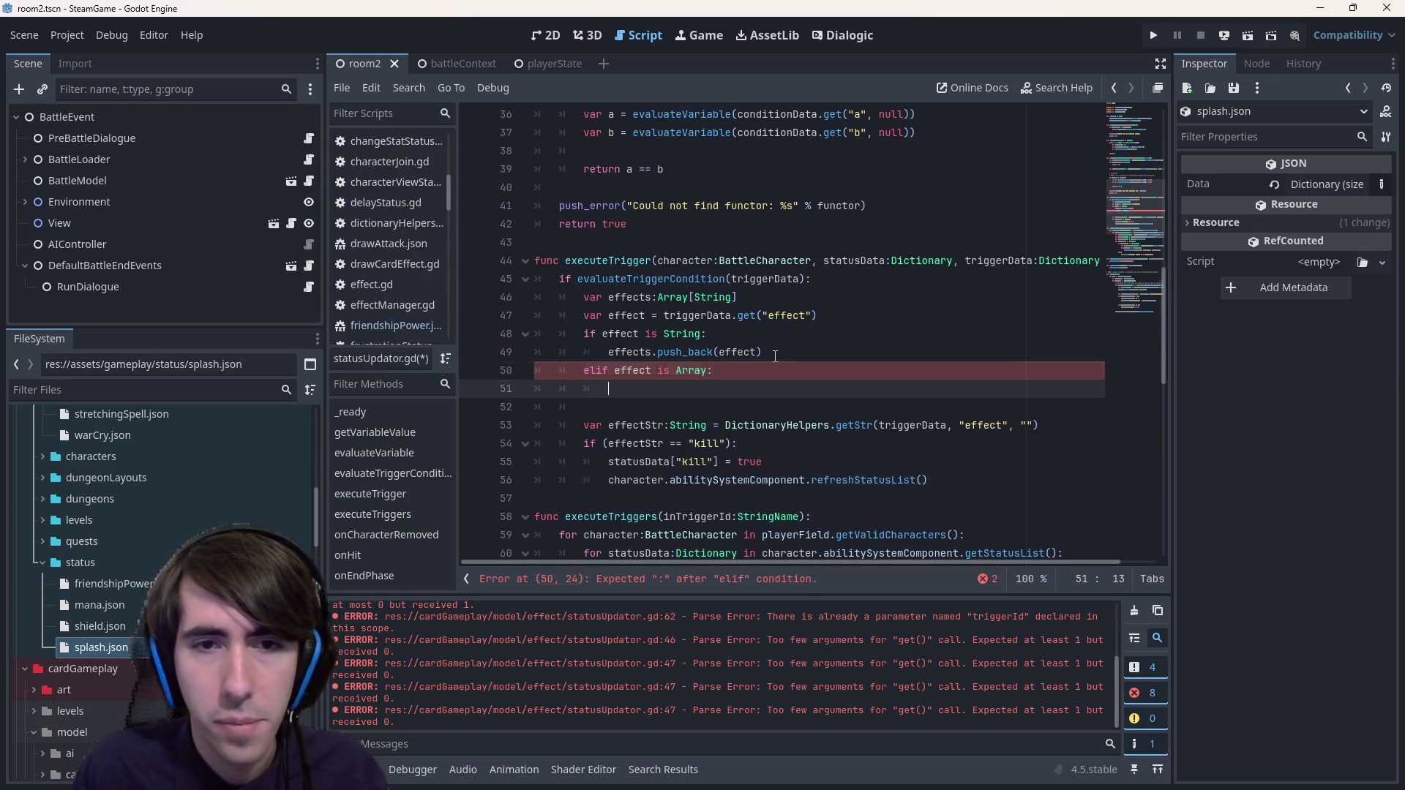
text(effects.as)
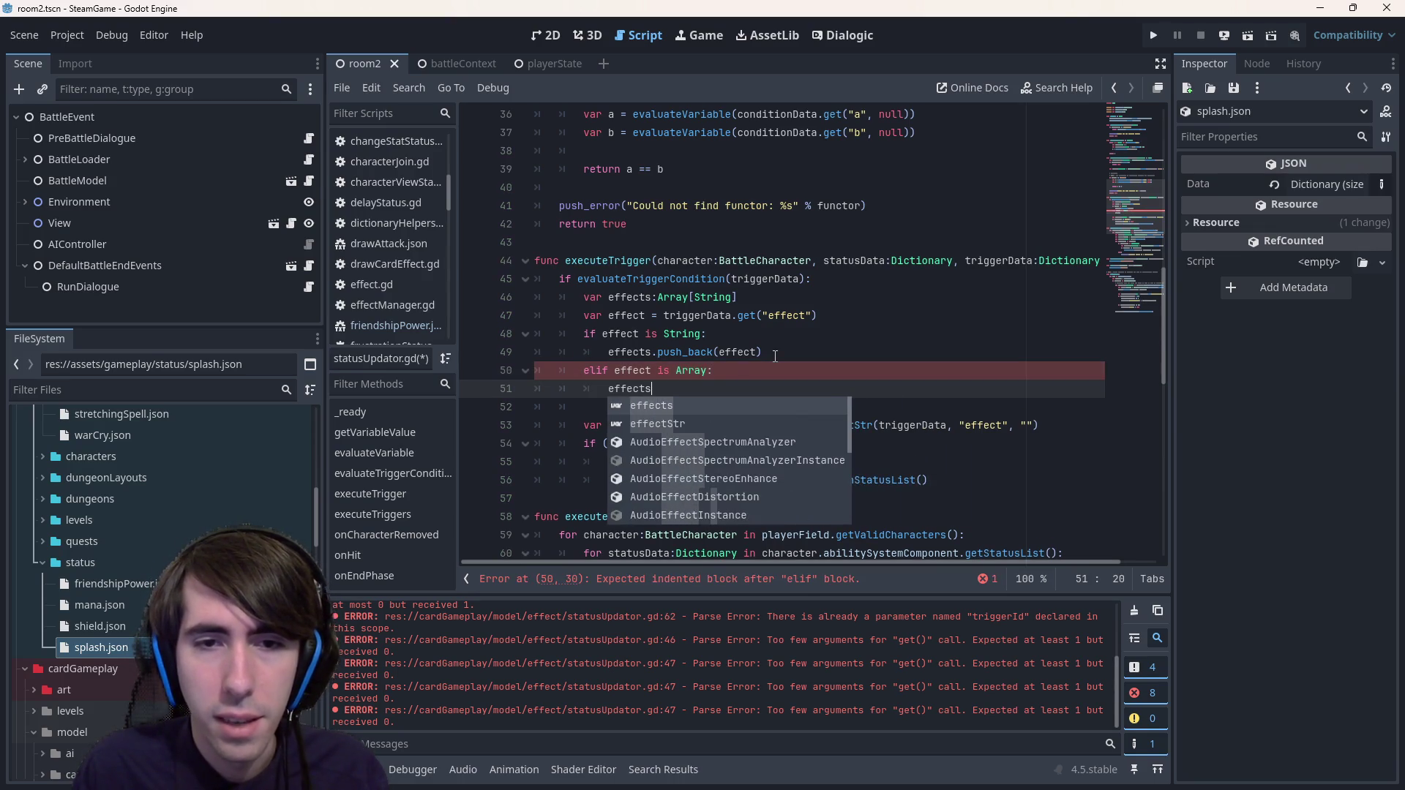
key(Return)
text(effect)
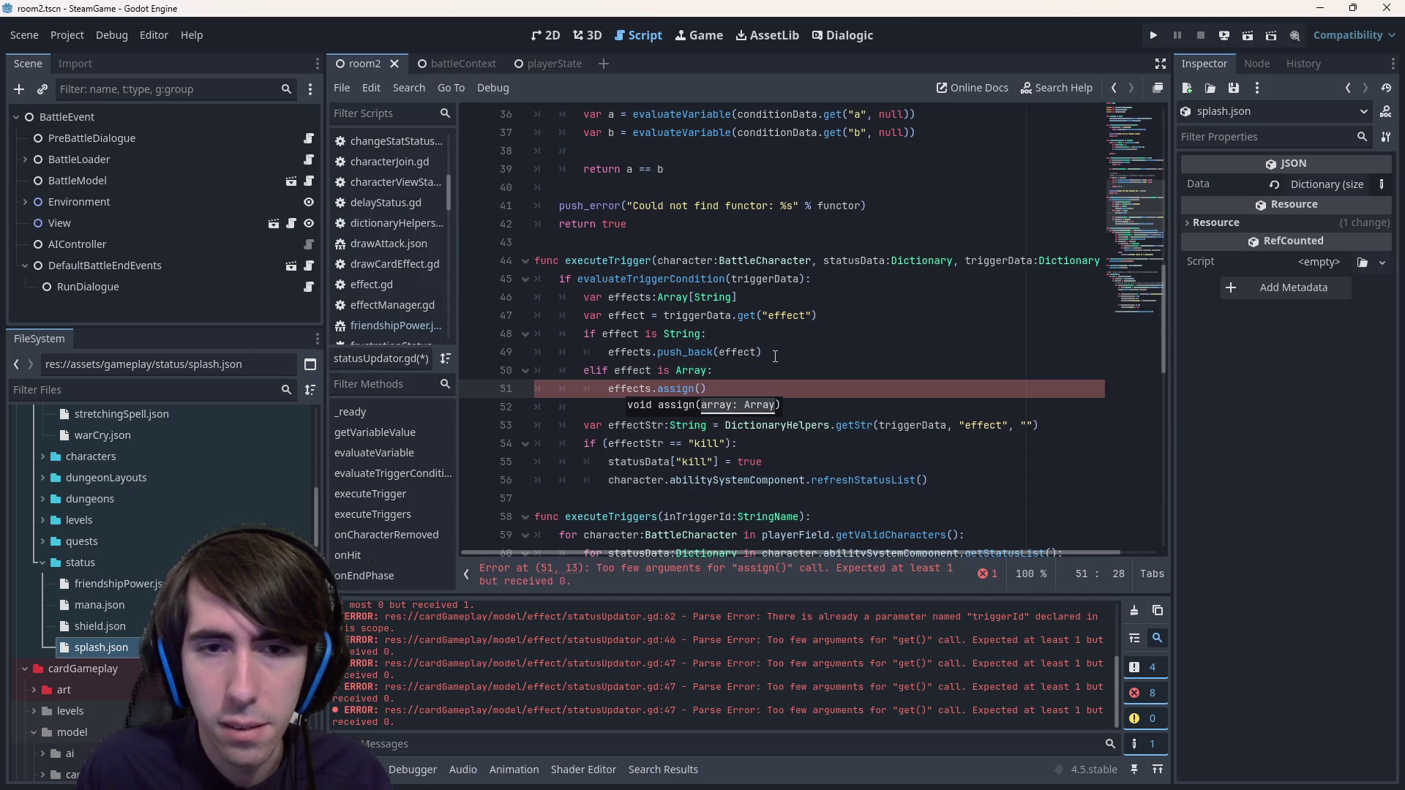
key(ctrl+s)
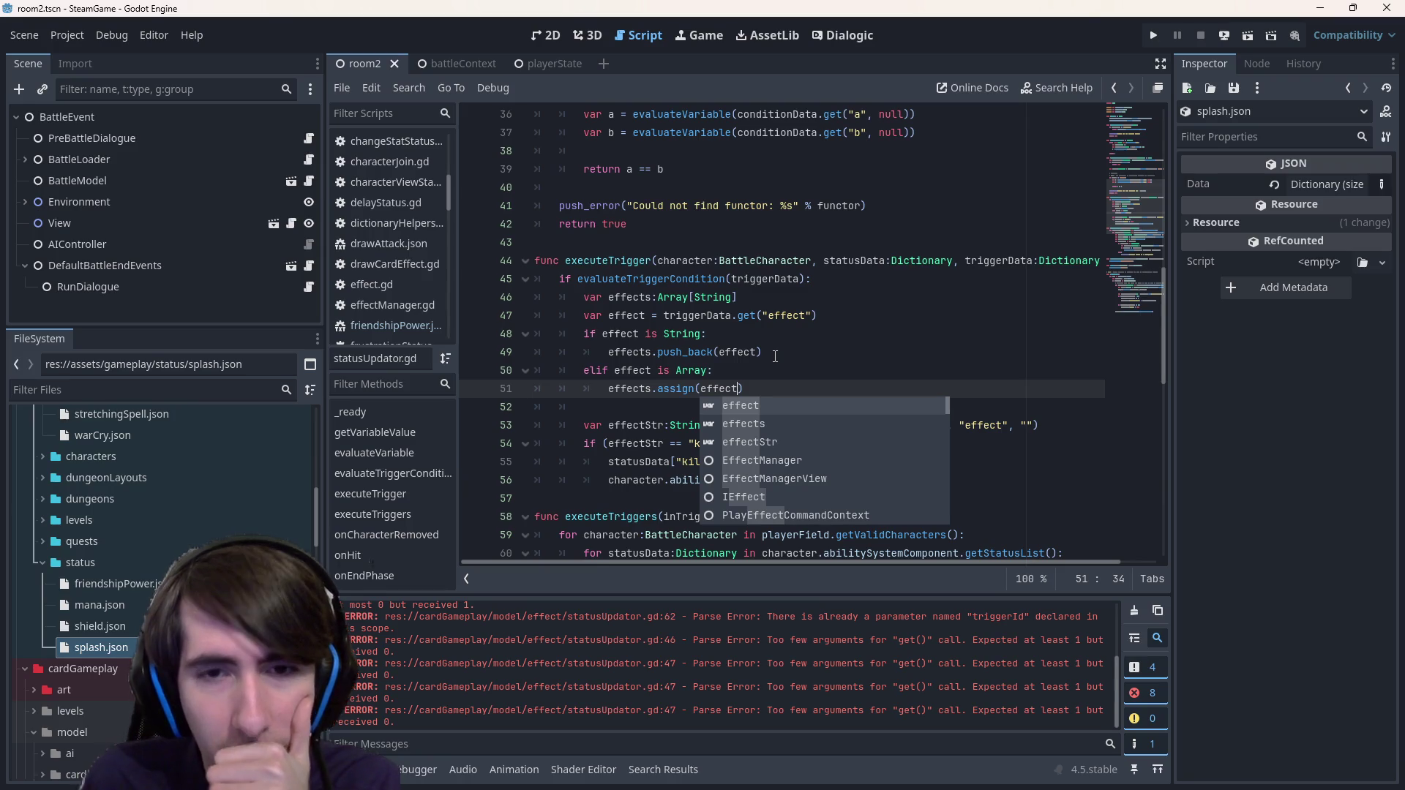
drag(744, 389, 399, 343)
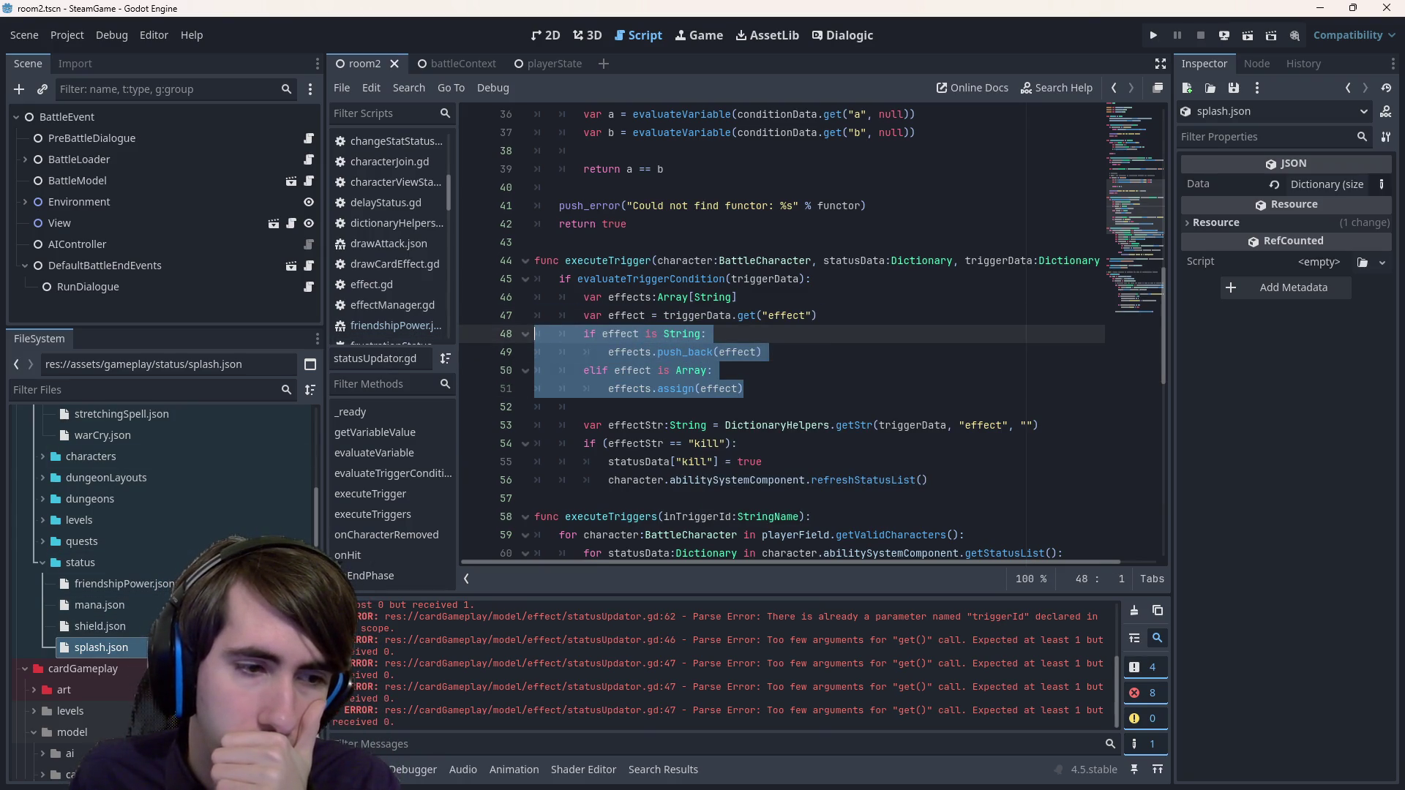
double_click(142, 584)
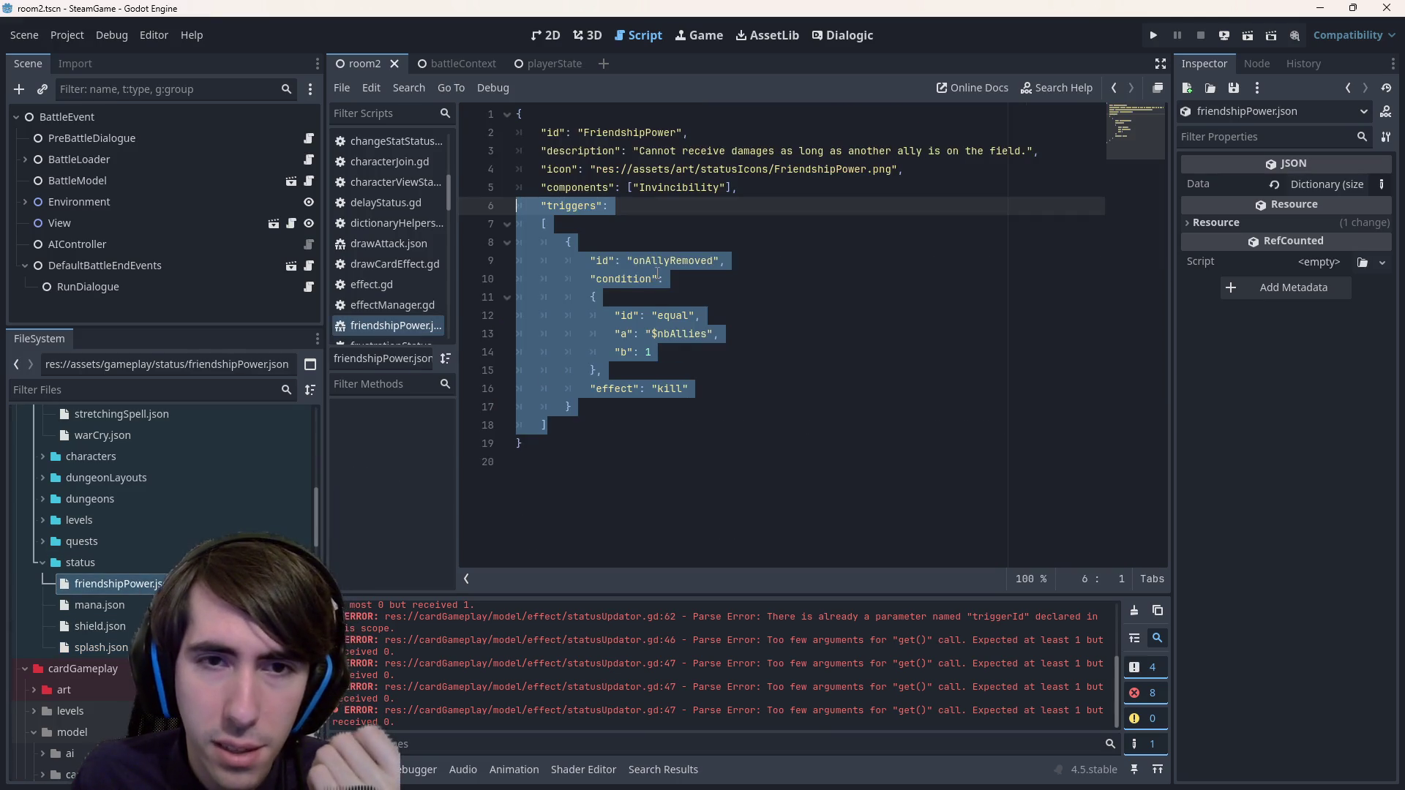
- In friendshipPower.json, rename the key to "effects" and make its value ["kill"]
click(637, 388)
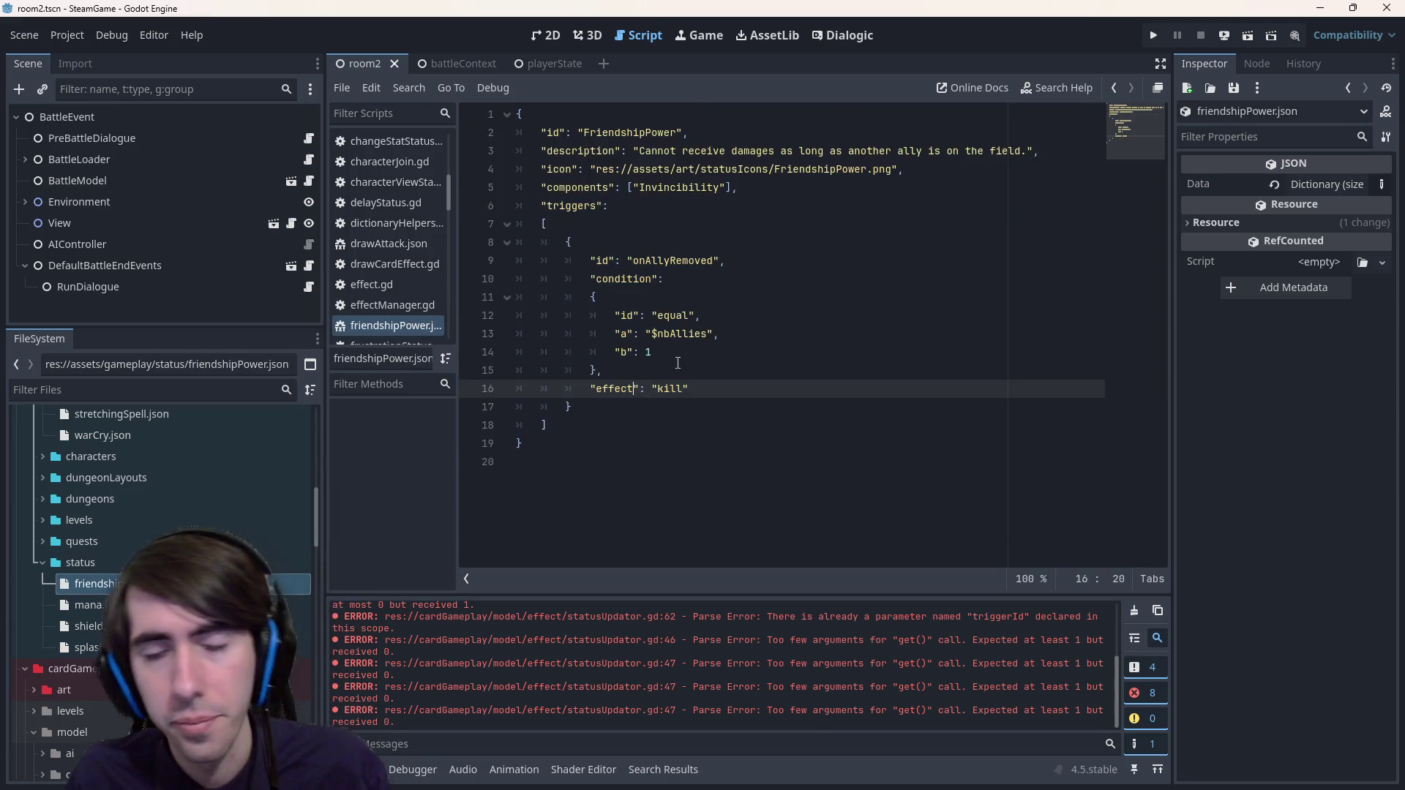
text(s)
key(Right)
key(Right)
key(Right)
text([)
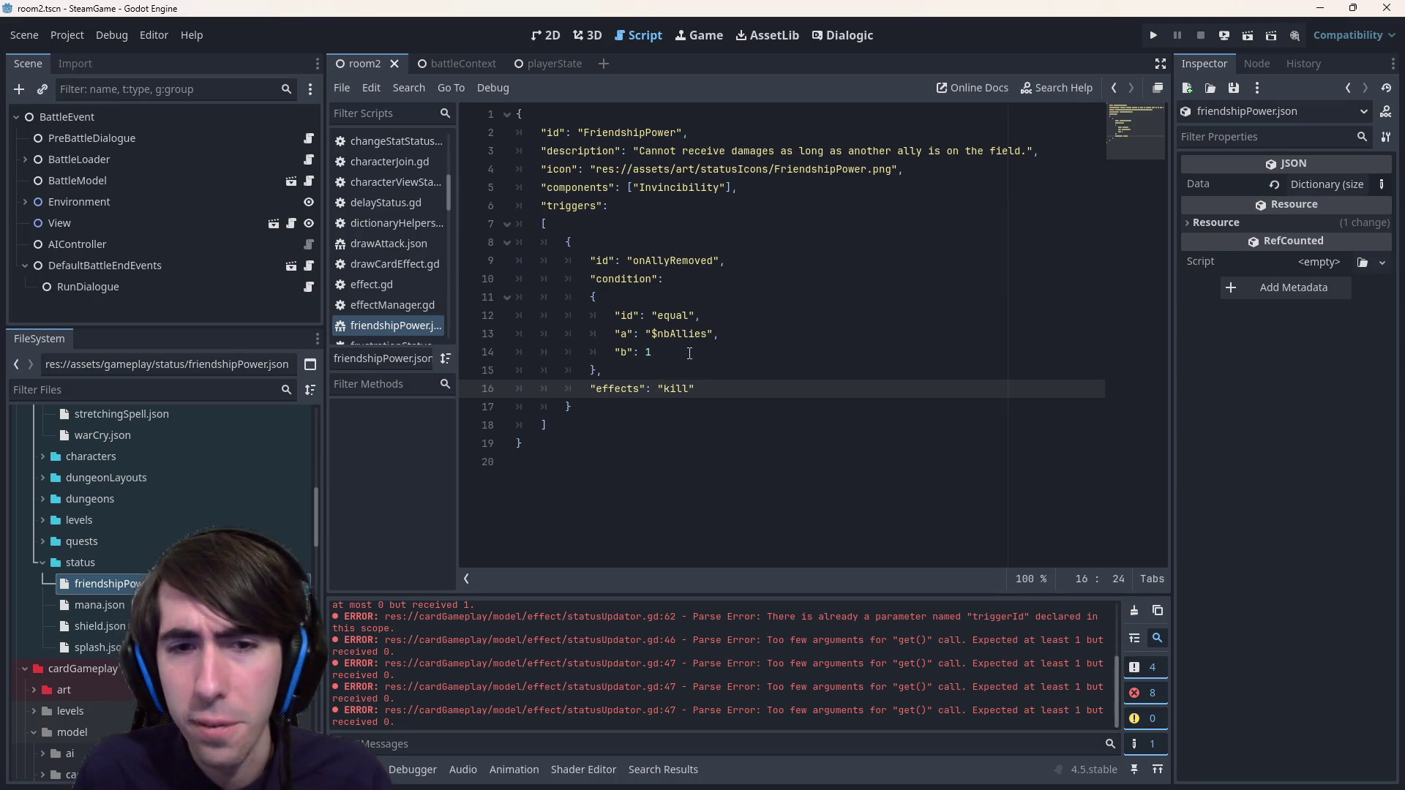
key(Delete)
key(End)
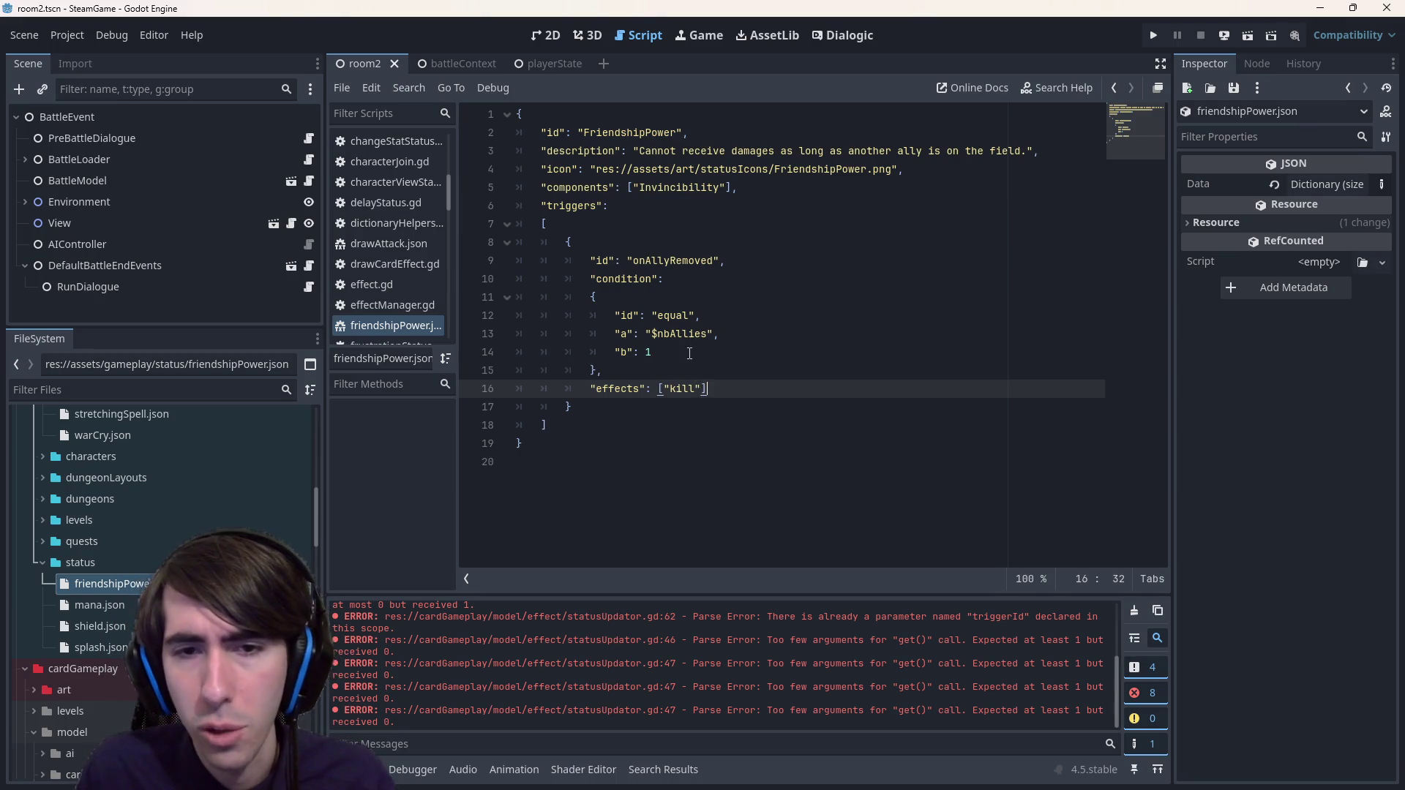
text(])
- In statusUpdator.gd, delete the effects declaration and make the line var effects = triggerData.get("effects")
double_click(101, 647)
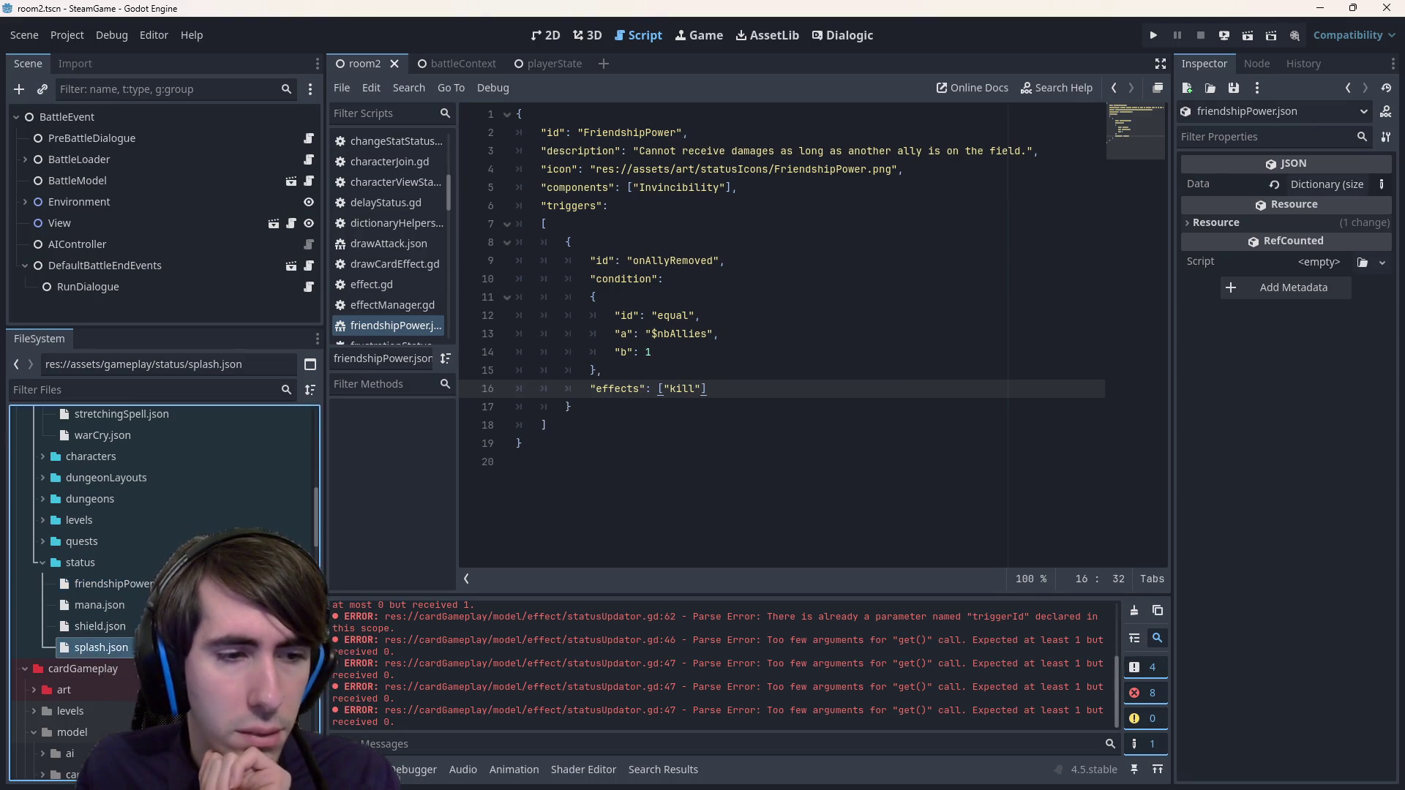
click(559, 350)
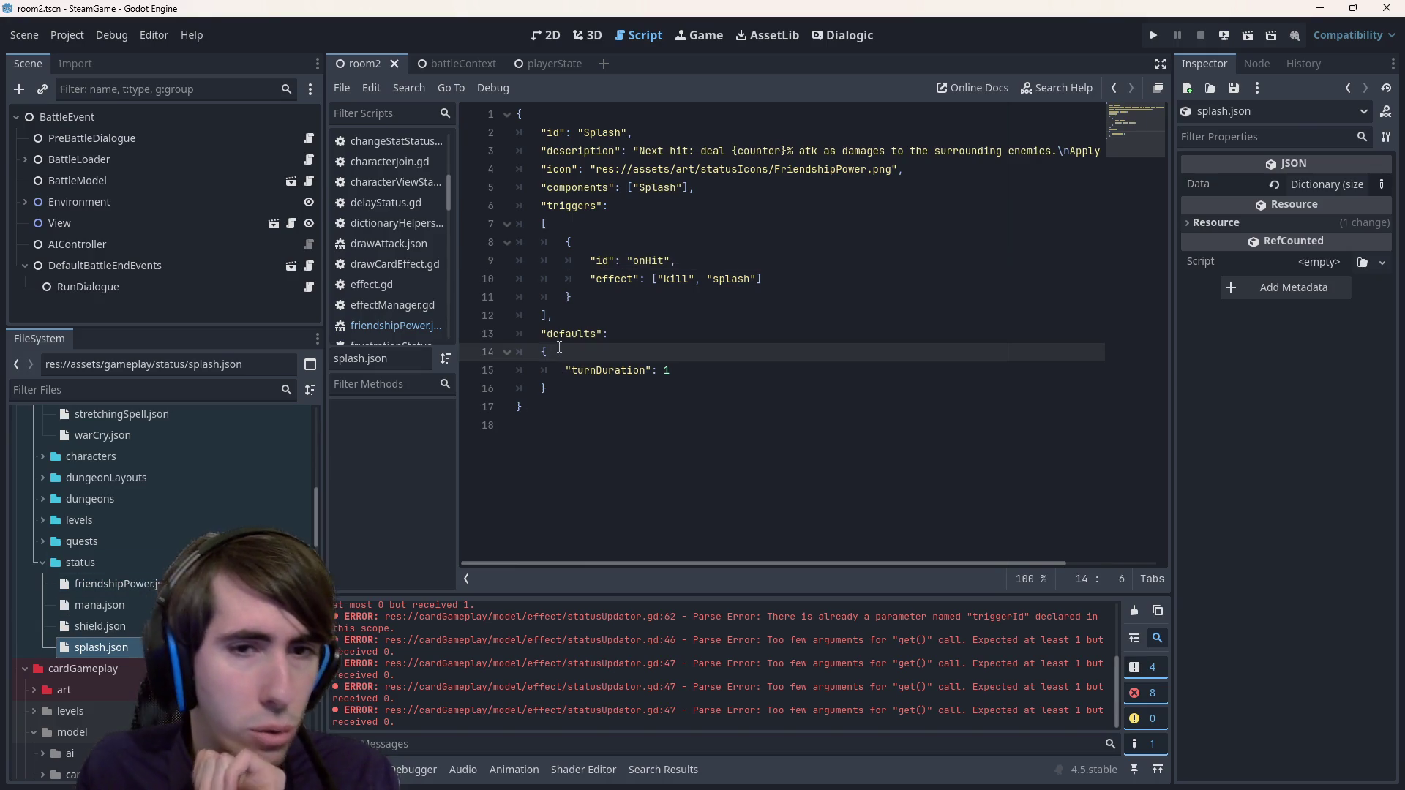
key(alt+Left)
key(alt+Left)
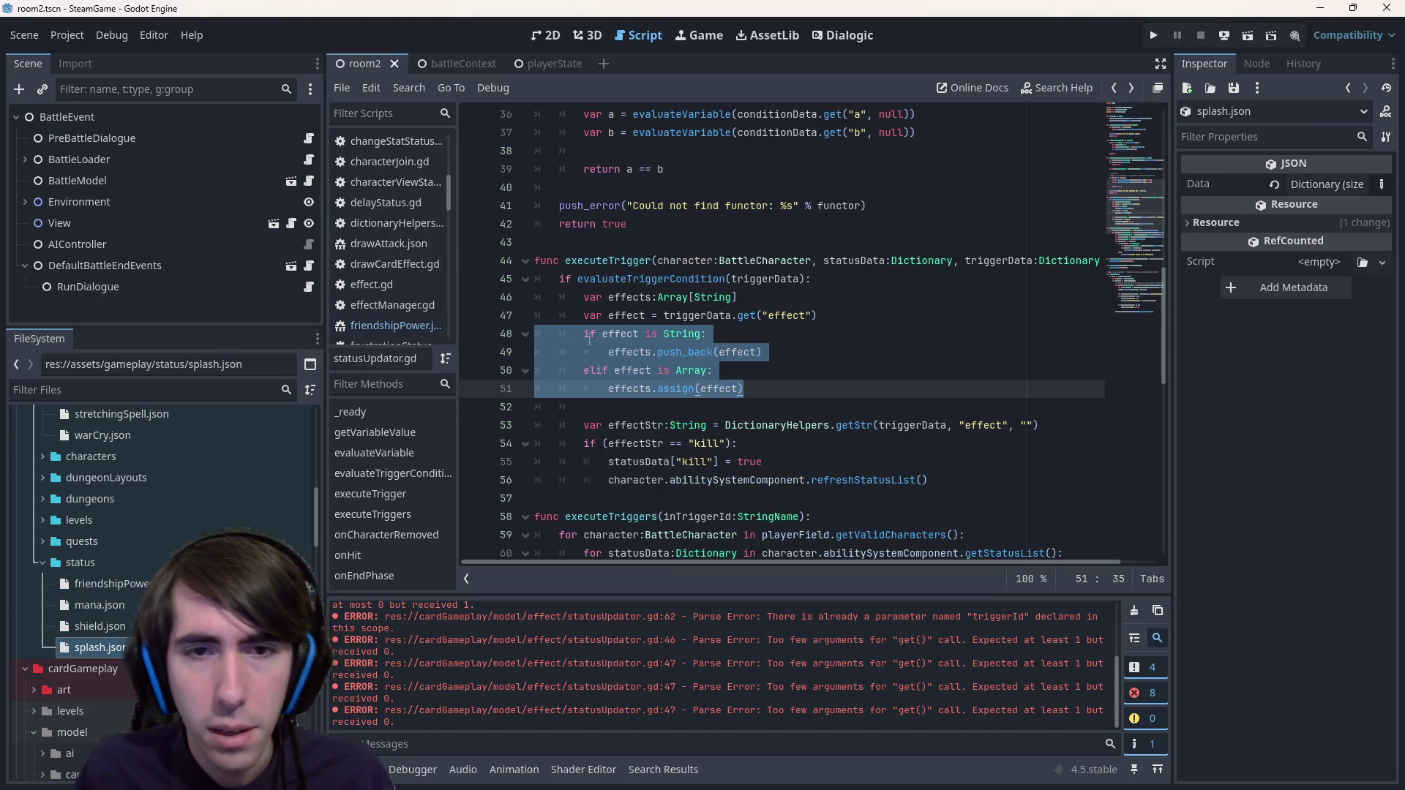
triple_click(777, 305)
key(BackSpace)
key(BackSpace)
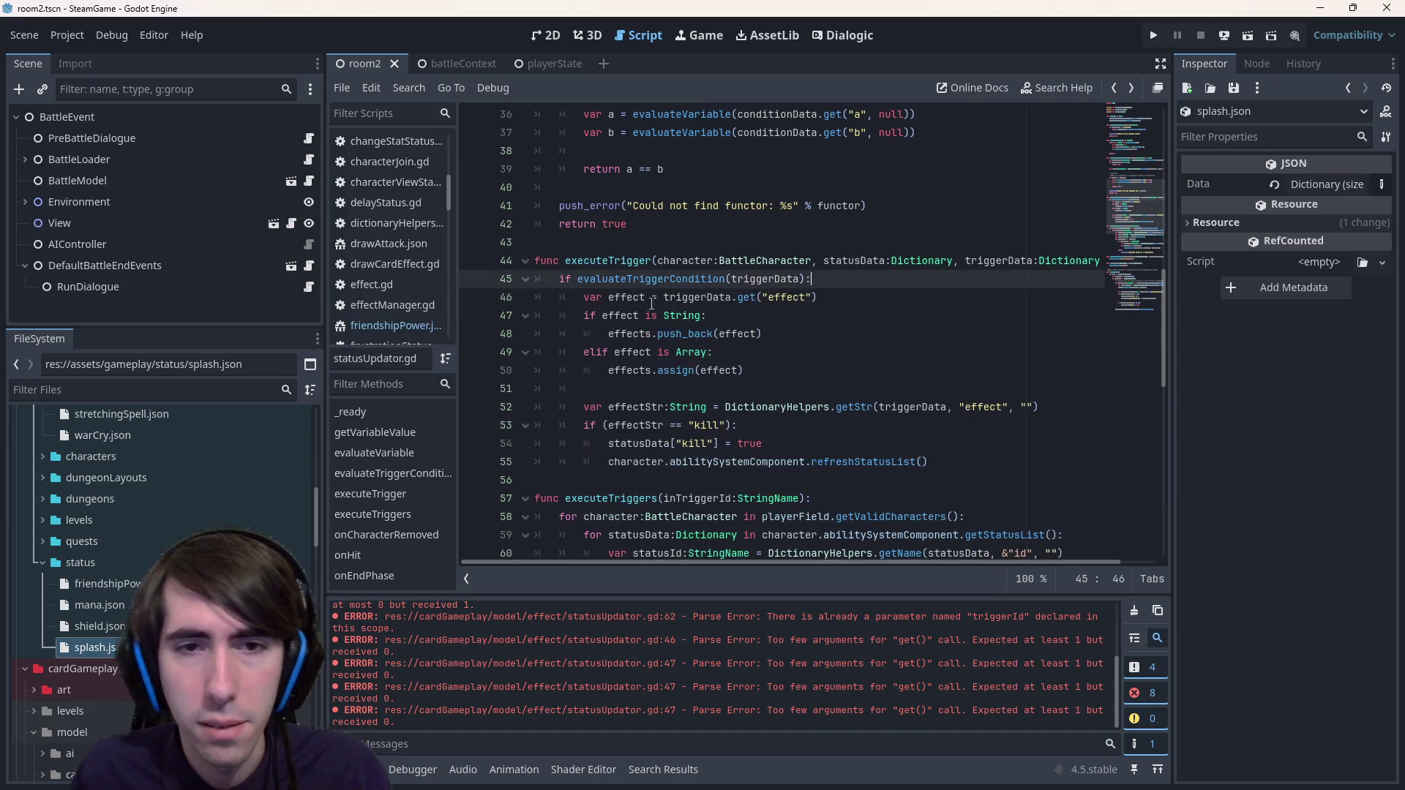
click(650, 297)
text(s)
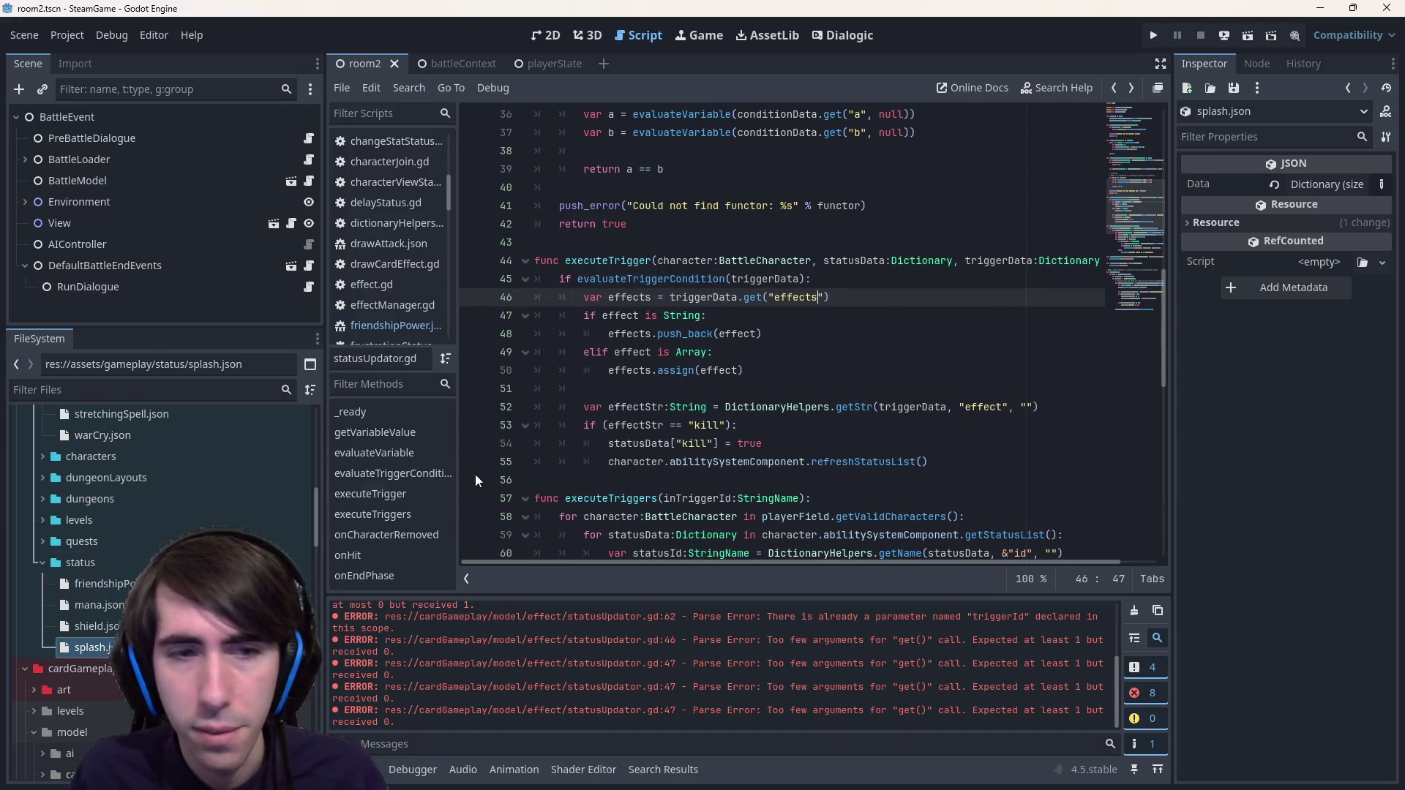
click(823, 298)
text(s)
- Rename splash.json's onHit trigger key to "effects" and recheck friendshipPower.json
double_click(96, 647)
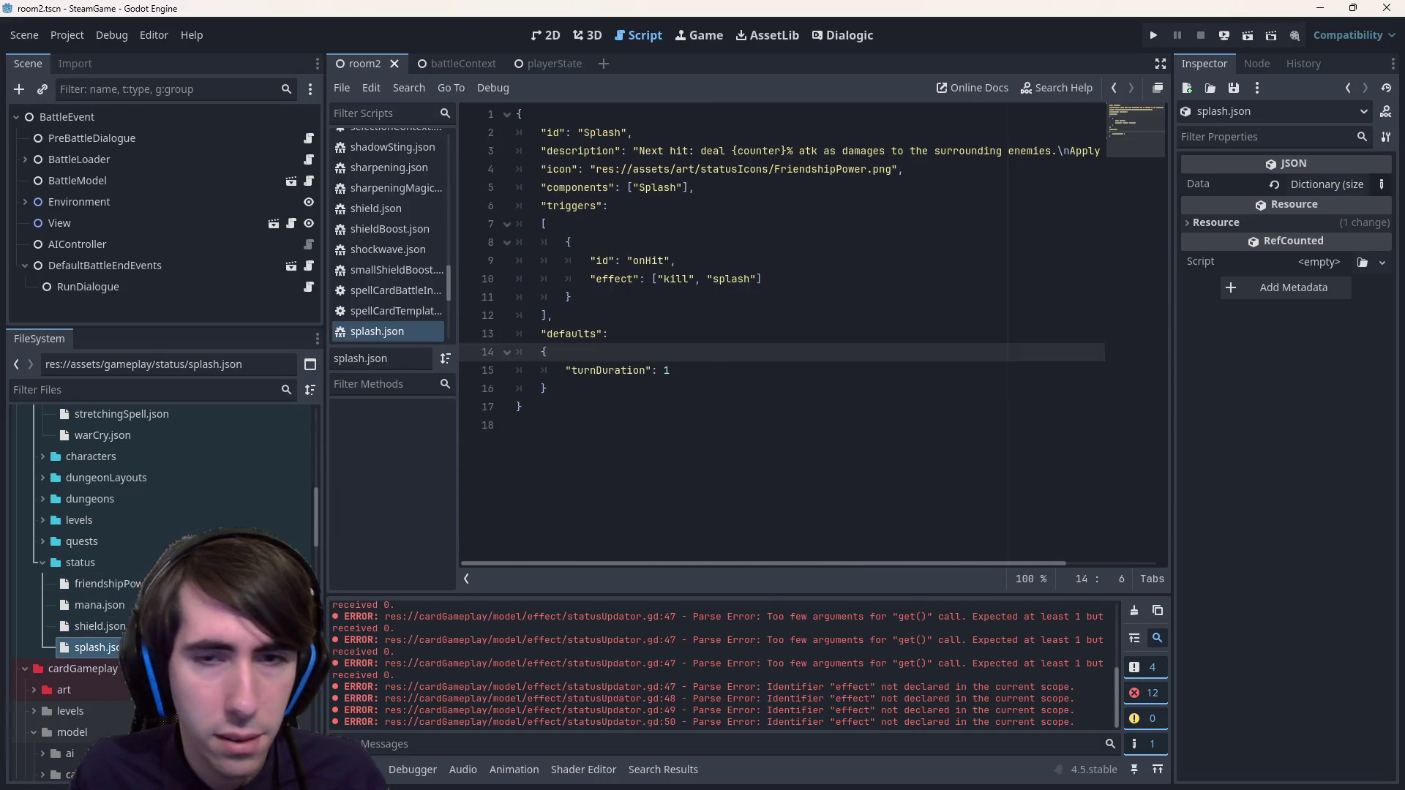
click(642, 279)
text(s)
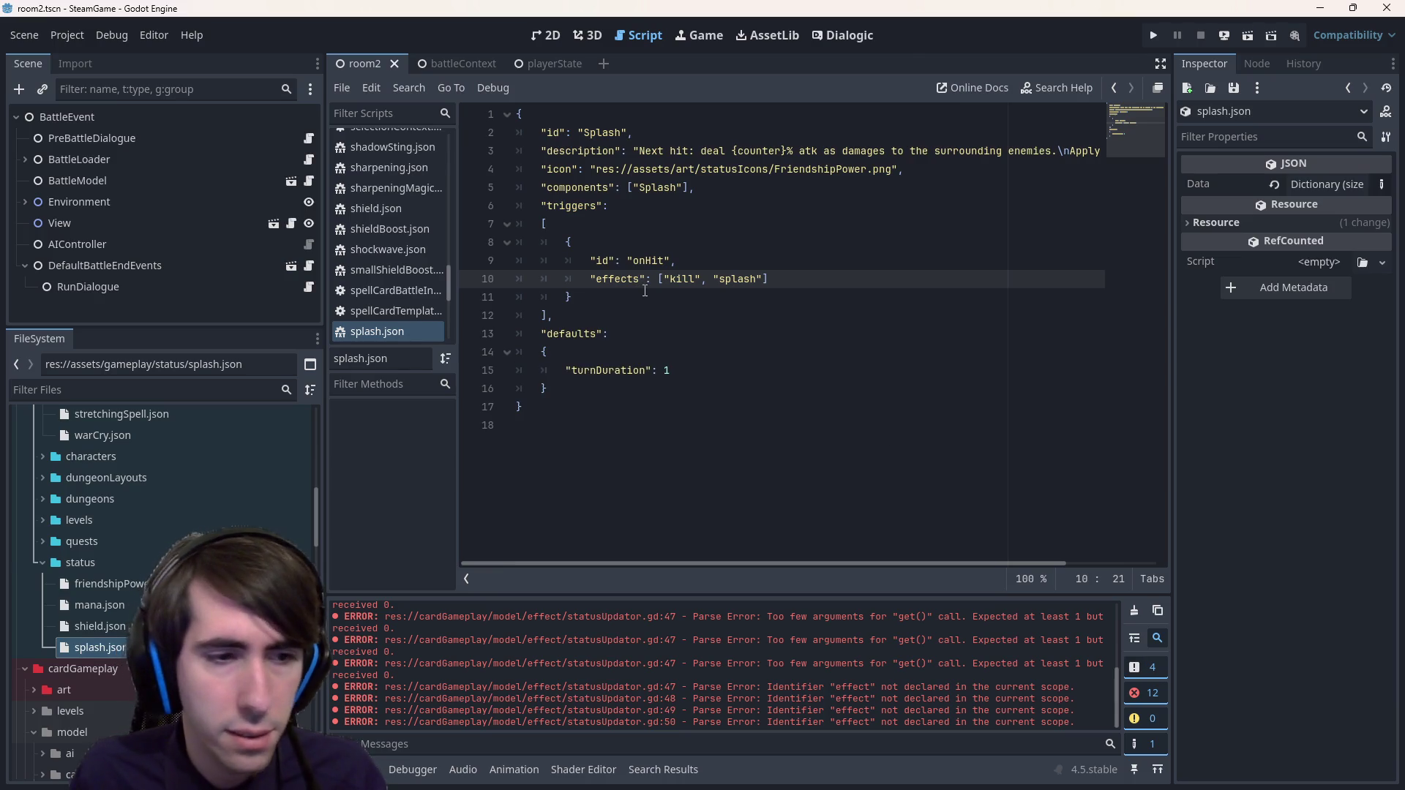
double_click(102, 583)
click(723, 374)
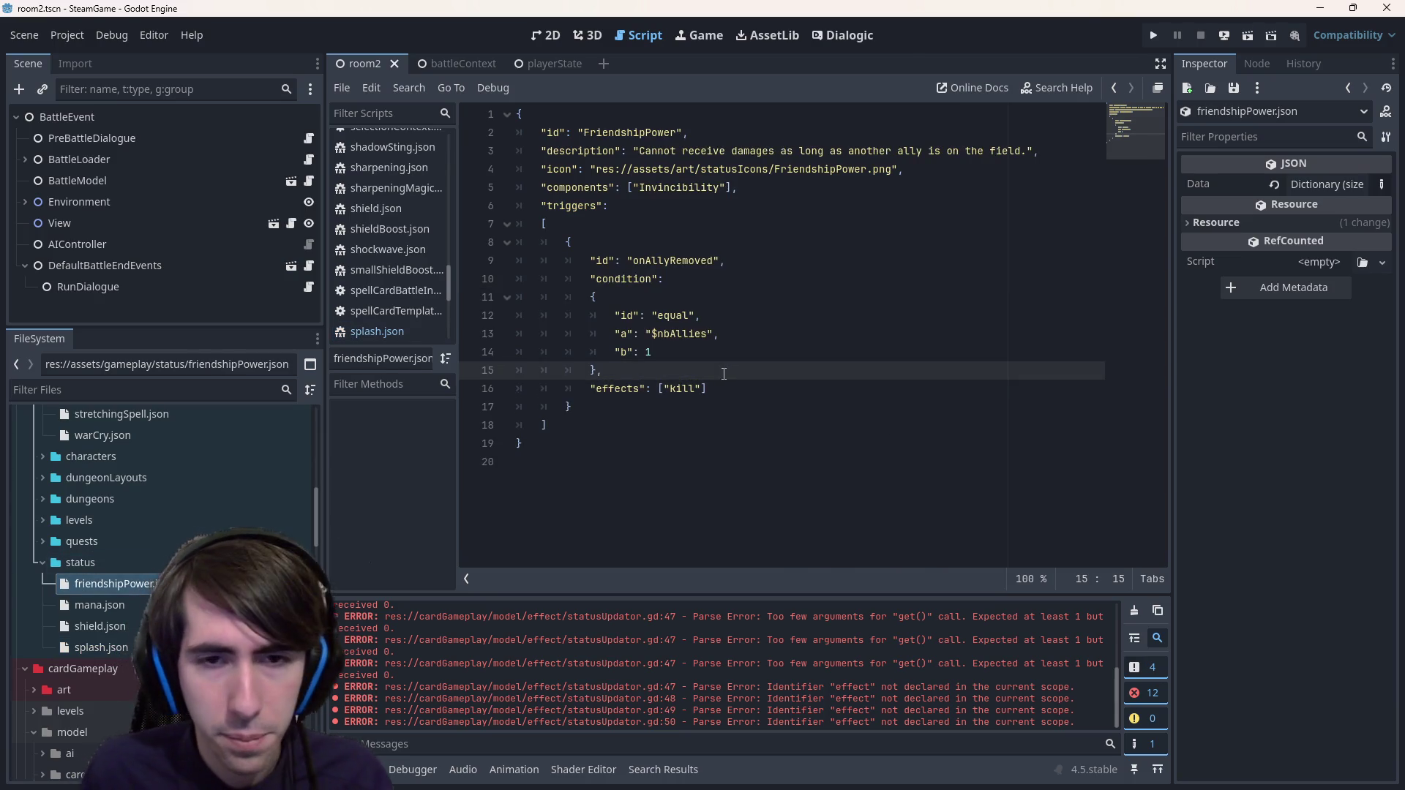
key(alt+Left)
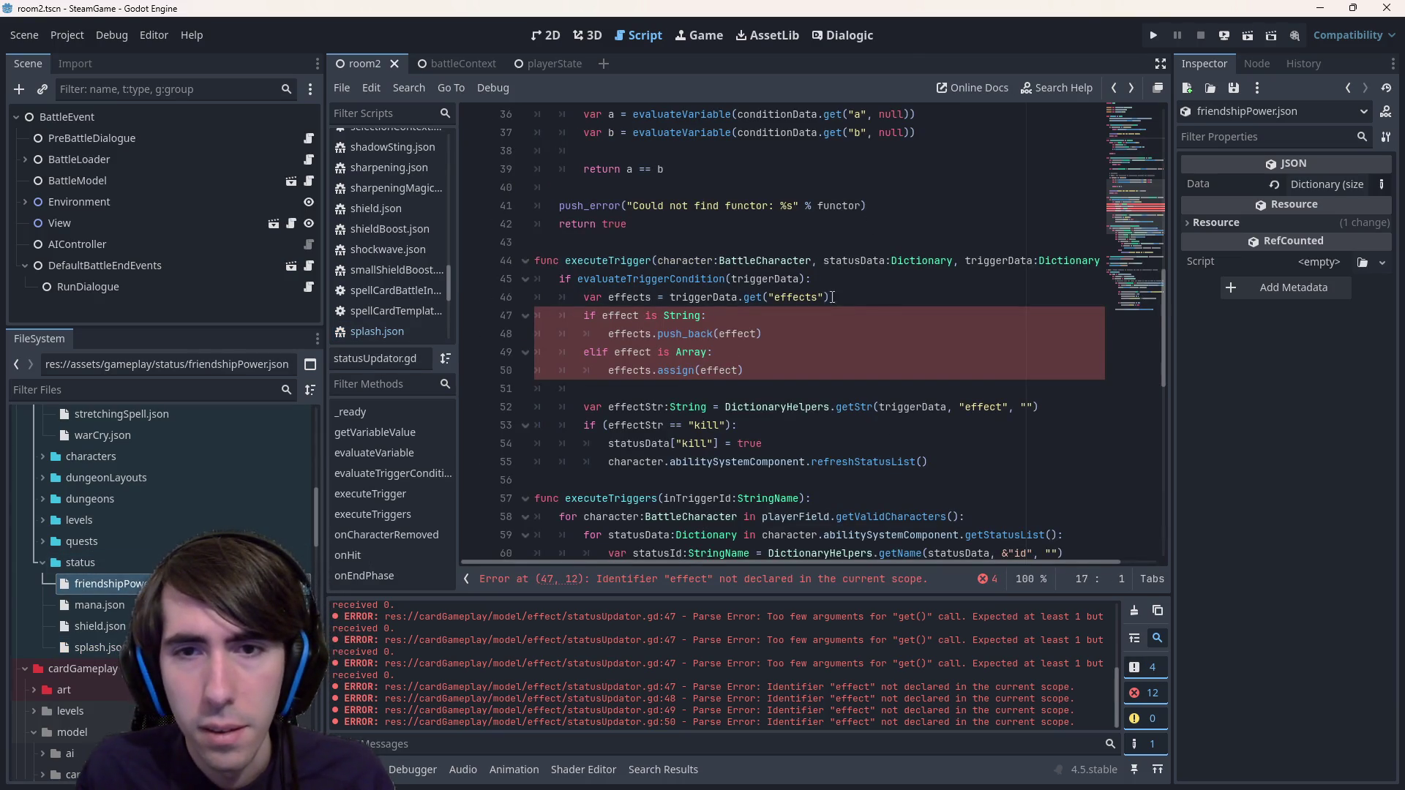
- Change line 46 to DictionaryHelpers.getArray(triggerData, "effects", []) and save
double_click(761, 406)
key(ctrl+c)
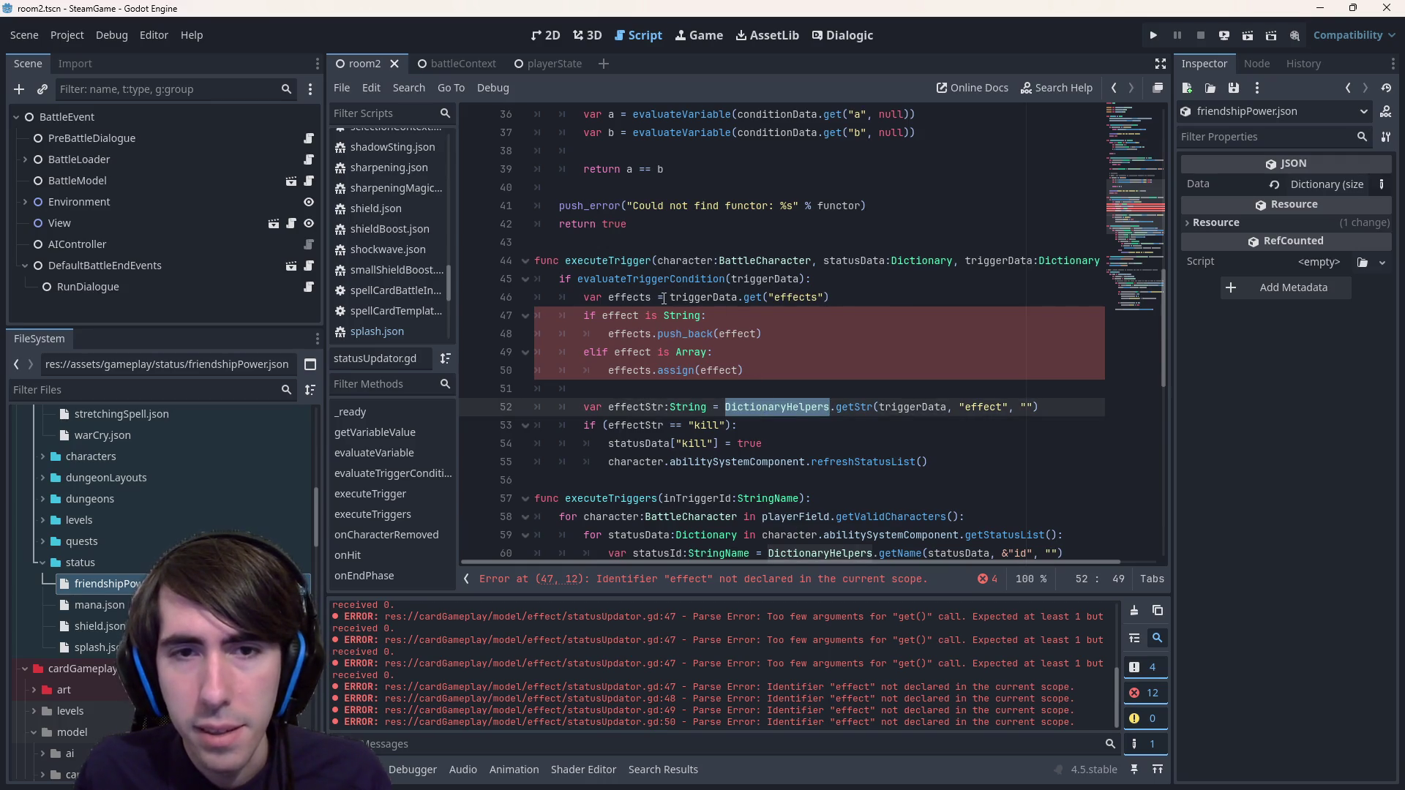
click(668, 297)
key(ctrl+v)
text(.getA)
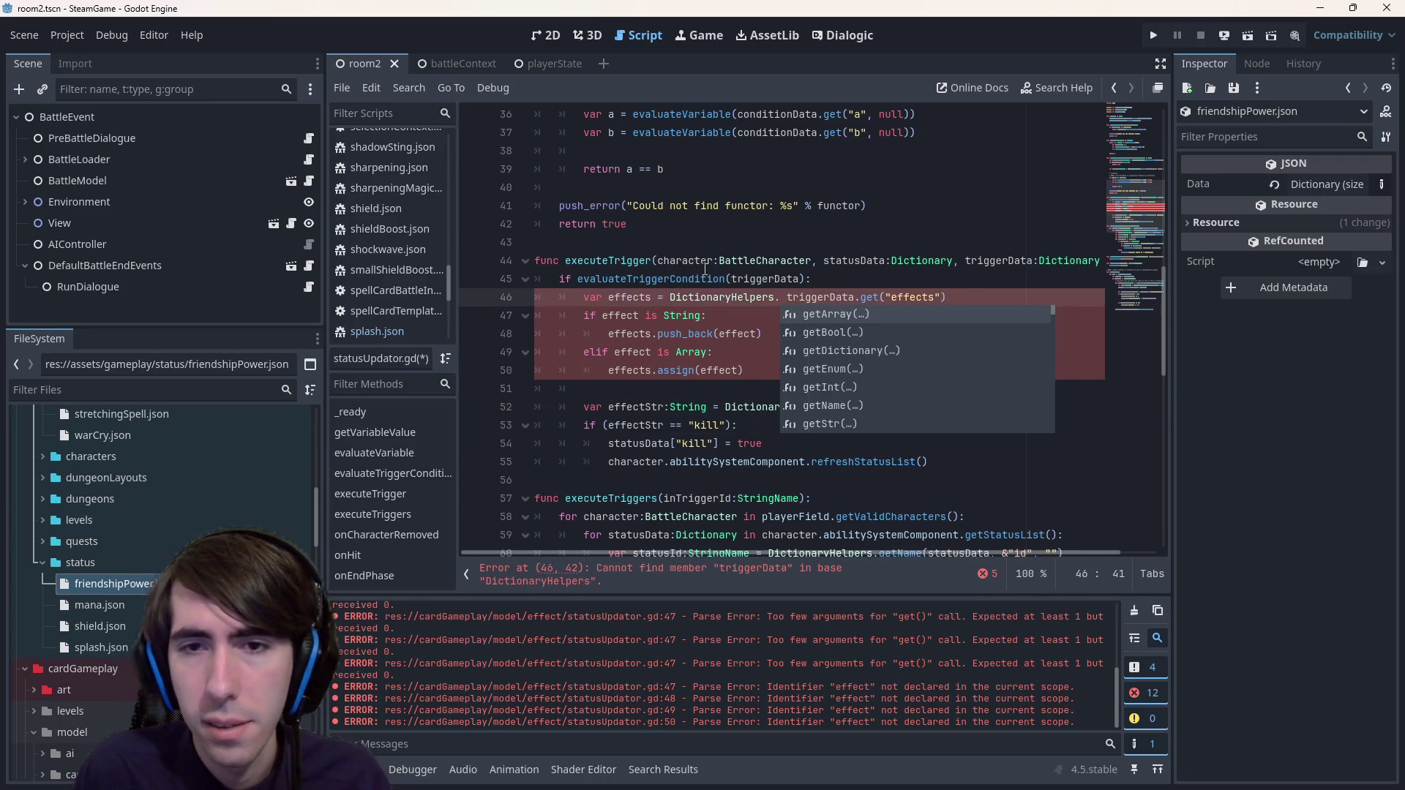
key(Return)
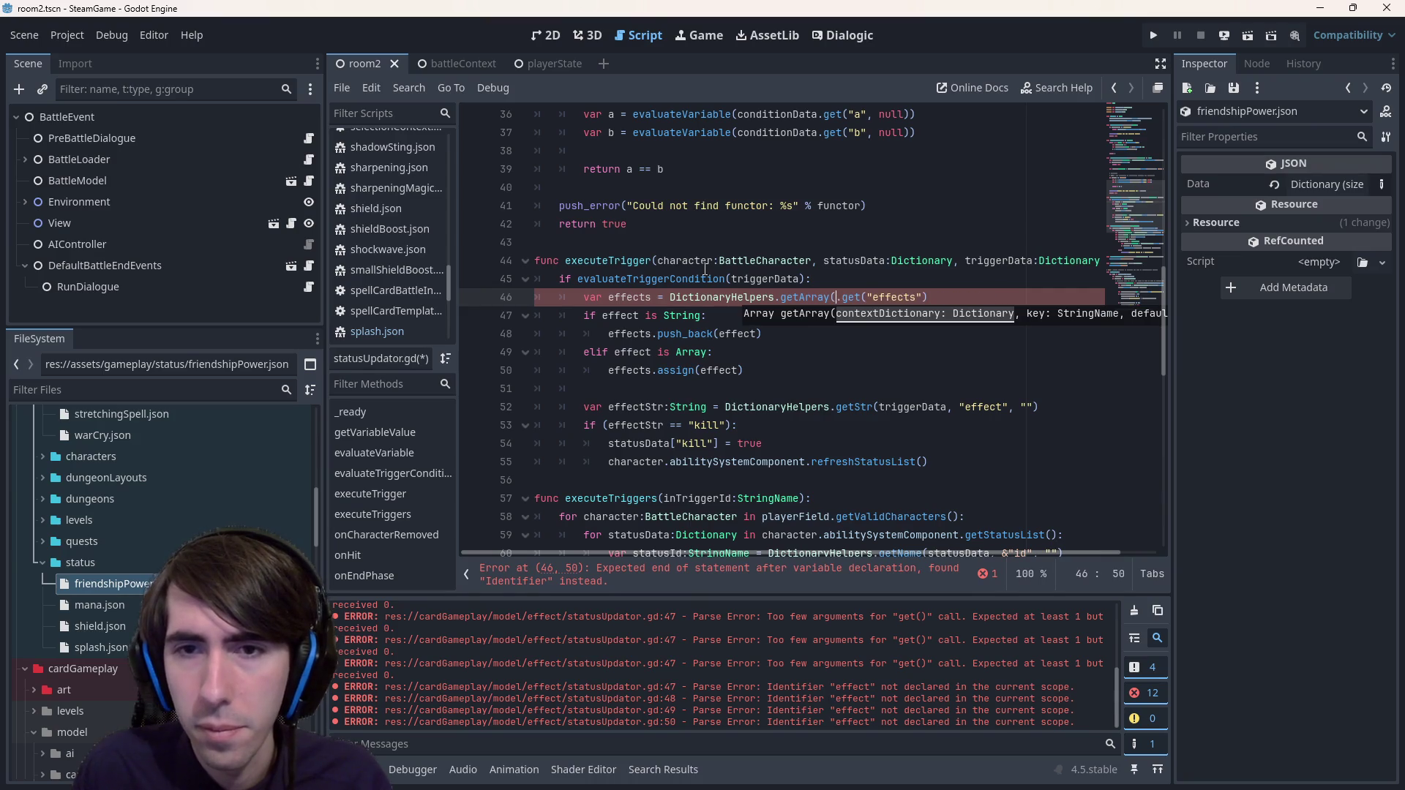
key(Delete)
key(Delete)
key(ctrl+Right)
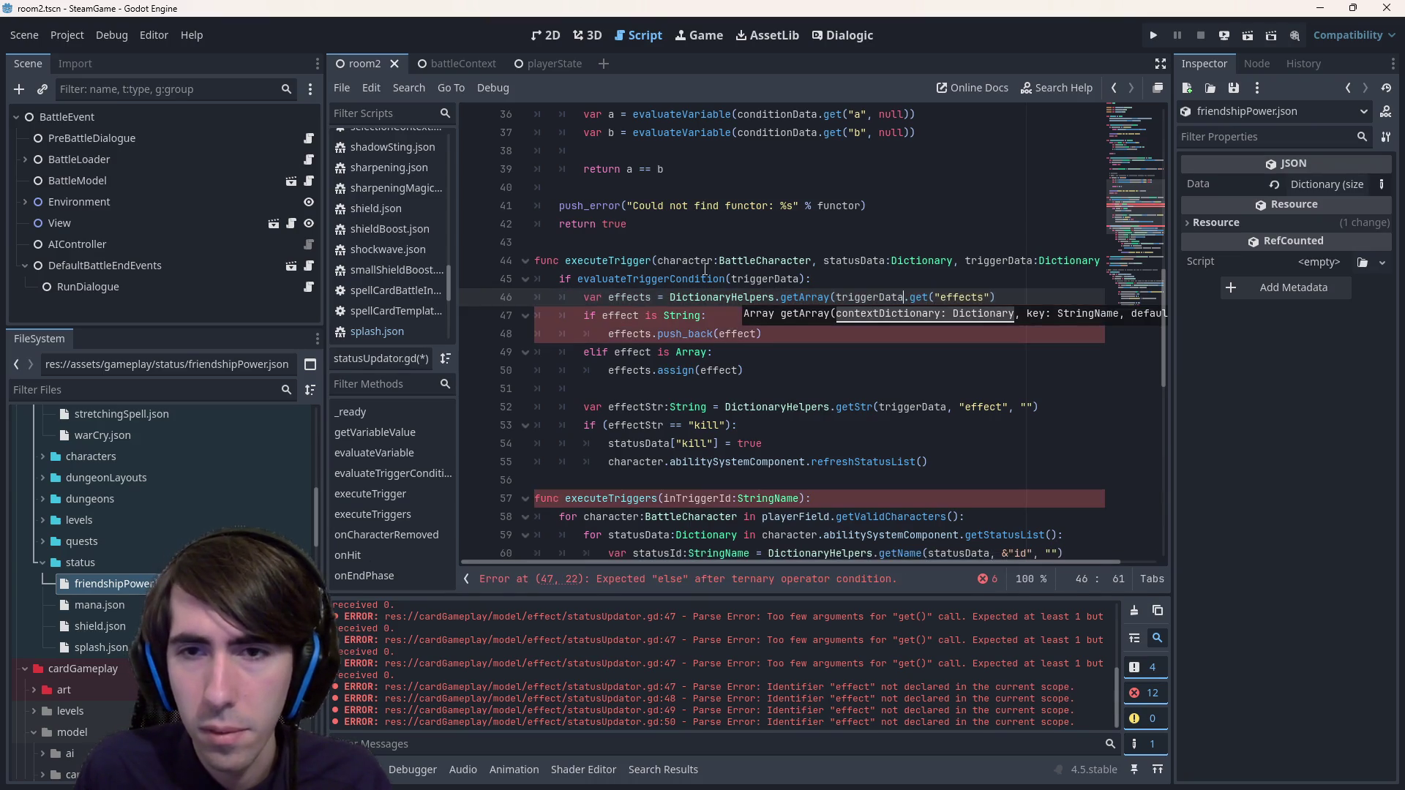
key(Delete)
key(Delete)
text(,)
key(Delete)
key(Delete)
key(Delete)
key(End)
key(Left)
text(, [)
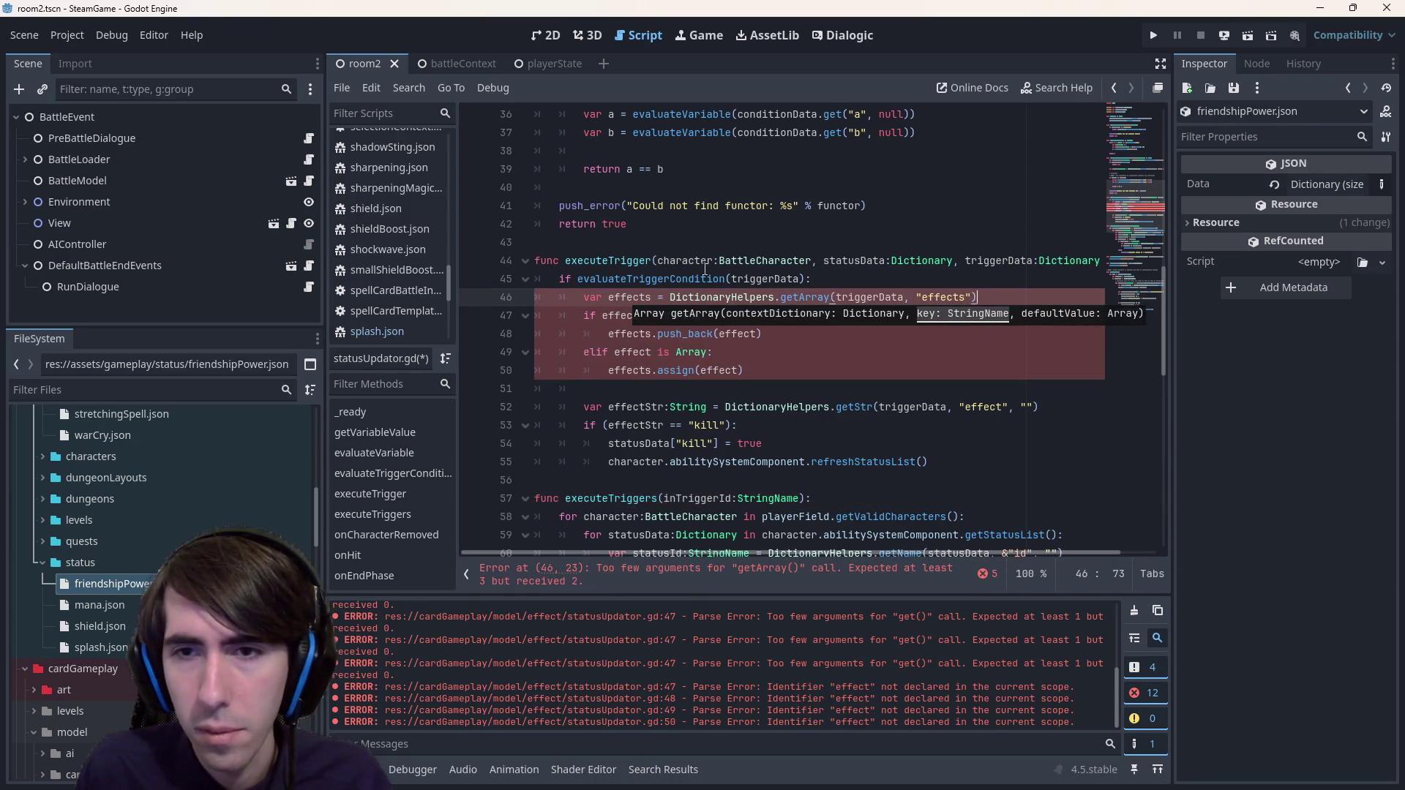
text(])
key(ctrl+s)
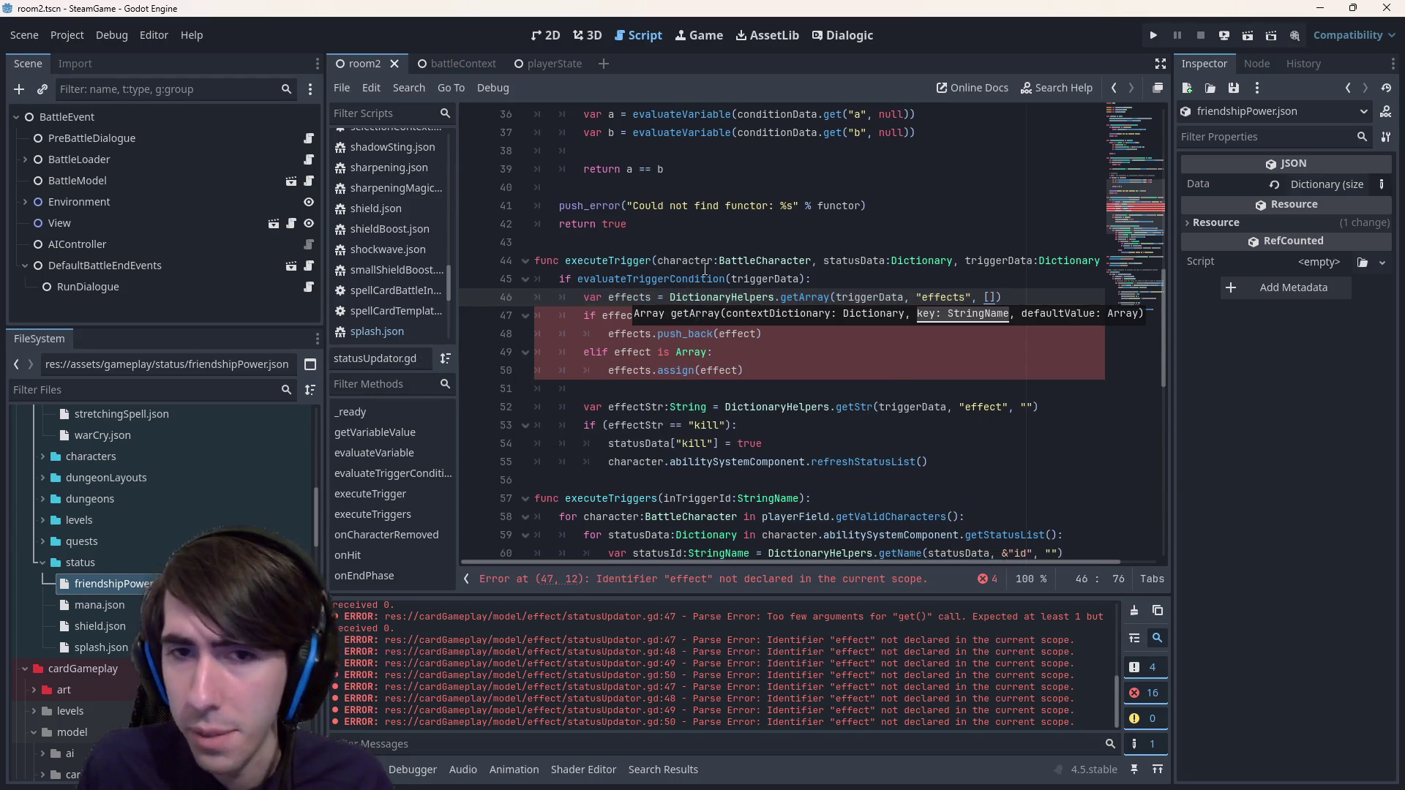
- Type the effects variable as Array and add a 'for effect in effects:' loop below it
click(705, 270)
scroll(1052, 242, down, 3)
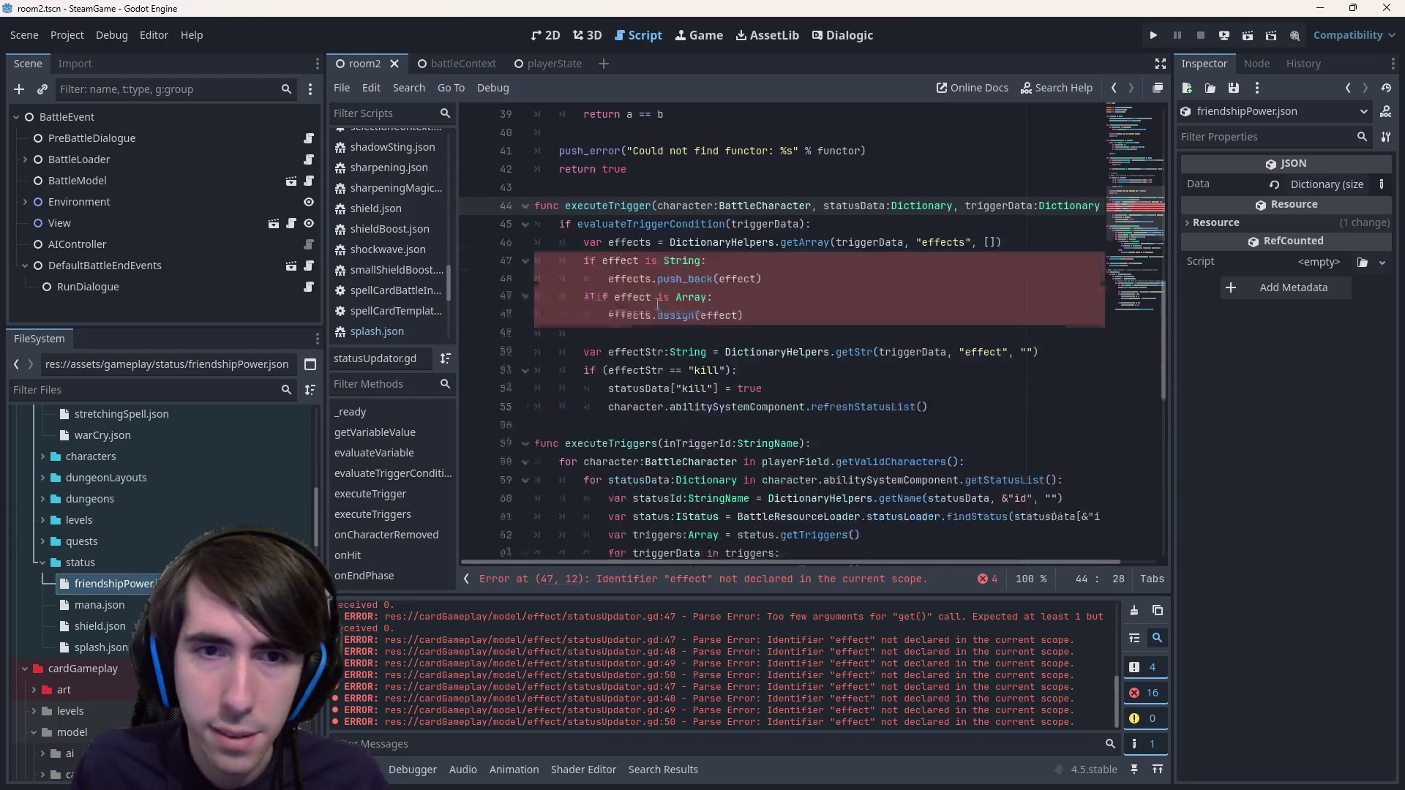
click(1052, 242)
key(Return)
text(for effect in effects)
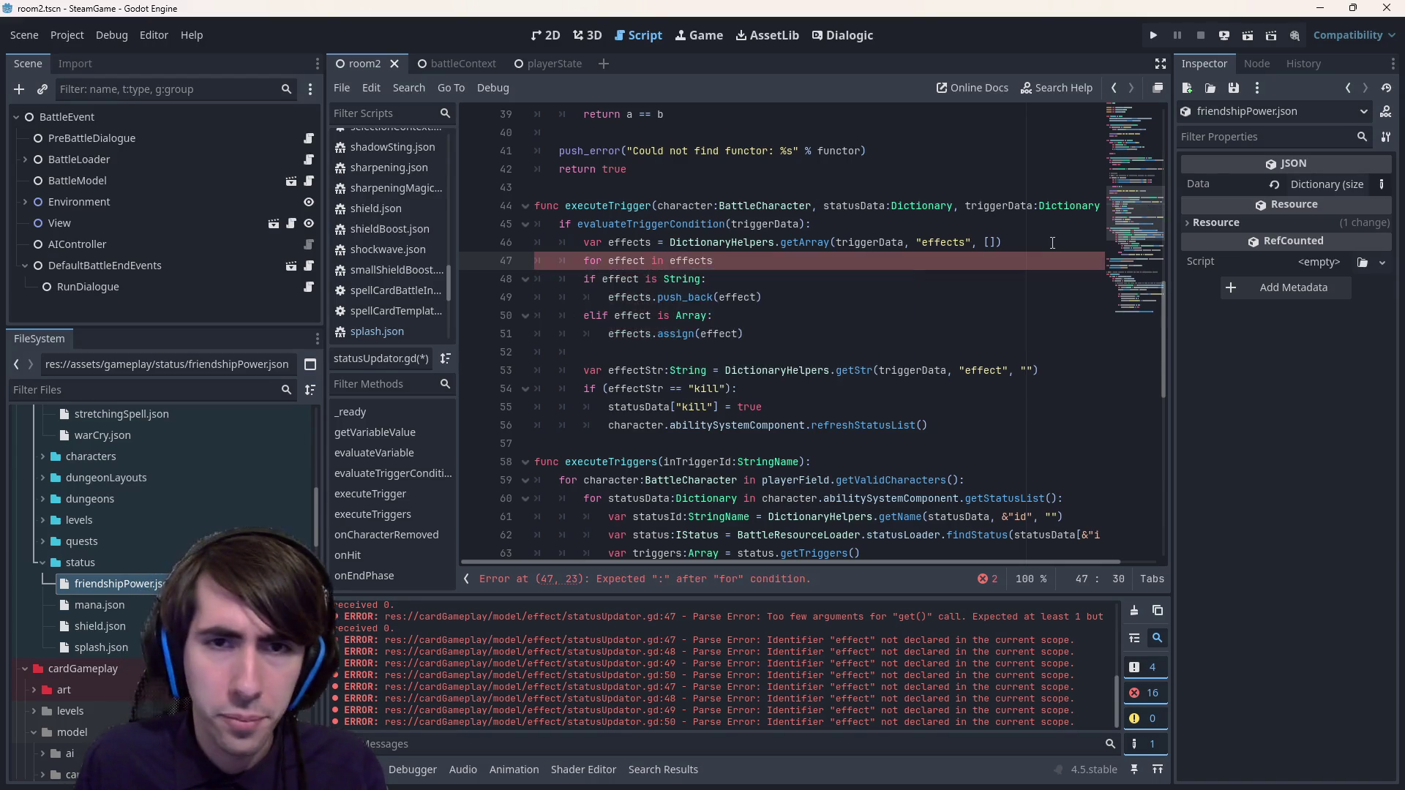
key(Up)
key(ctrl+Left)
text(:Array)
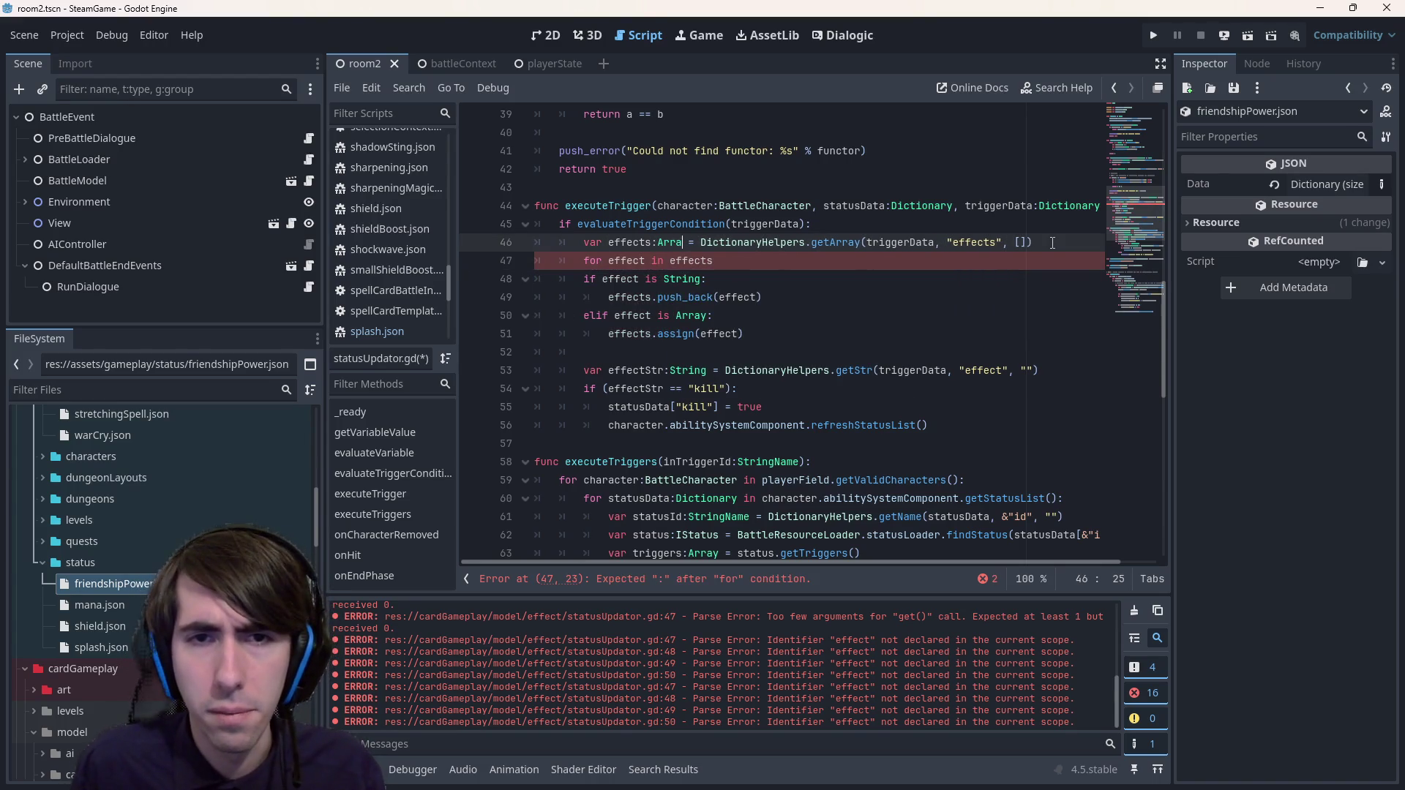
key(Down)
key(End)
key(Return)
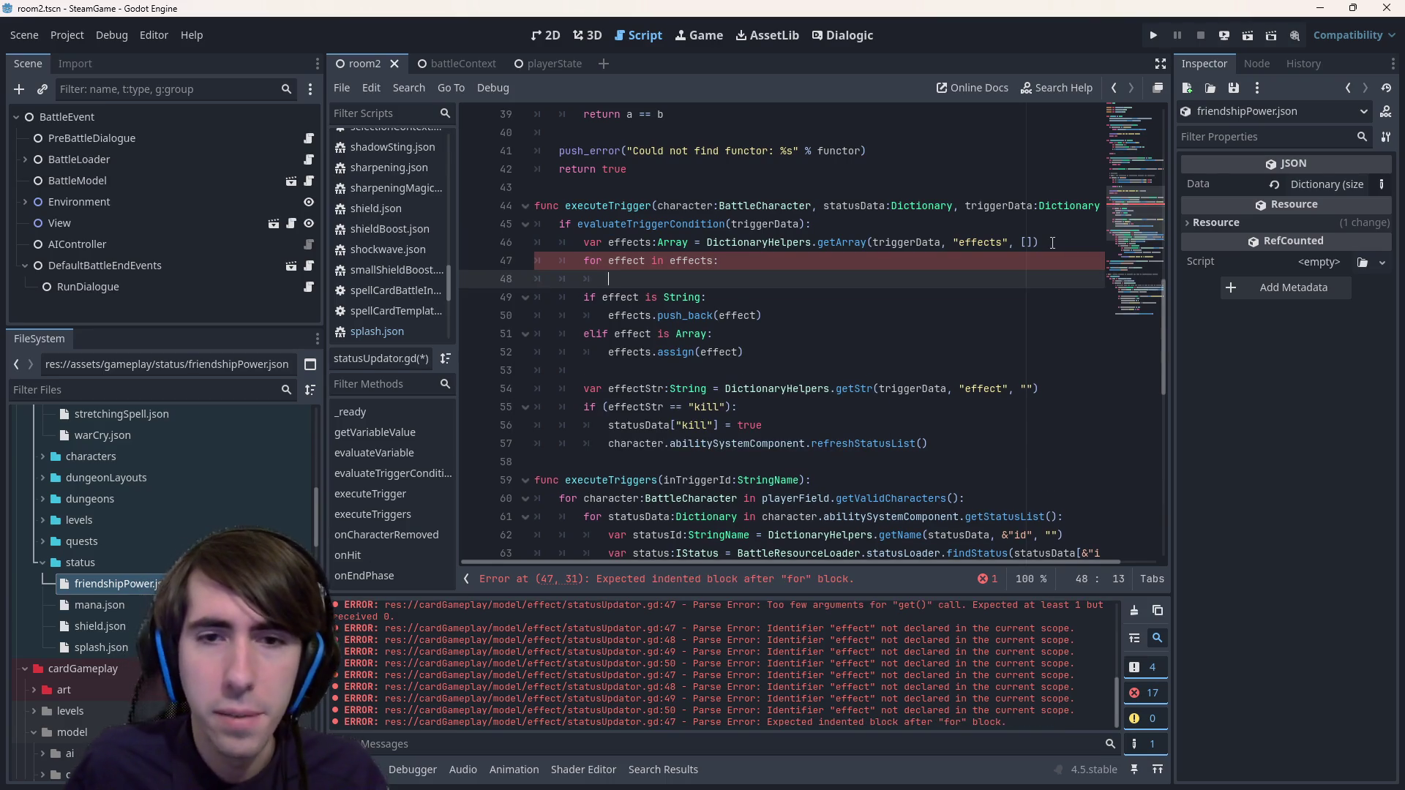
- Delete the old if/elif effect block and indent the effectStr and kill lines into the loop
drag(785, 355, 532, 287)
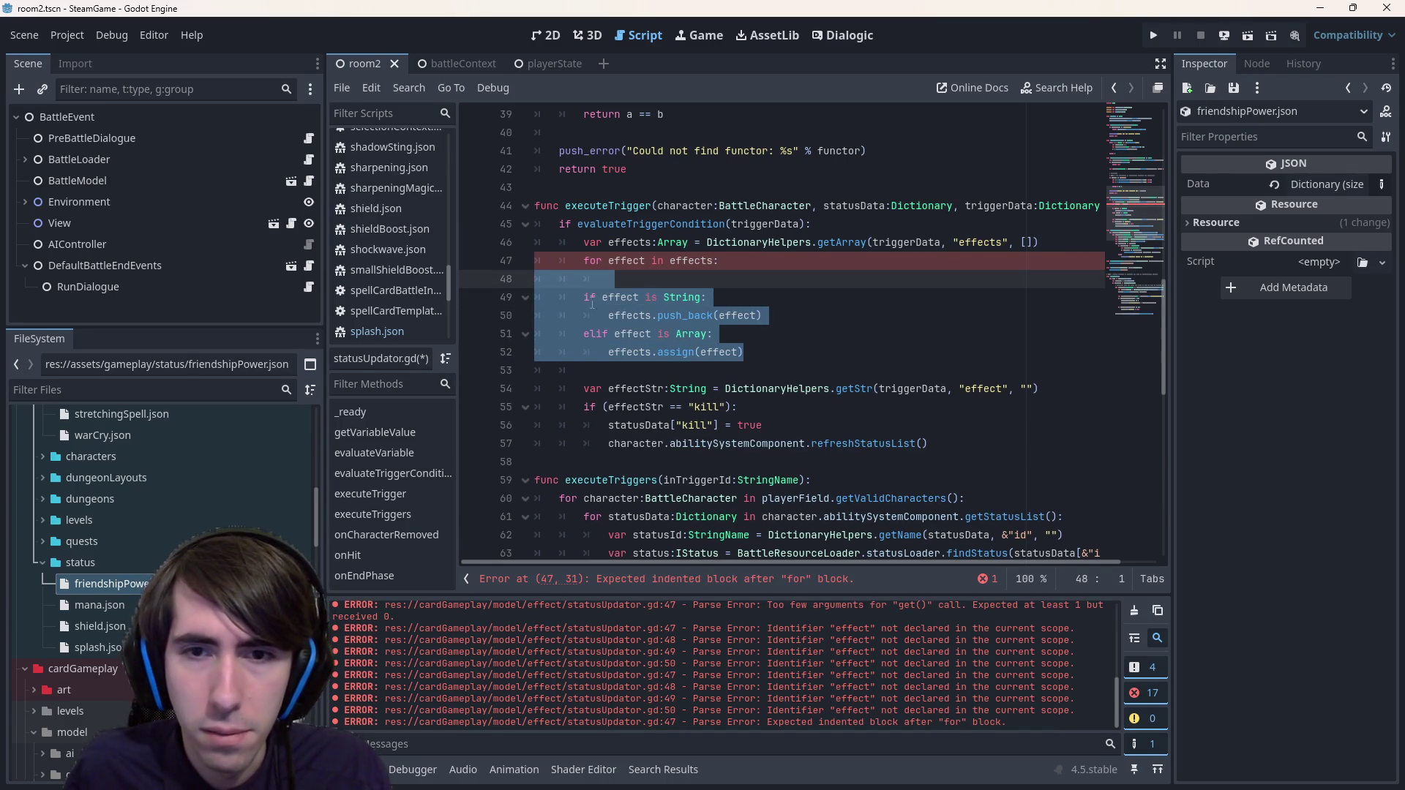
drag(871, 372, 516, 280)
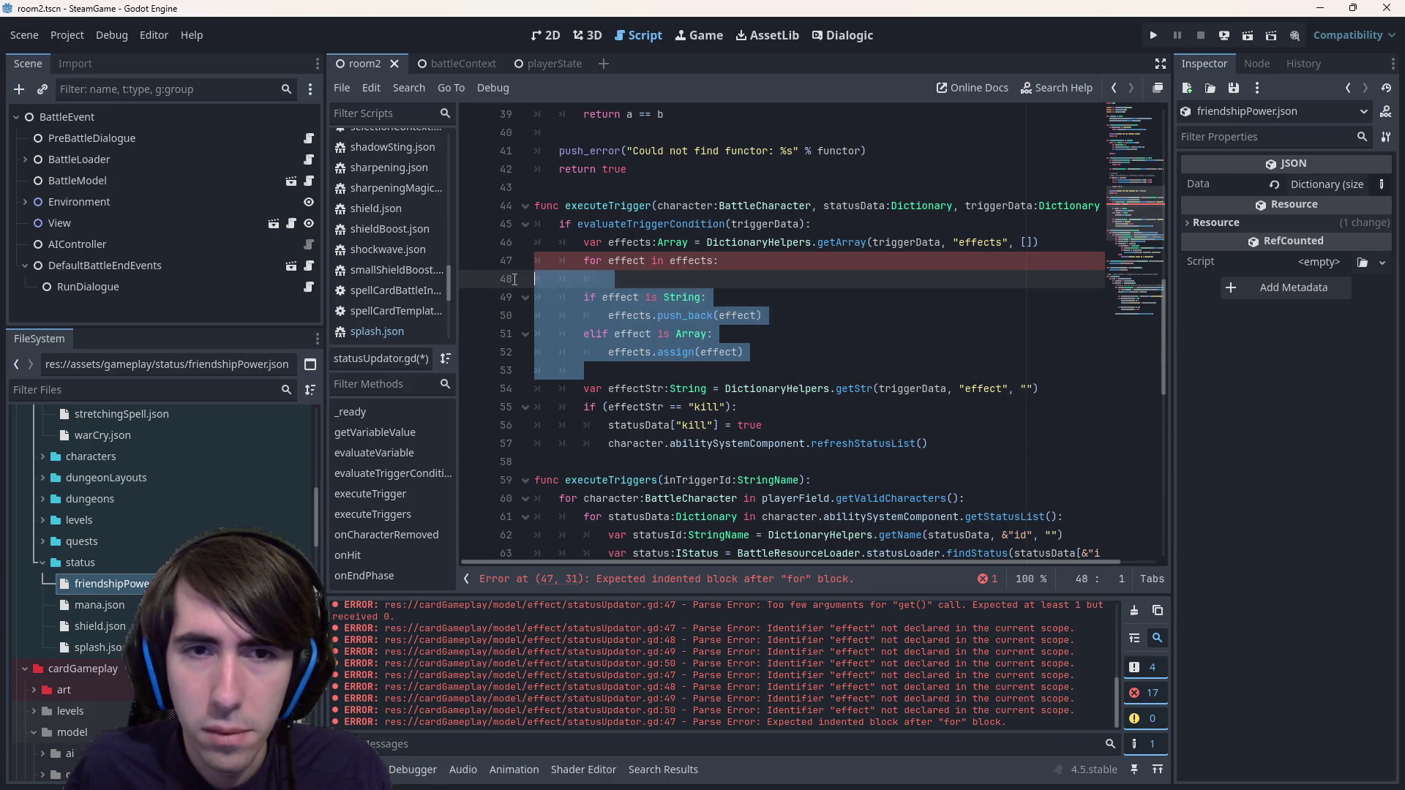
key(Delete)
key(BackSpace)
drag(986, 344, 521, 280)
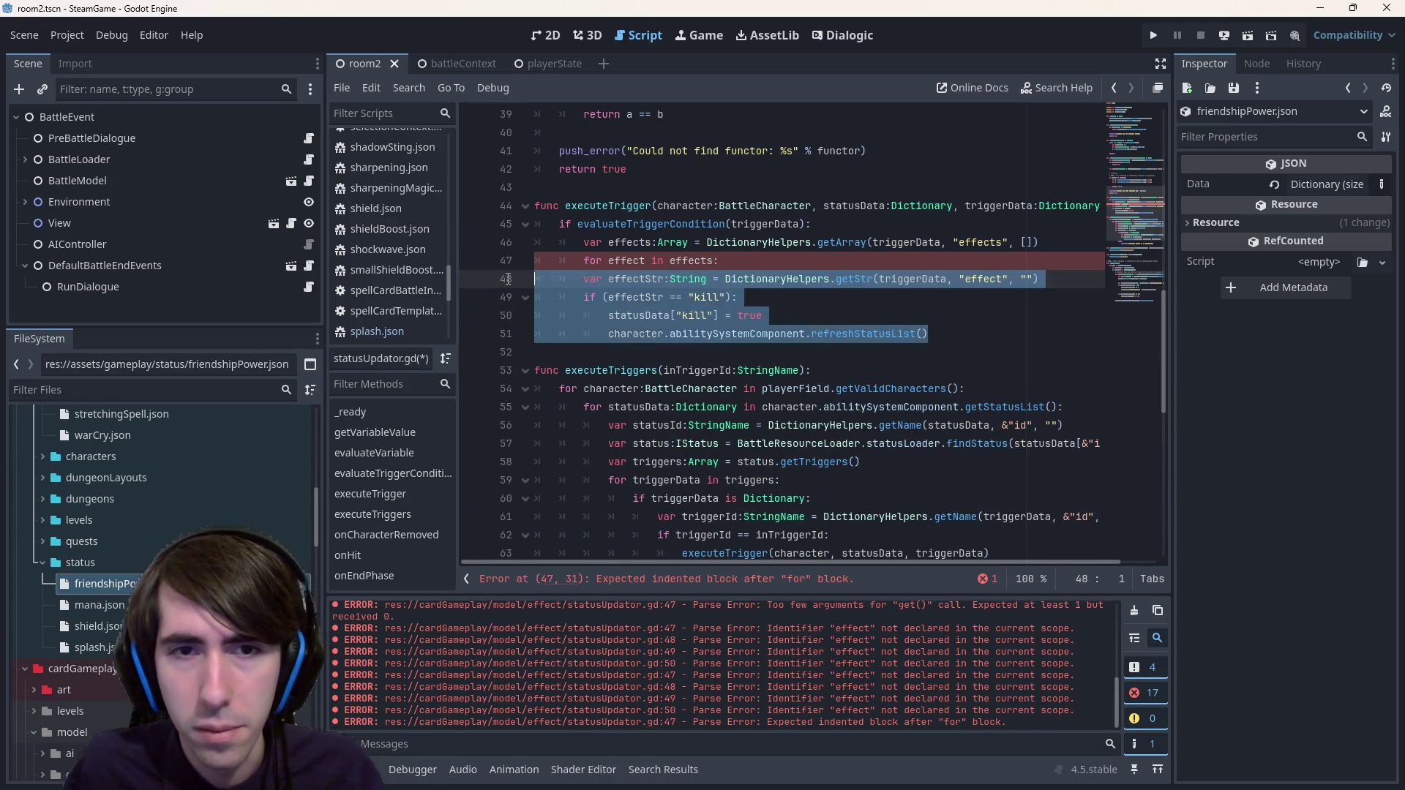
key(Tab)
- Add 'if effect is String:' inside the loop and nest the kill handling under it
double_click(621, 262)
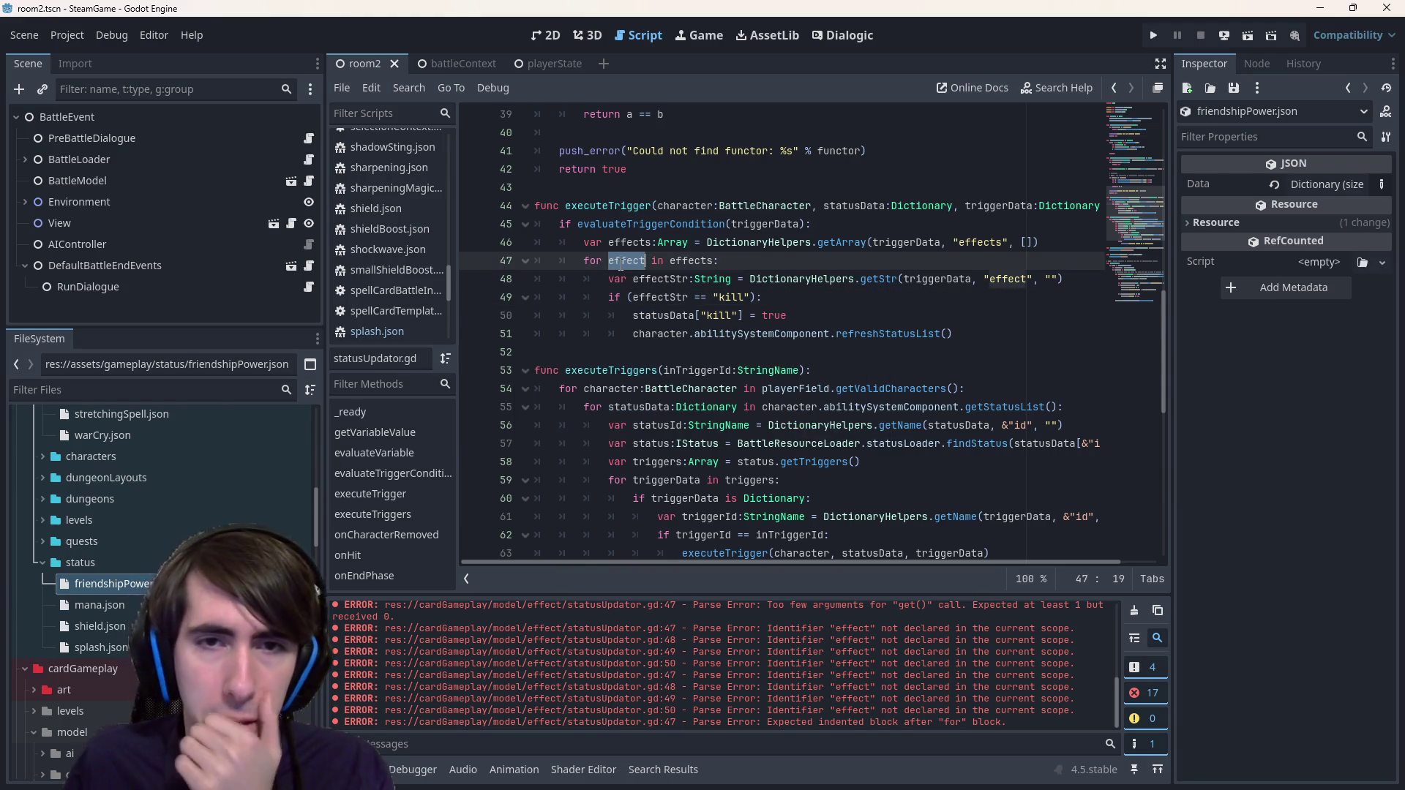
click(789, 264)
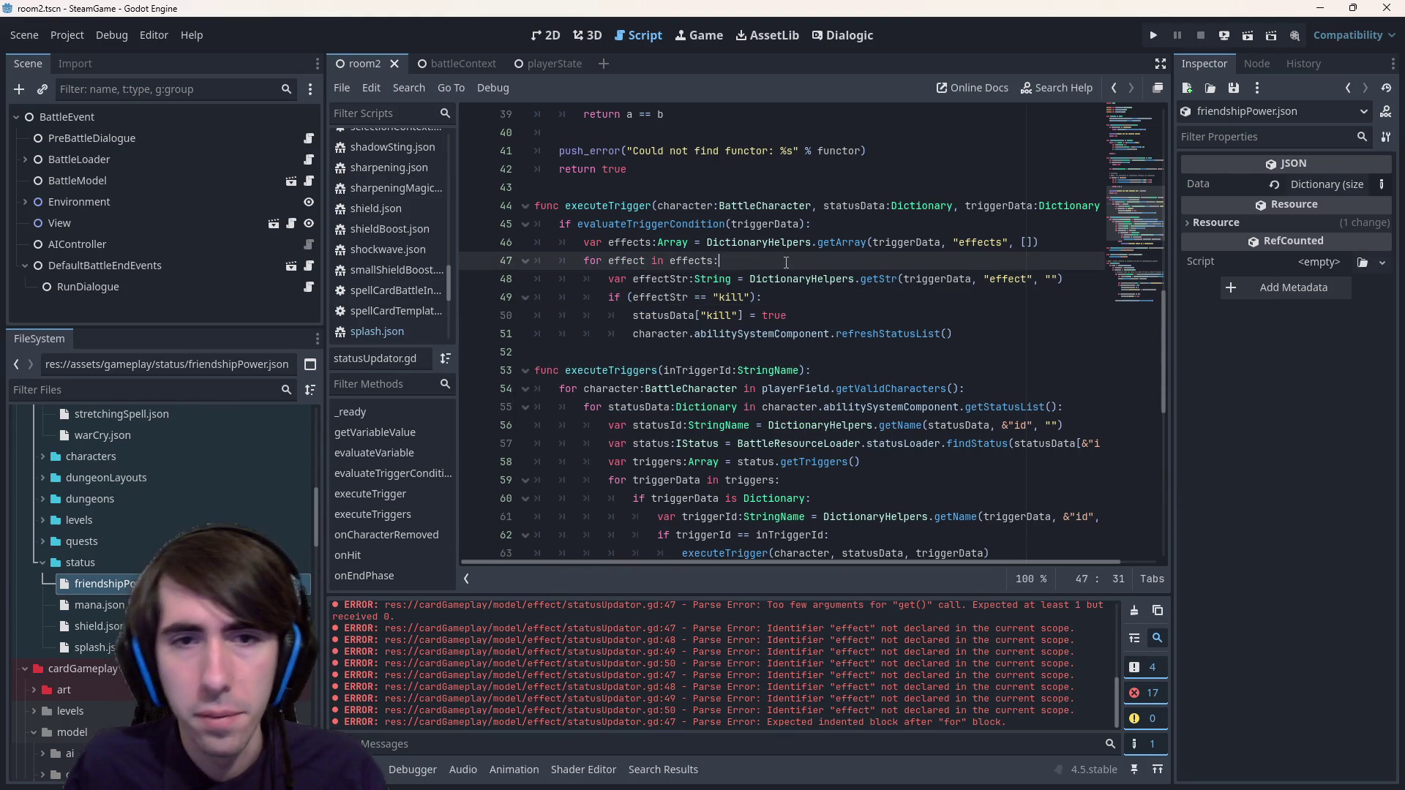
key(Return)
text(if)
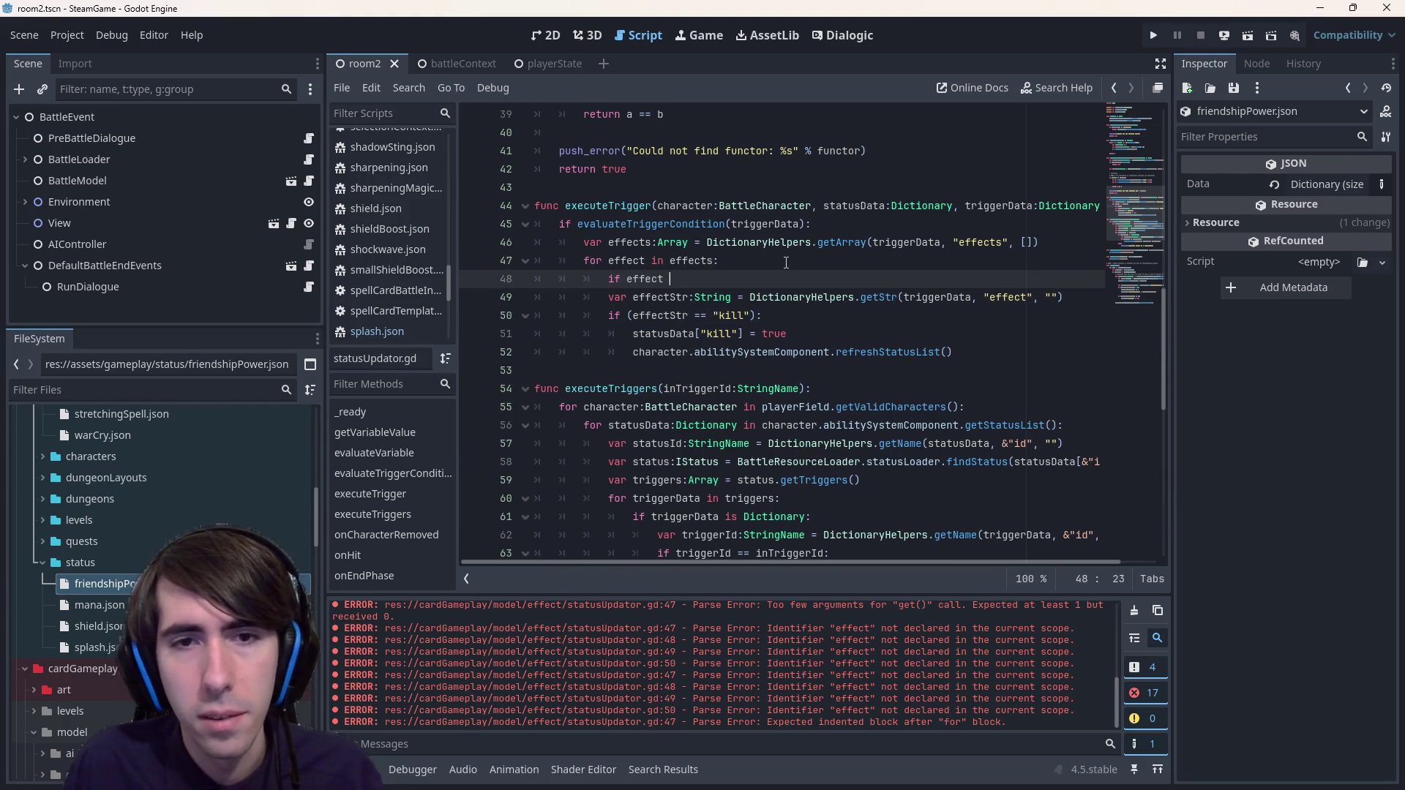
text( effect)
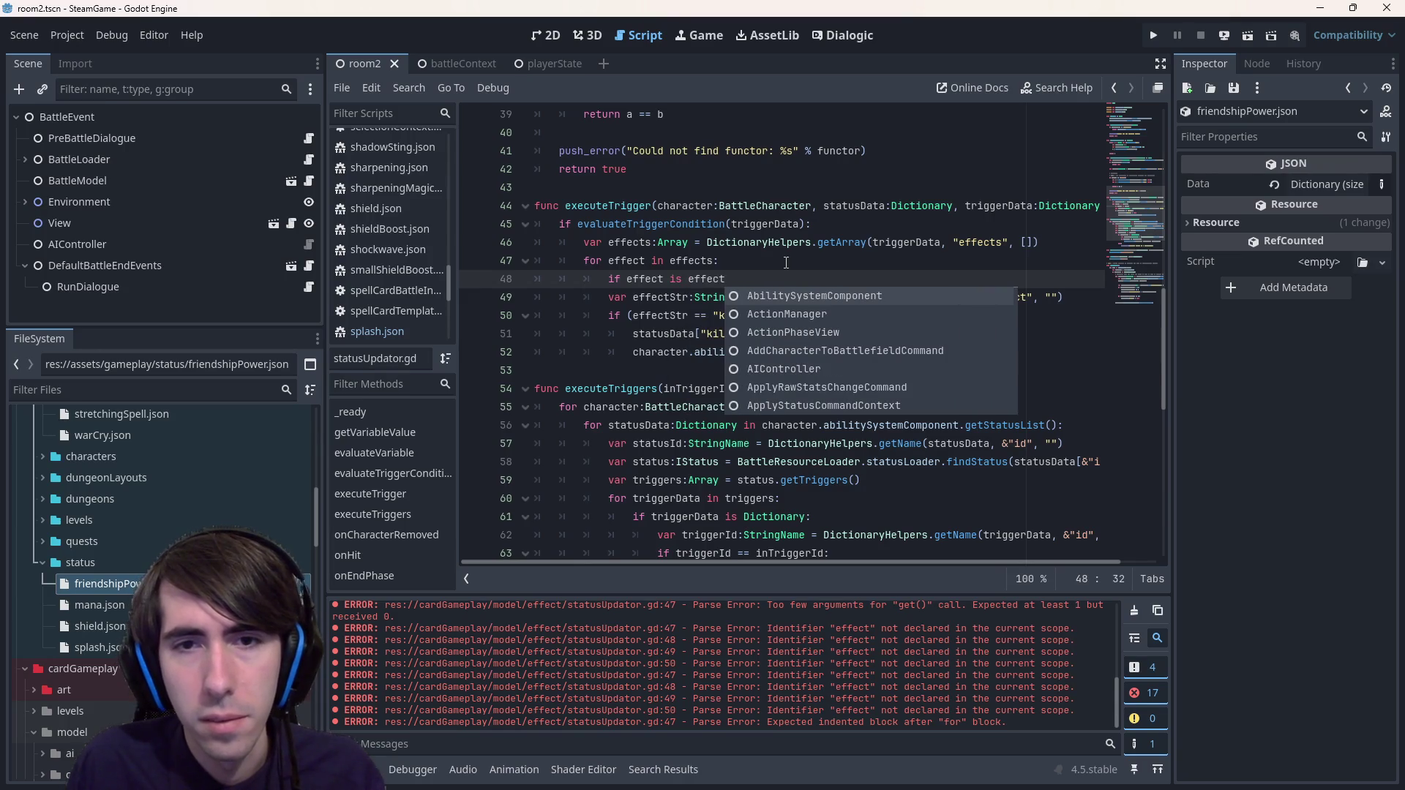
key(BackSpace)
key(BackSpace)
key(BackSpace)
text(String:)
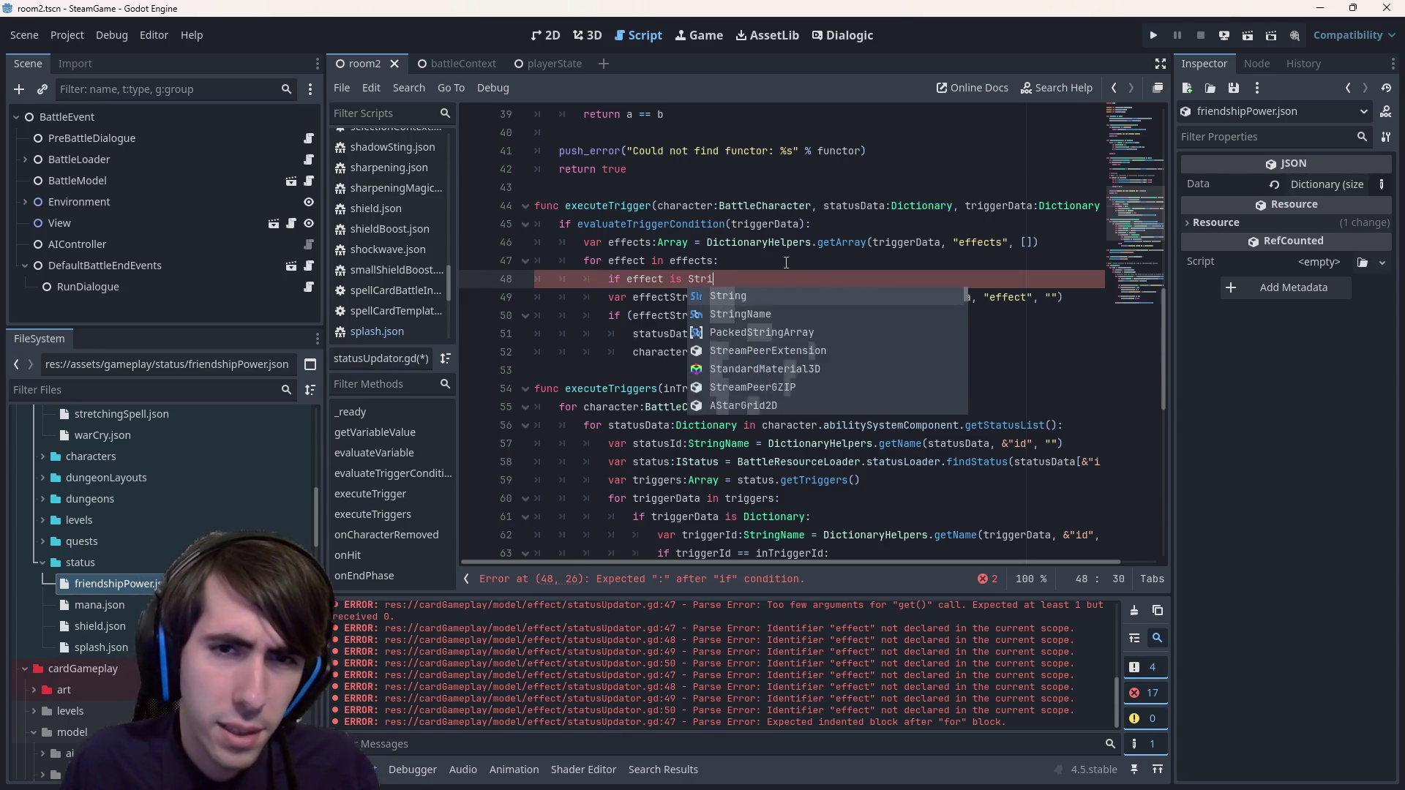
drag(770, 297, 541, 370)
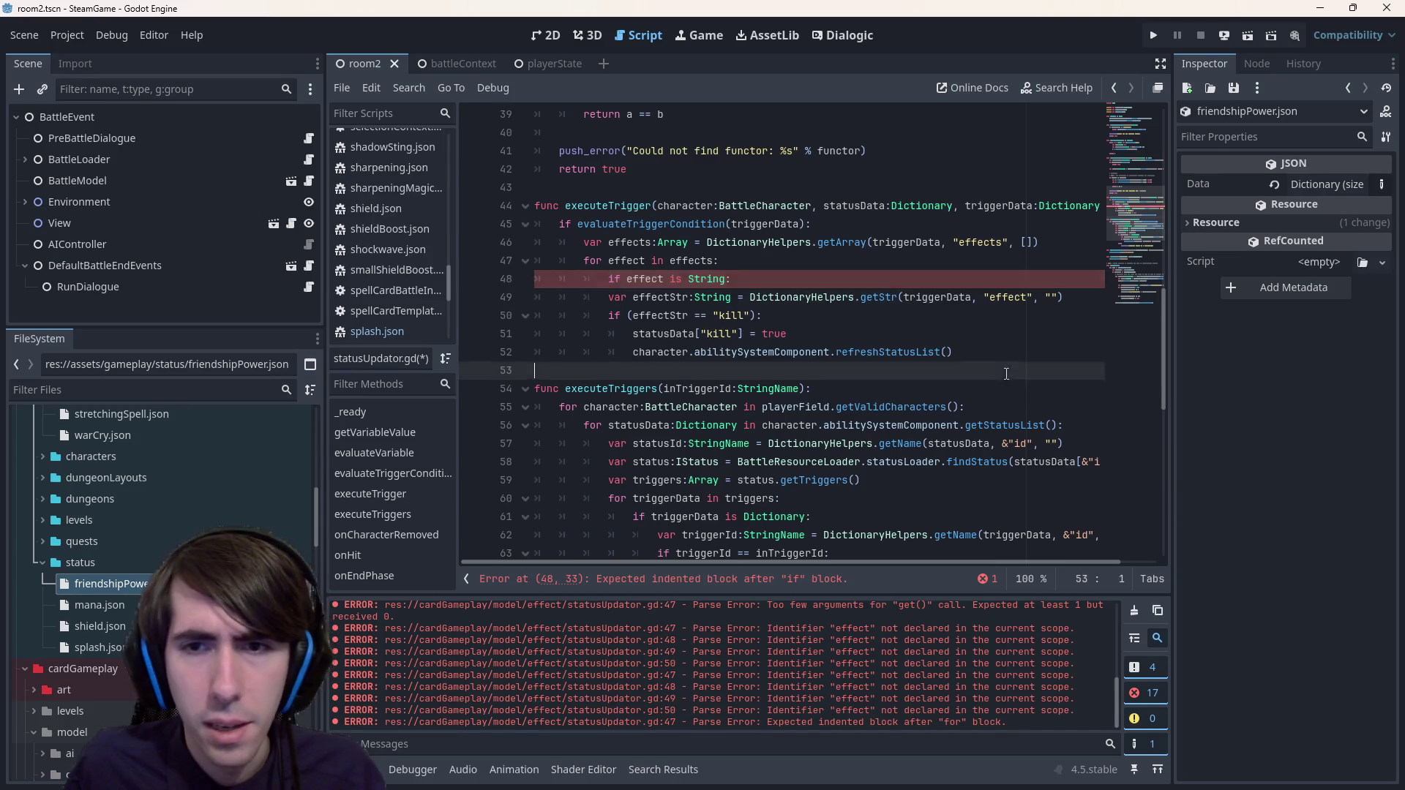
key(Tab)
key(Left)
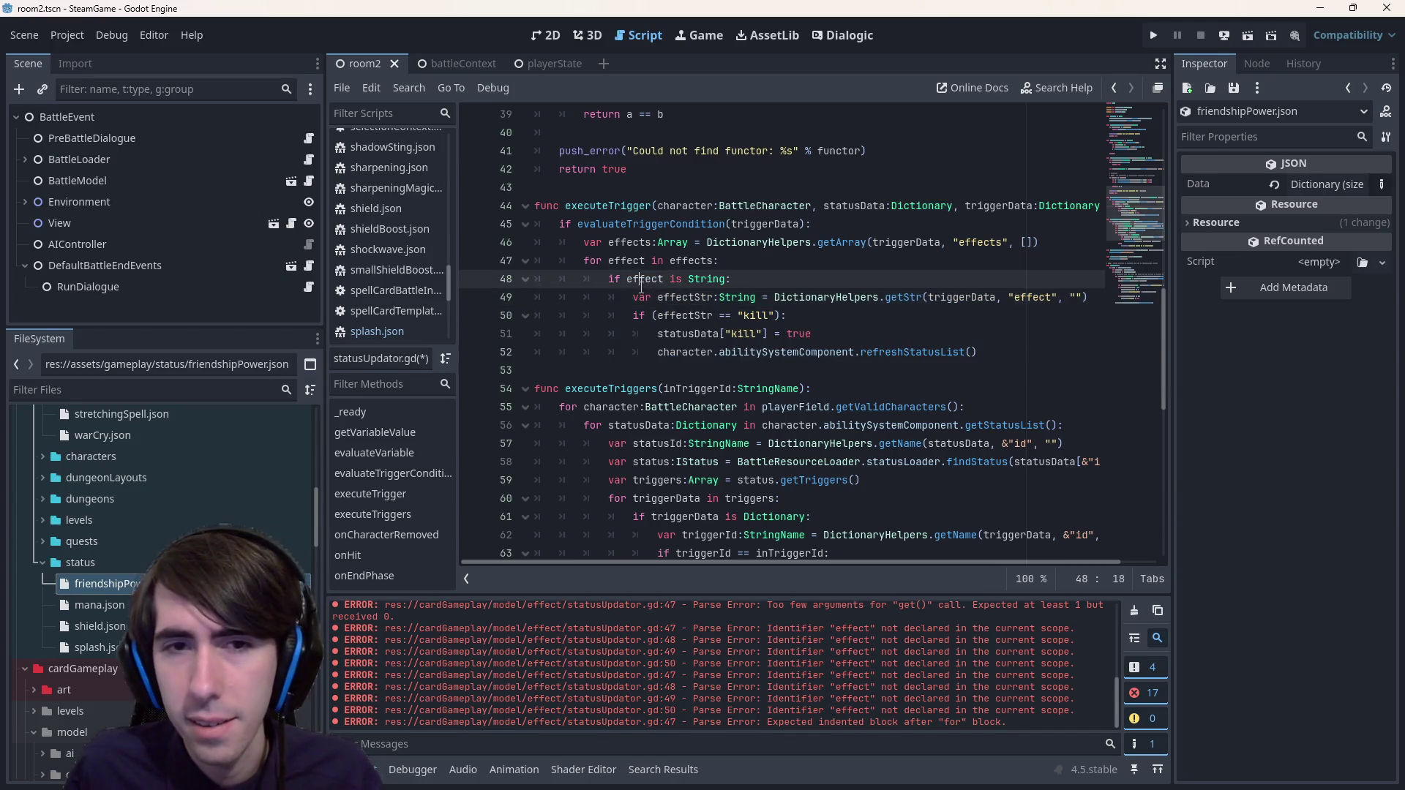
- Replace the getStr call with effect and delete the redundant effectStr declaration
drag(774, 297, 1114, 292)
text(effectStr:String = effect)
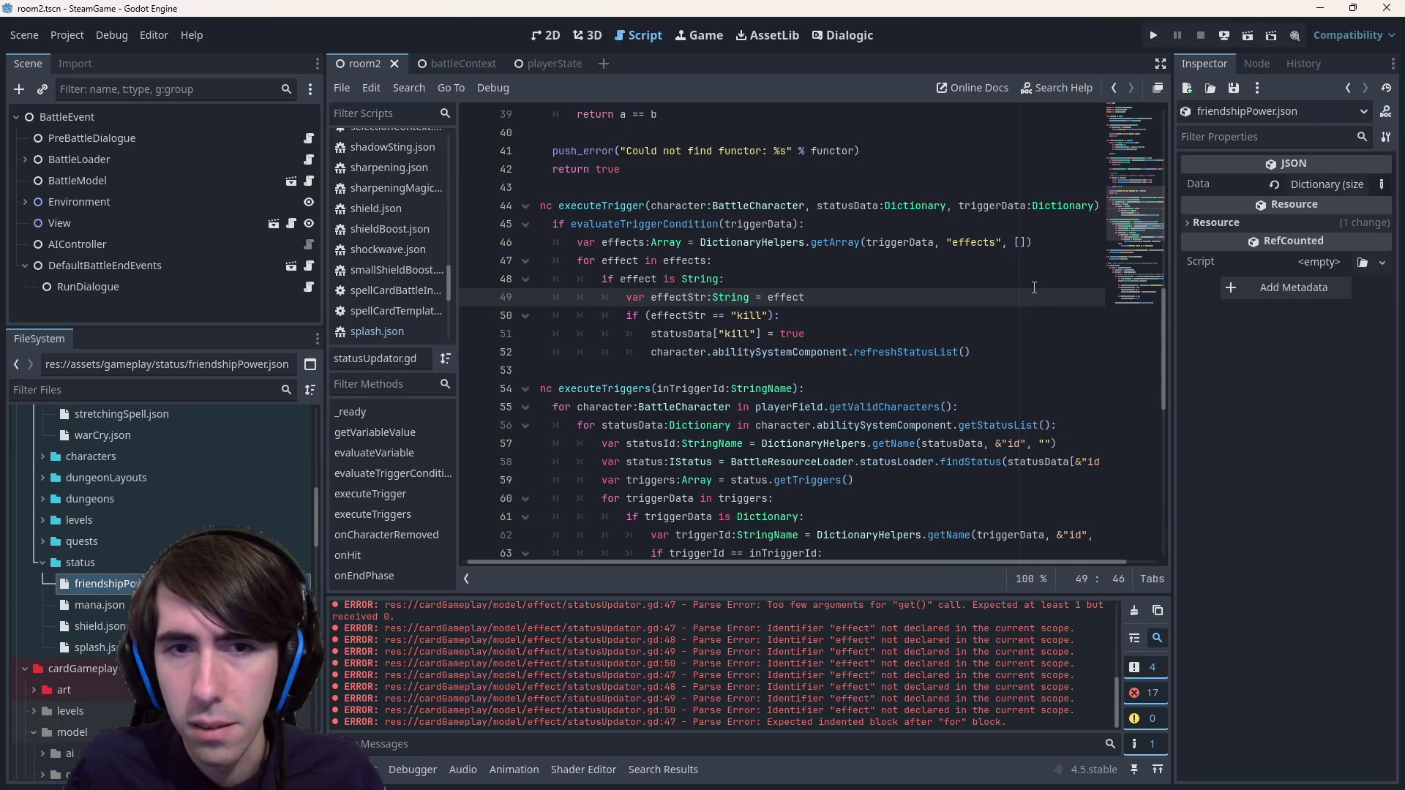
double_click(690, 297)
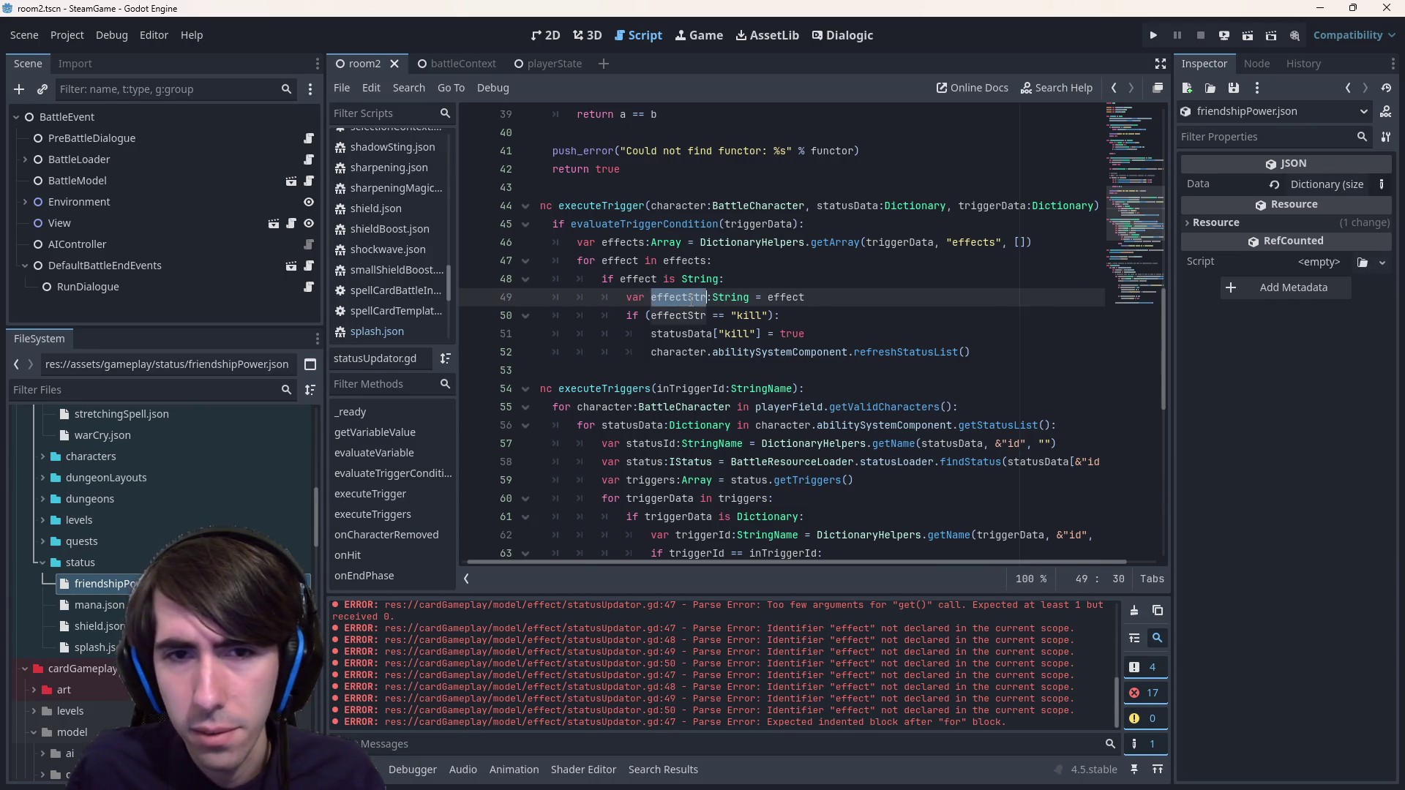
double_click(683, 315)
drag(832, 300, 538, 298)
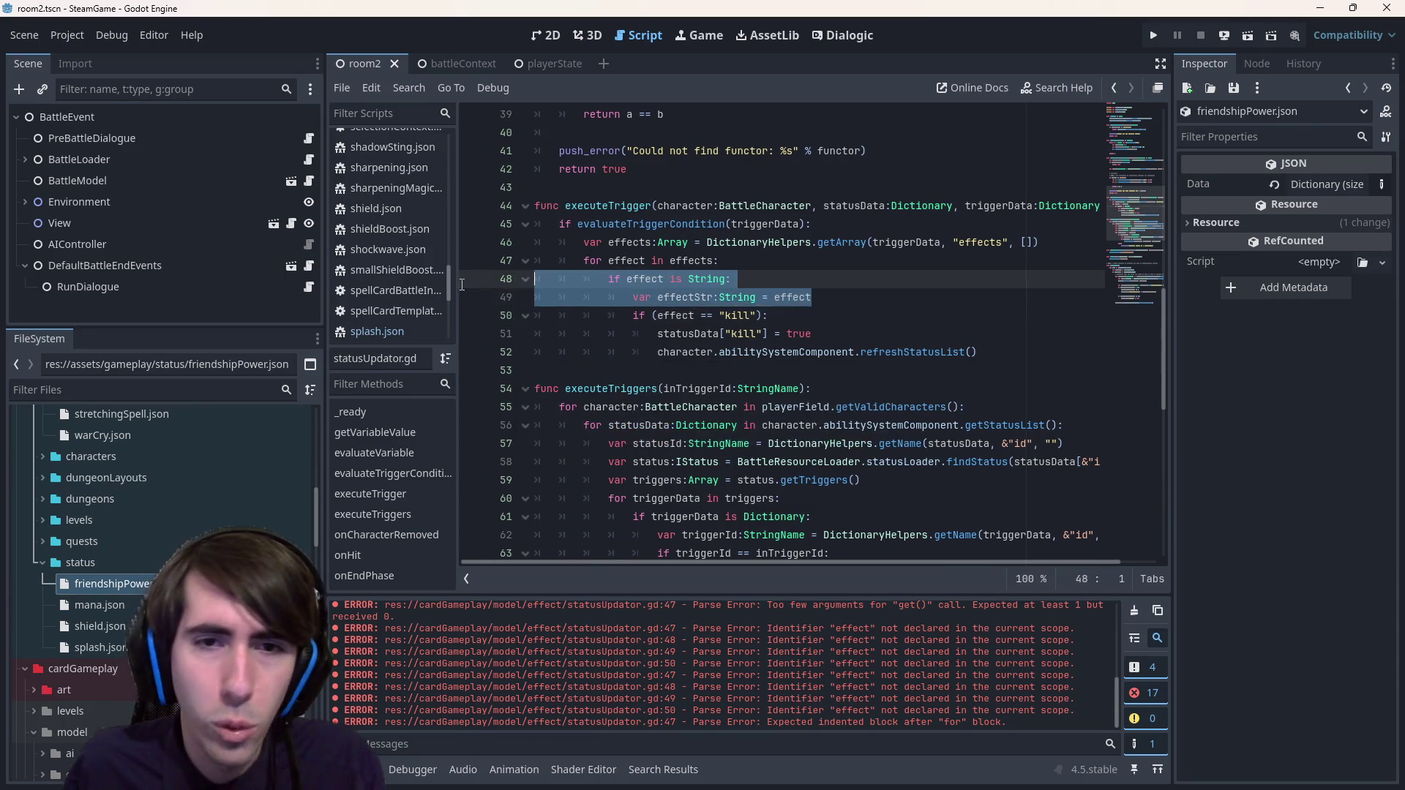
key(BackSpace)
drag(512, 352, 508, 297)
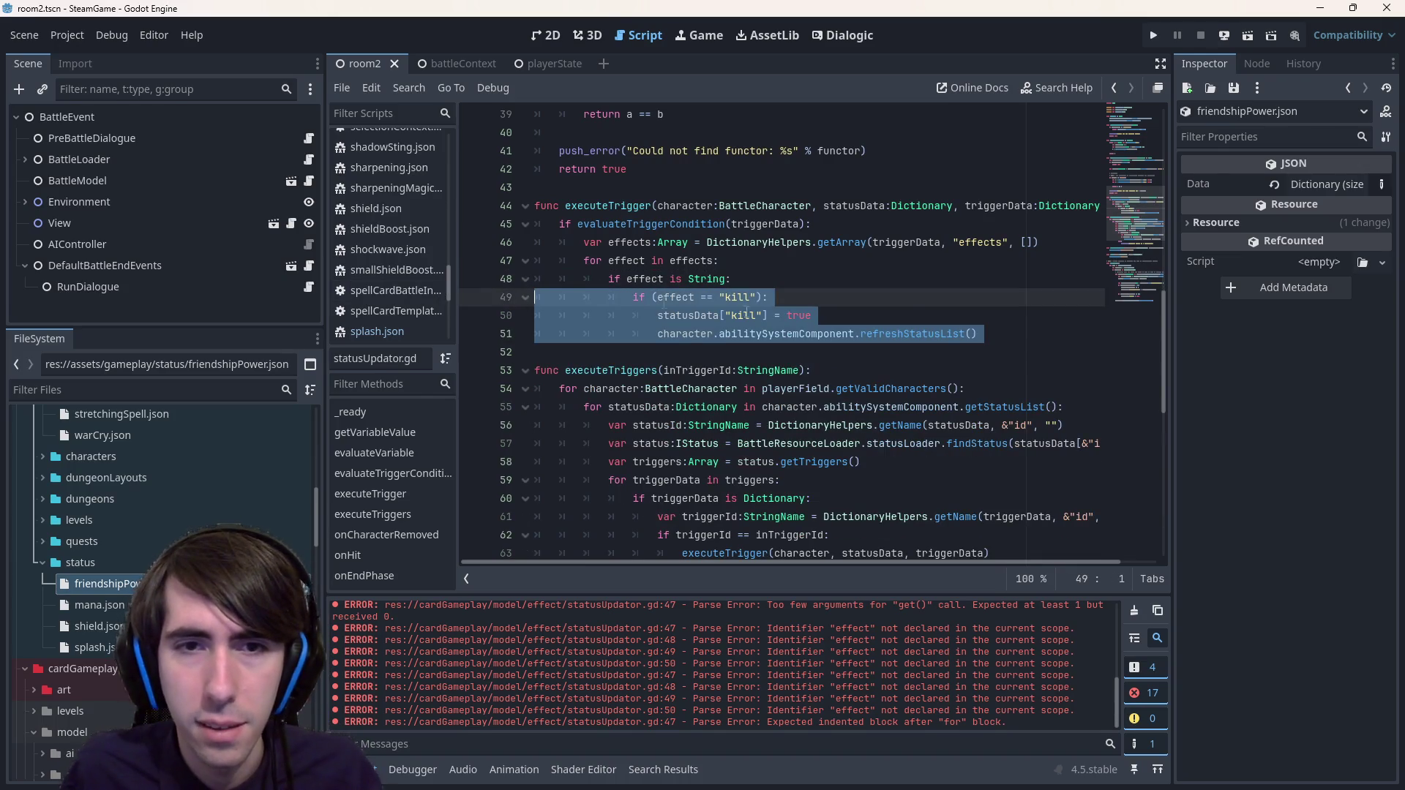
click(900, 316)
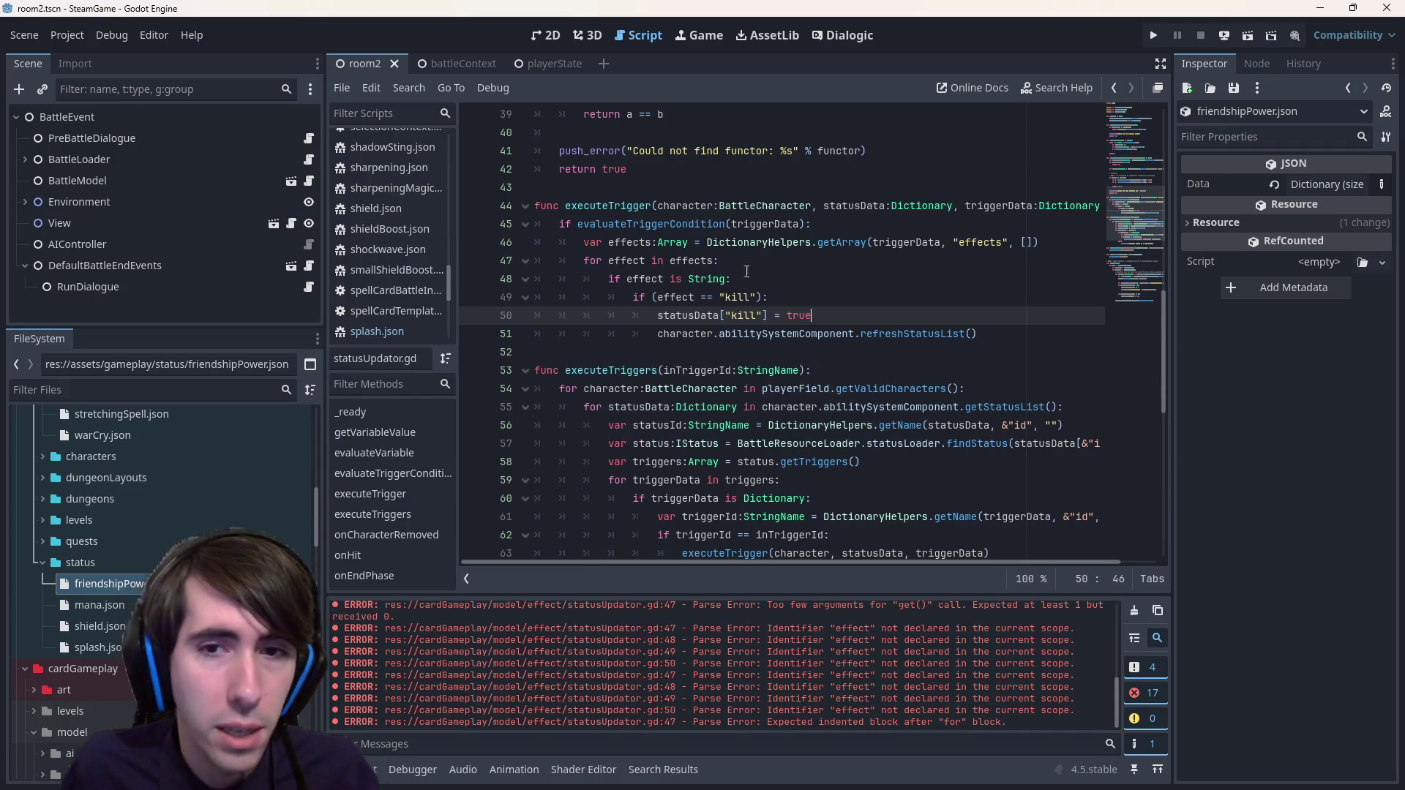
- Begin an 'elif (effect =' branch after the kill block
mouse_move(842, 242)
click(1006, 335)
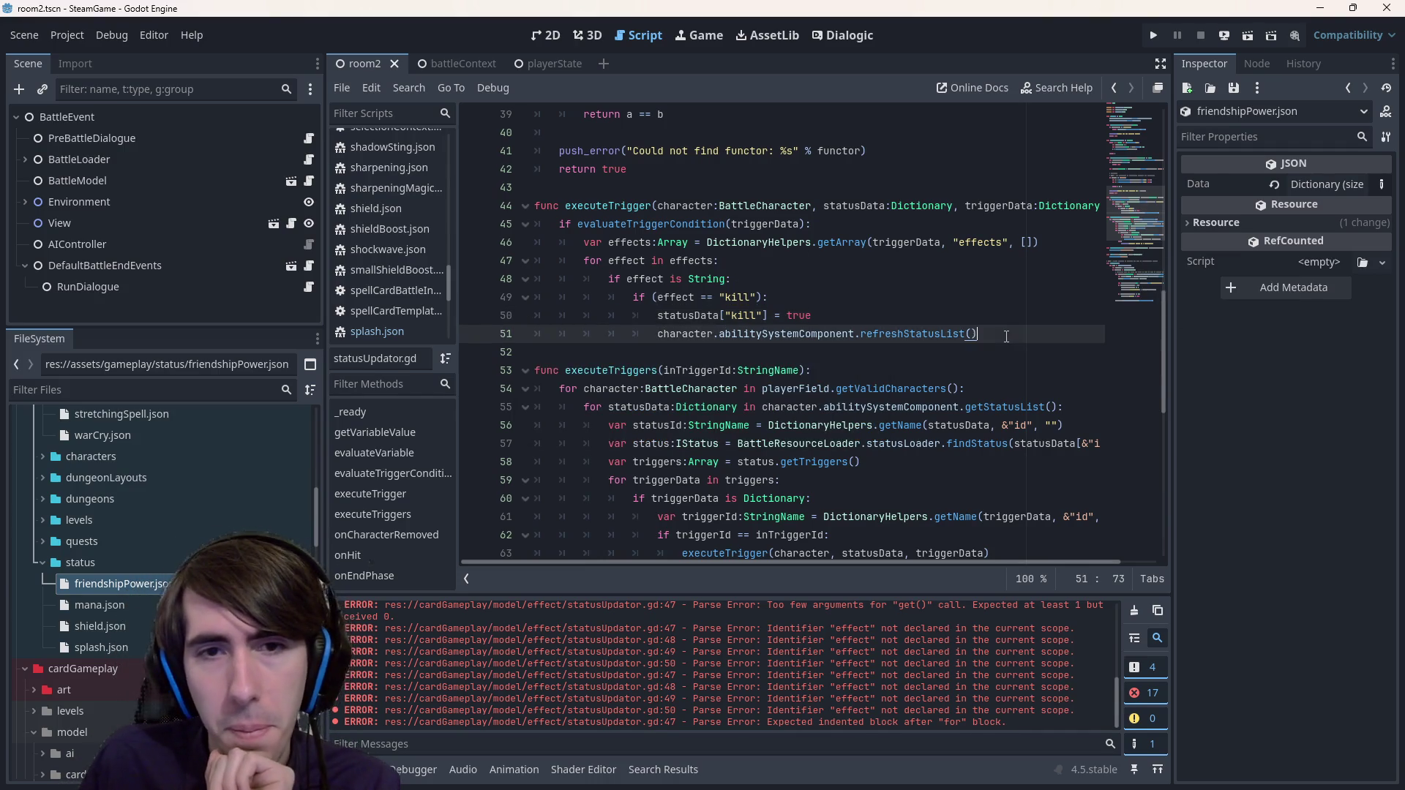
key(Return)
key(BackSpace)
text(else)
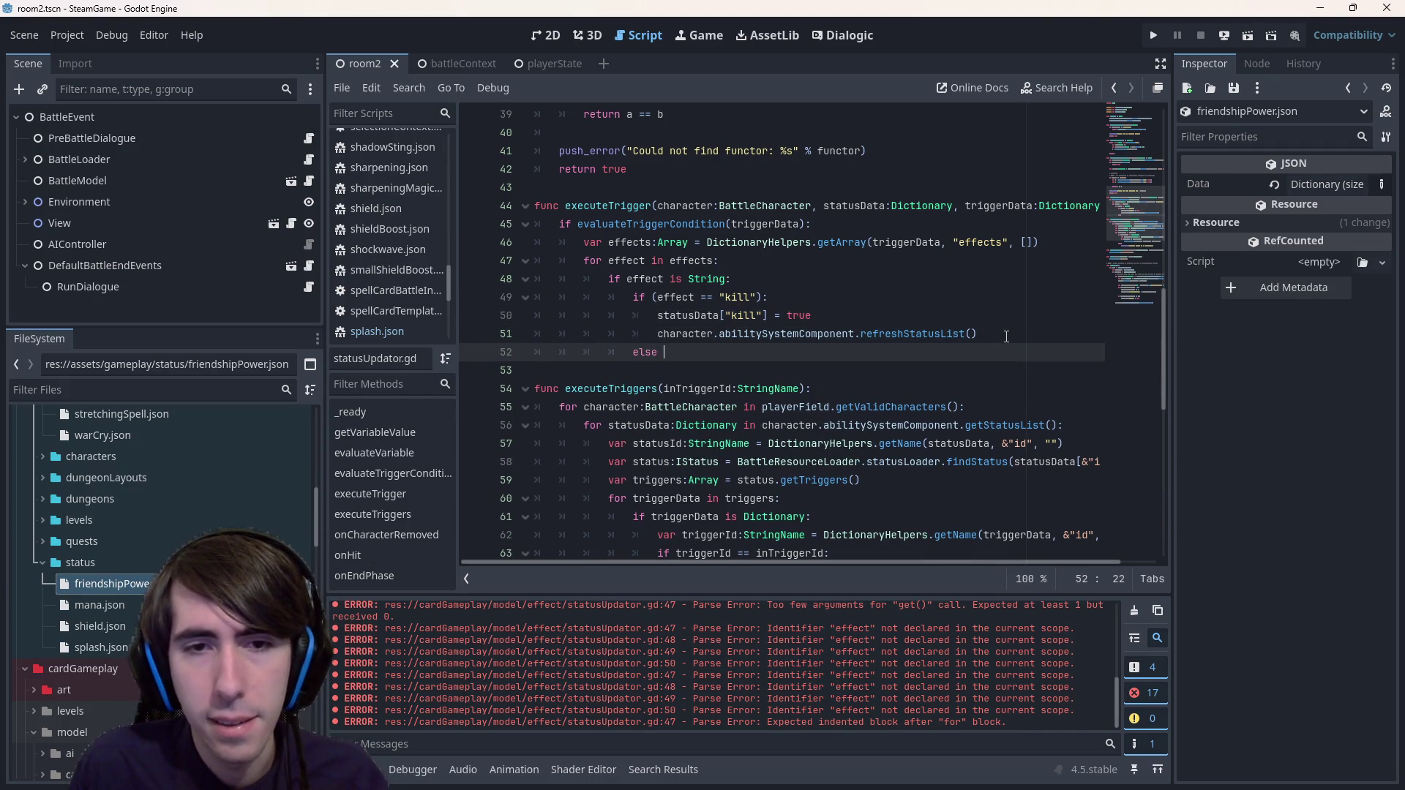
key(BackSpace)
key(BackSpace)
key(BackSpace)
text(if (effect =)
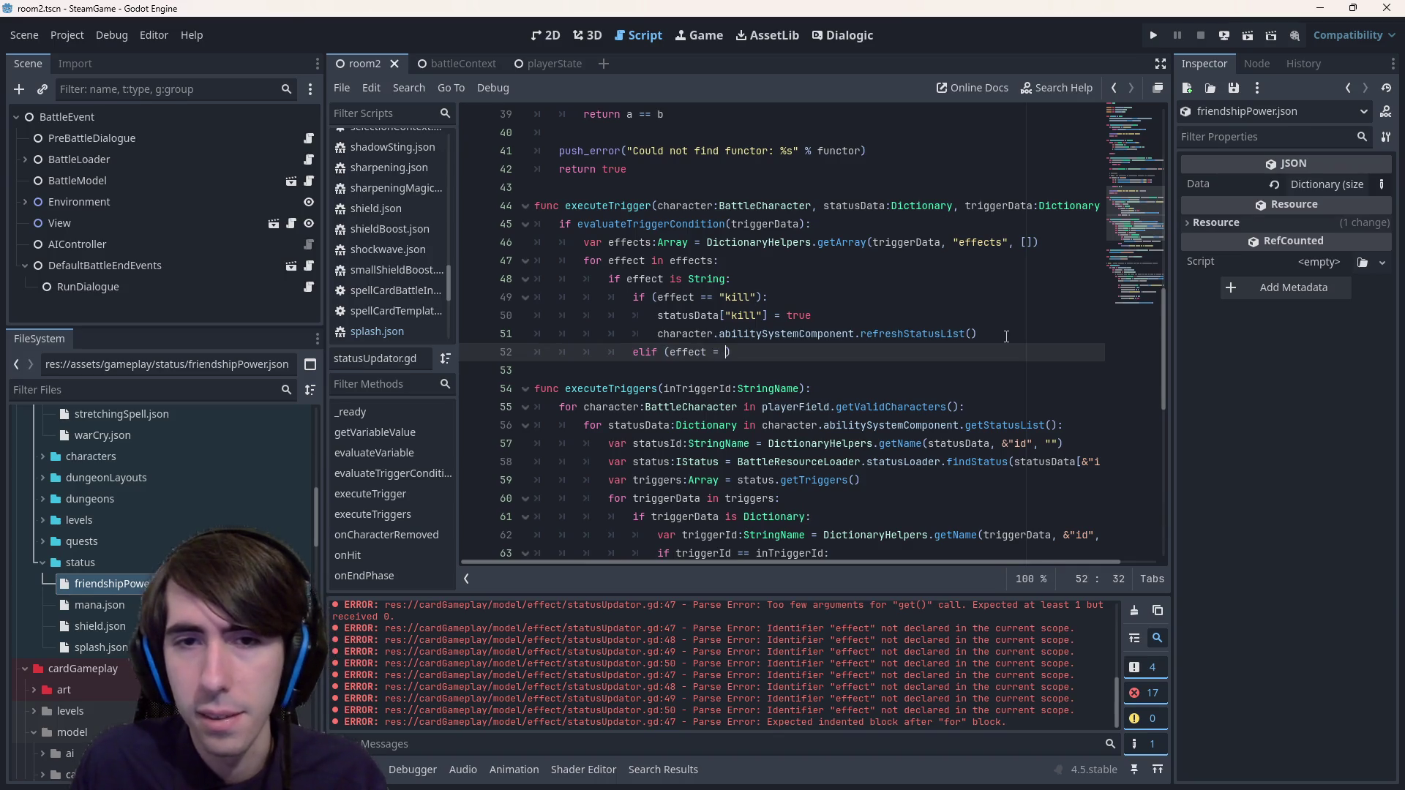
double_click(110, 583)
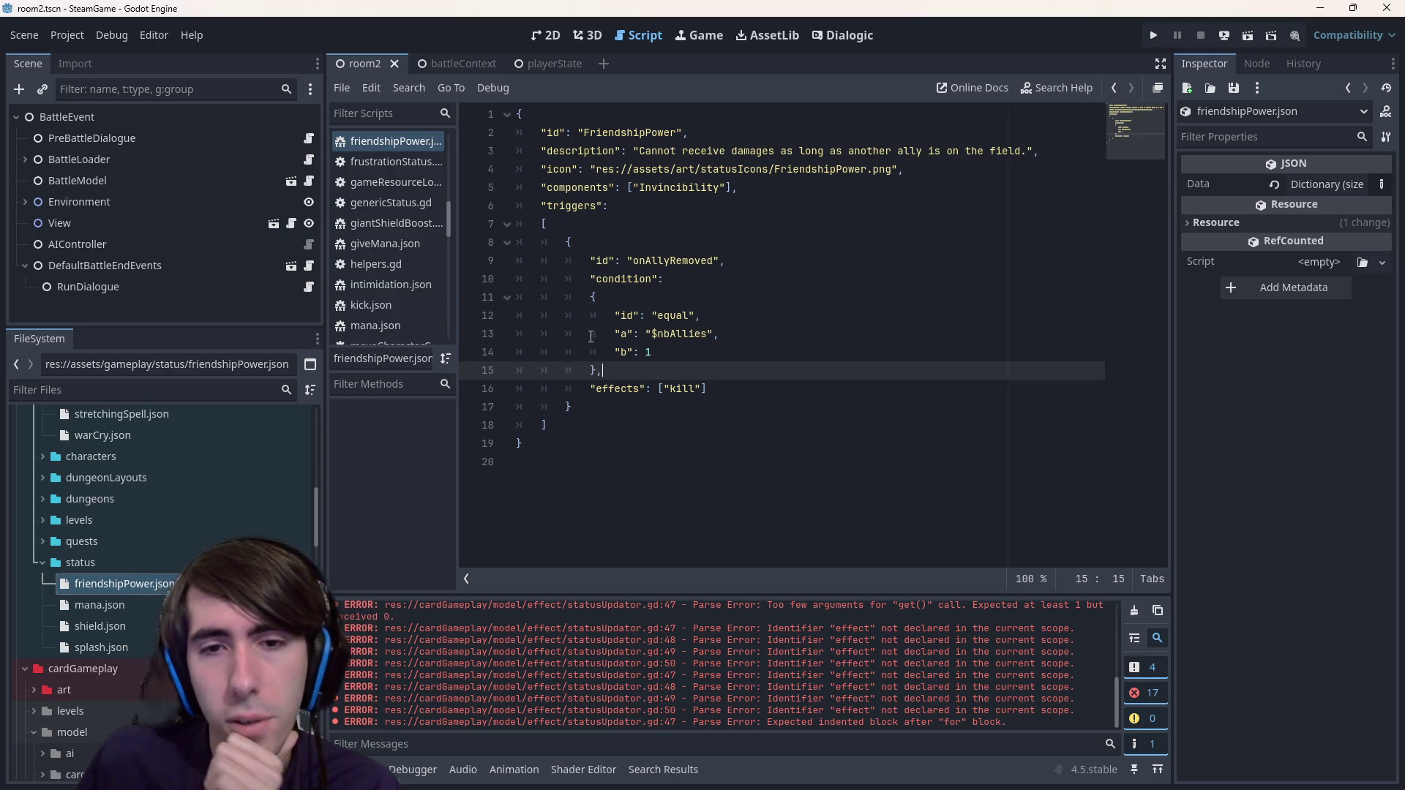
key(Down)
key(Down)
key(Down)
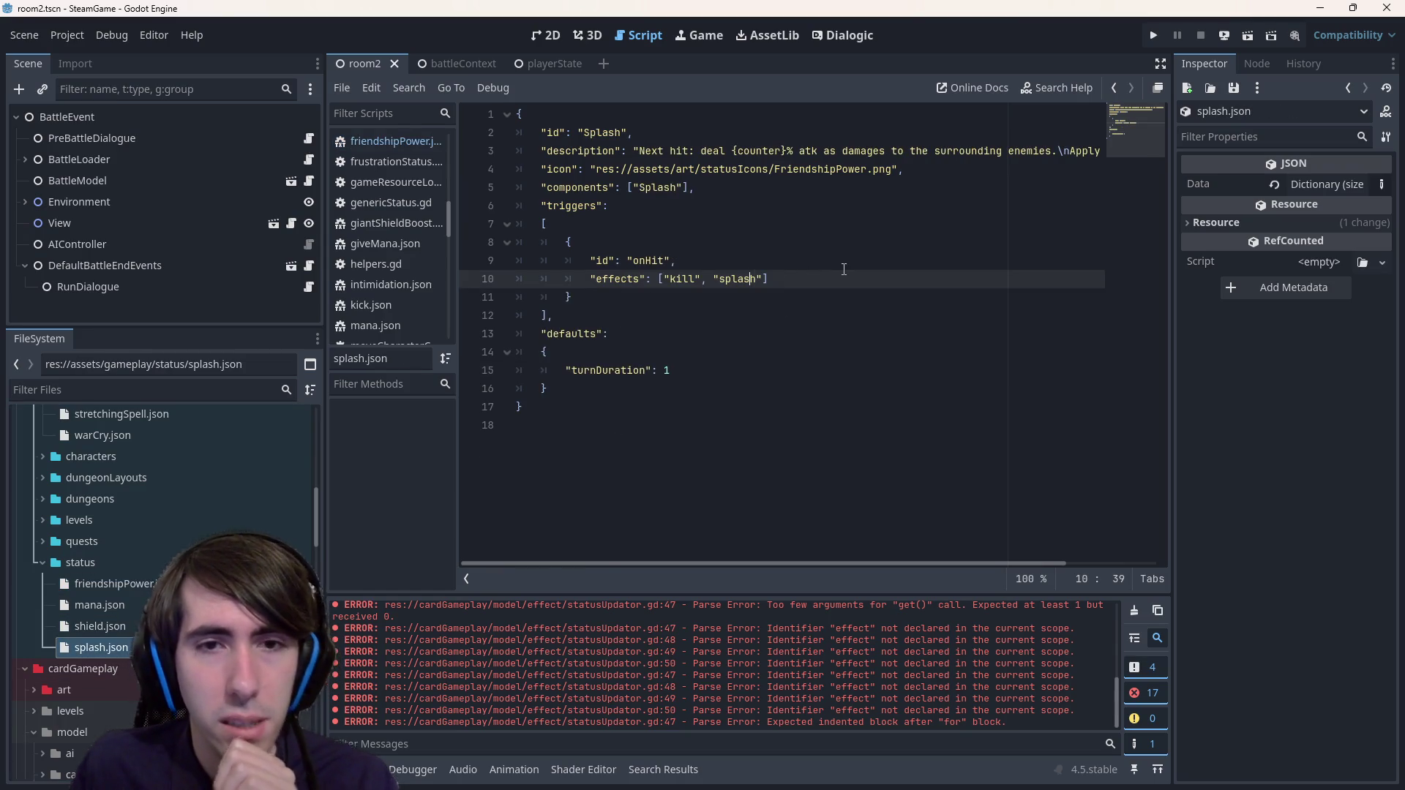
key(alt+Left)
key(alt+Left)
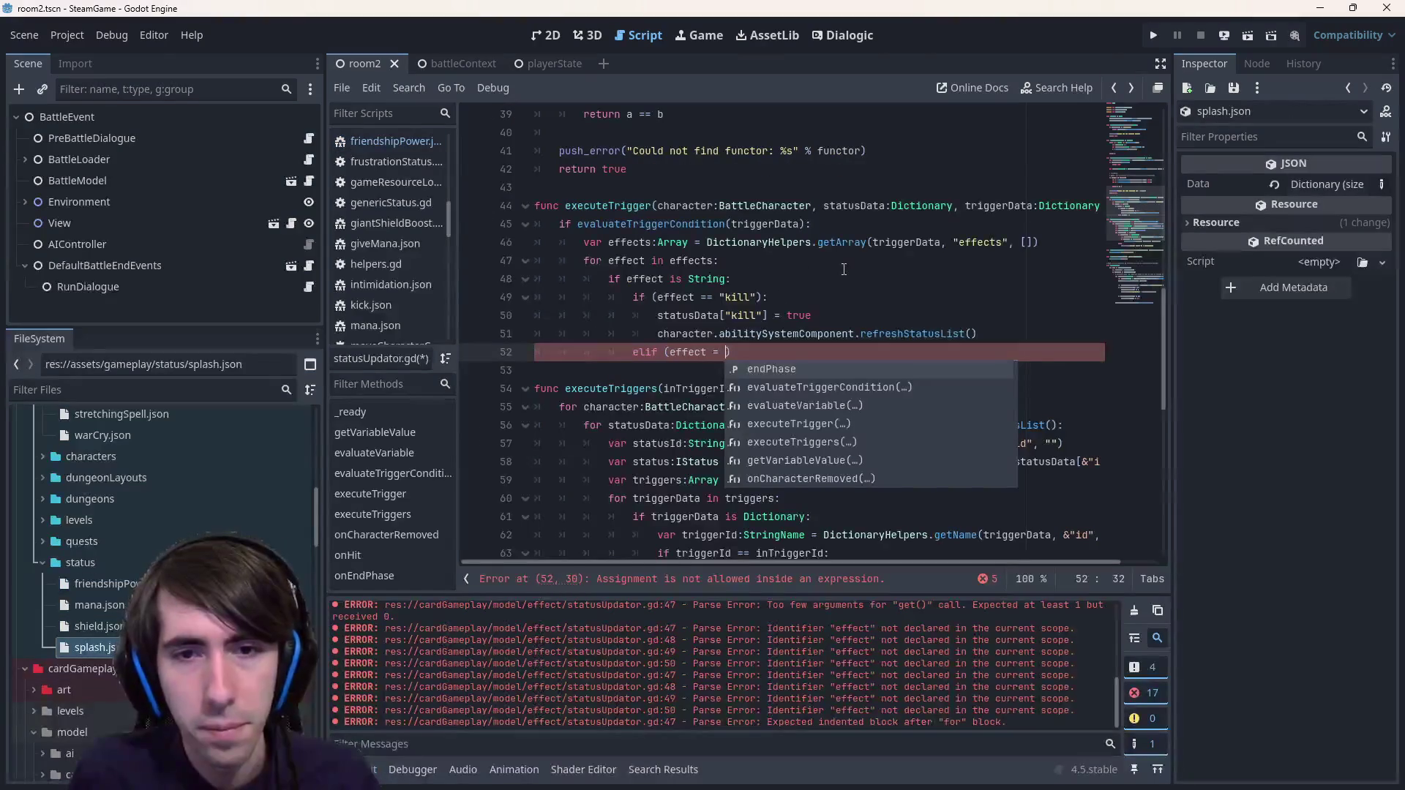
- Finish typing the "splash" condition and check splash.json before returning to the script
text("splash)
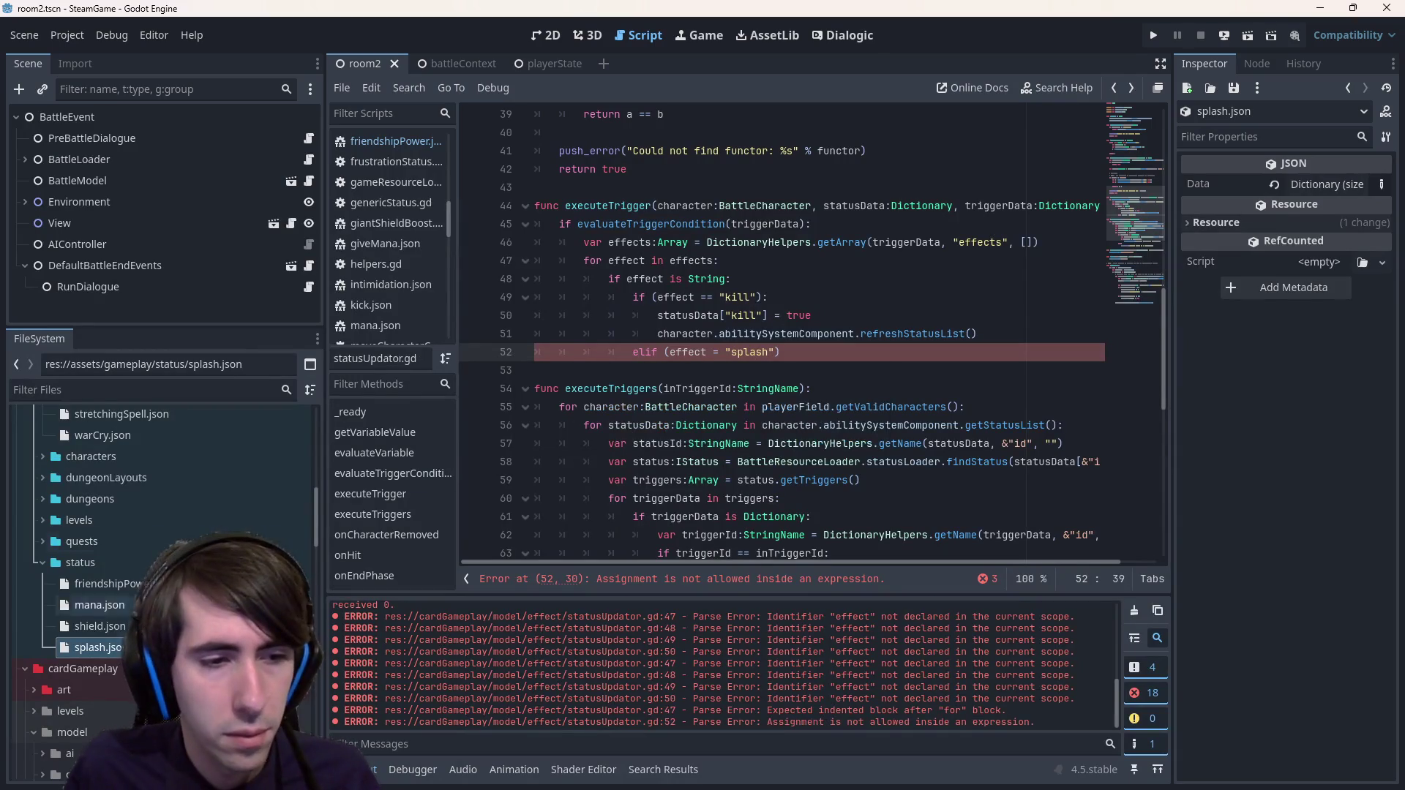
key(alt+Right)
key(alt+Left)
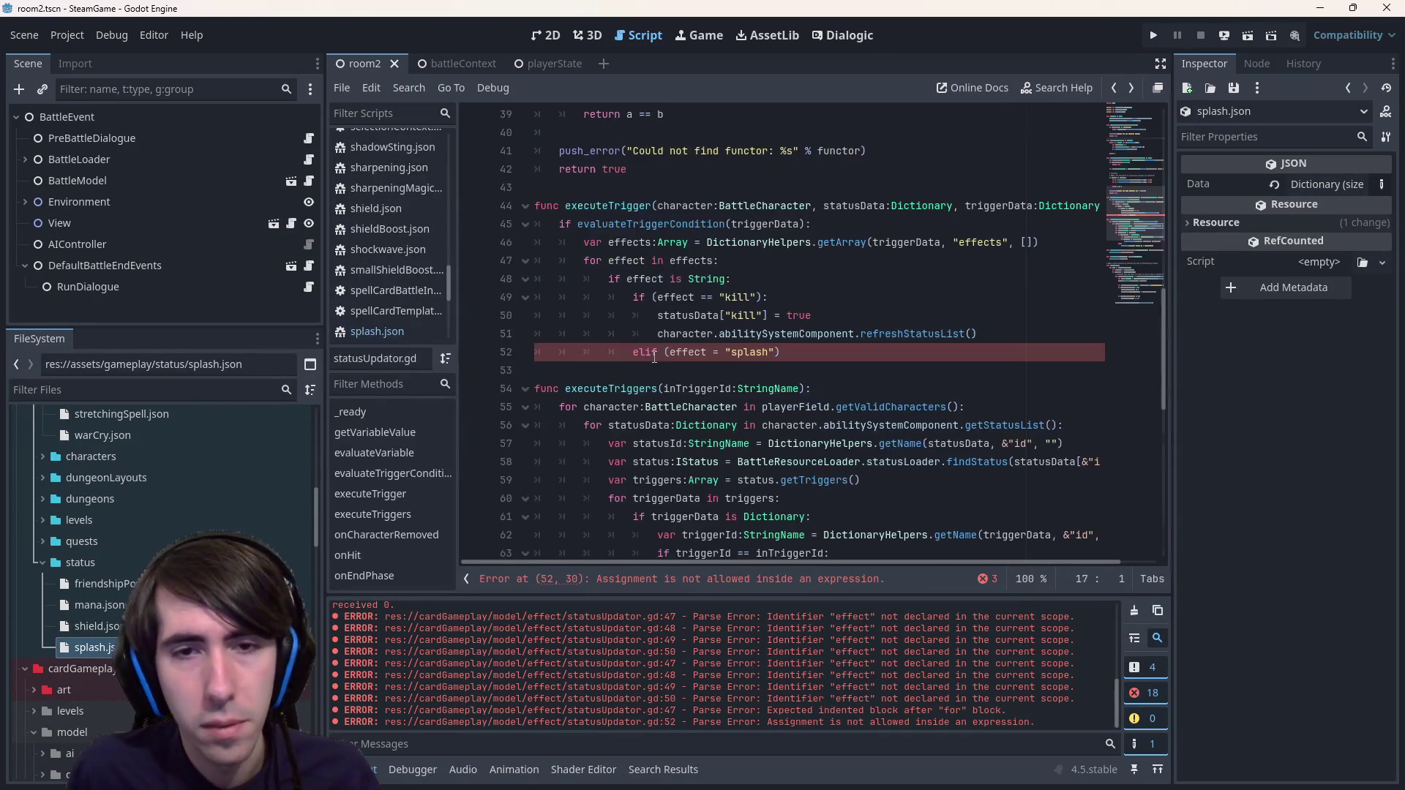
key(alt+Left)
key(alt+Left)
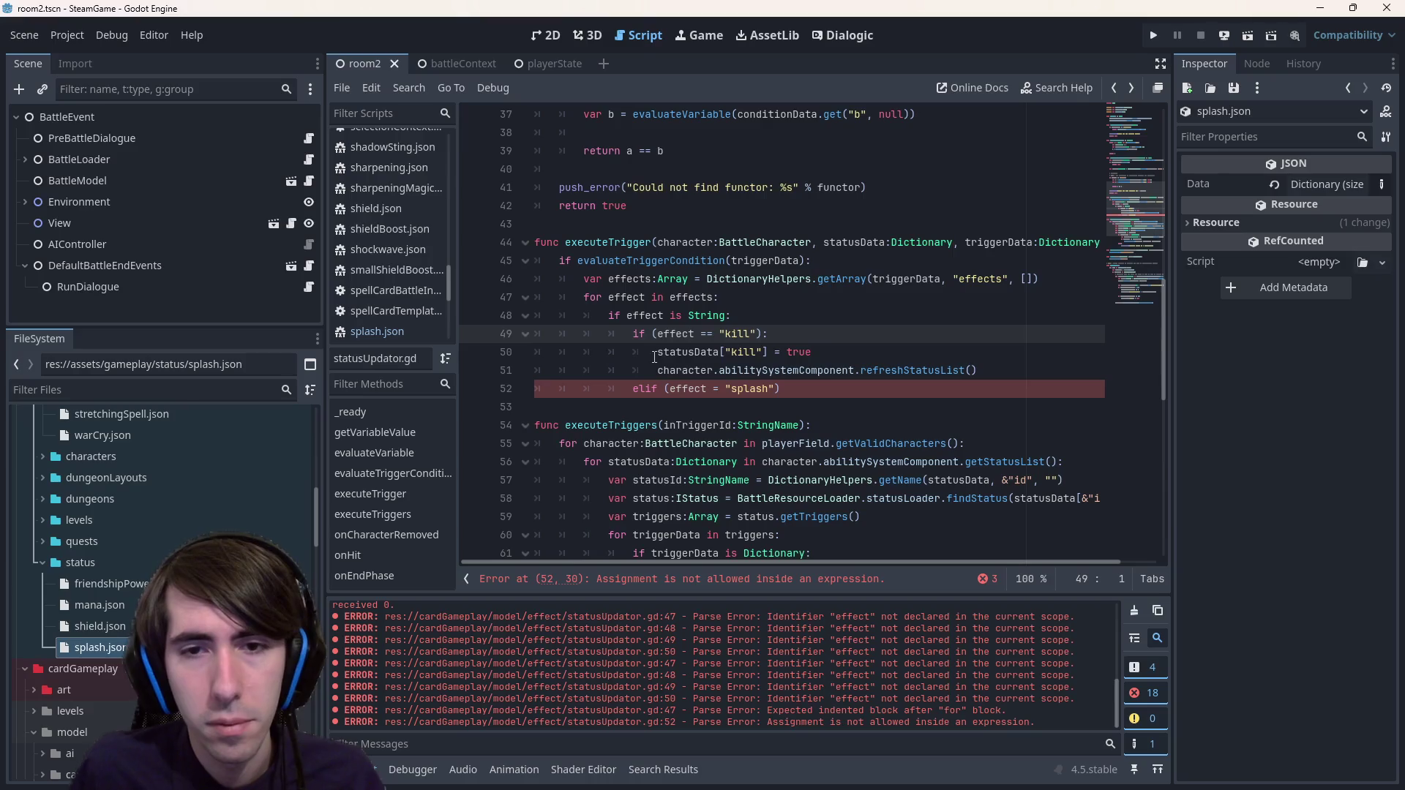
- Replace the stray character ending line 52 with a colon, open an indented line, and select executeTrigger
click(782, 376)
click(821, 386)
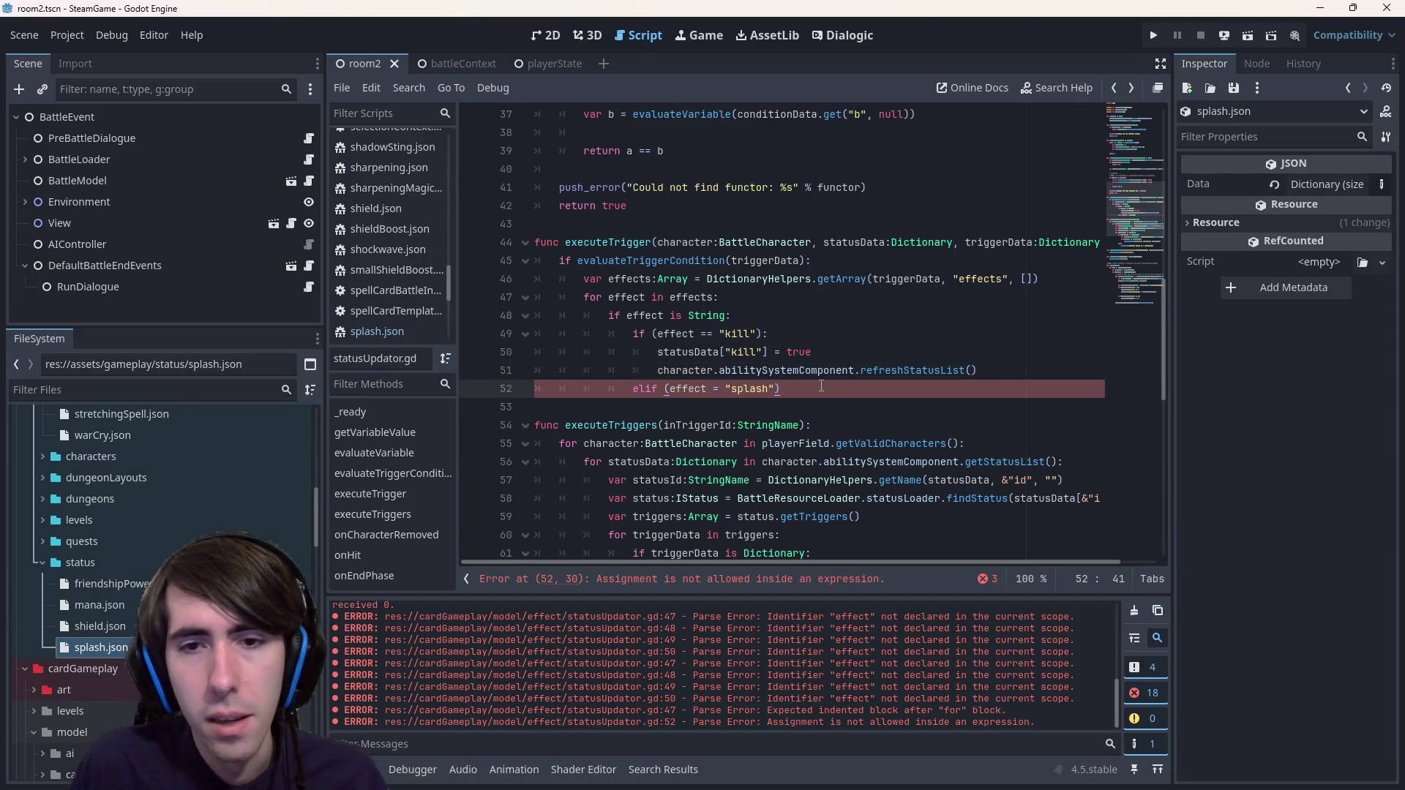
key(BackSpace)
text(:)
key(Return)
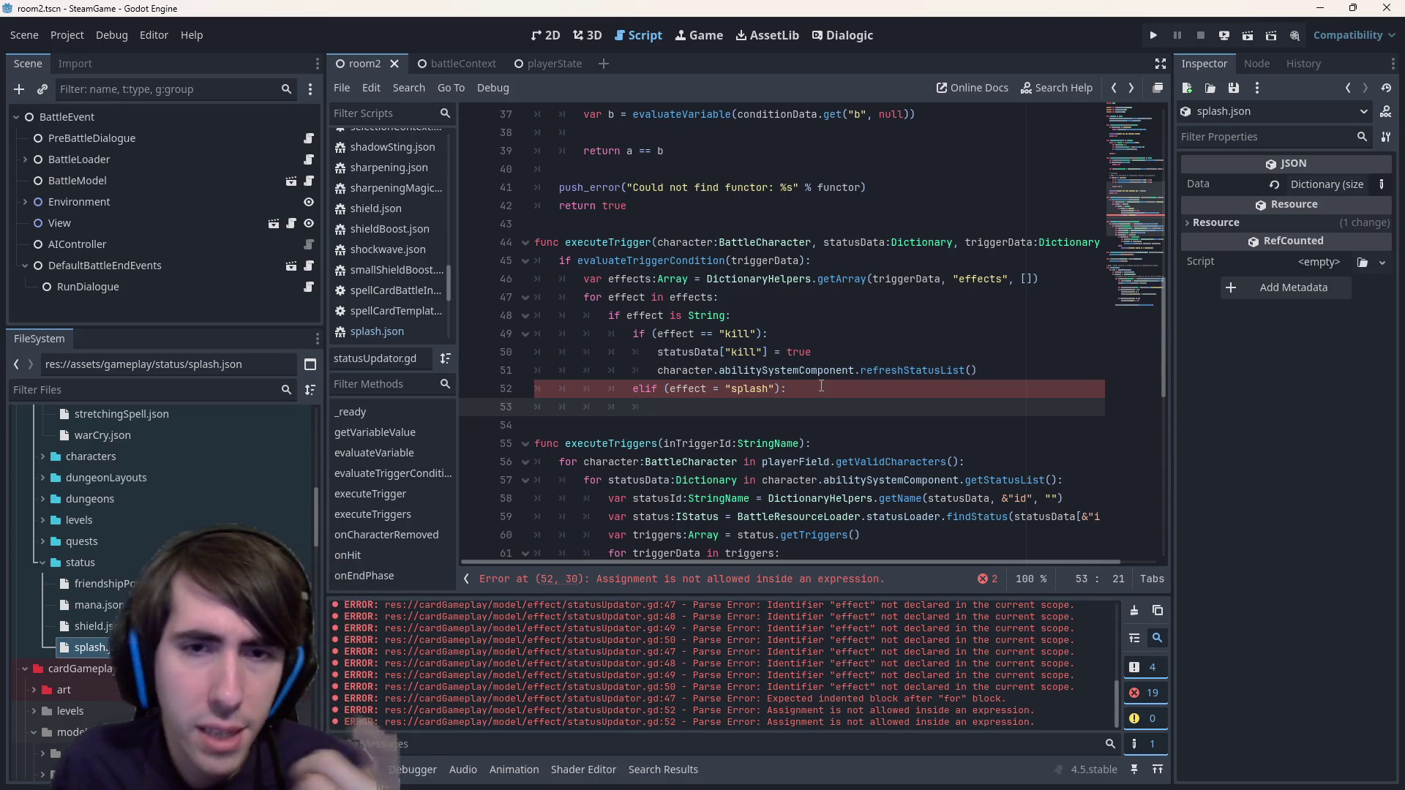
mouse_move(795, 402)
mouse_down()
mouse_move(585, 300)
mouse_move(527, 251)
mouse_up()
- Comment out both the executeTrigger and onHit functions with Ctrl+K
key(ctrl+k)
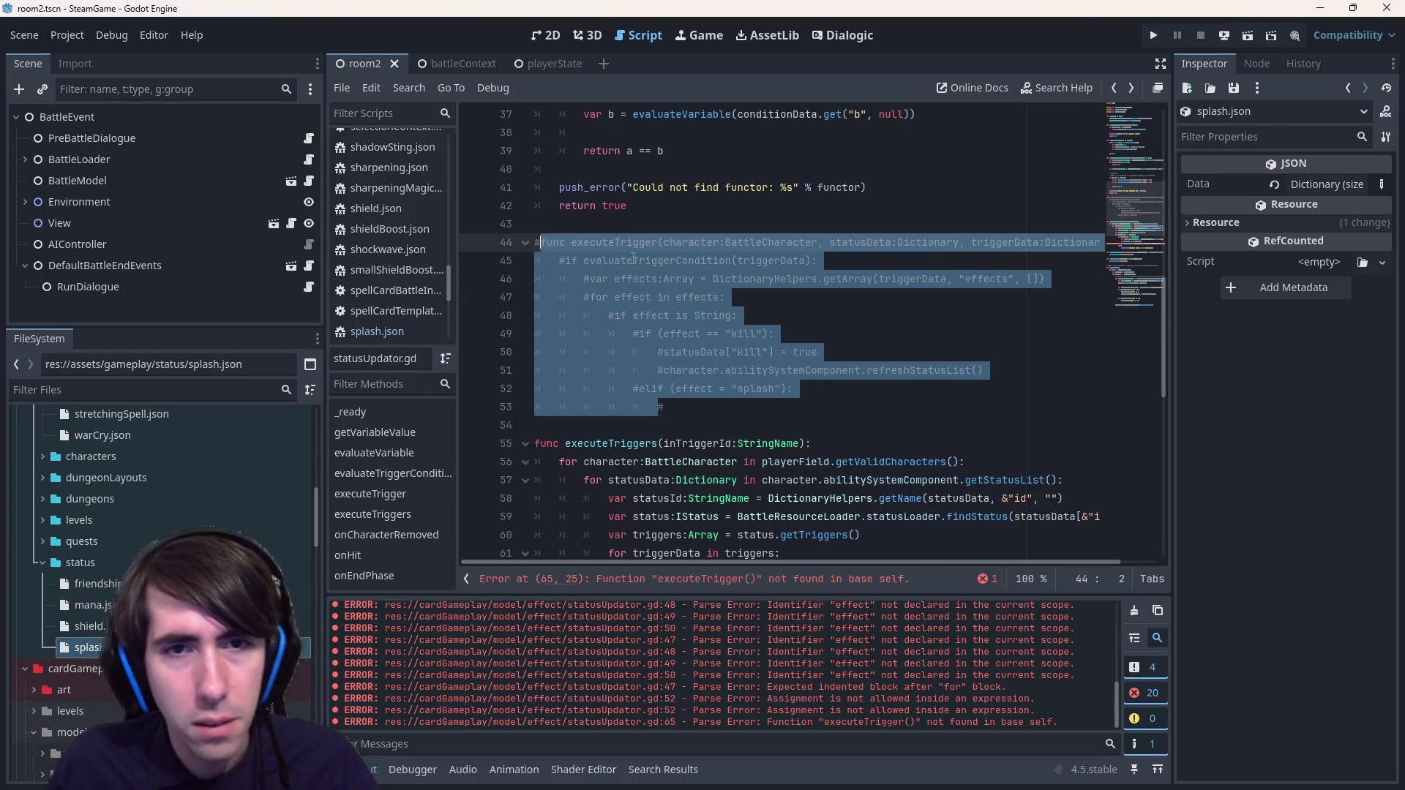
scroll(665, 280, down, 7)
scroll(664, 280, down, 1)
mouse_move(714, 334)
mouse_down()
mouse_move(538, 334)
mouse_move(459, 309)
mouse_up()
key(ctrl+k)
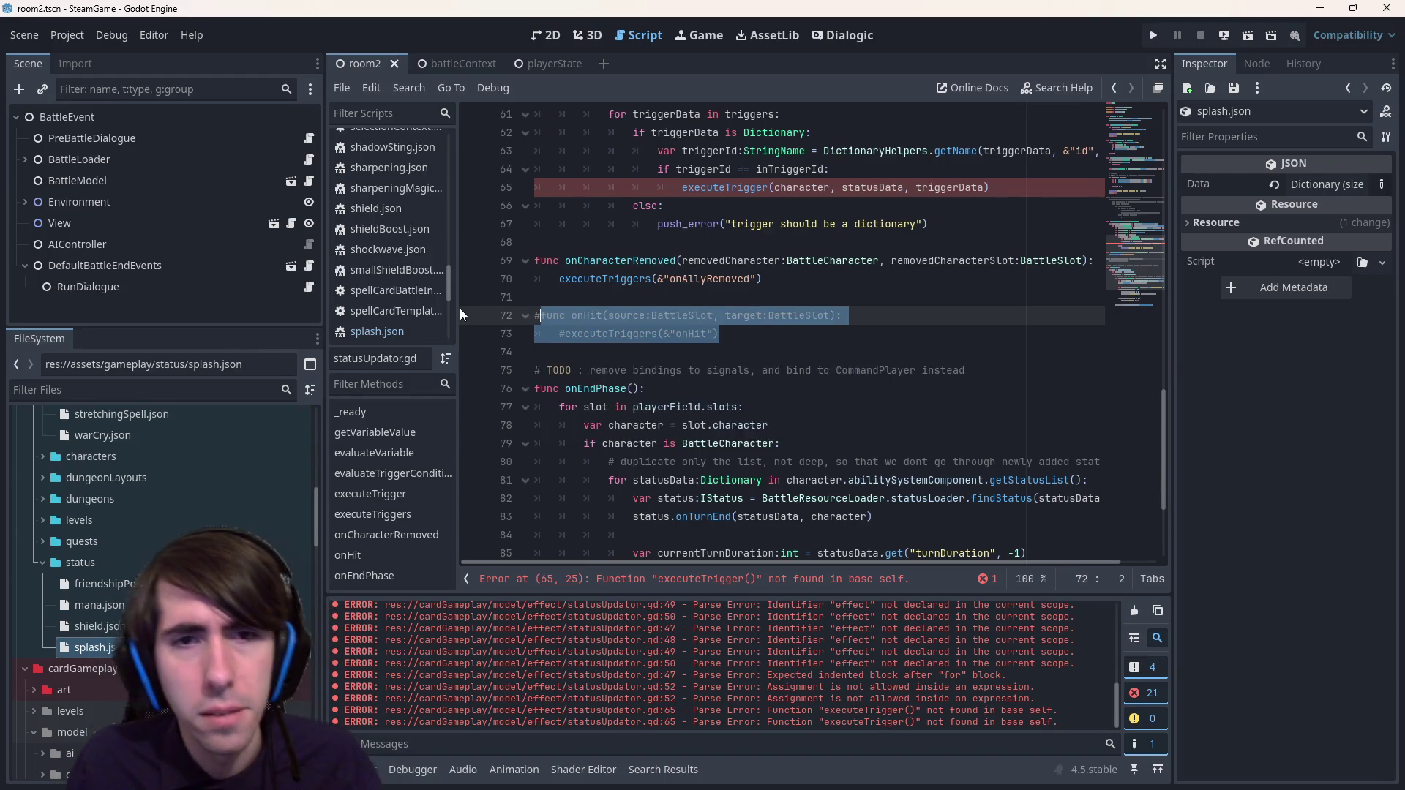
- Check the executeTrigger call on line 65, then uncomment the executeTrigger function
scroll(661, 298, up, 5)
scroll(661, 299, down, 3)
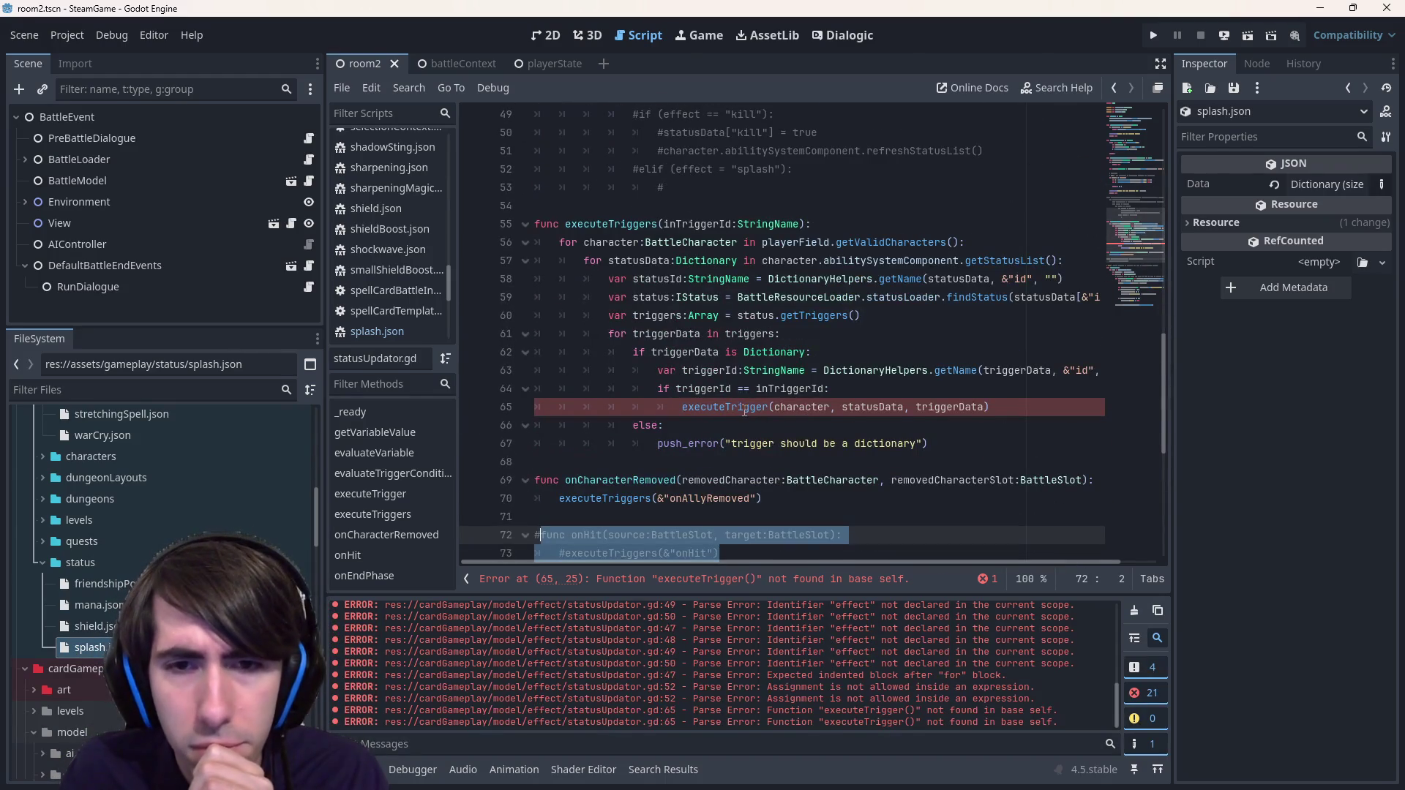
scroll(735, 525, down, 1)
click(750, 315)
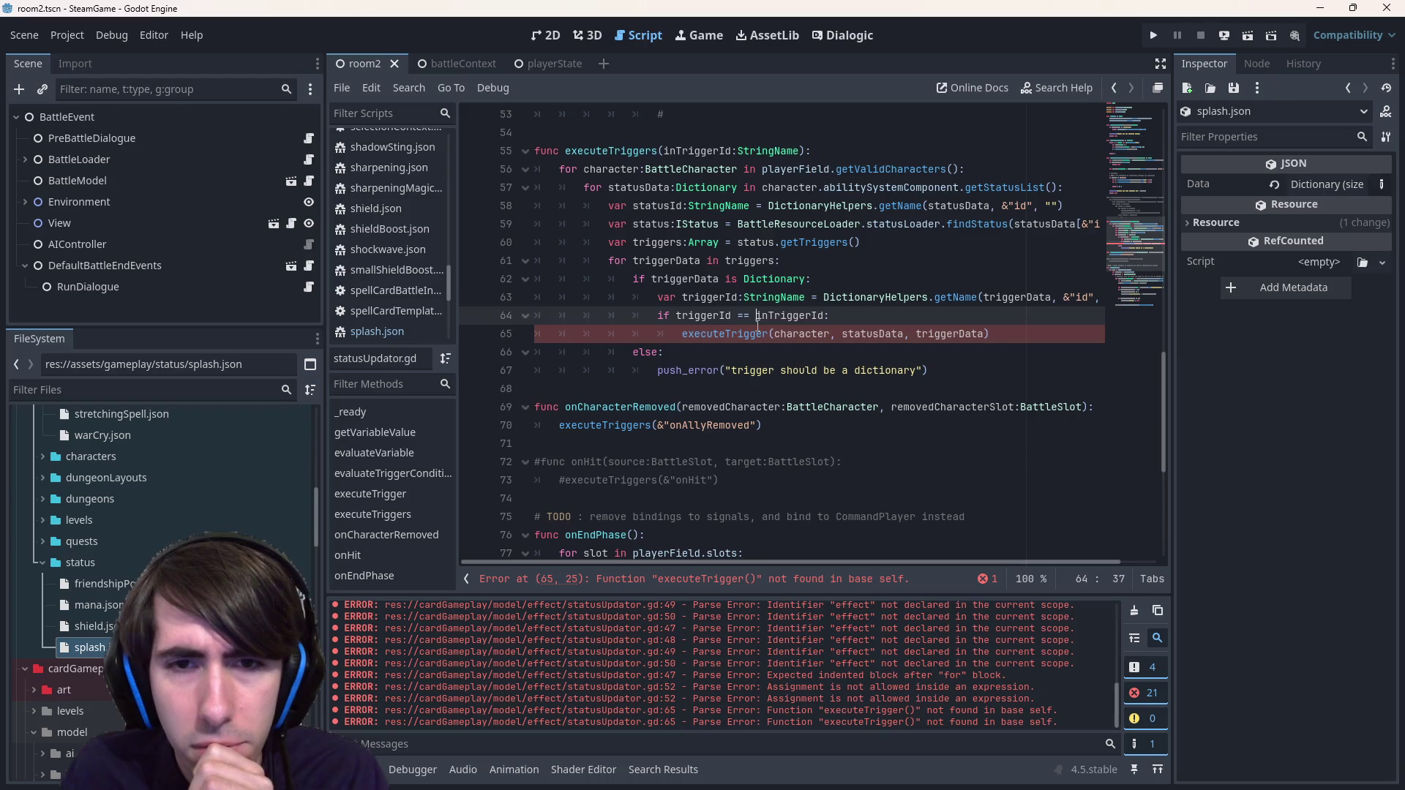
click(750, 334)
double_click(750, 333)
scroll(739, 320, up, 9)
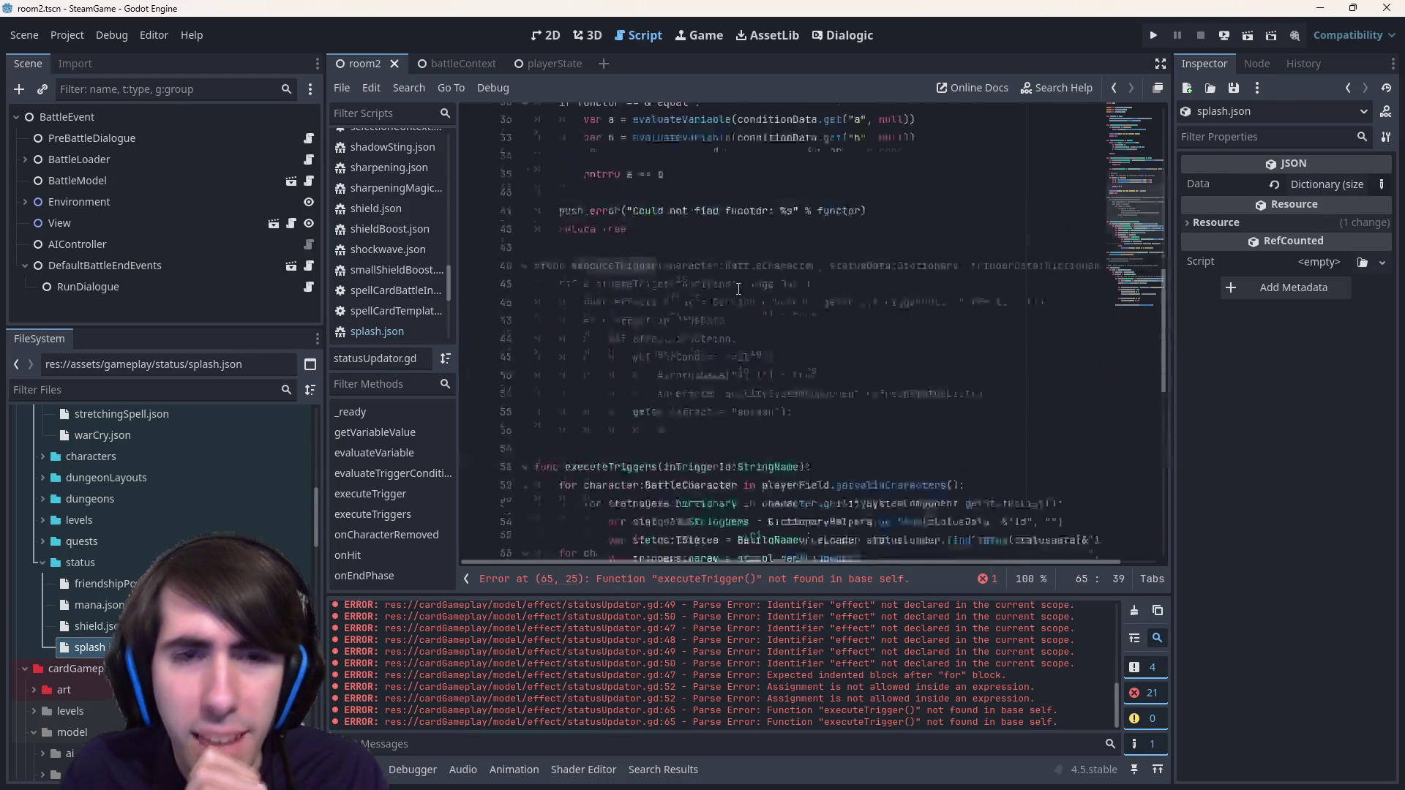
scroll(738, 286, down, 4)
mouse_move(666, 389)
mouse_down()
mouse_move(586, 352)
mouse_move(507, 230)
mouse_up()
key(ctrl+k)
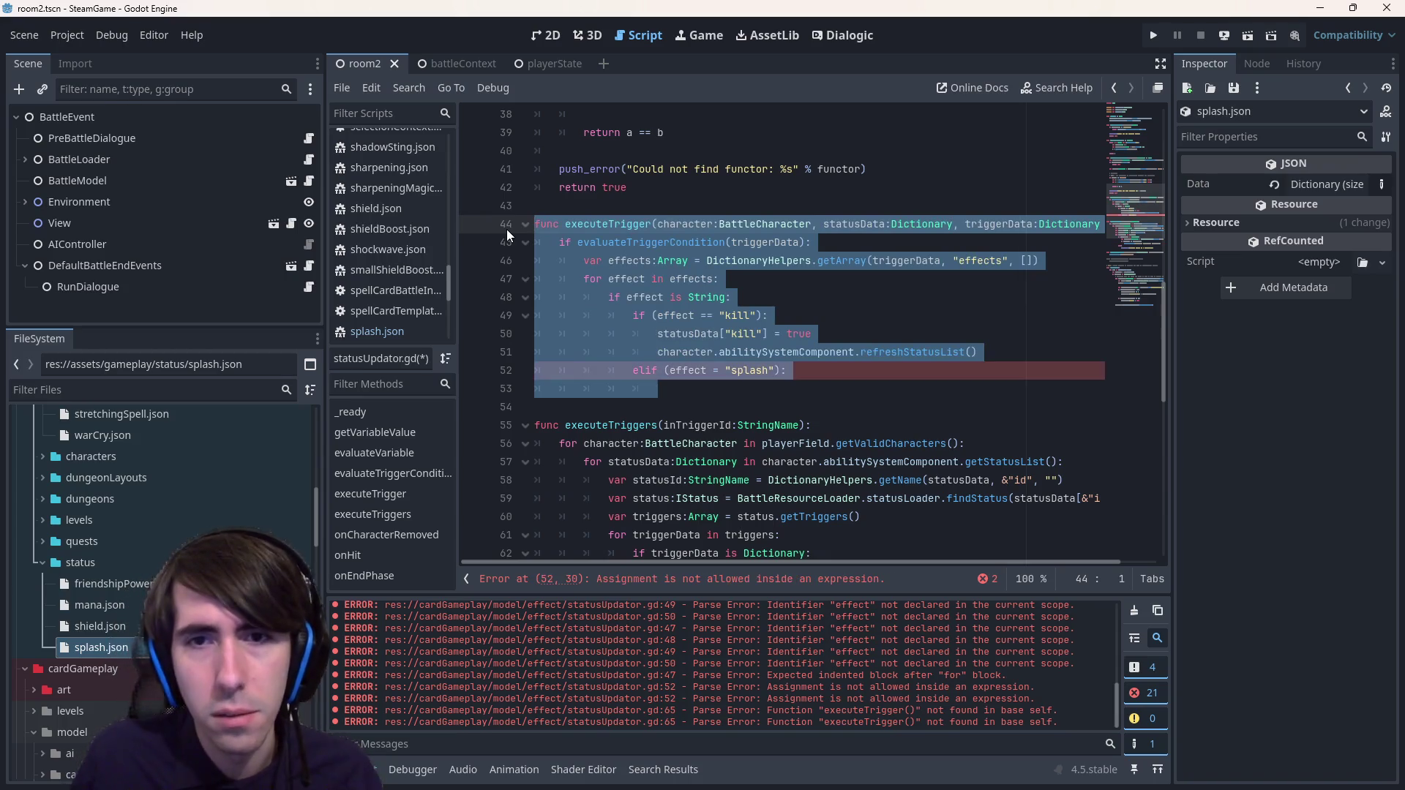
- Delete the unfinished elif "splash" line and leftover blank line, then save statusUpdator.gd
drag(794, 370, 378, 377)
key(BackSpace)
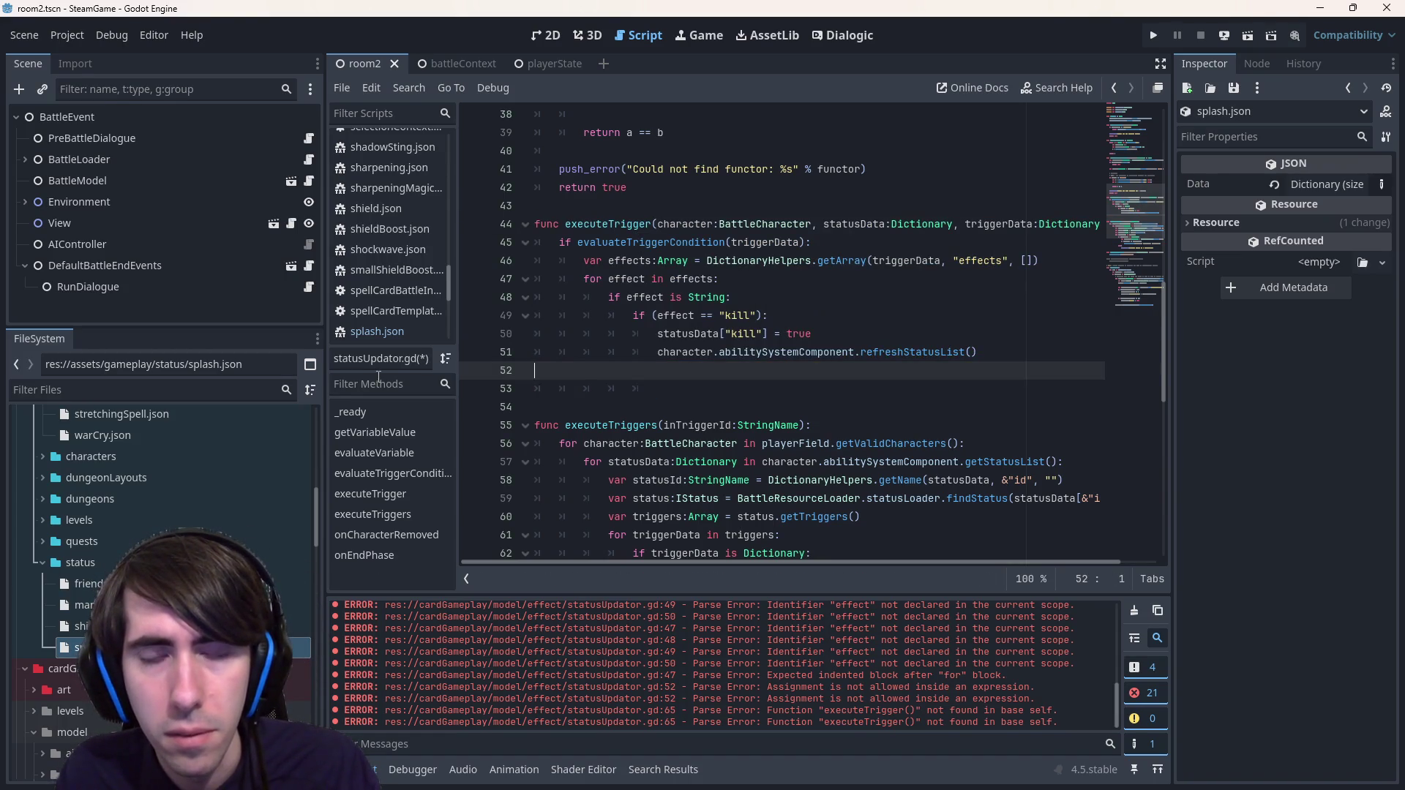
key(BackSpace)
key(Down)
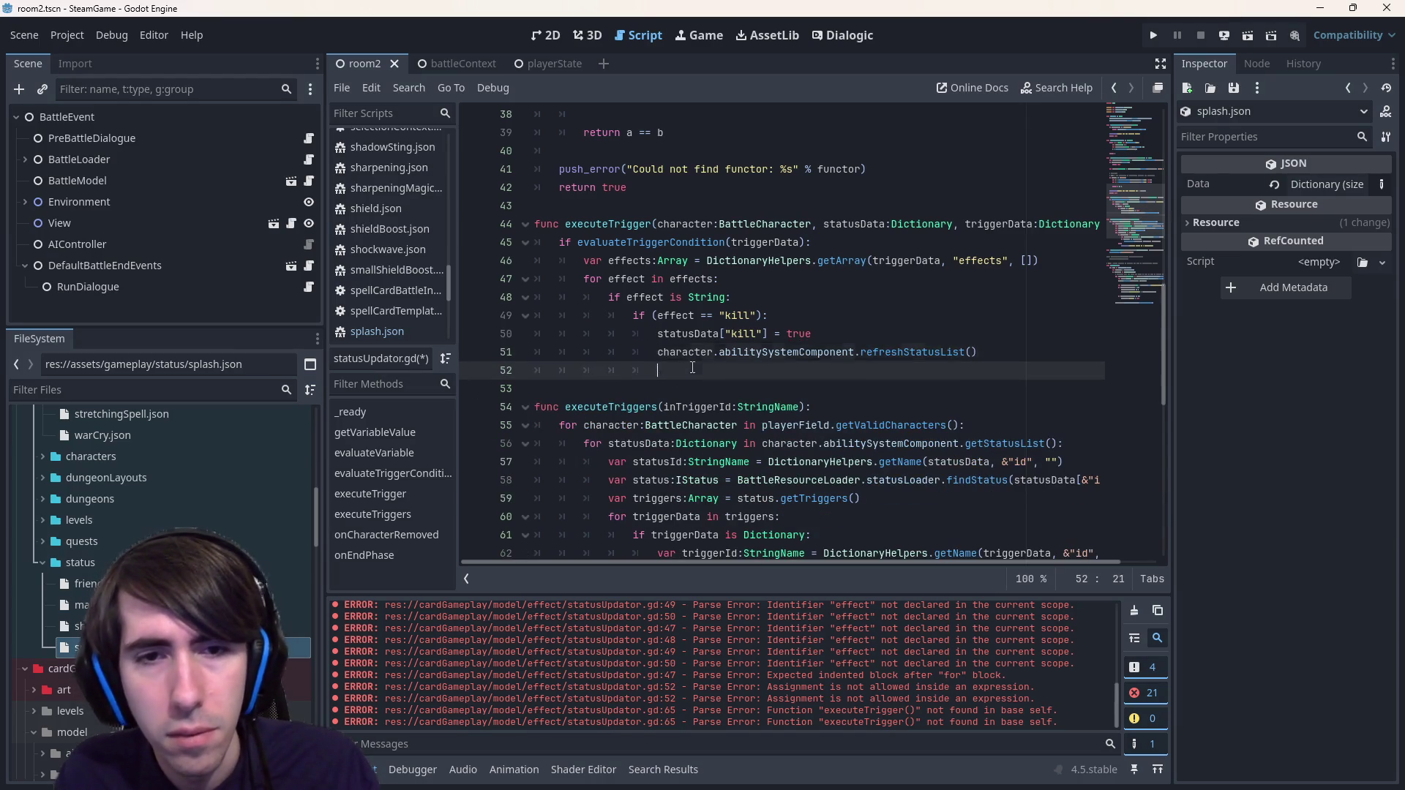
key(shift+Home)
key(BackSpace)
key(BackSpace)
click(882, 326)
key(ctrl+s)
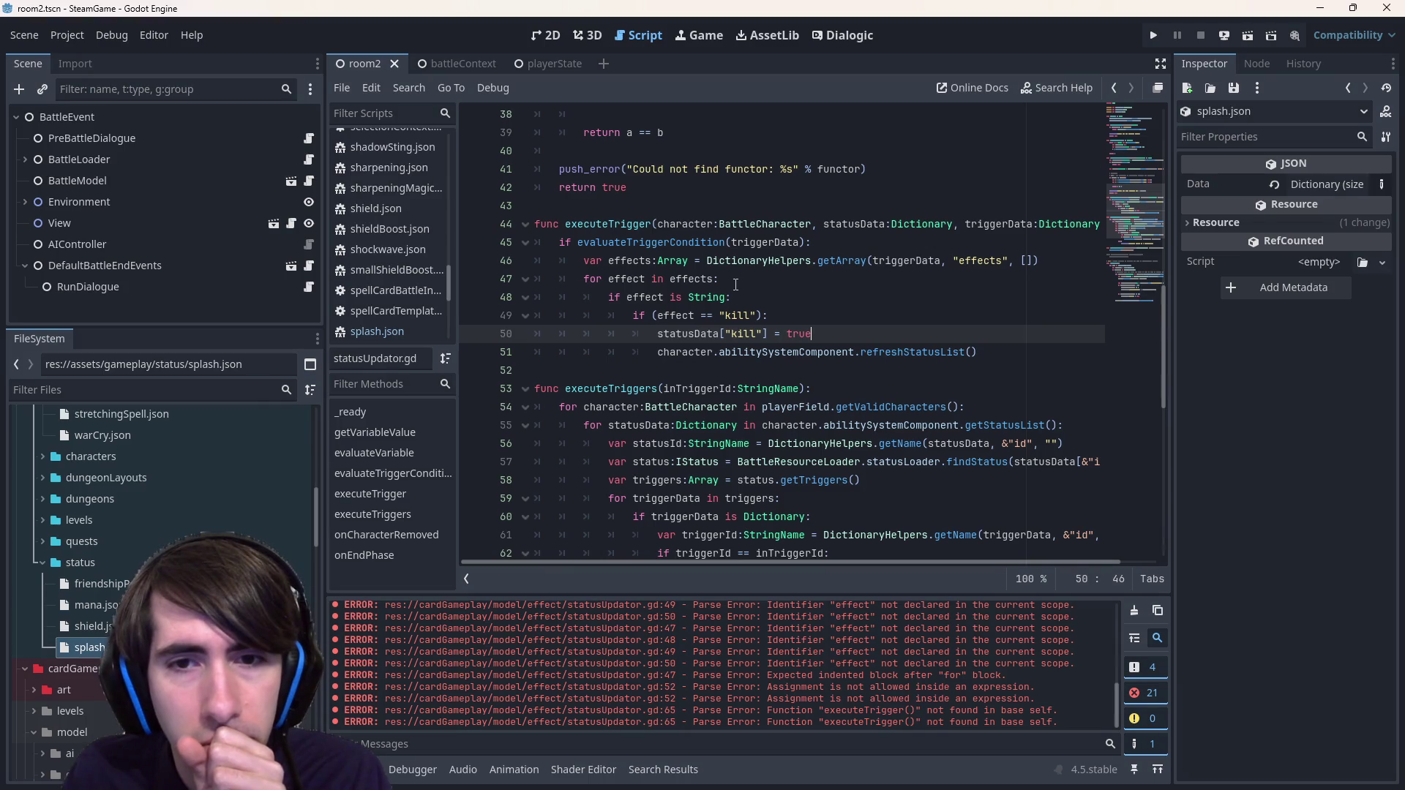
double_click(692, 334)
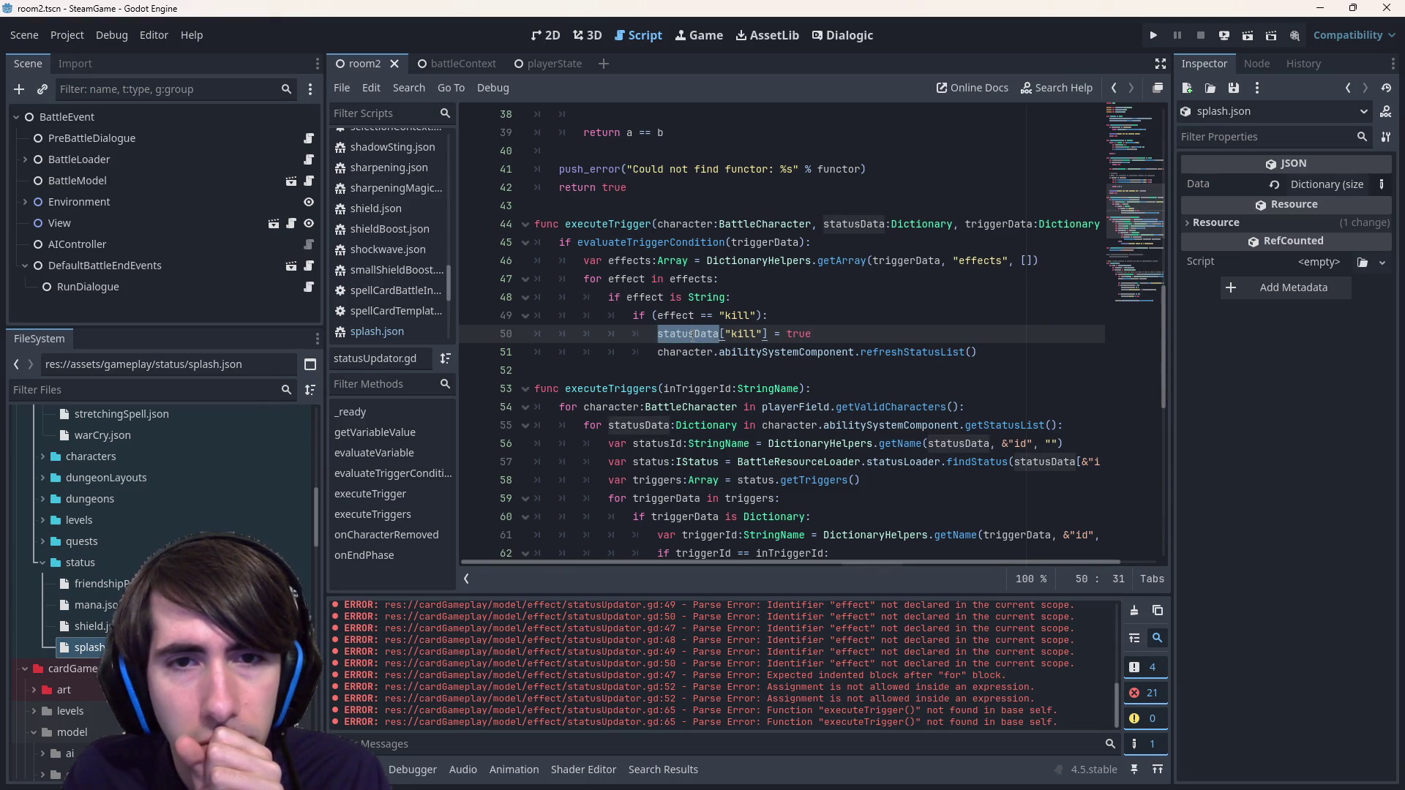
mouse_move(692, 335)
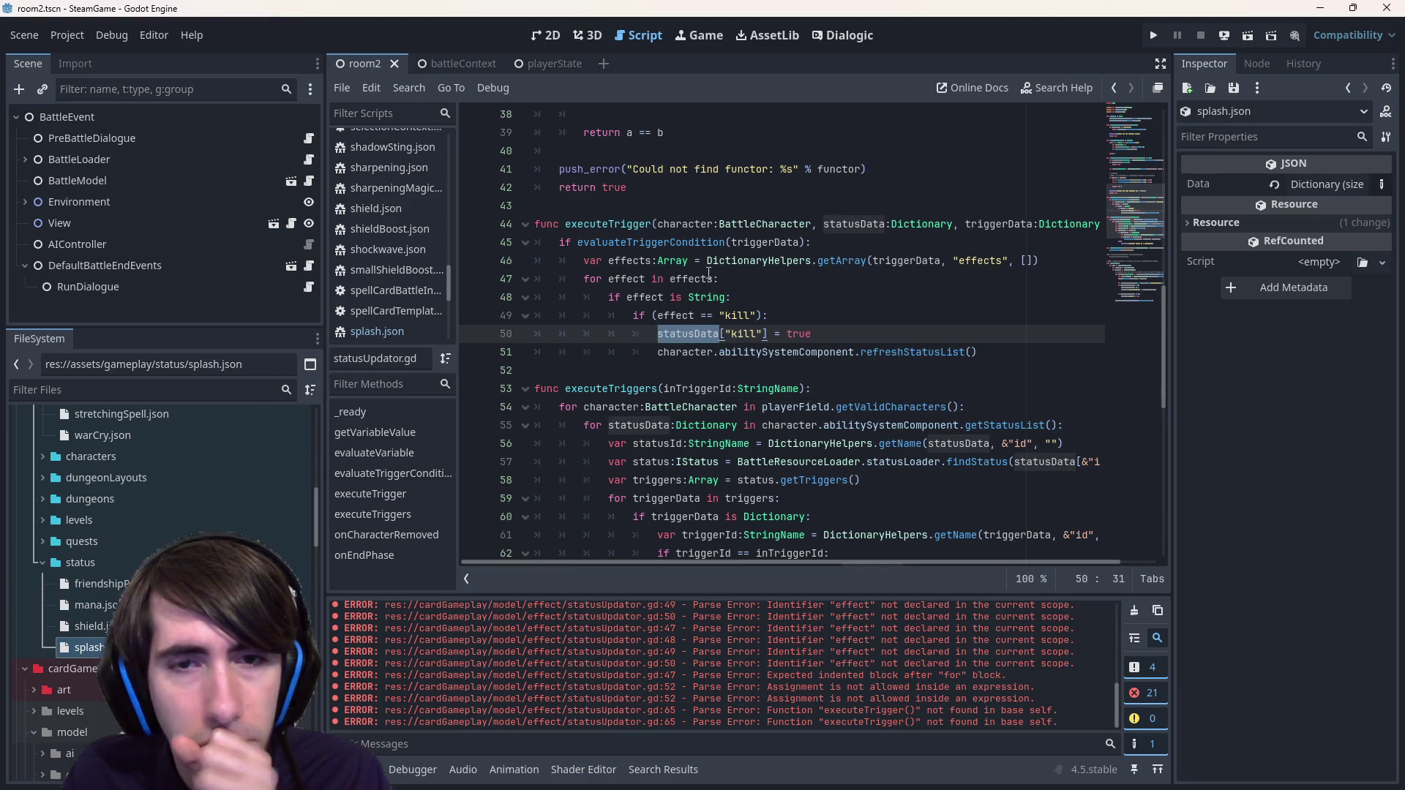
mouse_move(704, 279)
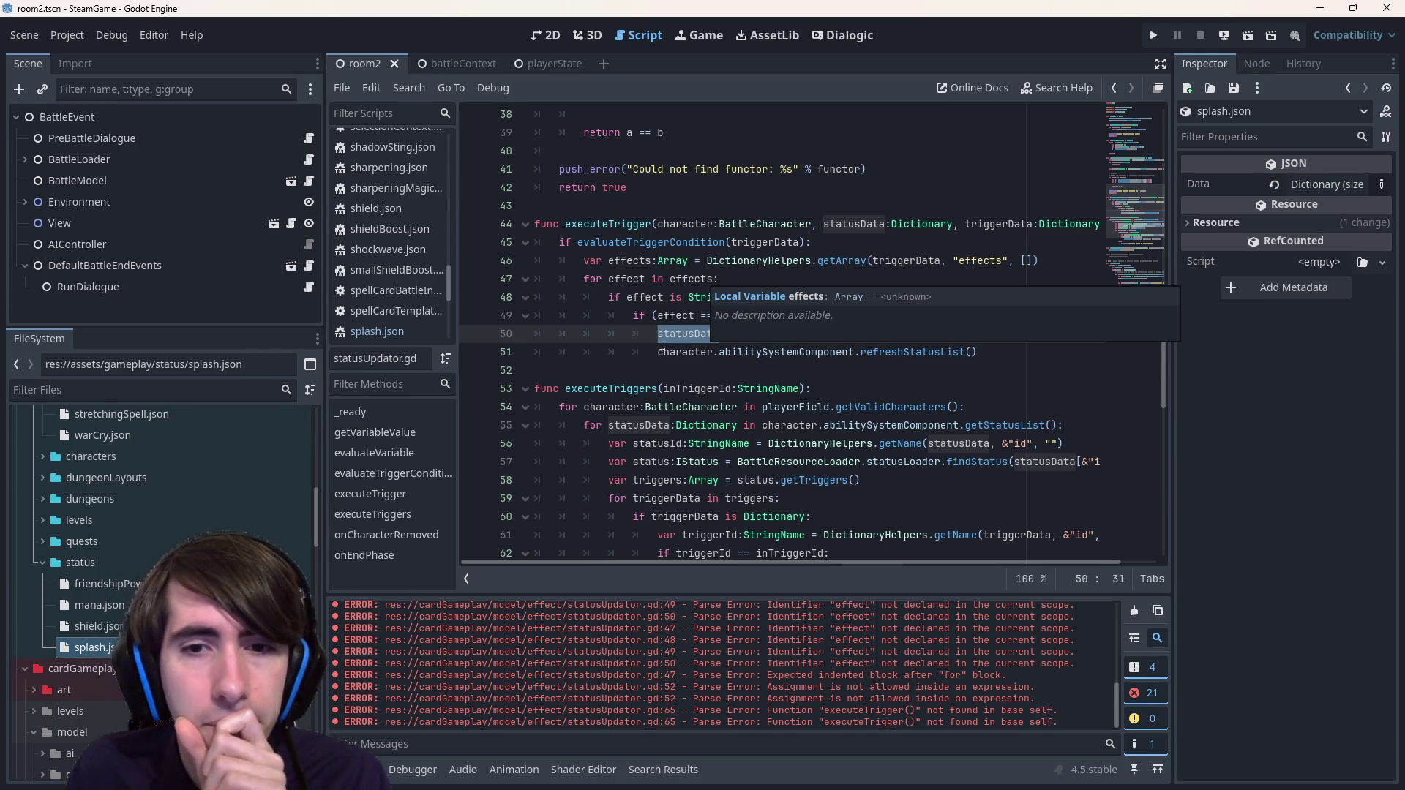
scroll(660, 349, up, 3)
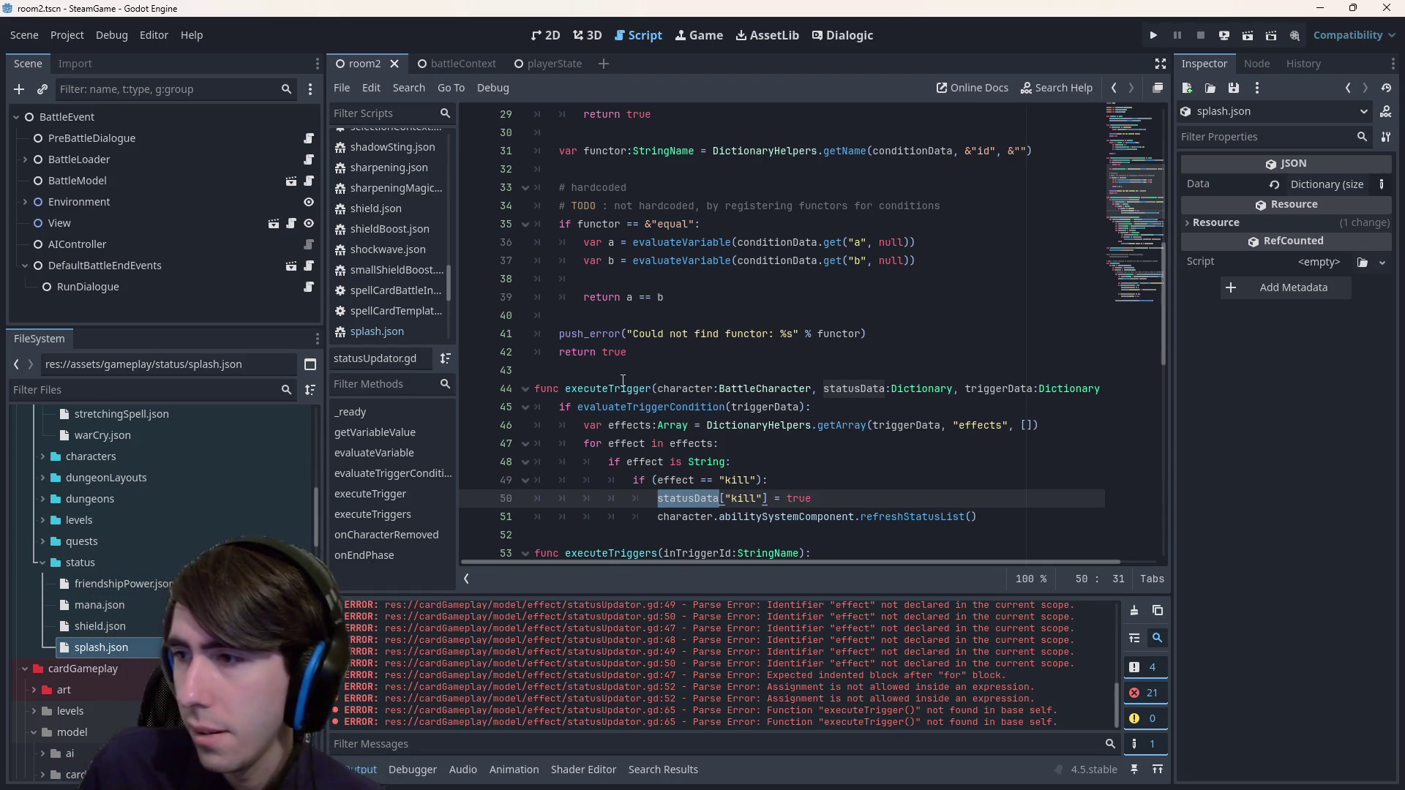
scroll(662, 375, down, 4)
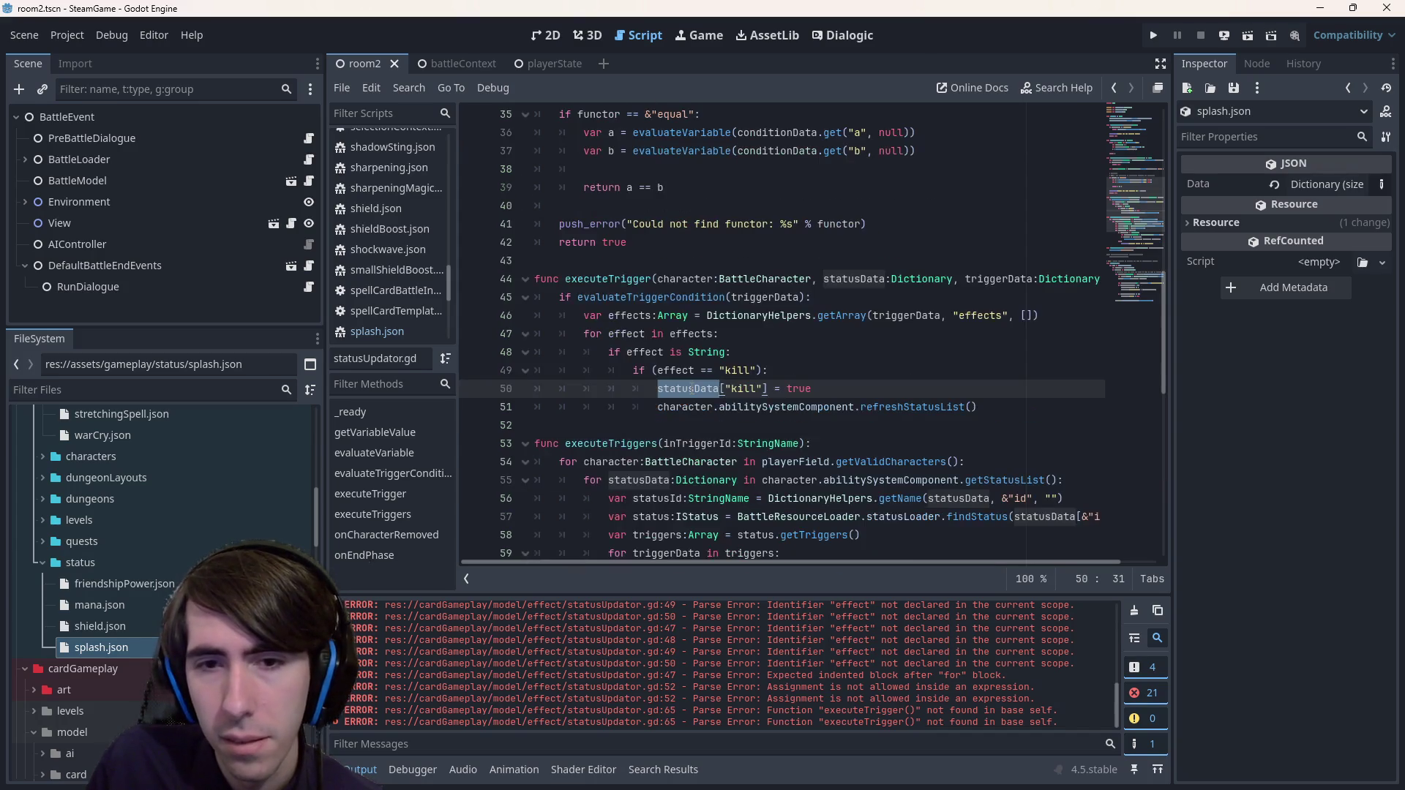
scroll(692, 389, up, 4)
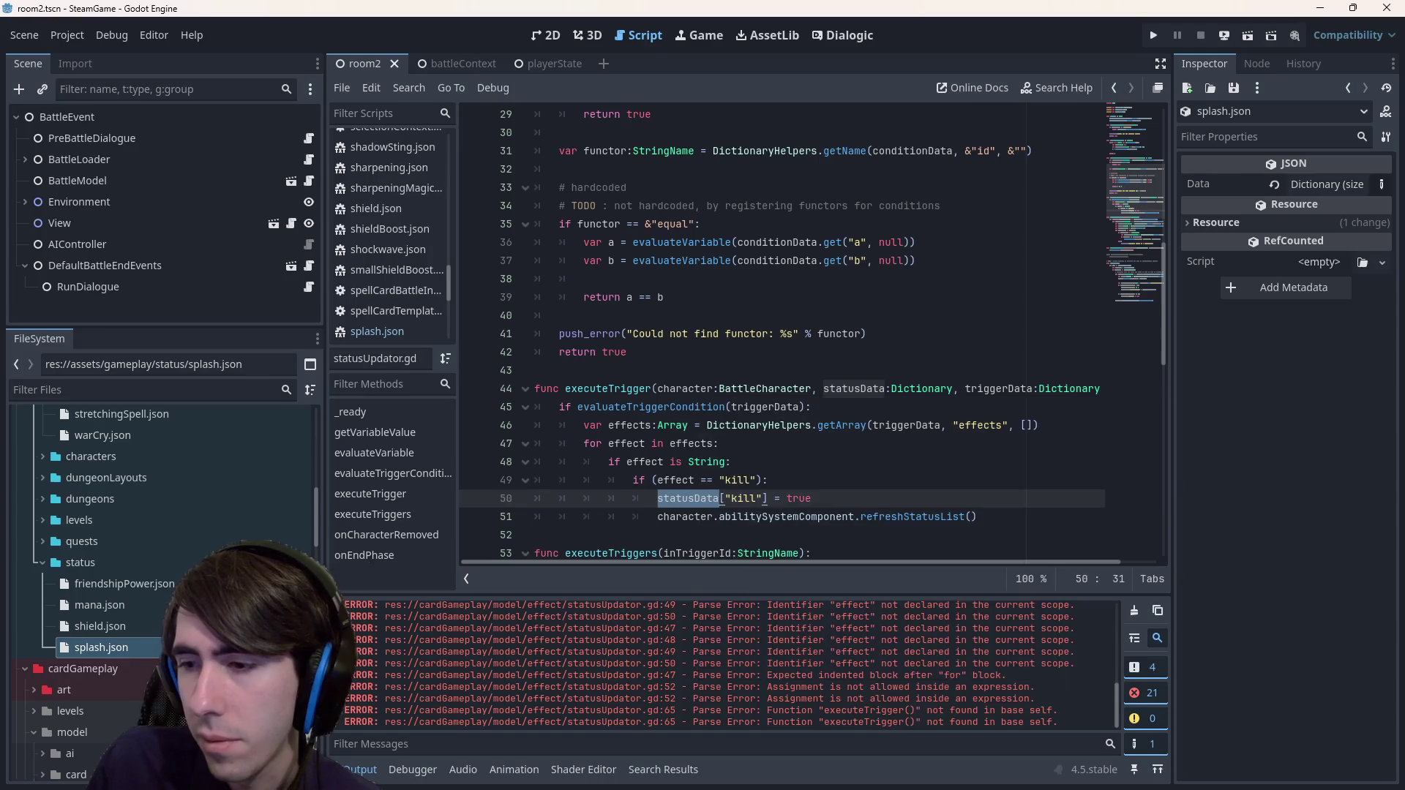
click(794, 517)
scroll(791, 510, down, 5)
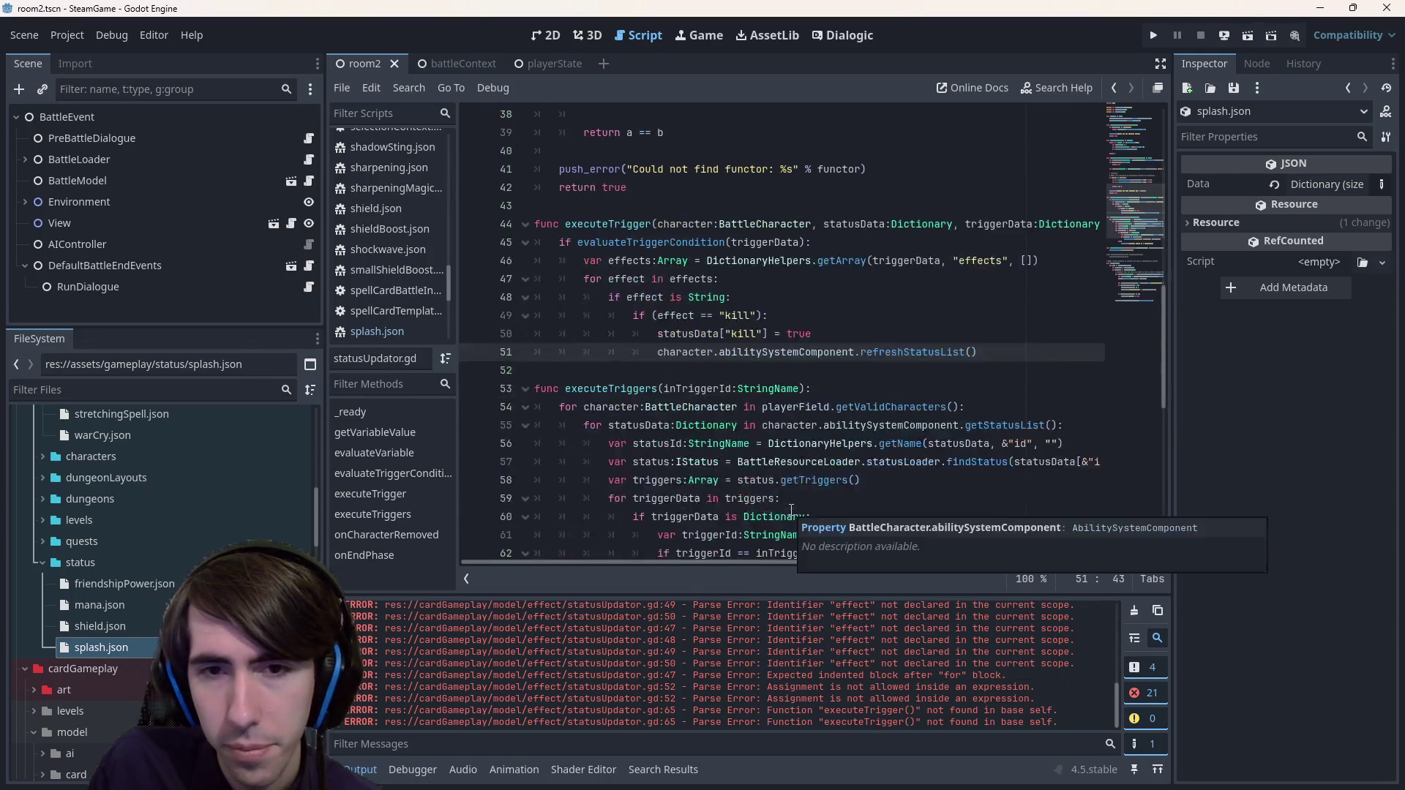
scroll(787, 476, up, 2)
scroll(775, 365, down, 9)
scroll(766, 269, up, 20)
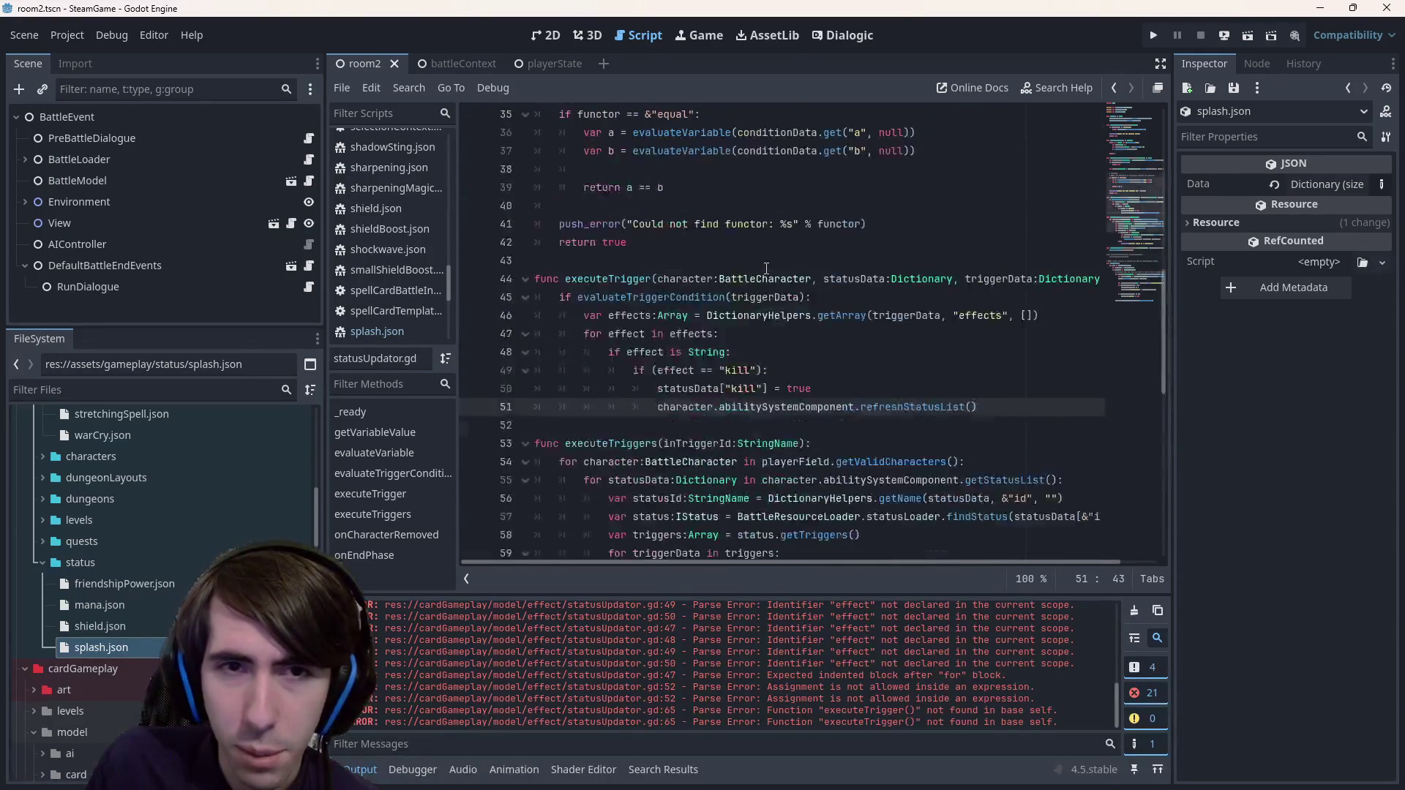
scroll(753, 274, down, 12)
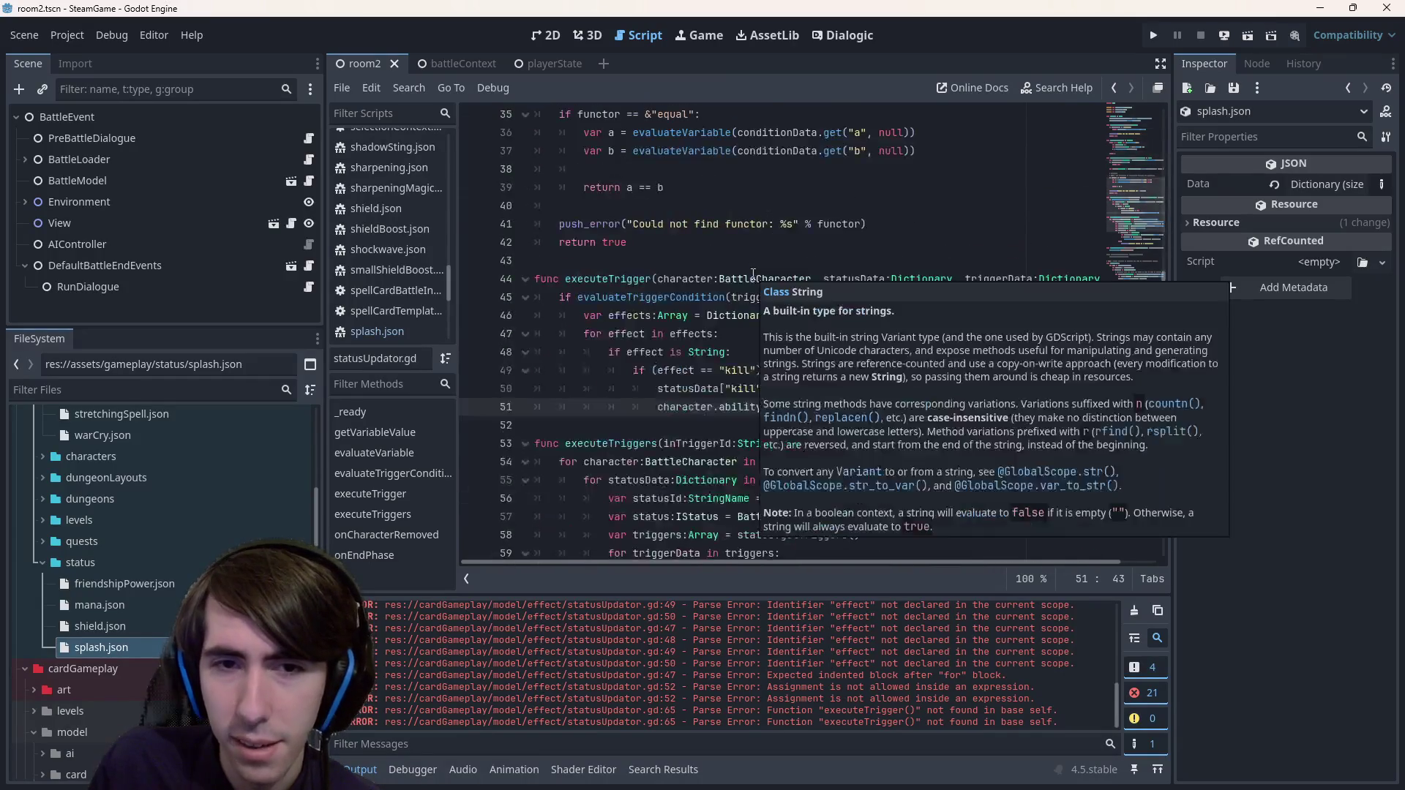
drag(731, 315, 728, 187)
scroll(728, 211, down, 8)
scroll(729, 211, up, 4)
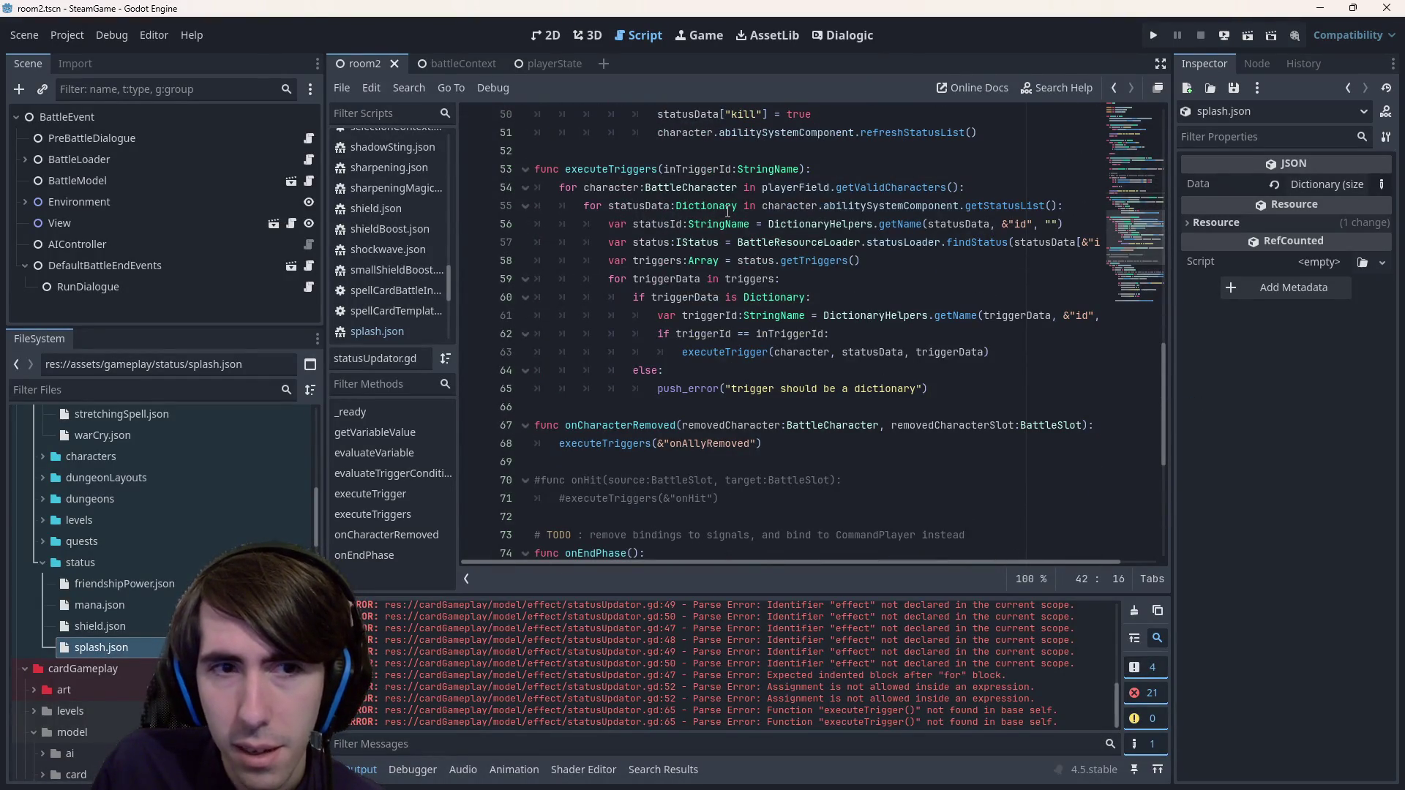
click(700, 370)
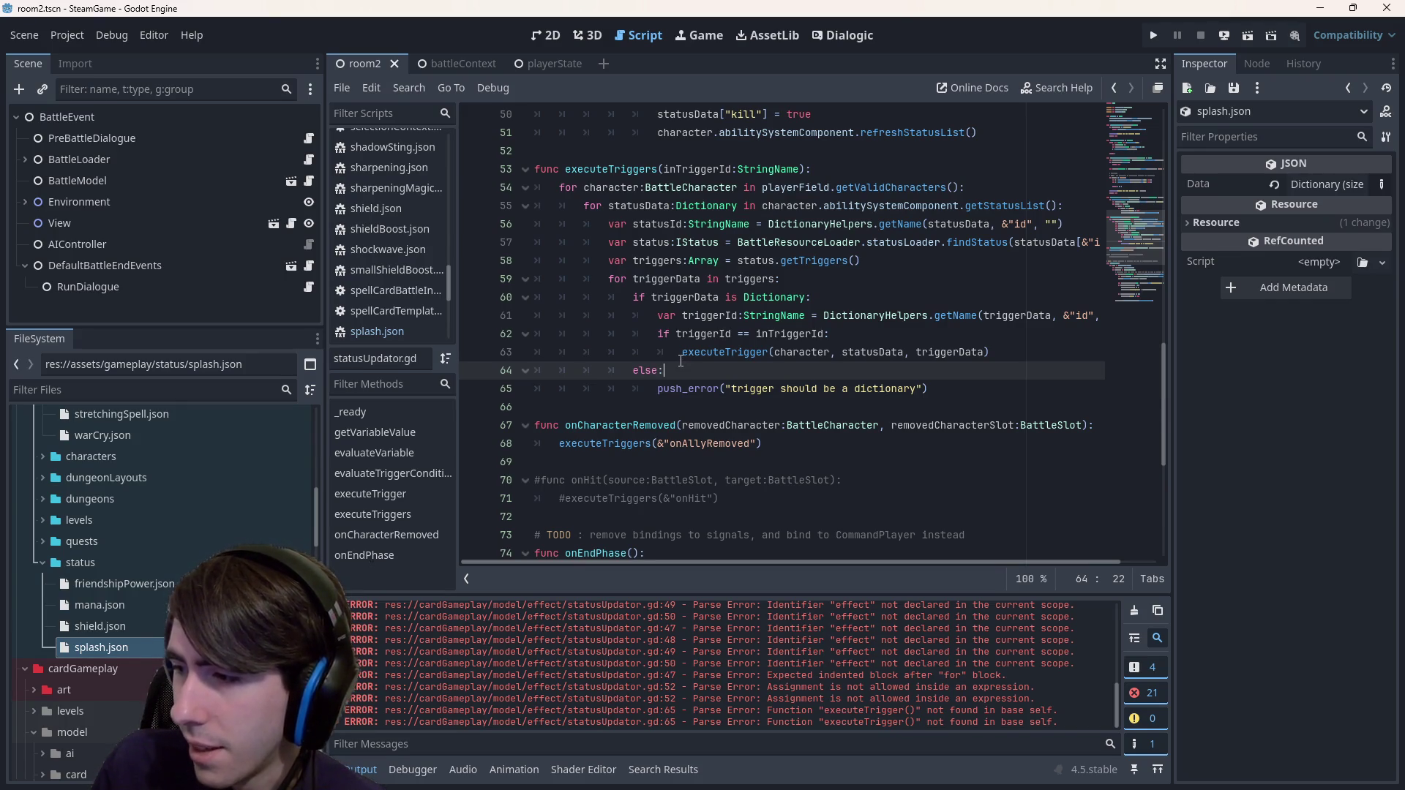
mouse_move(680, 360)
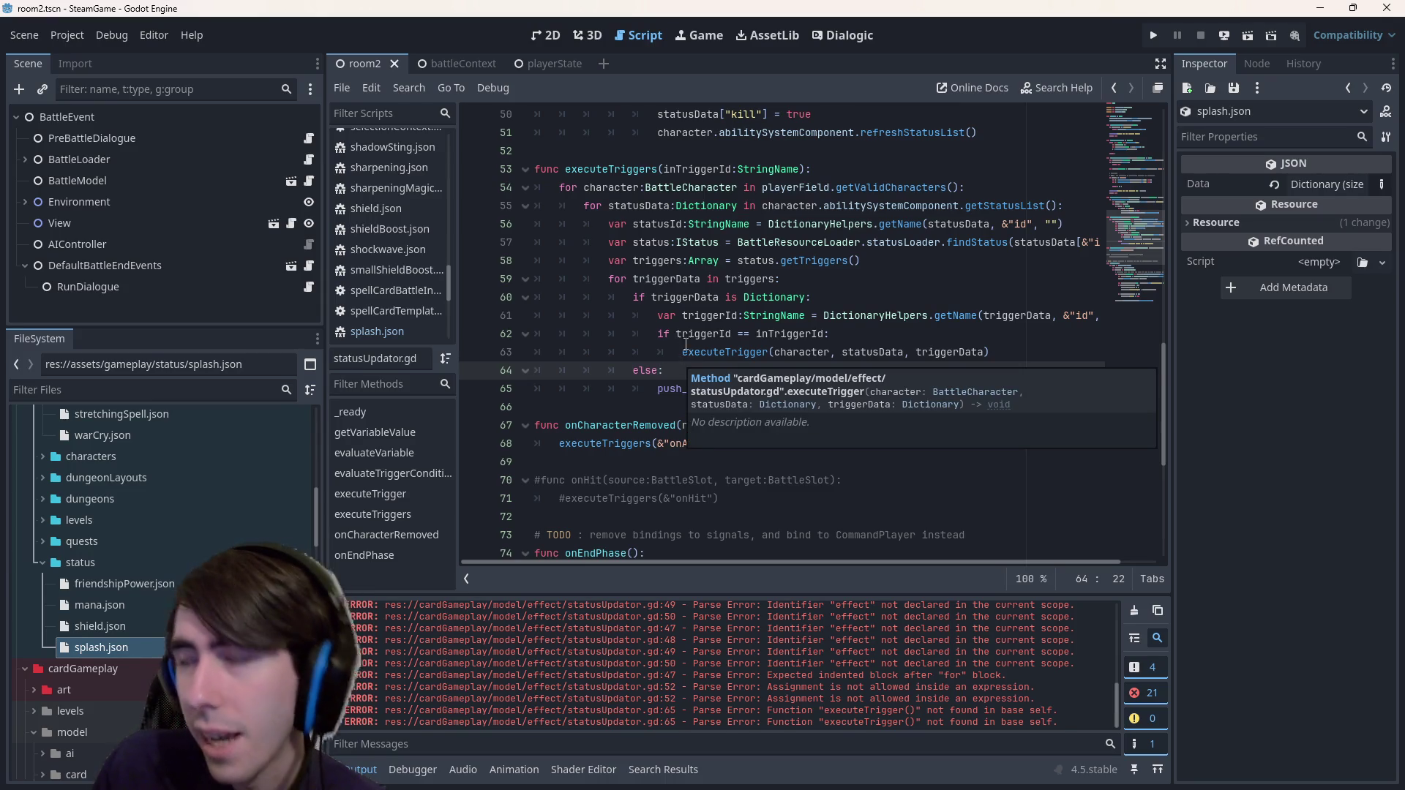
mouse_move(689, 336)
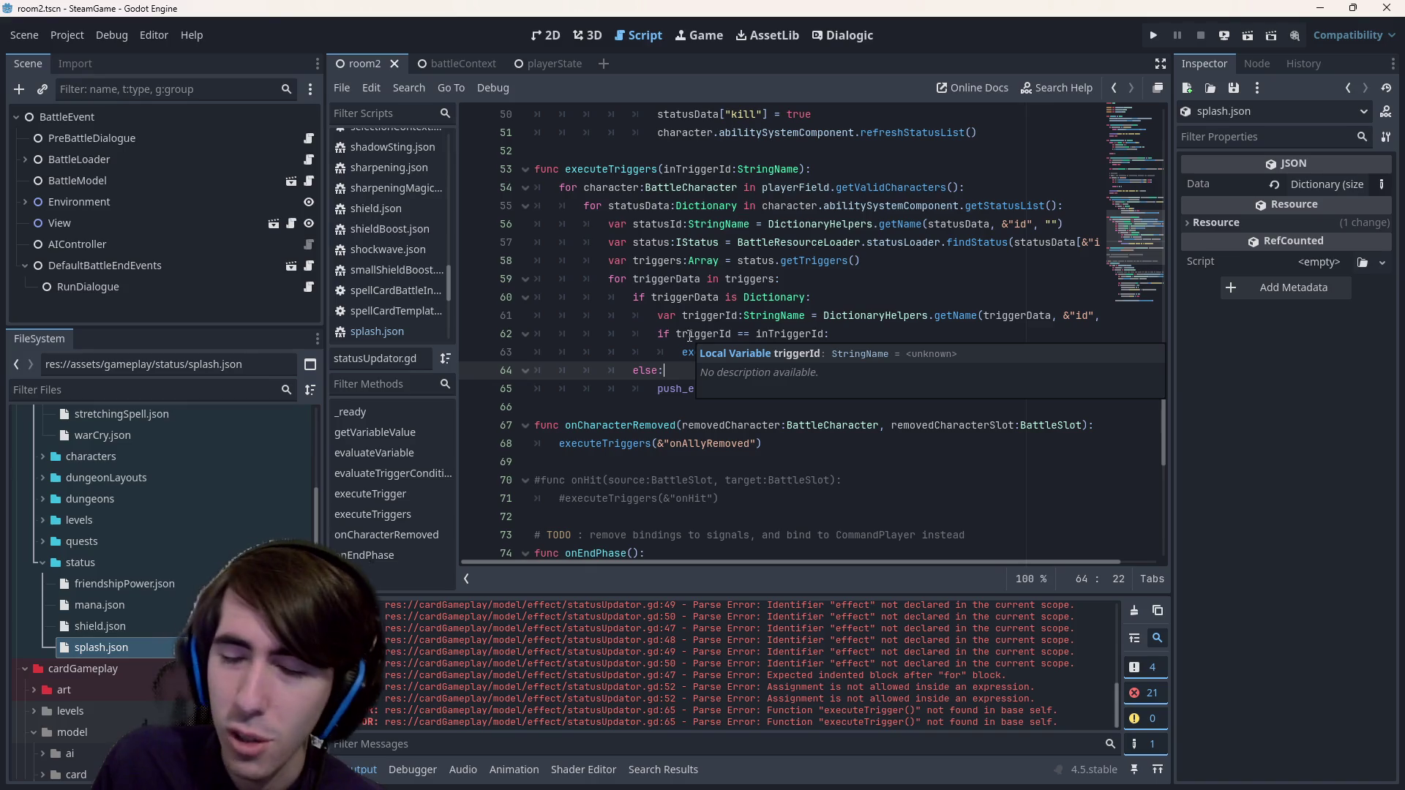
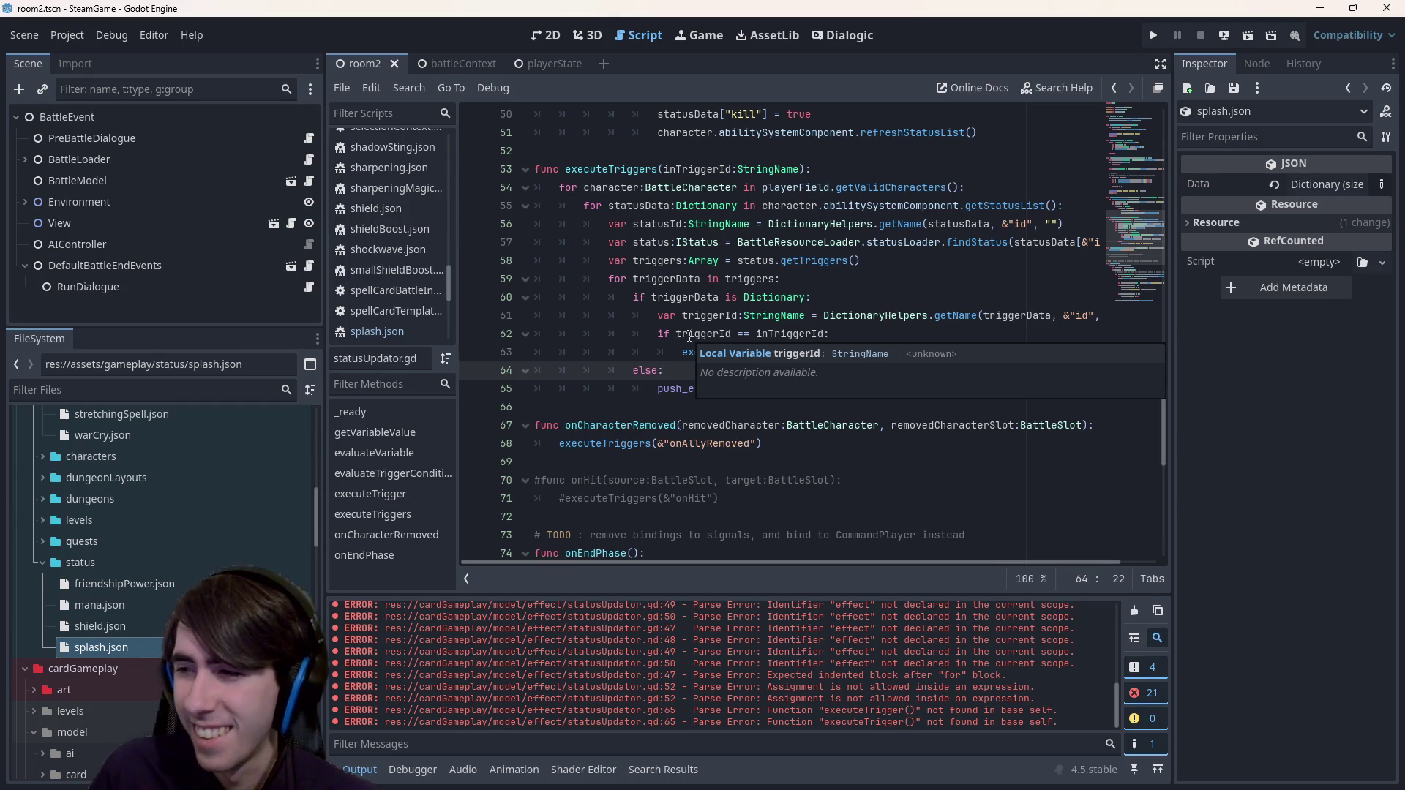
- Browse the quick file picker from the Dictionary check line and close it without opening a file
scroll(225, 442, up, 10)
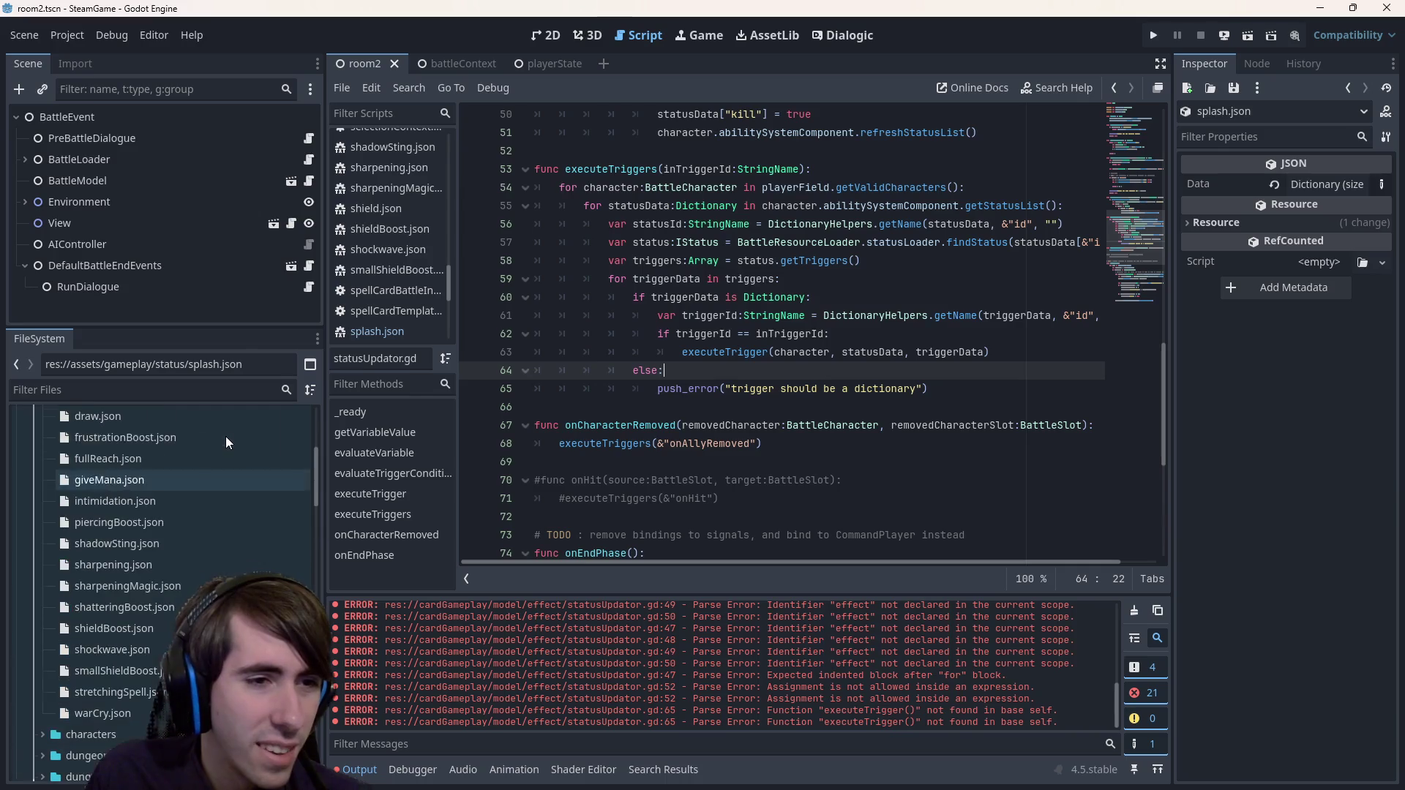
scroll(222, 446, down, 5)
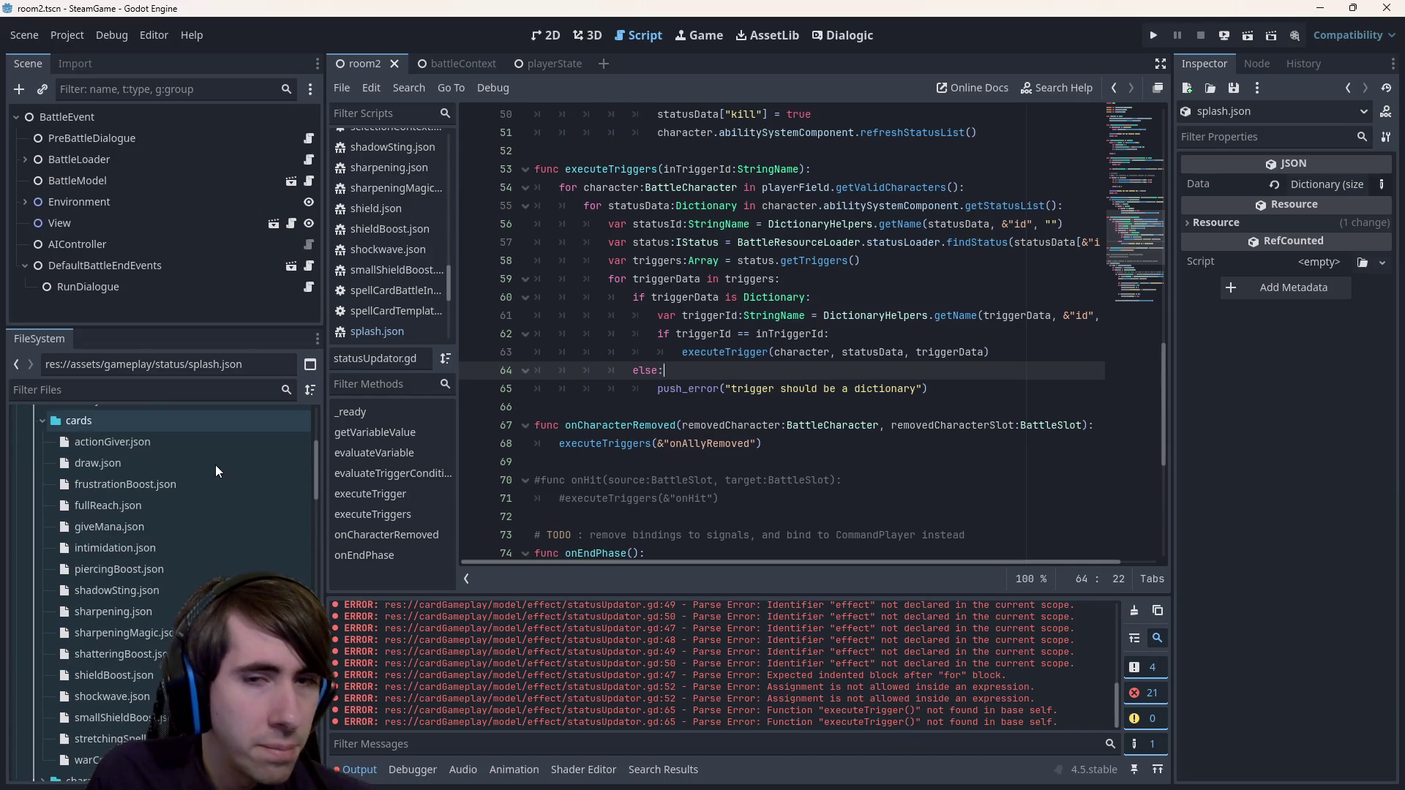
click(793, 299)
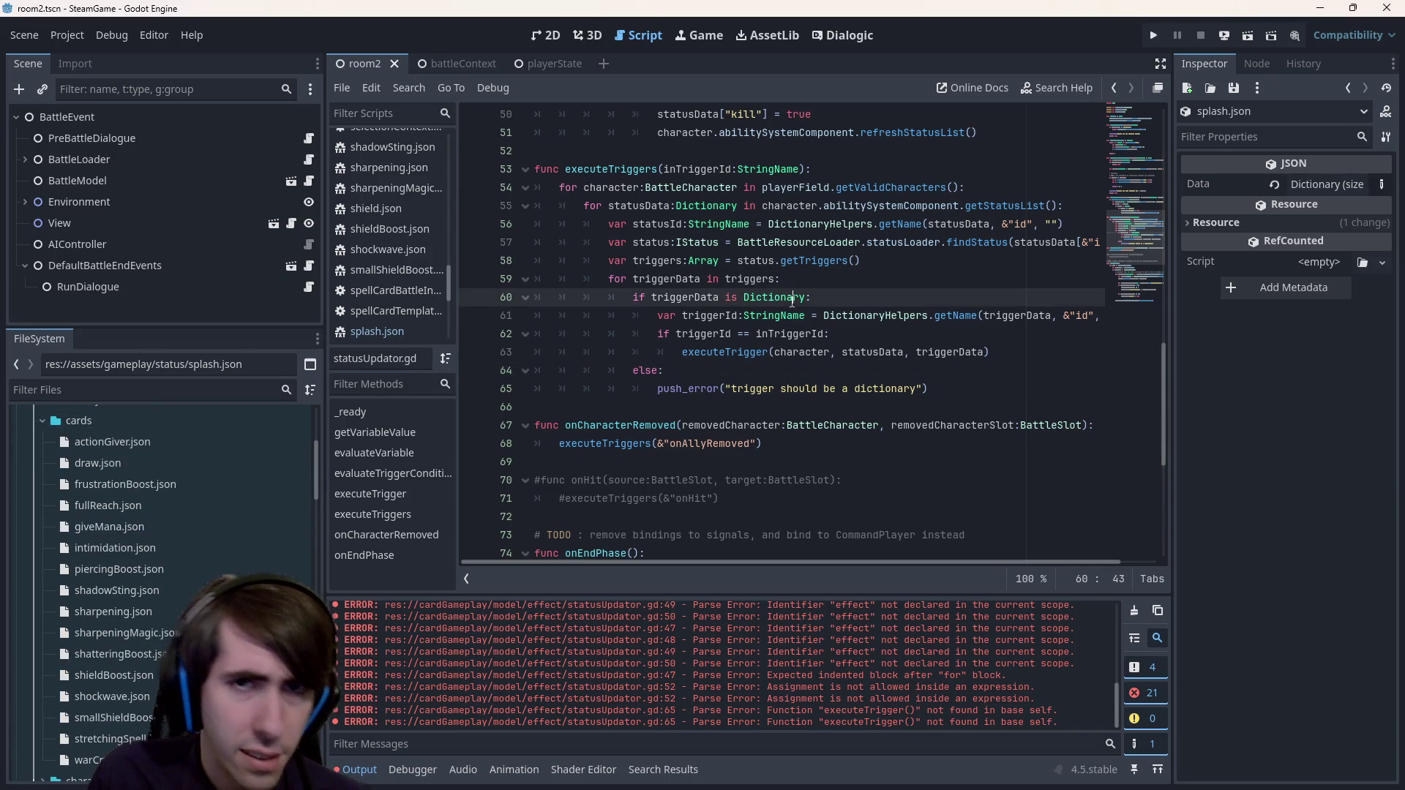
key(shift+alt+o)
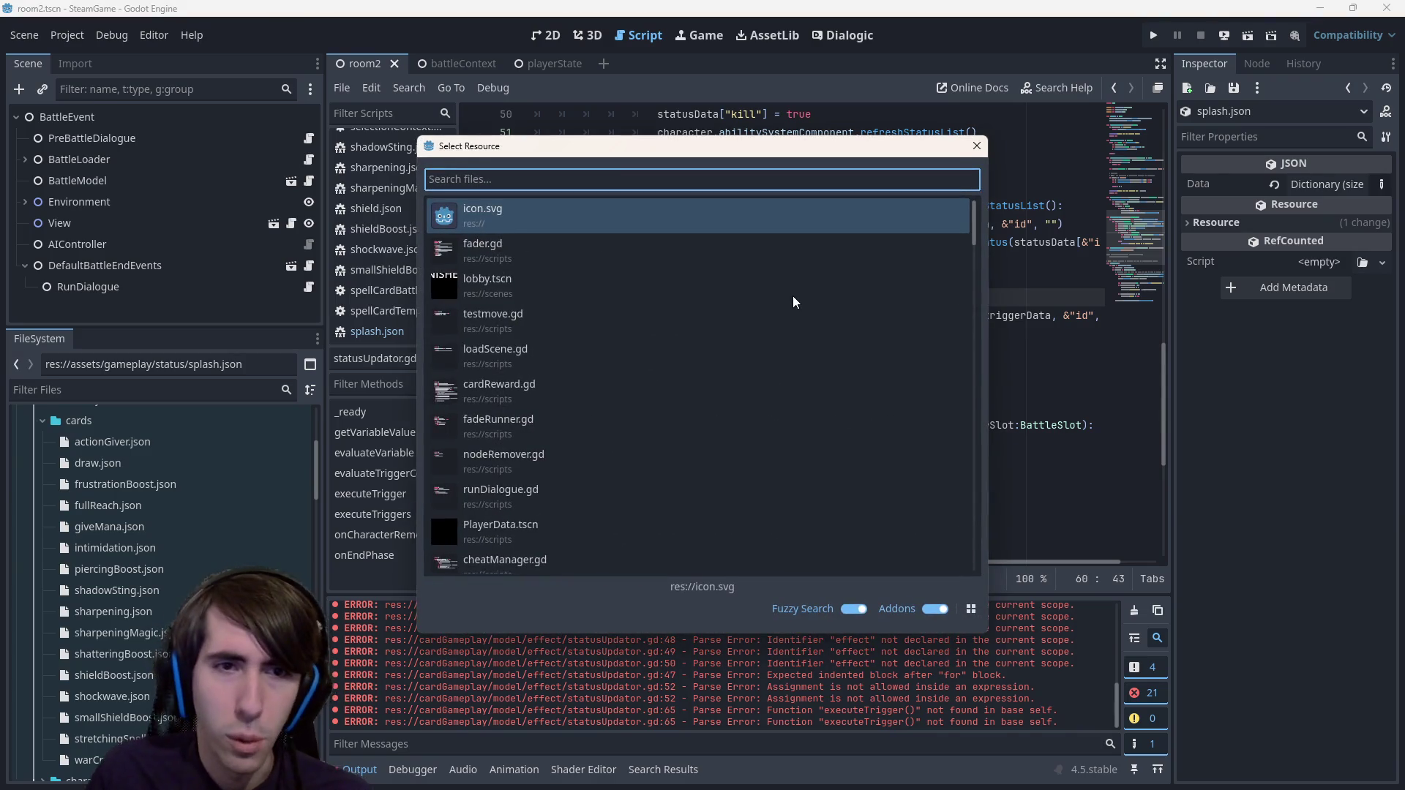
scroll(767, 344, down, 2)
scroll(732, 353, down, 5)
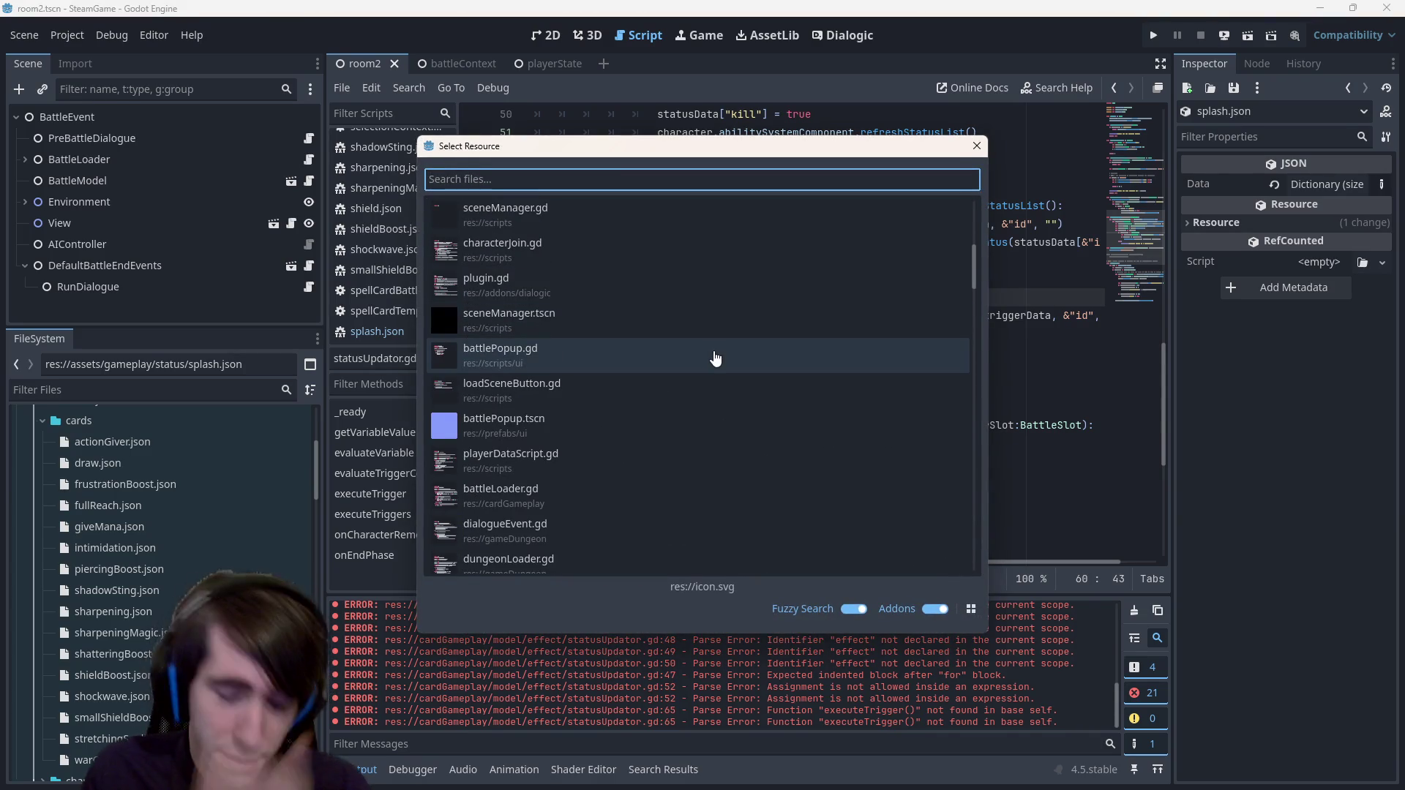
key(Escape)
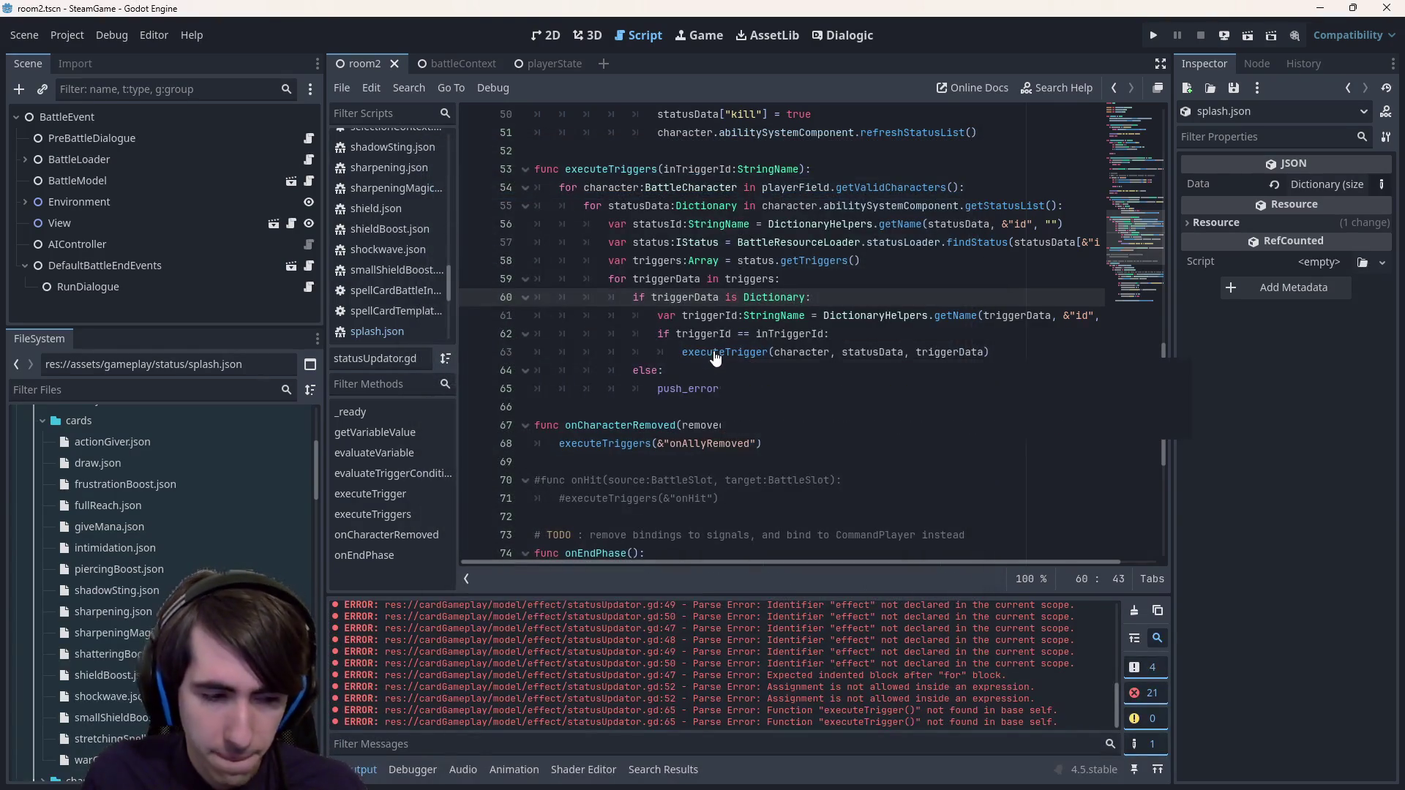
- Search all project files for 'penetration', first with quotes and then without
key(ctrl+shift+f)
text("shield)
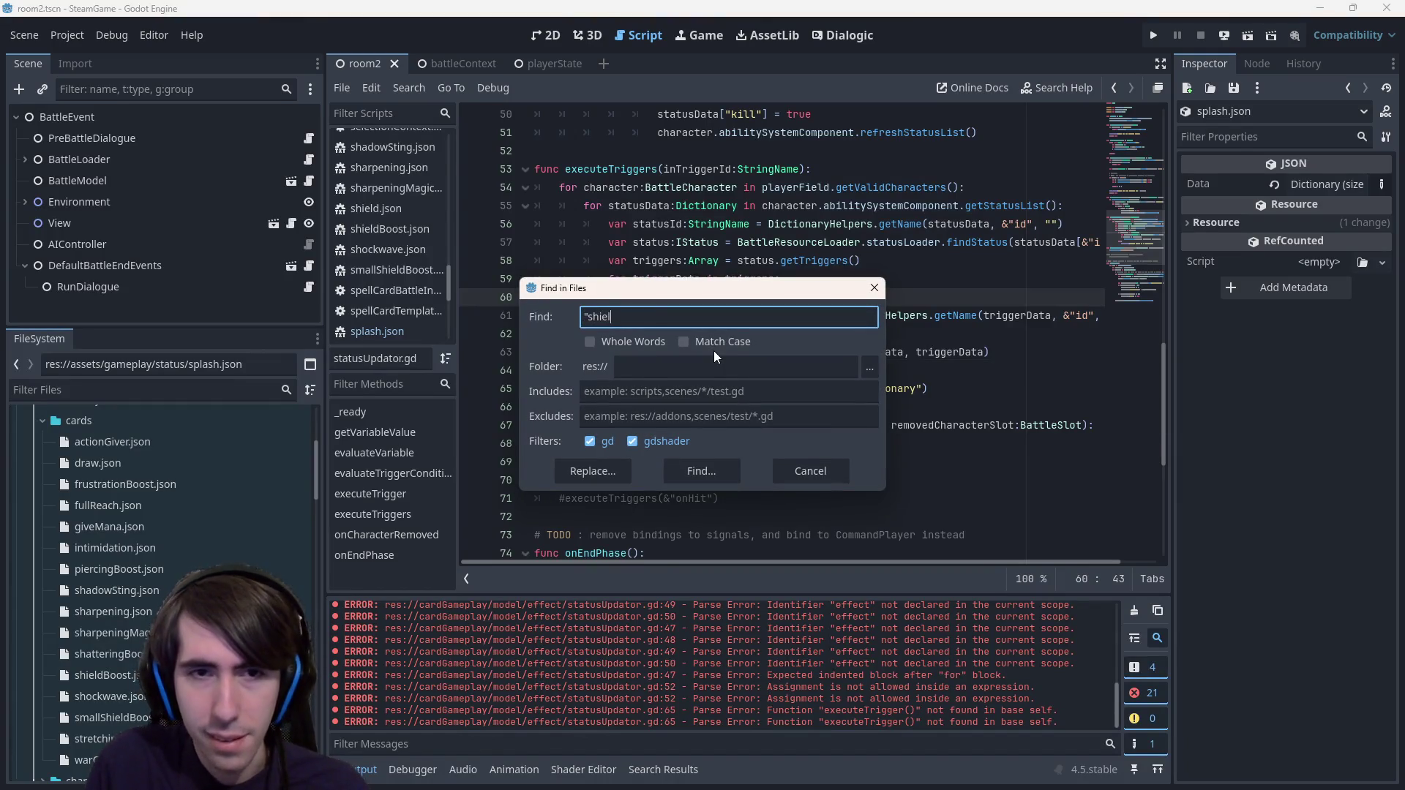
key(BackSpace)
key(BackSpace)
key(BackSpace)
text(penetration")
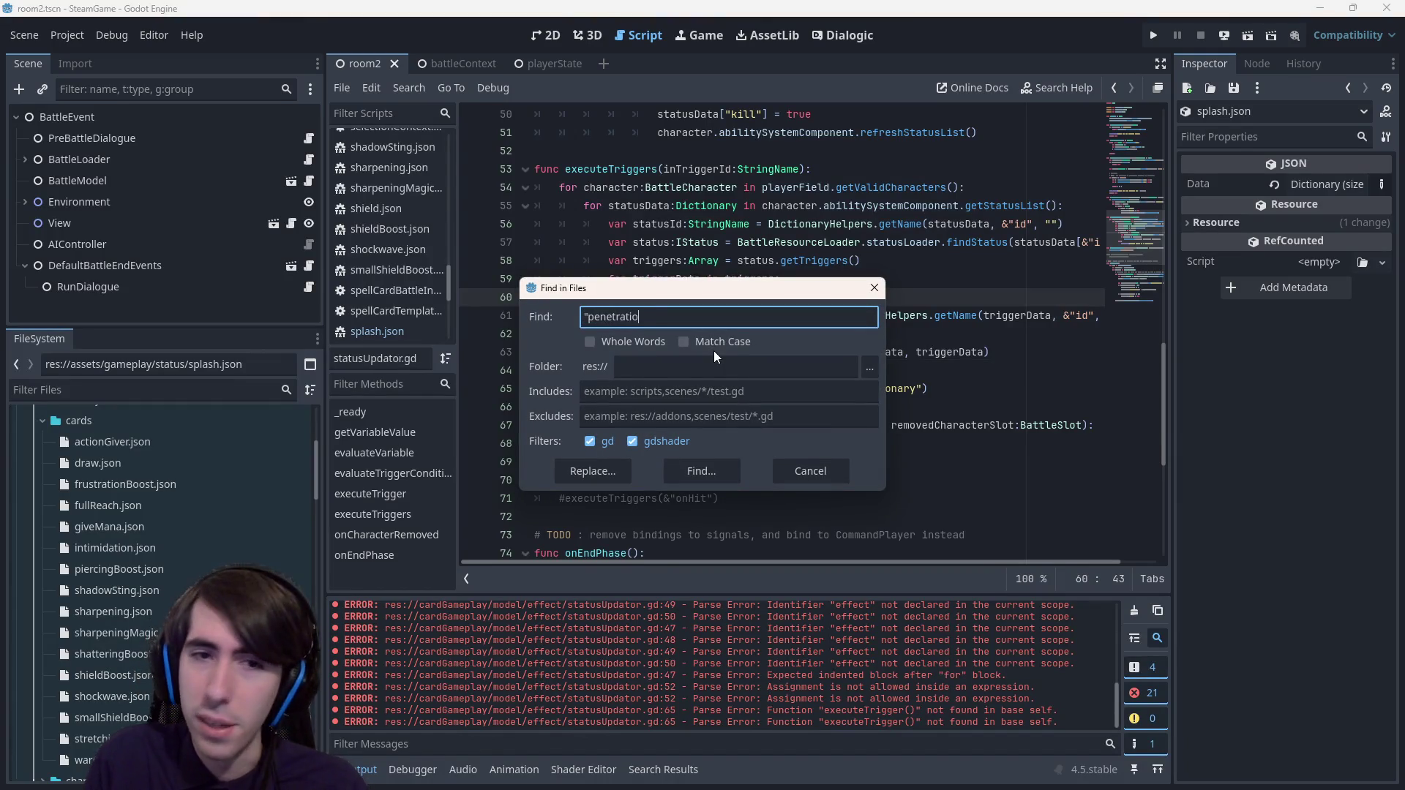
key(Return)
click(652, 367)
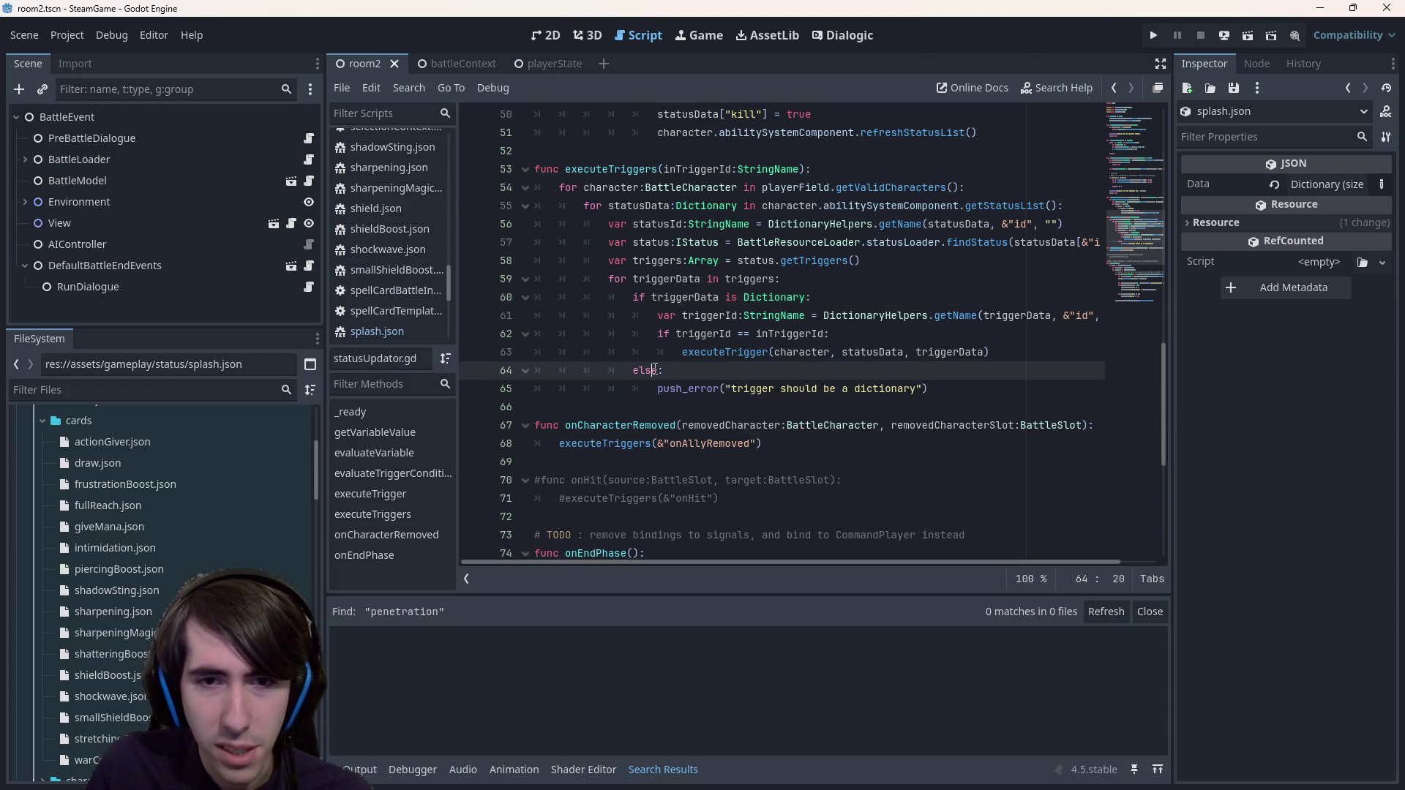
key(ctrl+shift+f)
text(penetration)
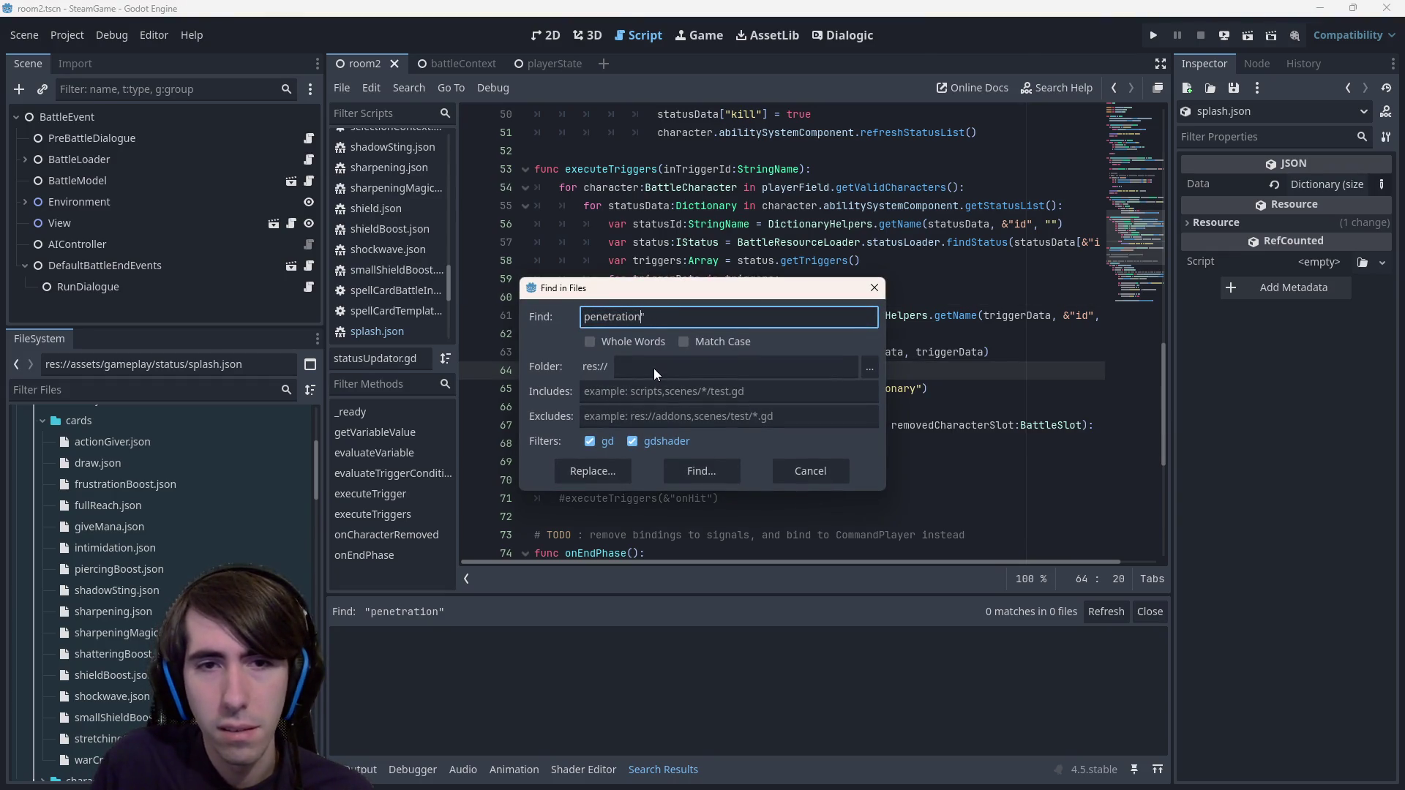
key(Return)
- Search the project for 'shattering' and open its line 53 match in applyRawStatsChangeCommand.gd
key(ctrl+shift+f)
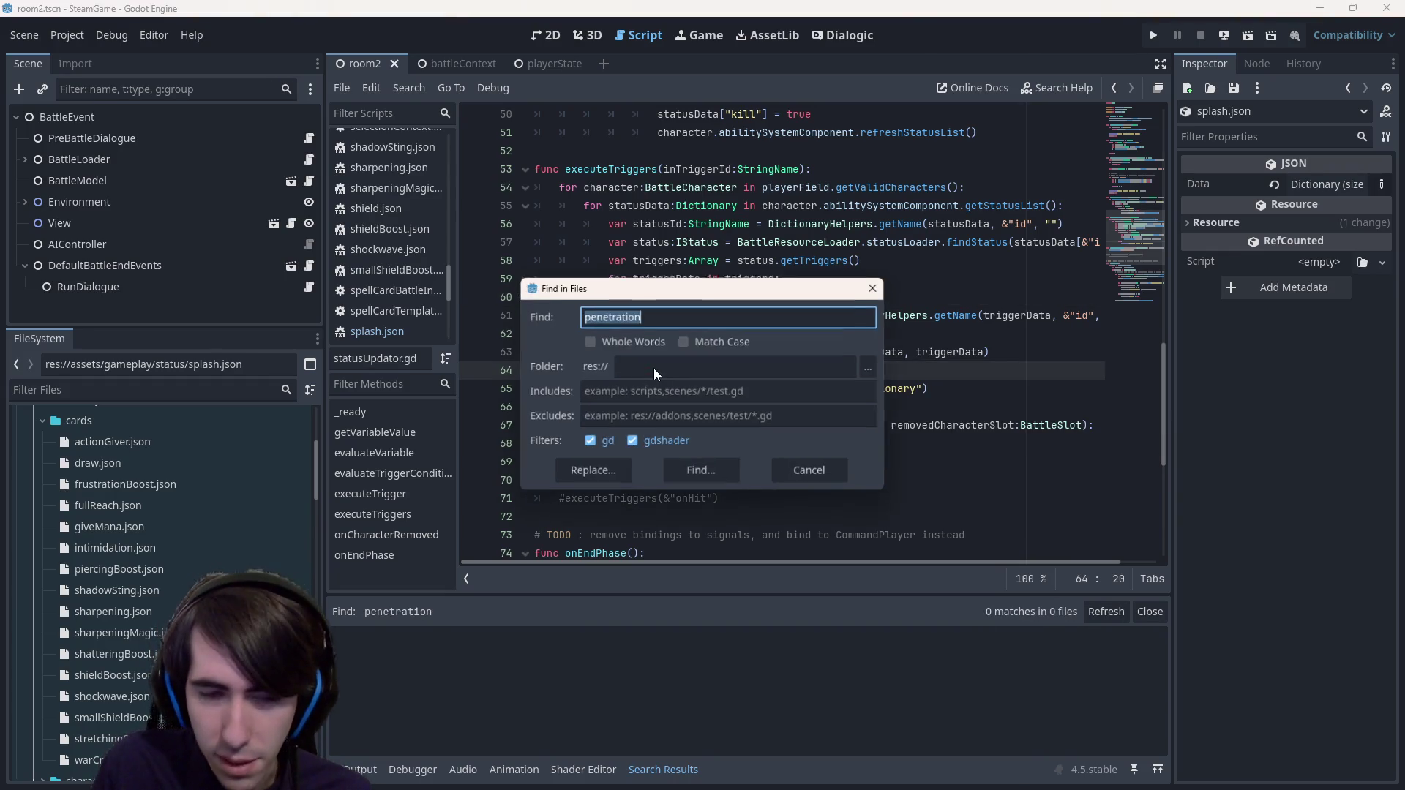
text(shattering)
key(Return)
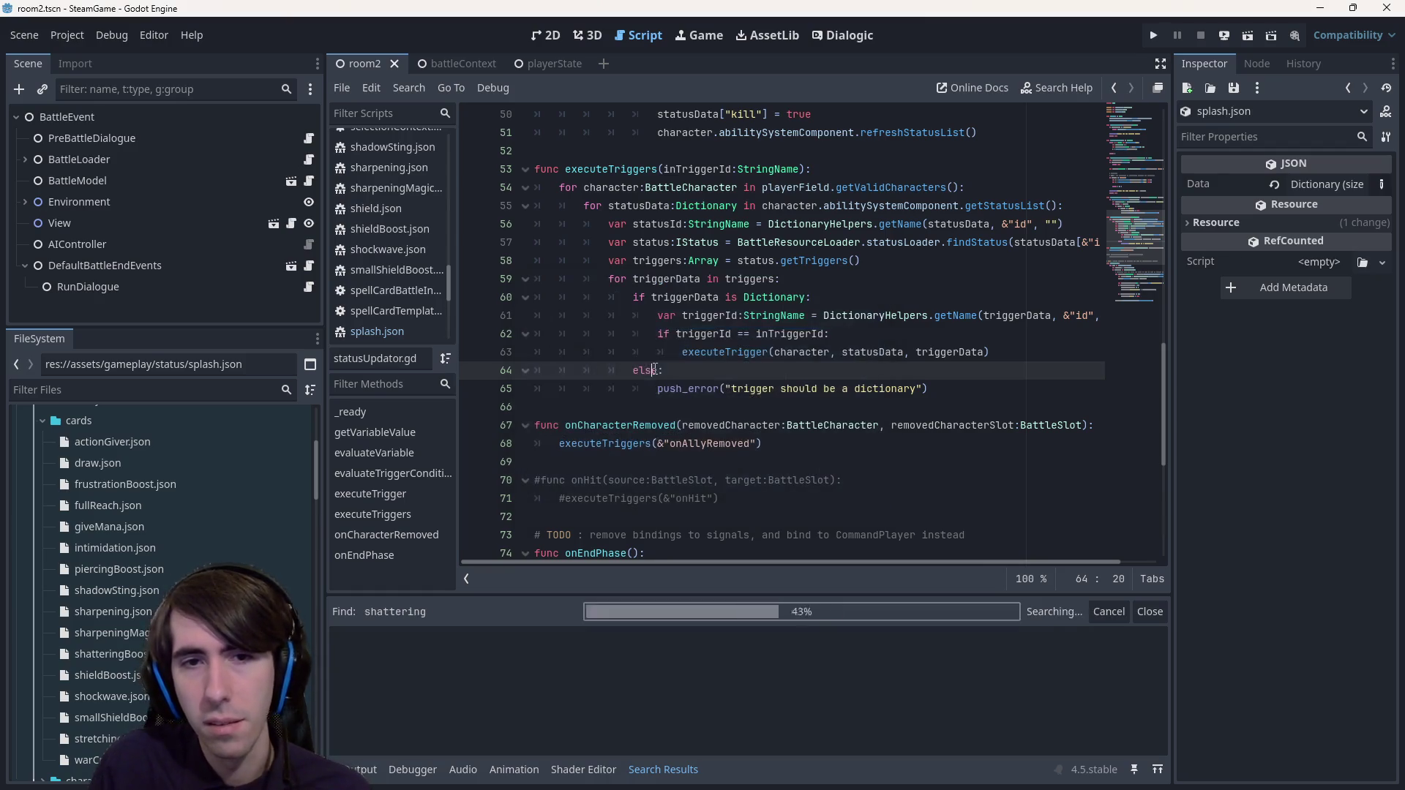
click(655, 680)
scroll(690, 415, down, 2)
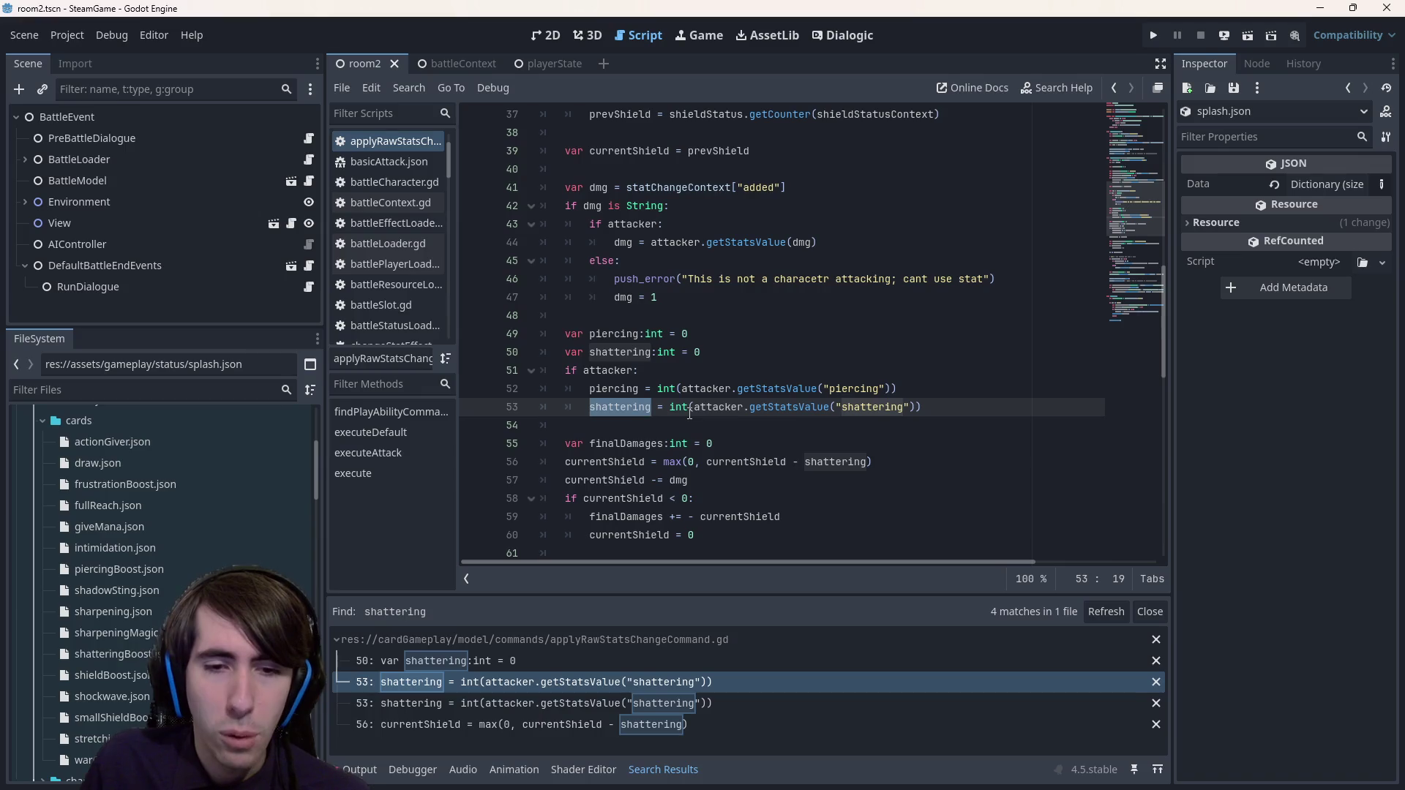
scroll(690, 414, up, 8)
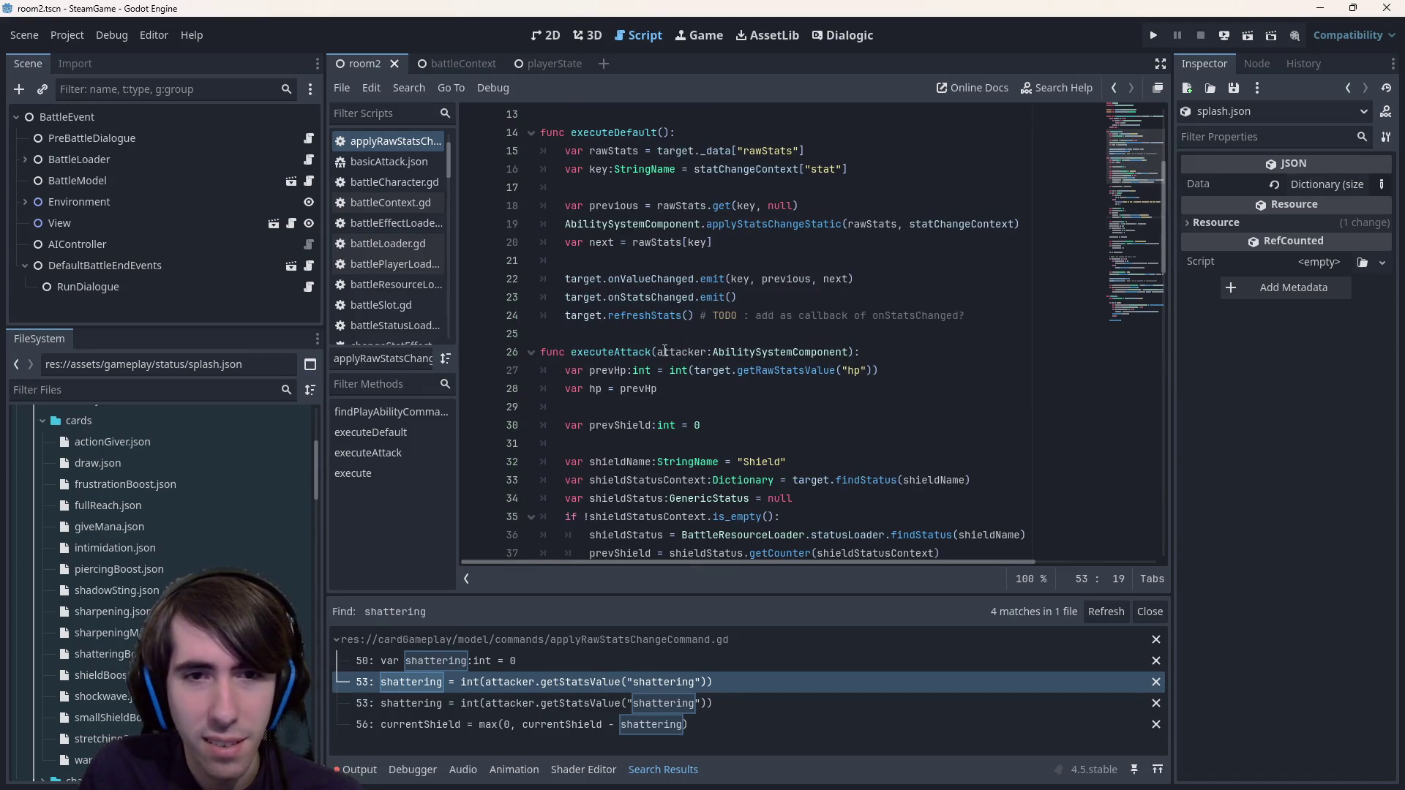
click(664, 352)
scroll(659, 362, down, 9)
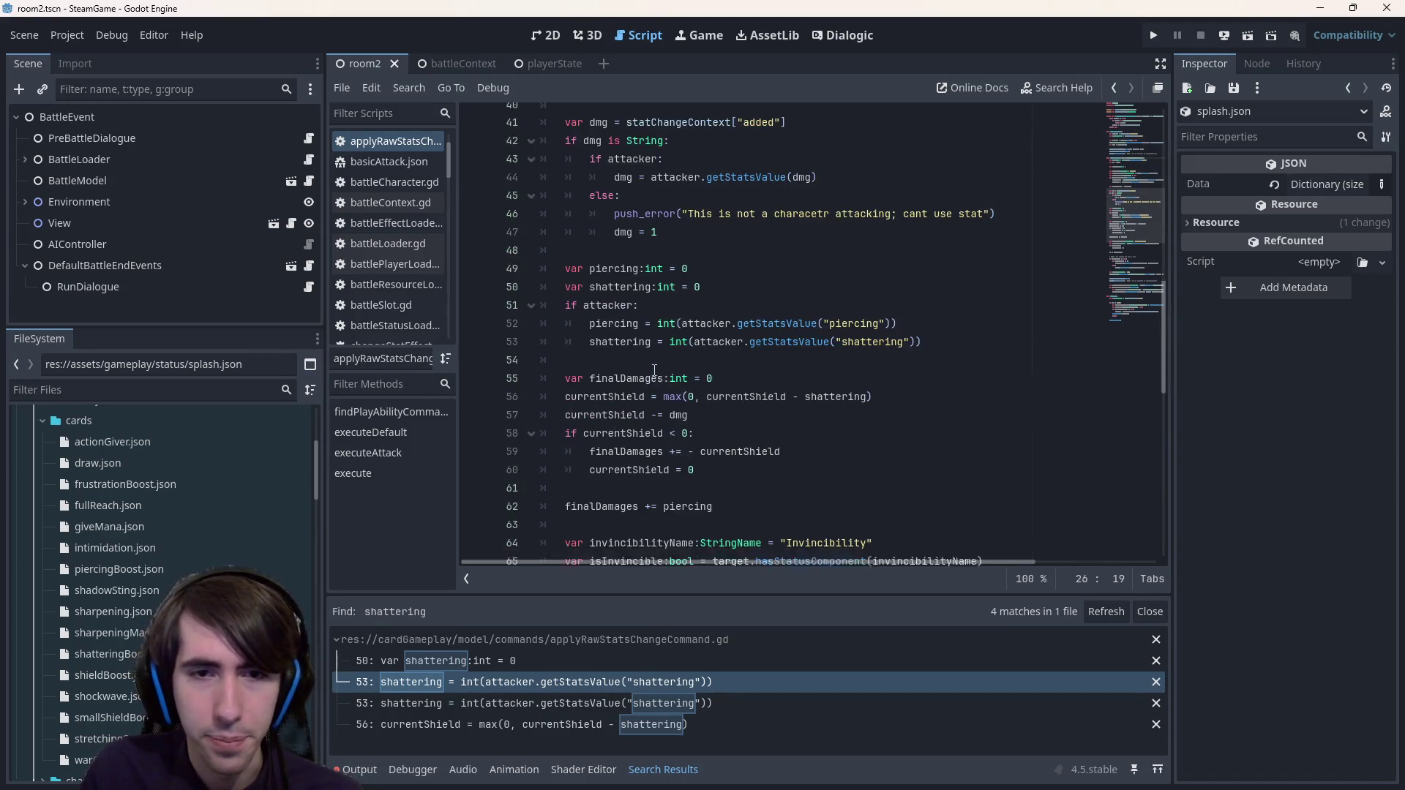
scroll(654, 369, down, 7)
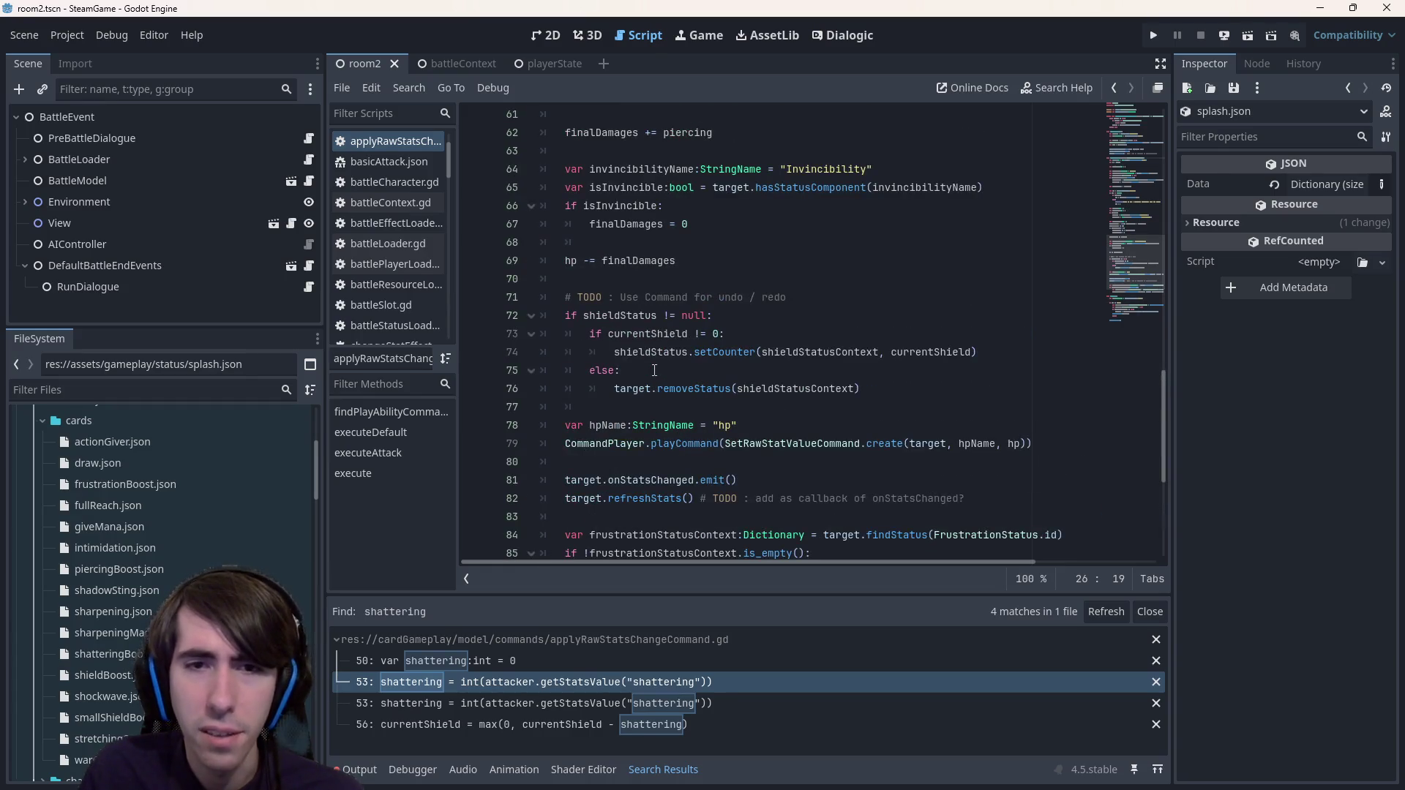
scroll(654, 370, up, 4)
scroll(654, 373, down, 5)
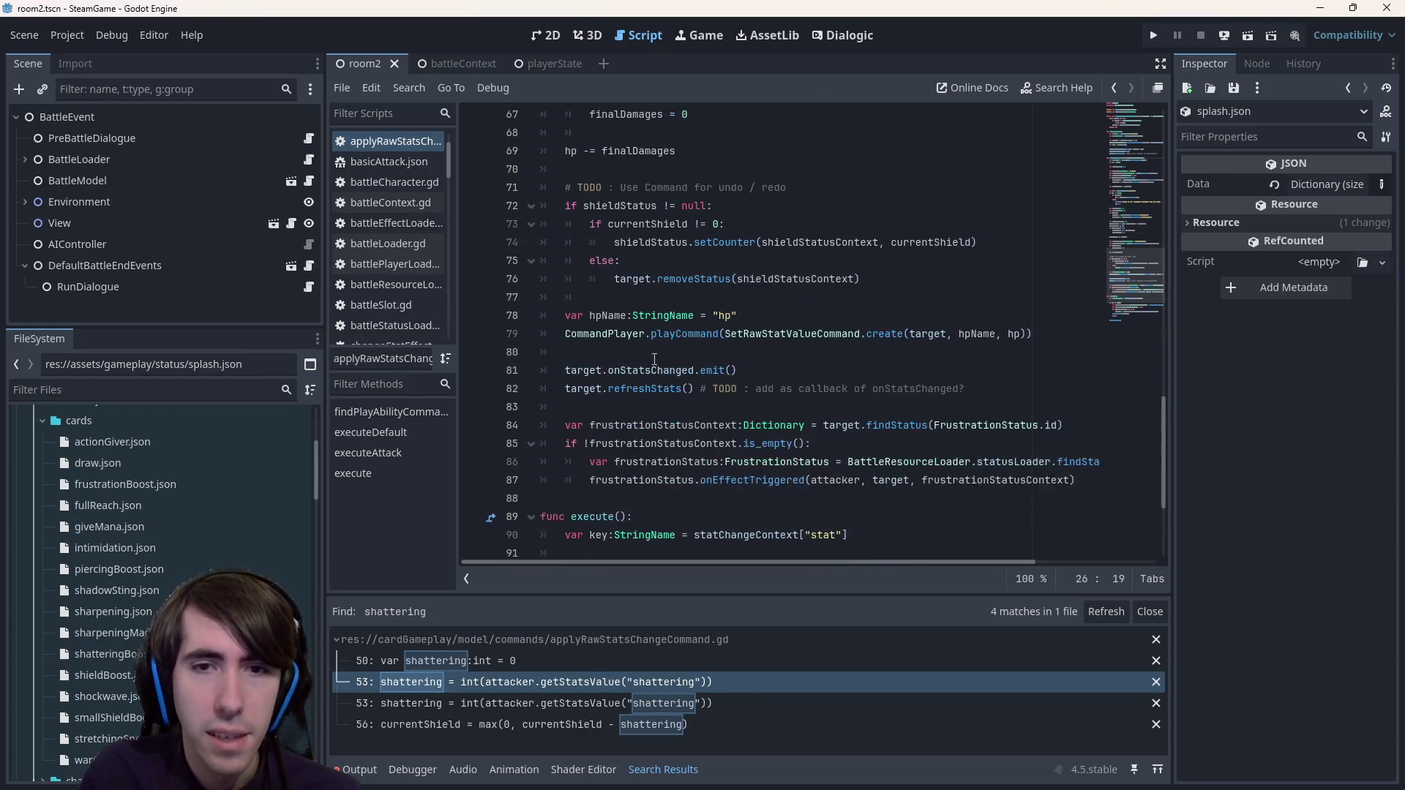
scroll(728, 403, up, 3)
scroll(728, 404, up, 12)
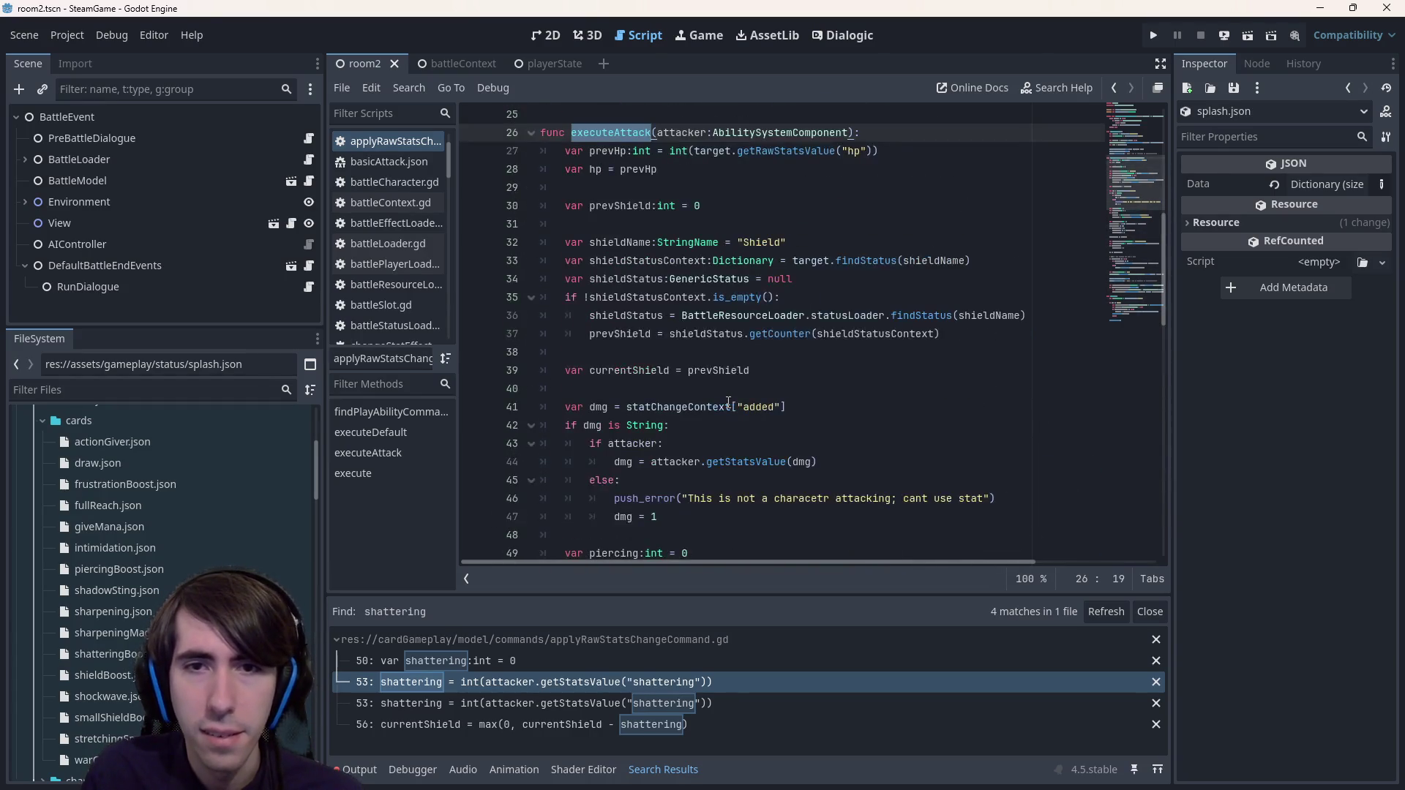
scroll(733, 372, up, 4)
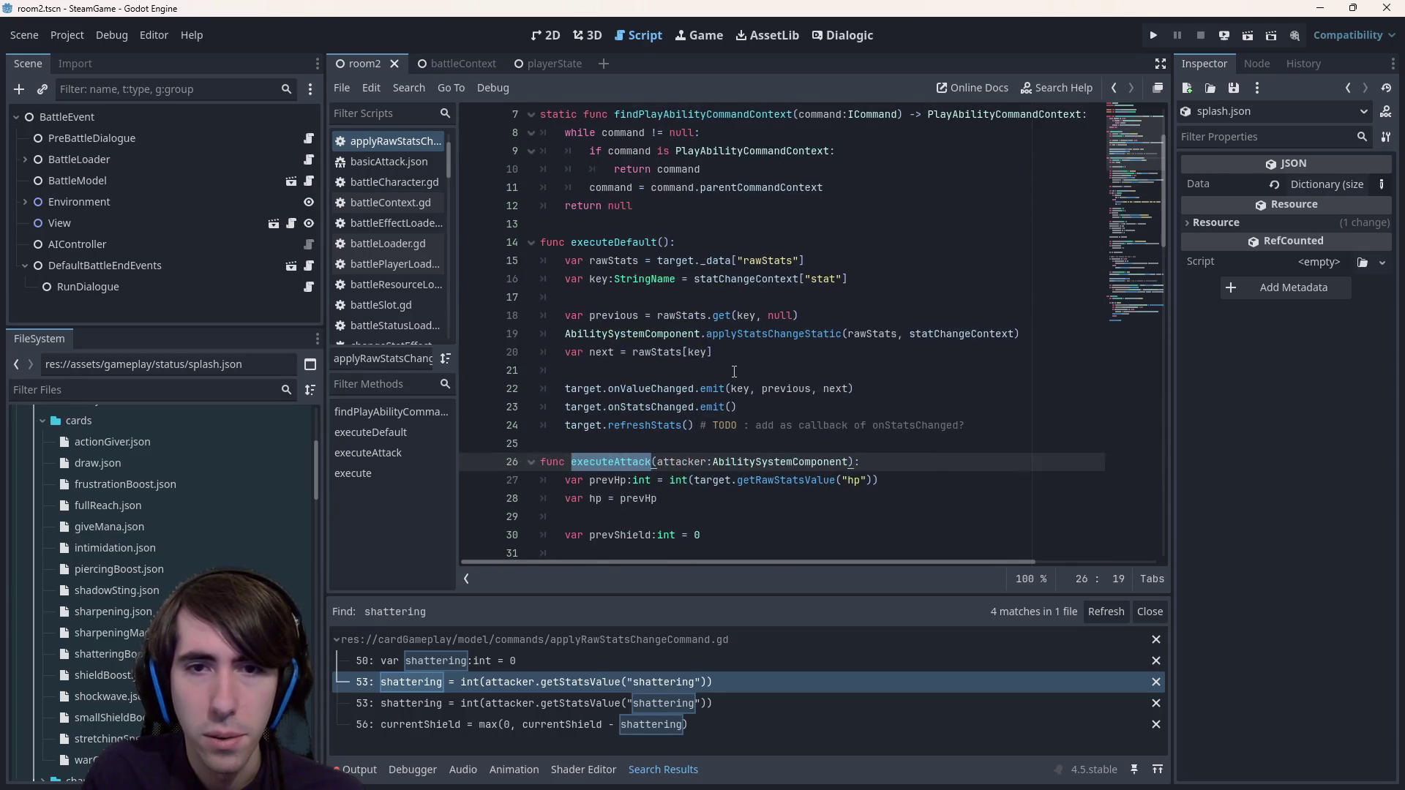
scroll(734, 372, down, 2)
scroll(733, 372, down, 4)
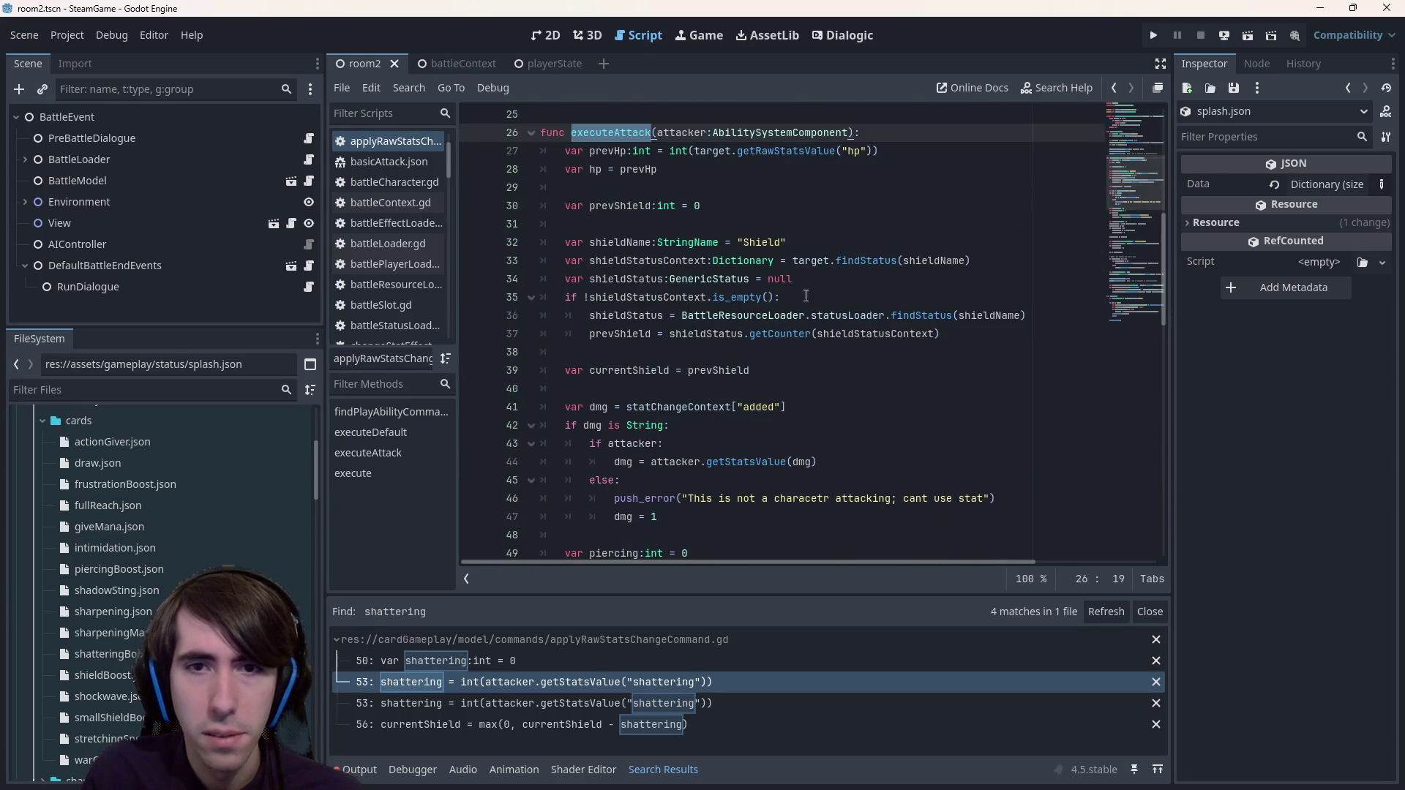
double_click(863, 260)
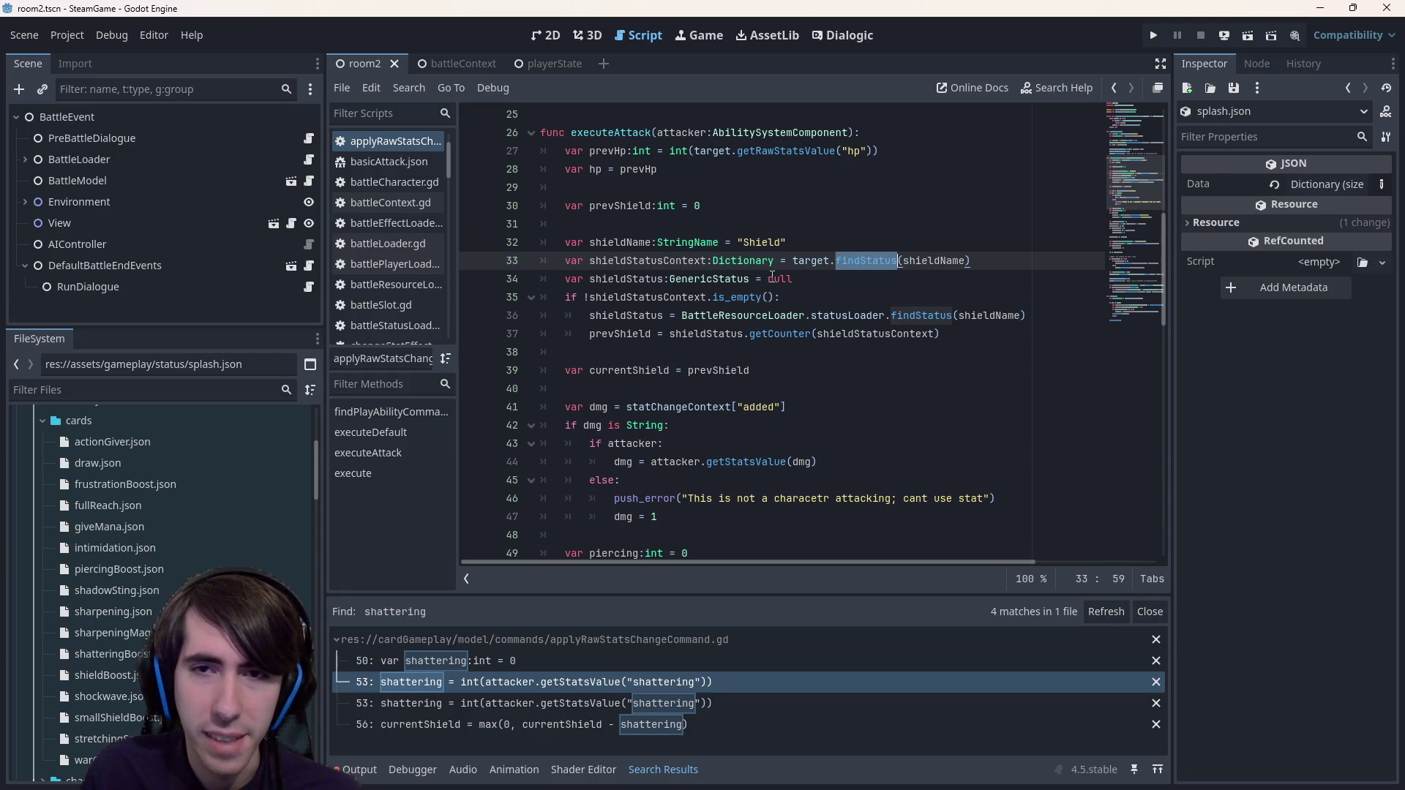
mouse_move(999, 259)
mouse_down()
mouse_move(676, 279)
mouse_move(465, 243)
mouse_up()
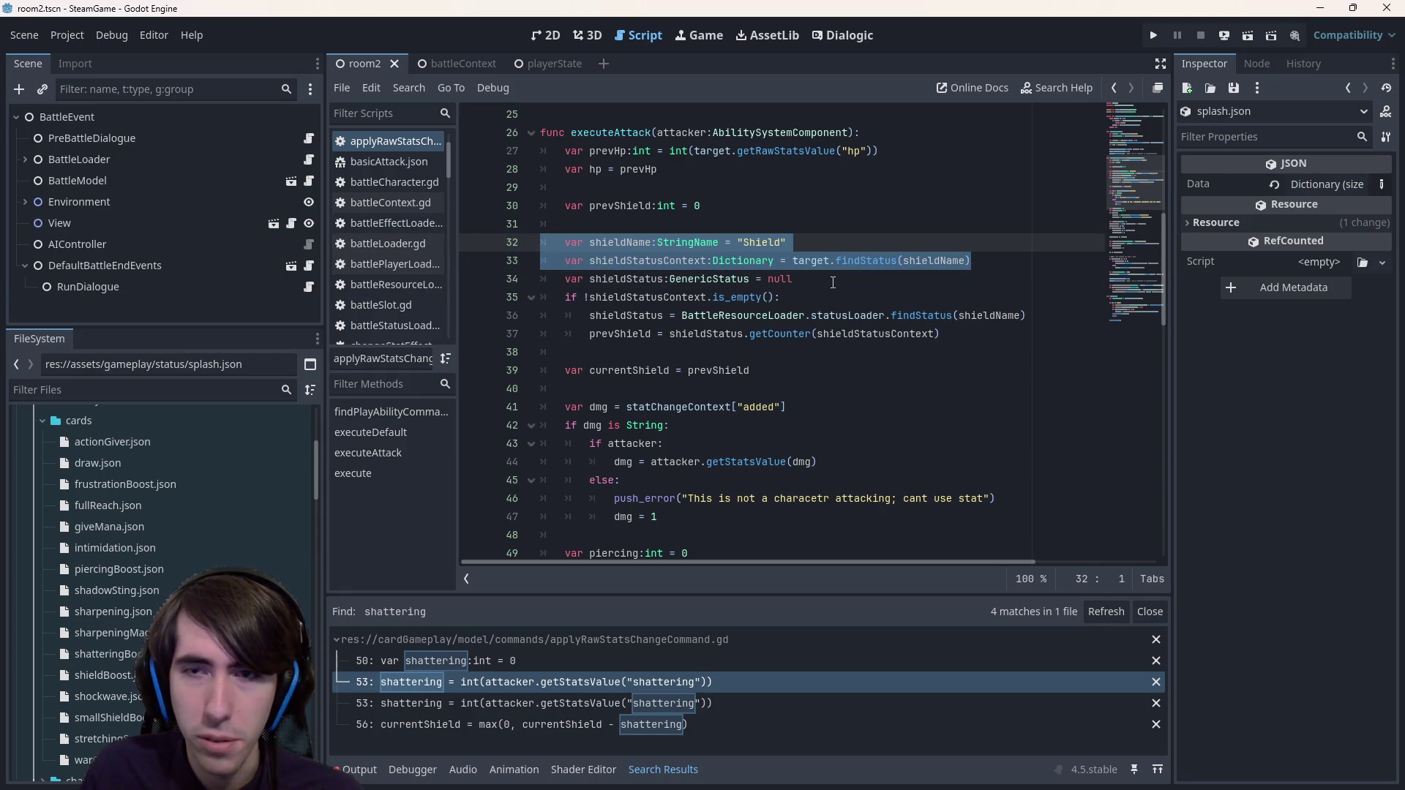
scroll(833, 281, down, 10)
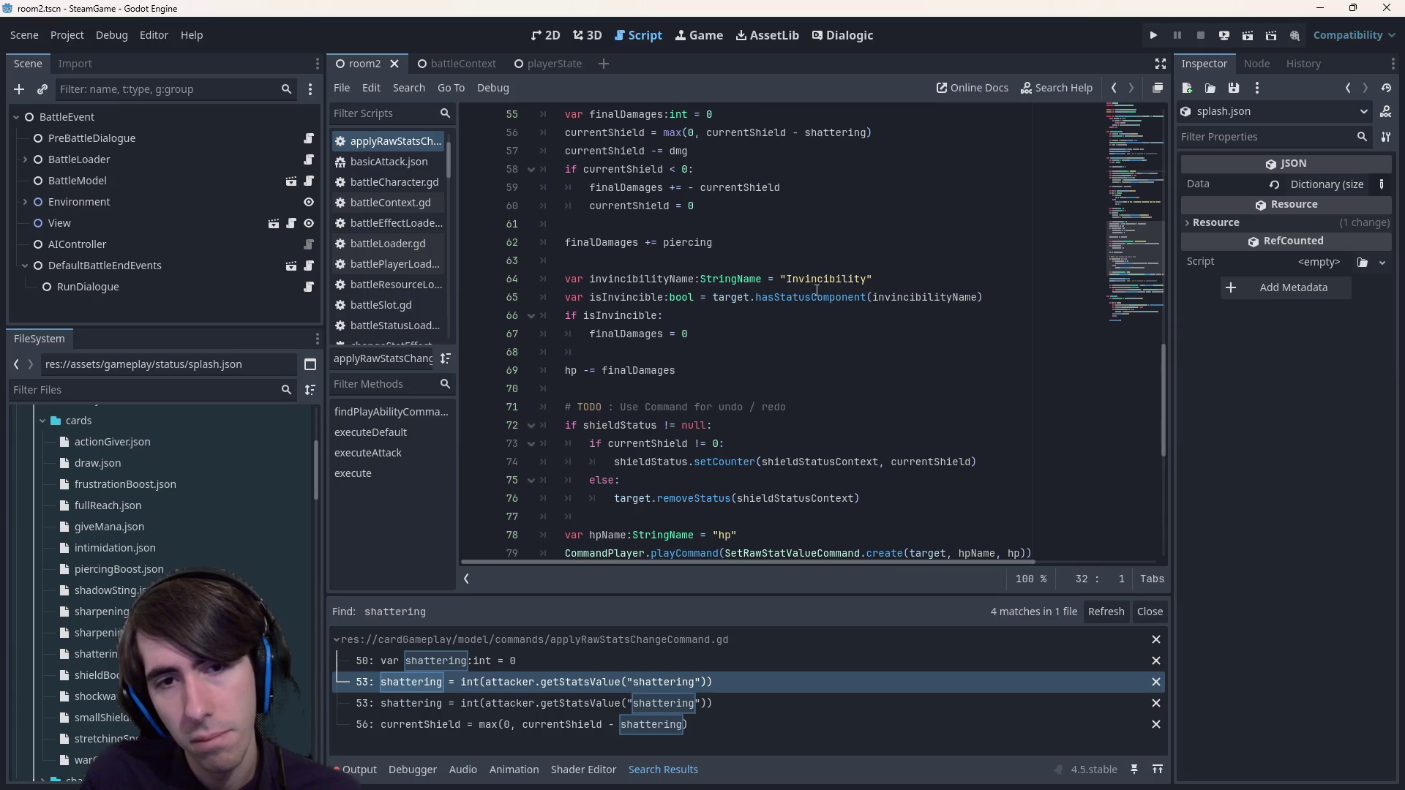
mouse_move(816, 291)
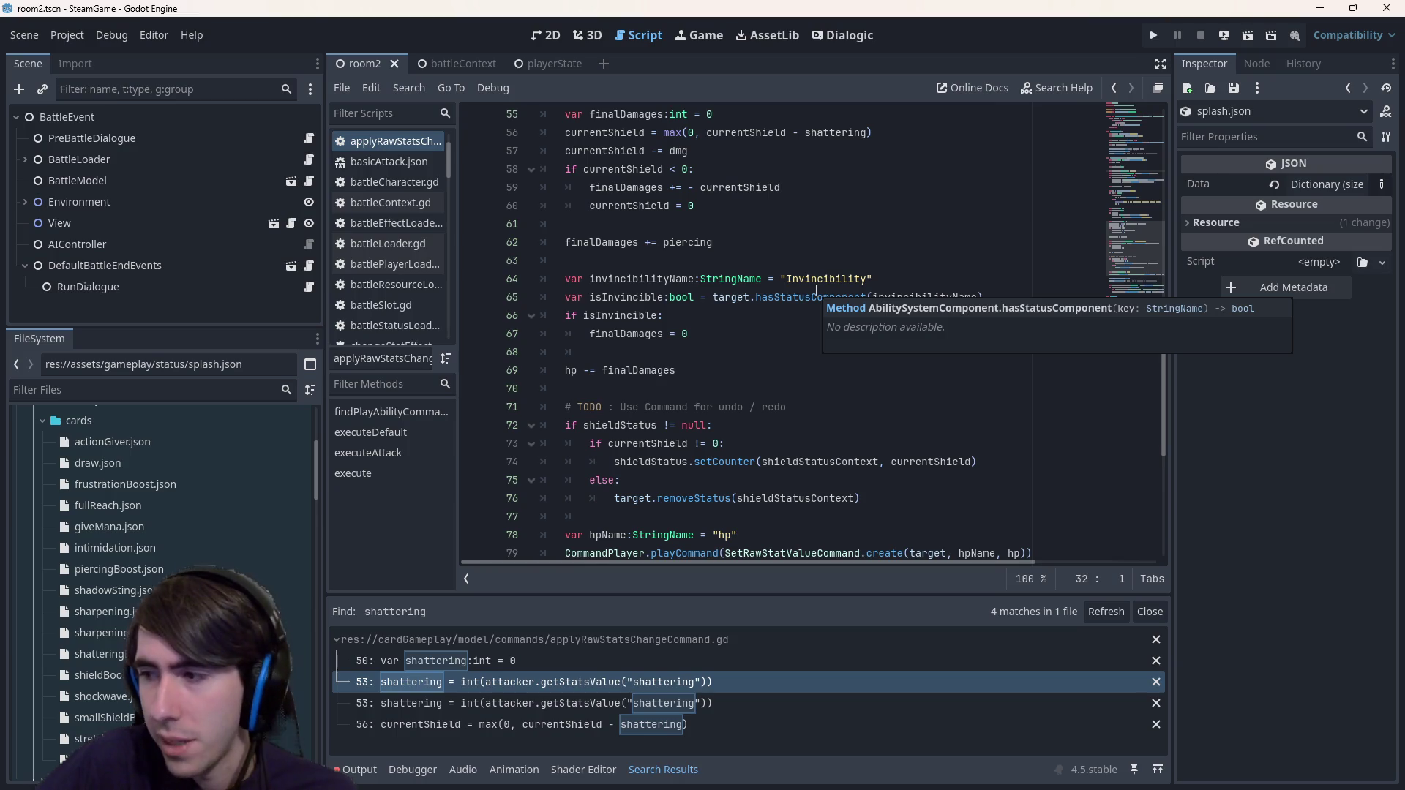
scroll(812, 297, down, 3)
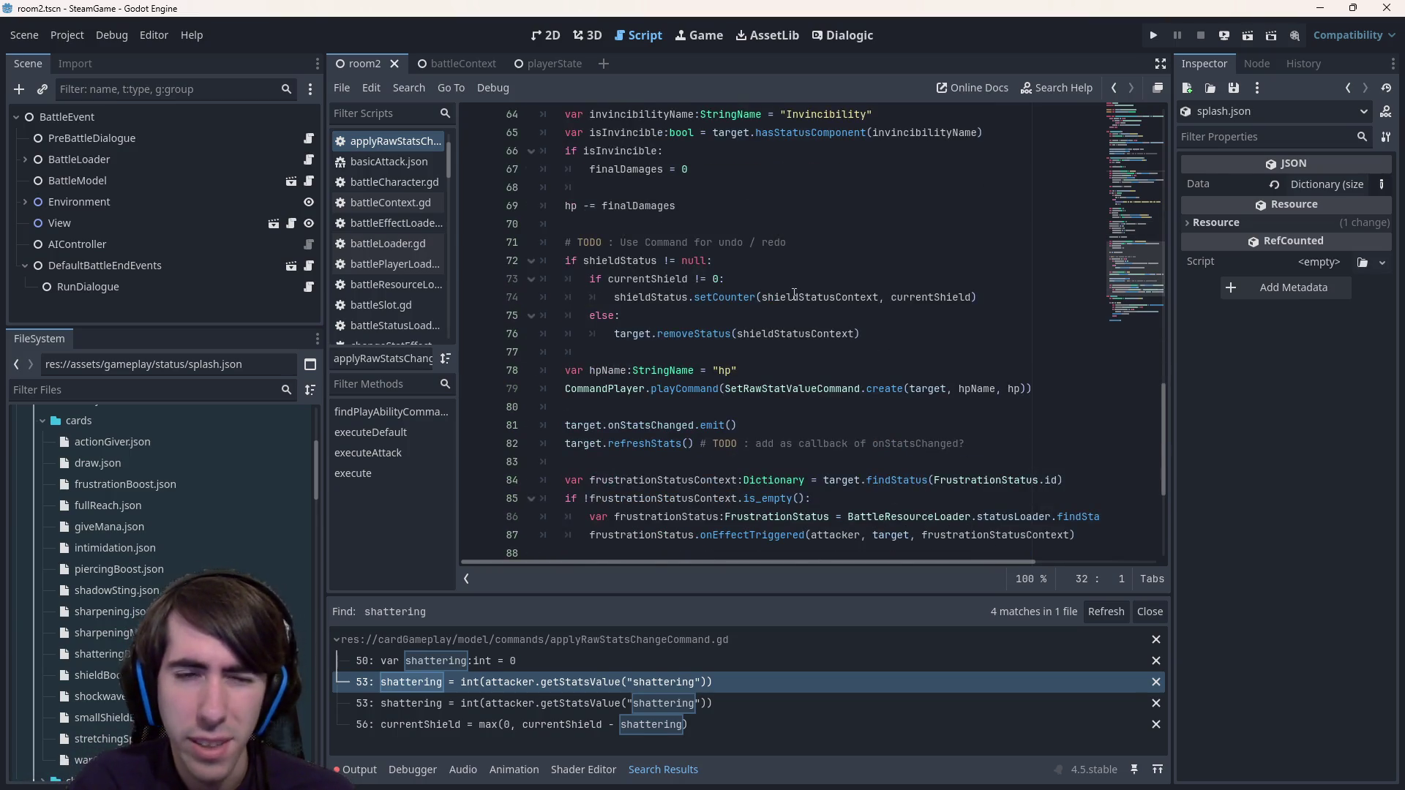
scroll(790, 315, up, 2)
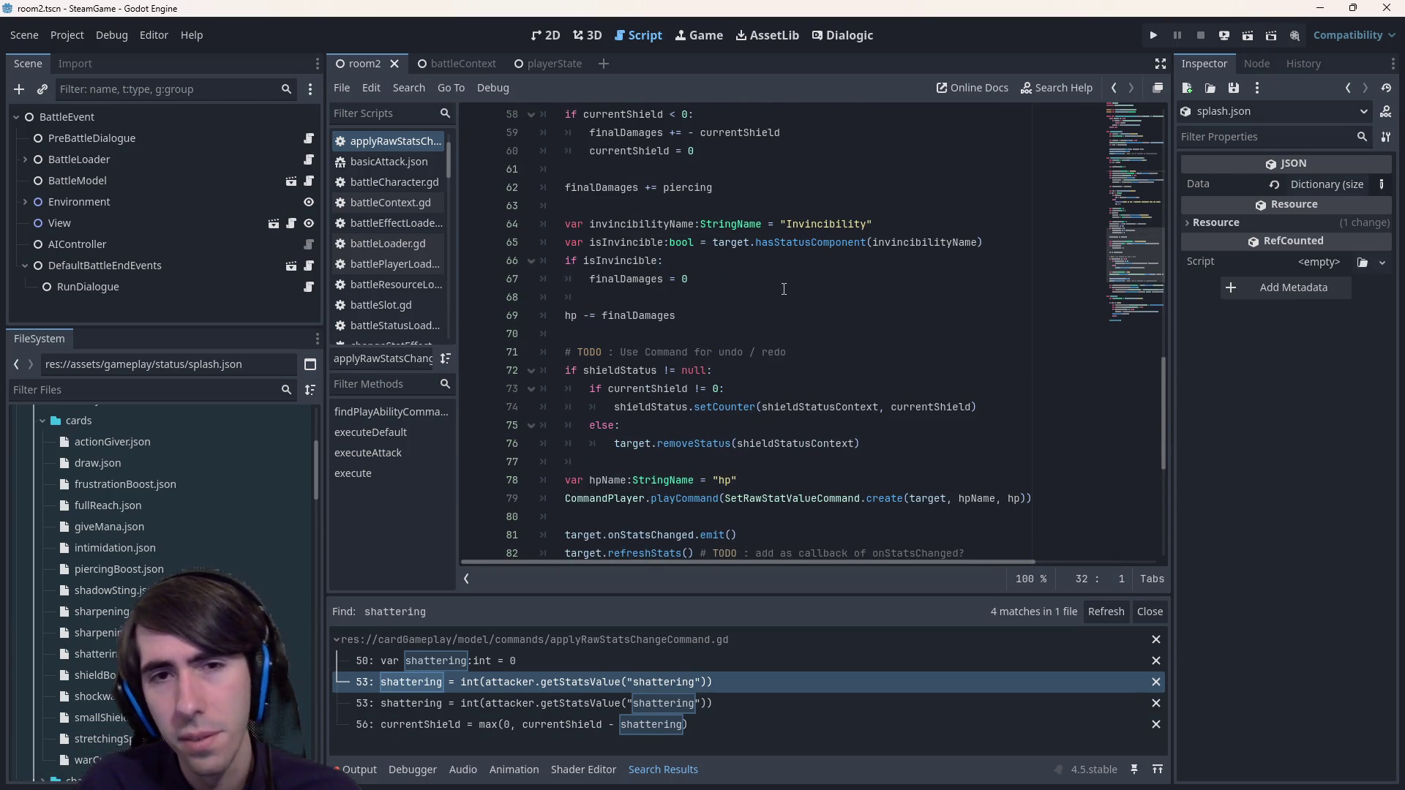
click(781, 280)
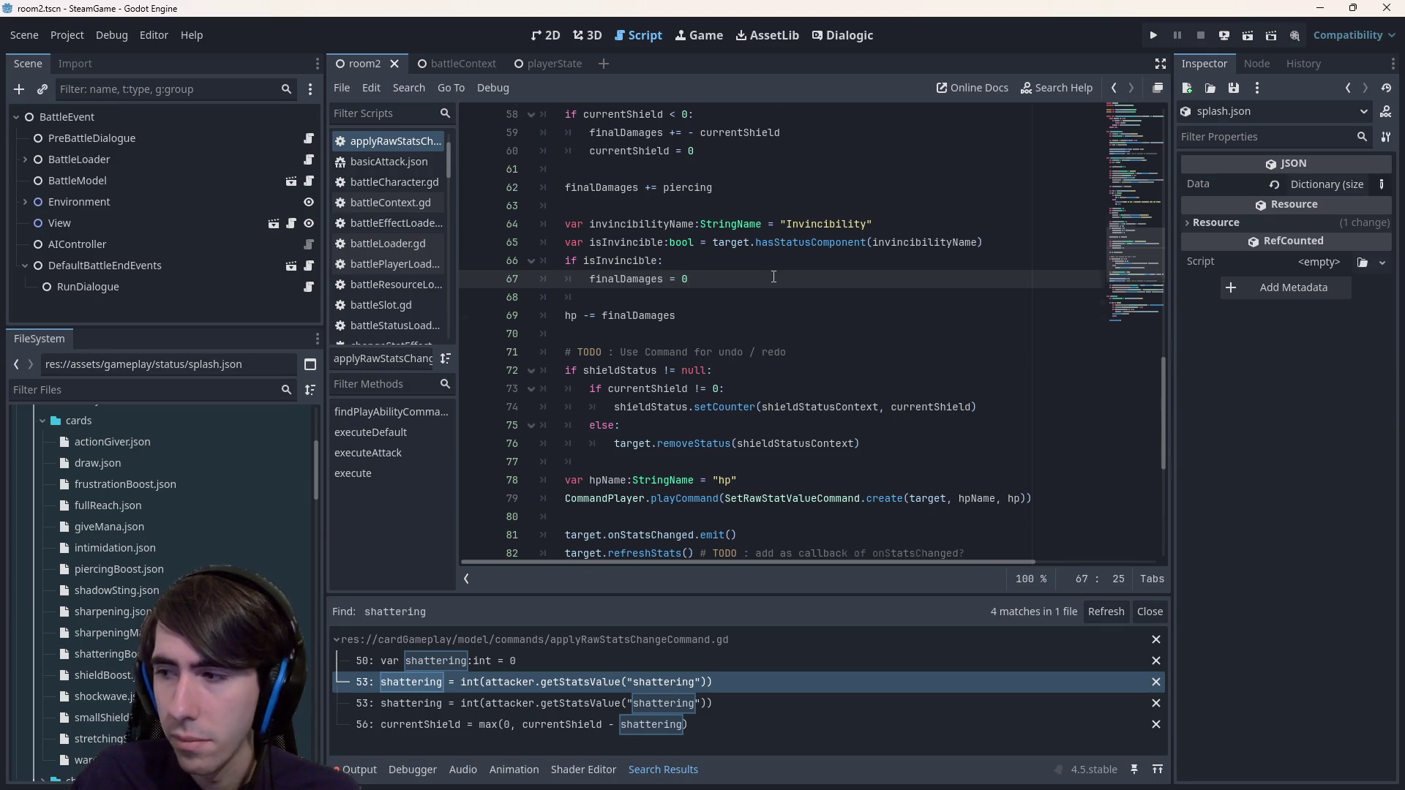
scroll(773, 277, up, 14)
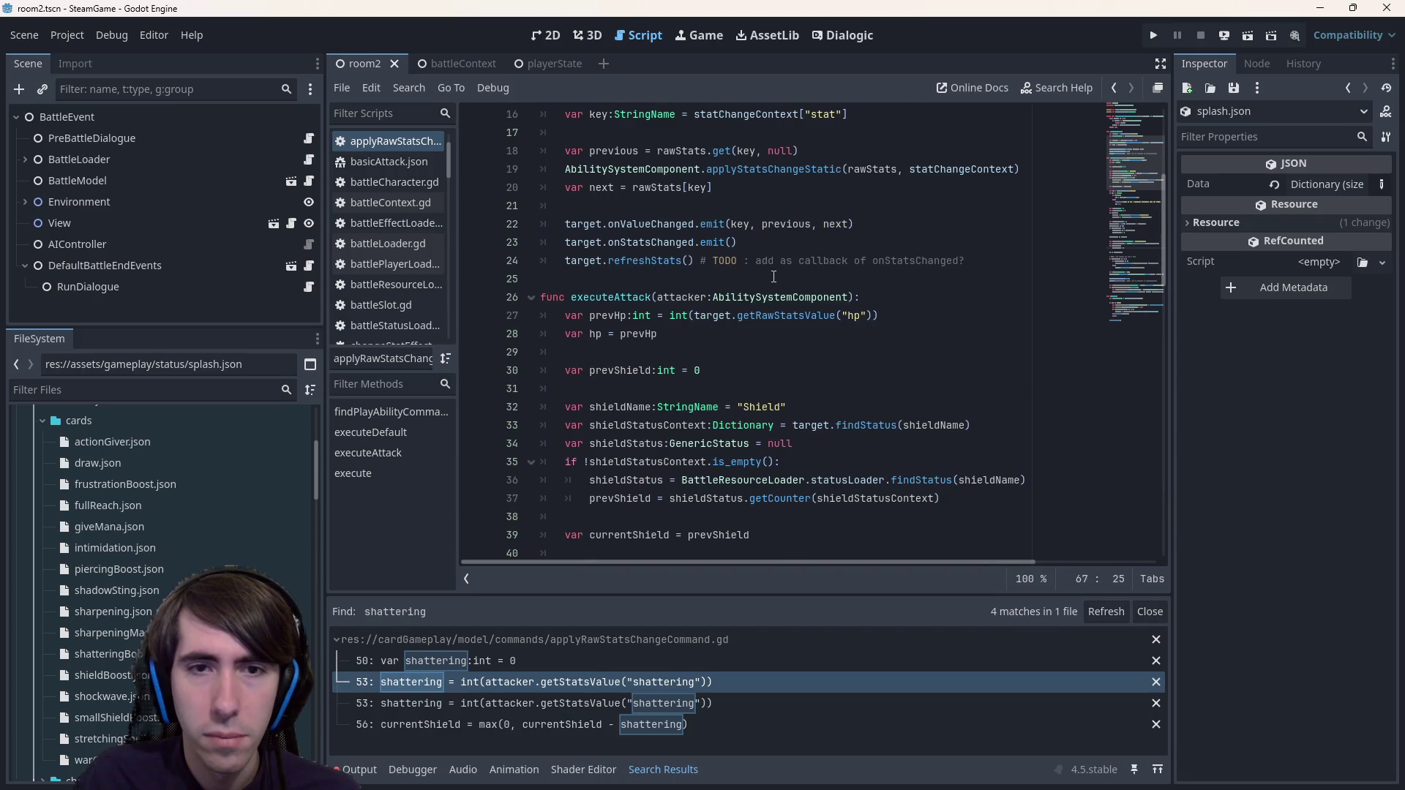
scroll(773, 276, down, 2)
scroll(773, 277, down, 2)
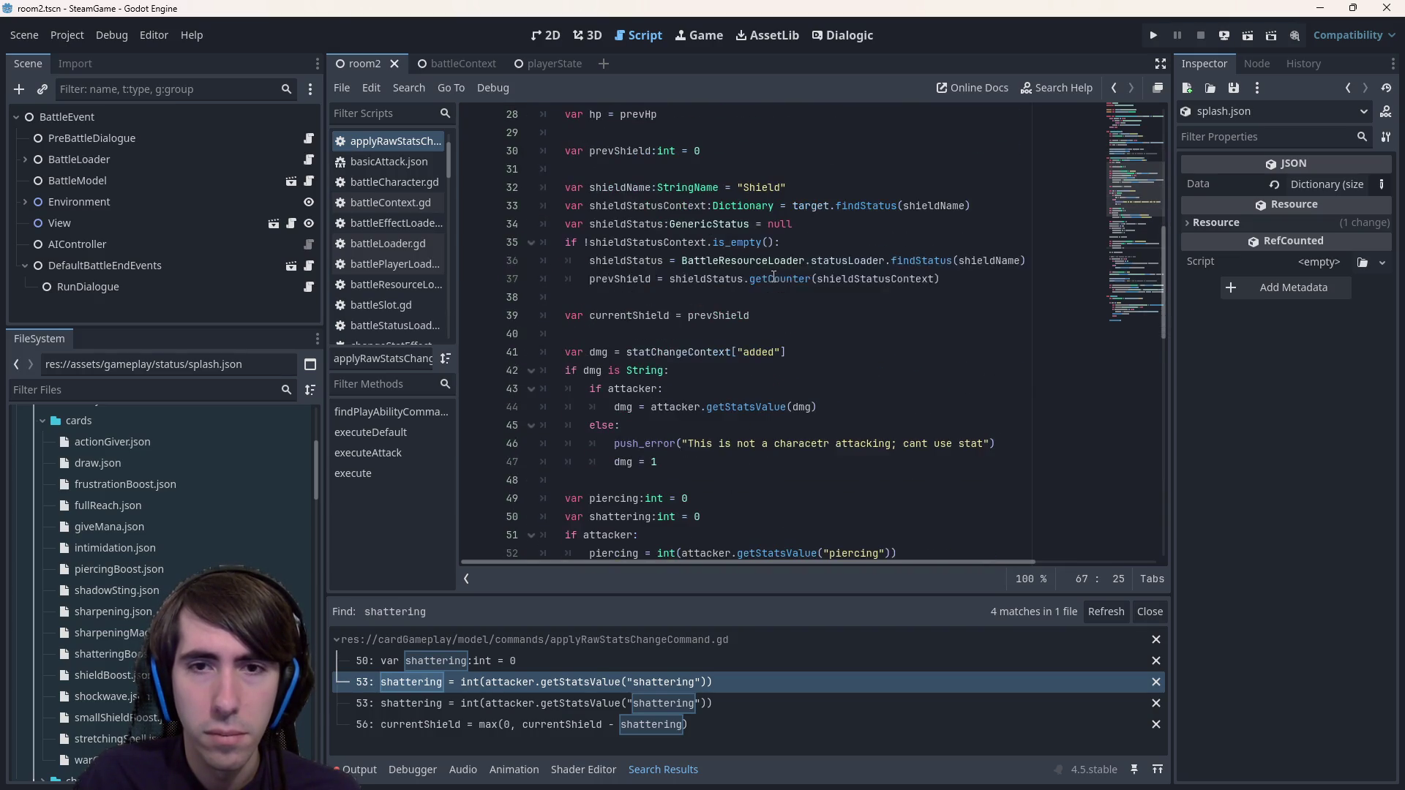
scroll(774, 276, up, 1)
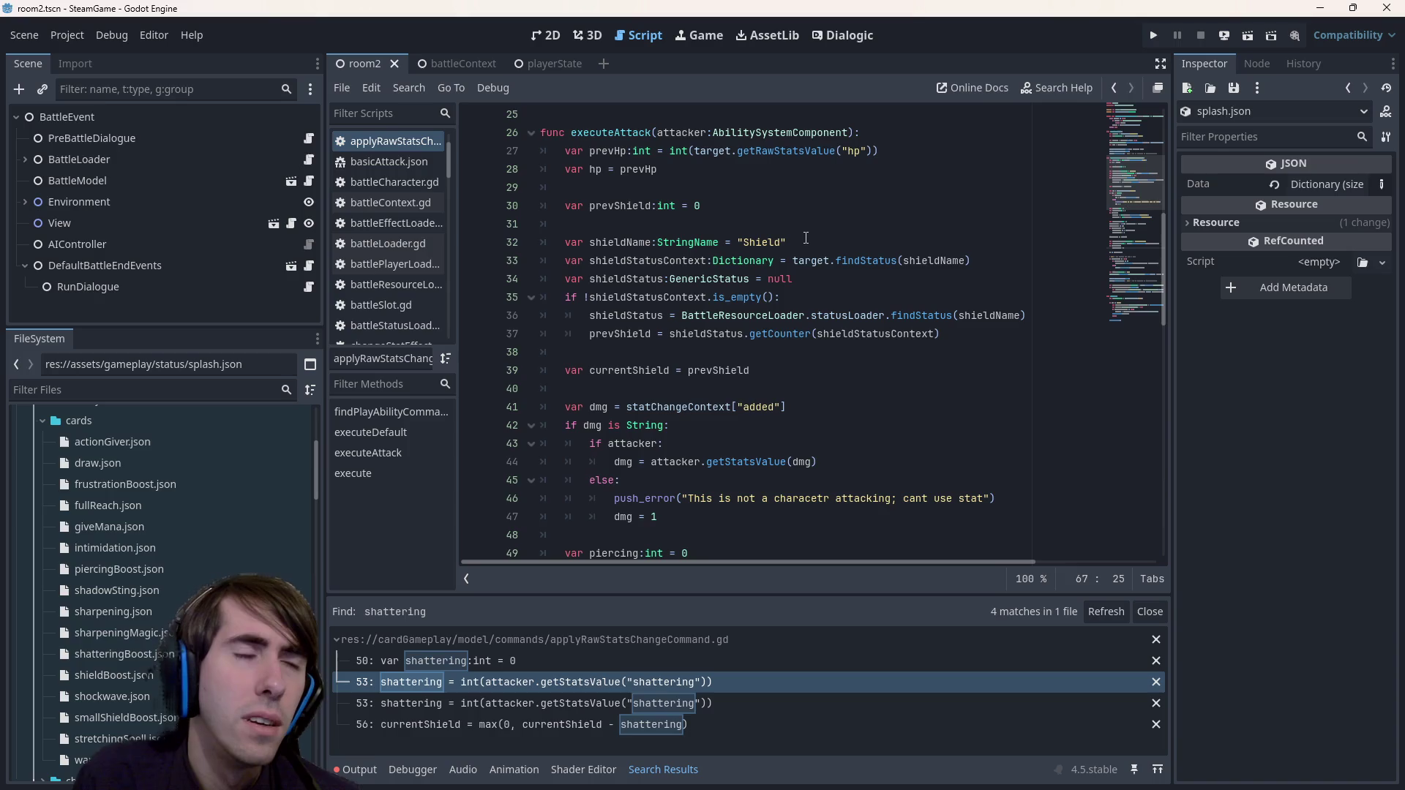
key(alt+Left)
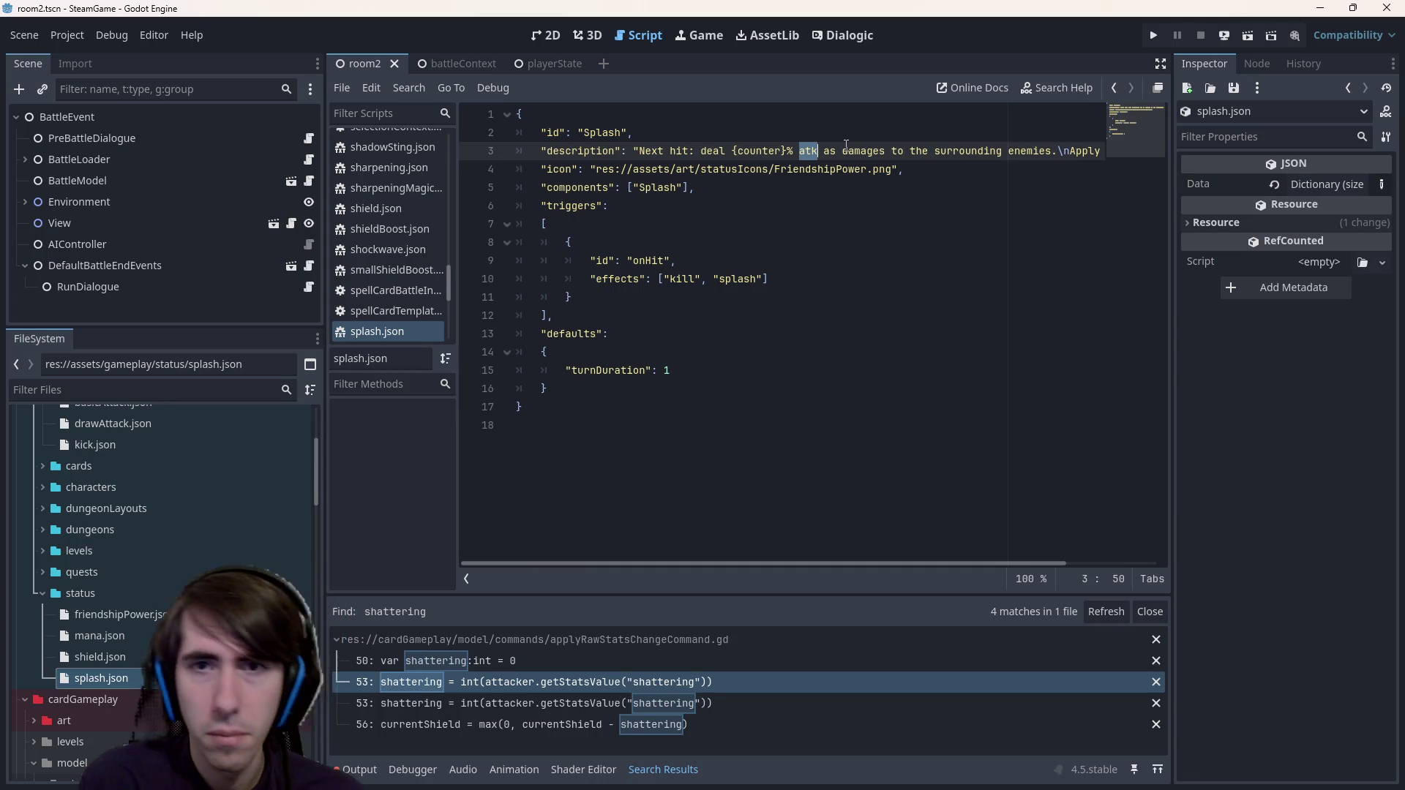
- Replace 'atk' with 'final damages' in splash.json, drop the leftover ' as damages', and save
text(final damage)
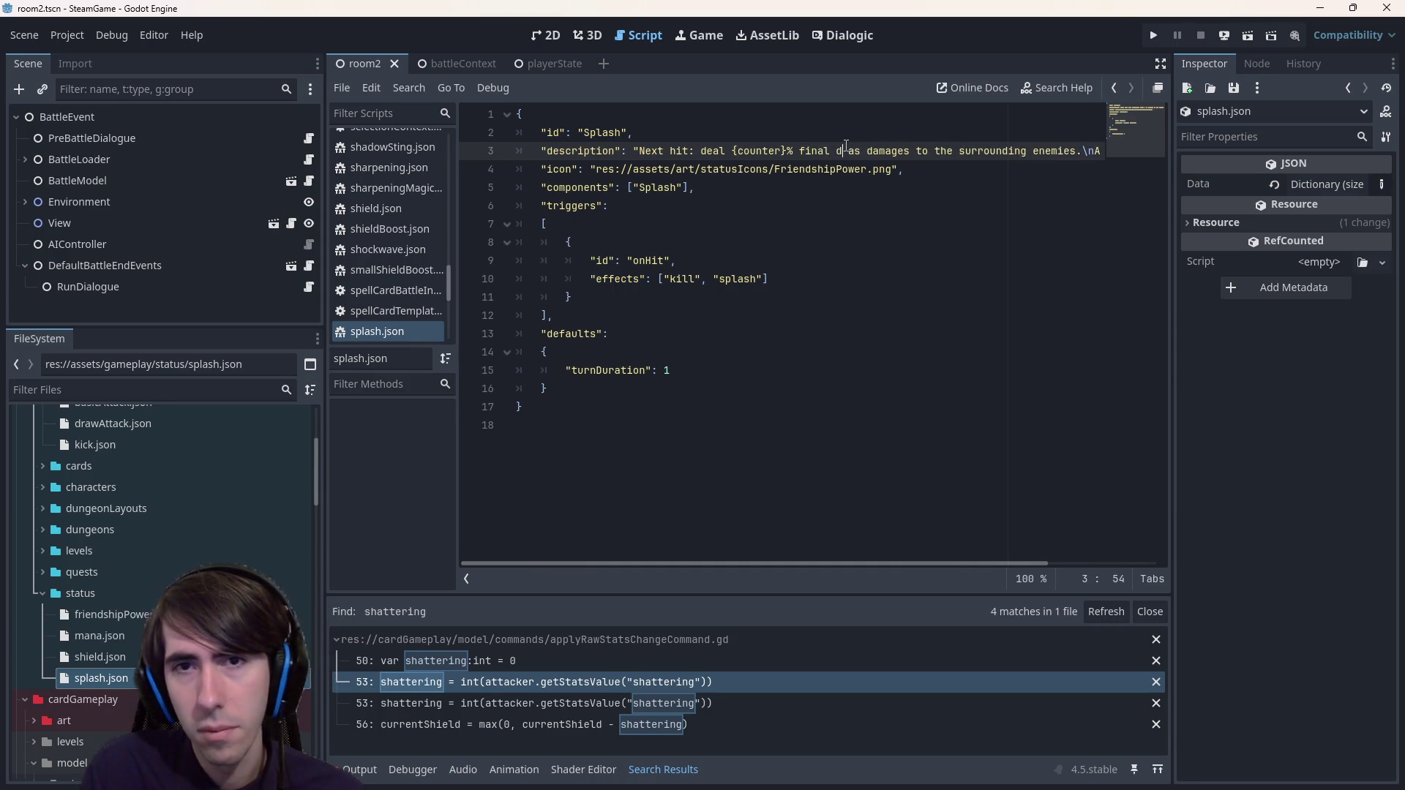
text(s a)
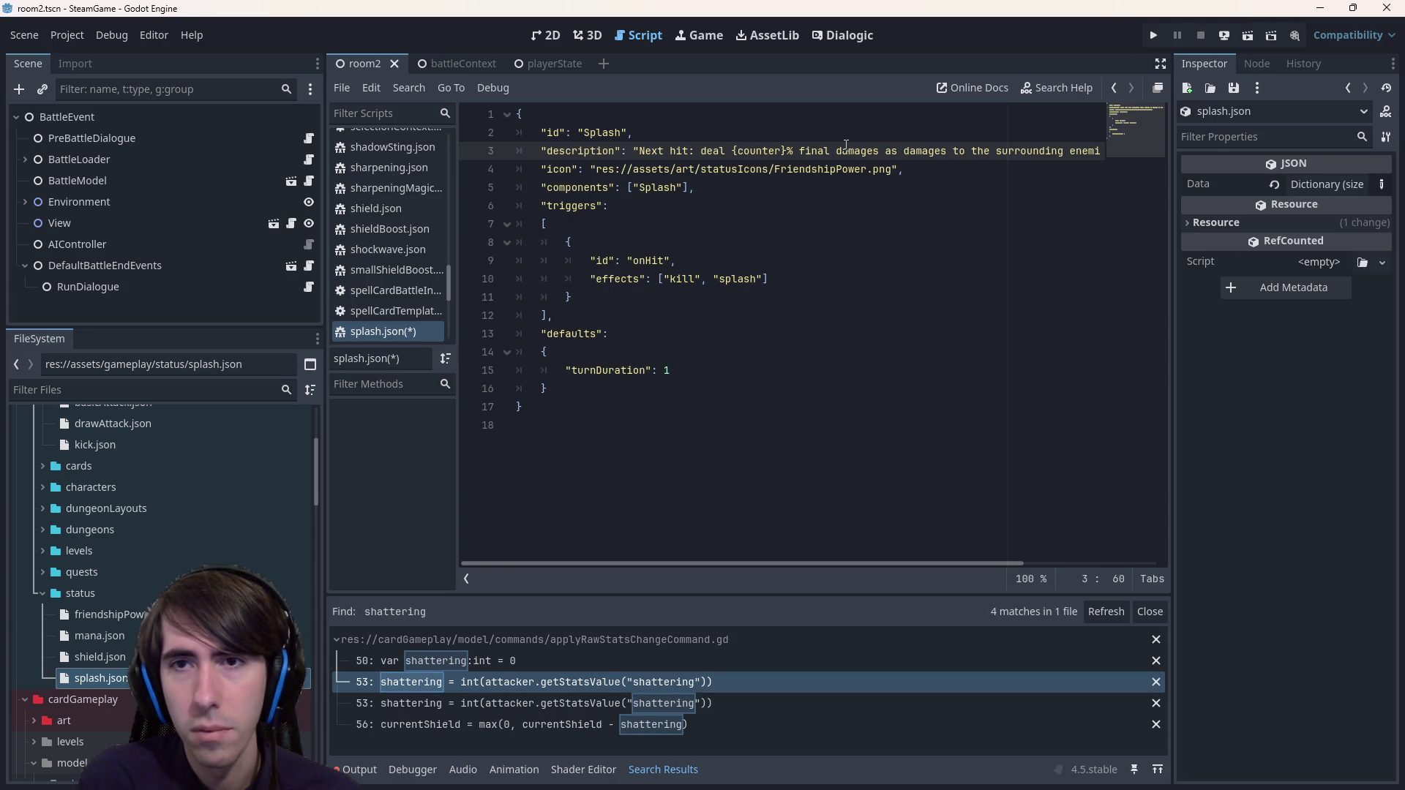
key(ctrl+s)
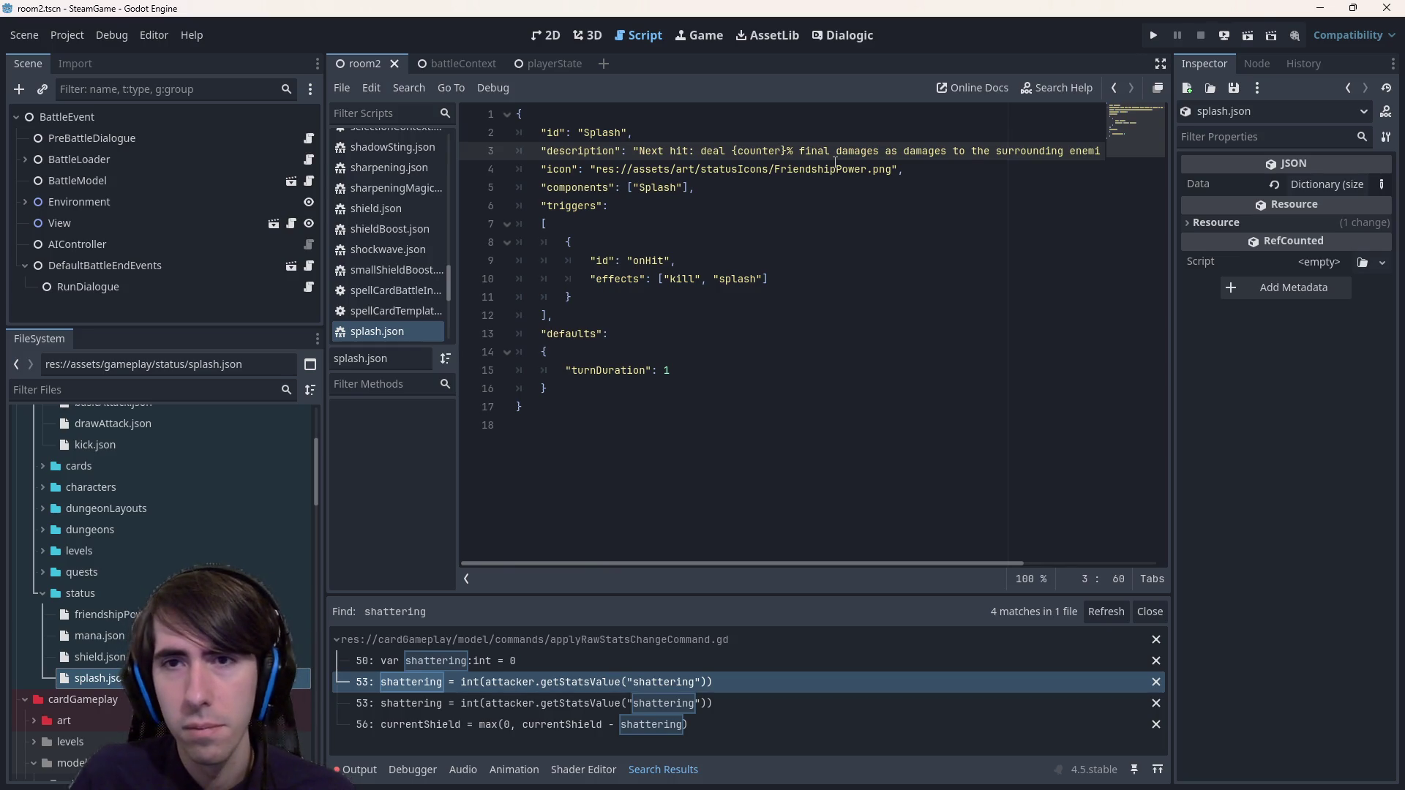
key(ctrl+shift+Right)
key(ctrl+shift+Right)
key(Delete)
key(ctrl+s)
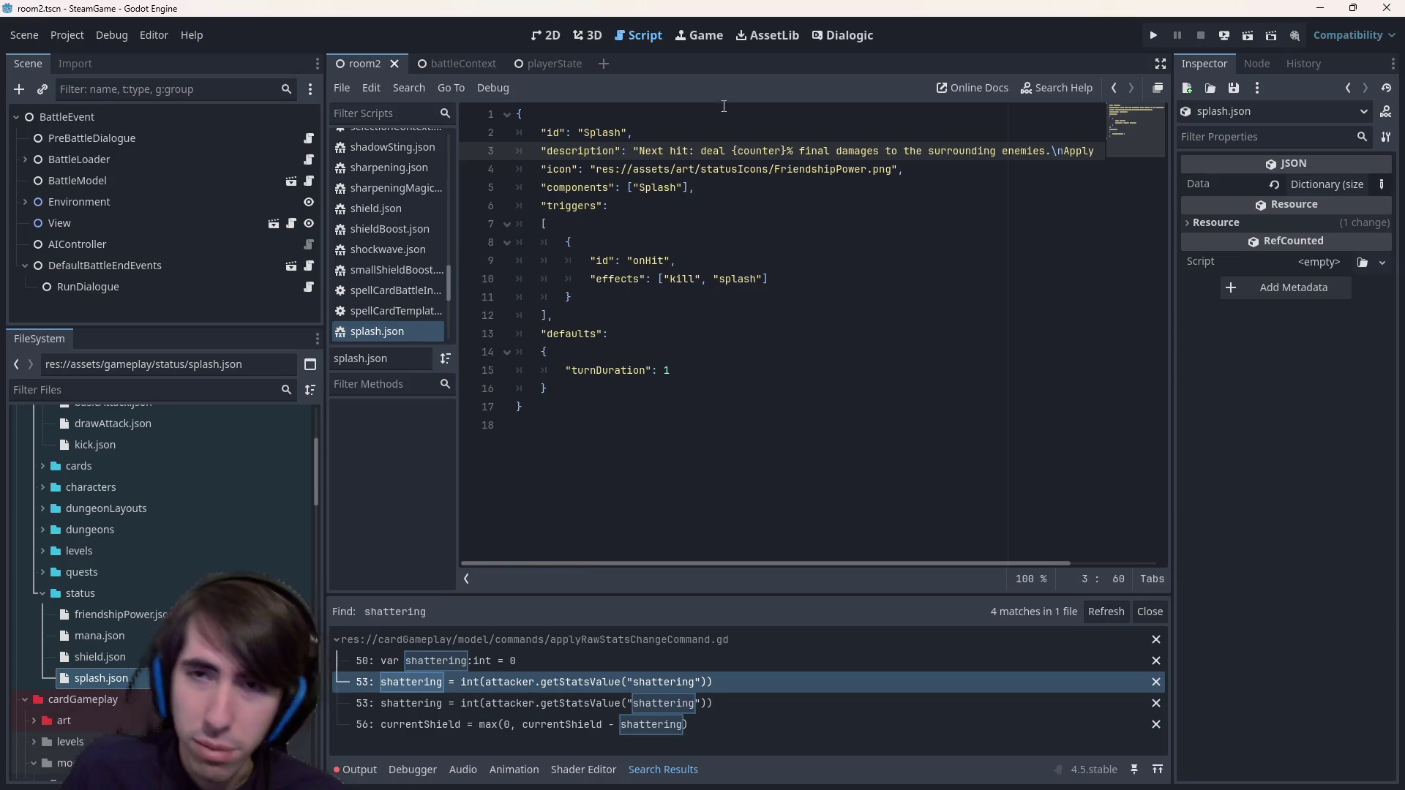
- Delete '\nApply on hit effects.' from splash.json, save, and go back to applyRawStatsChangeCommand.gd
drag(867, 565, 955, 565)
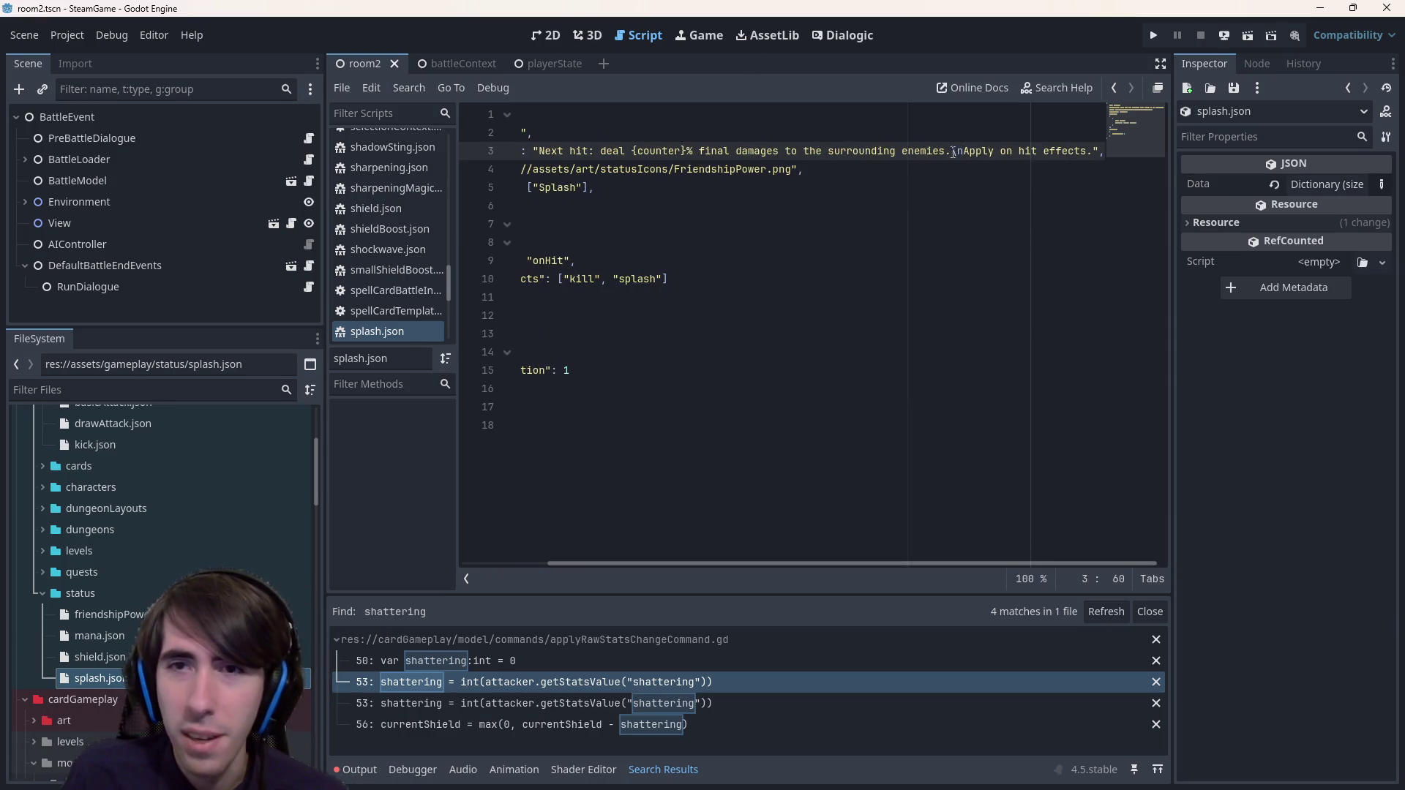
drag(953, 152, 1091, 152)
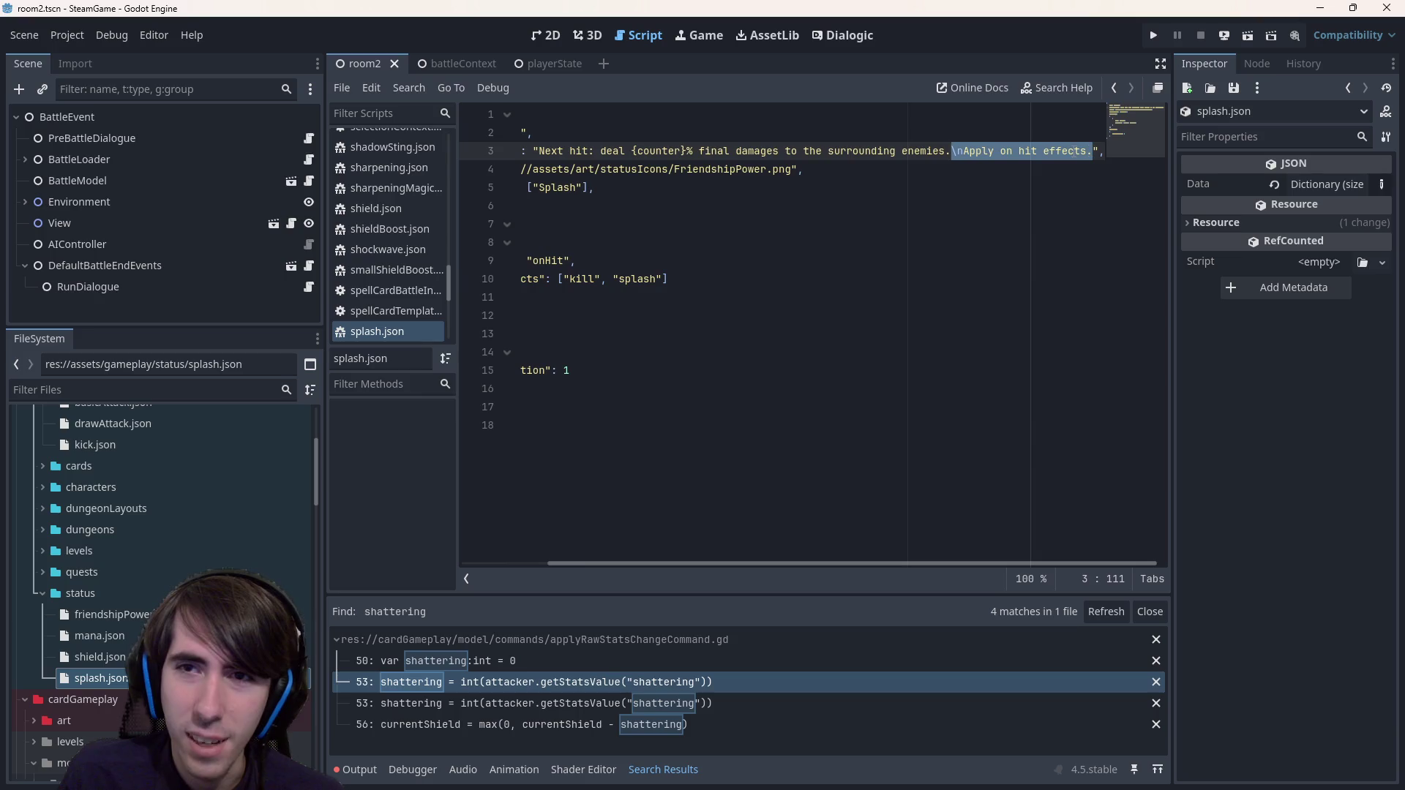
key(BackSpace)
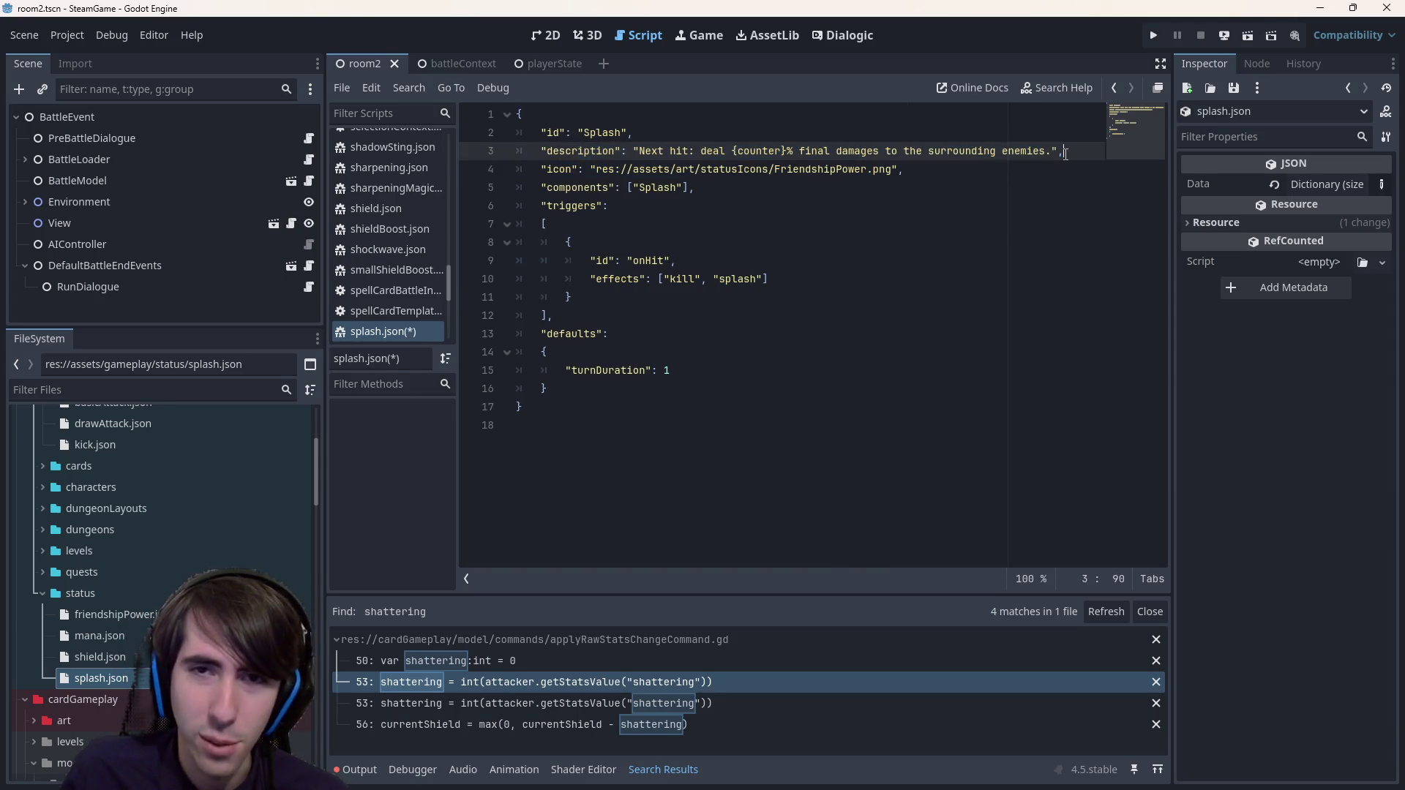
key(ctrl+s)
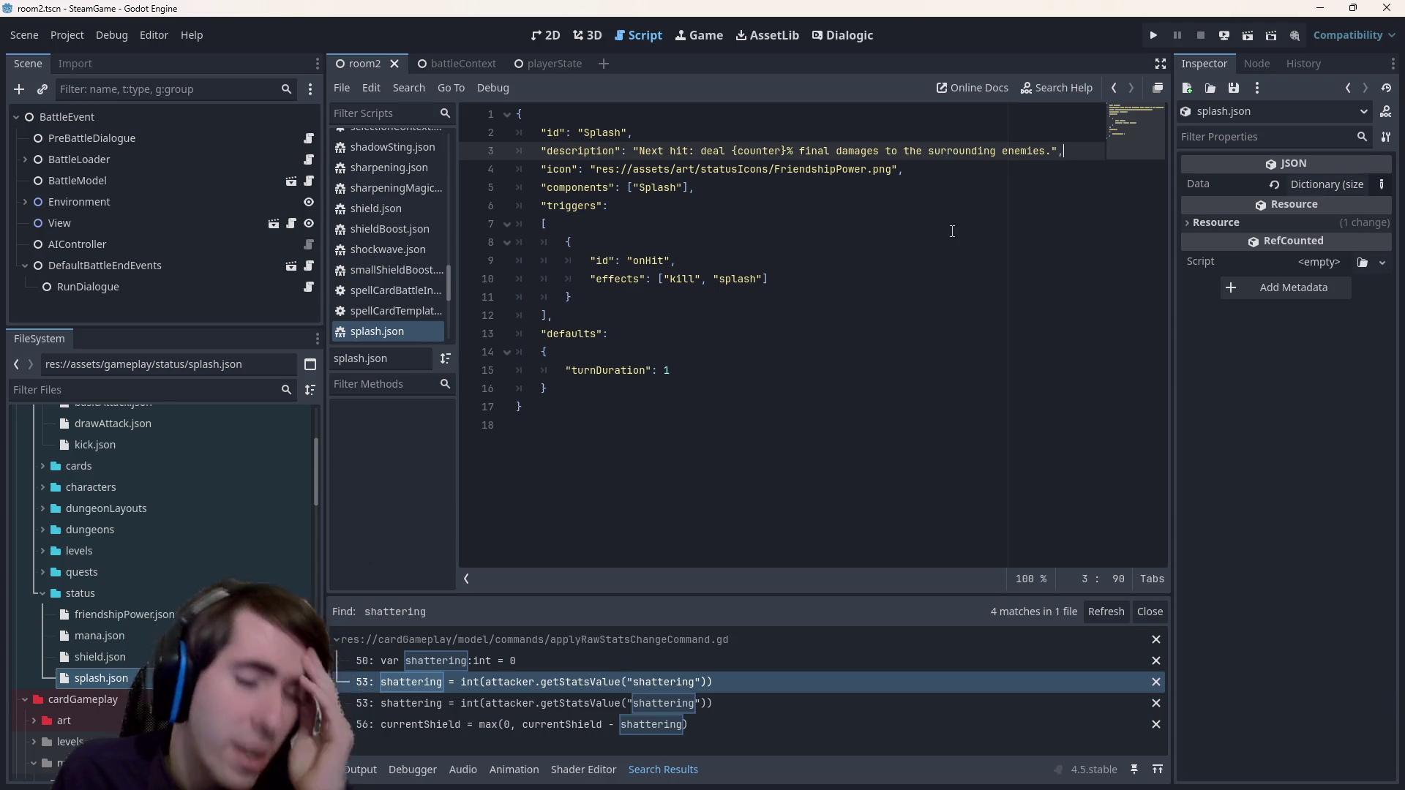
drag(609, 206, 517, 133)
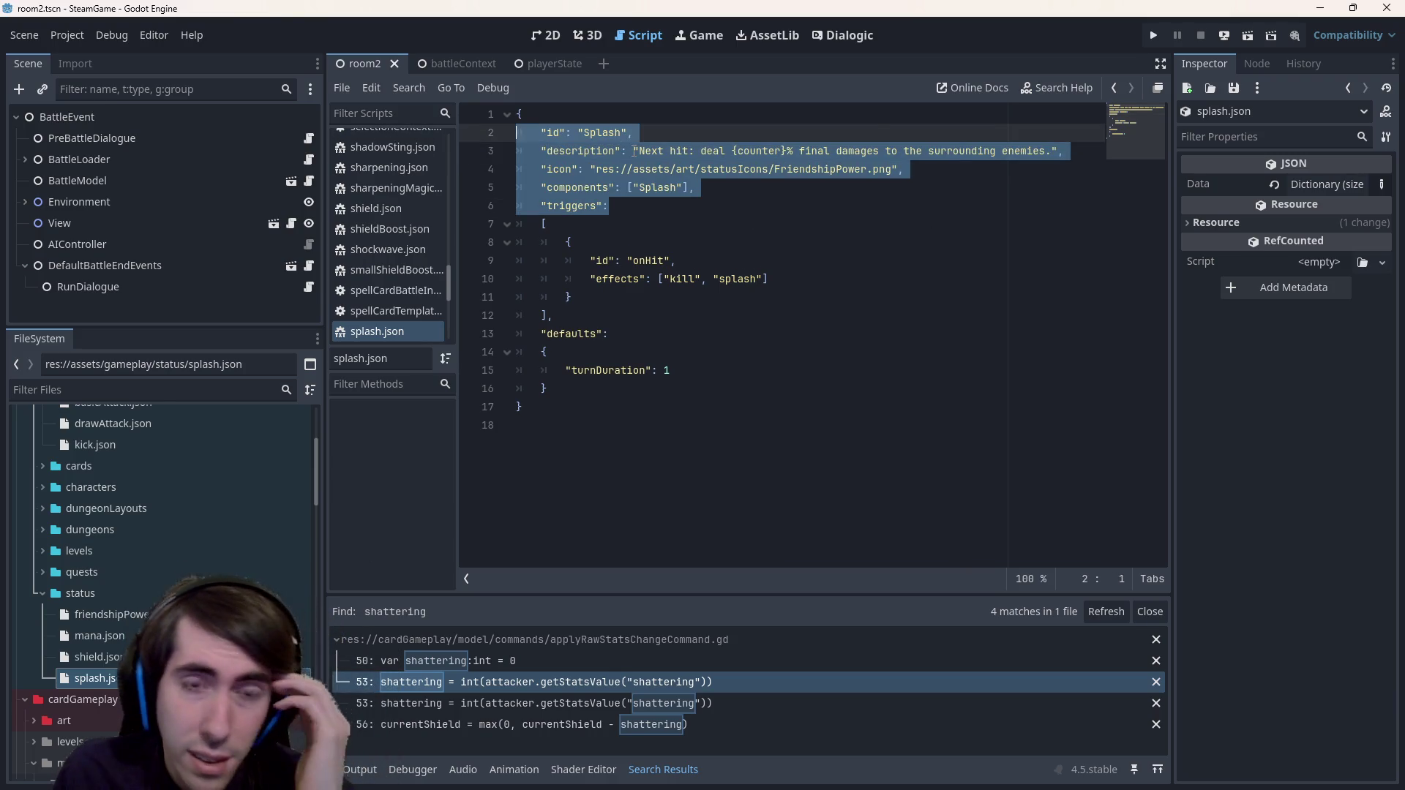
click(634, 150)
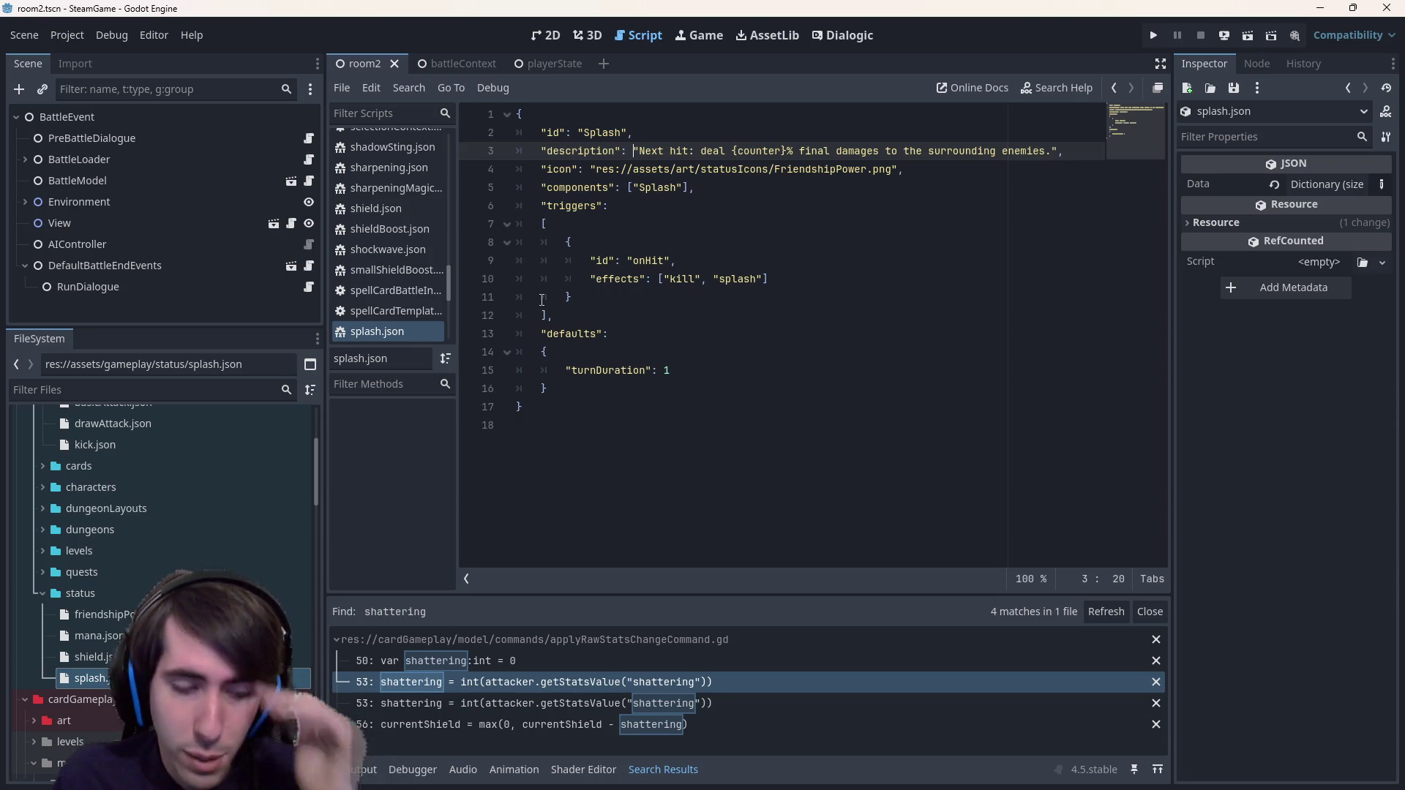
key(alt+Left)
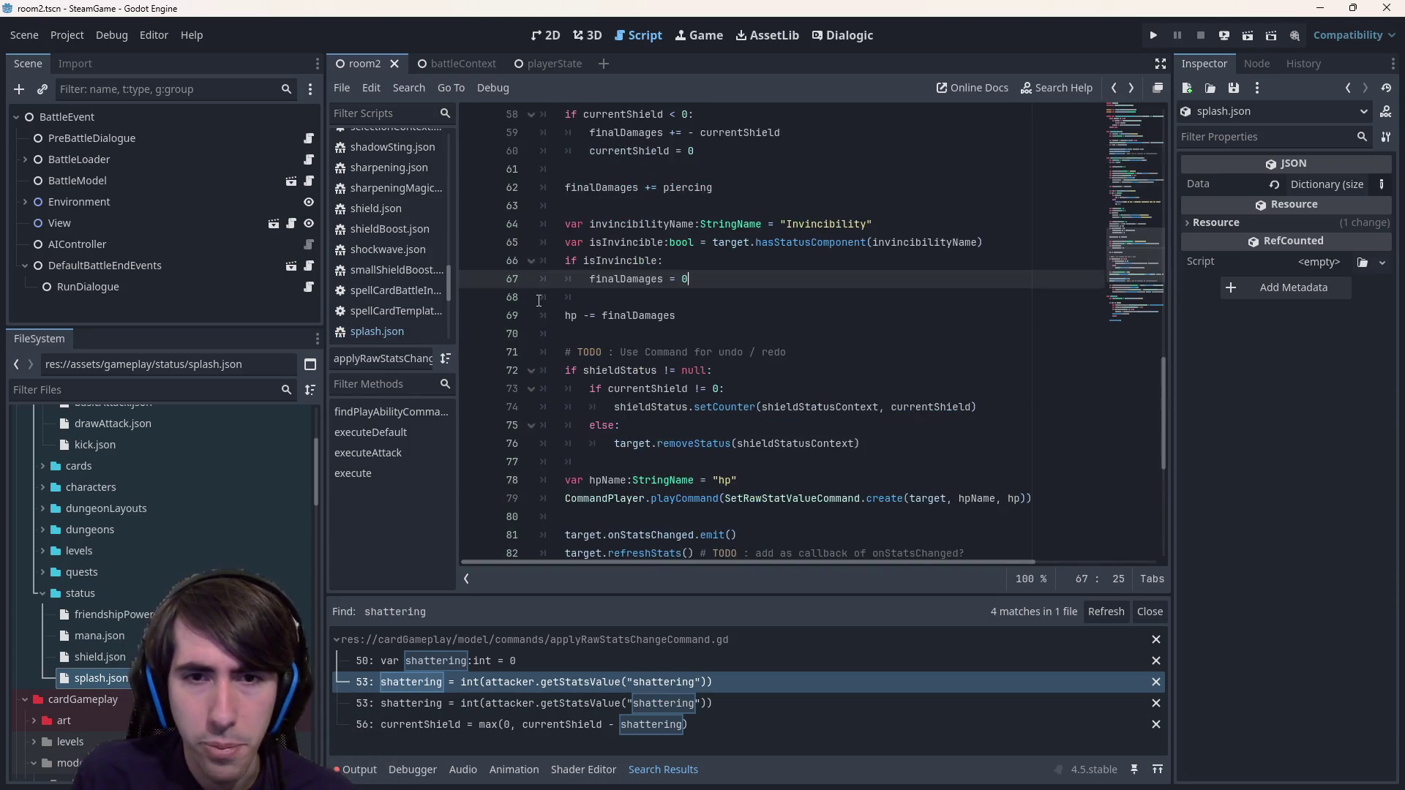
- Jump to the shield lookup at line 32 of executeAttack and select the shieldName variable
key(alt+Left)
key(alt+Left)
key(alt+Right)
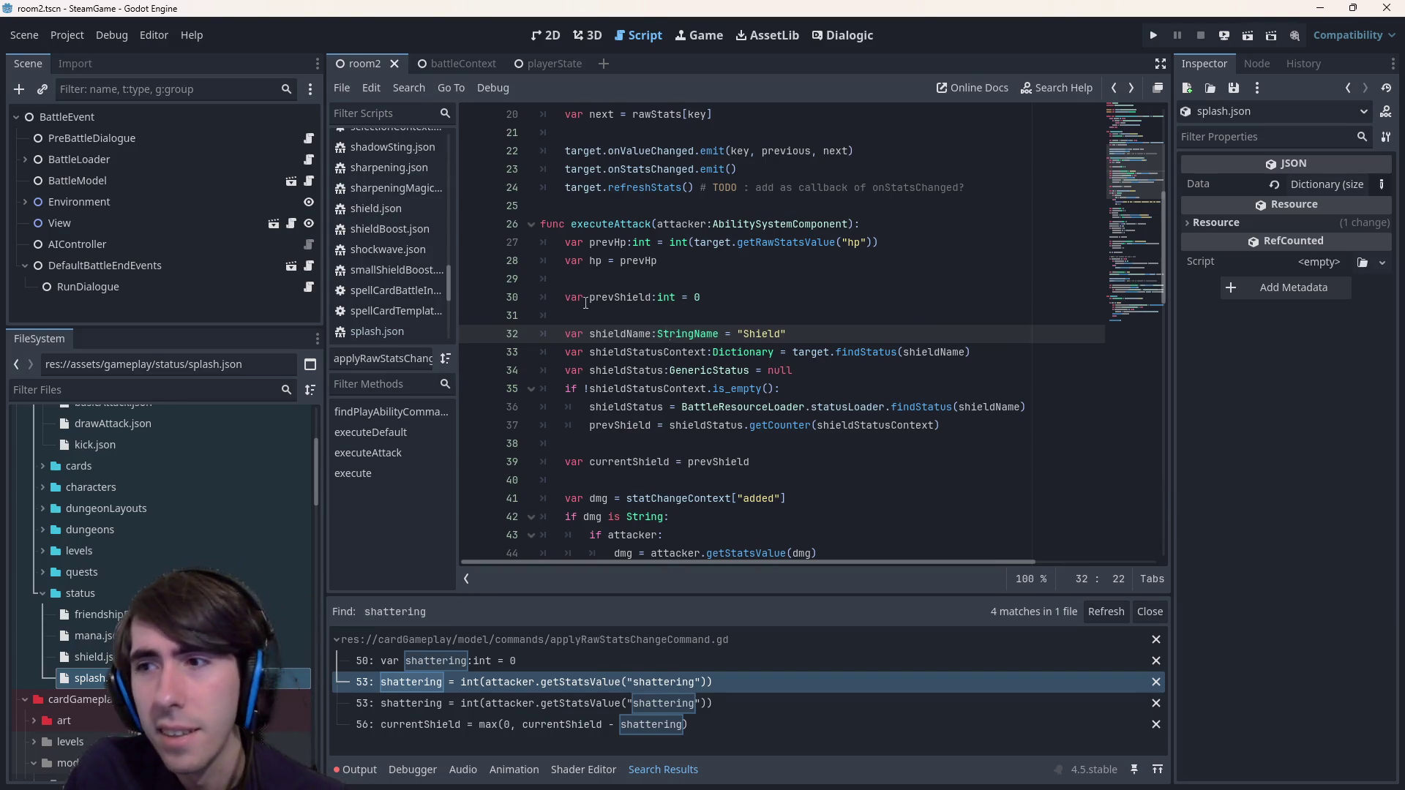
key(Left)
key(Left)
key(Left)
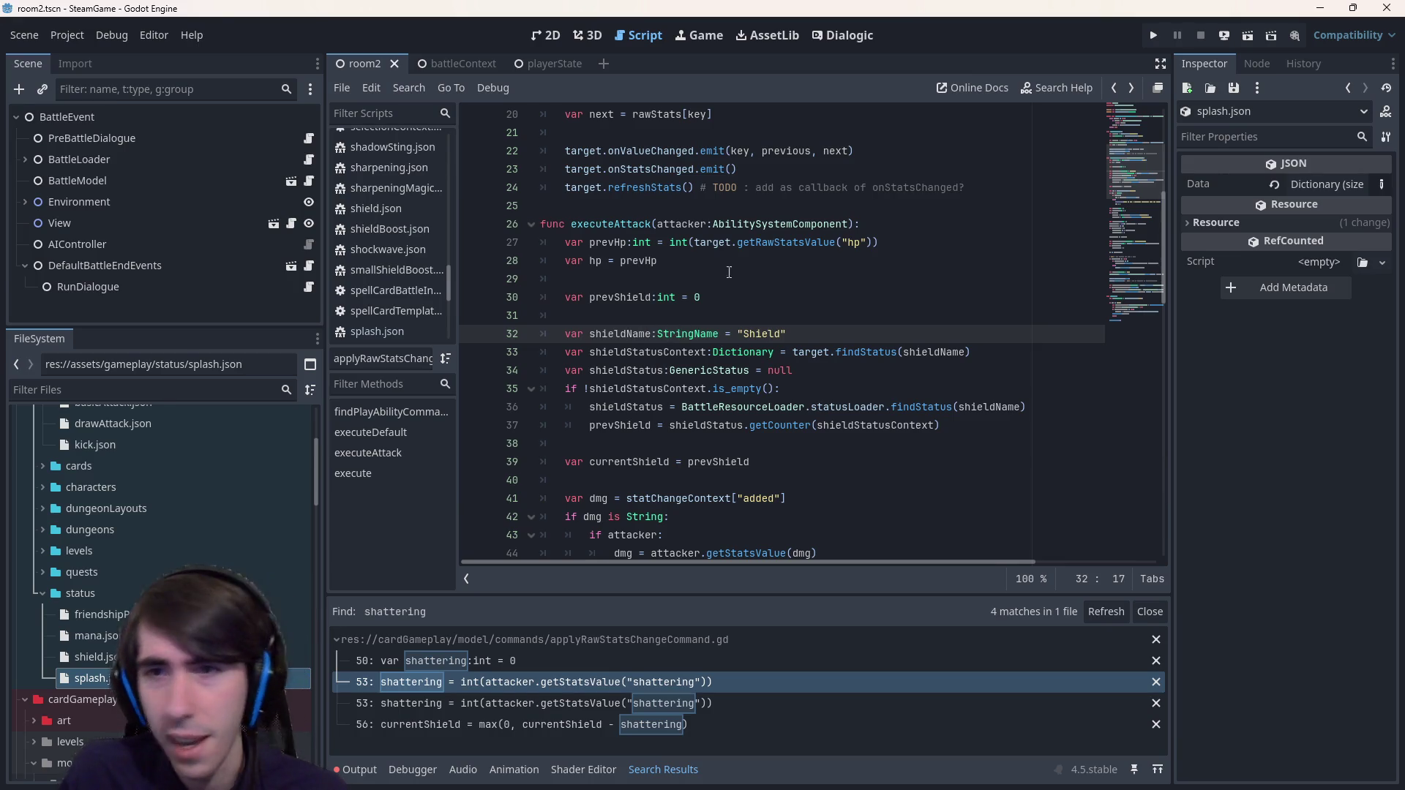
scroll(728, 272, down, 2)
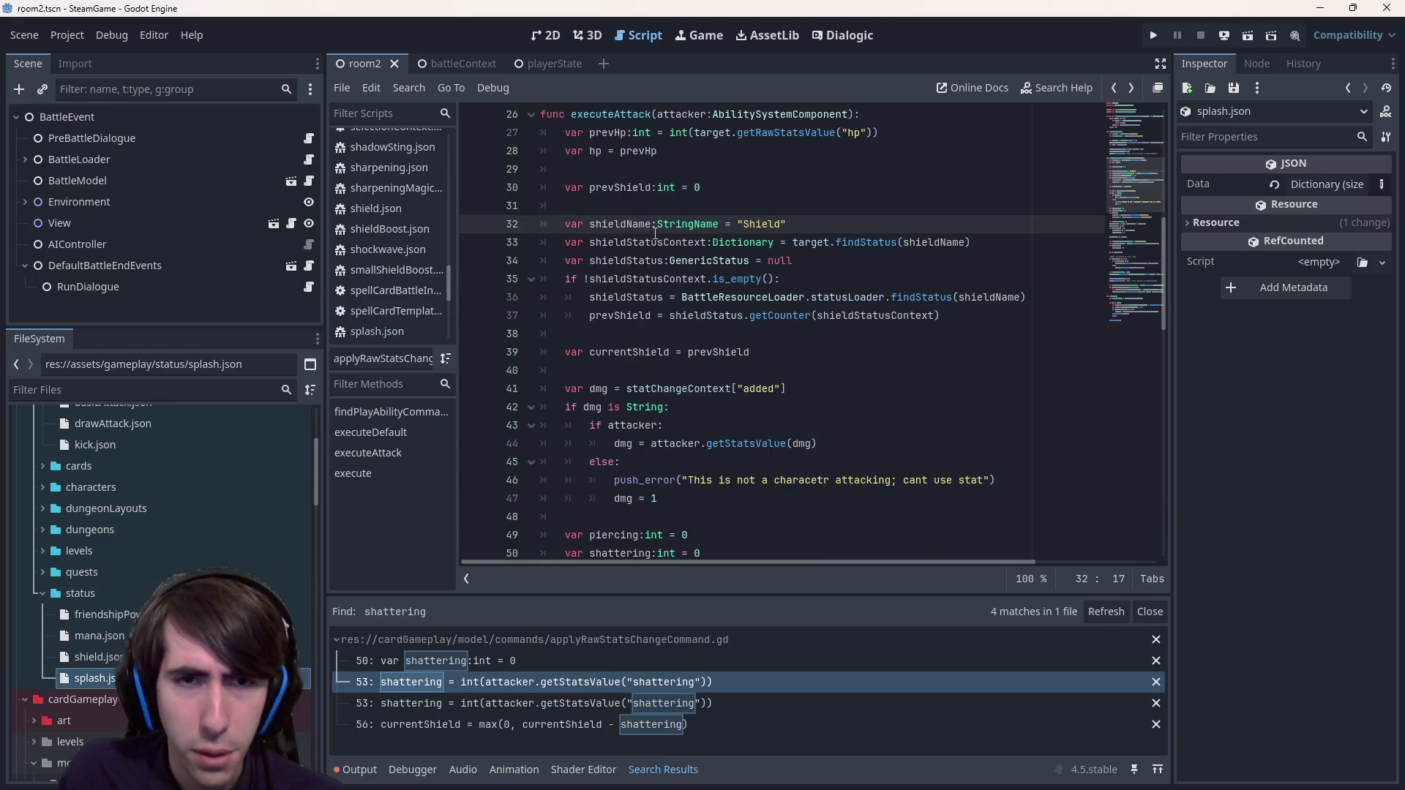
double_click(650, 225)
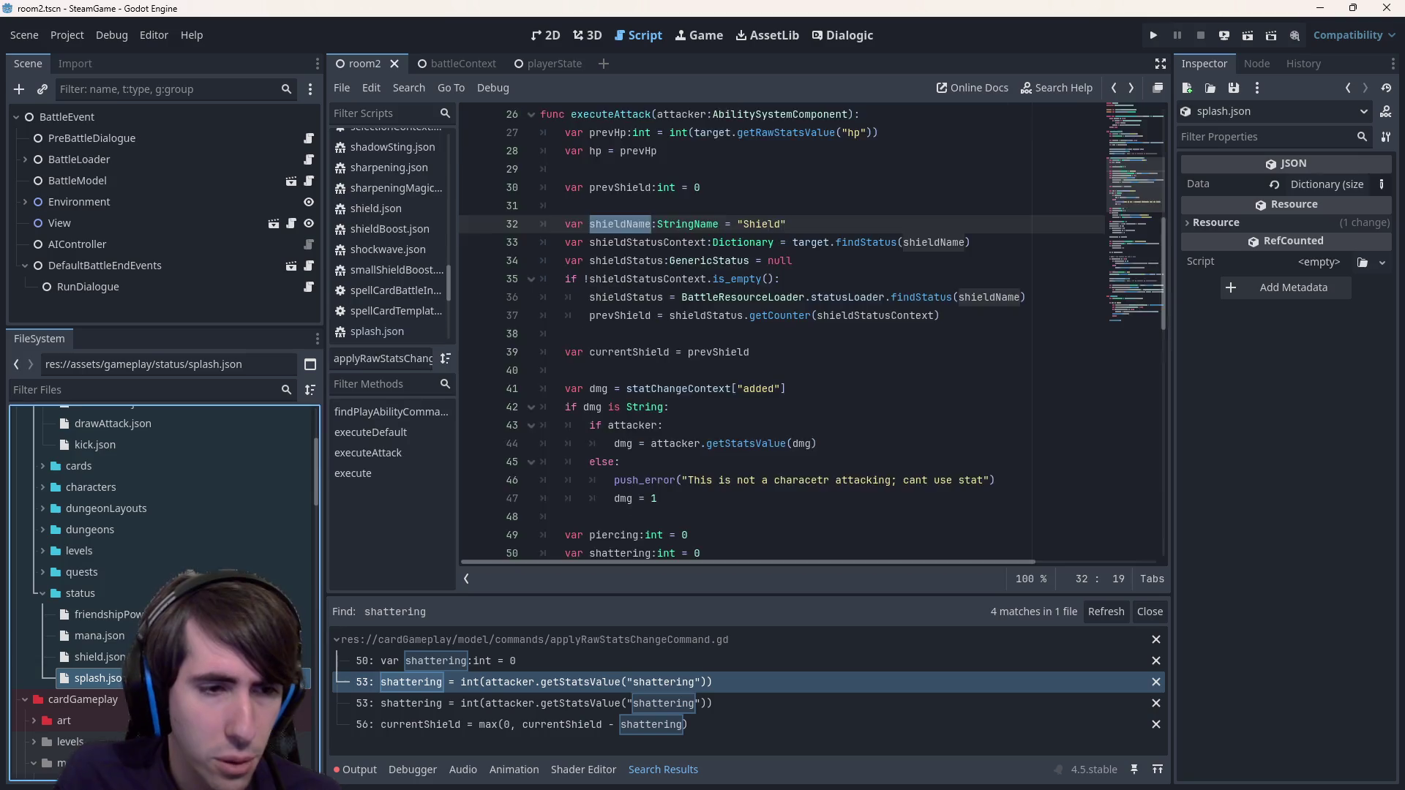
click(642, 372)
key(alt+Left)
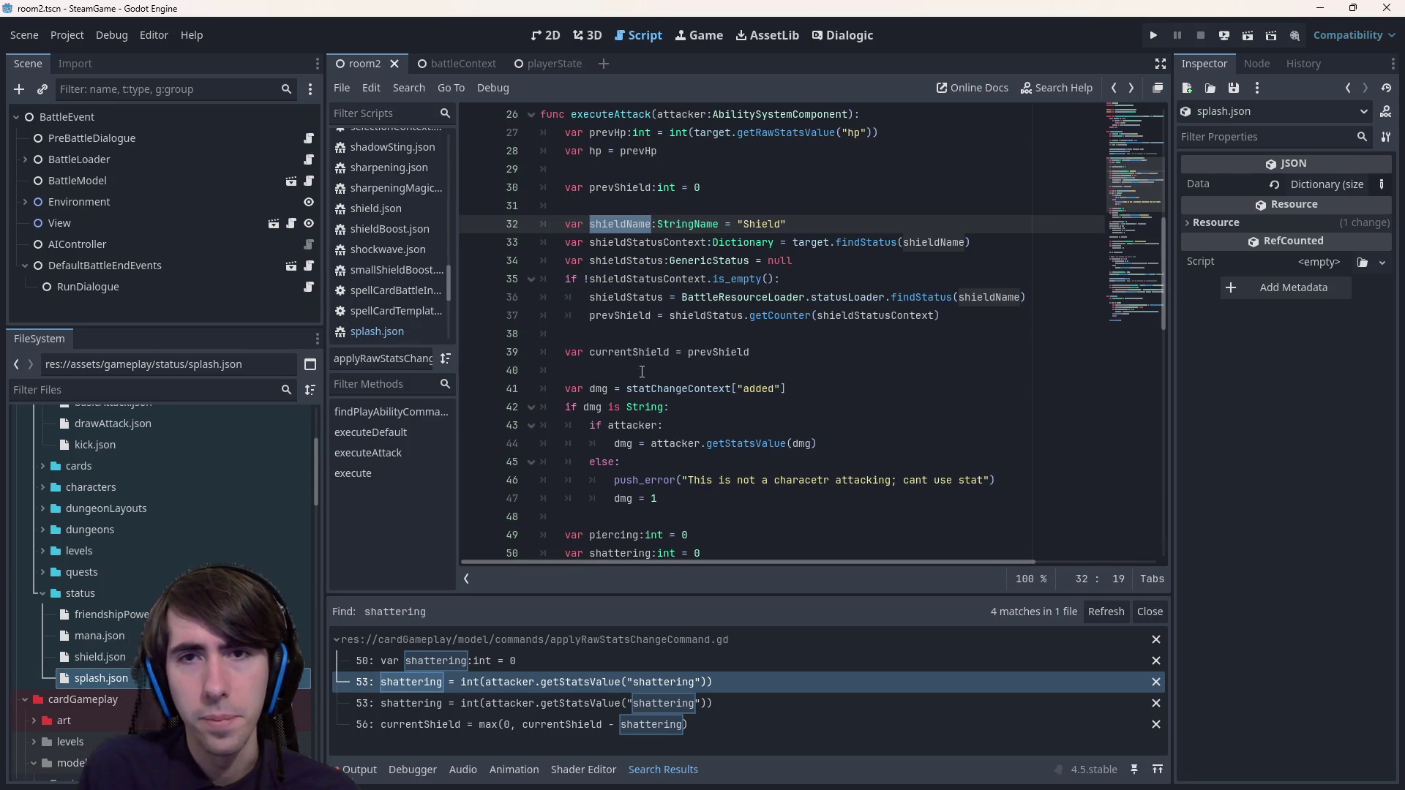
- Inspect the "Shield" string and StringName type, then select the shieldName and shieldStatusContext lines
scroll(642, 372, up, 8)
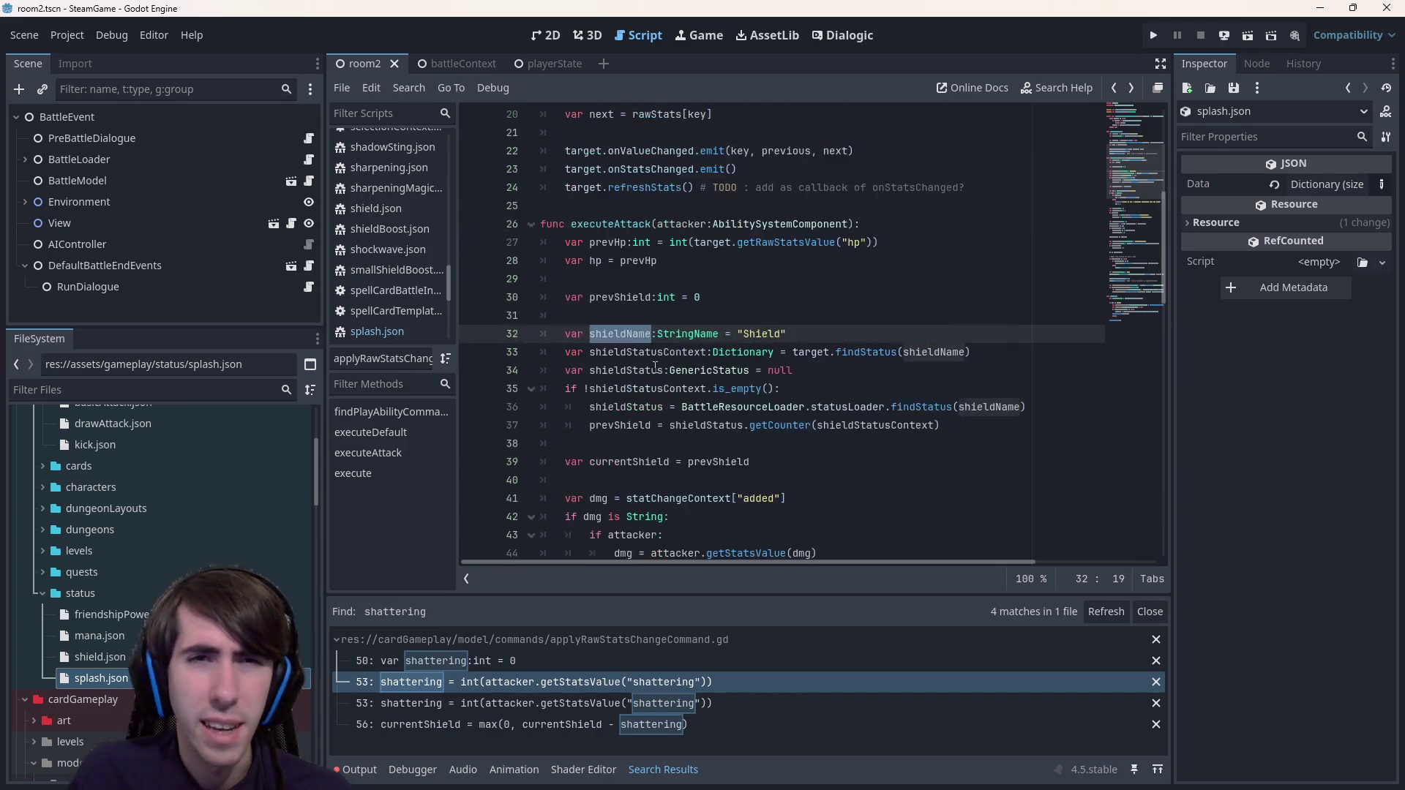
scroll(655, 363, down, 9)
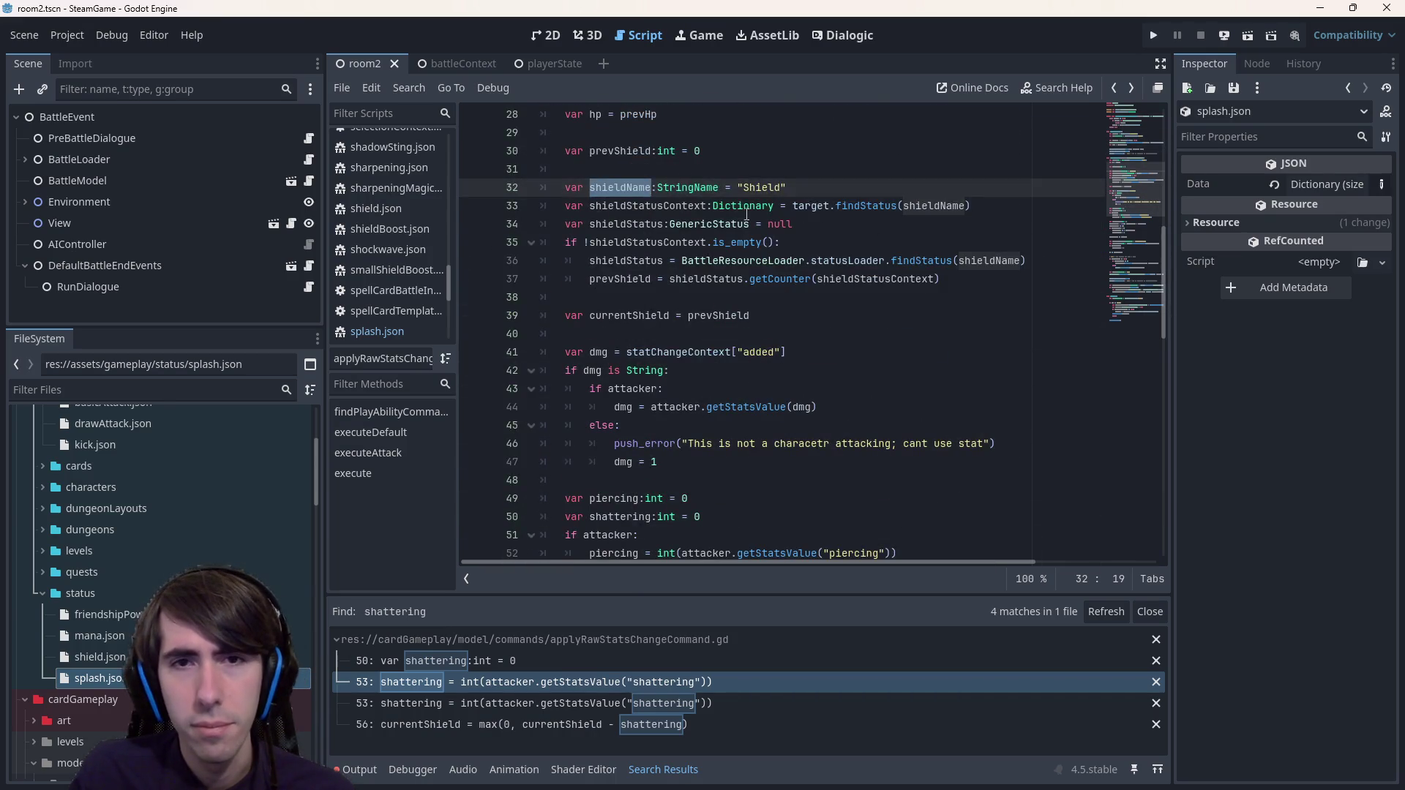
double_click(762, 187)
scroll(762, 187, up, 2)
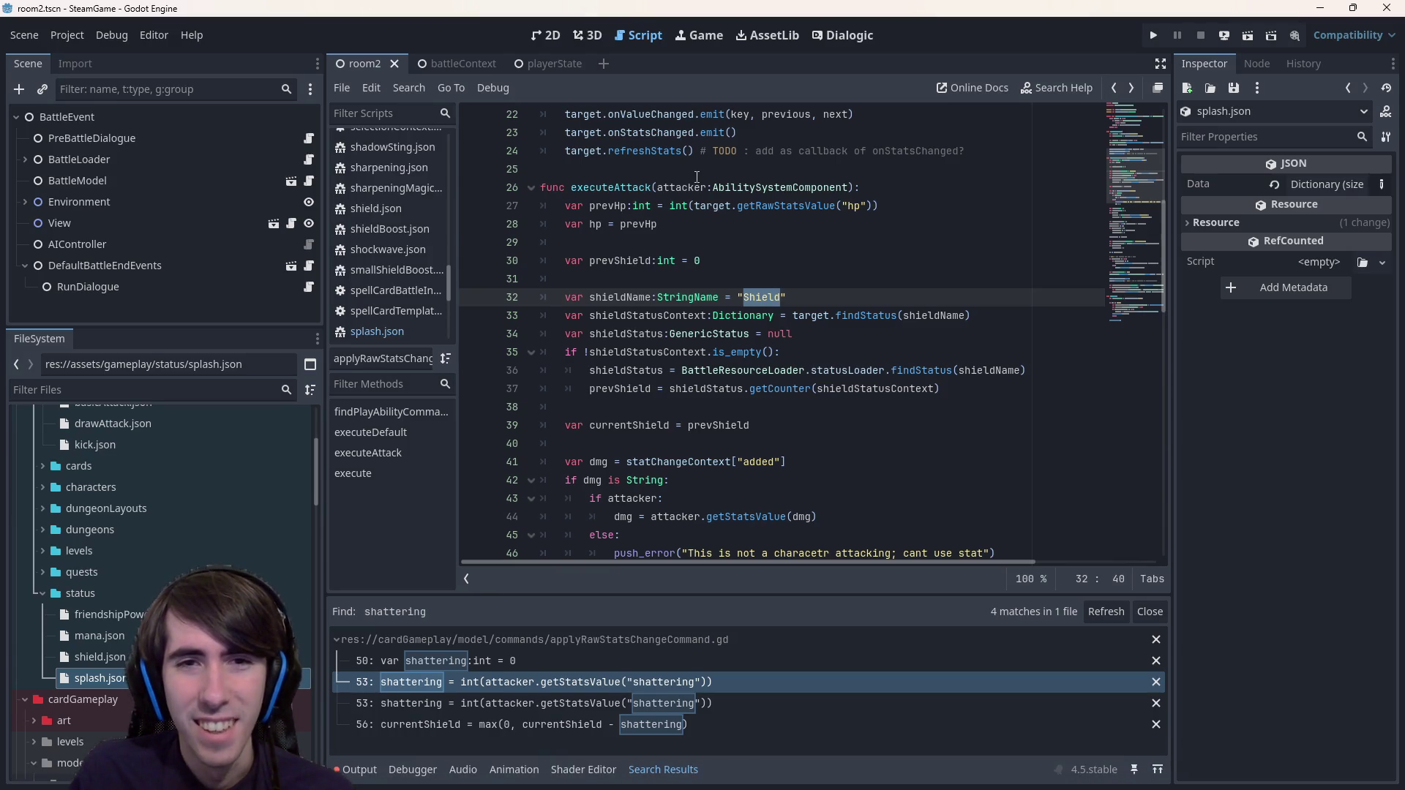
click(690, 299)
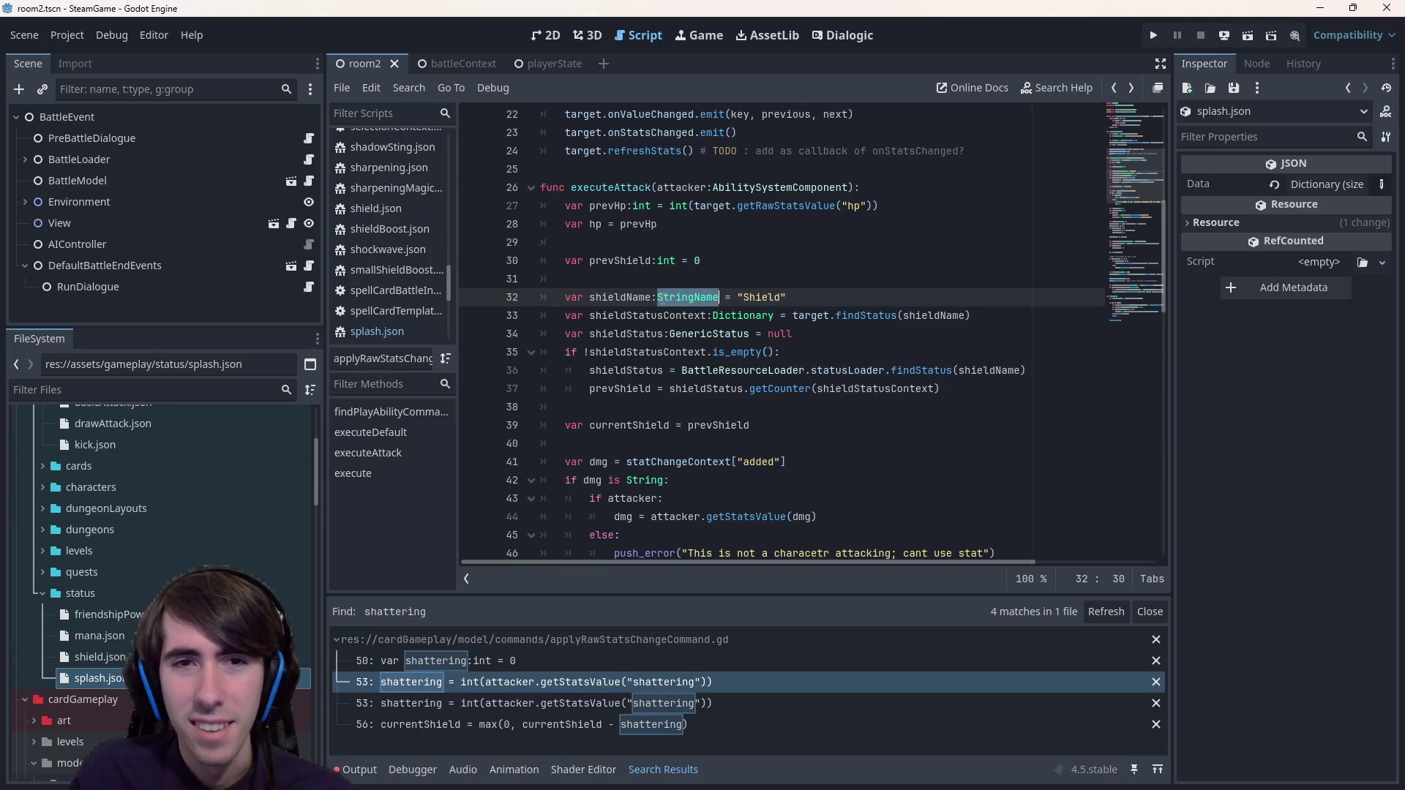
scroll(732, 311, down, 15)
scroll(770, 325, up, 2)
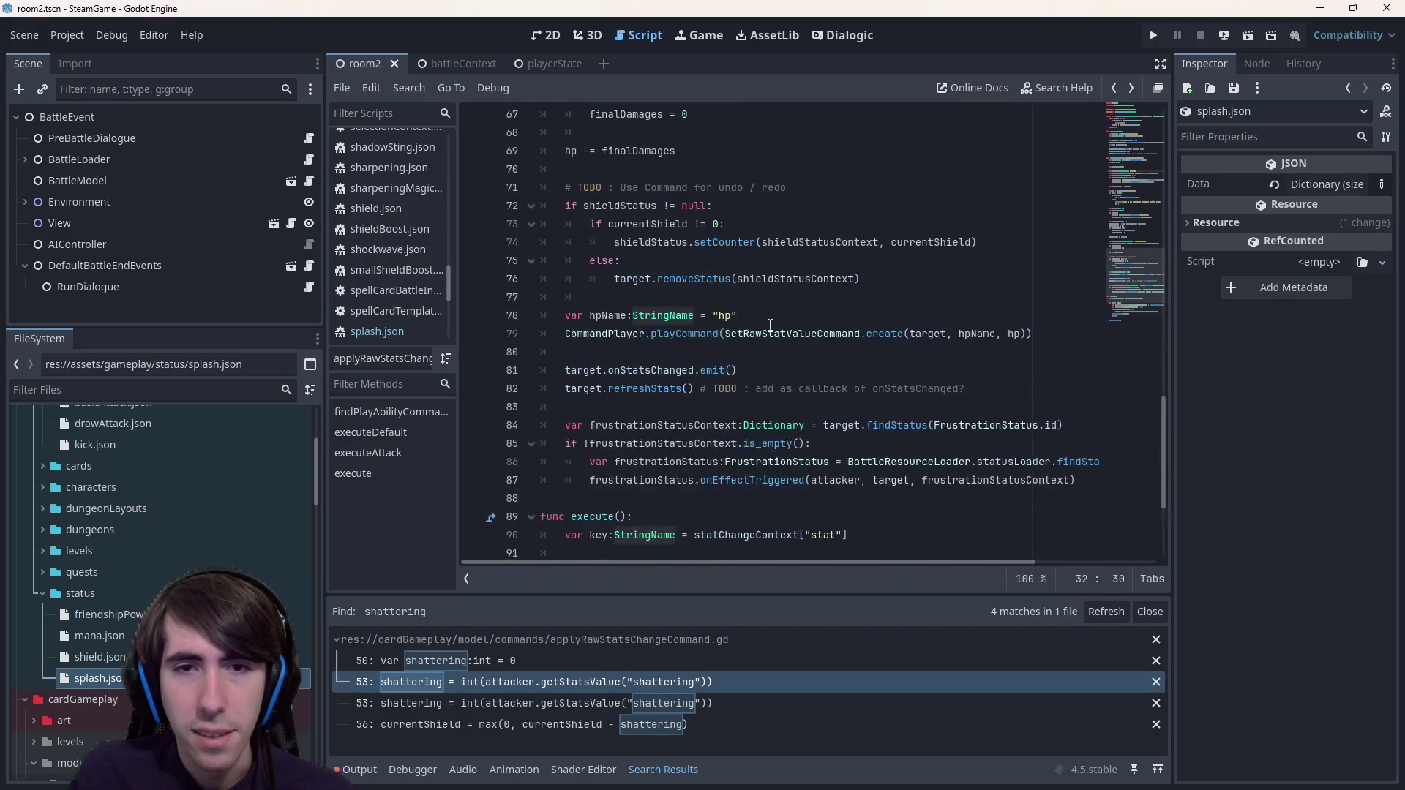
scroll(785, 404, up, 15)
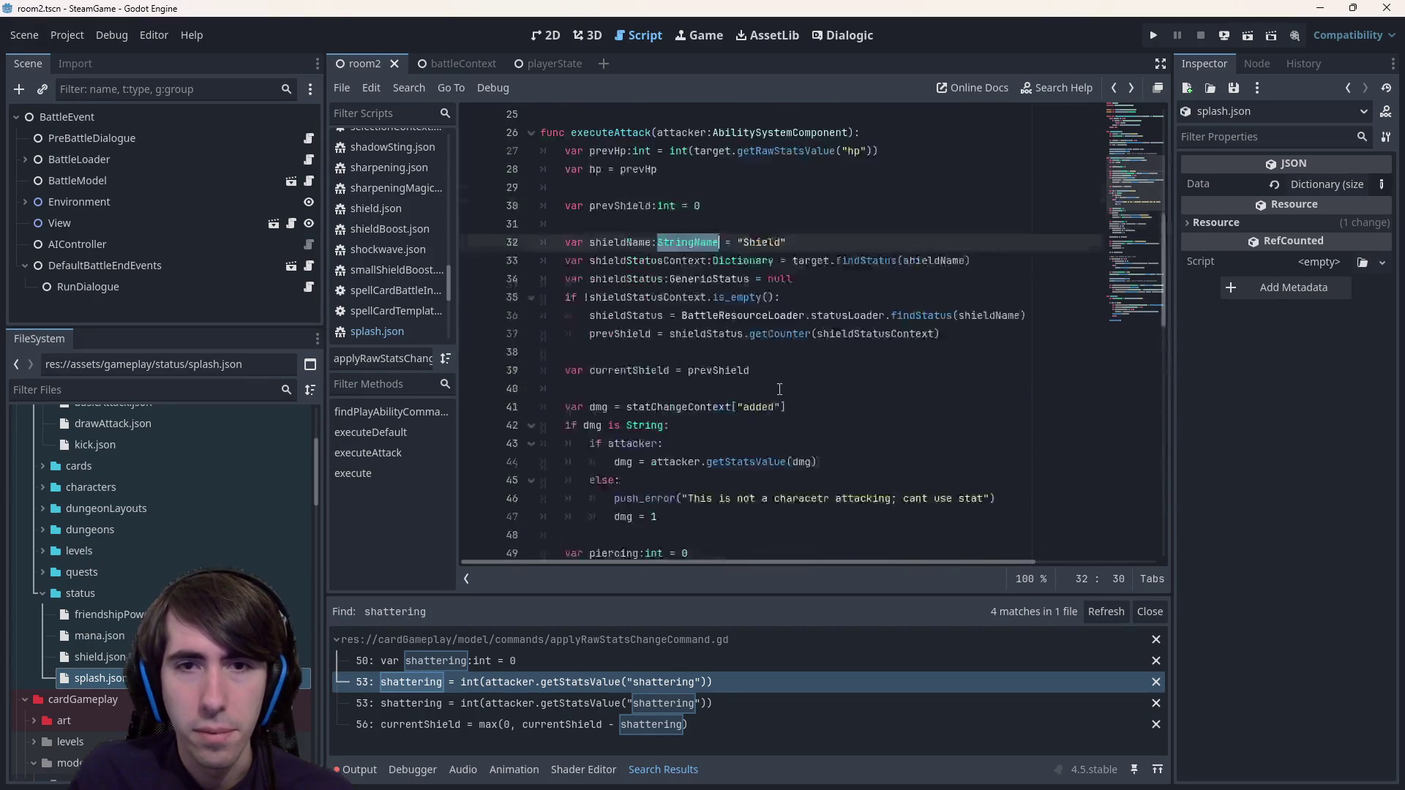
key(shift+Up)
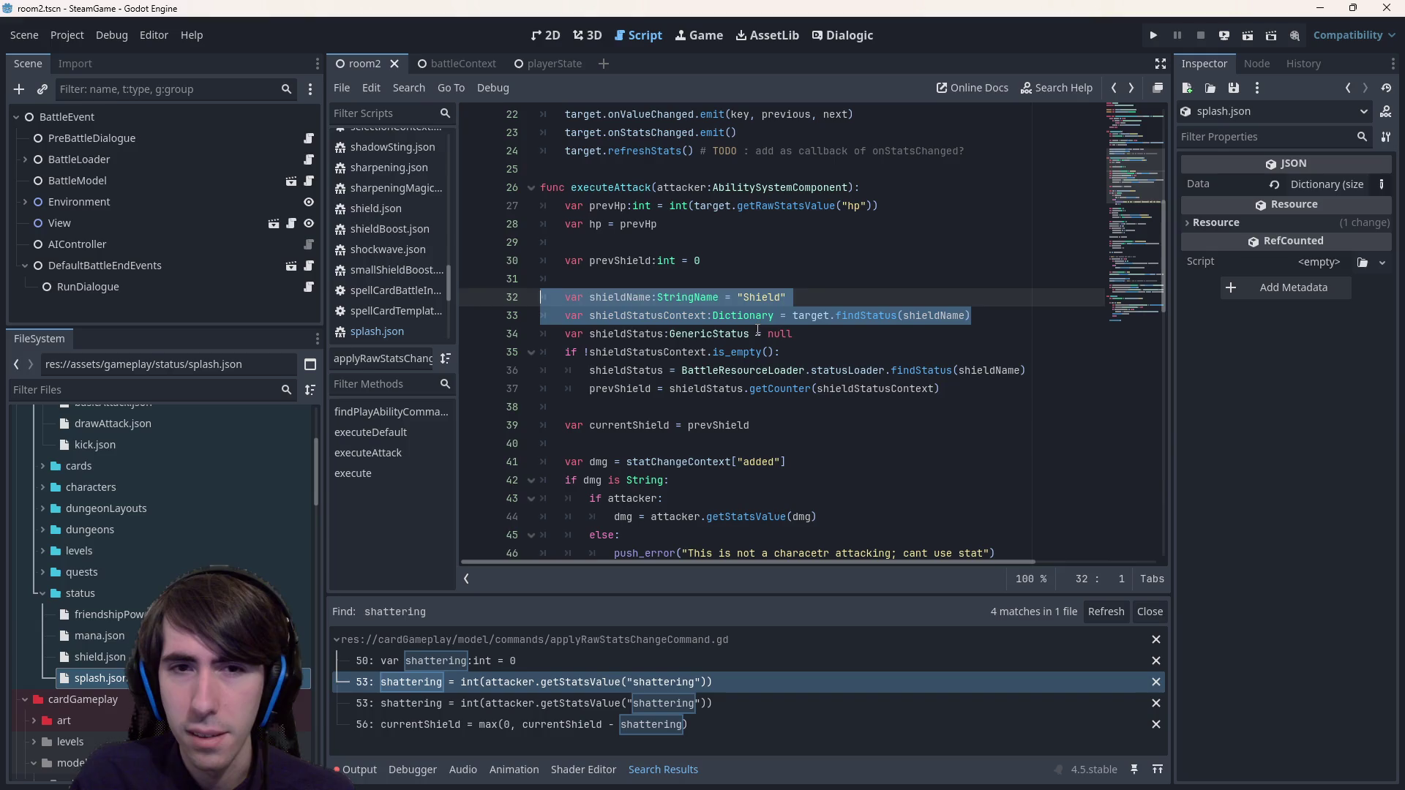
double_click(605, 334)
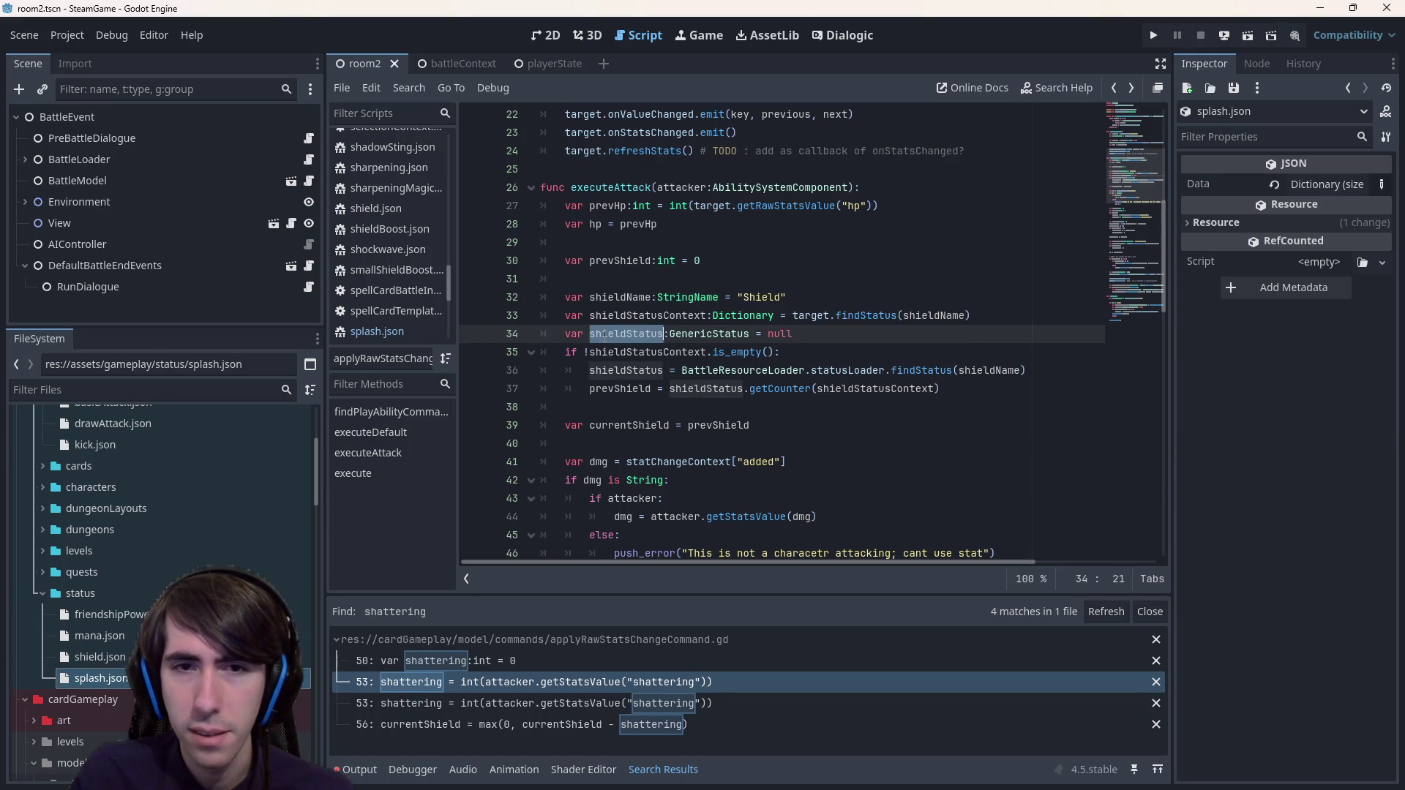
mouse_move(942, 389)
mouse_down()
mouse_move(600, 336)
mouse_move(512, 296)
mouse_up()
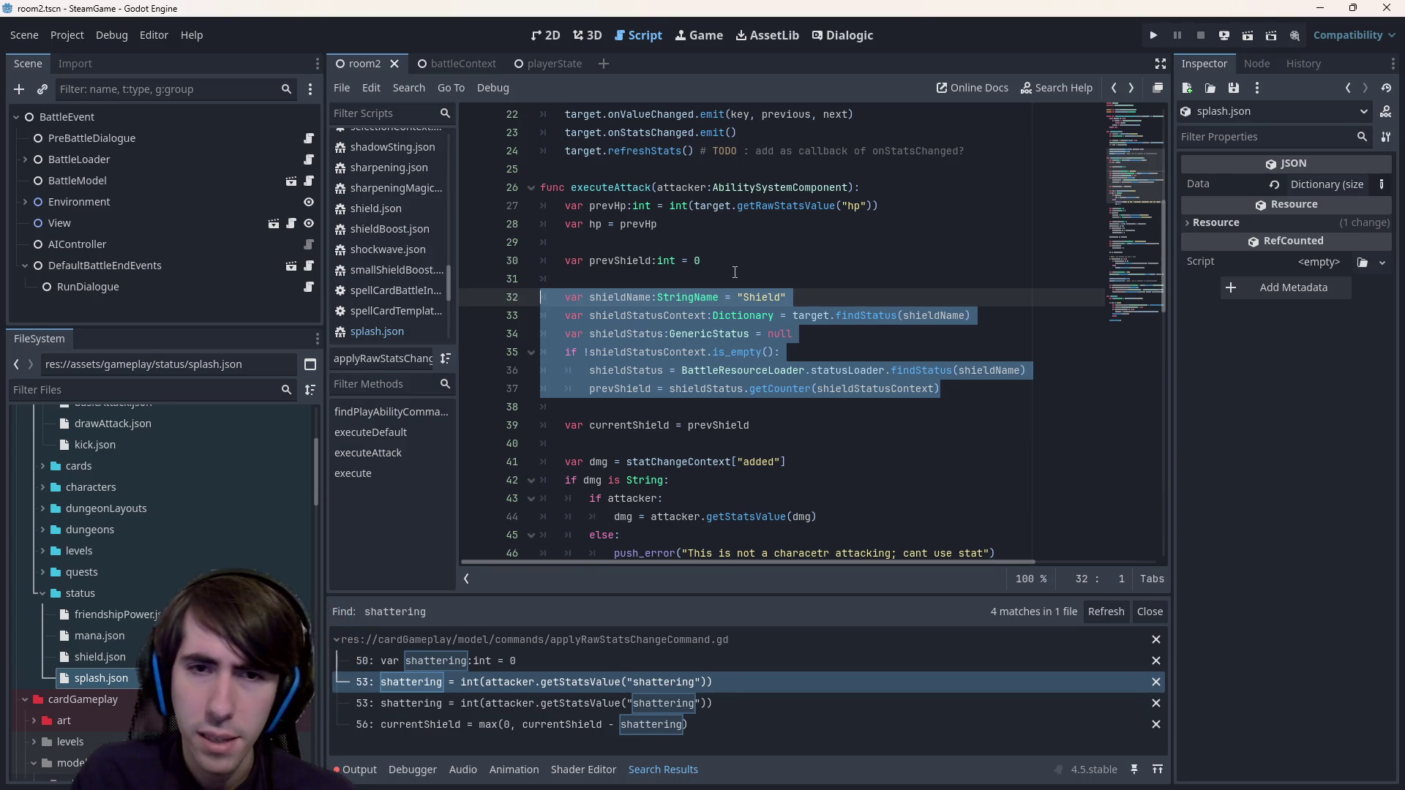
mouse_move(843, 405)
mouse_down()
mouse_move(863, 388)
mouse_move(527, 296)
mouse_move(449, 297)
mouse_up()
key(ctrl+c)
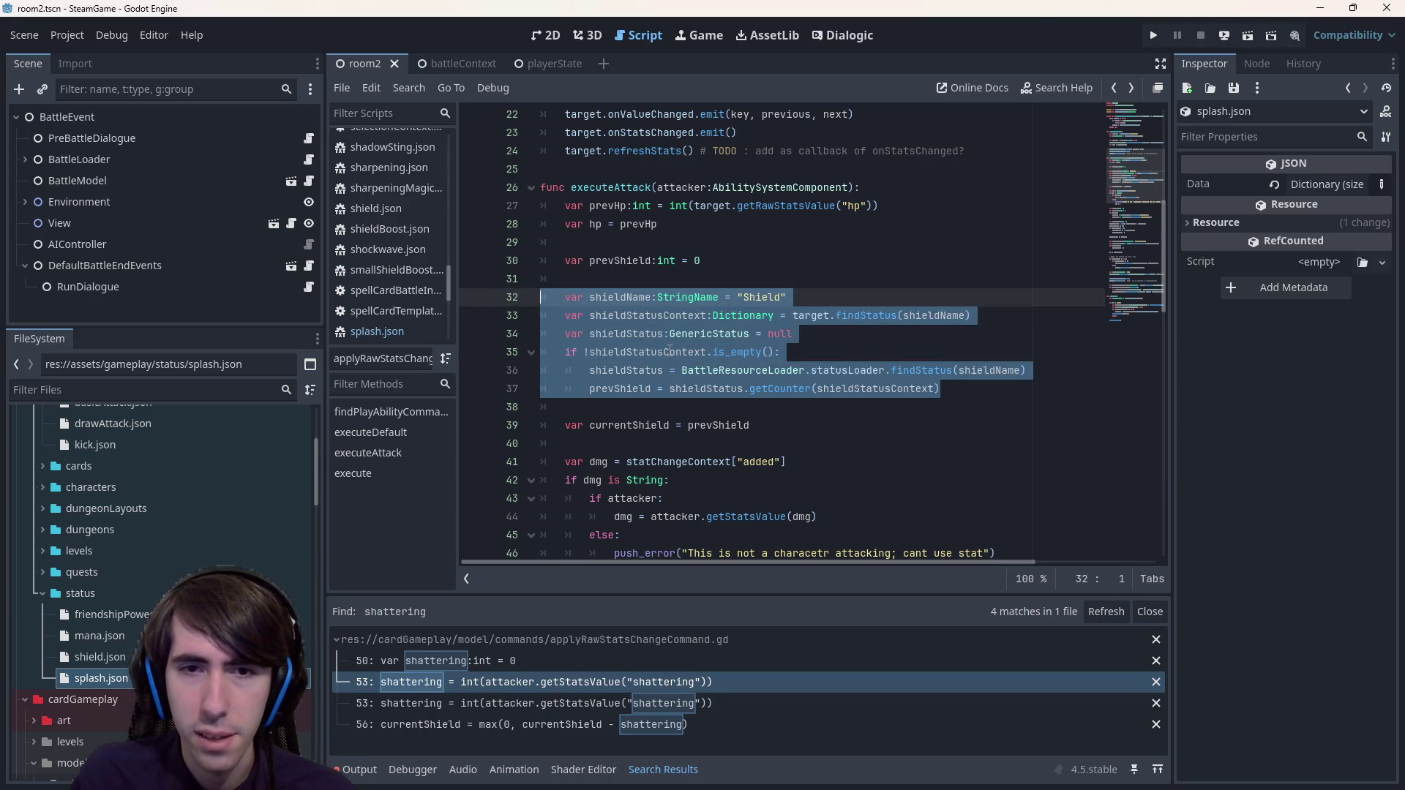
scroll(705, 391, down, 12)
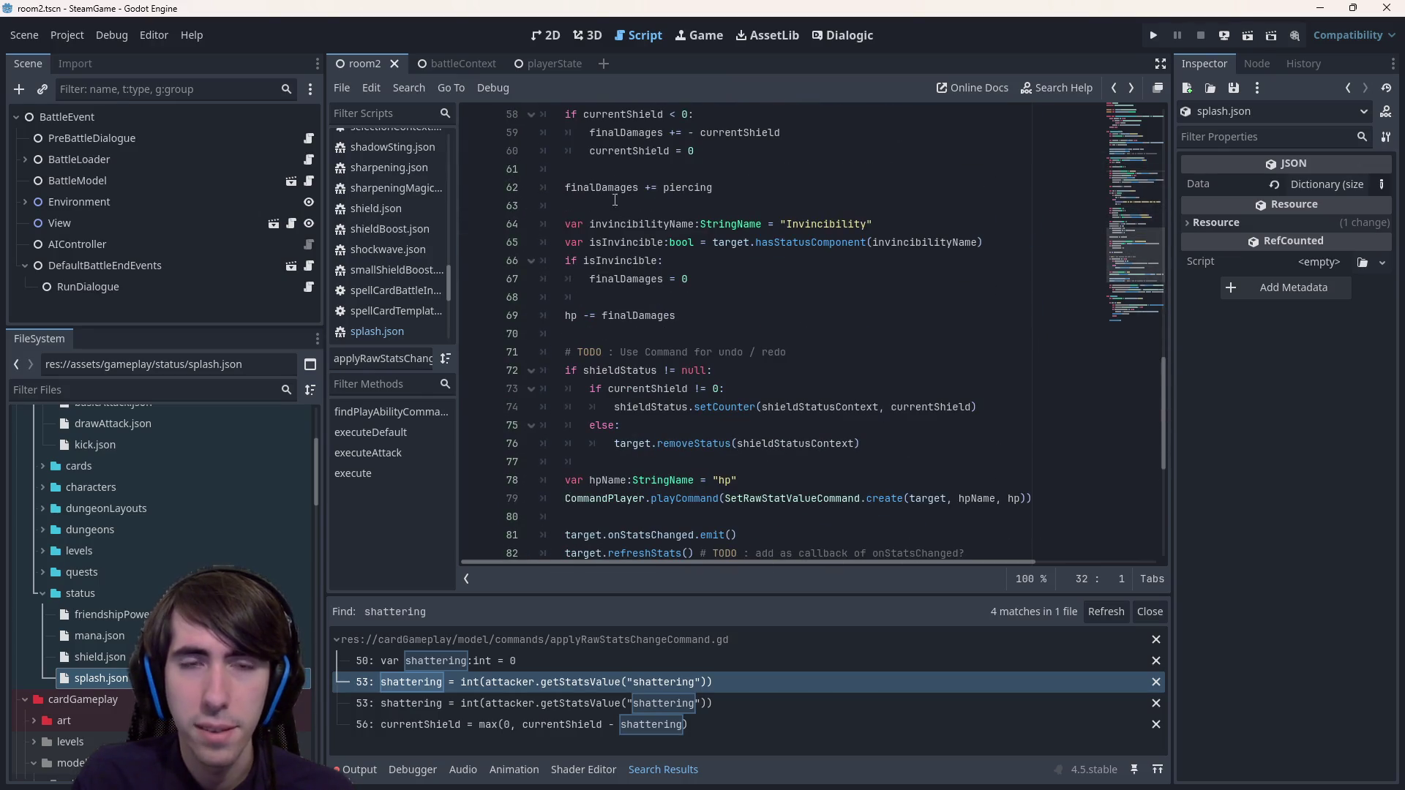
double_click(611, 188)
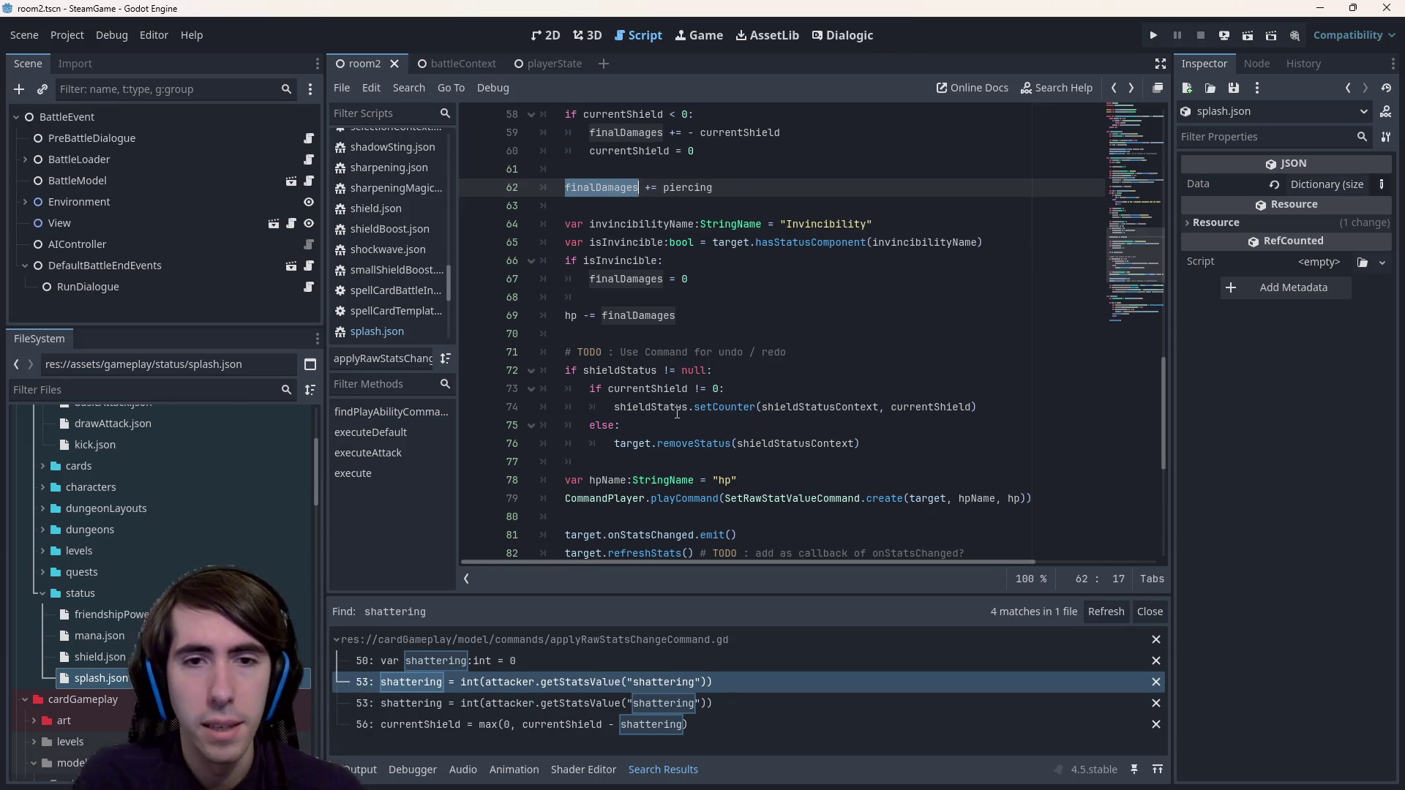
click(565, 316)
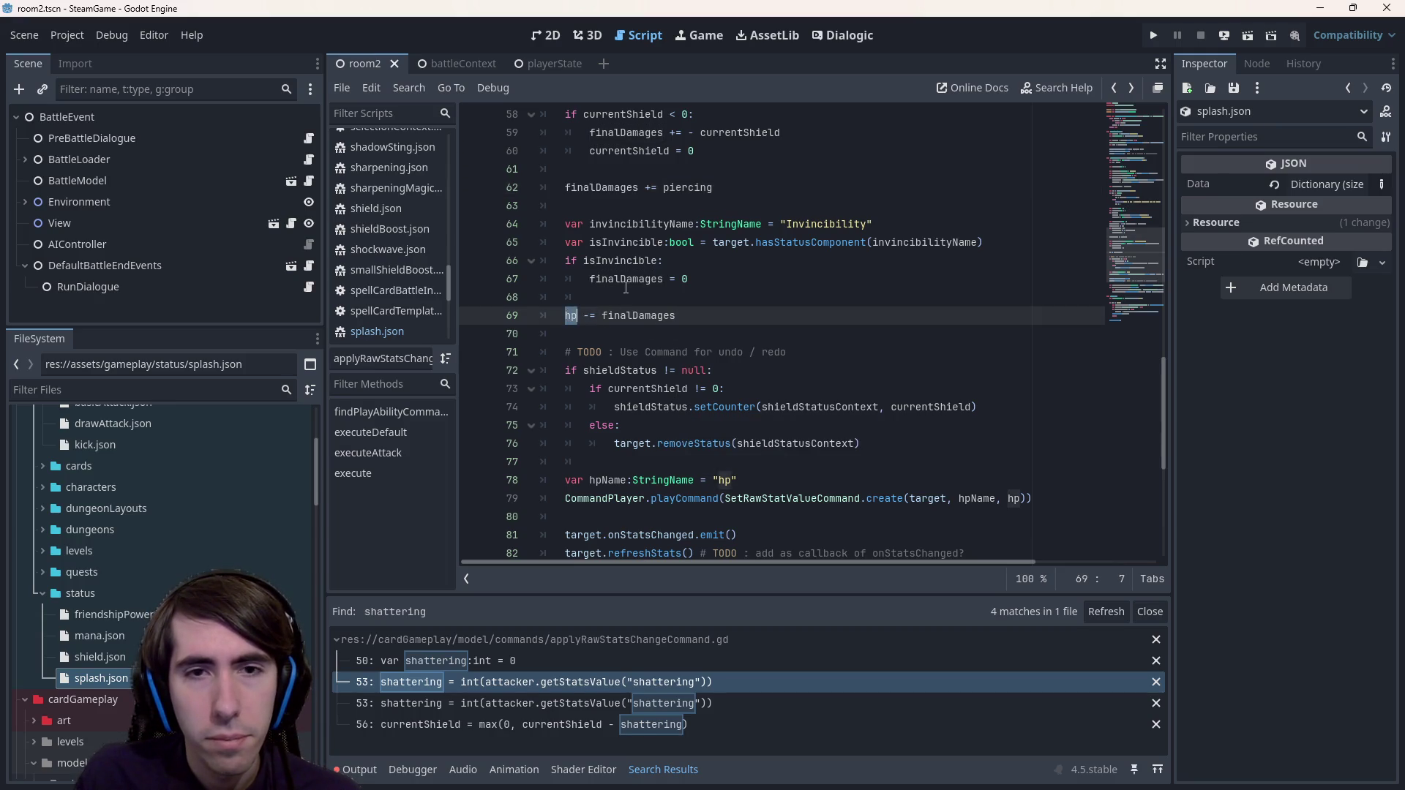
double_click(618, 260)
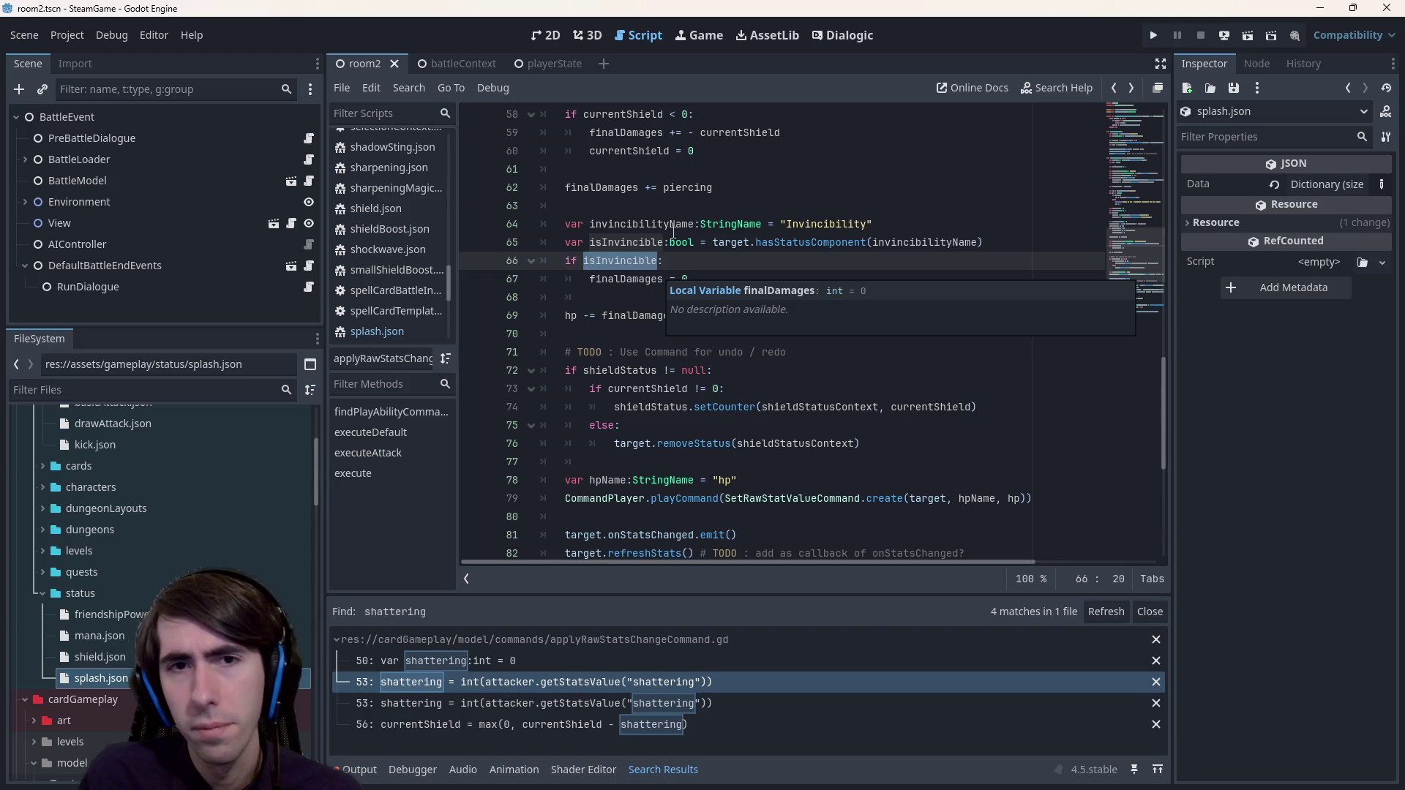
double_click(611, 189)
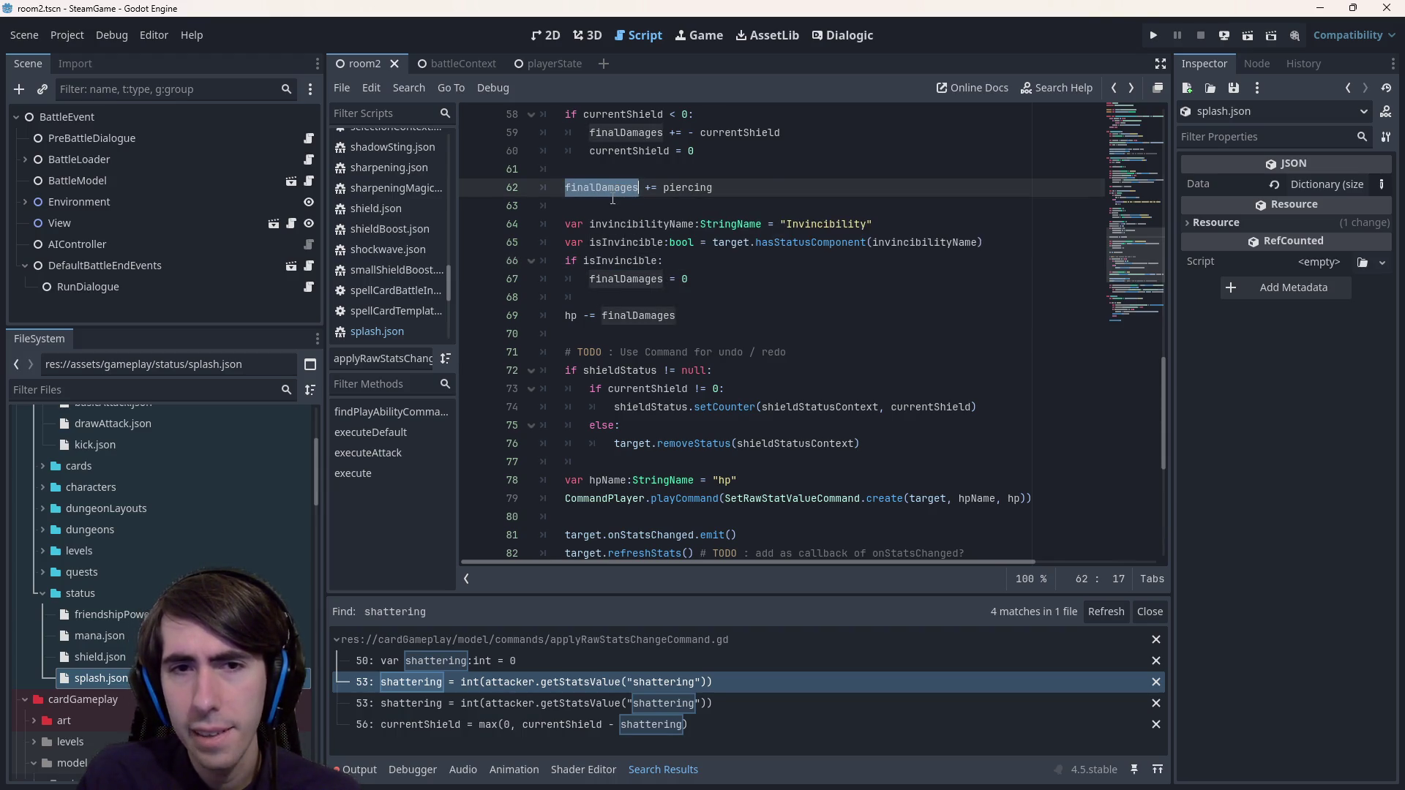
click(703, 352)
click(713, 326)
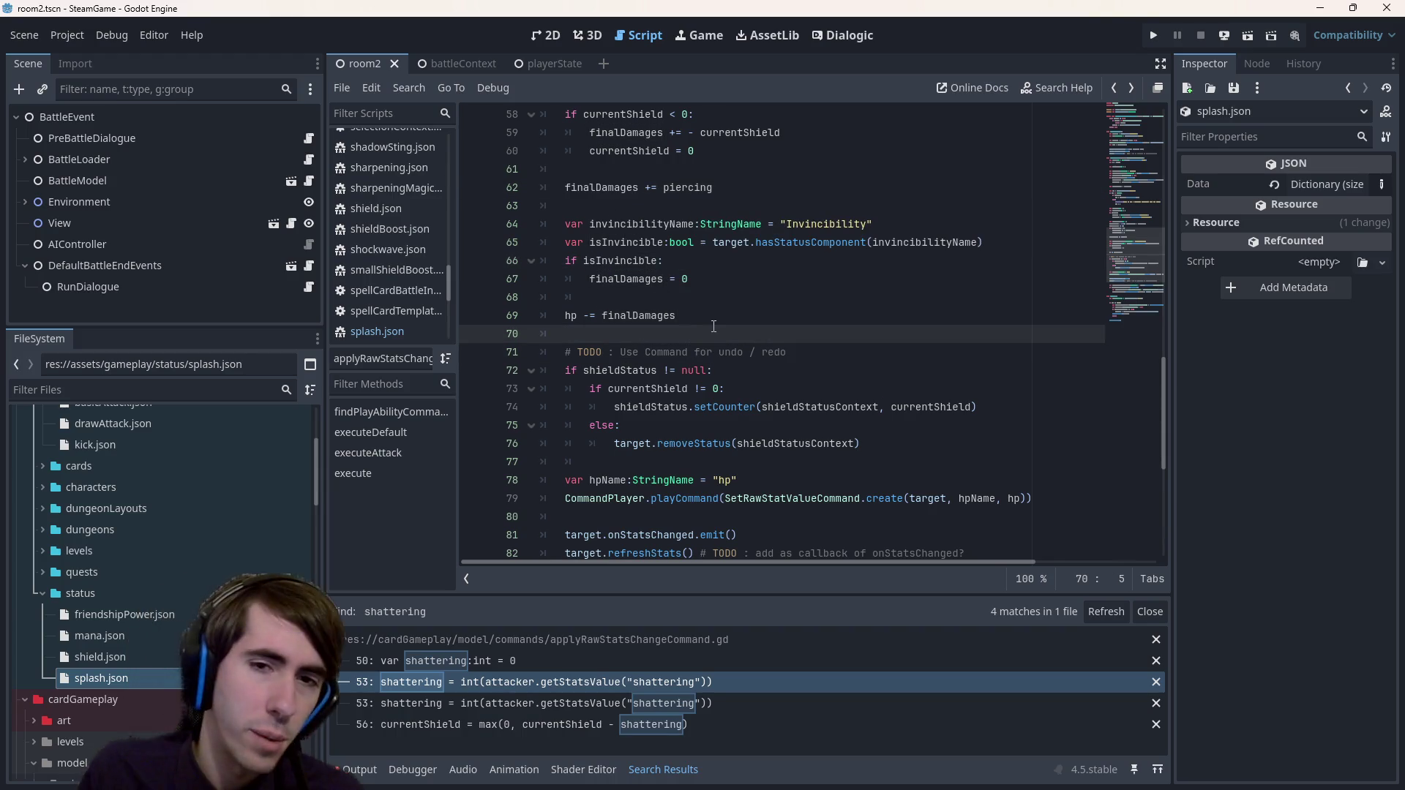
key(Return)
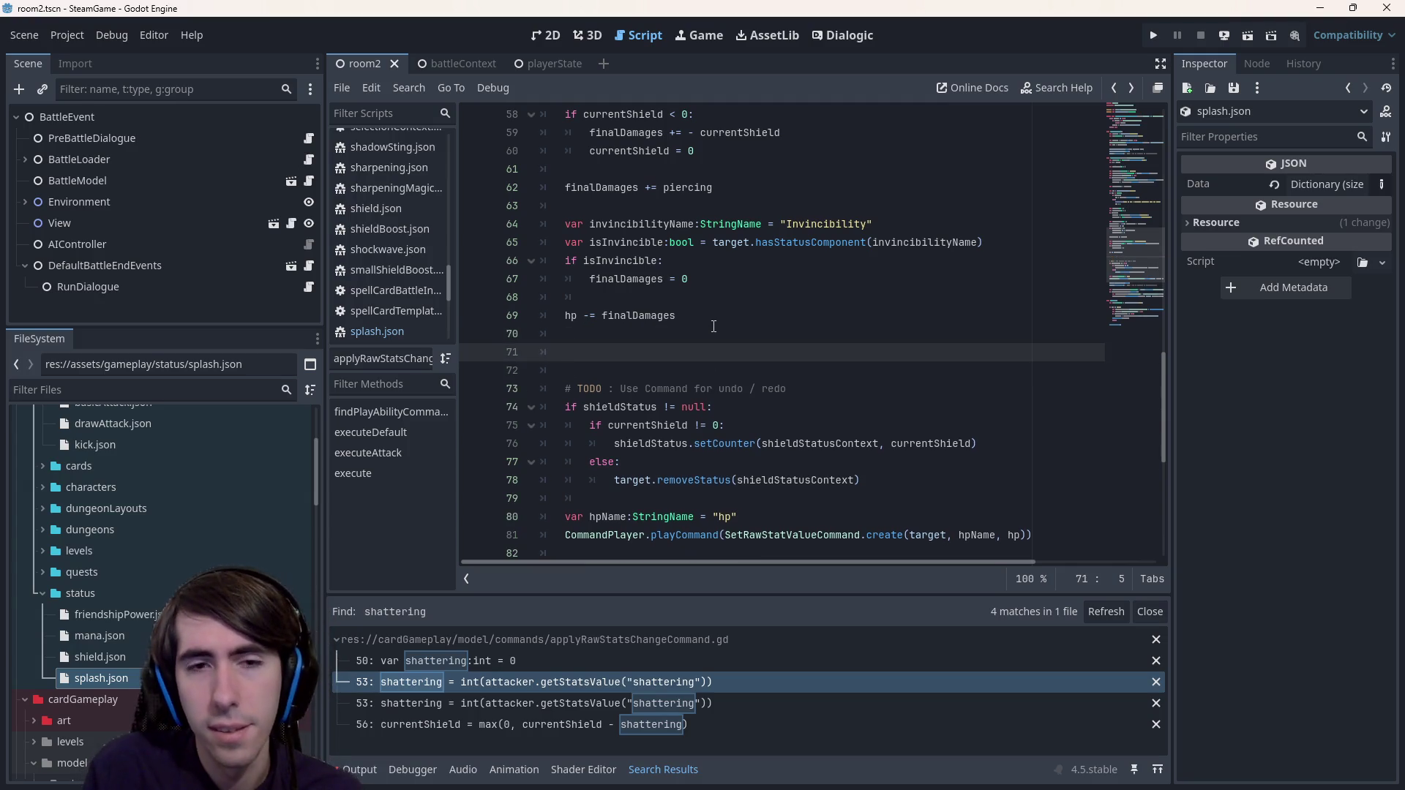
key(ctrl+v)
scroll(714, 326, down, 3)
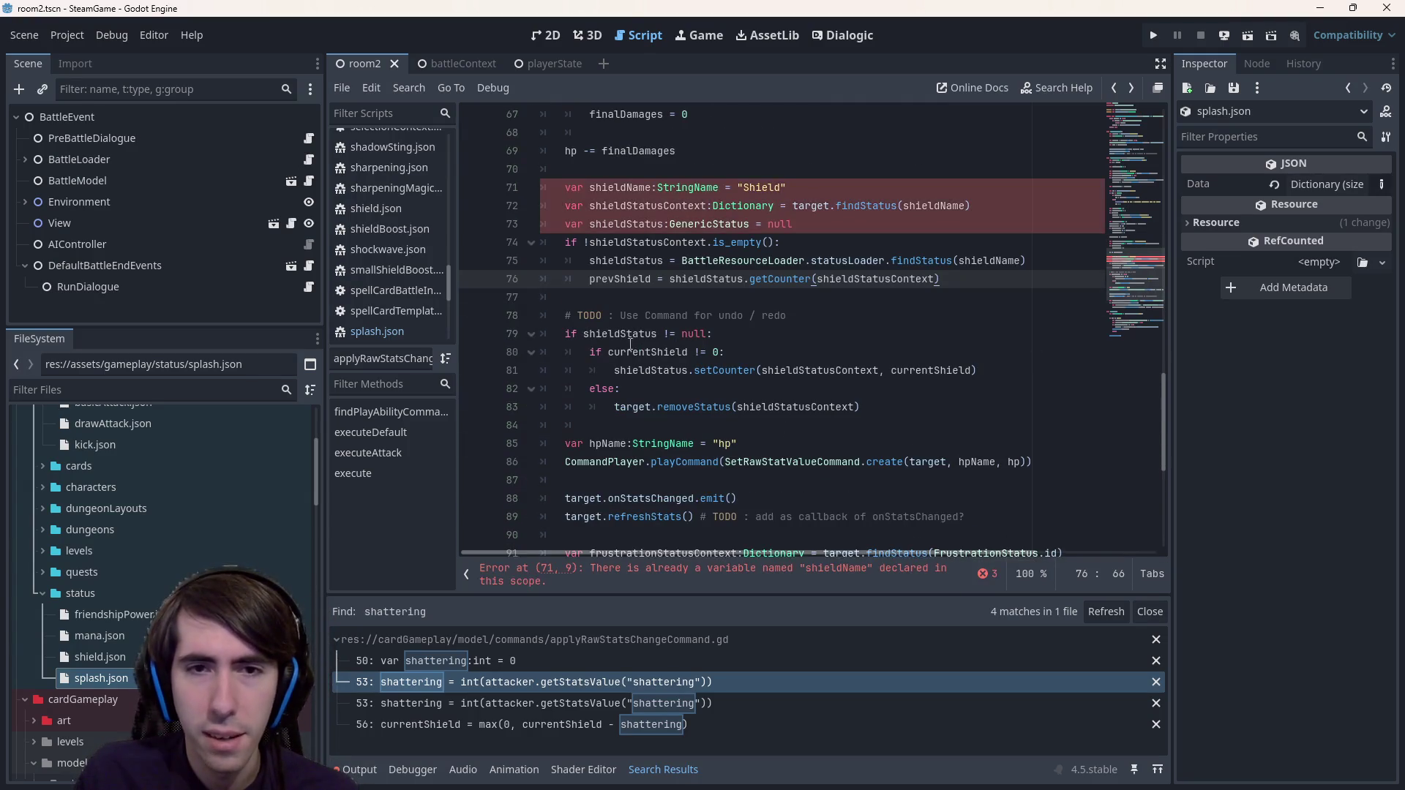
double_click(613, 336)
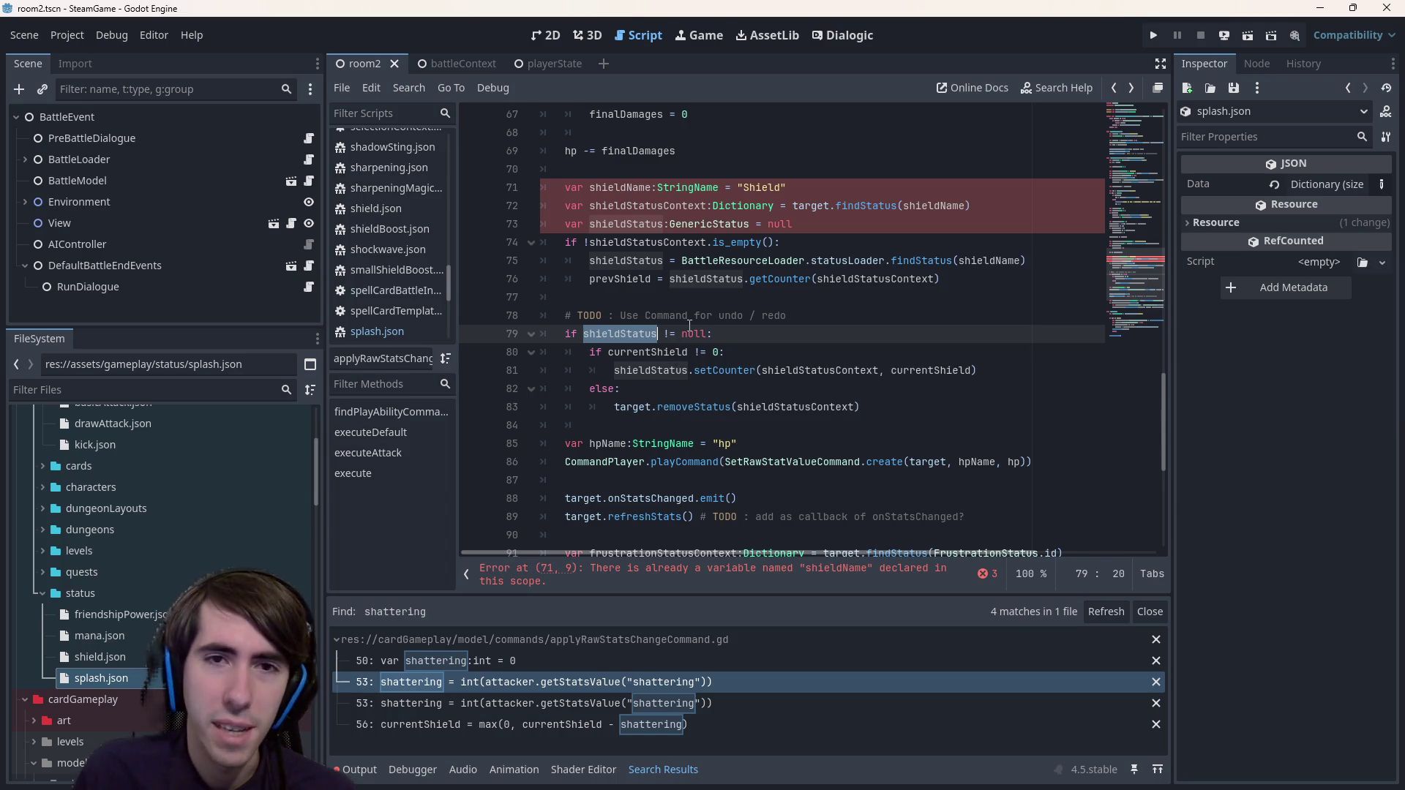
key(ctrl+z)
key(ctrl+z)
key(ctrl+z)
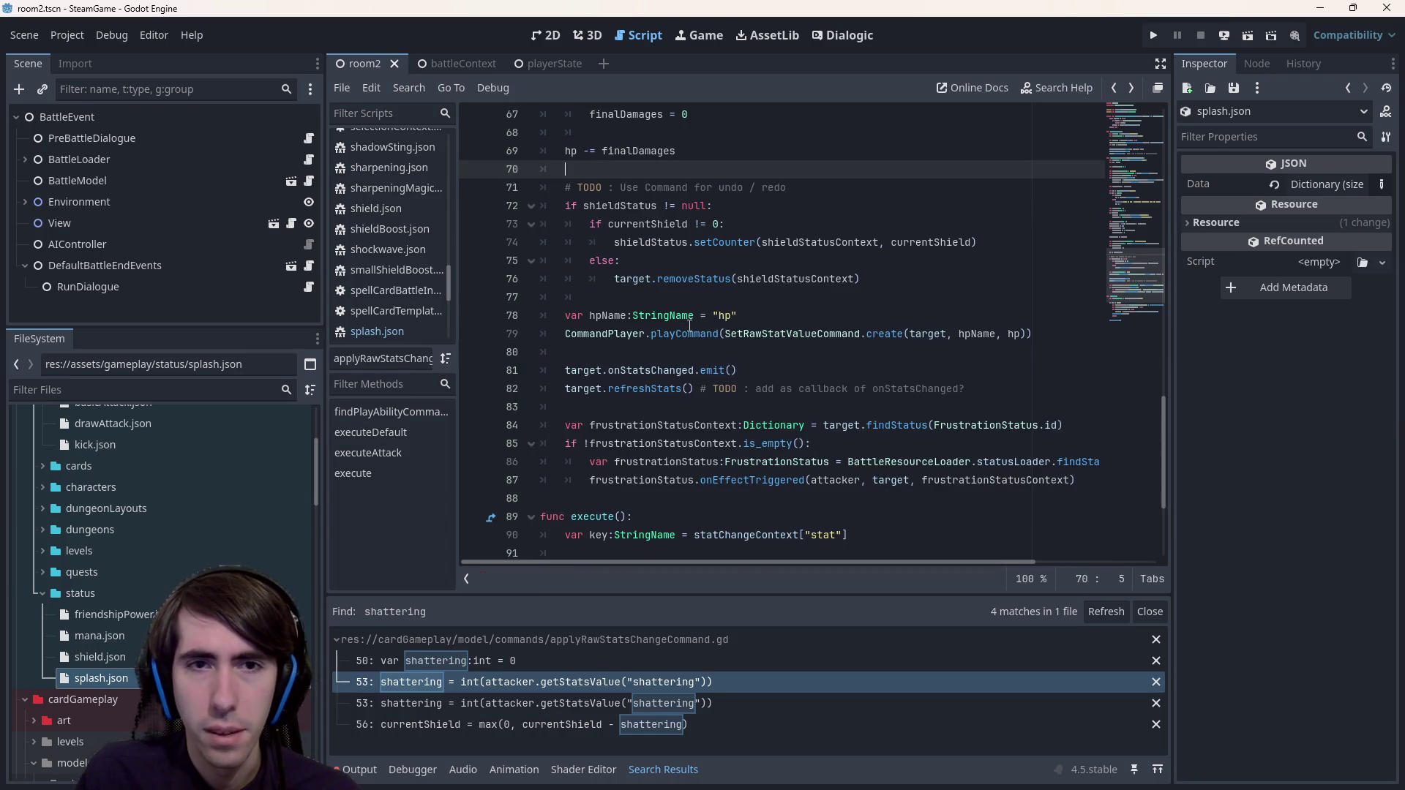
click(657, 265)
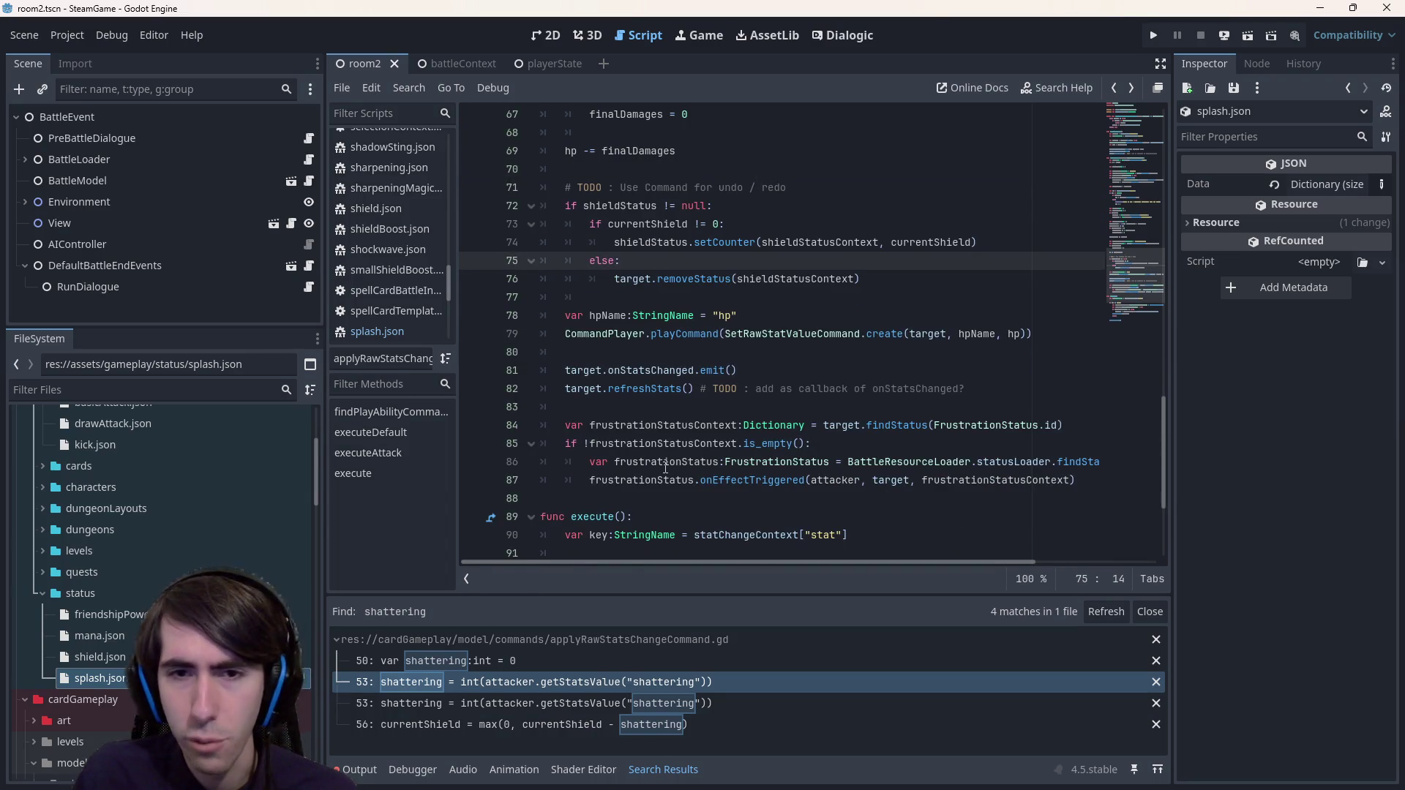
click(658, 496)
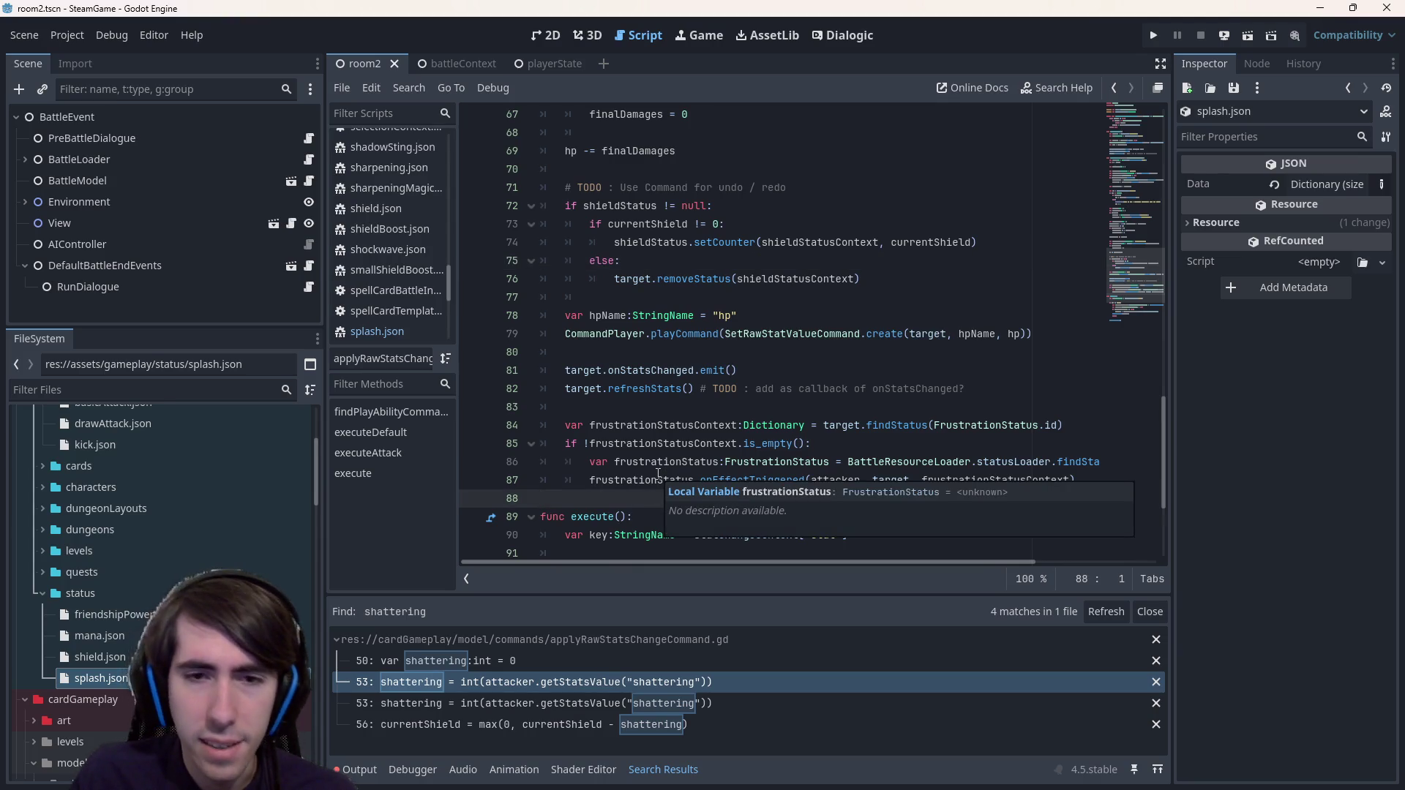
double_click(748, 478)
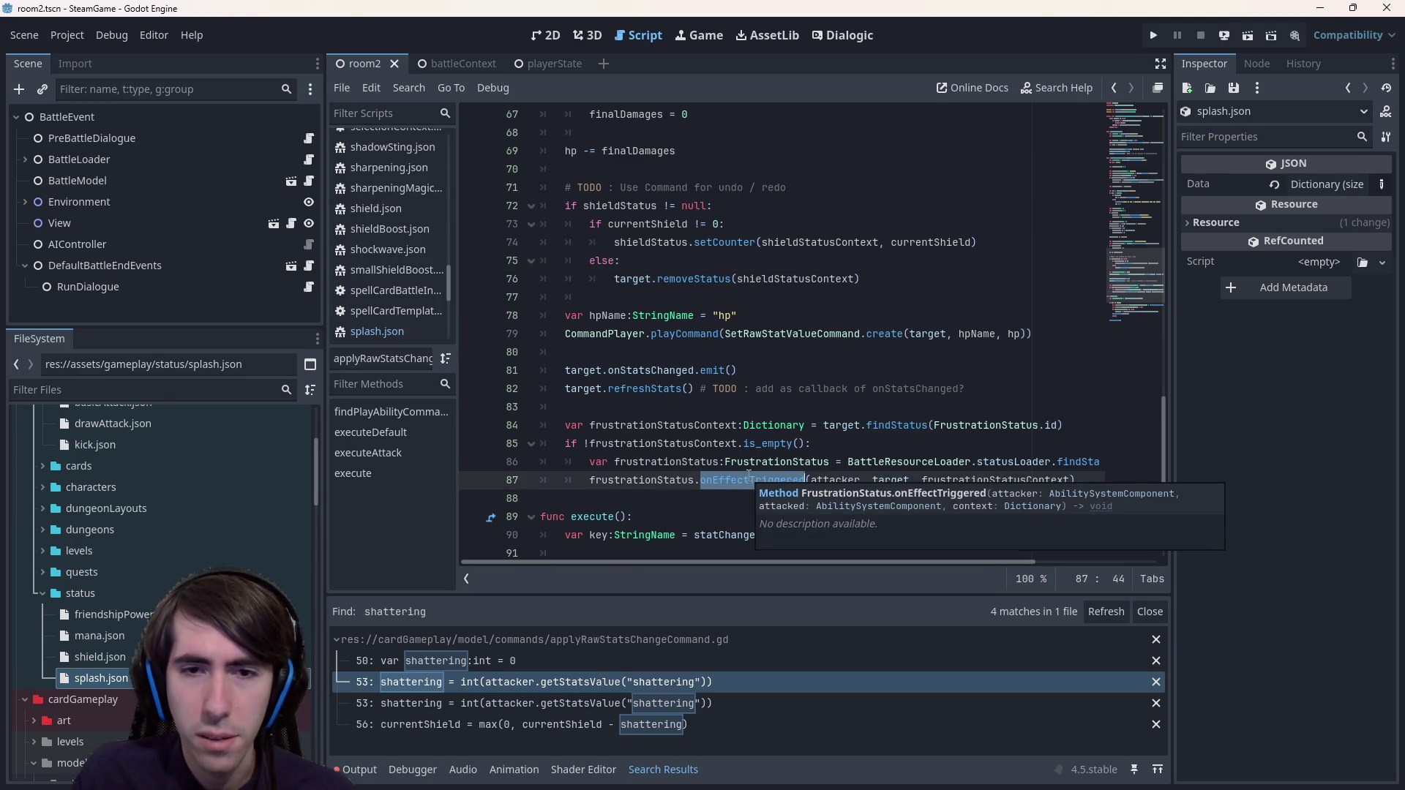
click(763, 483)
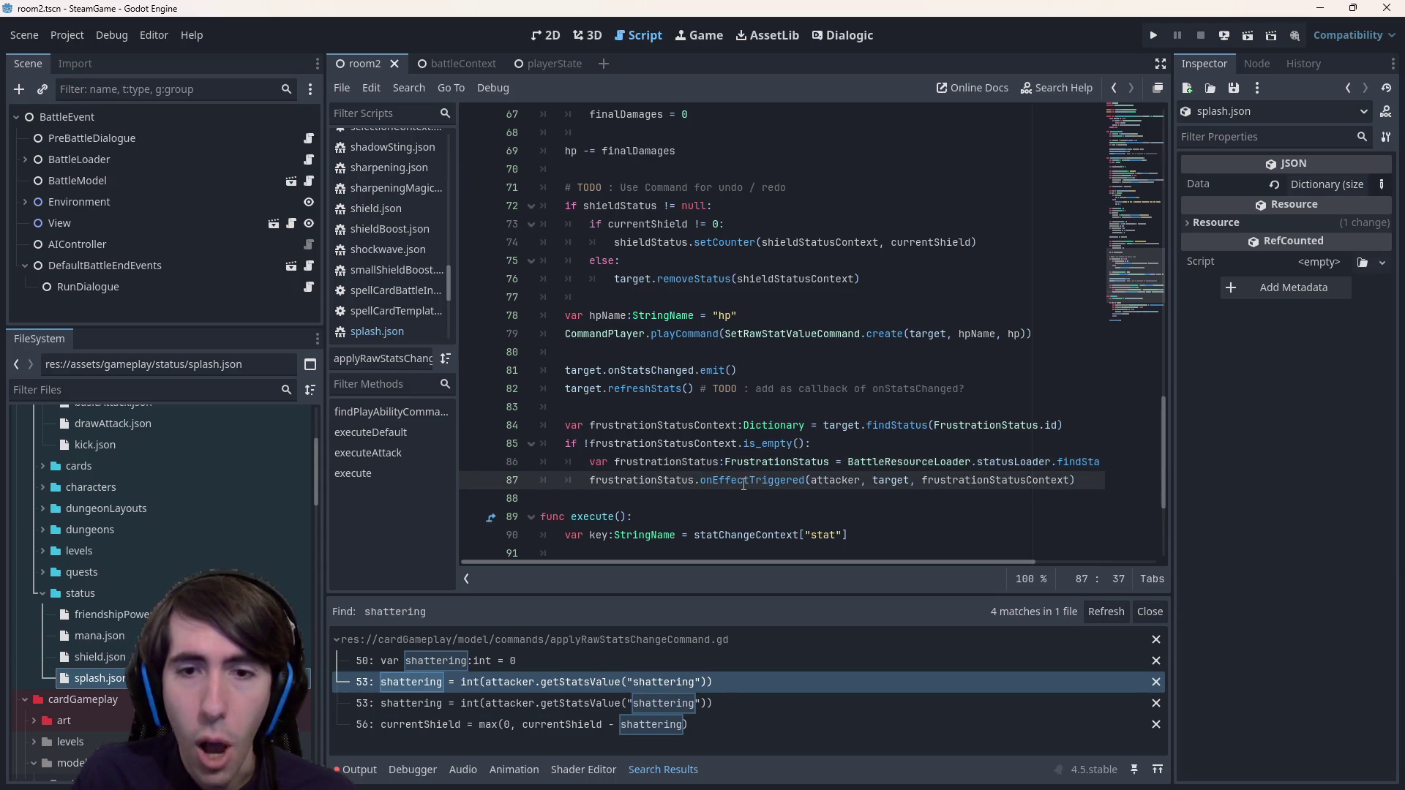
mouse_move(743, 484)
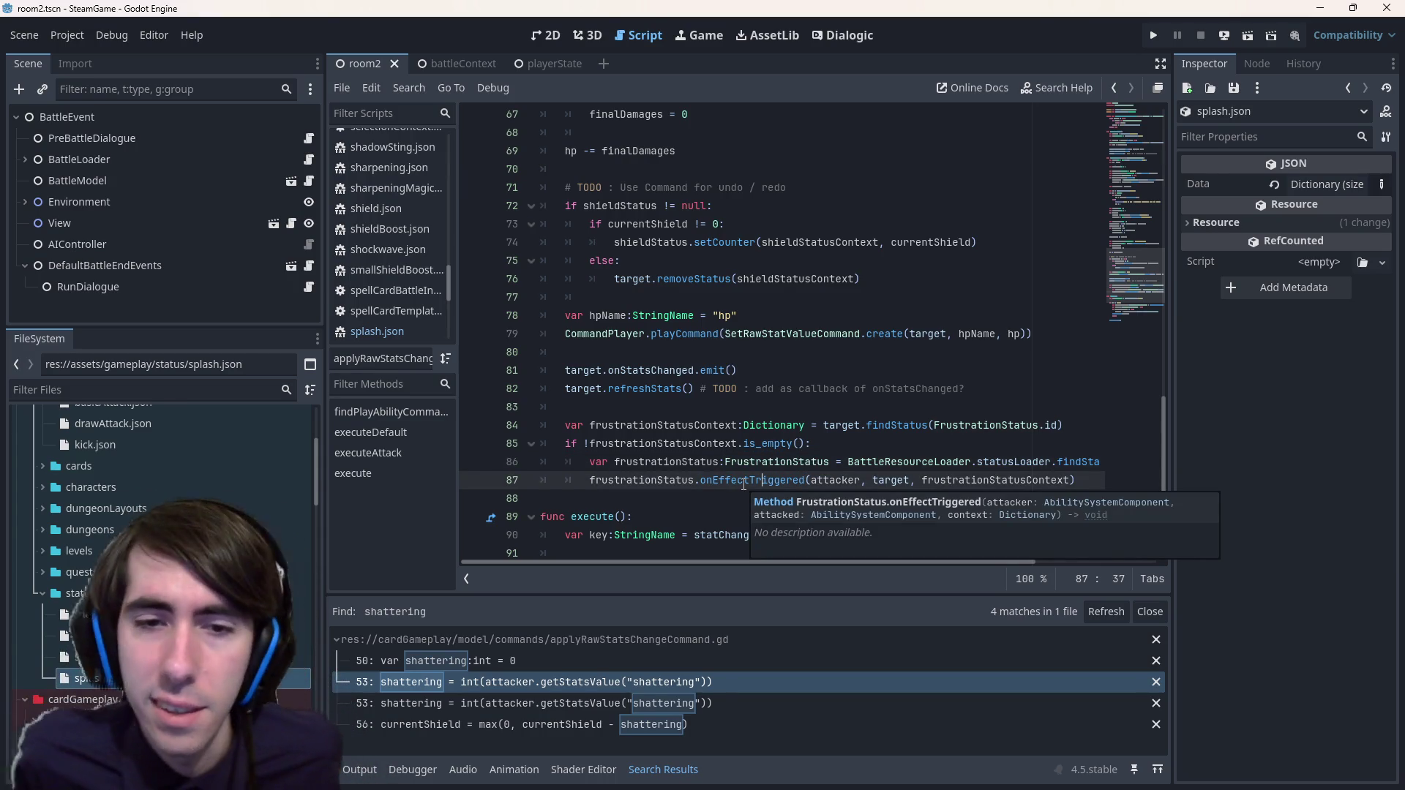
click(739, 425)
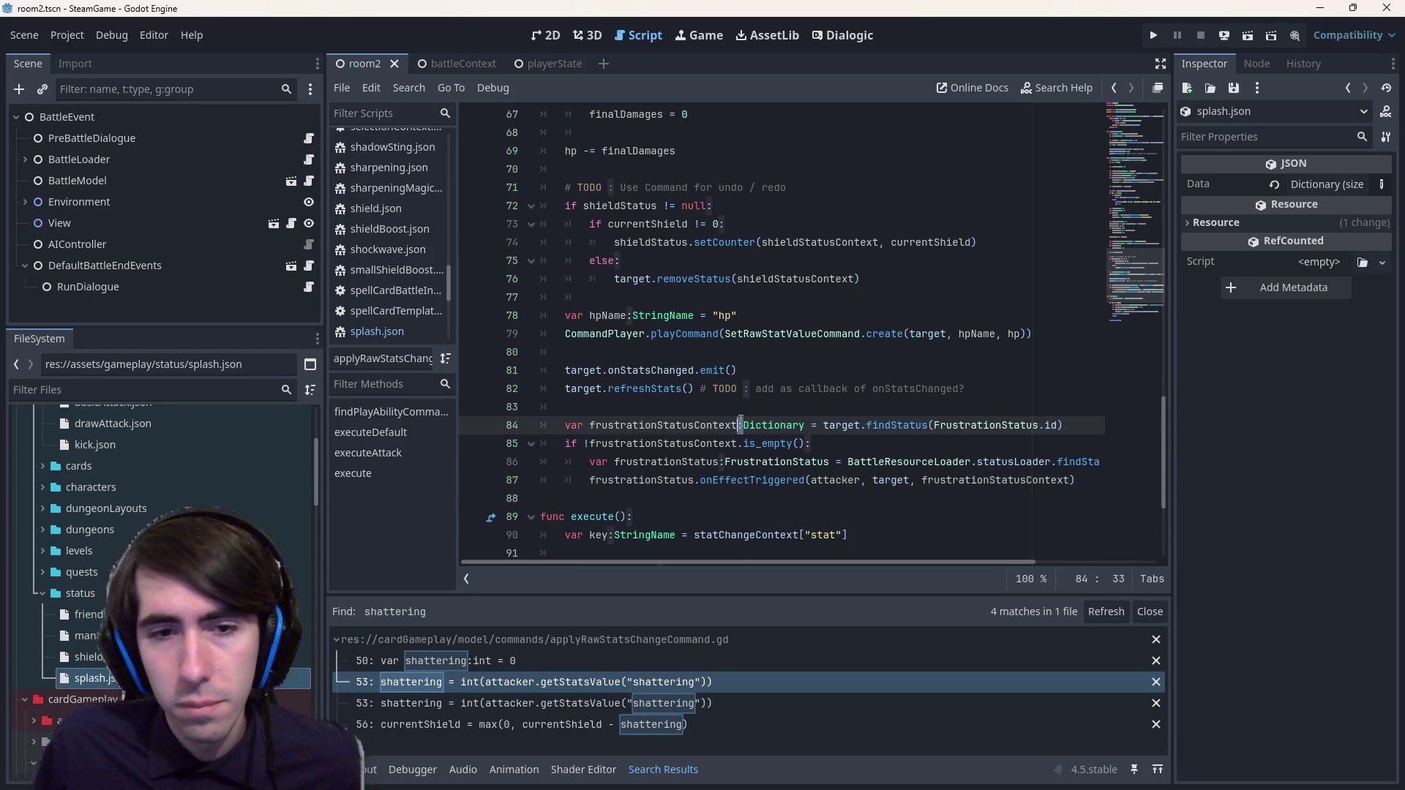
click(724, 408)
key(Return)
- Write the comment '# TODO : onHitReceived trigger' above the frustration block
text(# )
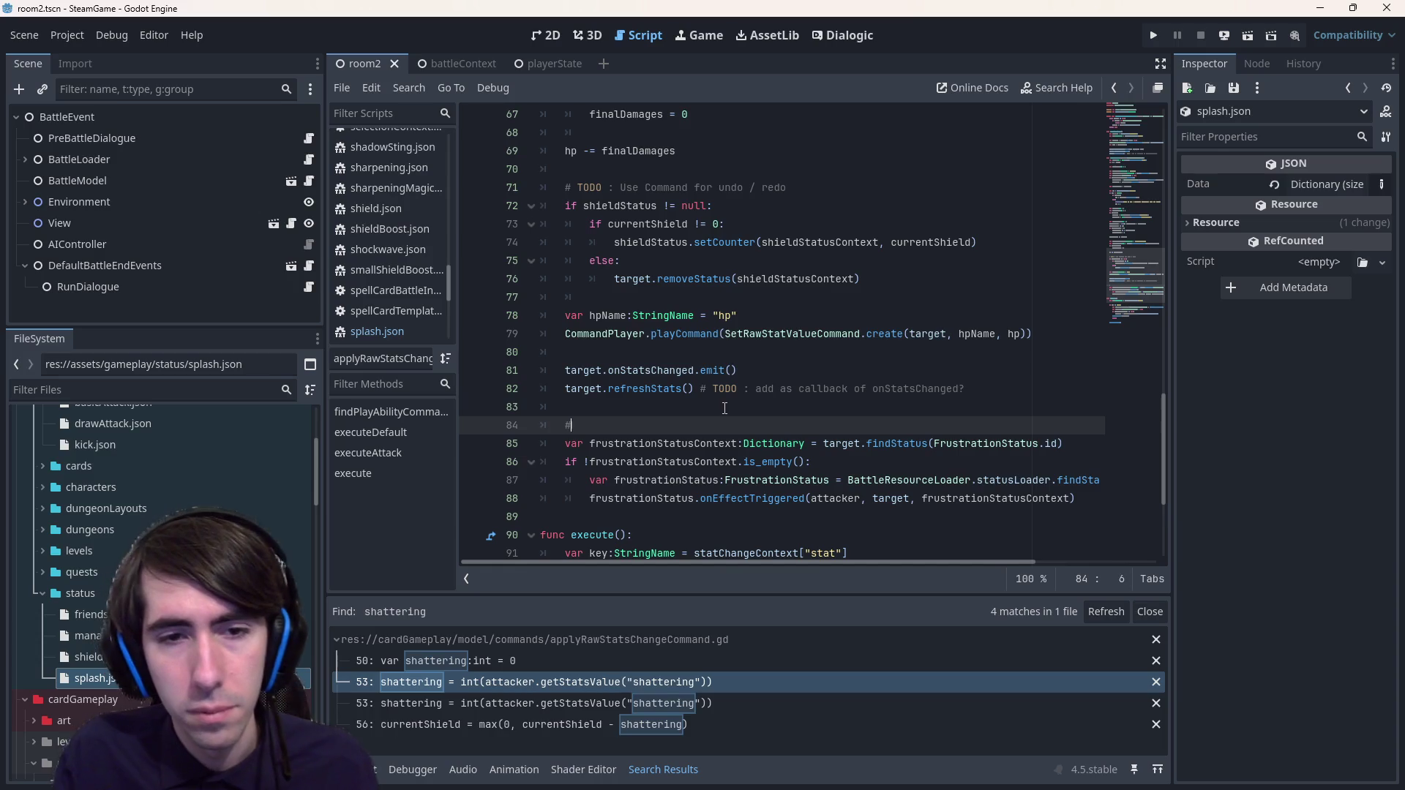
text(TODO : )
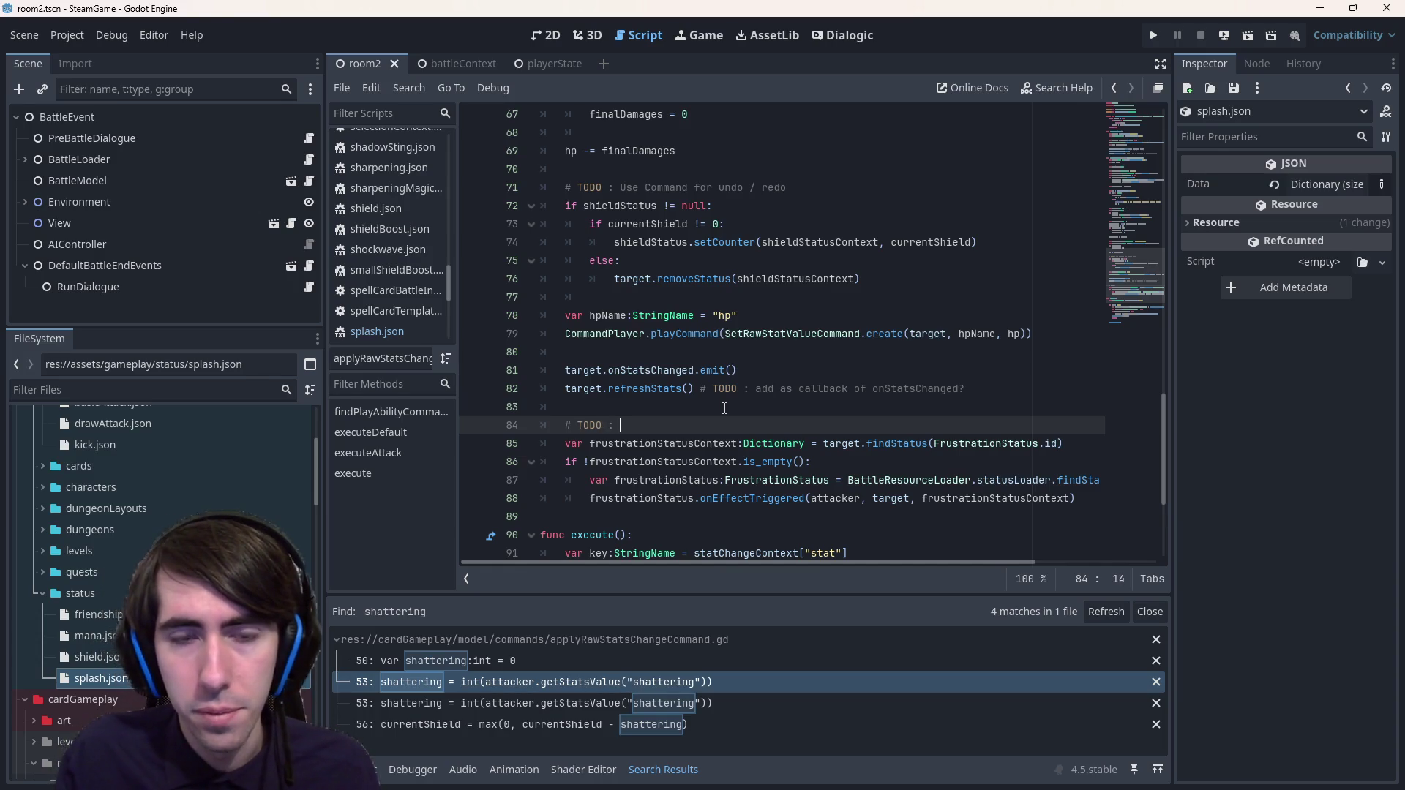
text(onHit)
key(BackSpace)
key(BackSpace)
key(BackSpace)
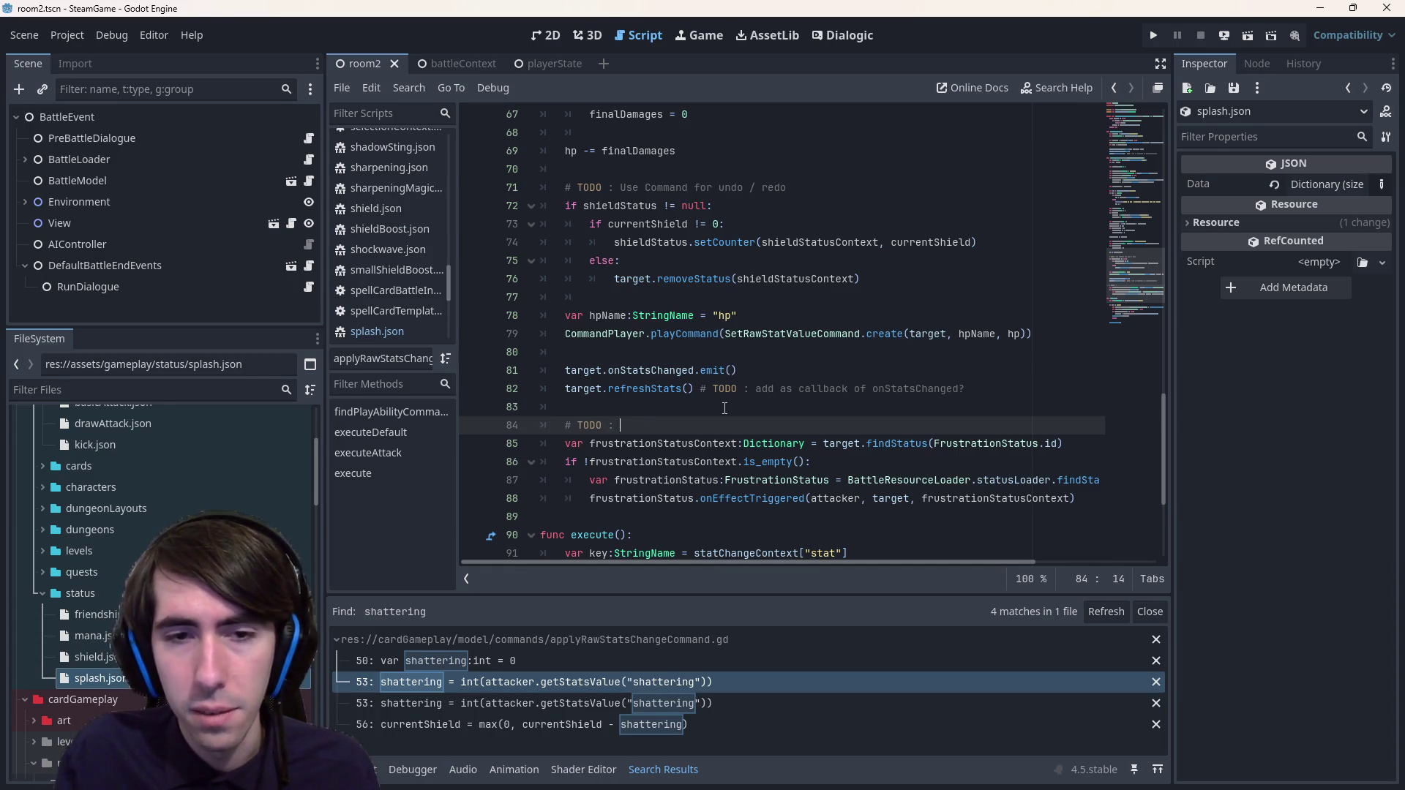
text(onHitReceived)
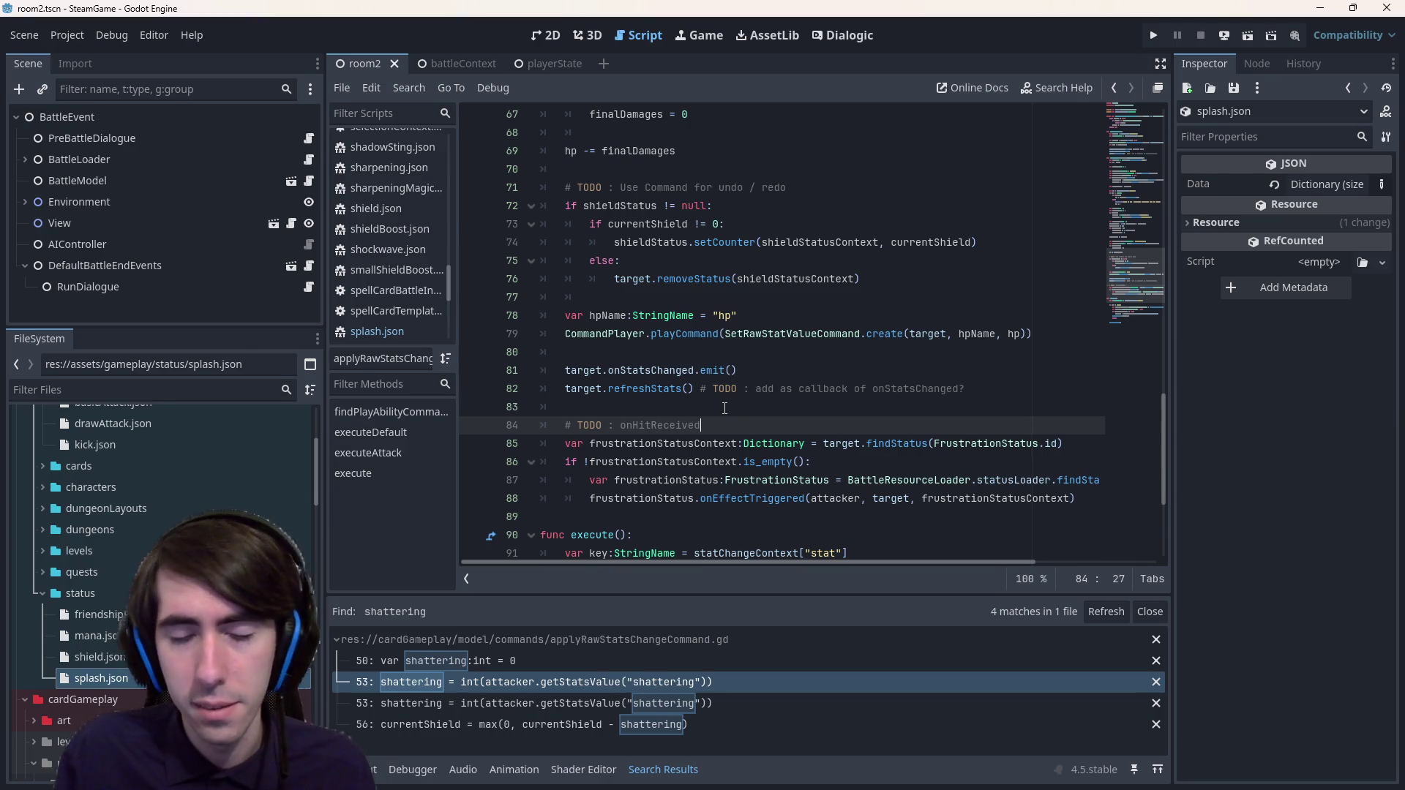
text( trigger)
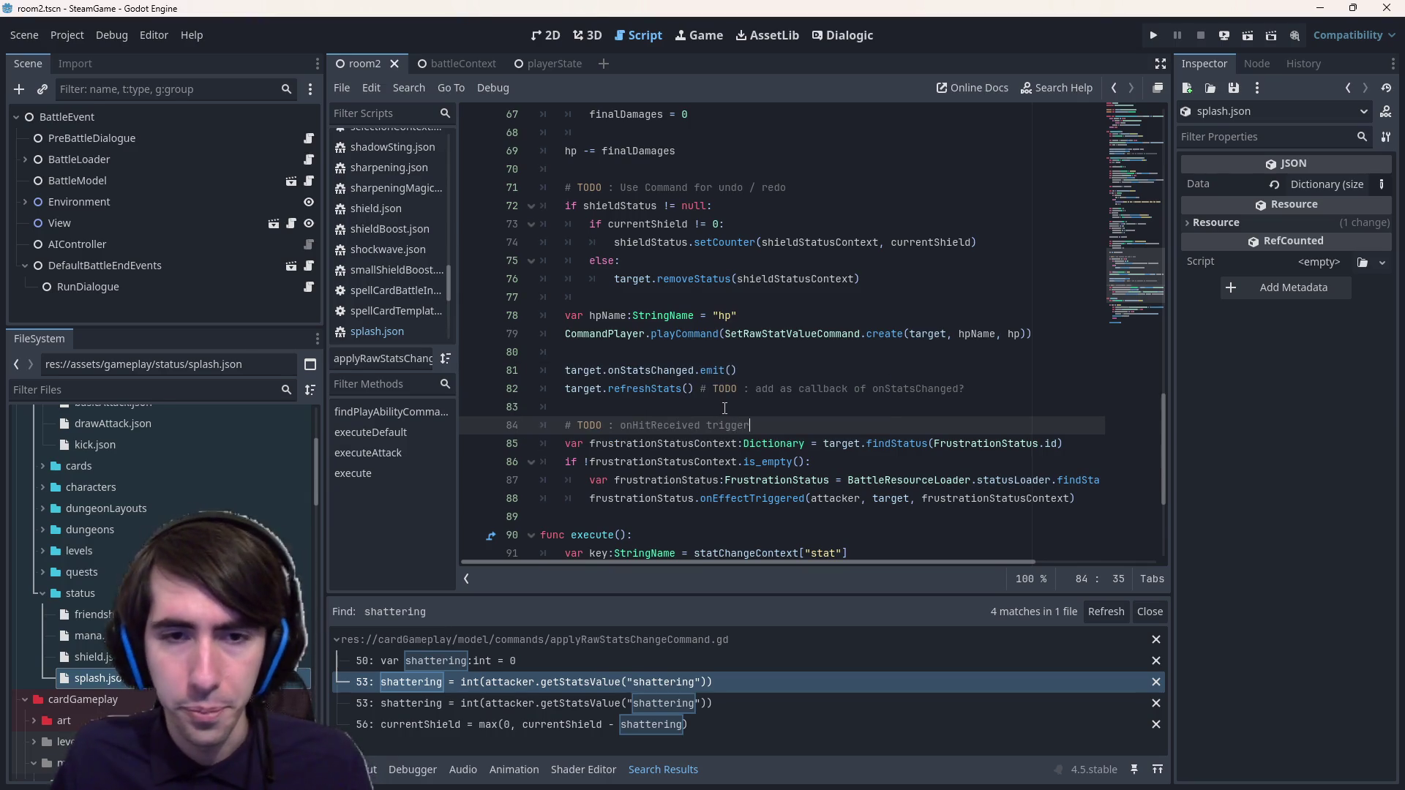
- Paste the shield-status lookup below the frustration block, remove its extra indentation, and save
scroll(651, 437, down, 2)
click(575, 410)
key(Return)
key(Up)
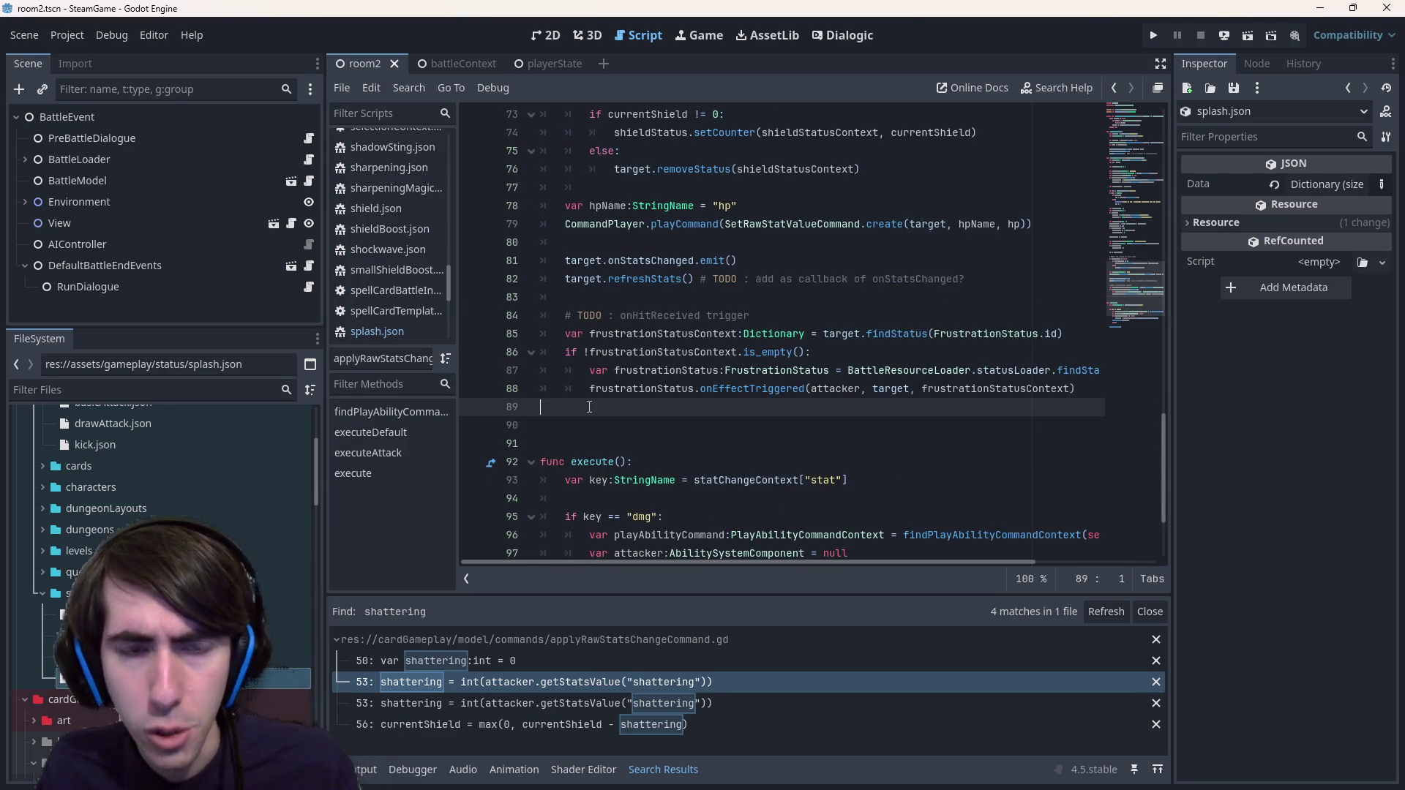
key(Return)
text(var shieldName:StringName = "Shield" 	var shieldStatusContext:Dictionary = target.findStatus(shieldName) 	var shieldStatus:GenericStatus = null 	if !shieldStatusContext.is_empty(): 		shieldStatus = BattleResourceLoader.statusLoader.findStatus(shieldName) 		prevShield = shieldStatus.getCounter(shieldStatusContext))
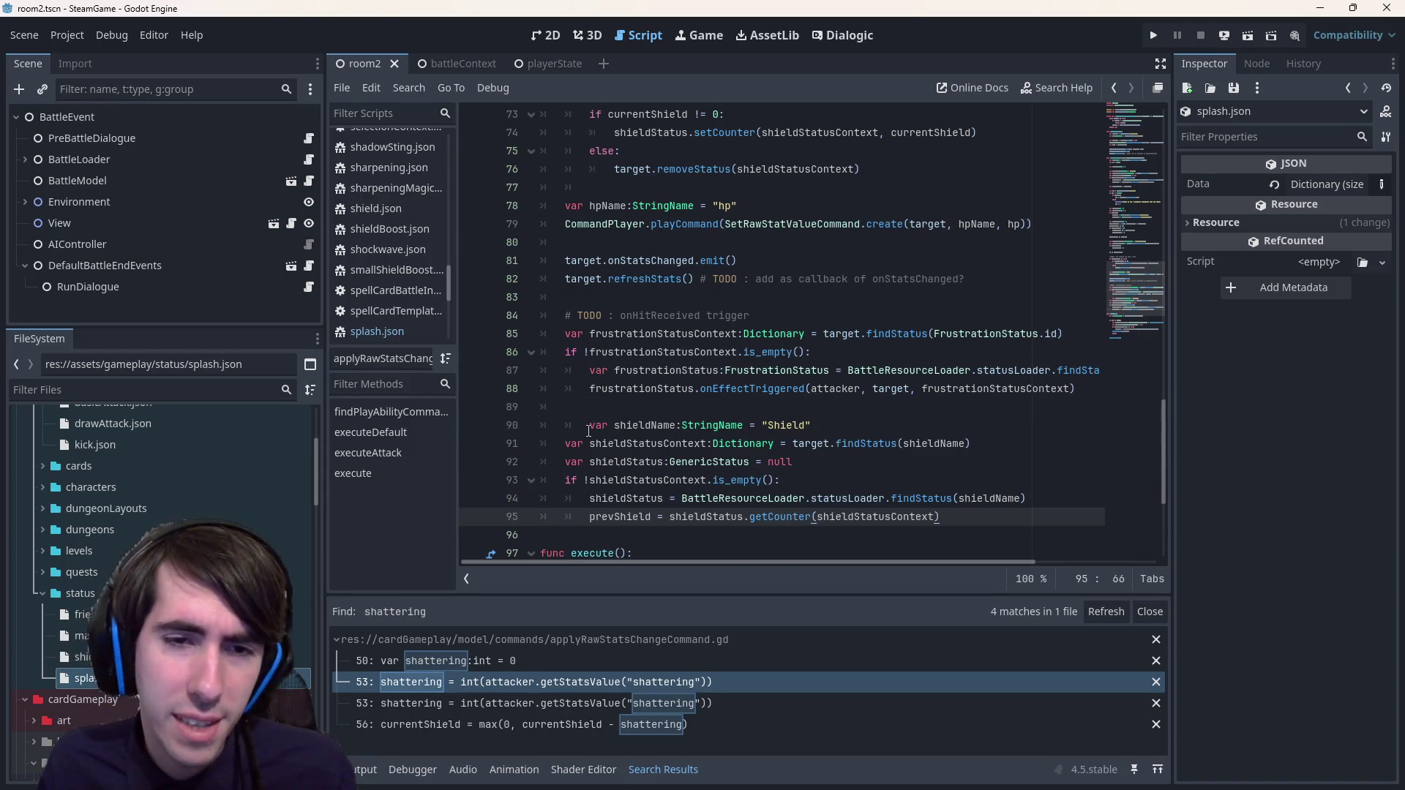
click(589, 431)
key(BackSpace)
key(ctrl+s)
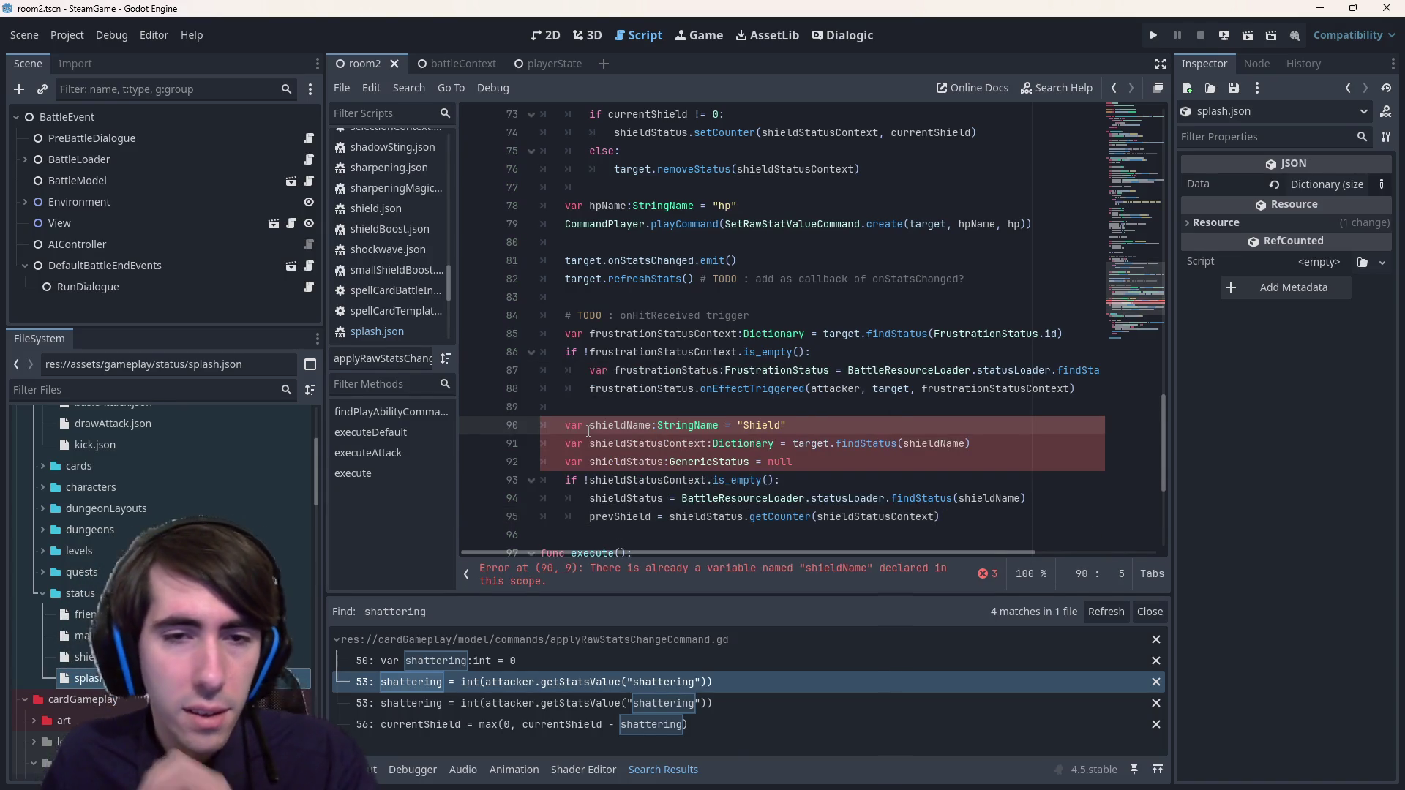
- Select the 'shield' prefix of shieldName on line 90 for renaming
double_click(629, 426)
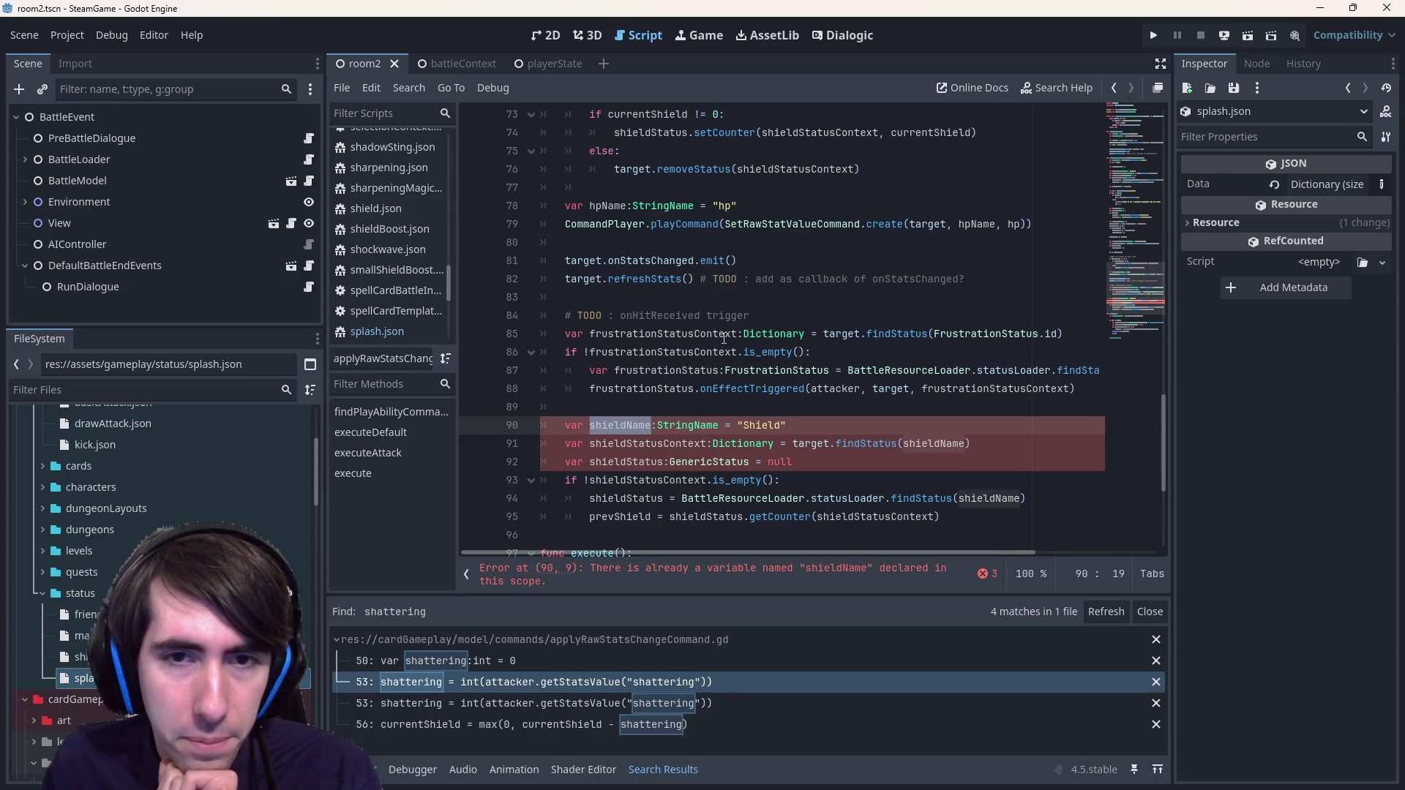
double_click(761, 426)
double_click(622, 426)
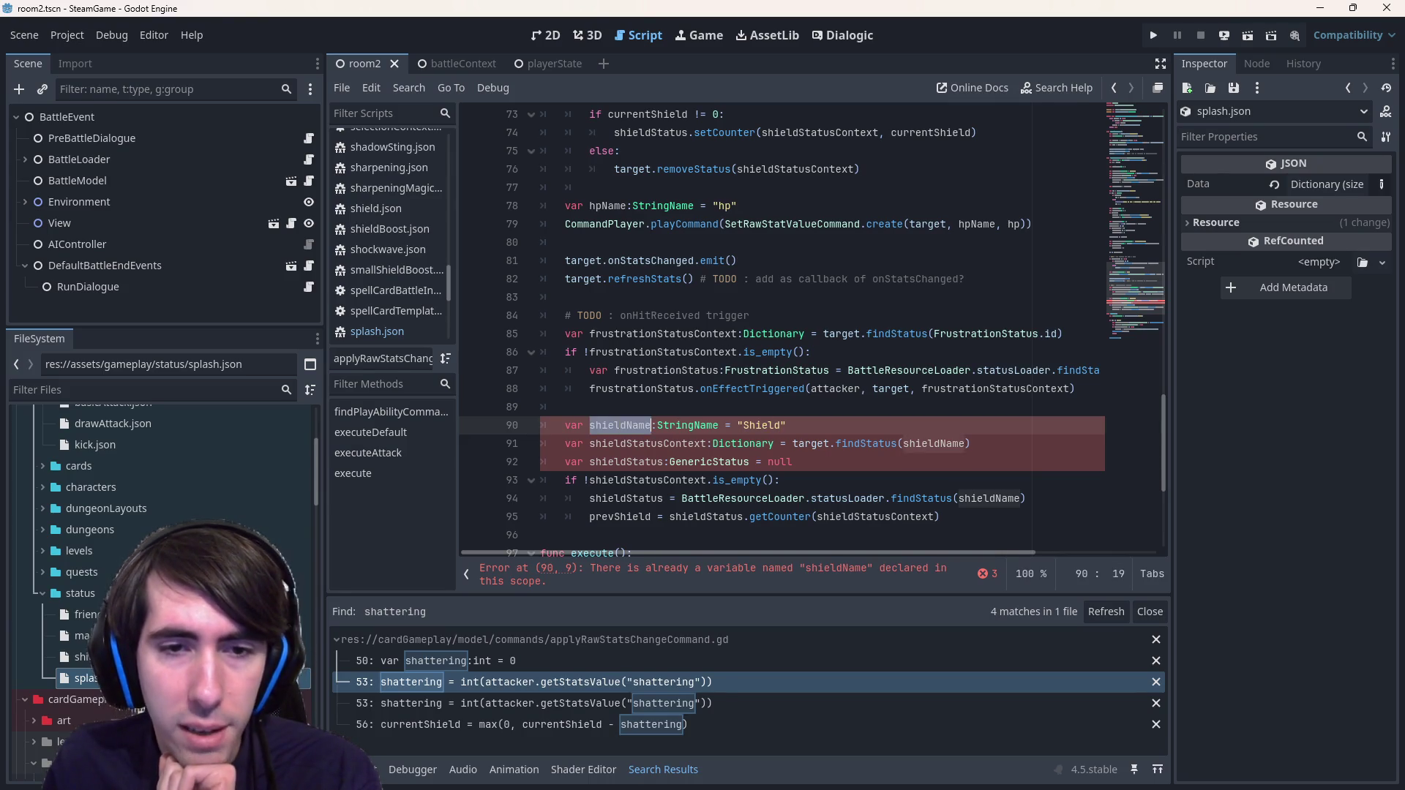
click(624, 426)
key(ctrl+shift+Left)
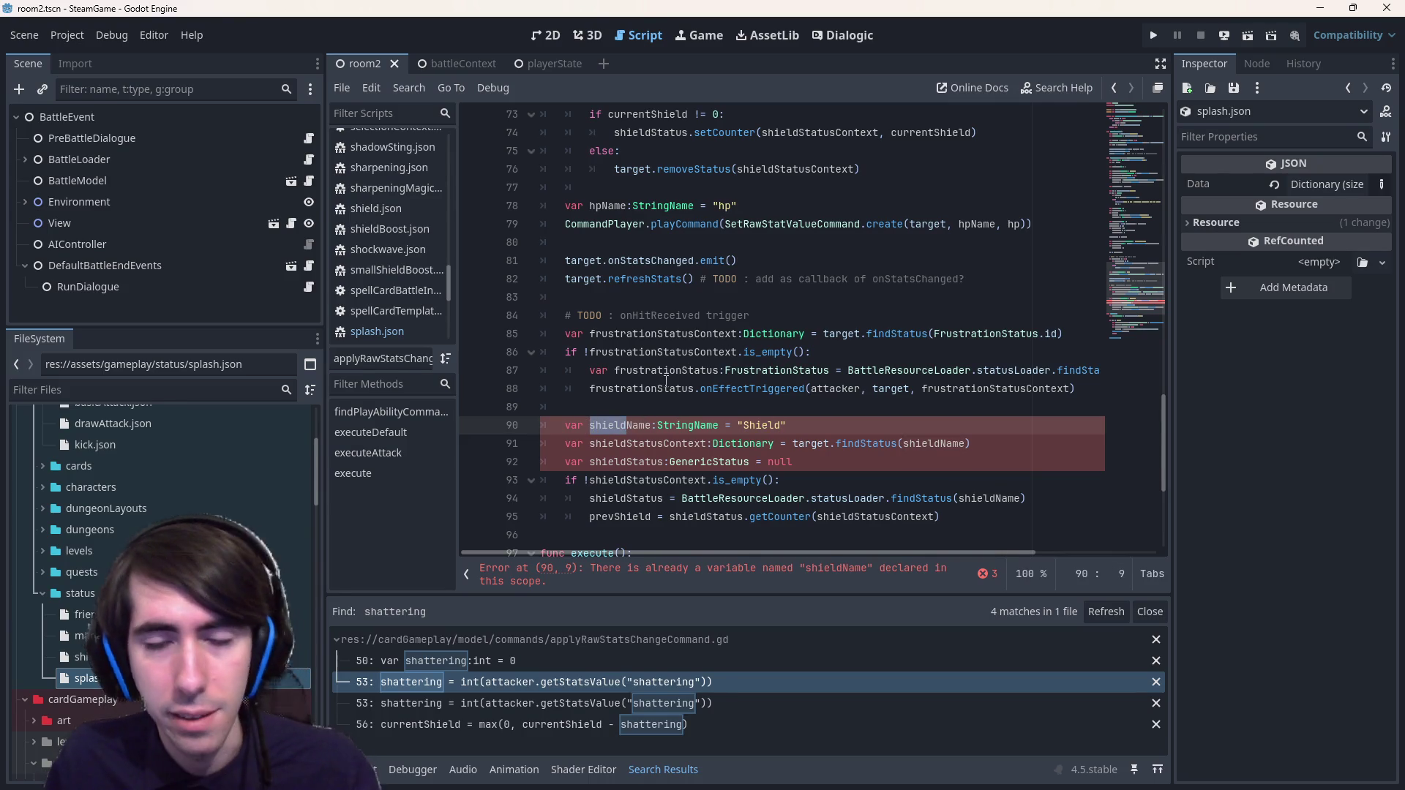
- Rename every pasted shield variable on lines 90–95 to its splash equivalent
key(shift+alt+Down)
key(shift+alt+Down)
key(shift+alt+Down)
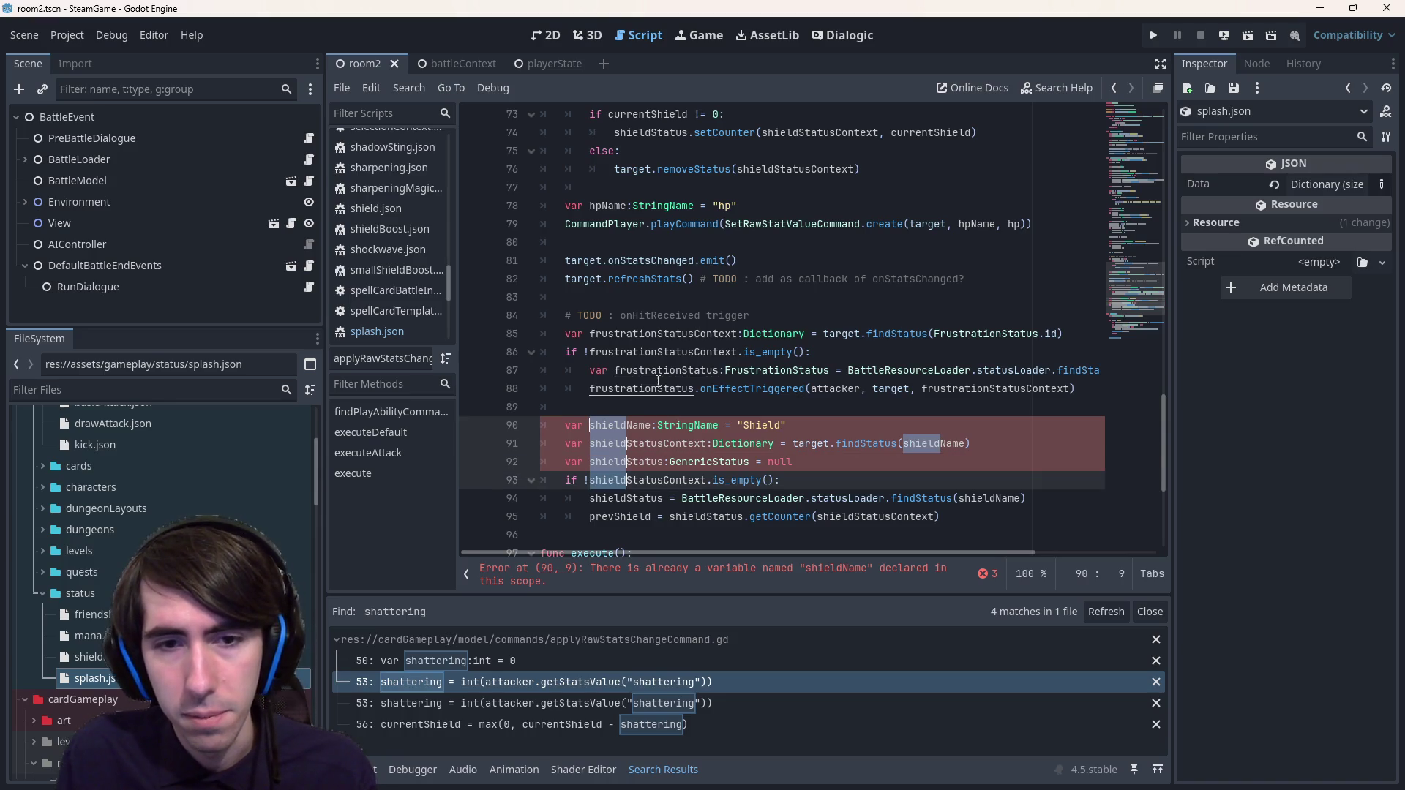
key(shift+alt+Down)
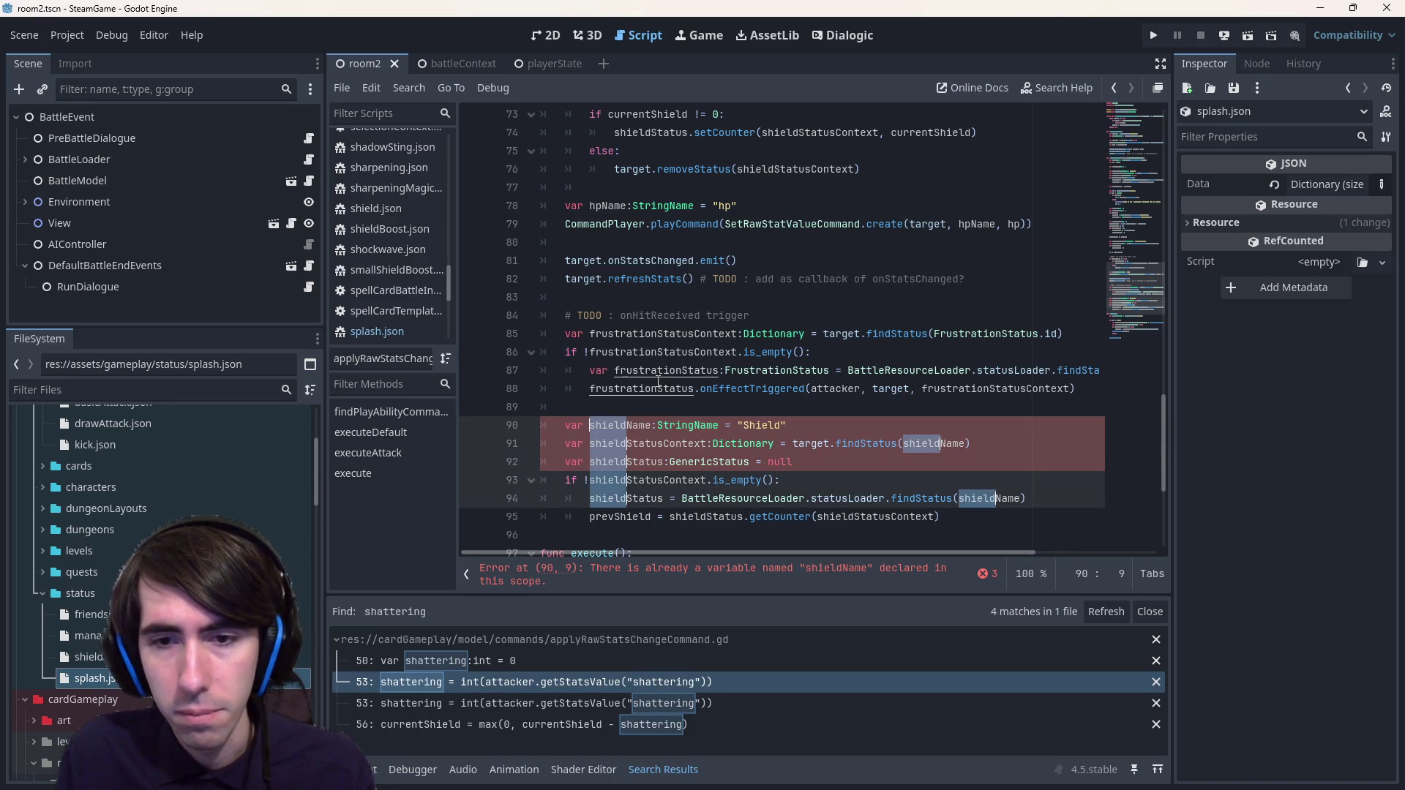
key(ctrl+d)
key(ctrl+d)
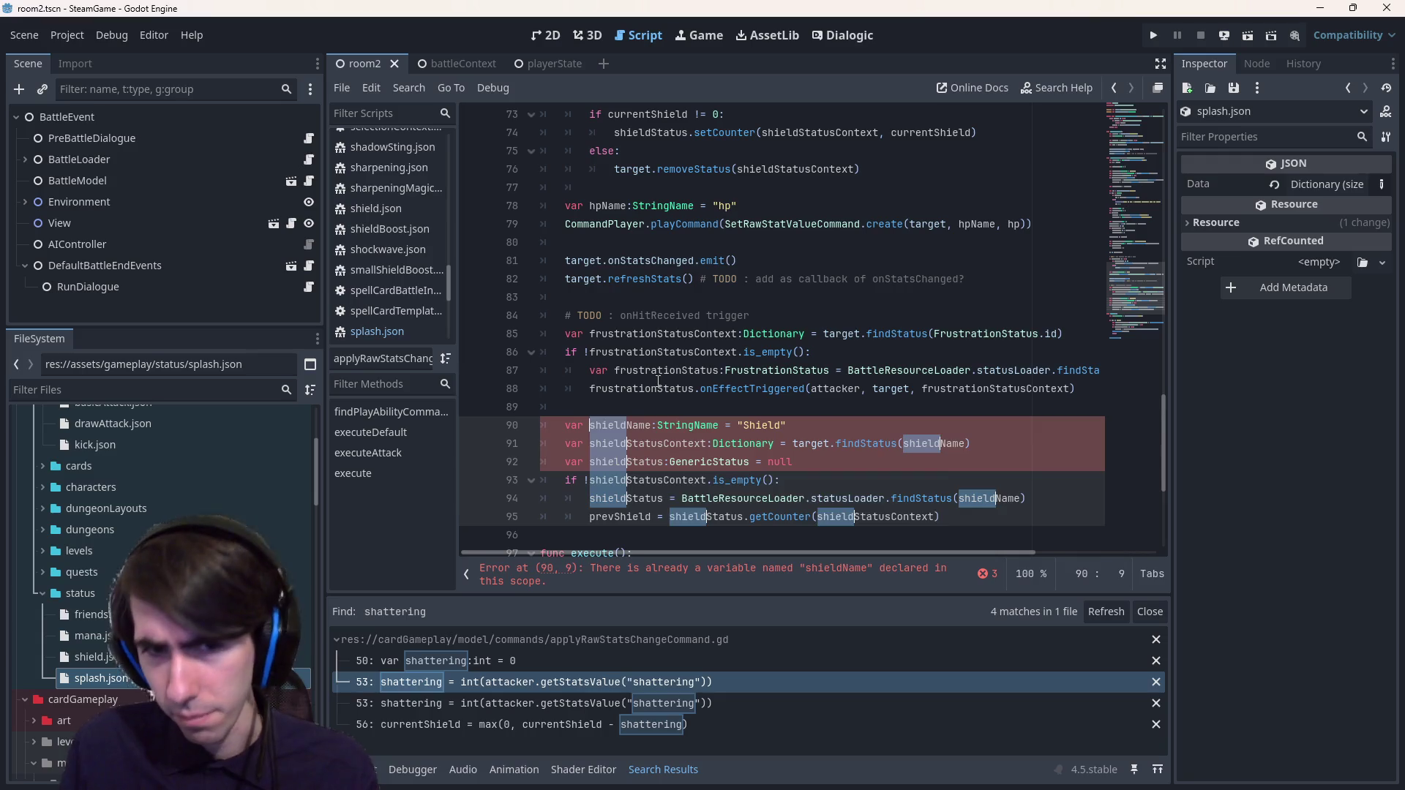
text(splash)
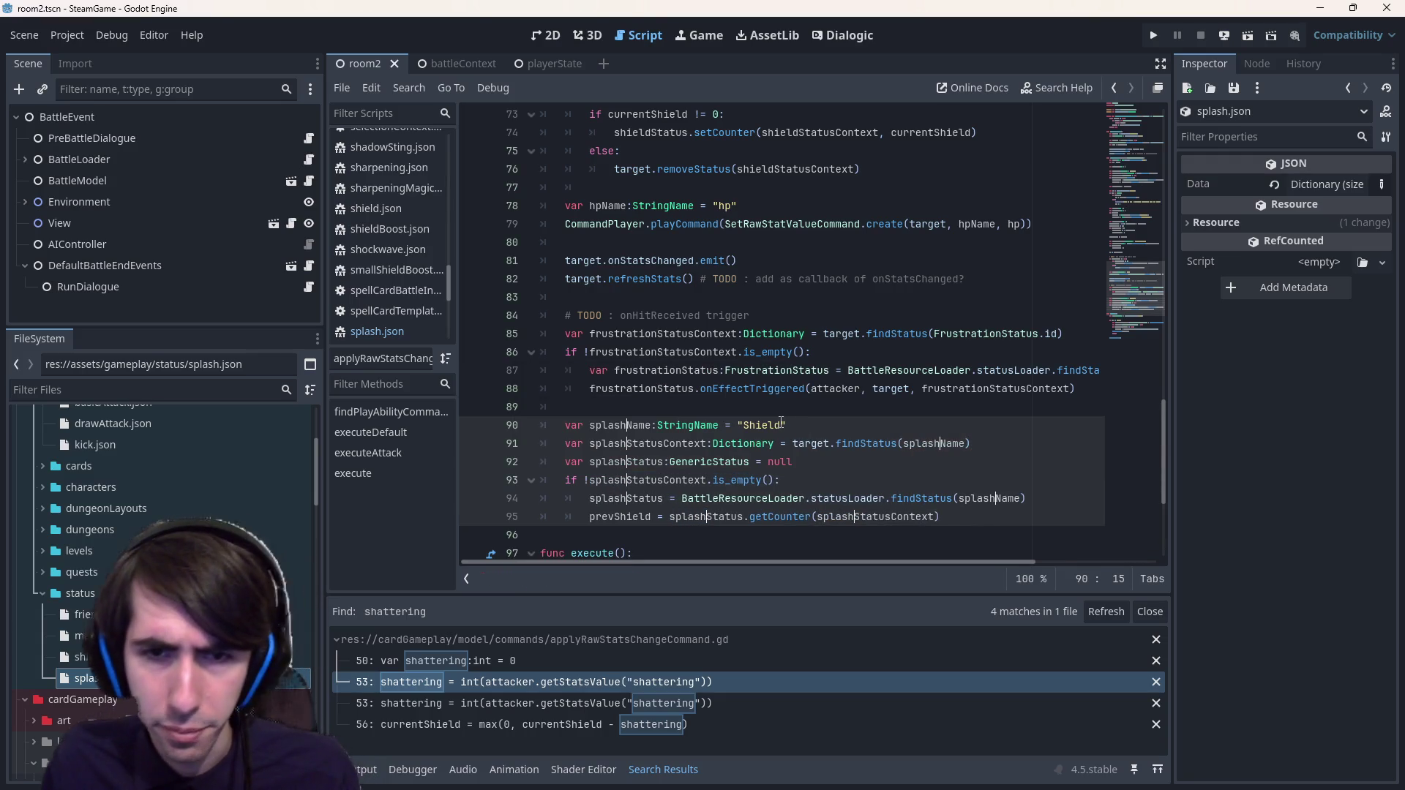
- Change the line 90 string to "Splash" and confirm it matches the id in splash.json
double_click(765, 424)
text(s)
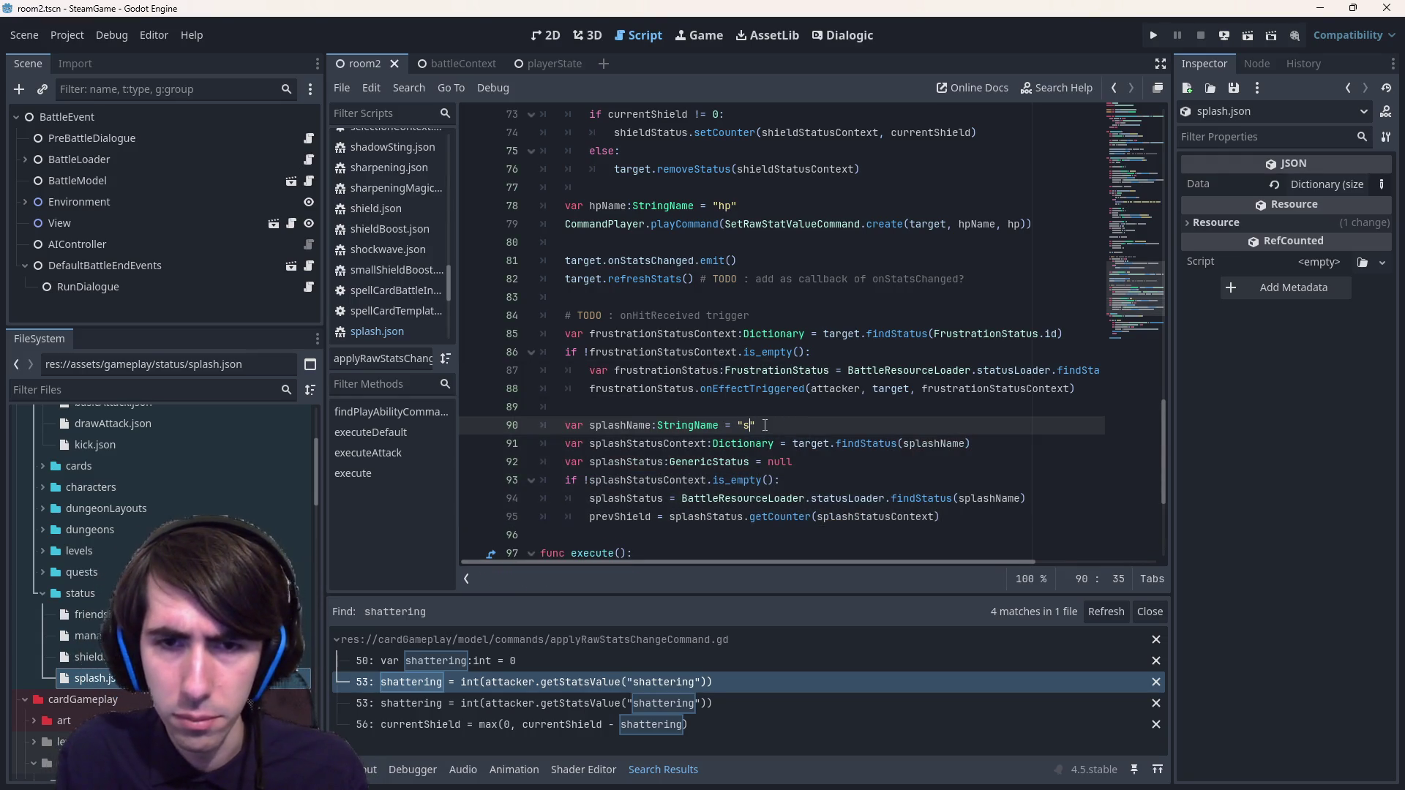
text(p)
key(BackSpace)
key(BackSpace)
text(Spla)
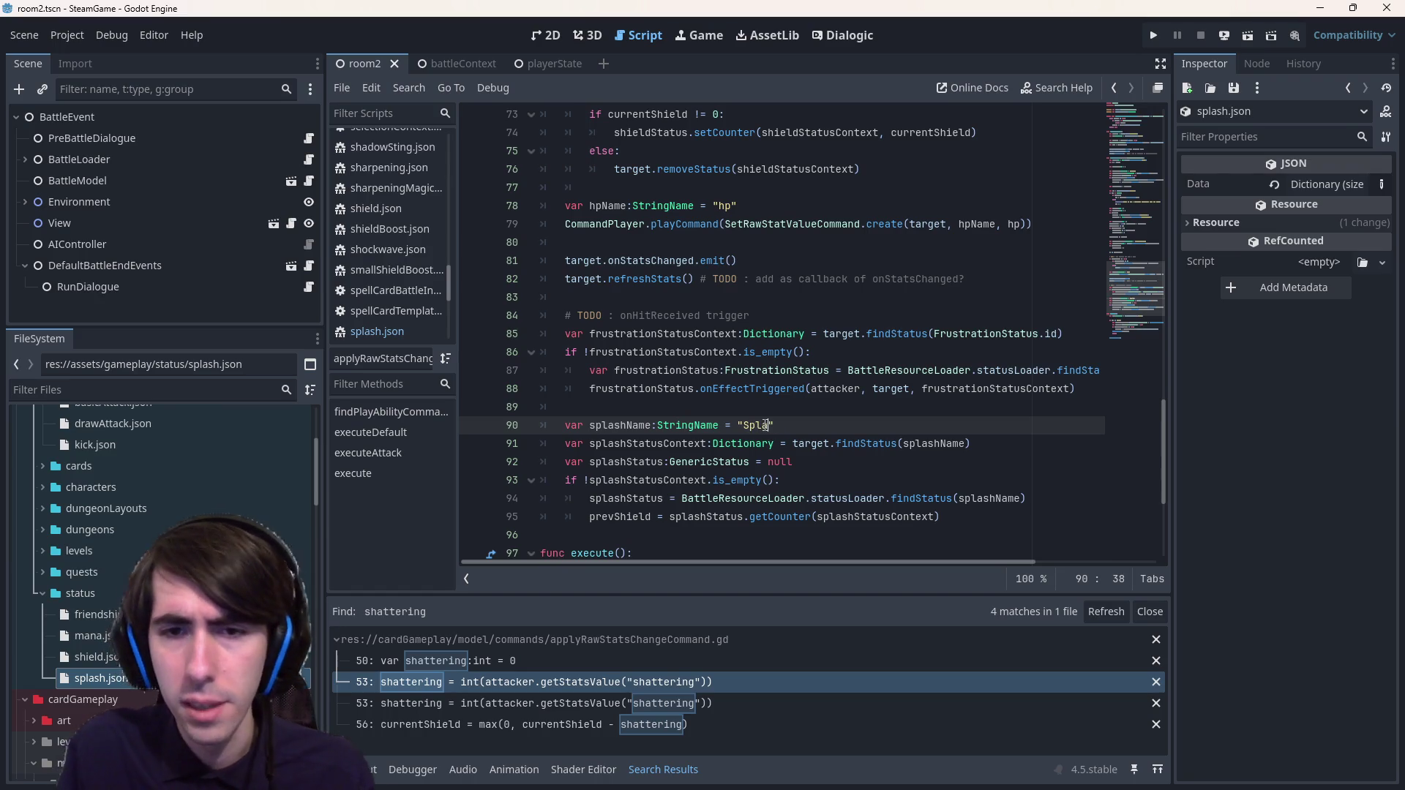
text(sh)
double_click(96, 678)
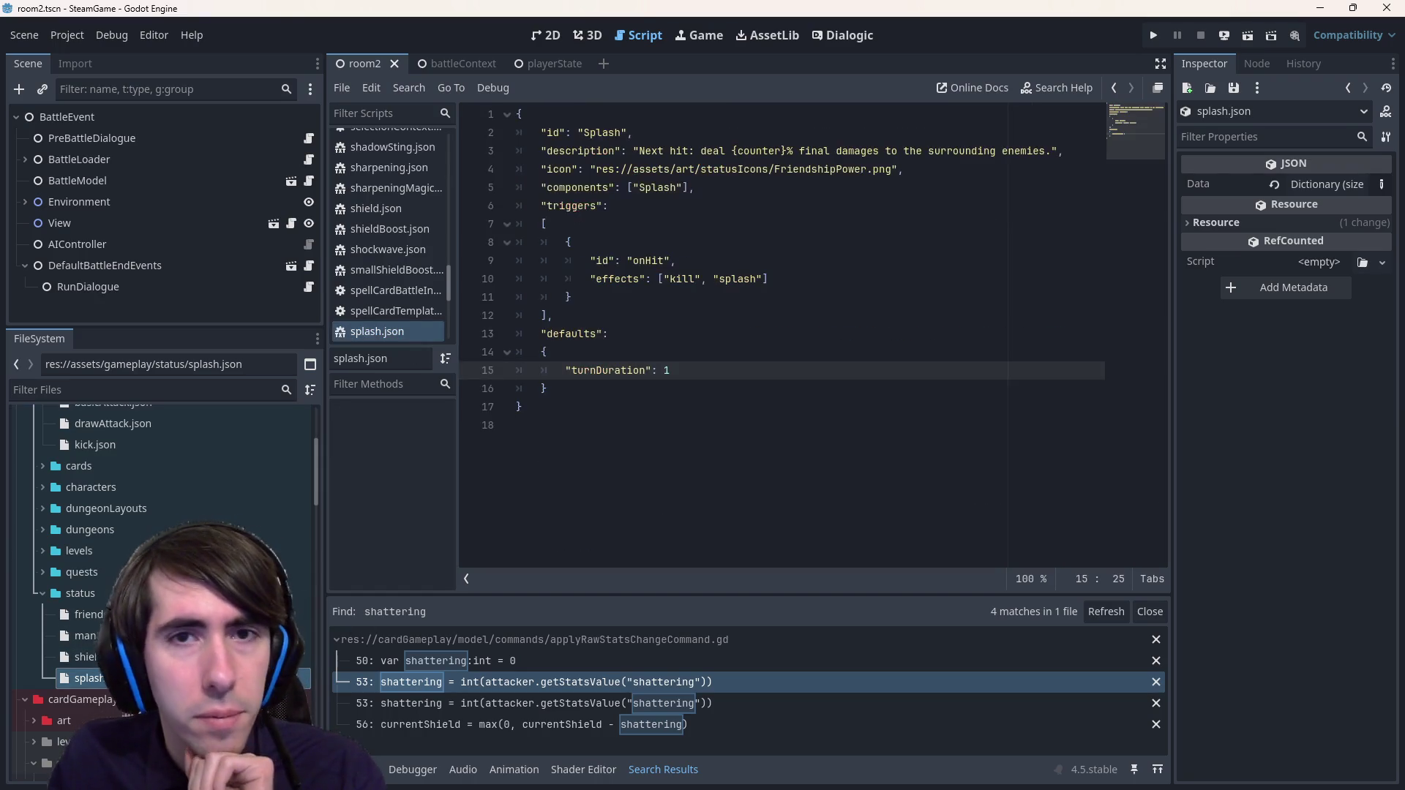
key(alt+Left)
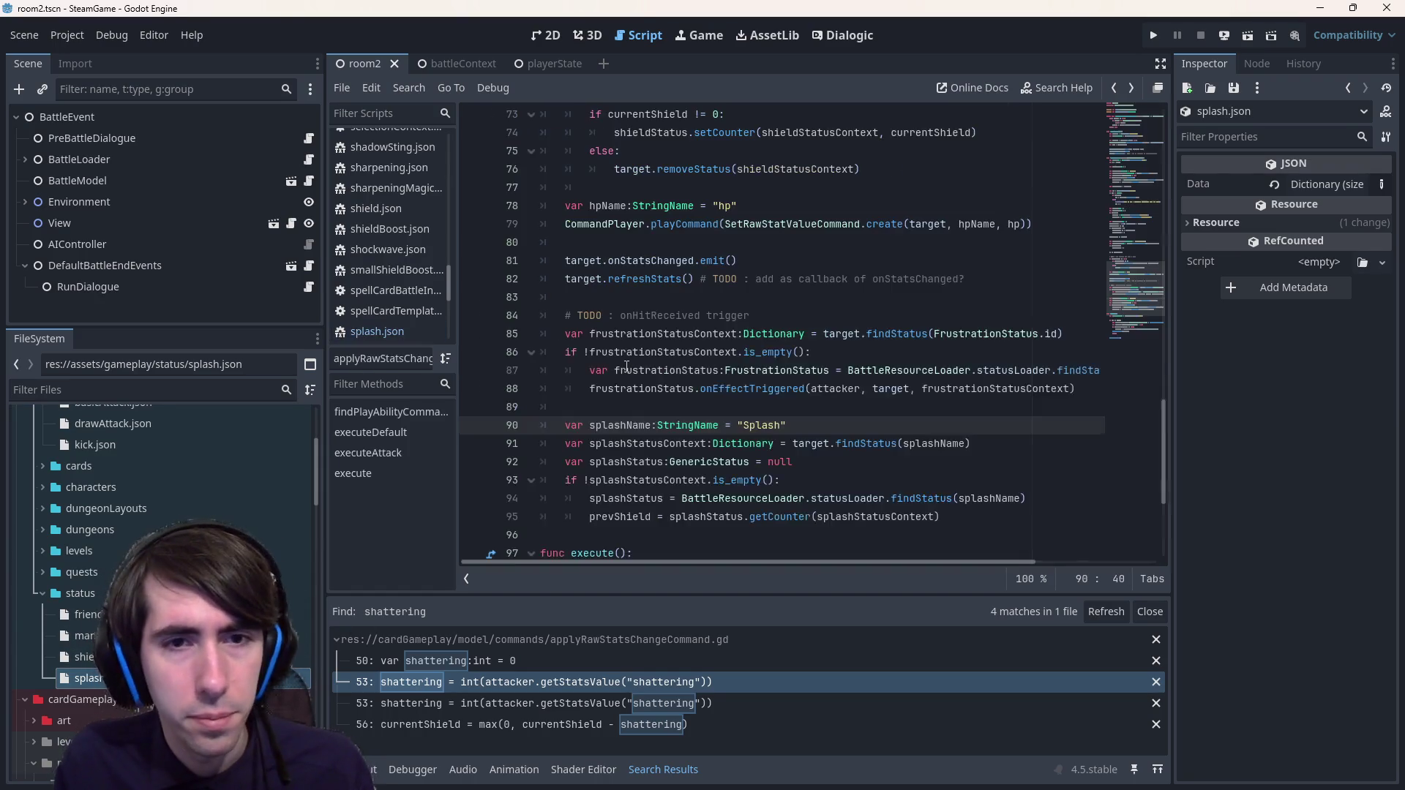
double_click(606, 423)
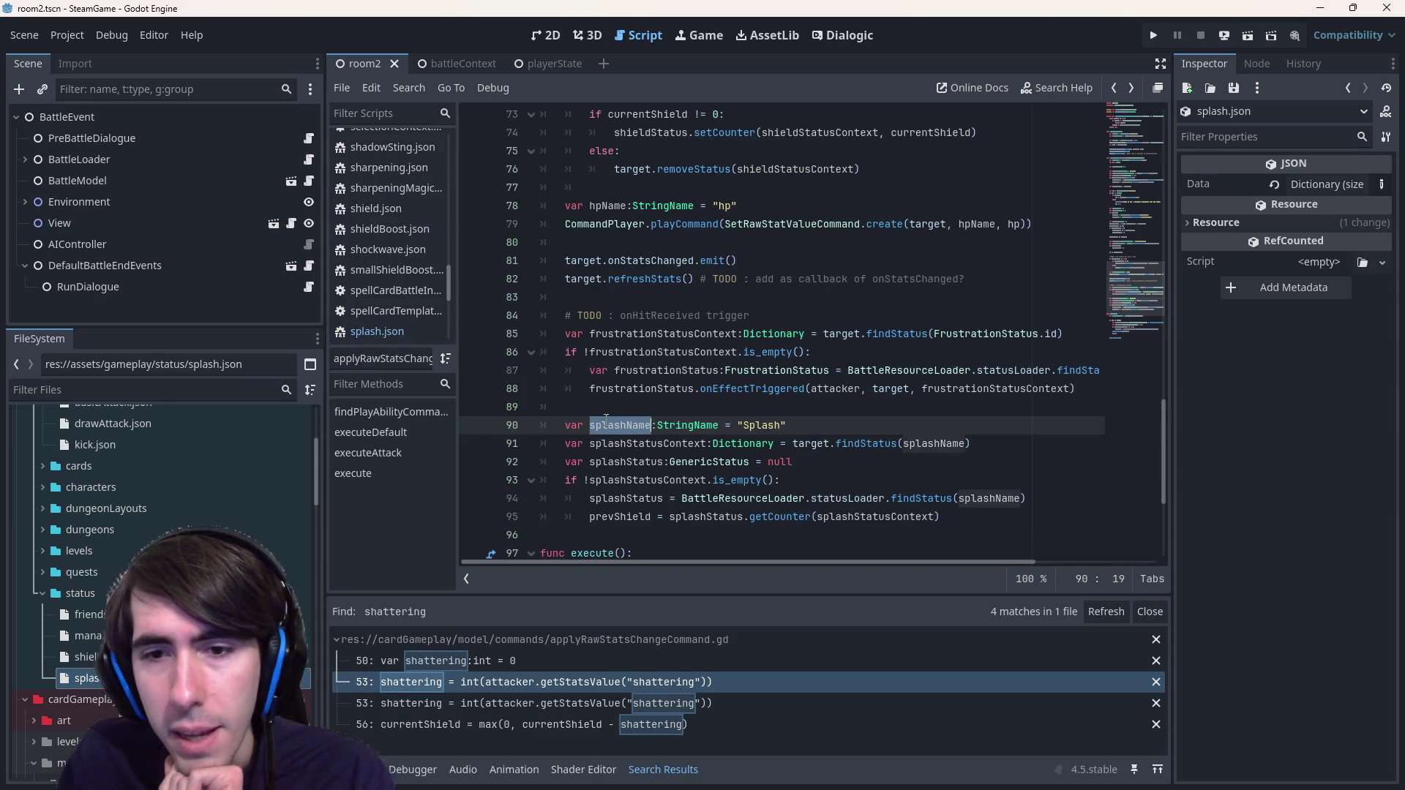
- Compare the splashStatus usages with the original shieldStatus usages
click(622, 444)
click(635, 464)
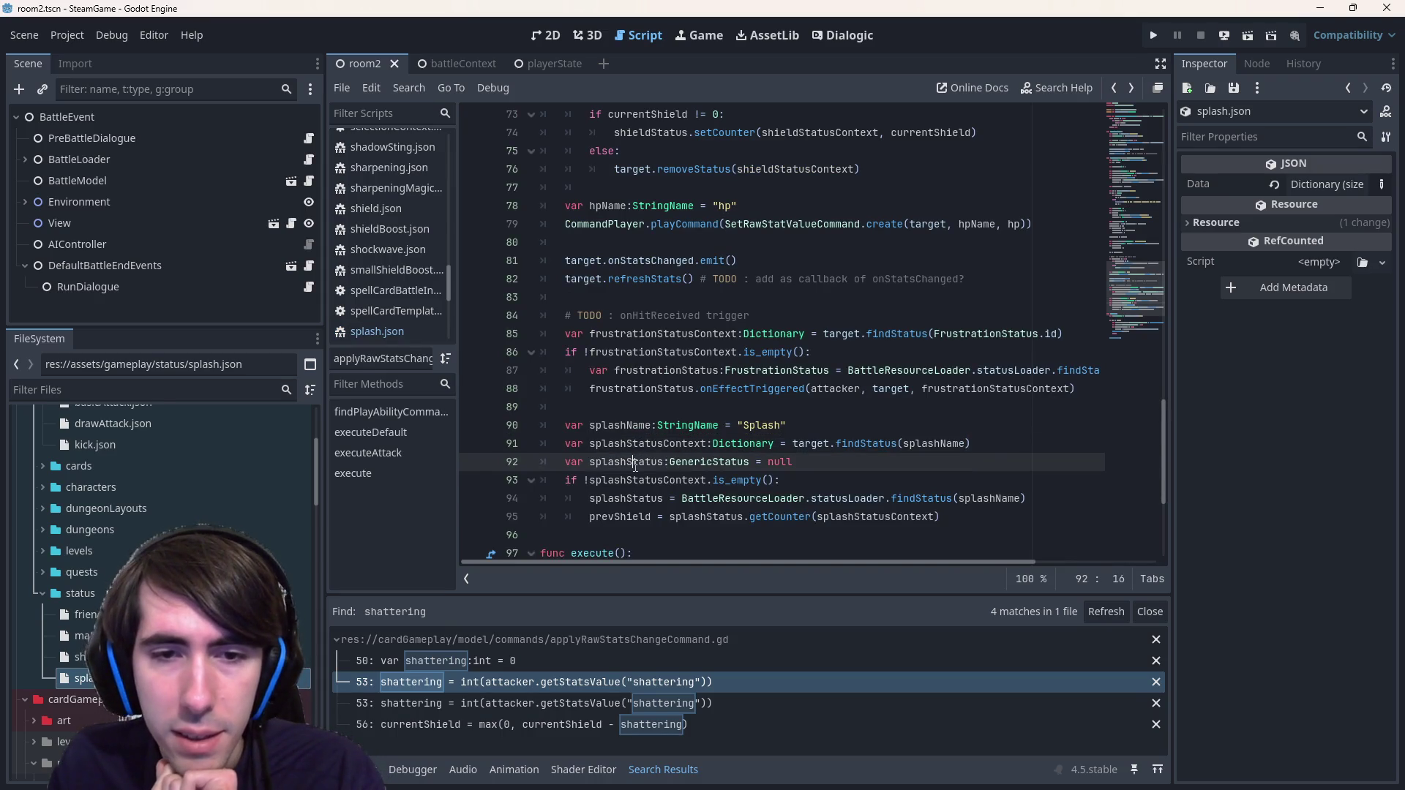
double_click(635, 463)
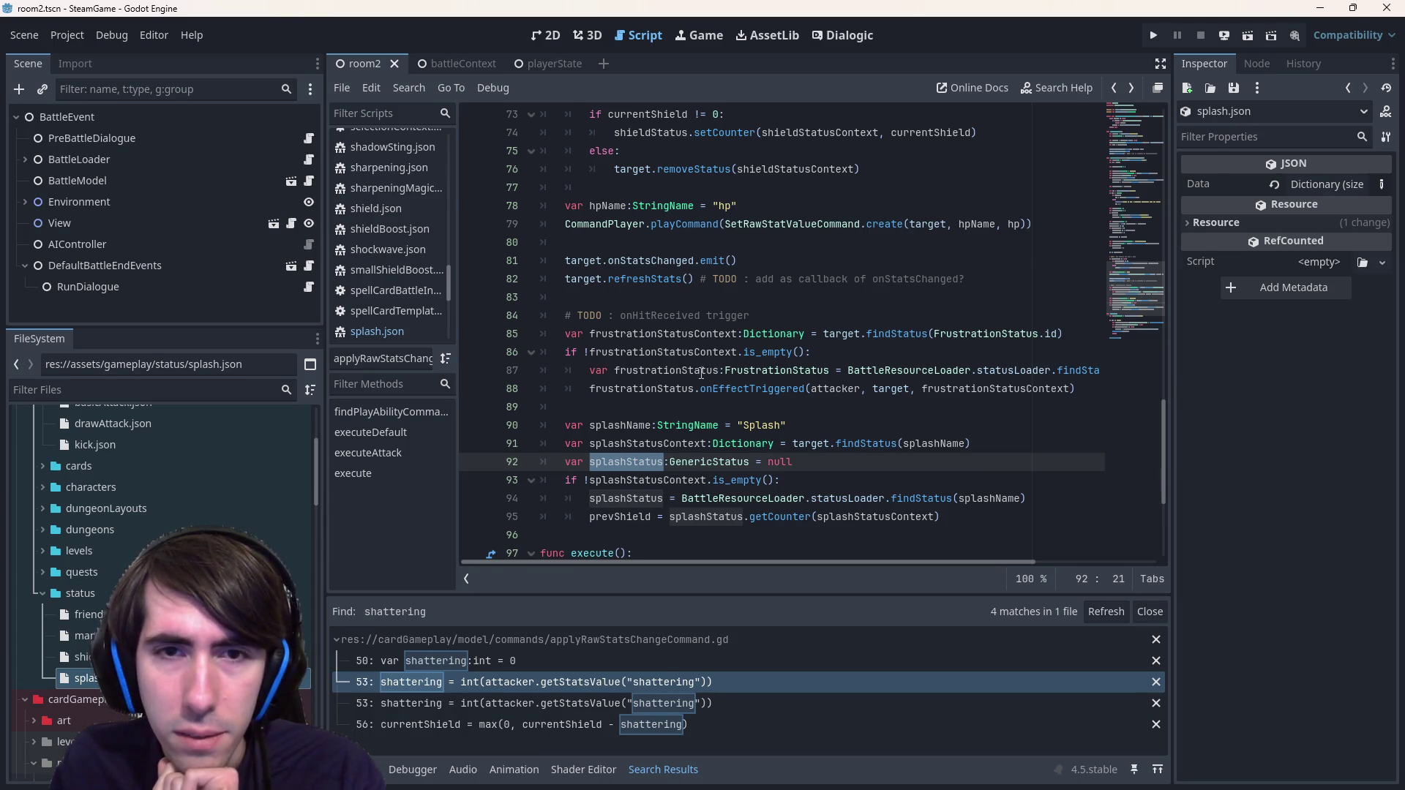
scroll(711, 363, up, 12)
scroll(700, 385, up, 4)
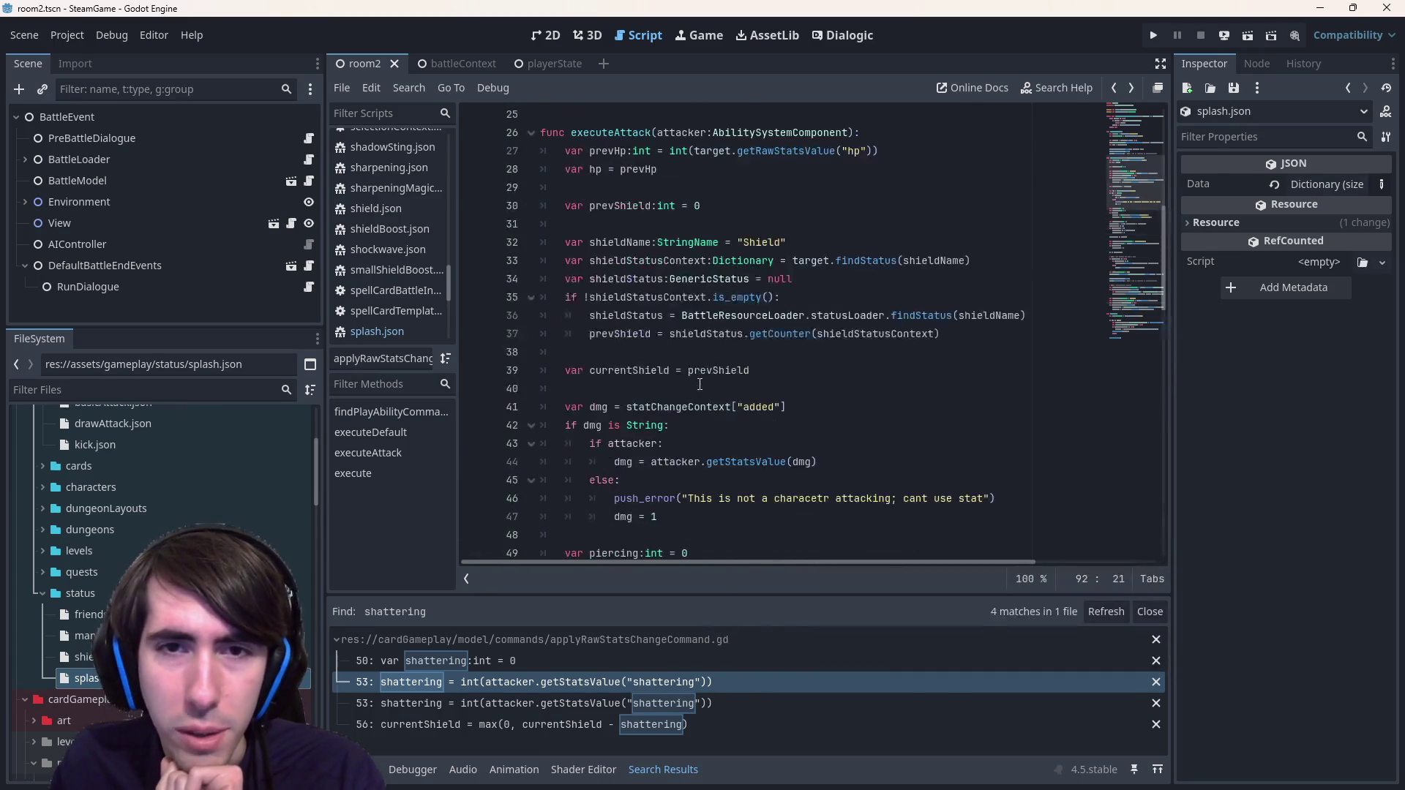
double_click(646, 281)
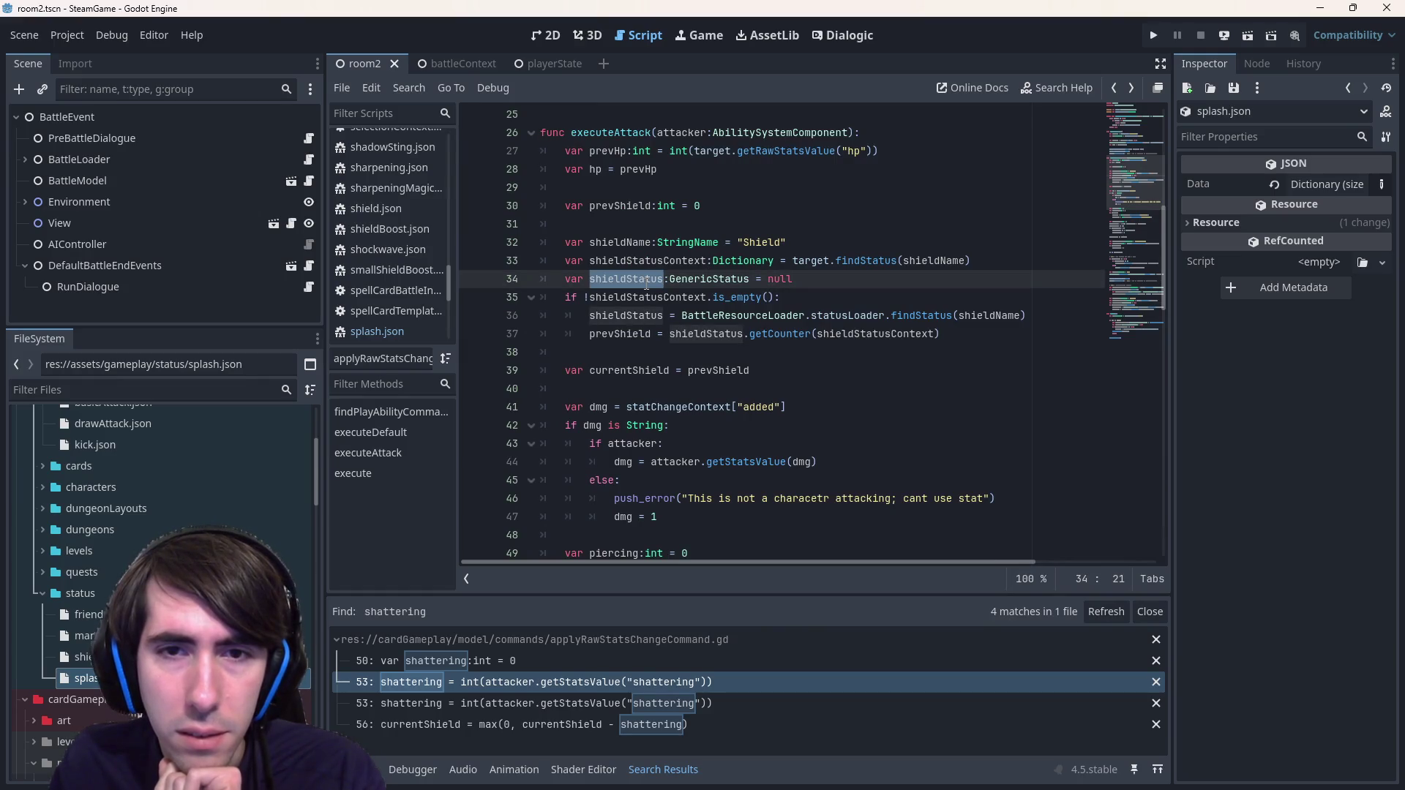
mouse_move(675, 333)
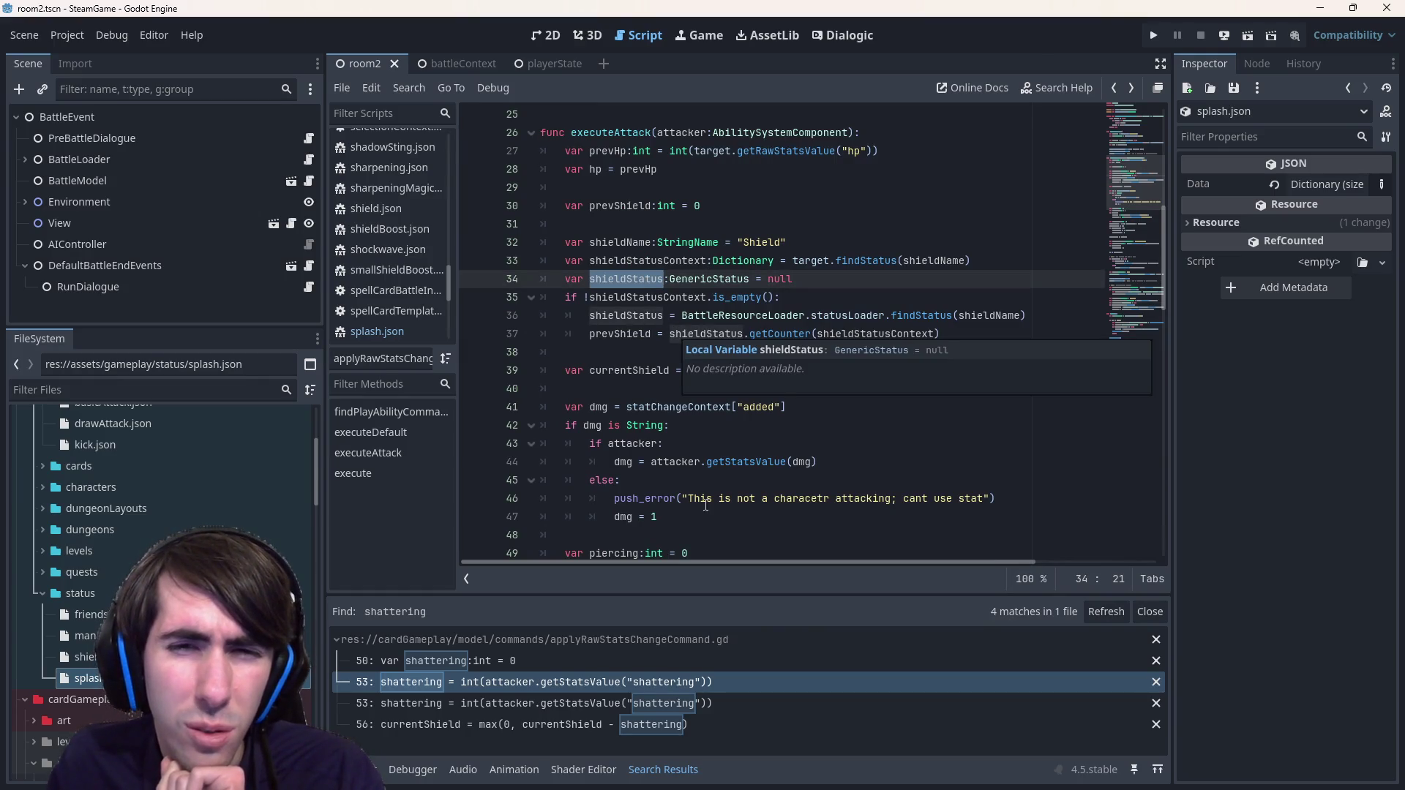
scroll(705, 505, down, 19)
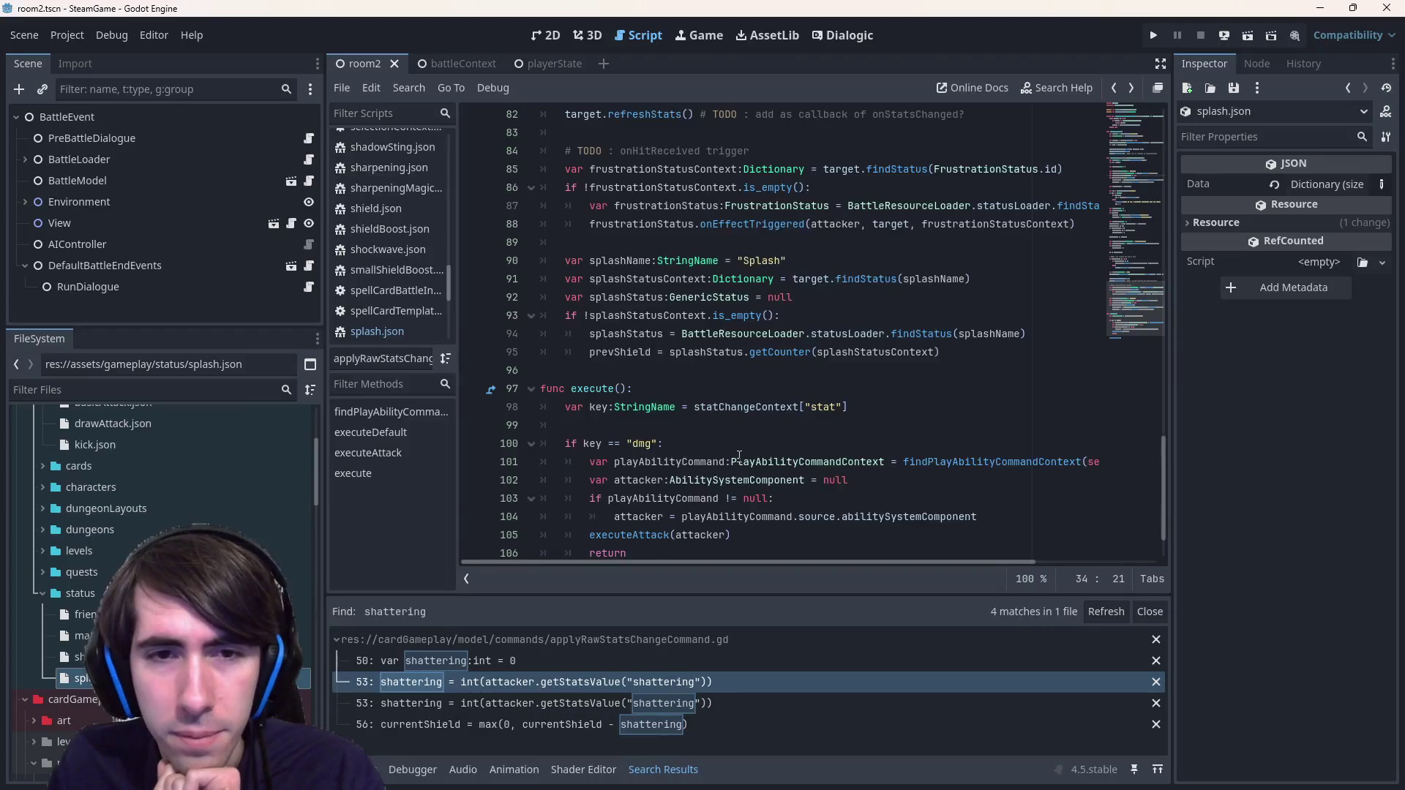
scroll(738, 455, up, 2)
double_click(631, 408)
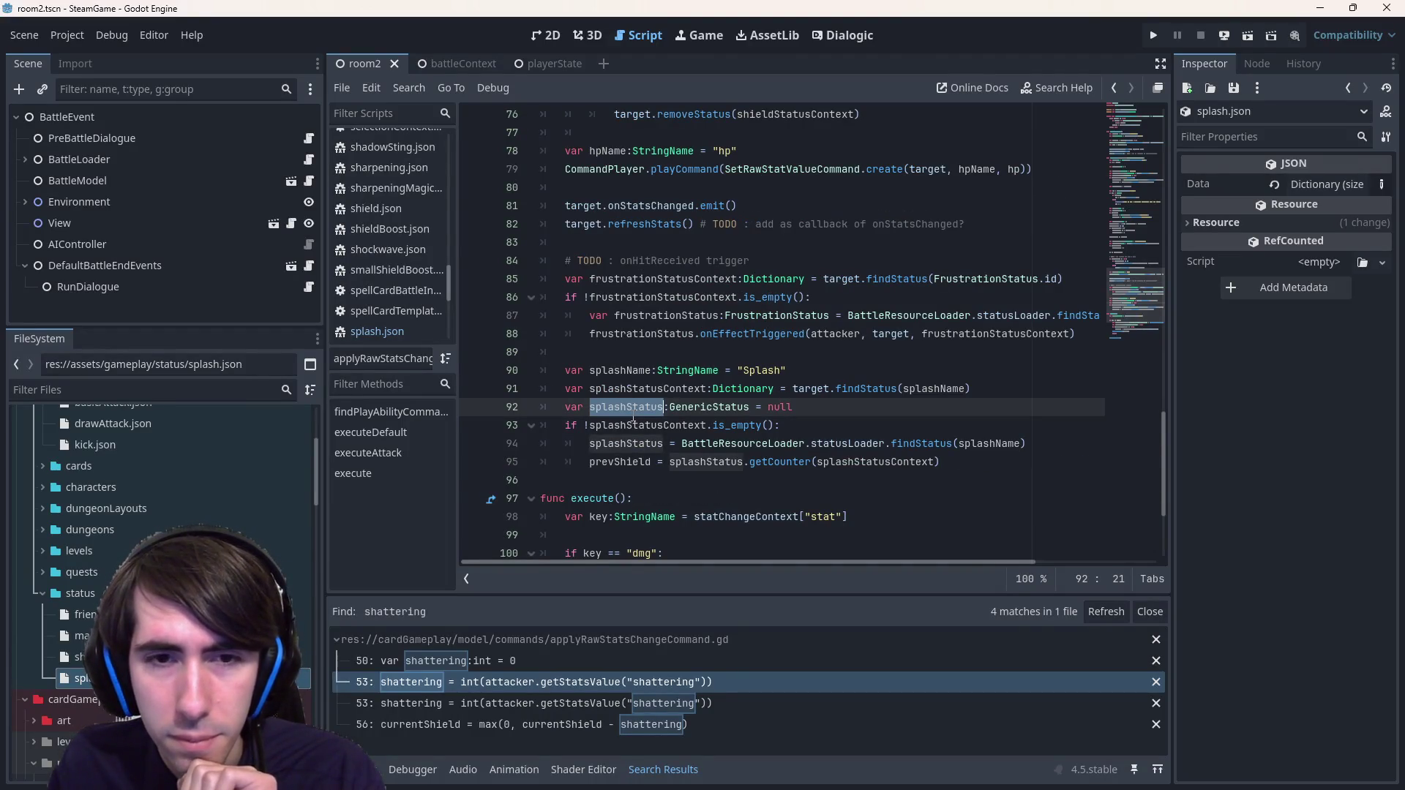
- Insert blank lines after the splashStatusContext line and pick out the getCounter call on line 97
click(1039, 396)
key(Return)
key(Return)
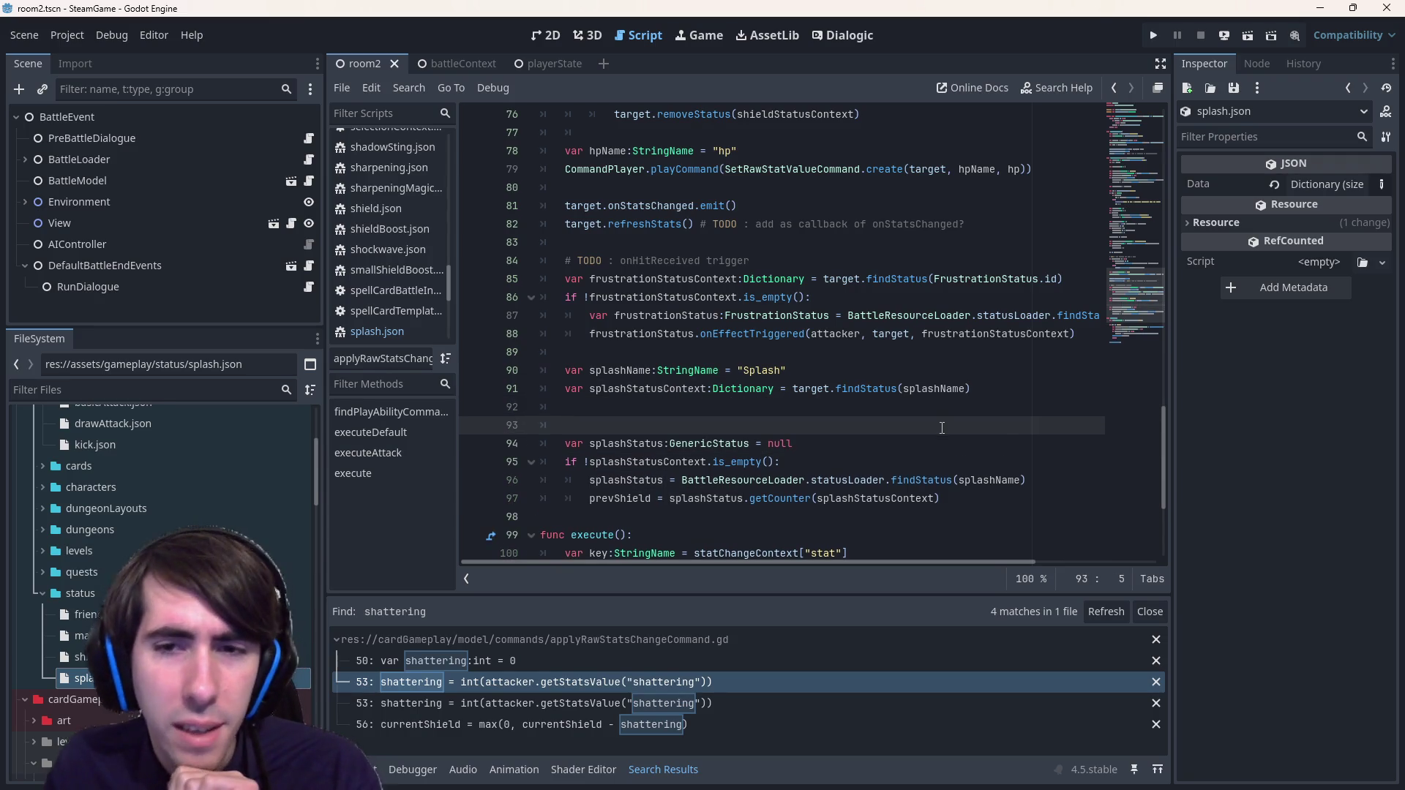
click(826, 406)
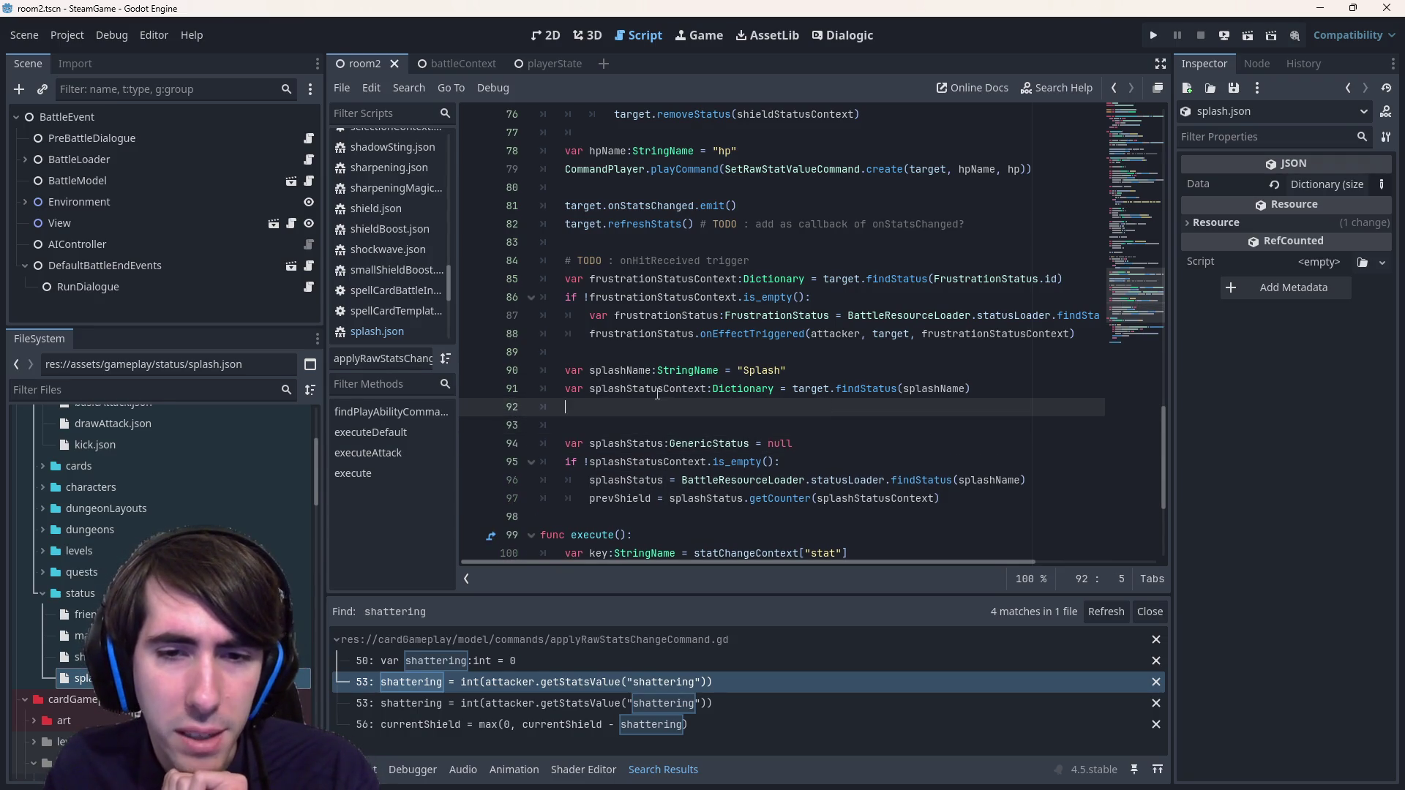
double_click(776, 499)
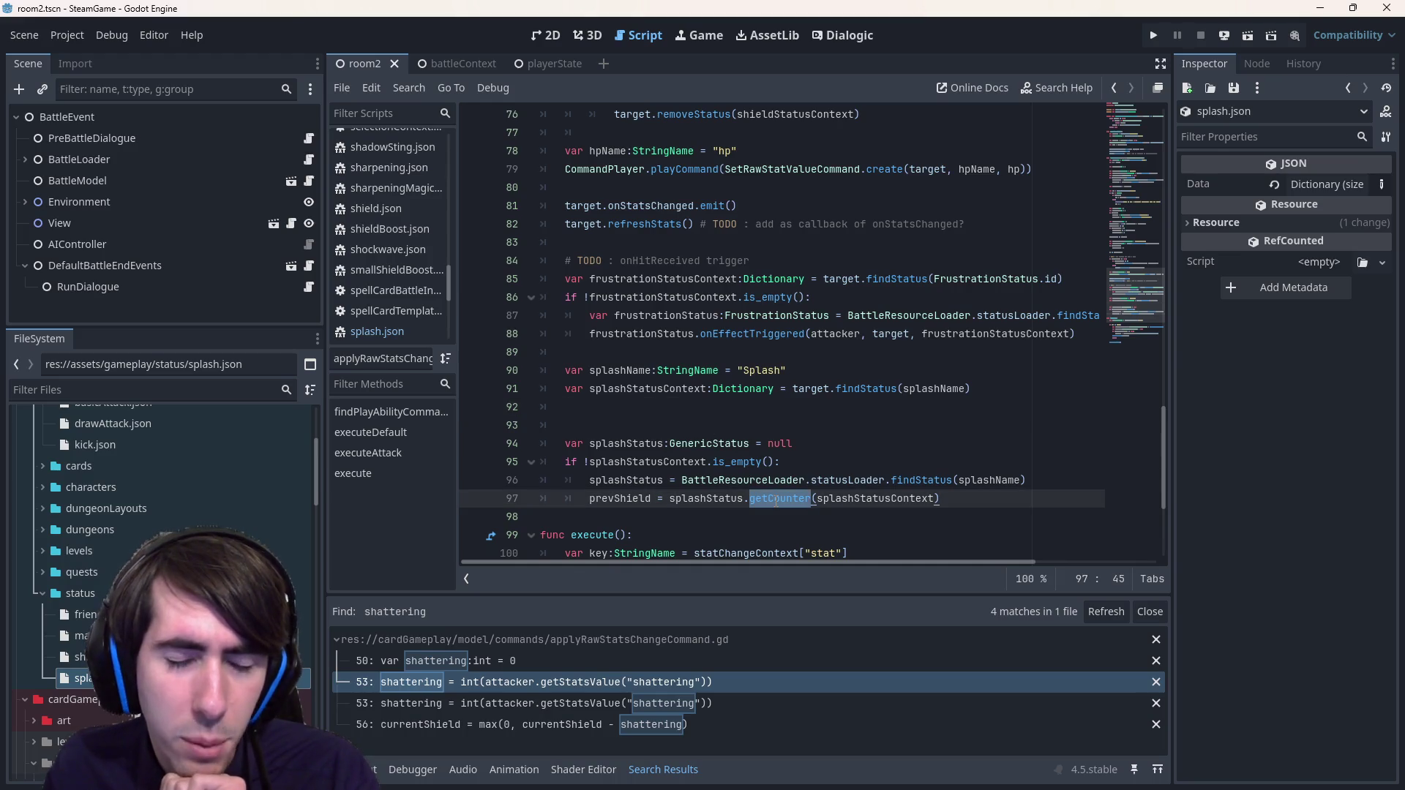
mouse_move(724, 472)
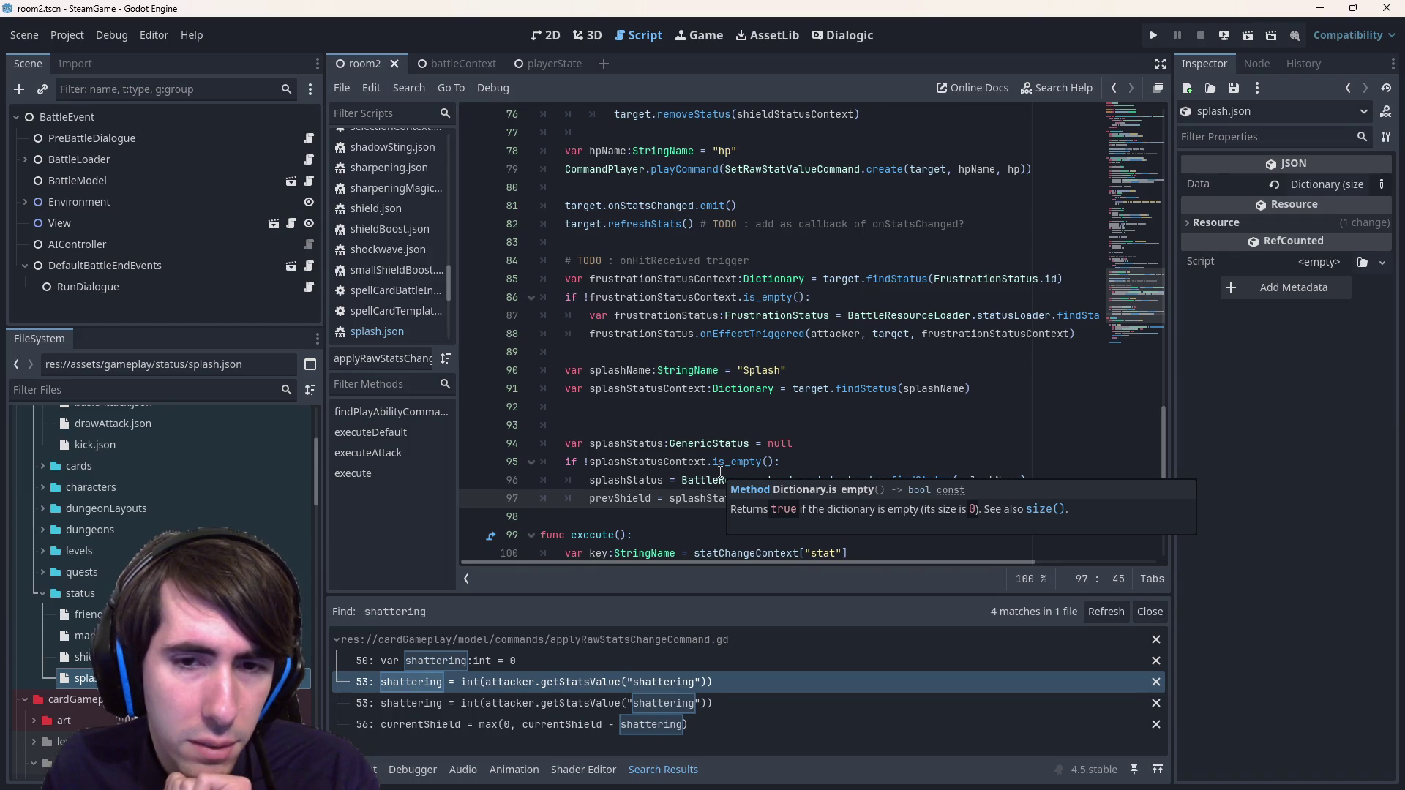
- Open getCounter's definition in status.gd, review the IStatus class, and return to the script
ctrl+click(765, 497)
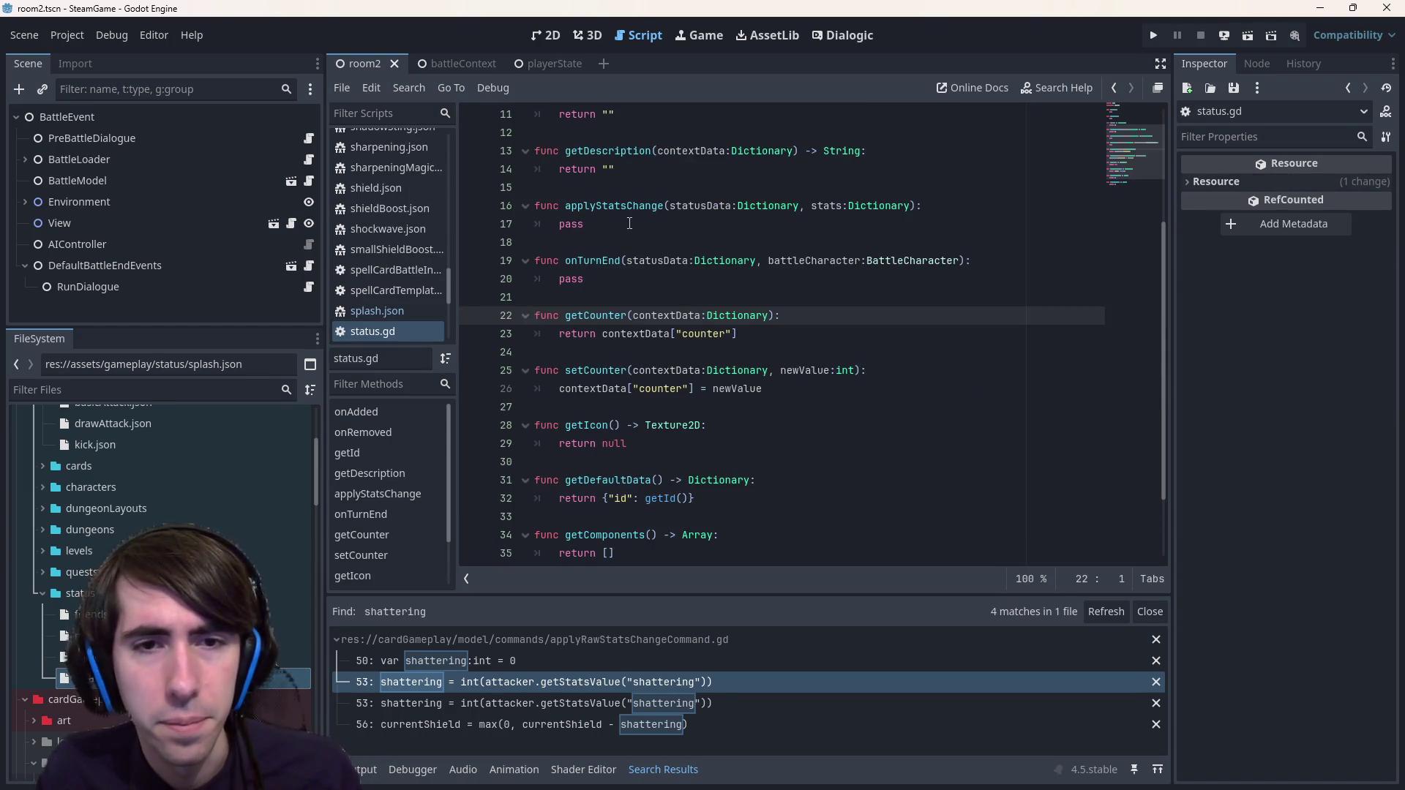
scroll(629, 223, up, 3)
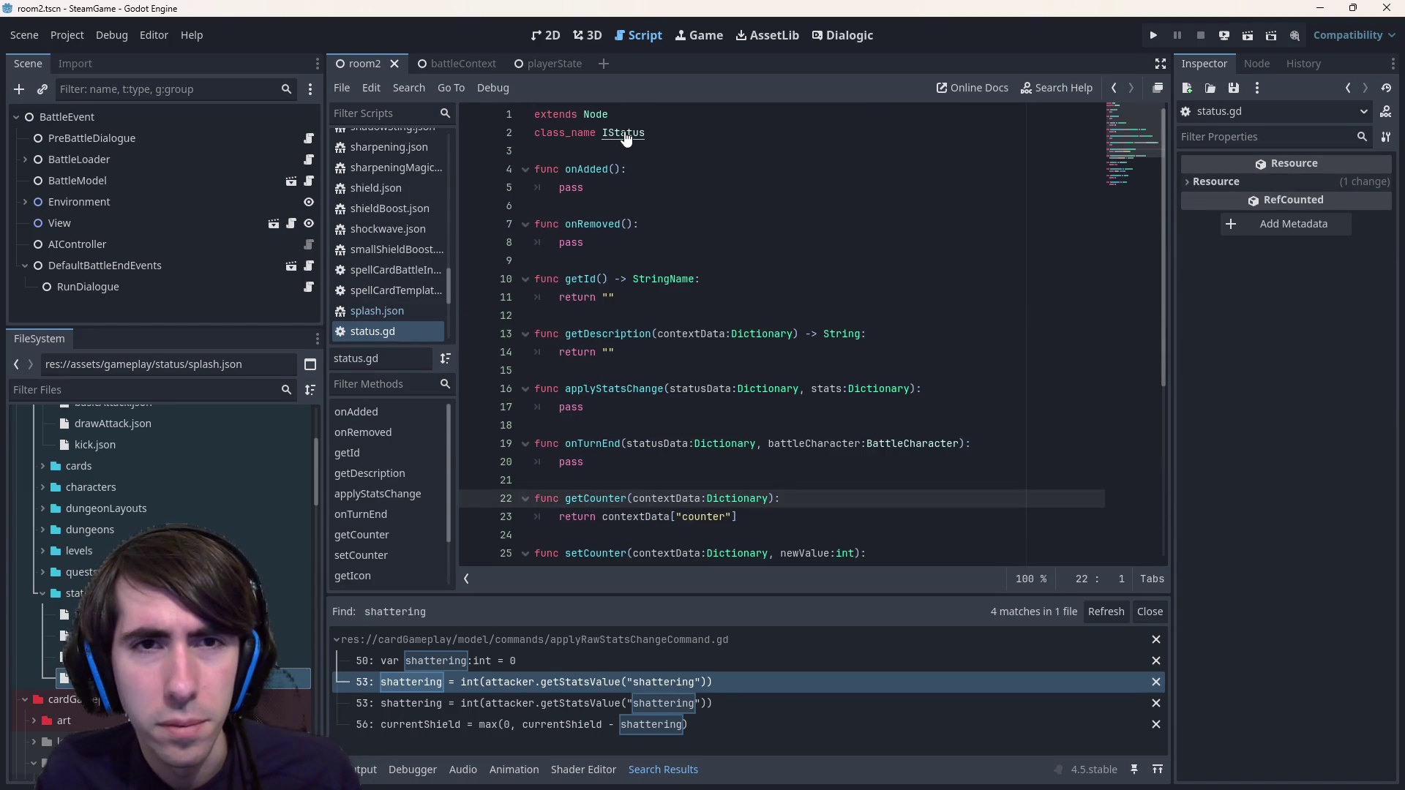
scroll(727, 352, down, 5)
click(726, 352)
scroll(726, 351, up, 1)
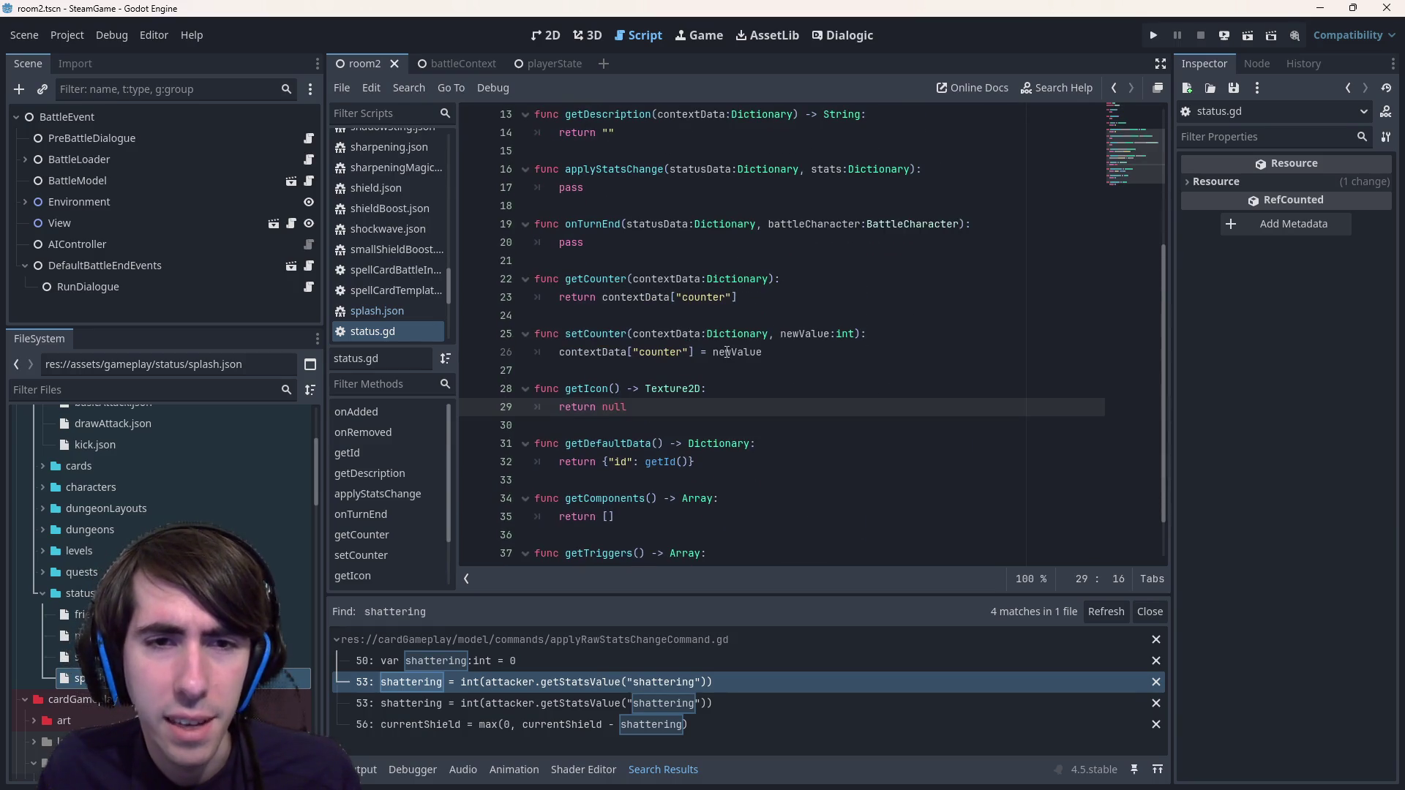
scroll(727, 352, up, 4)
click(721, 320)
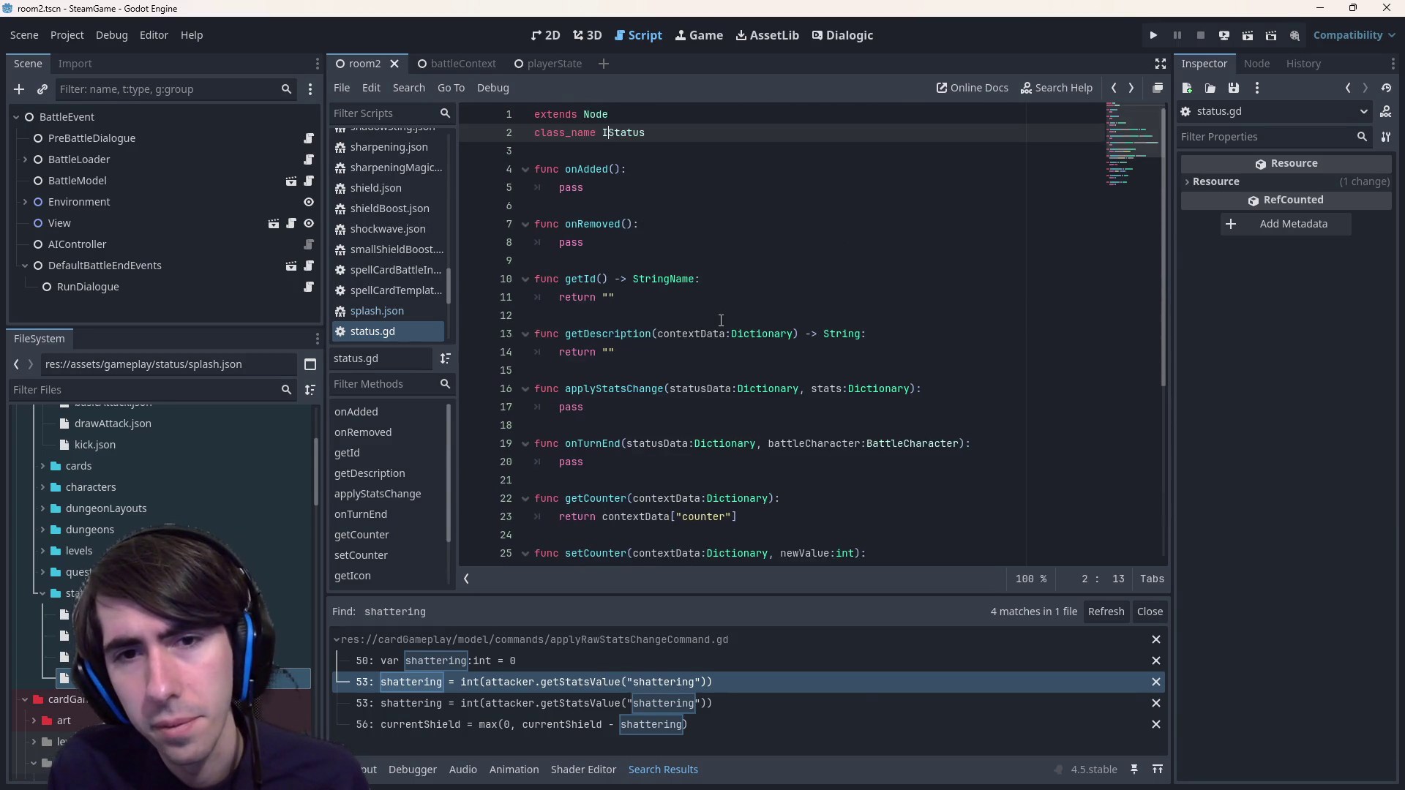
key(alt+Left)
key(alt+Left)
key(alt+Left)
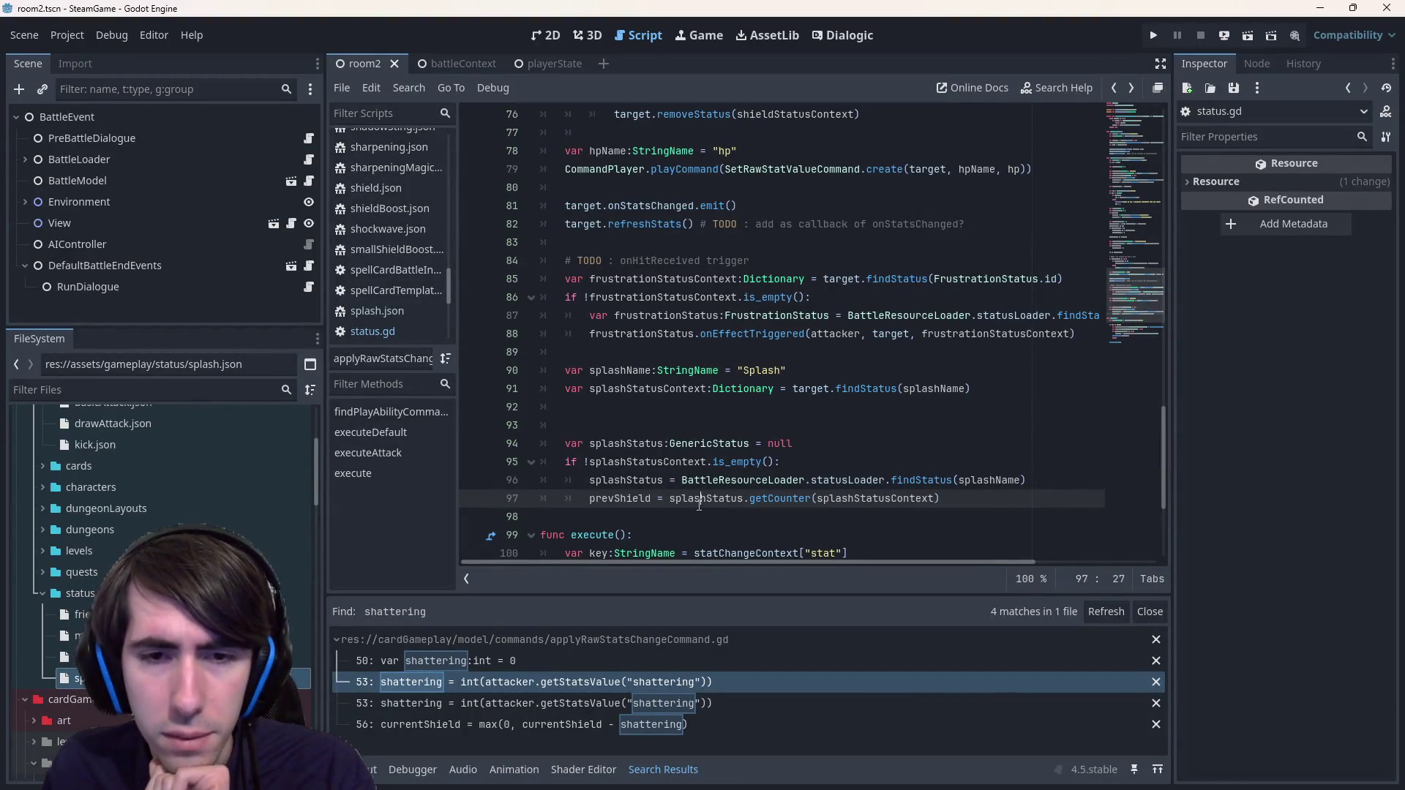
- Highlight splashStatus usages and select the two new blank lines
double_click(699, 499)
scroll(699, 505, up, 6)
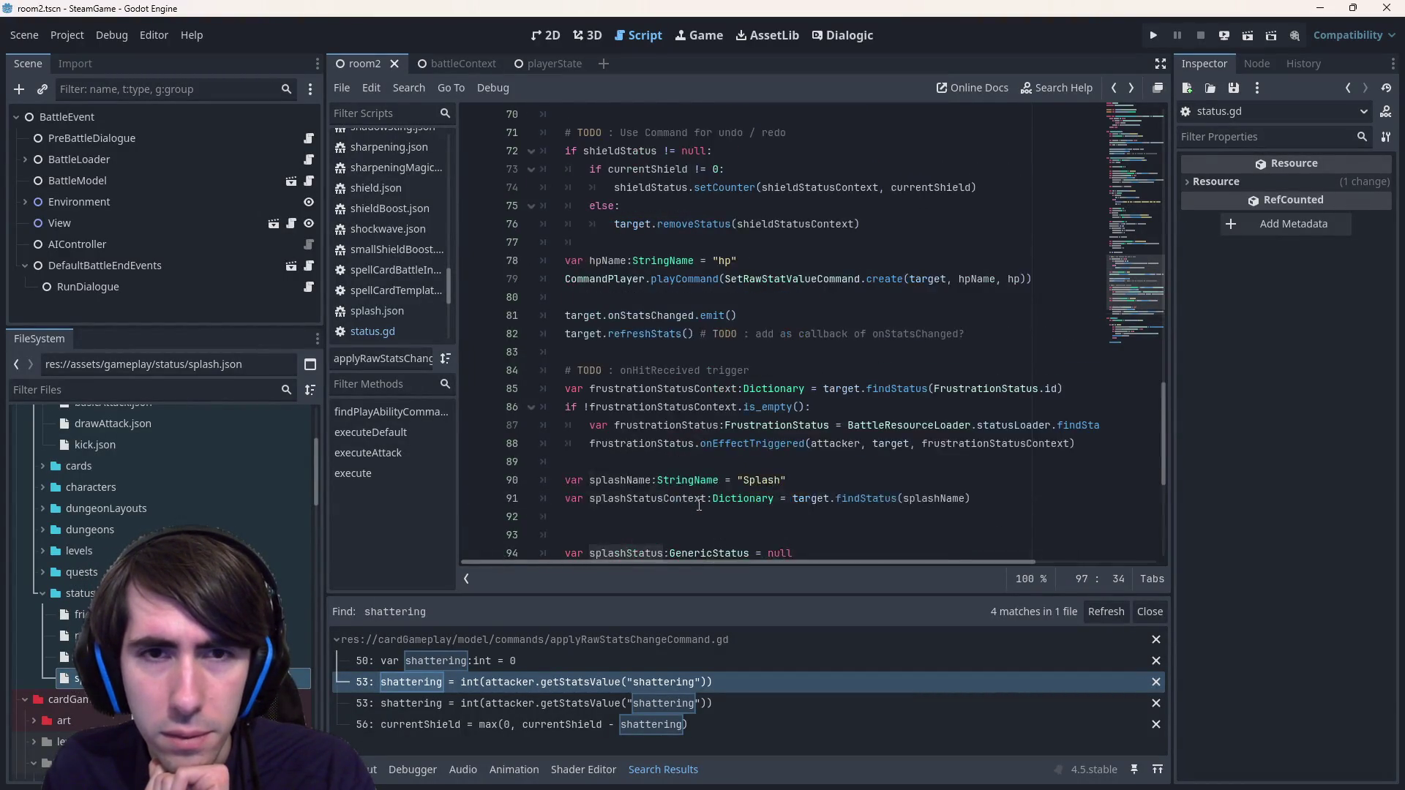
scroll(699, 505, up, 5)
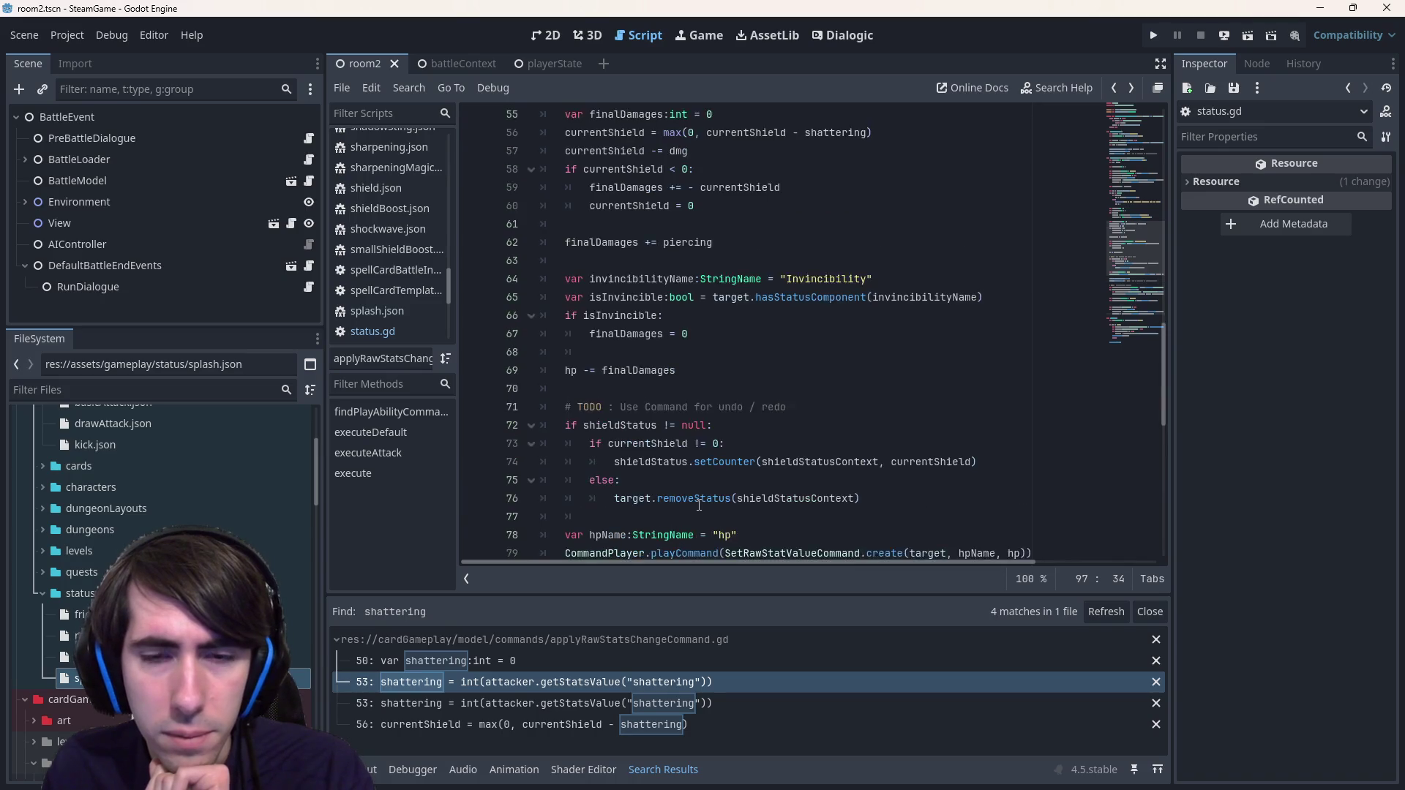
scroll(695, 509, down, 8)
scroll(696, 509, down, 3)
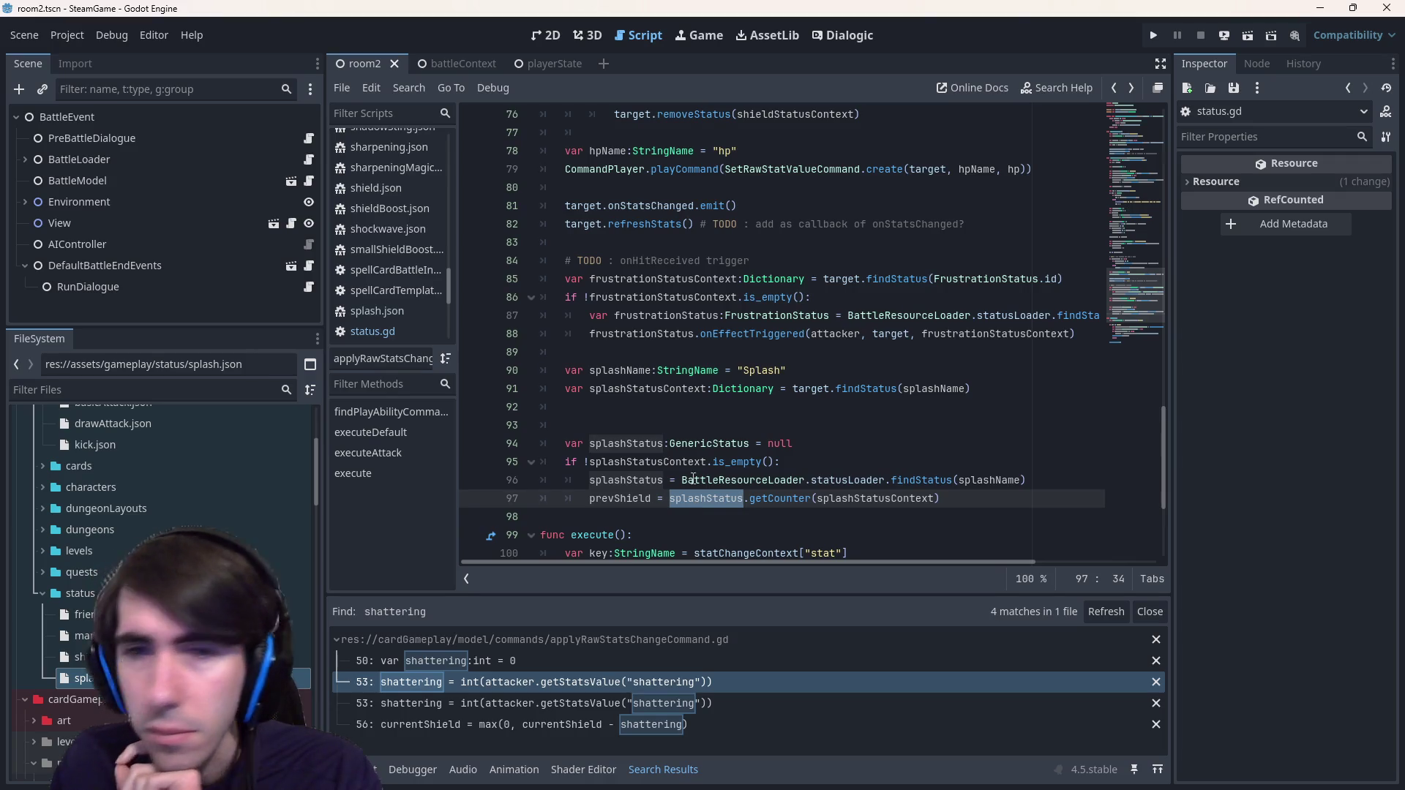
click(668, 425)
mouse_move(667, 425)
mouse_down()
mouse_move(556, 390)
mouse_move(535, 410)
mouse_up()
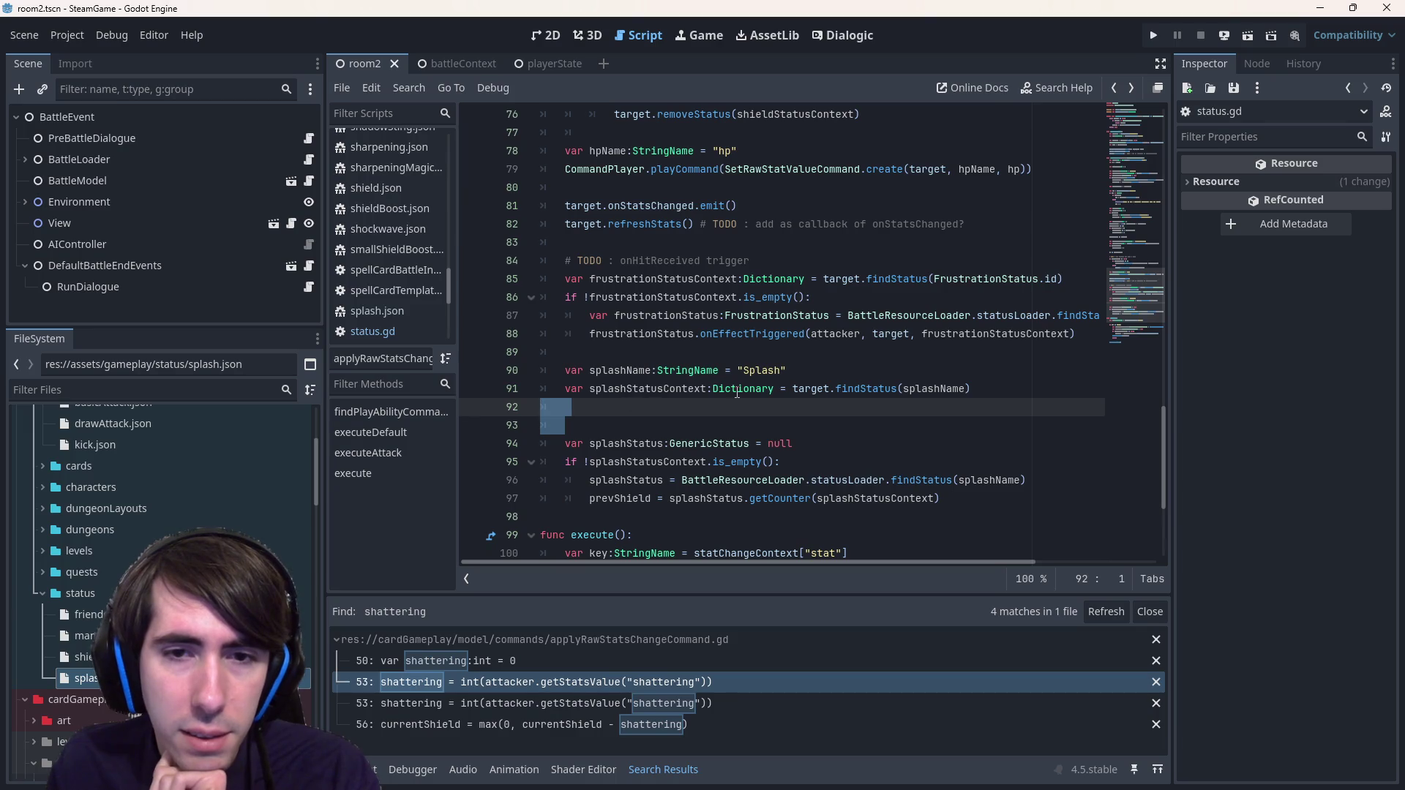
- Trace splashStatusContext, statusLoader, splashName, target and attacker, then select target on line 91
double_click(652, 390)
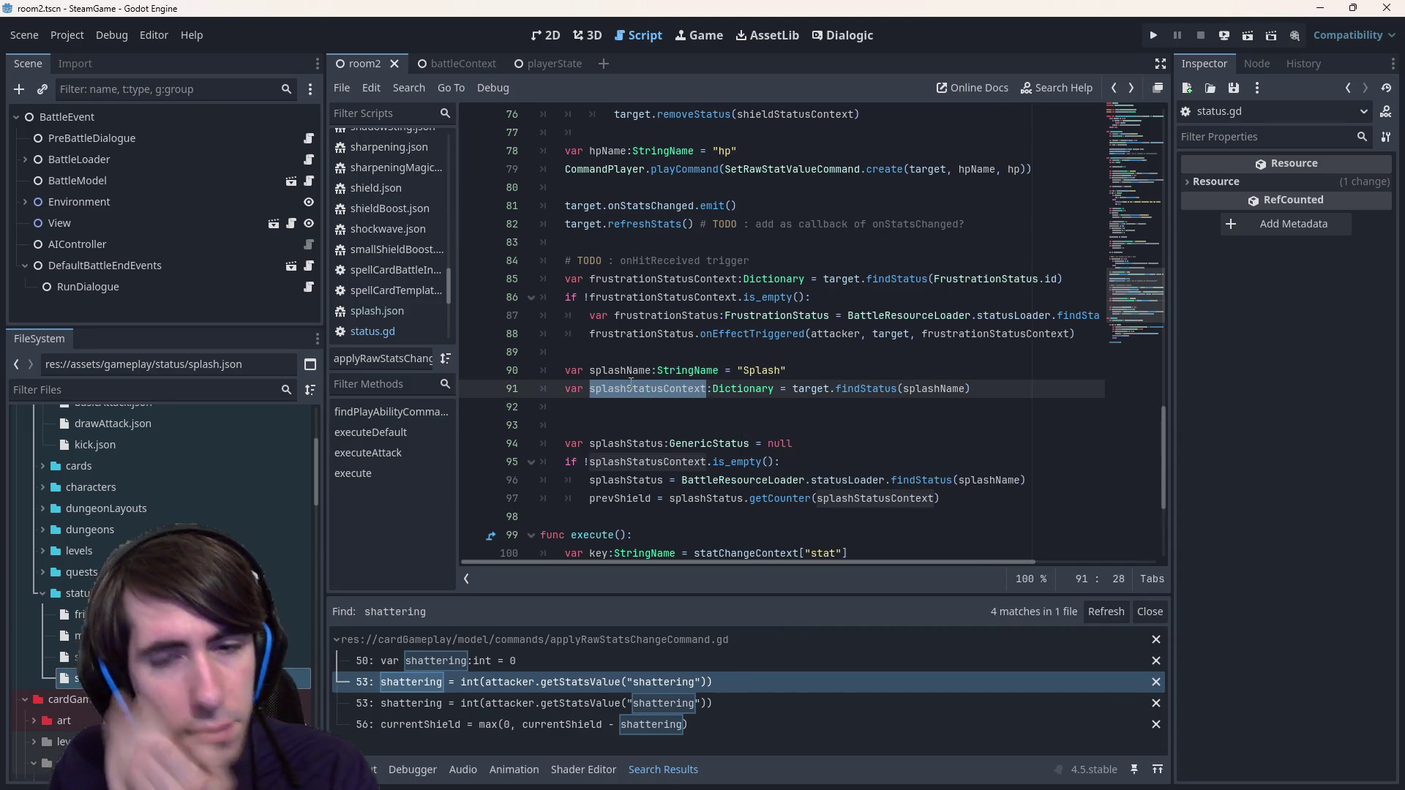
double_click(863, 482)
double_click(980, 481)
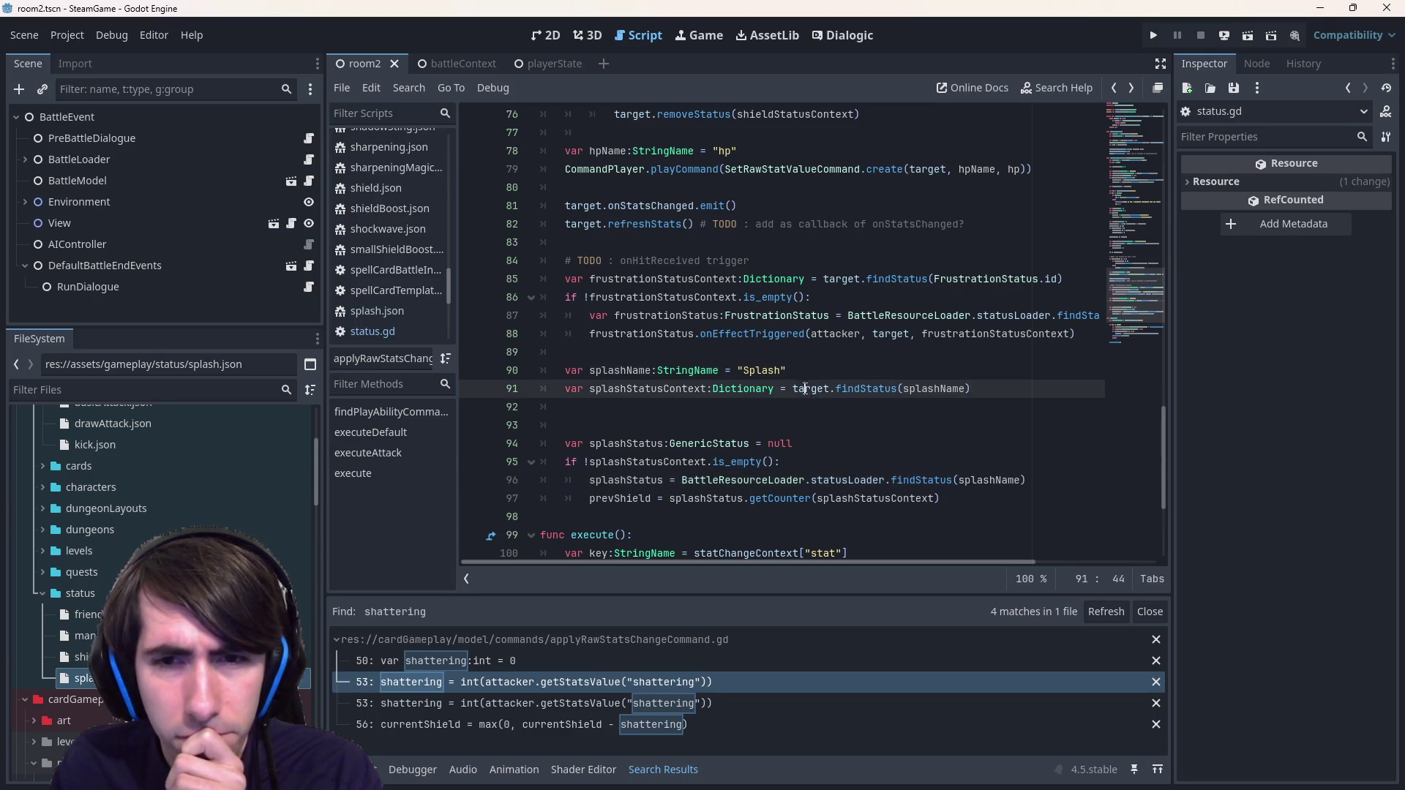
double_click(805, 389)
scroll(798, 399, up, 10)
scroll(792, 408, up, 9)
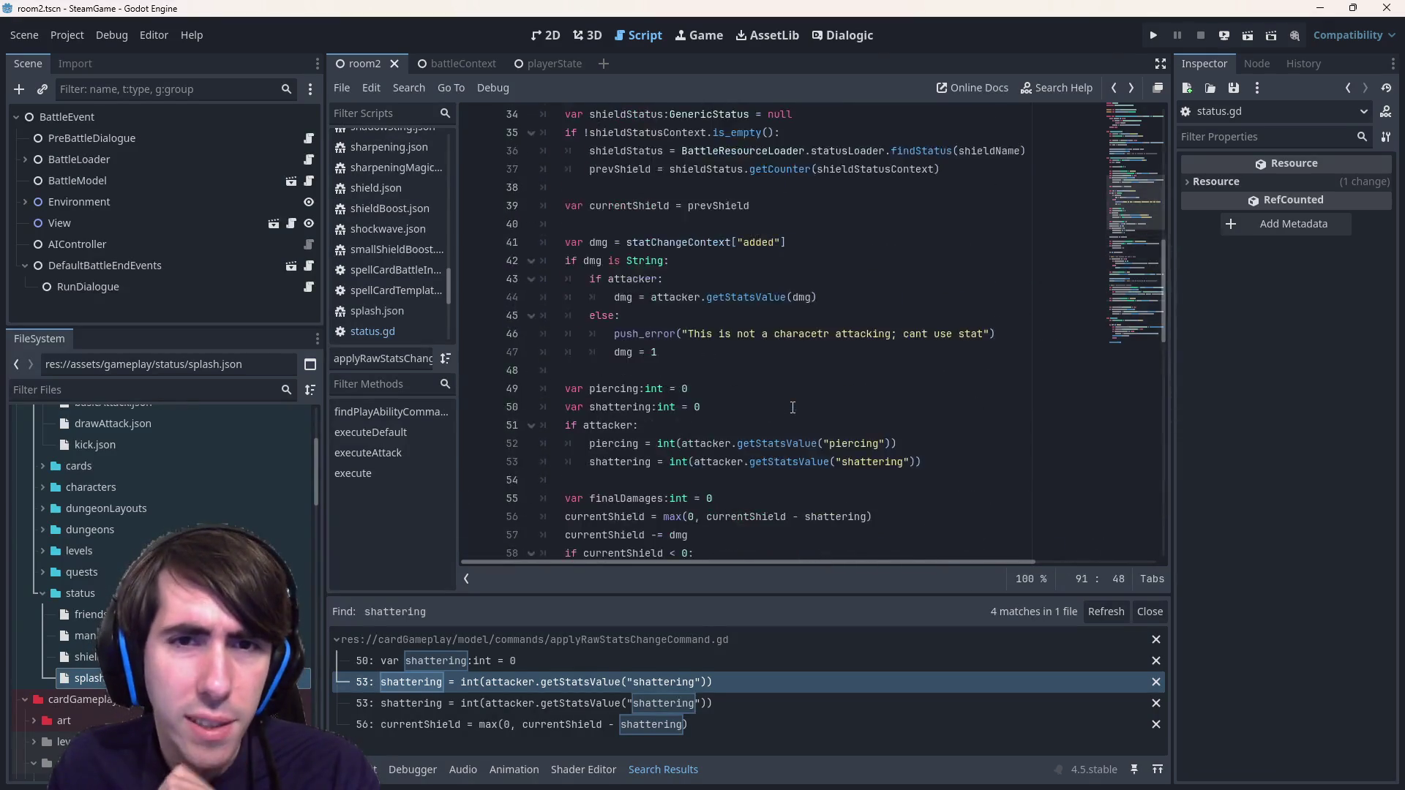
double_click(690, 250)
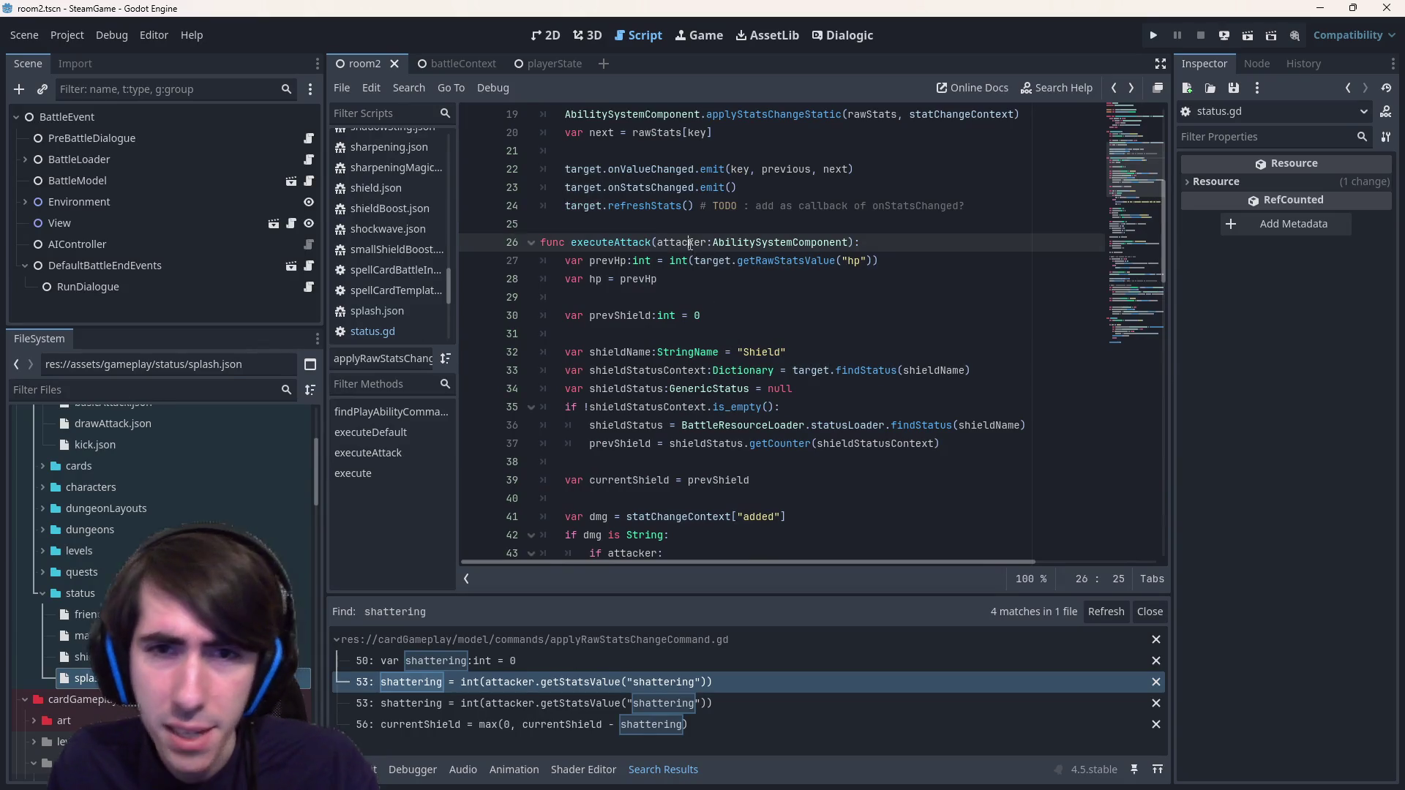
scroll(821, 474, down, 10)
scroll(821, 474, down, 7)
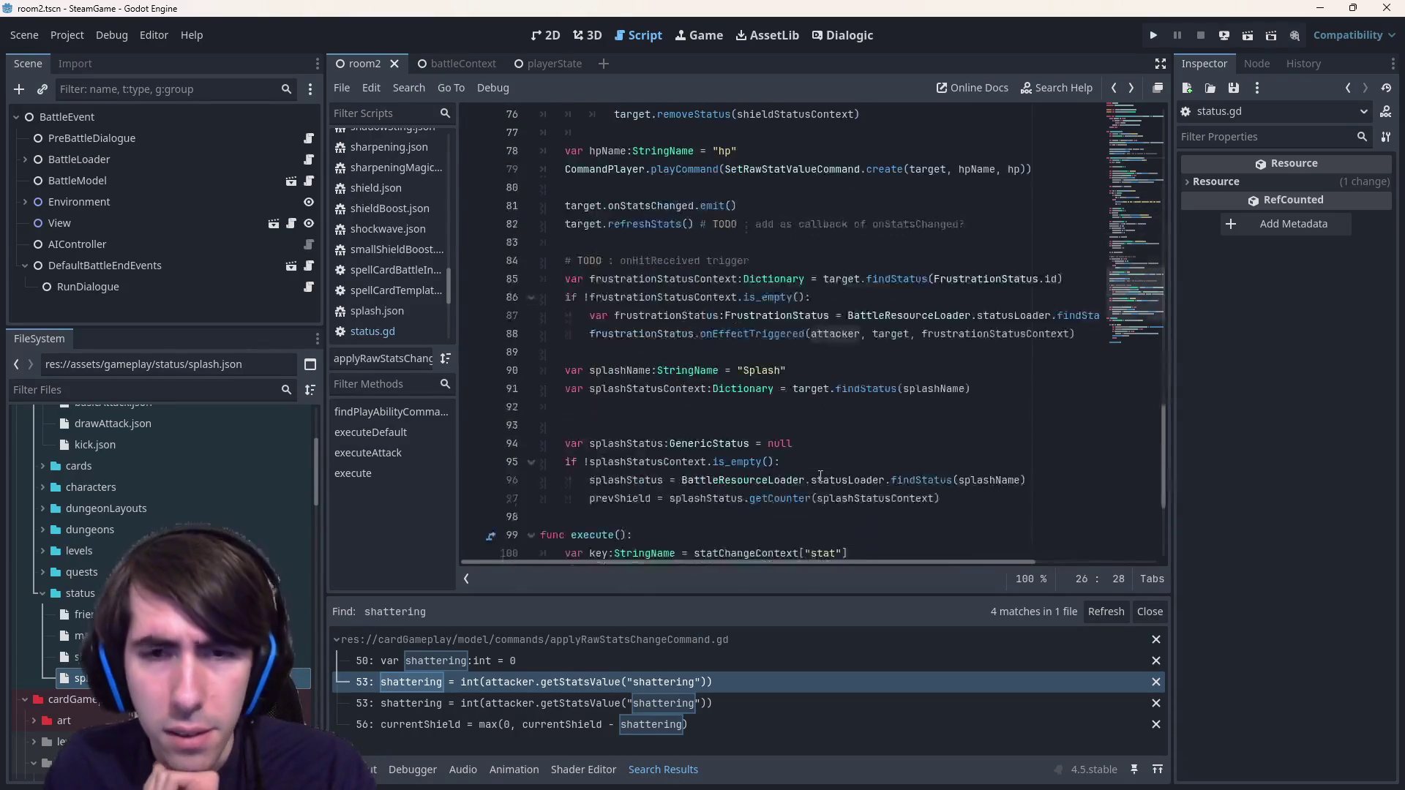
click(816, 444)
double_click(817, 444)
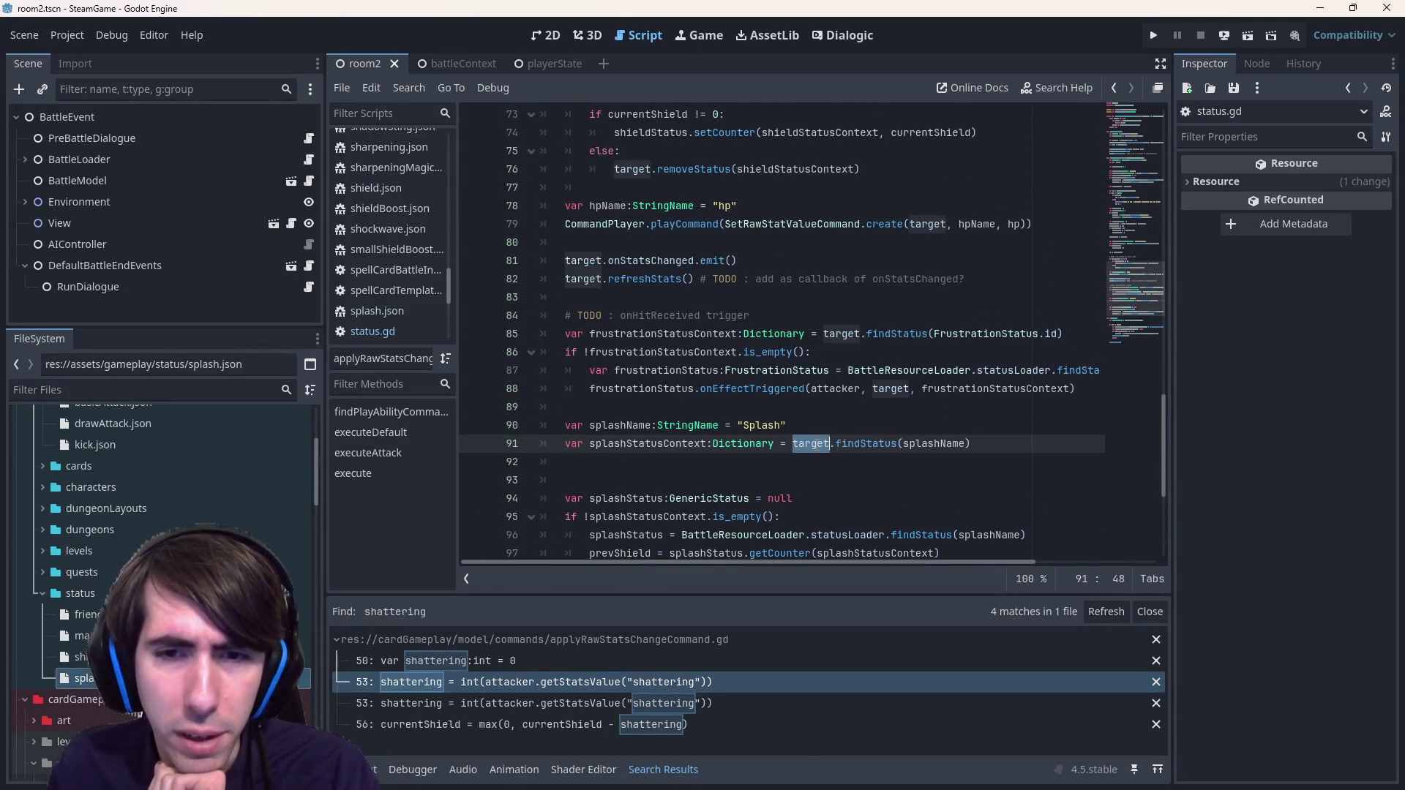
- Make the Splash findStatus call on line 91 use attacker instead of target
text(attacker)
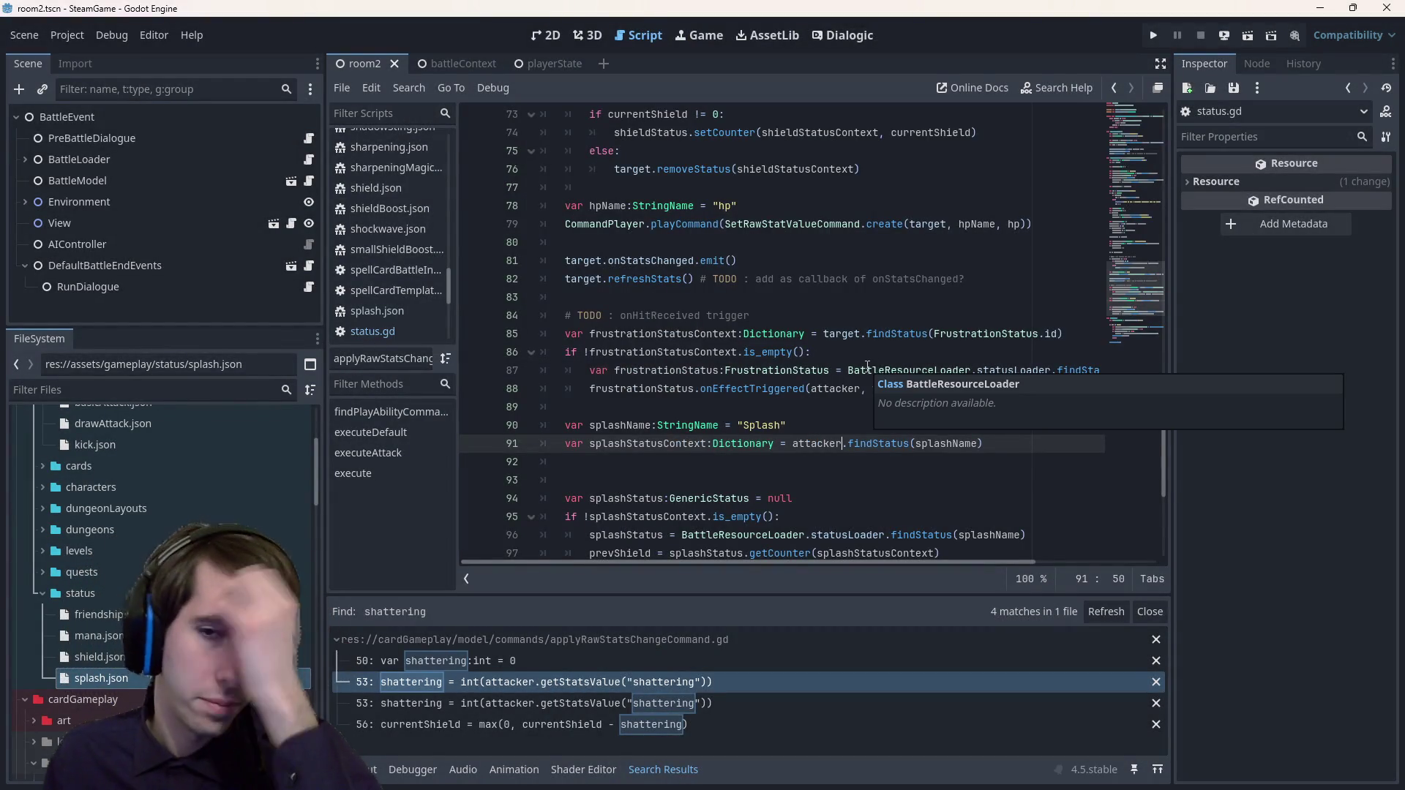
double_click(946, 443)
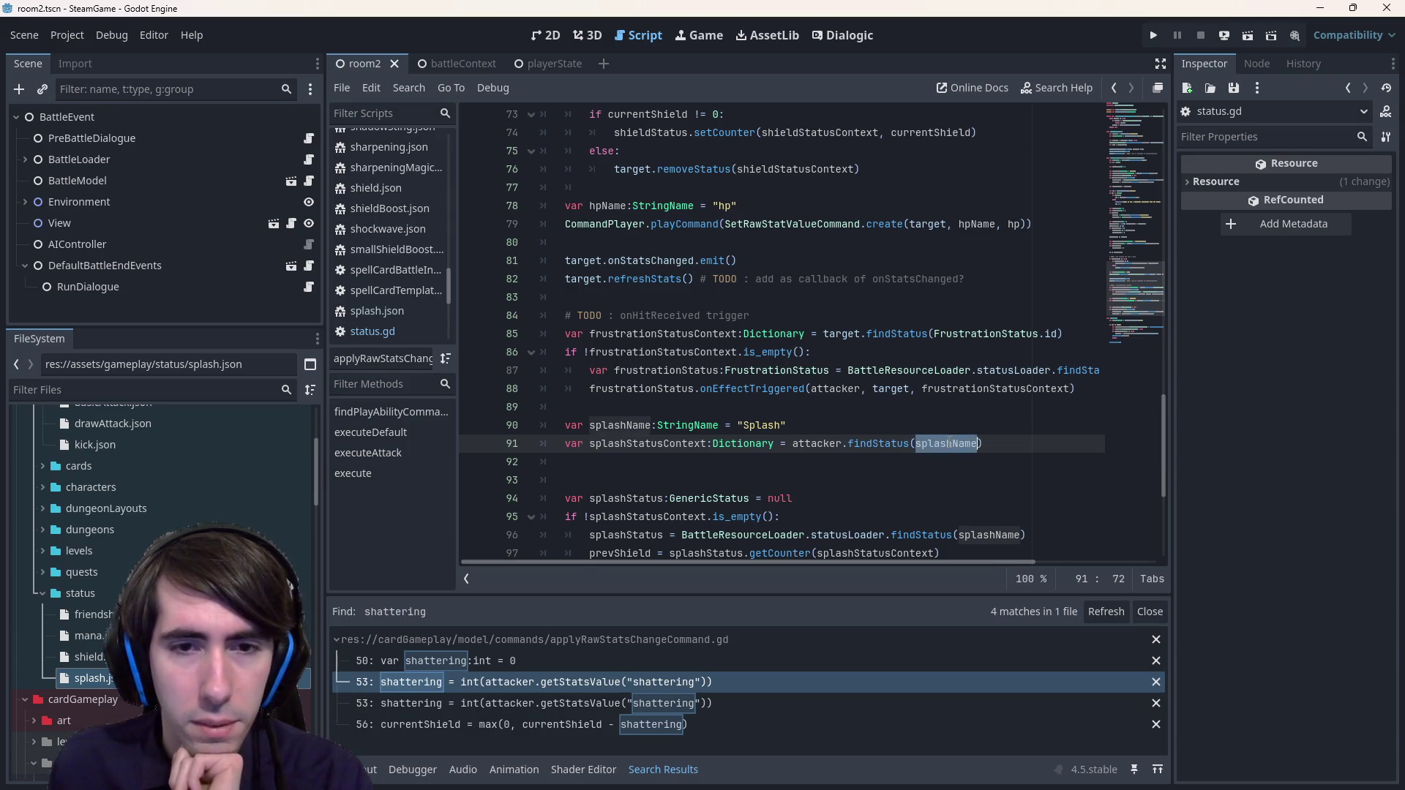
click(952, 470)
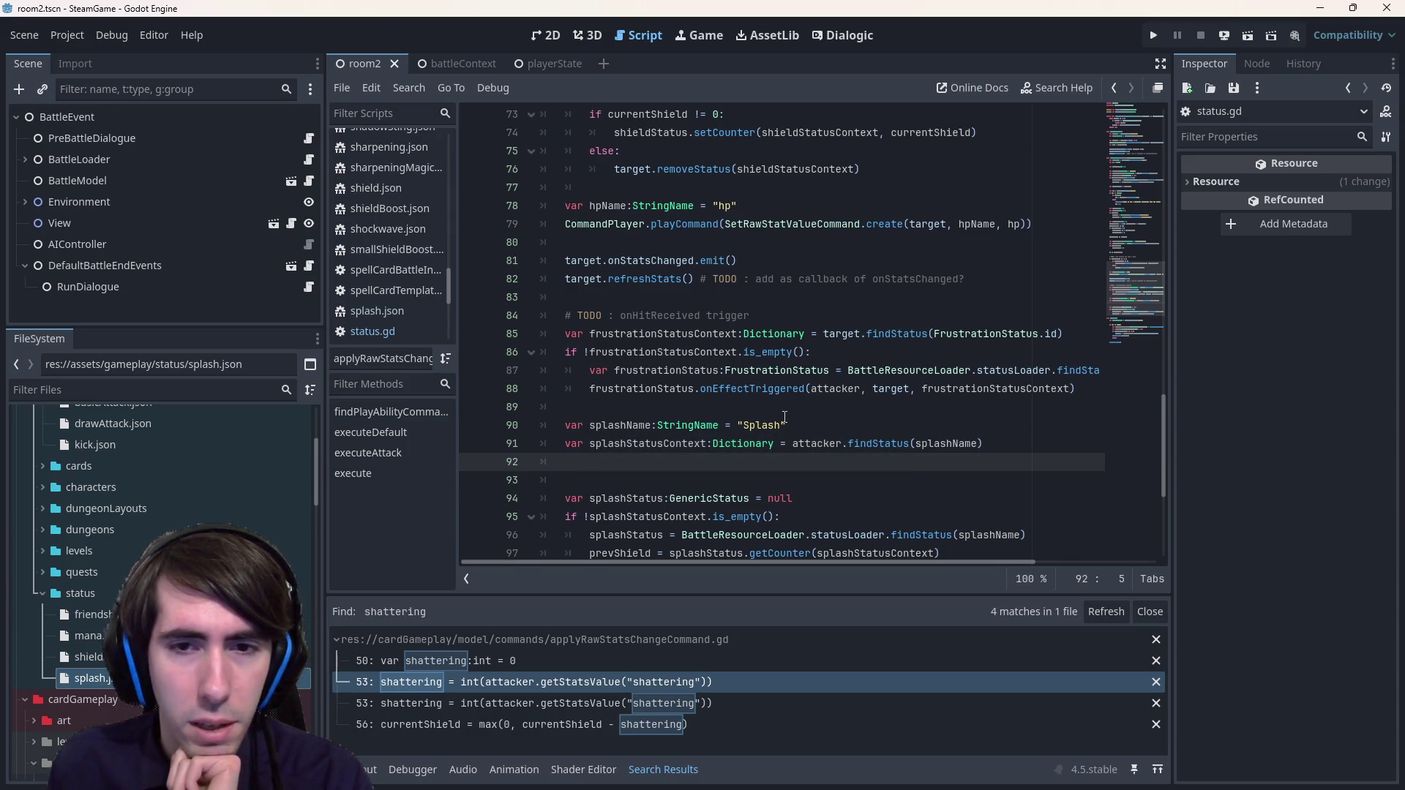
double_click(750, 425)
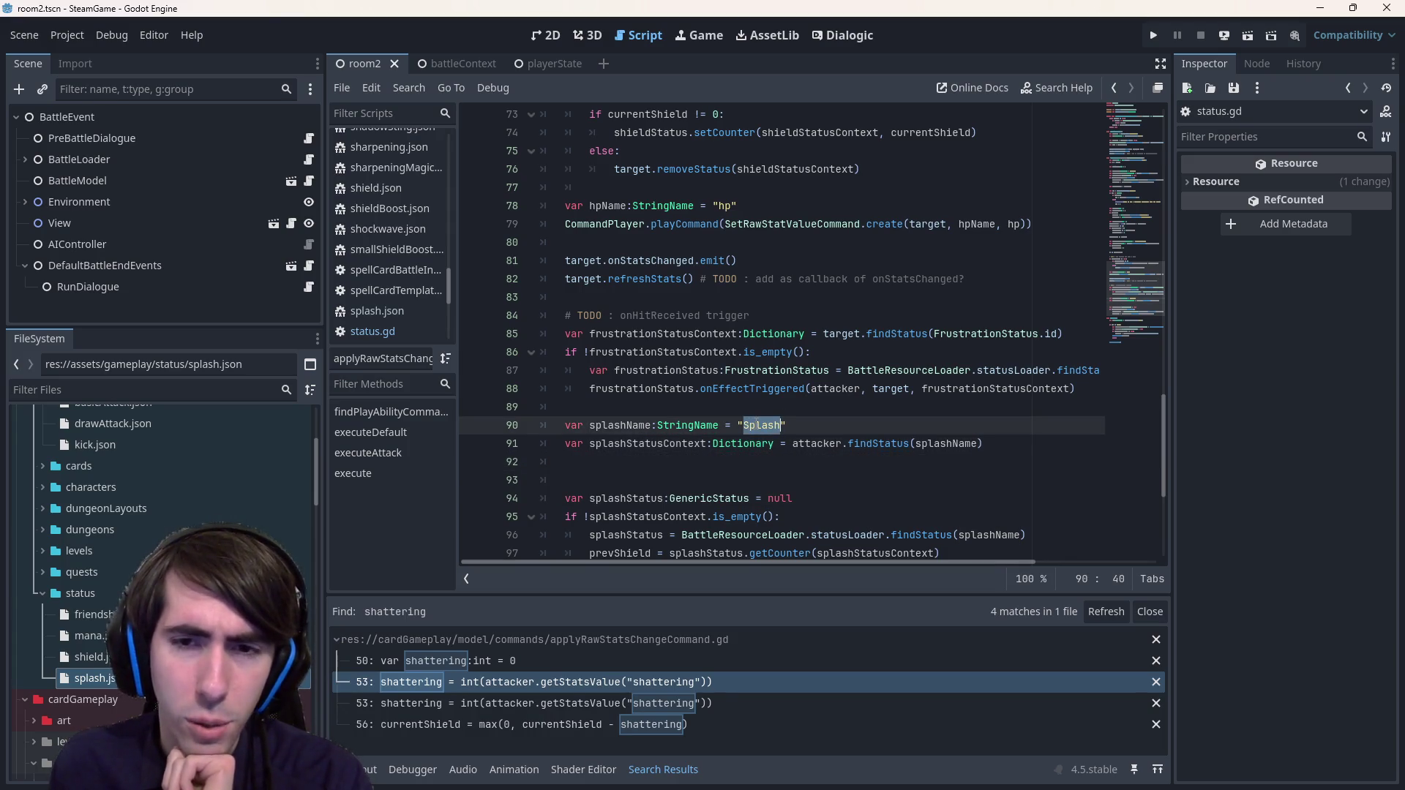
click(875, 467)
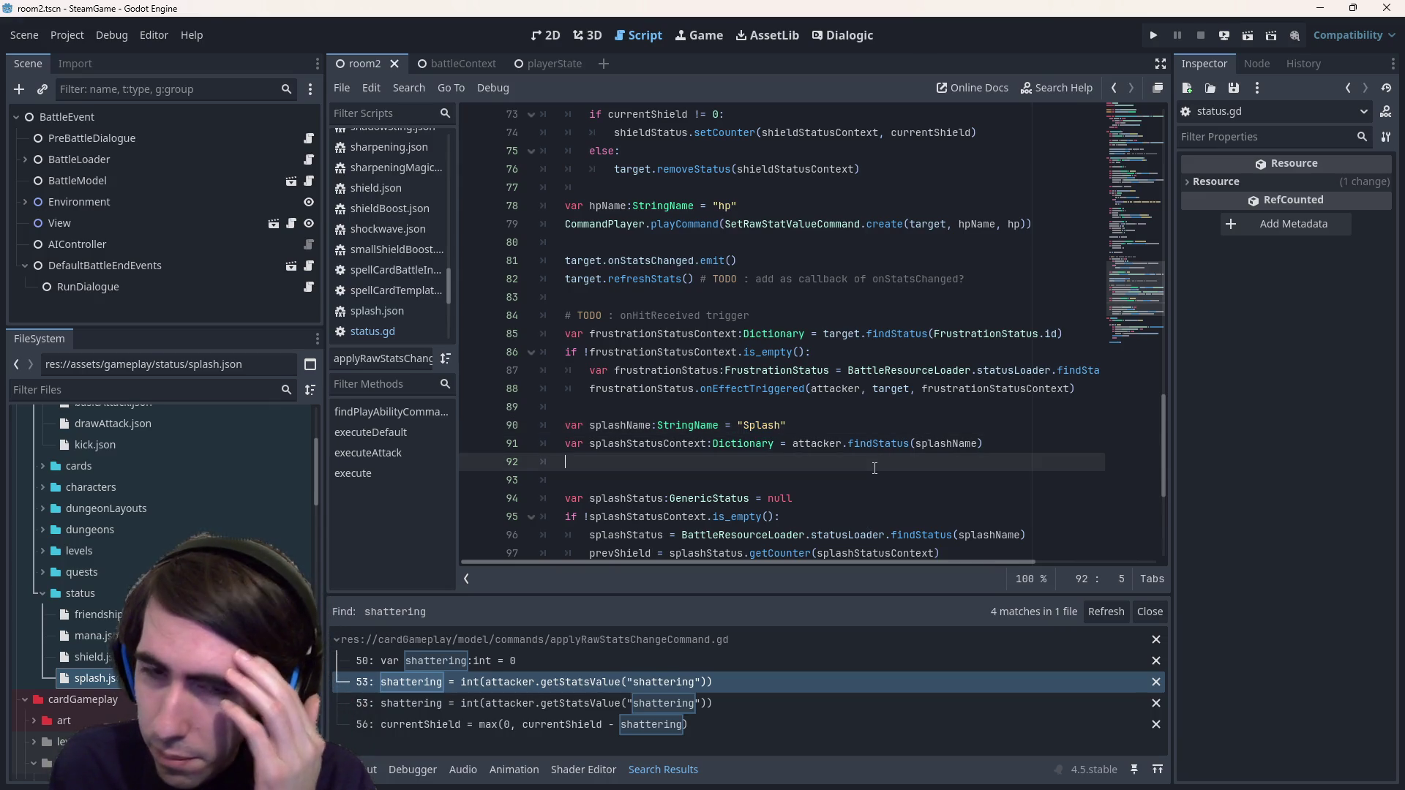
scroll(623, 389, down, 1)
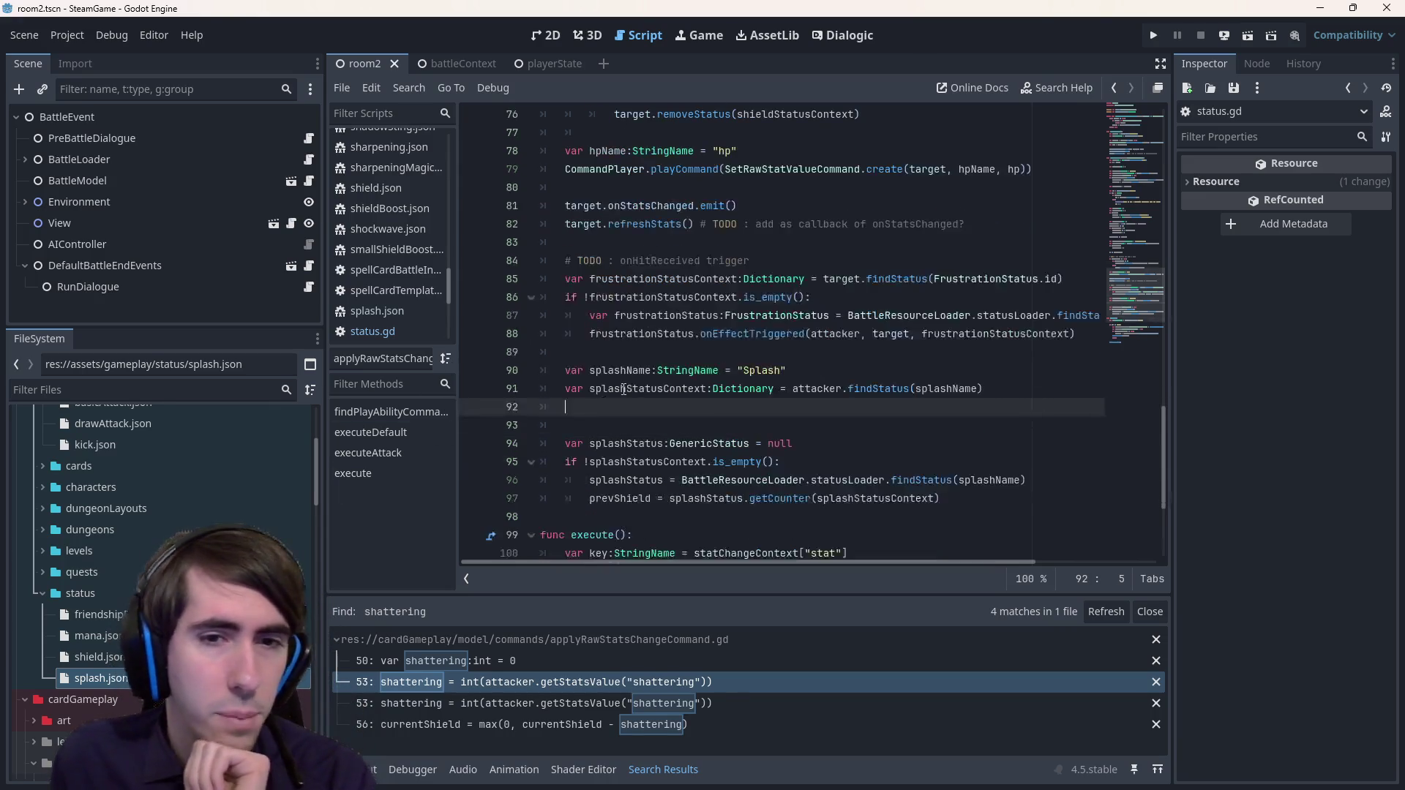
scroll(408, 239, up, 5)
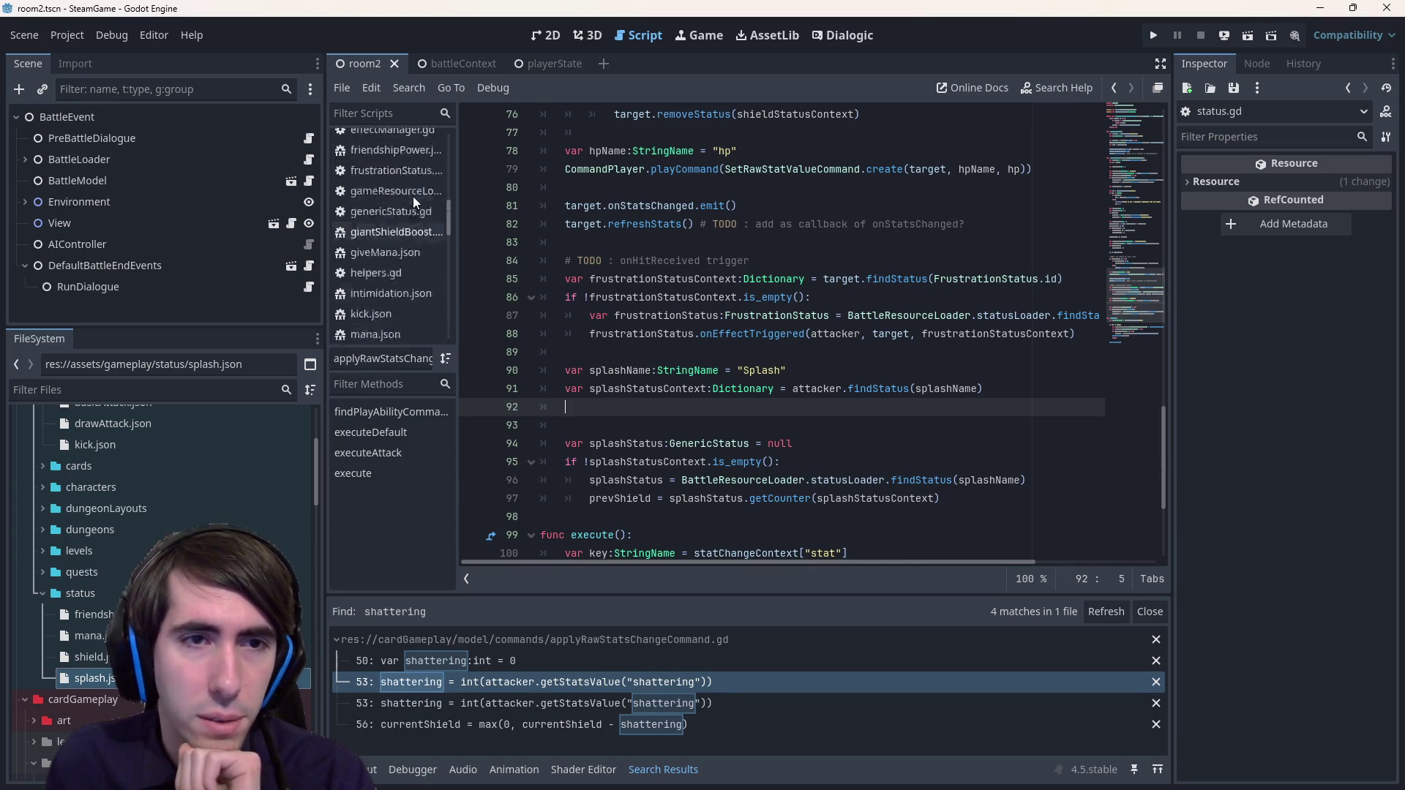
scroll(414, 192, up, 5)
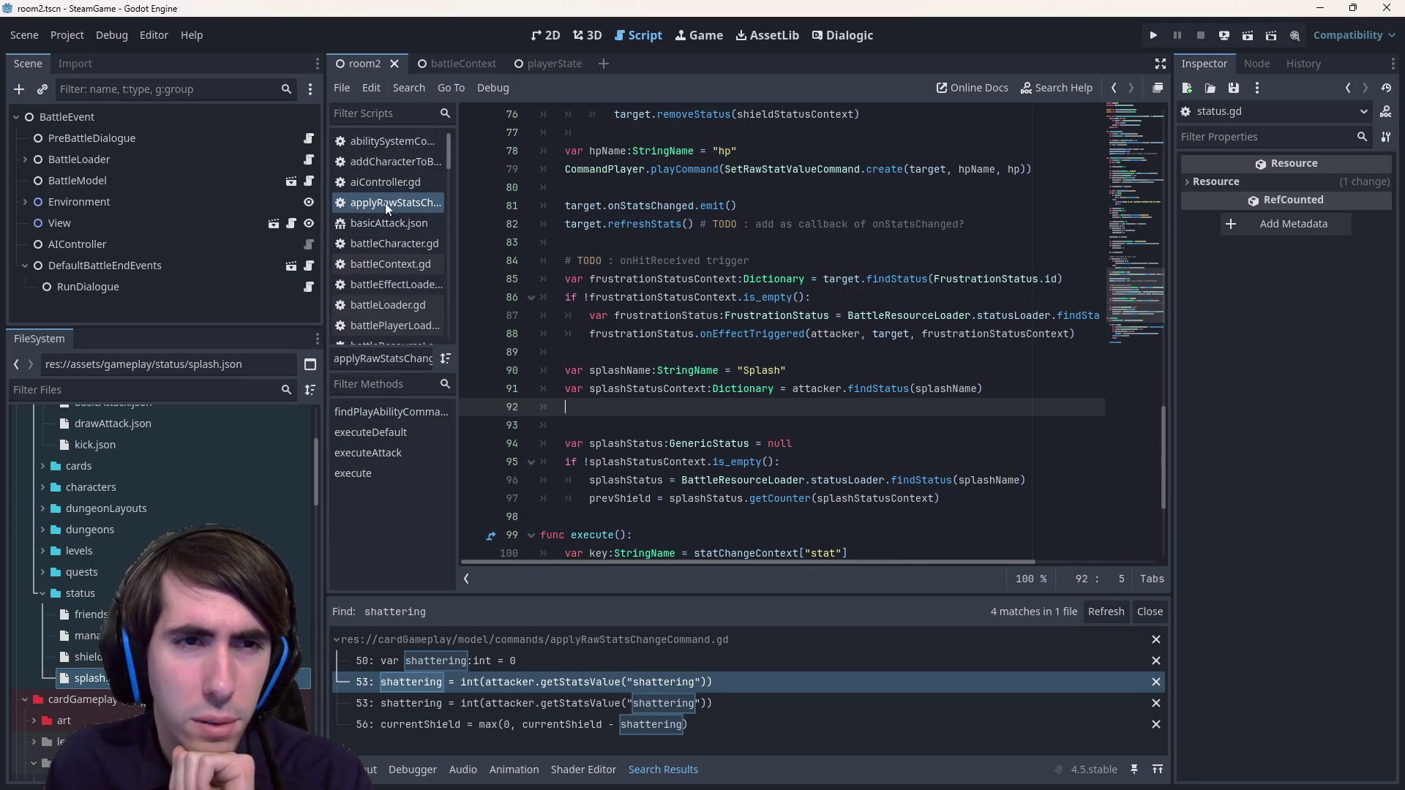
- Move applyRawStatsChangeCommand.gd to the top of the Scripts list
drag(385, 203, 384, 138)
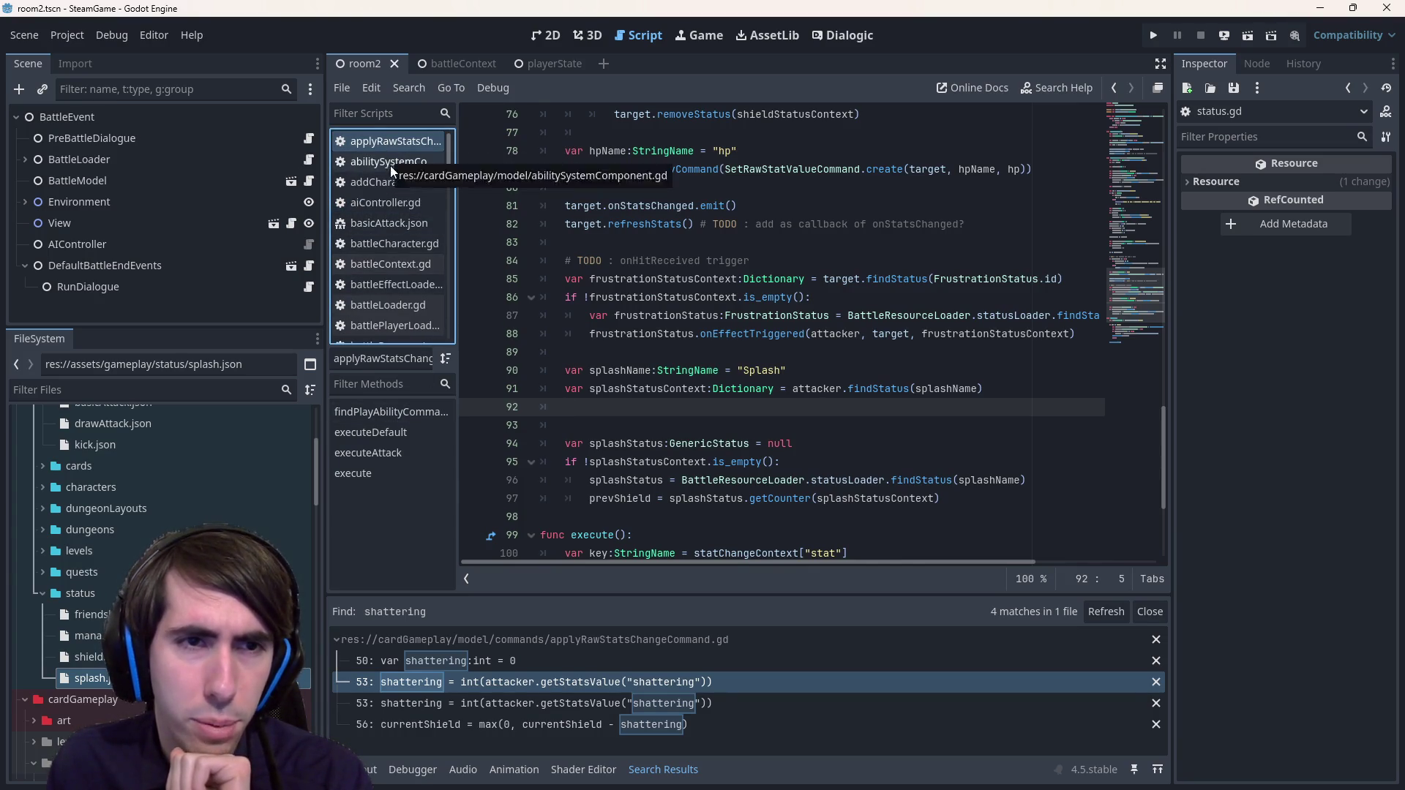
mouse_move(626, 330)
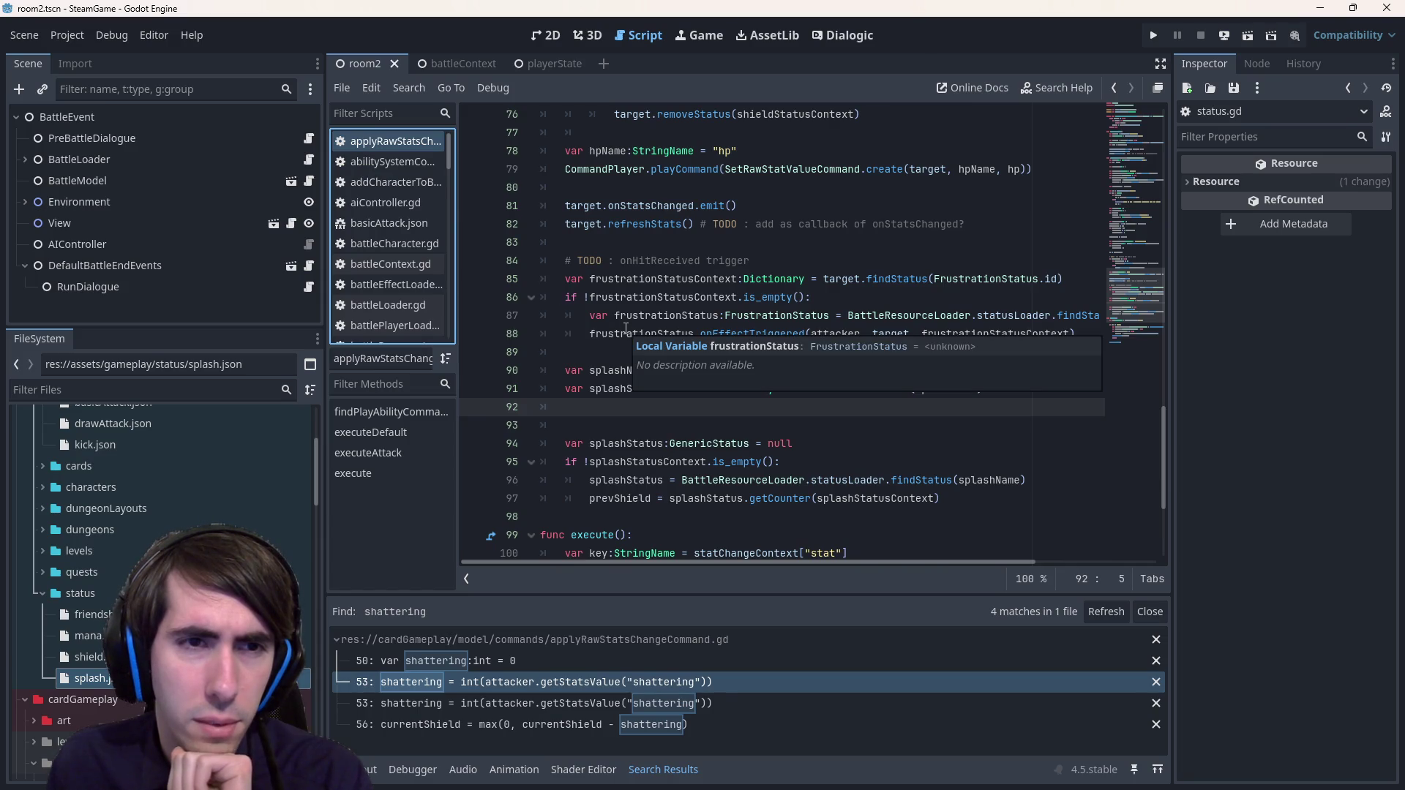
double_click(917, 481)
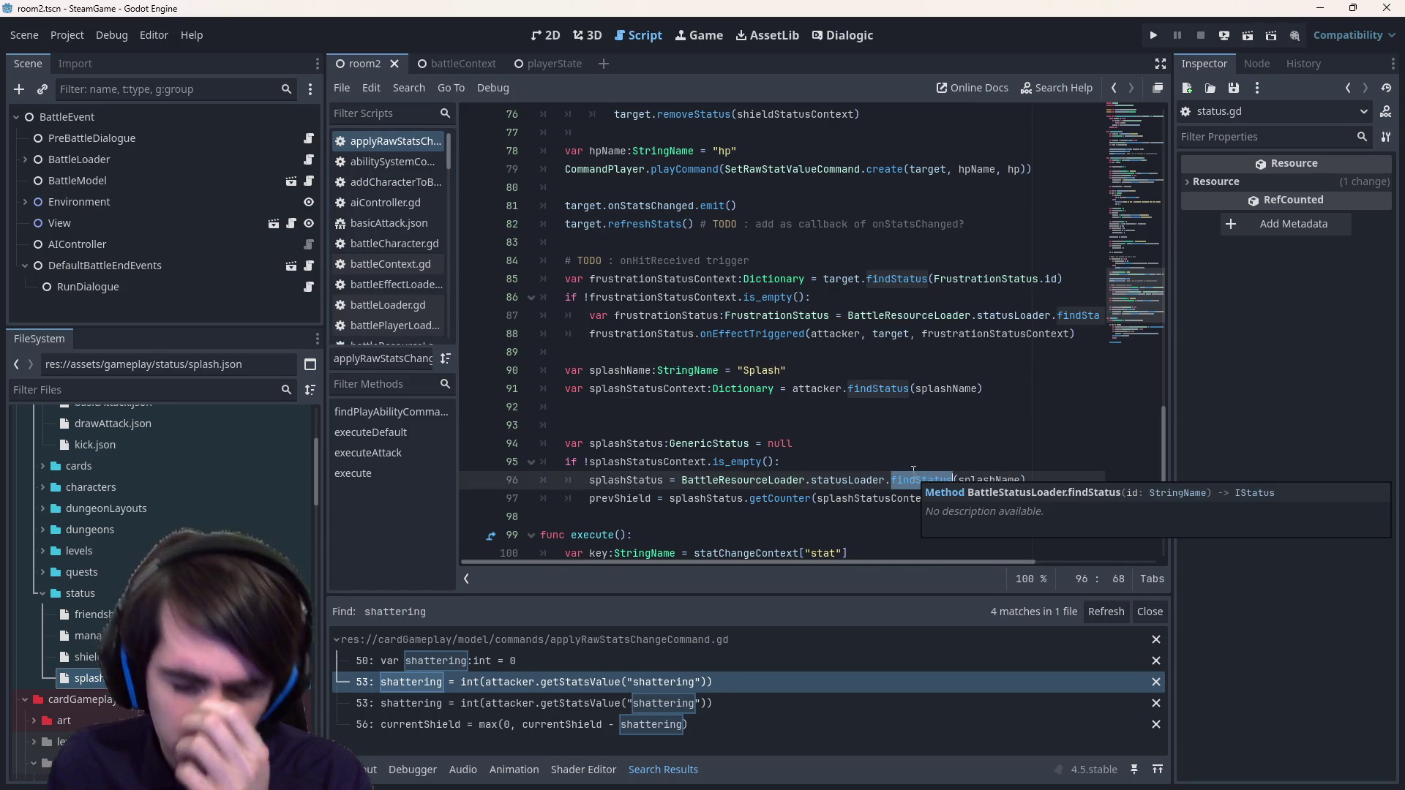
click(866, 425)
- Remove the stray blank line and open statusUpdator.gd via quick file search for 'status'
key(Return)
key(alt+shift+o)
key(Escape)
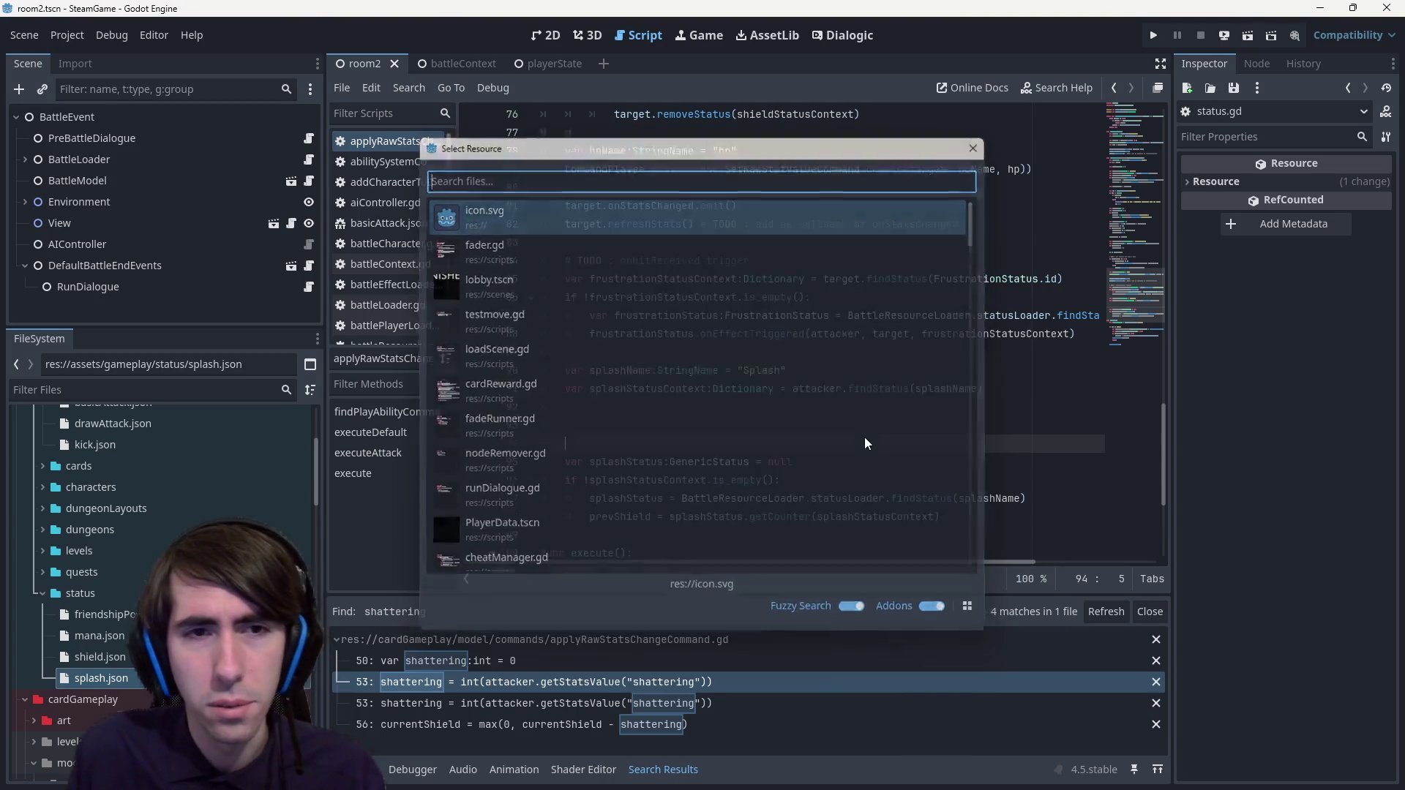
key(ctrl+z)
key(alt+shift+o)
text(status)
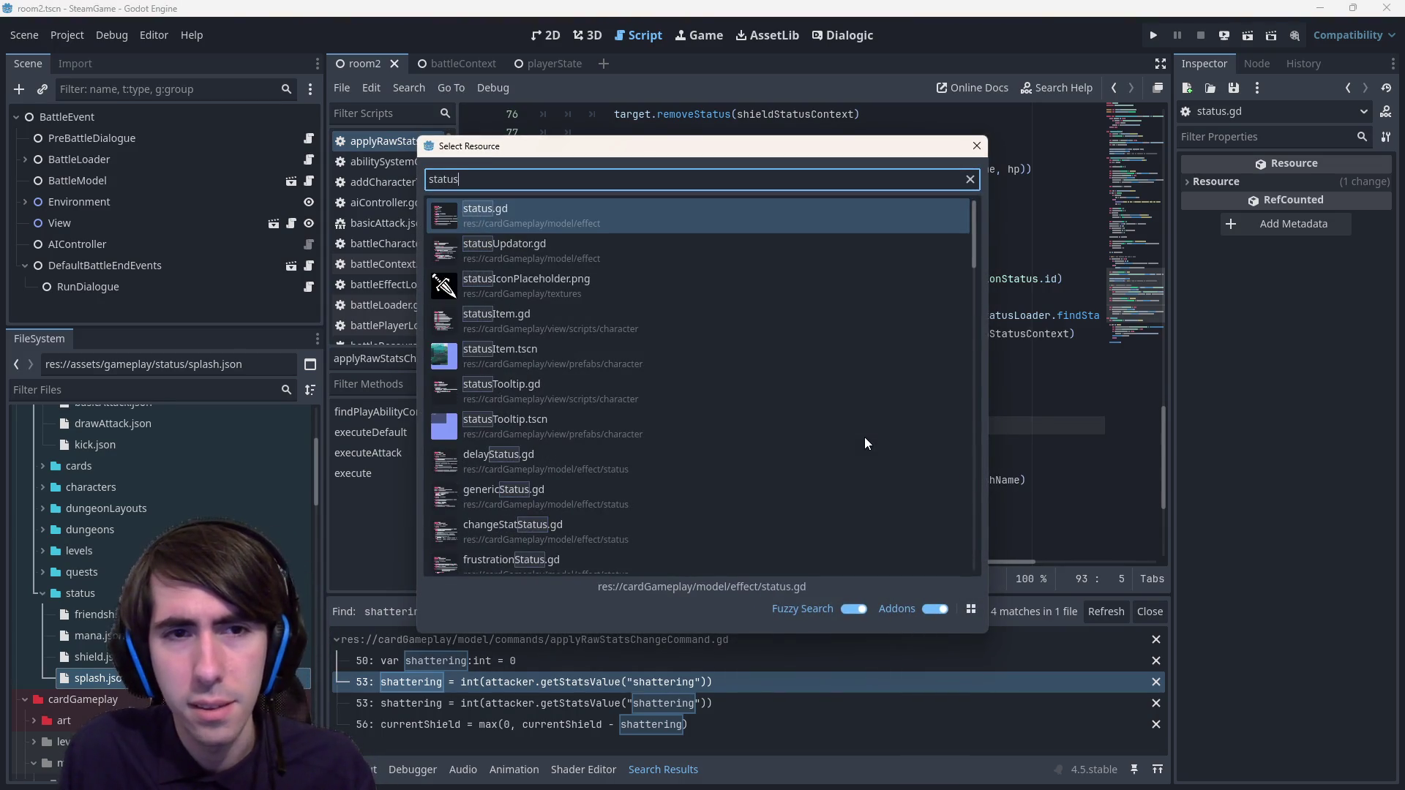
key(Down)
key(Return)
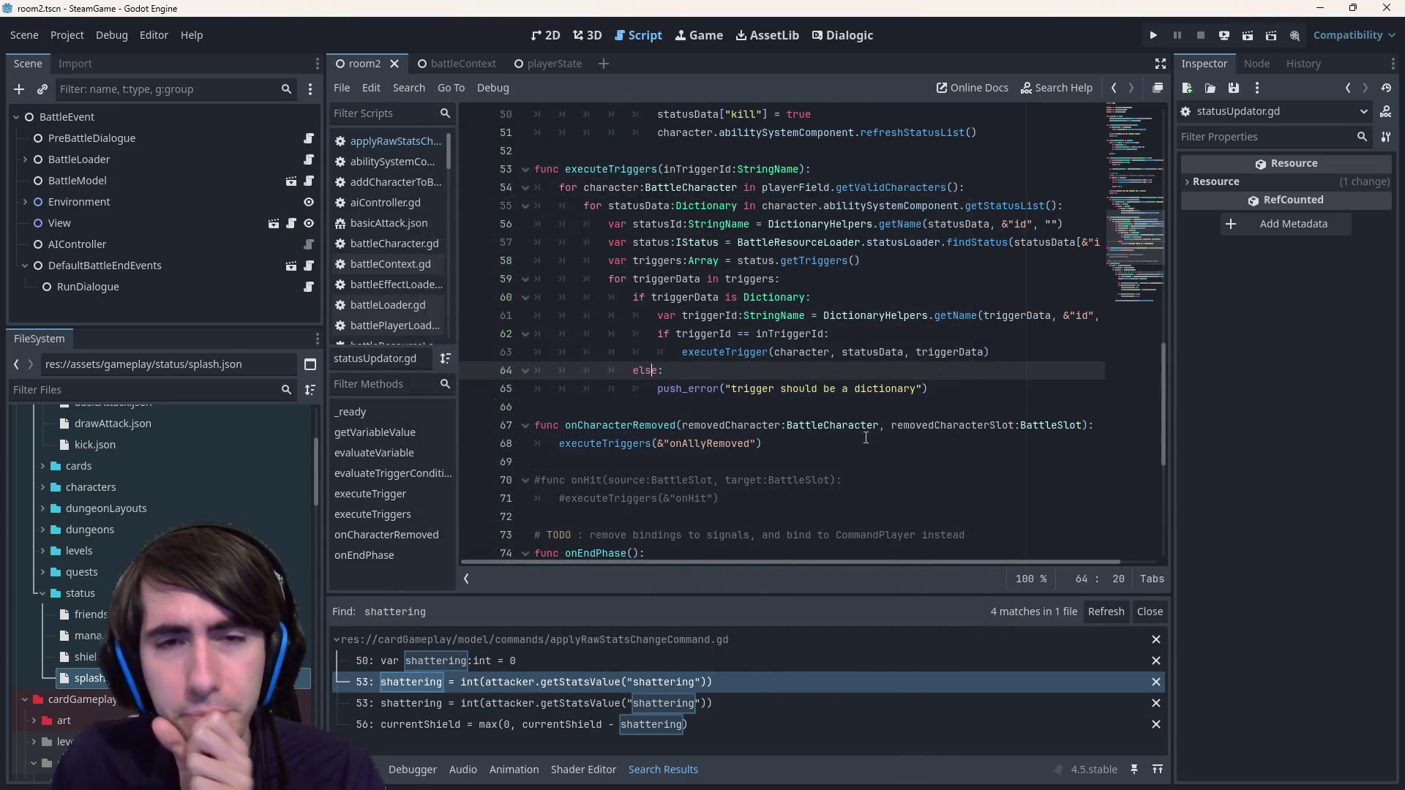
- Locate and select the executeTriggers function, leaving the caret at the start of line 53
scroll(731, 352, up, 6)
scroll(698, 317, down, 3)
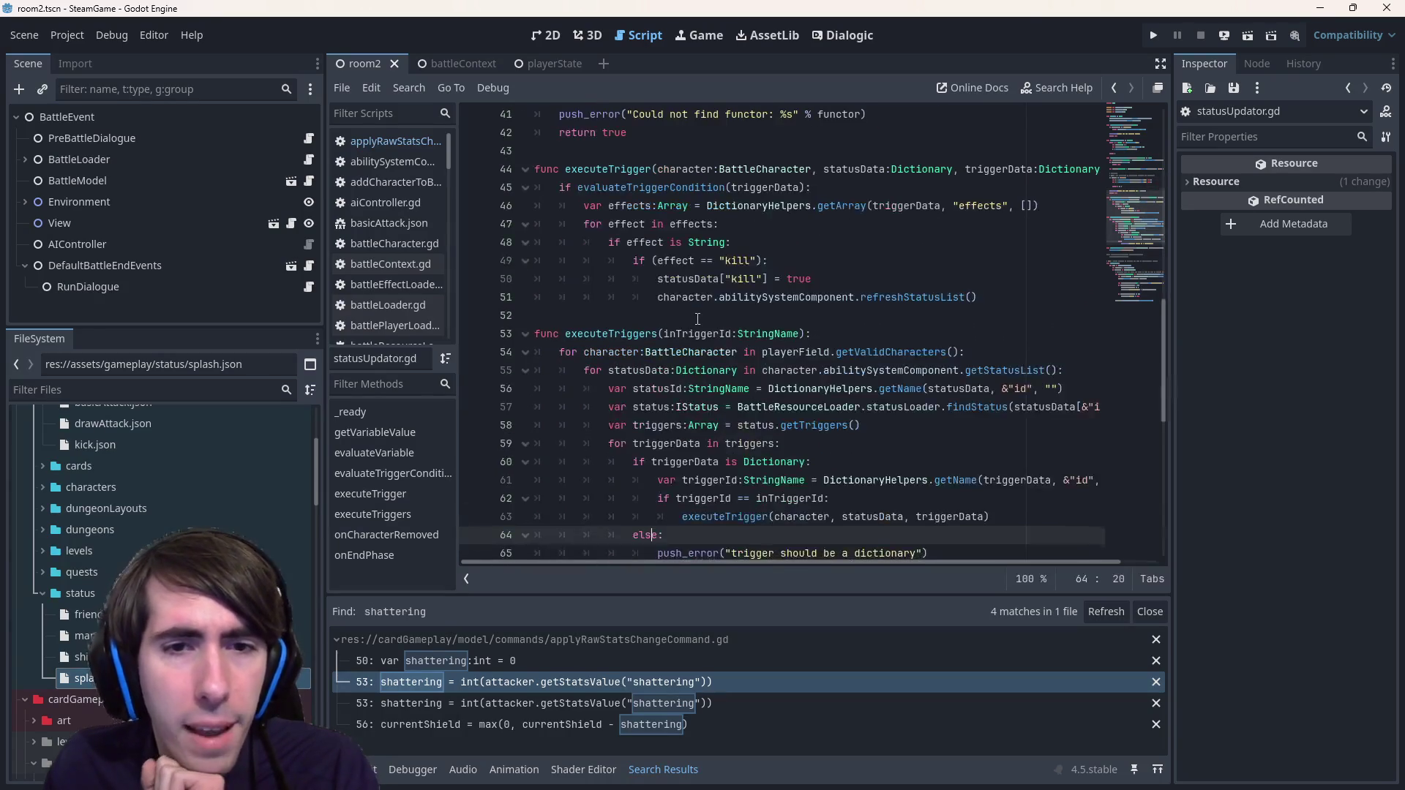
scroll(658, 293, down, 1)
click(624, 261)
double_click(624, 279)
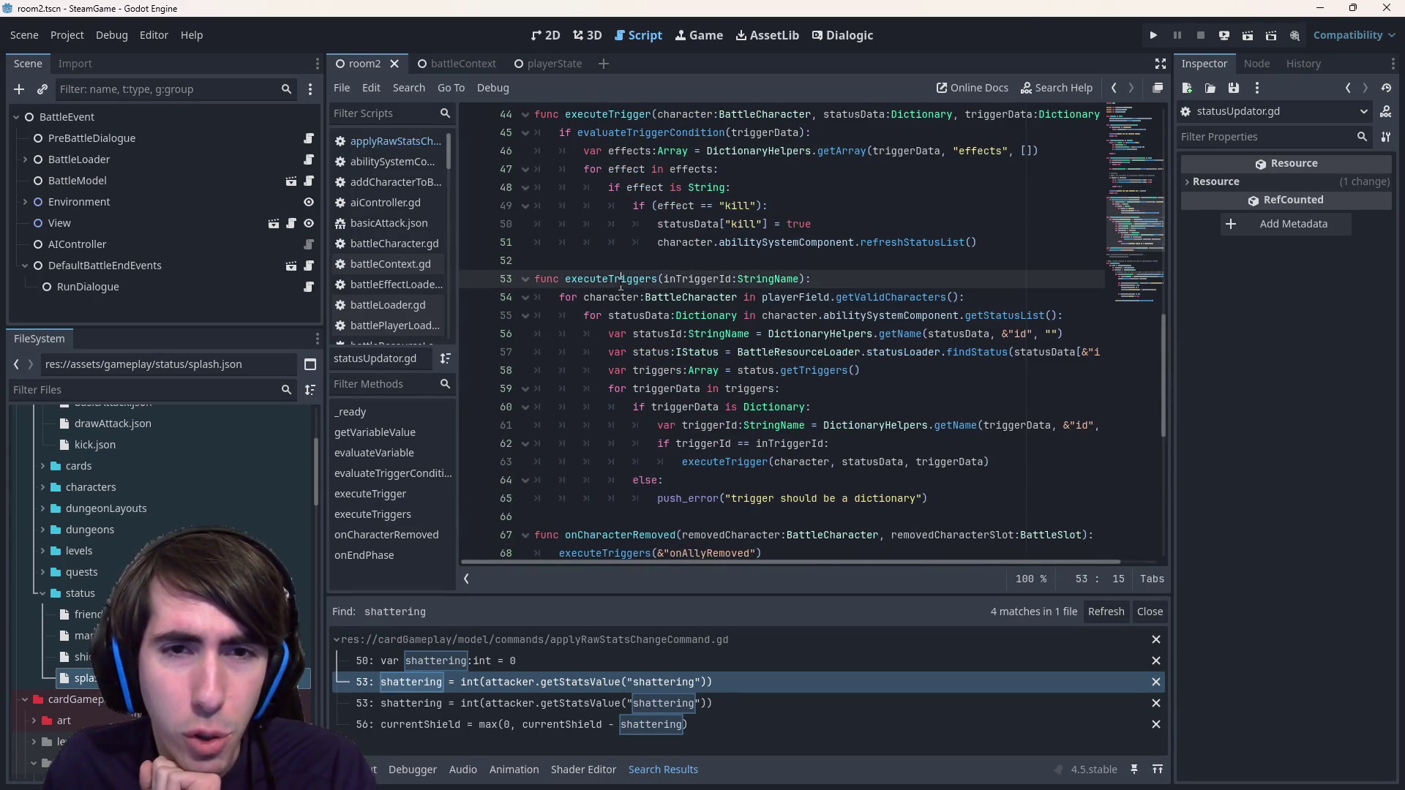
mouse_move(954, 493)
mouse_down()
mouse_move(557, 373)
mouse_move(508, 285)
mouse_up()
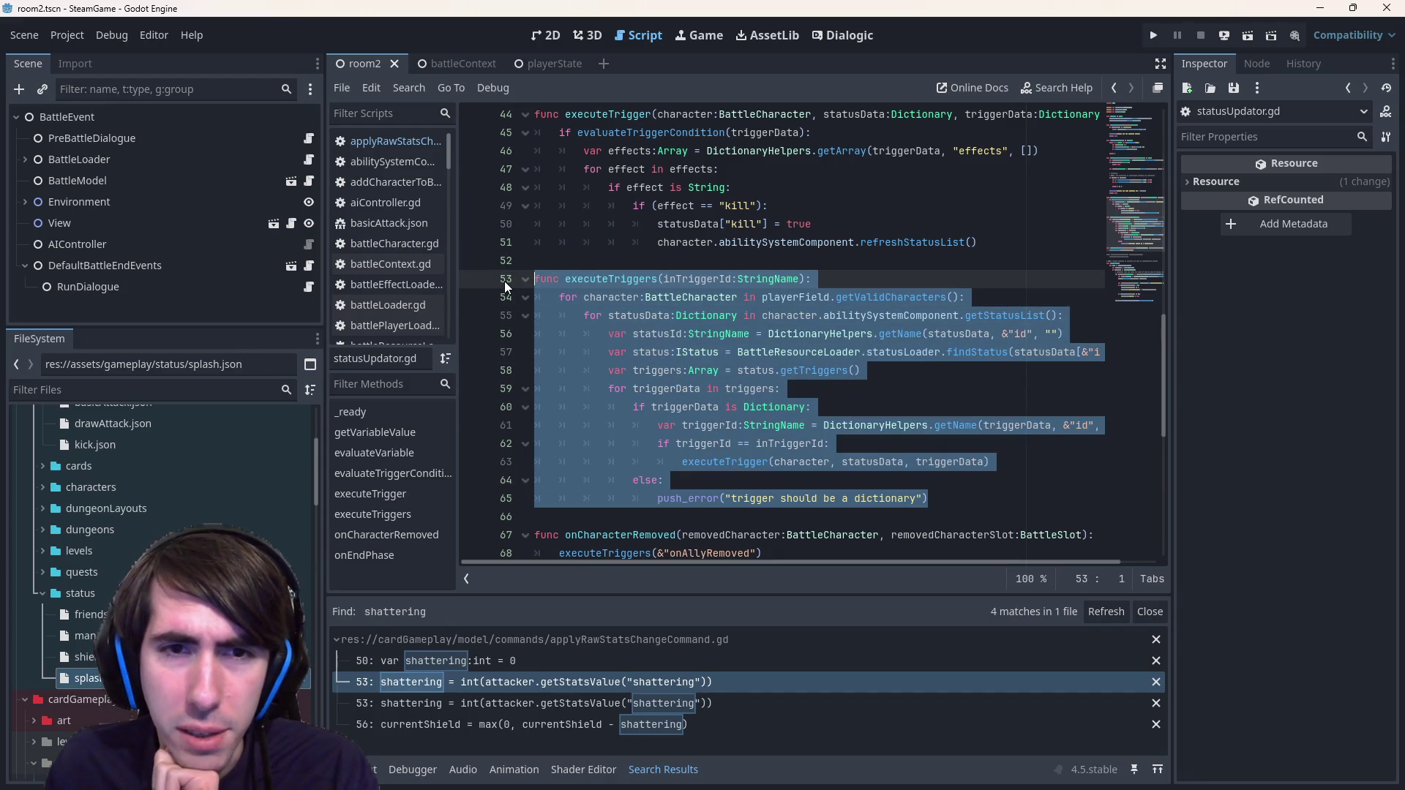
scroll(644, 323, up, 10)
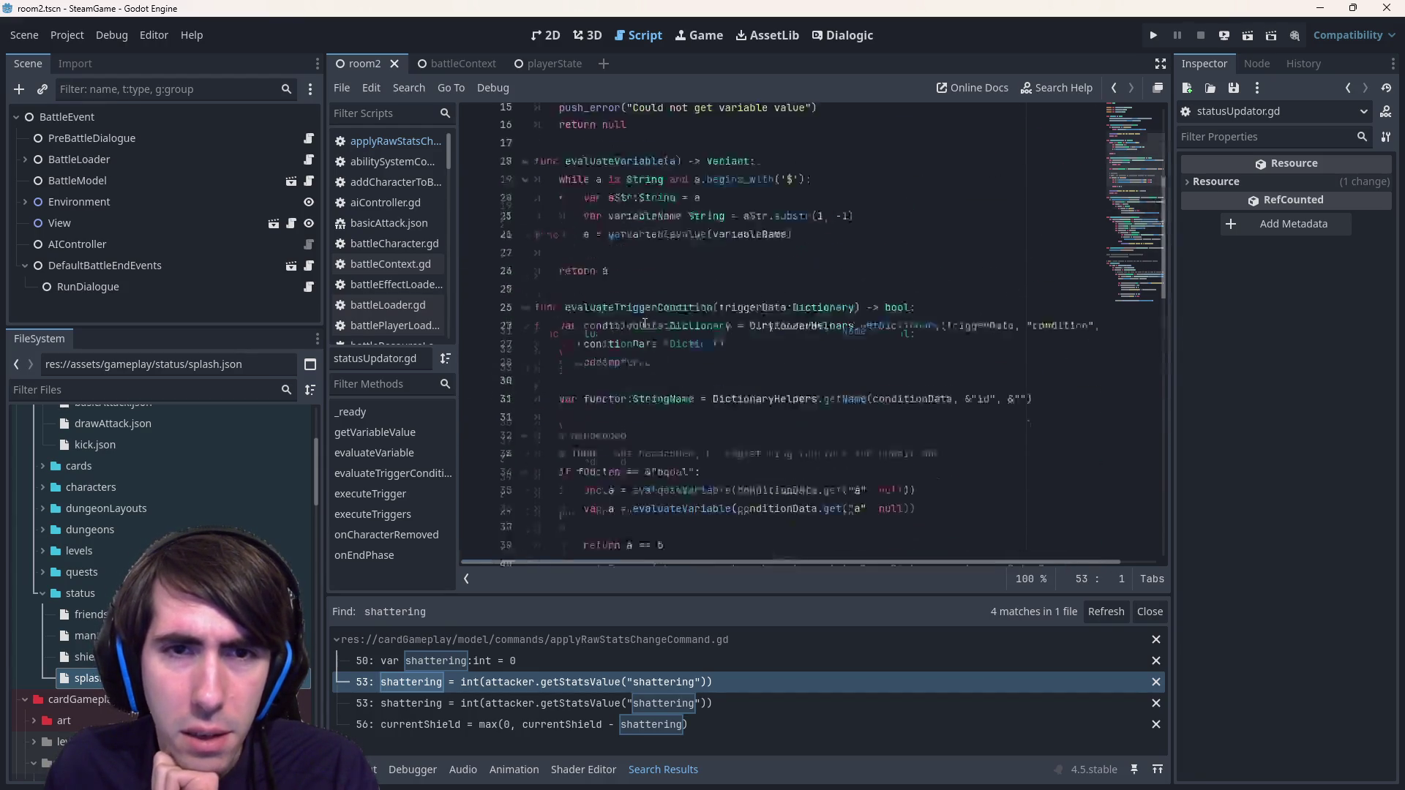
scroll(644, 323, up, 5)
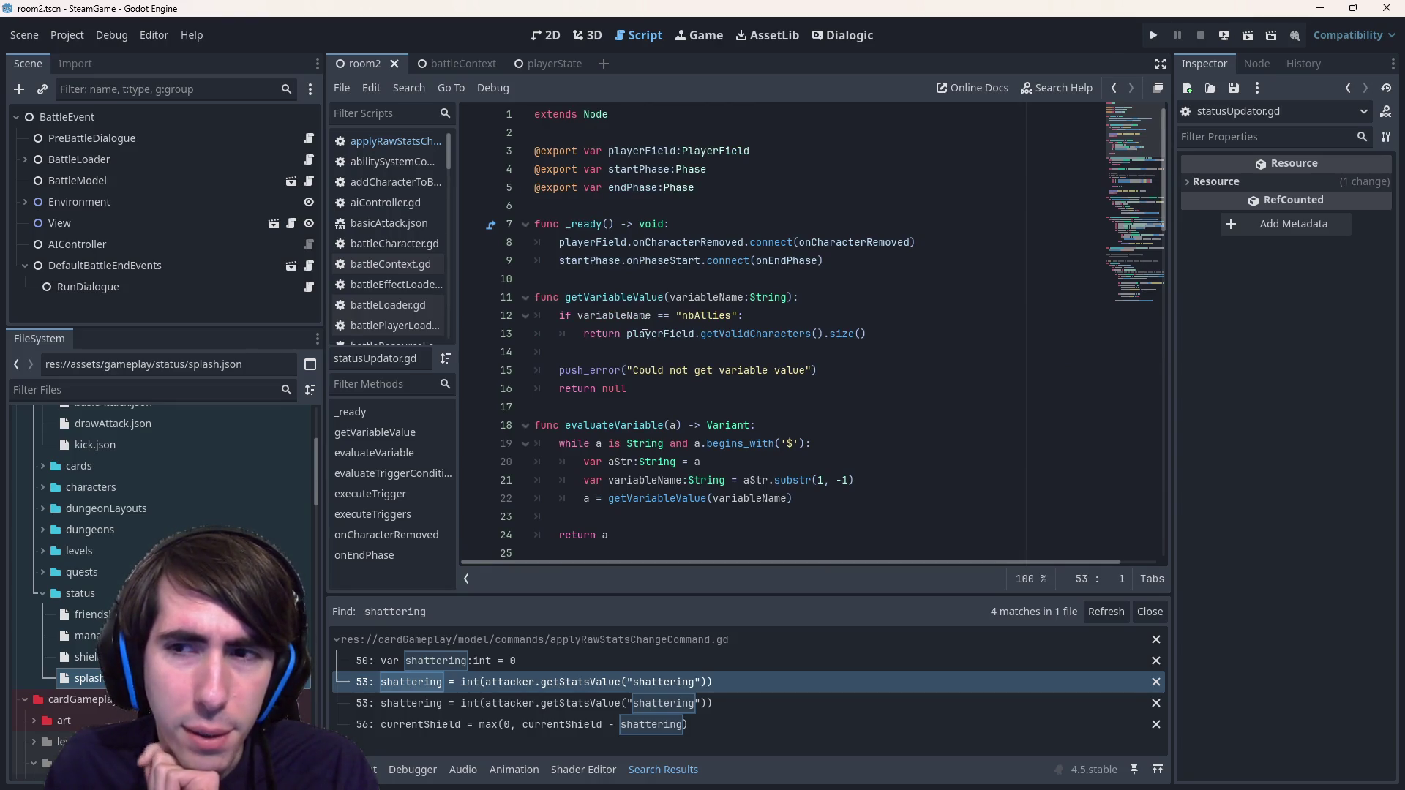
scroll(645, 322, down, 15)
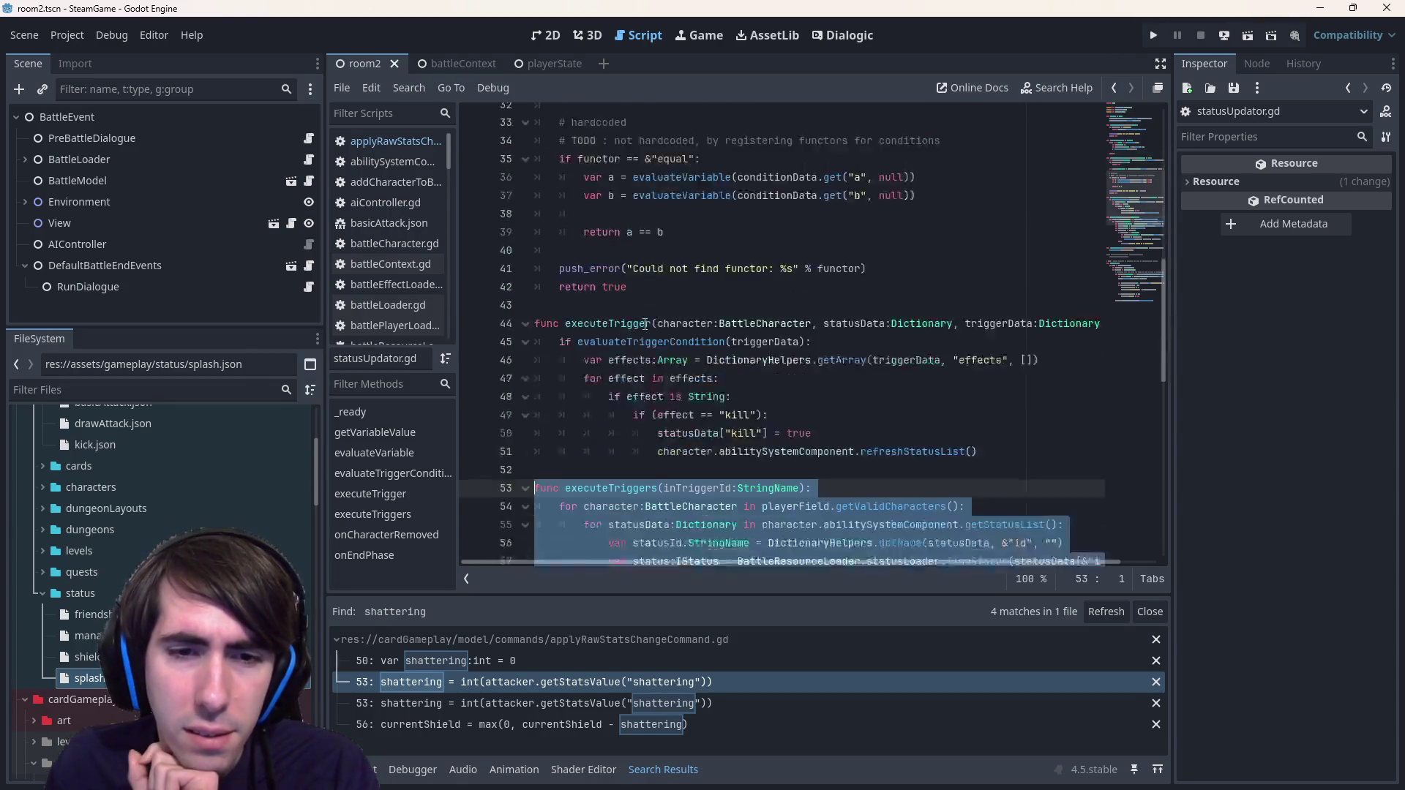
click(578, 242)
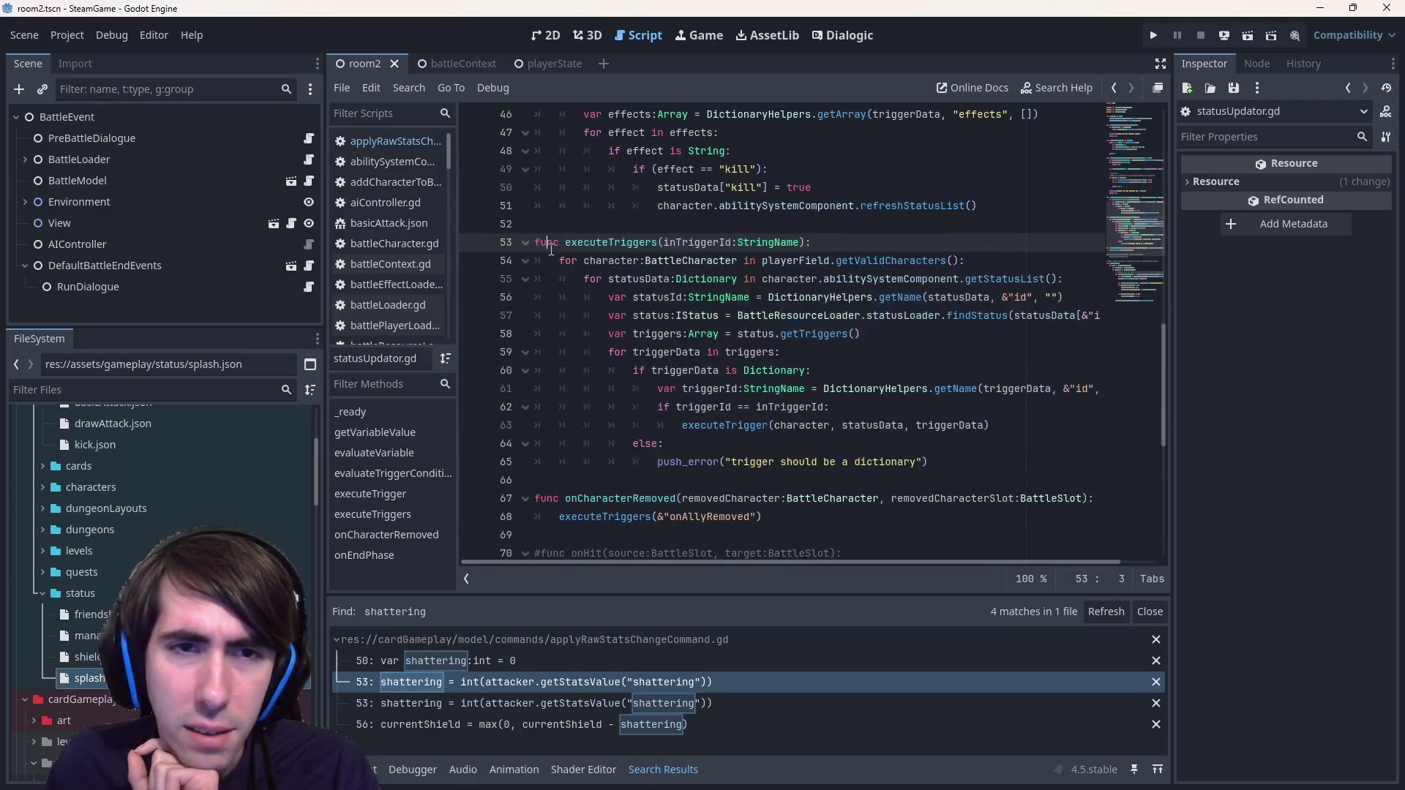
scroll(578, 242, up, 15)
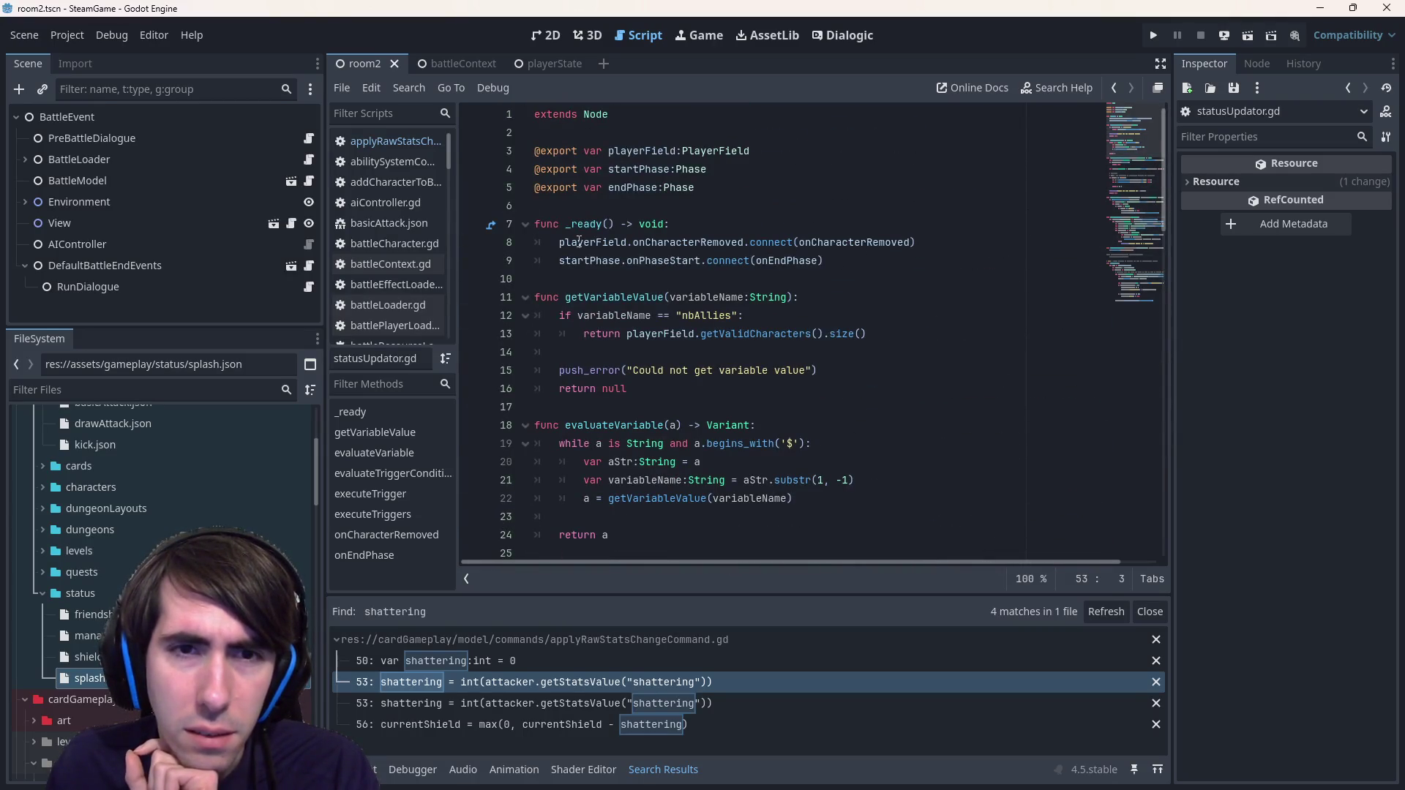
scroll(579, 242, down, 13)
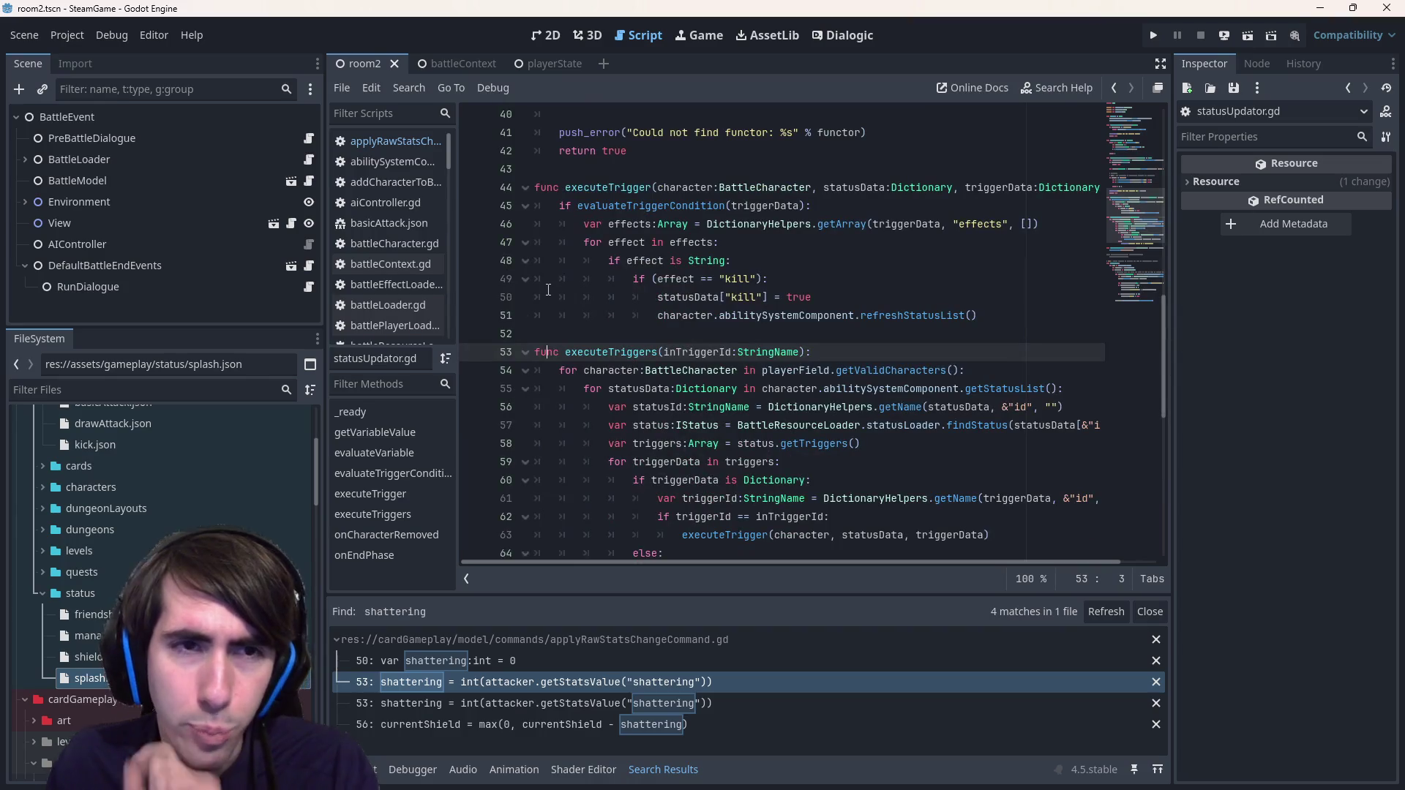
key(Home)
- Make executeTriggers (line 53) and executeTrigger (line 44) static, then save
text(static)
key(ctrl+s)
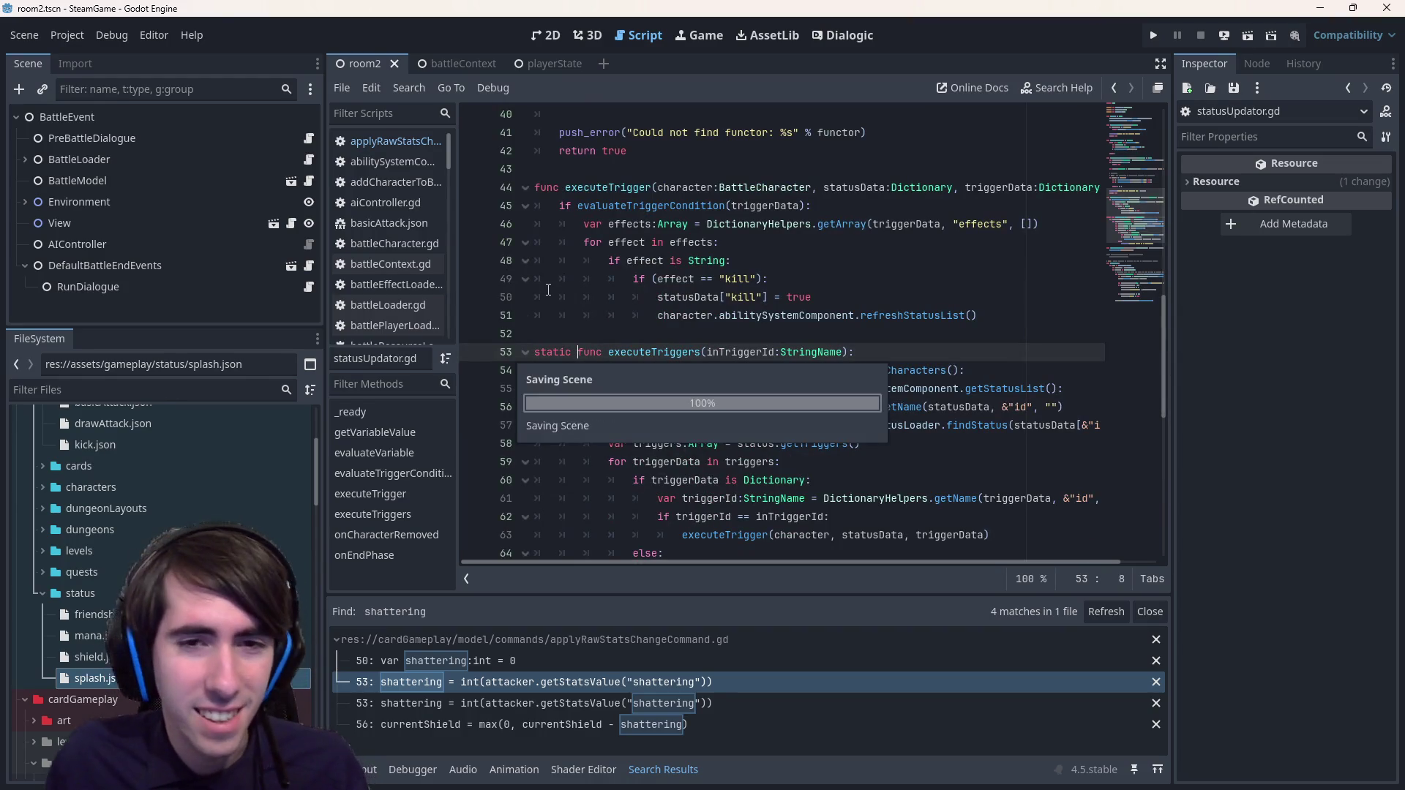
scroll(548, 290, down, 2)
scroll(546, 263, up, 3)
click(542, 242)
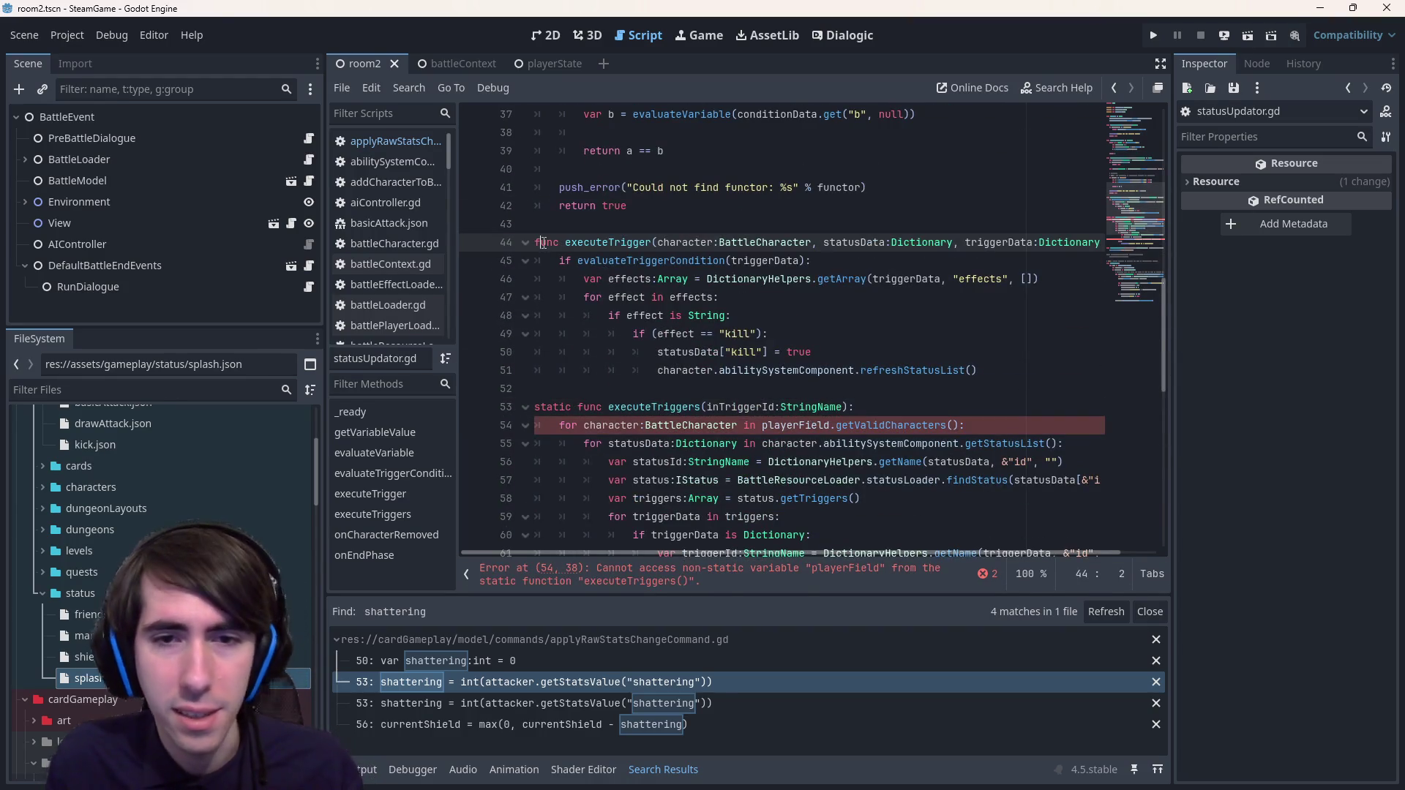
key(Home)
text(static)
key(ctrl+s)
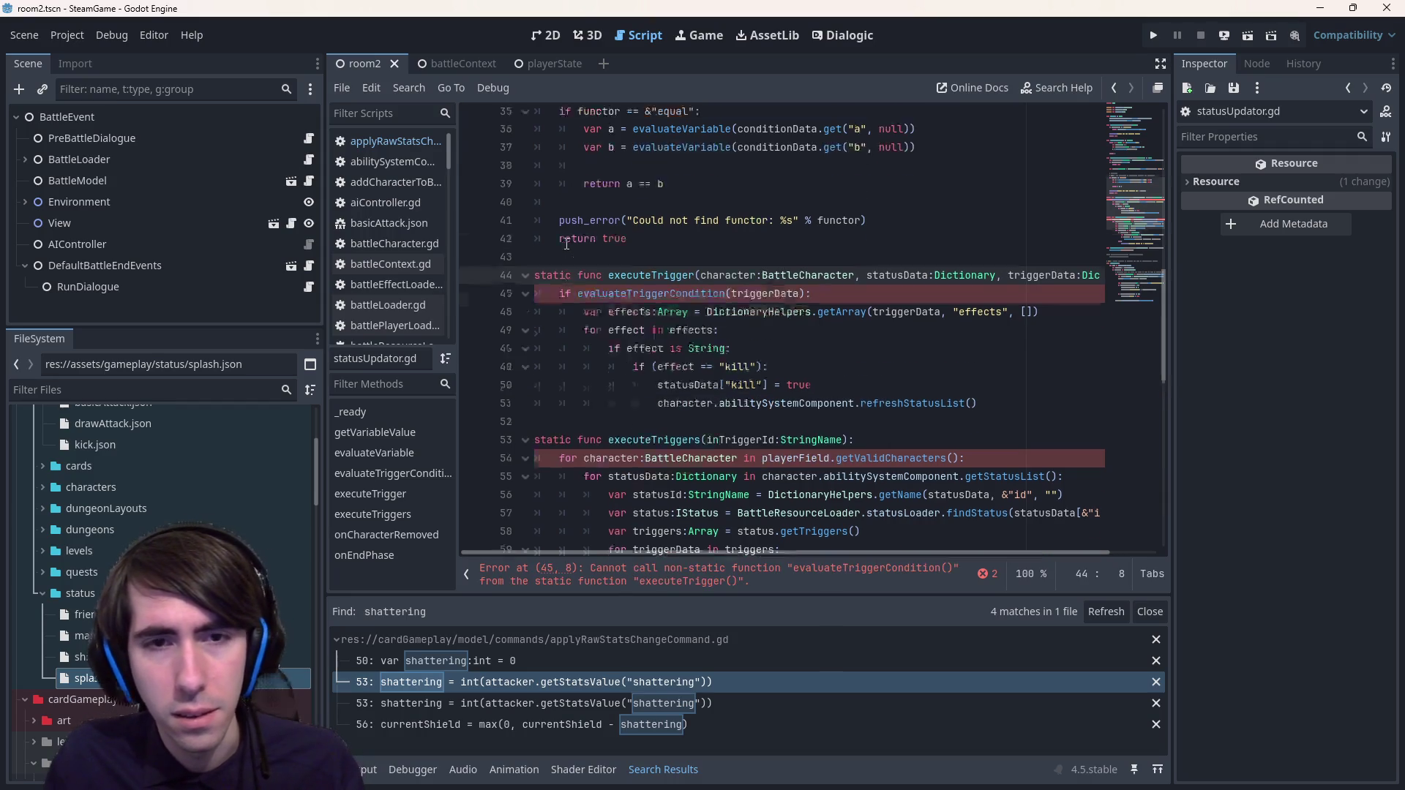
key(ctrl+z)
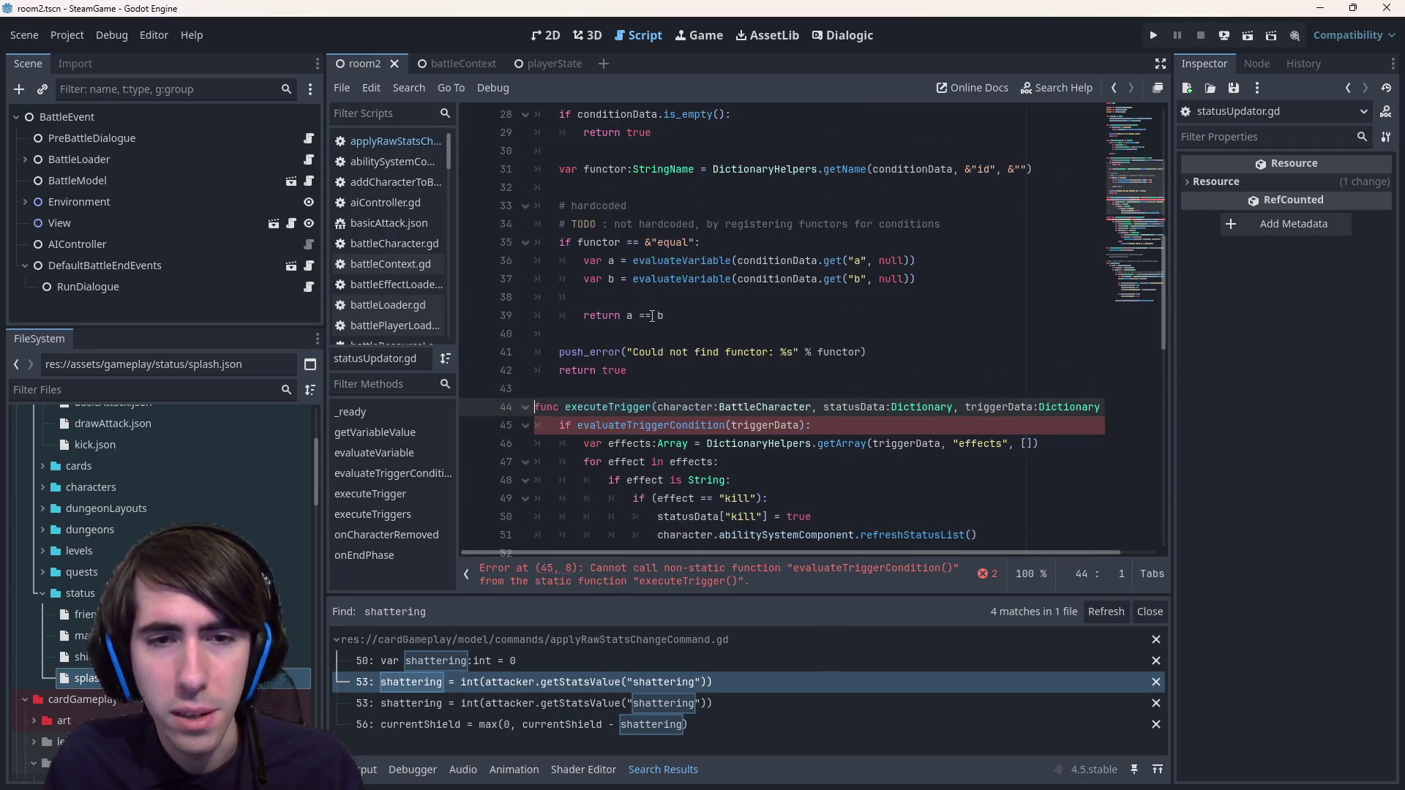
key(ctrl+z)
key(ctrl+y)
key(ctrl+y)
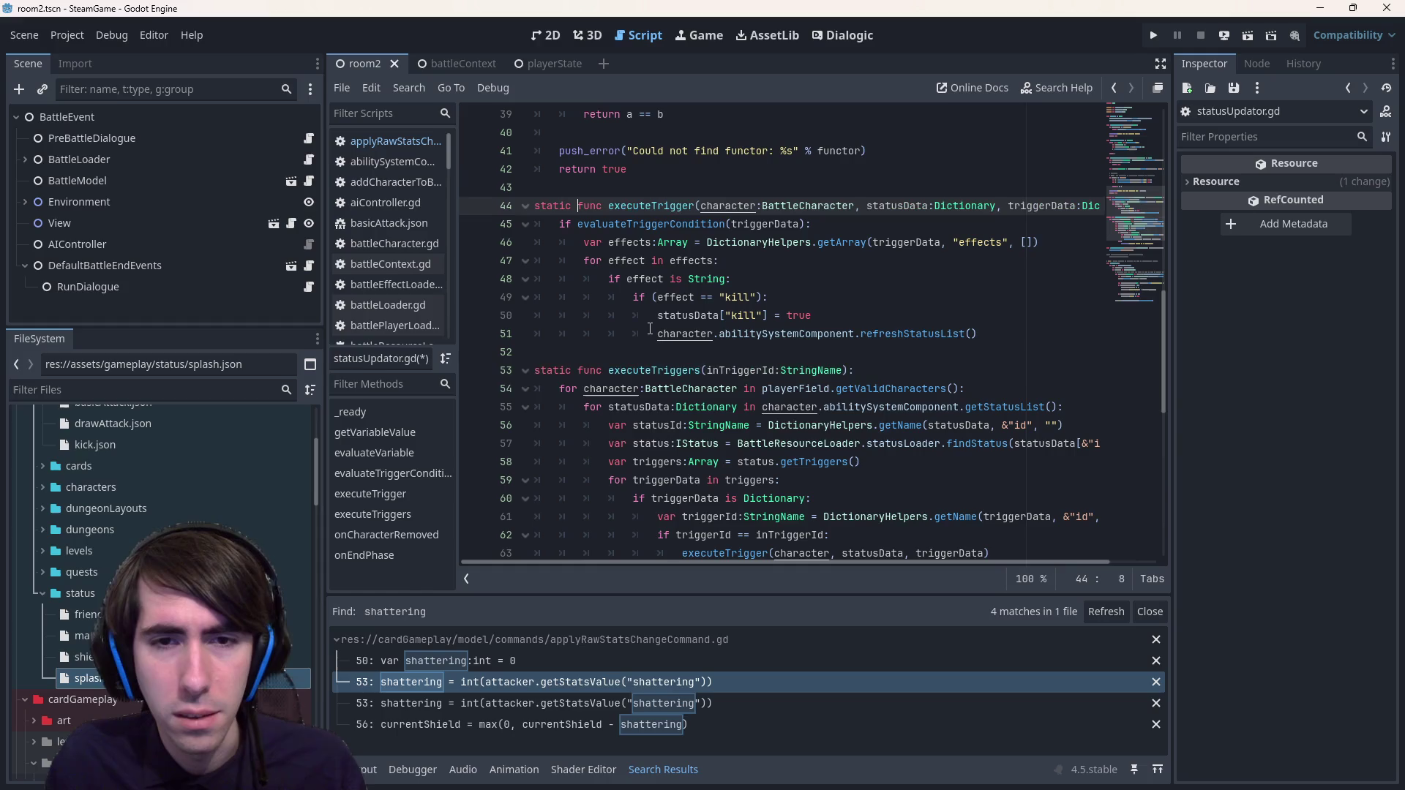
key(ctrl+s)
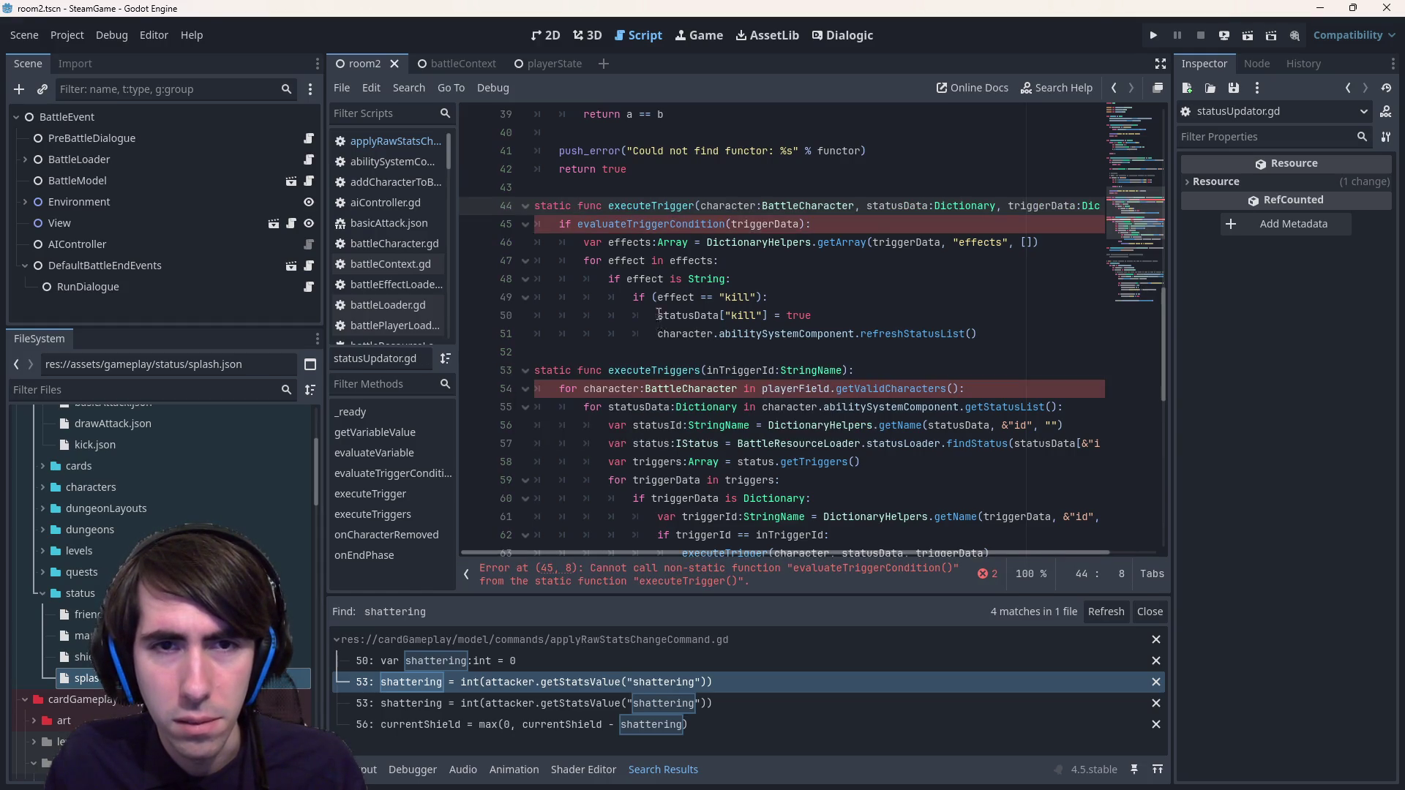
- Add static to evaluateTriggerCondition, evaluateVariable and getVariableValue, then save the script
scroll(580, 272, up, 6)
click(548, 208)
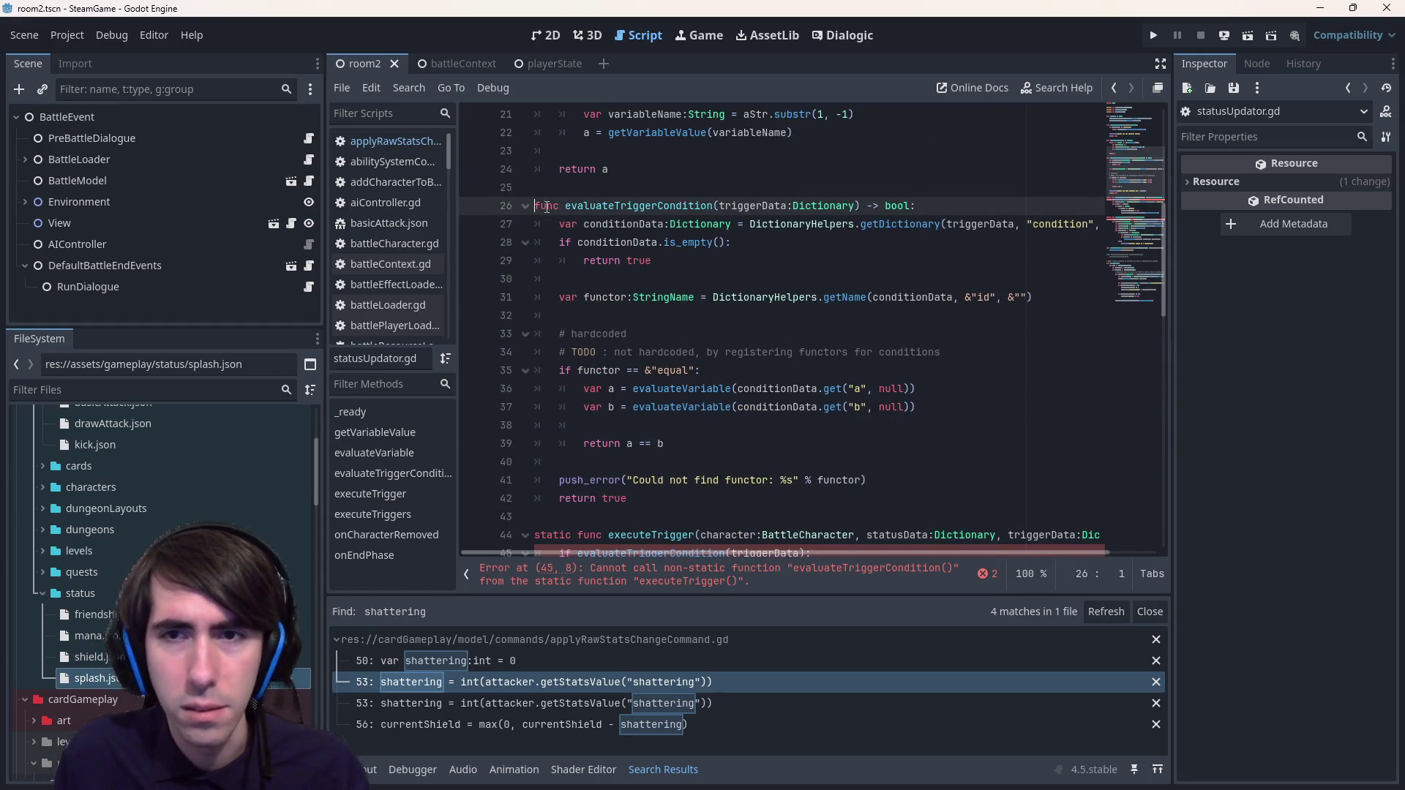
key(Home)
text(static)
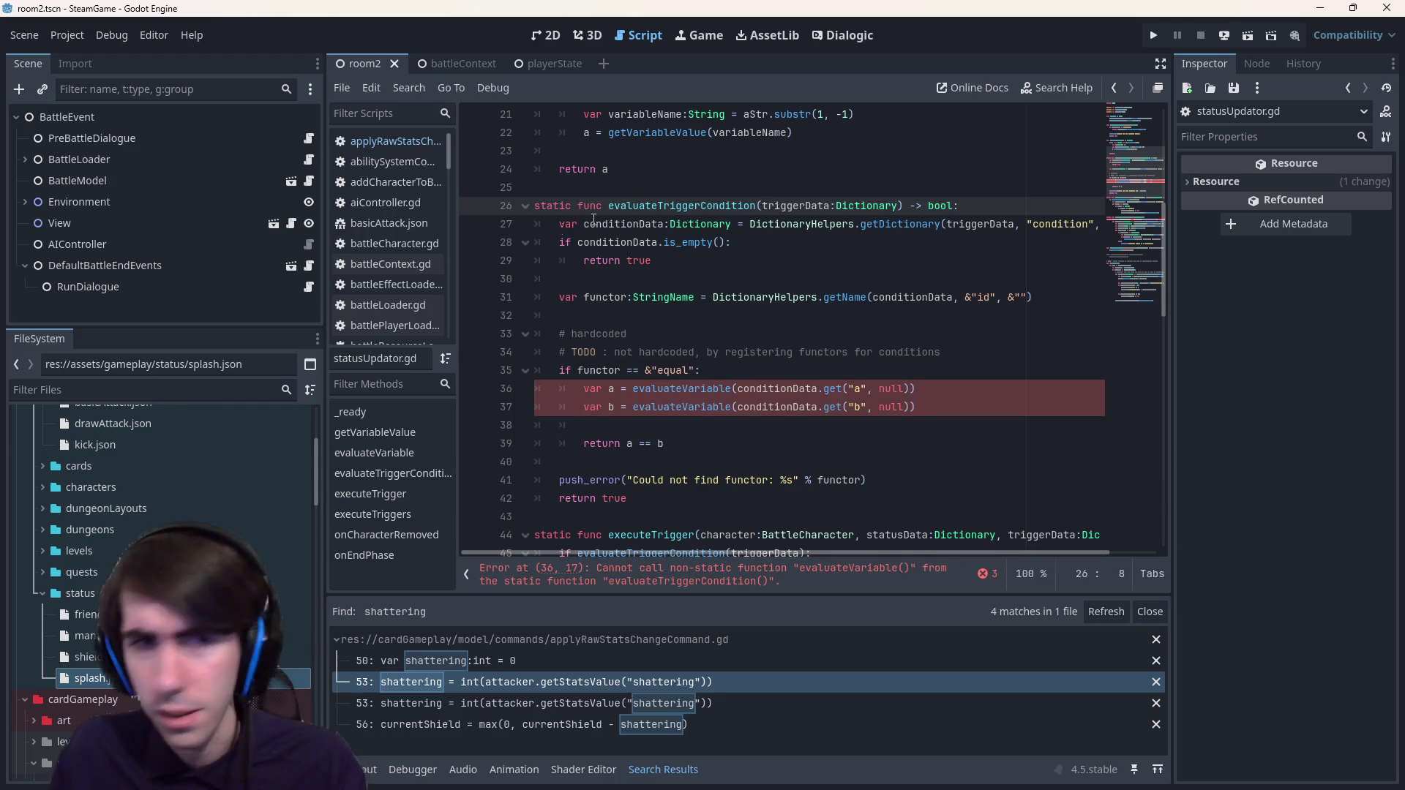
scroll(712, 332, up, 2)
scroll(712, 332, down, 1)
scroll(712, 331, up, 4)
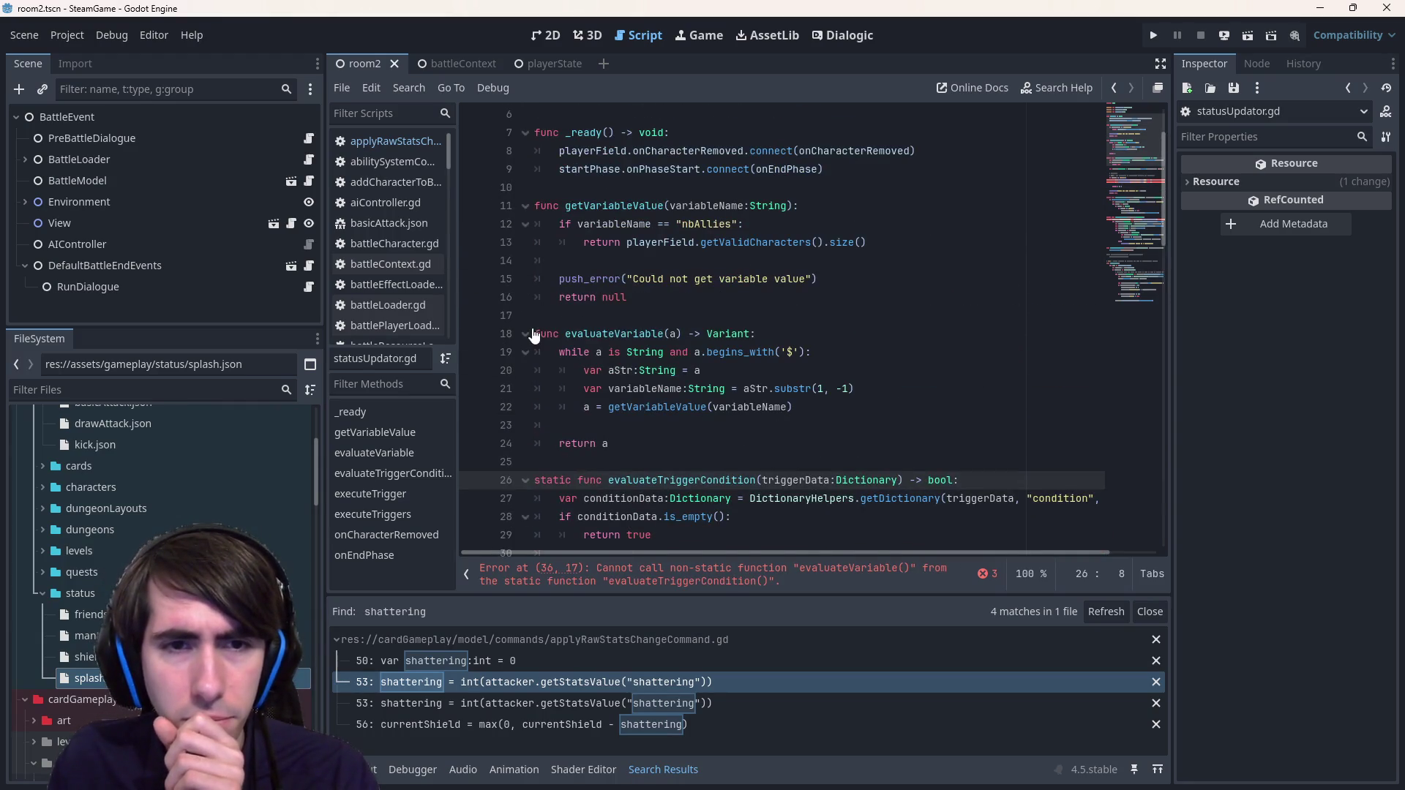
click(538, 334)
key(Home)
text(static)
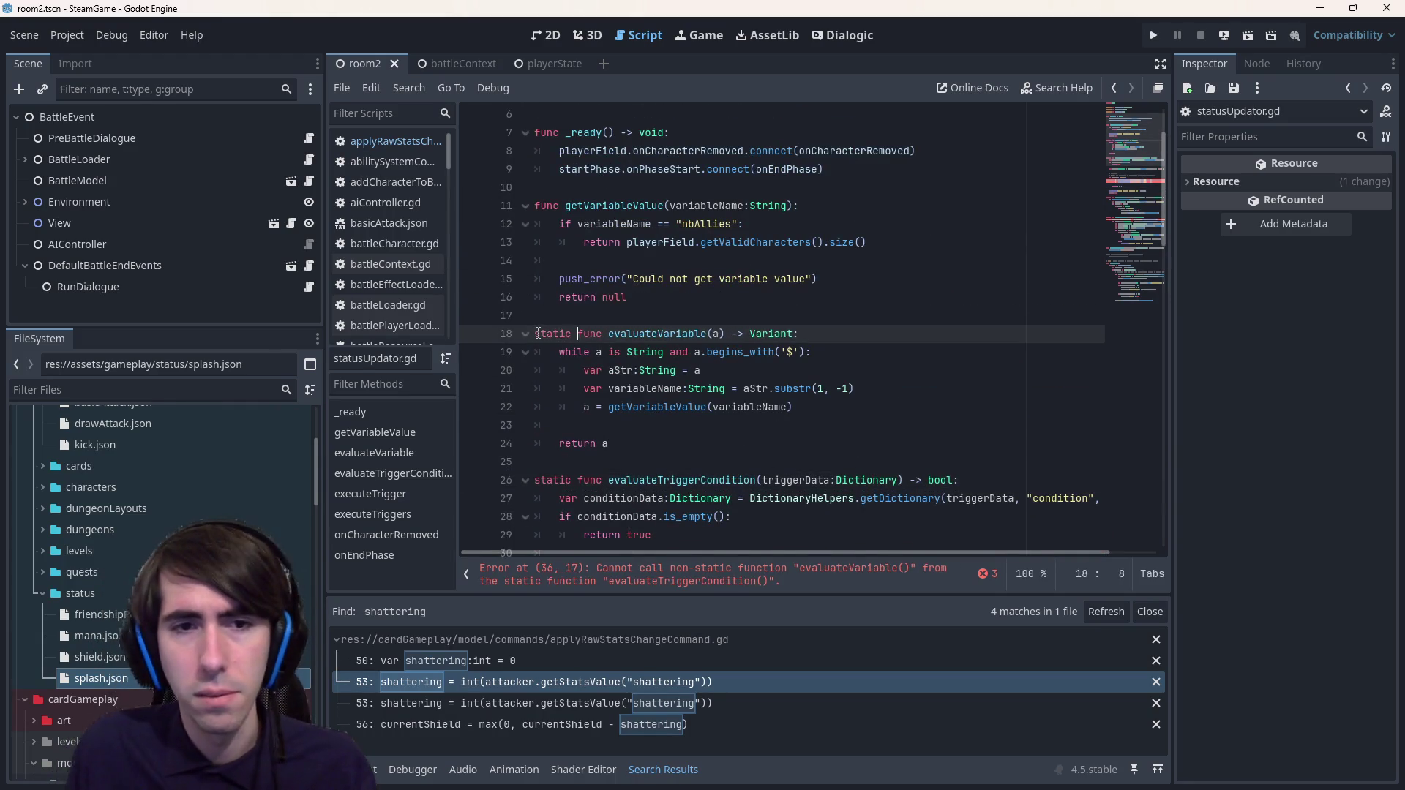
click(539, 205)
text(static)
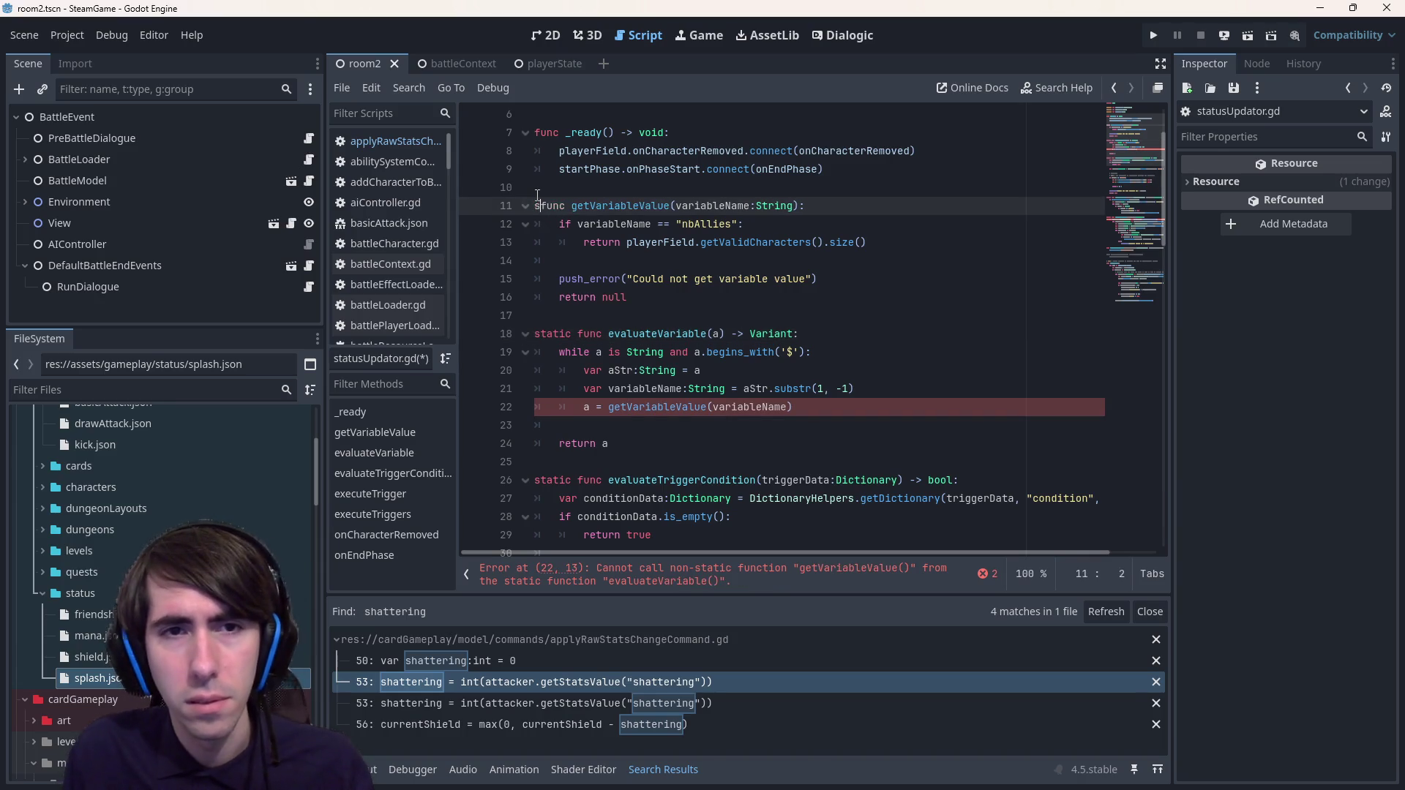
key(ctrl+s)
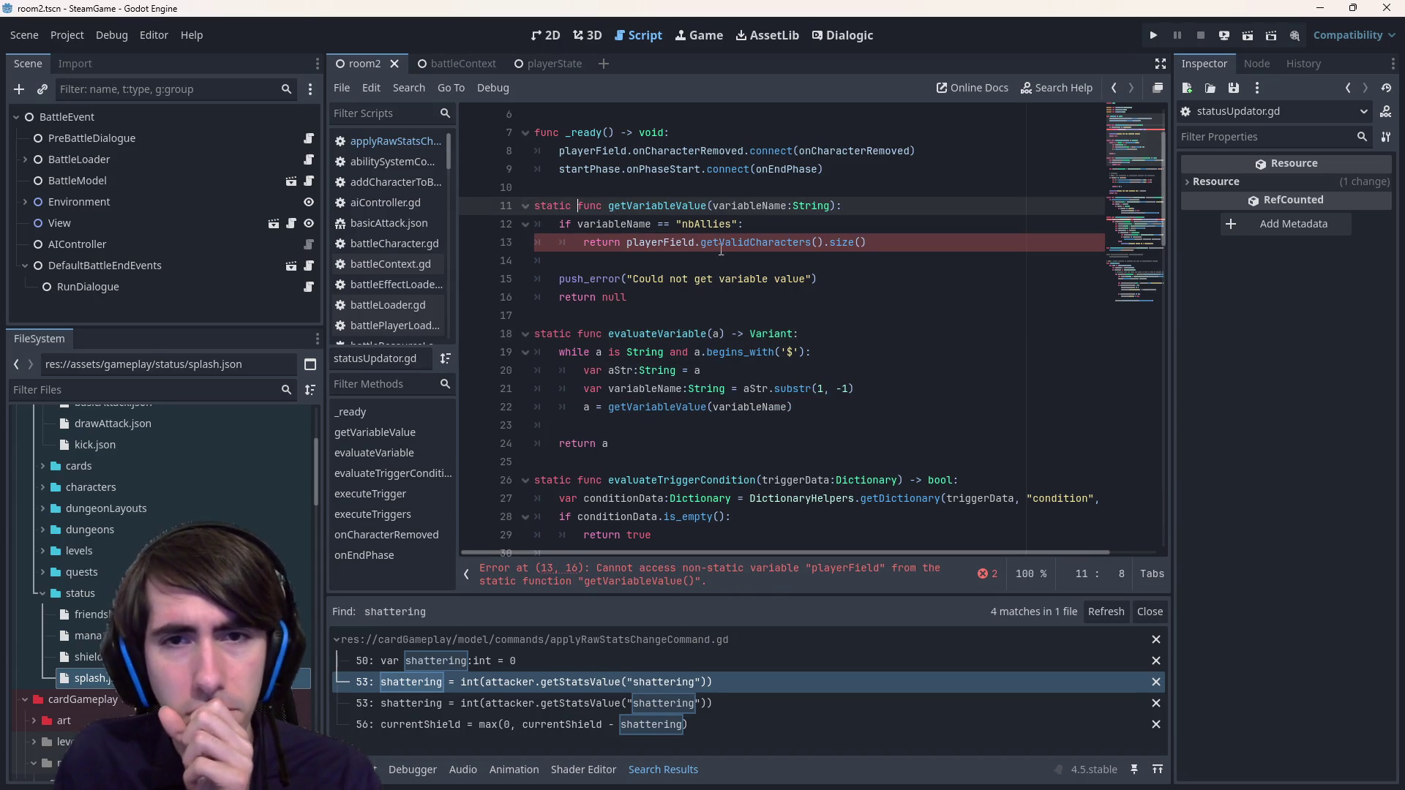
- Inspect the non-static playerField error and getVariableValue usages, then start reverting the static keywords
click(727, 245)
scroll(703, 253, down, 4)
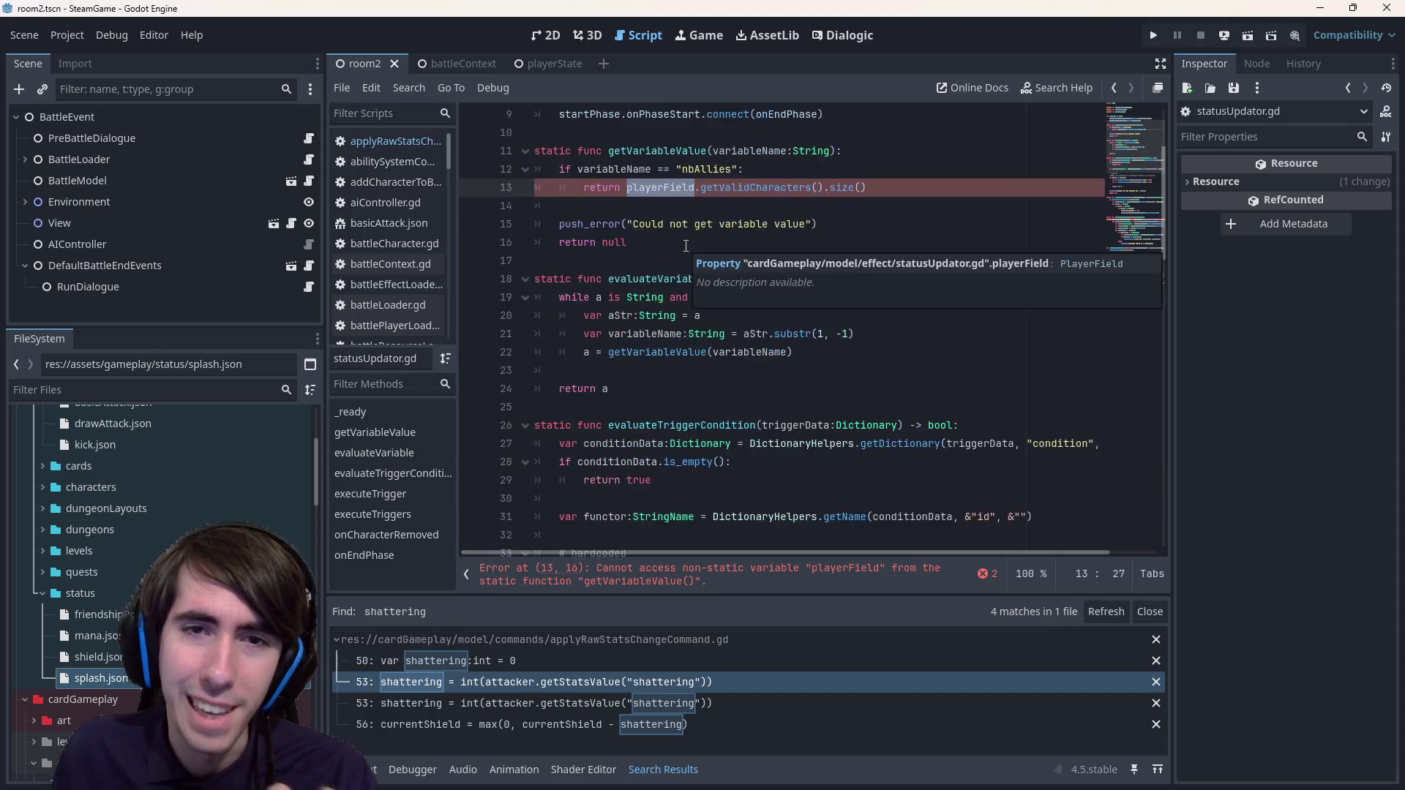
scroll(665, 235, up, 4)
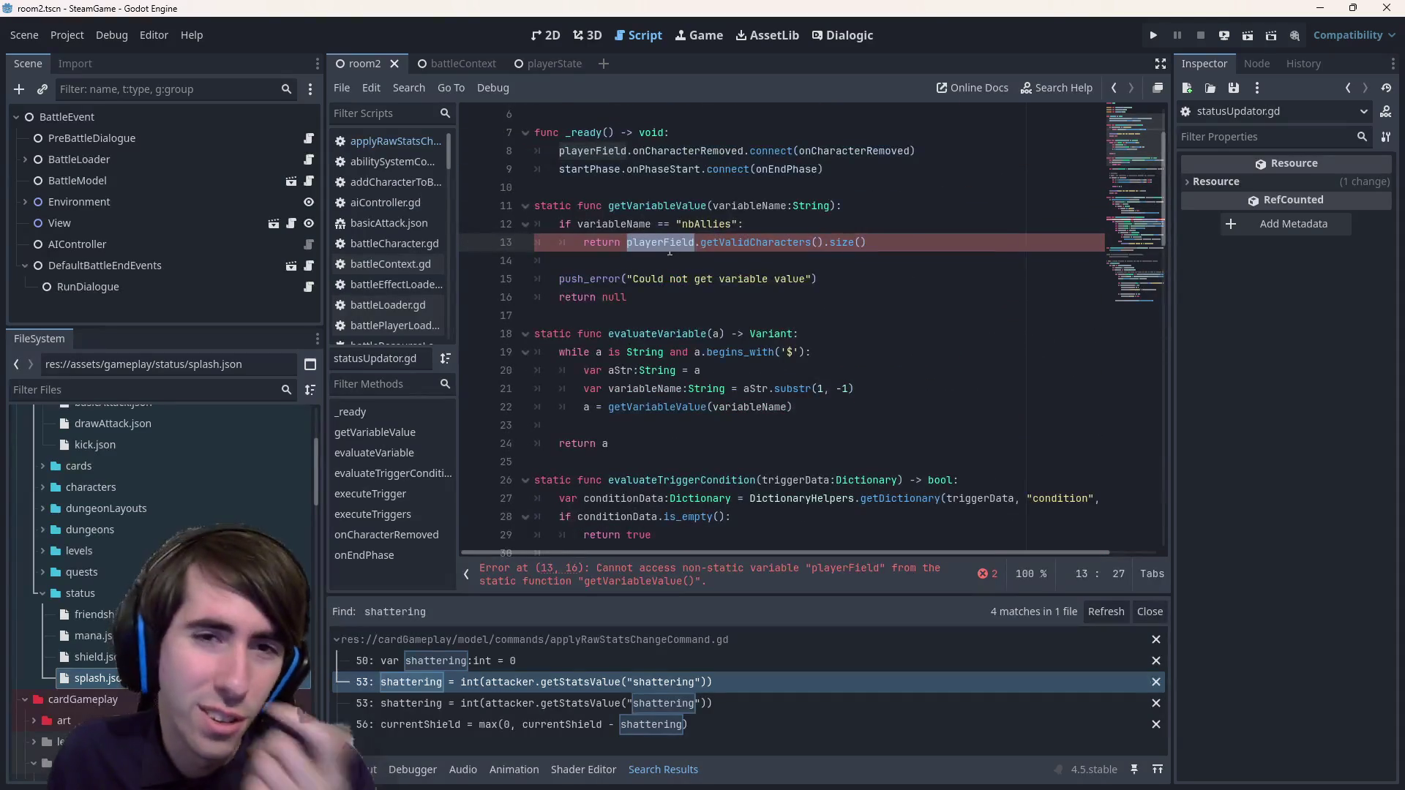
double_click(646, 206)
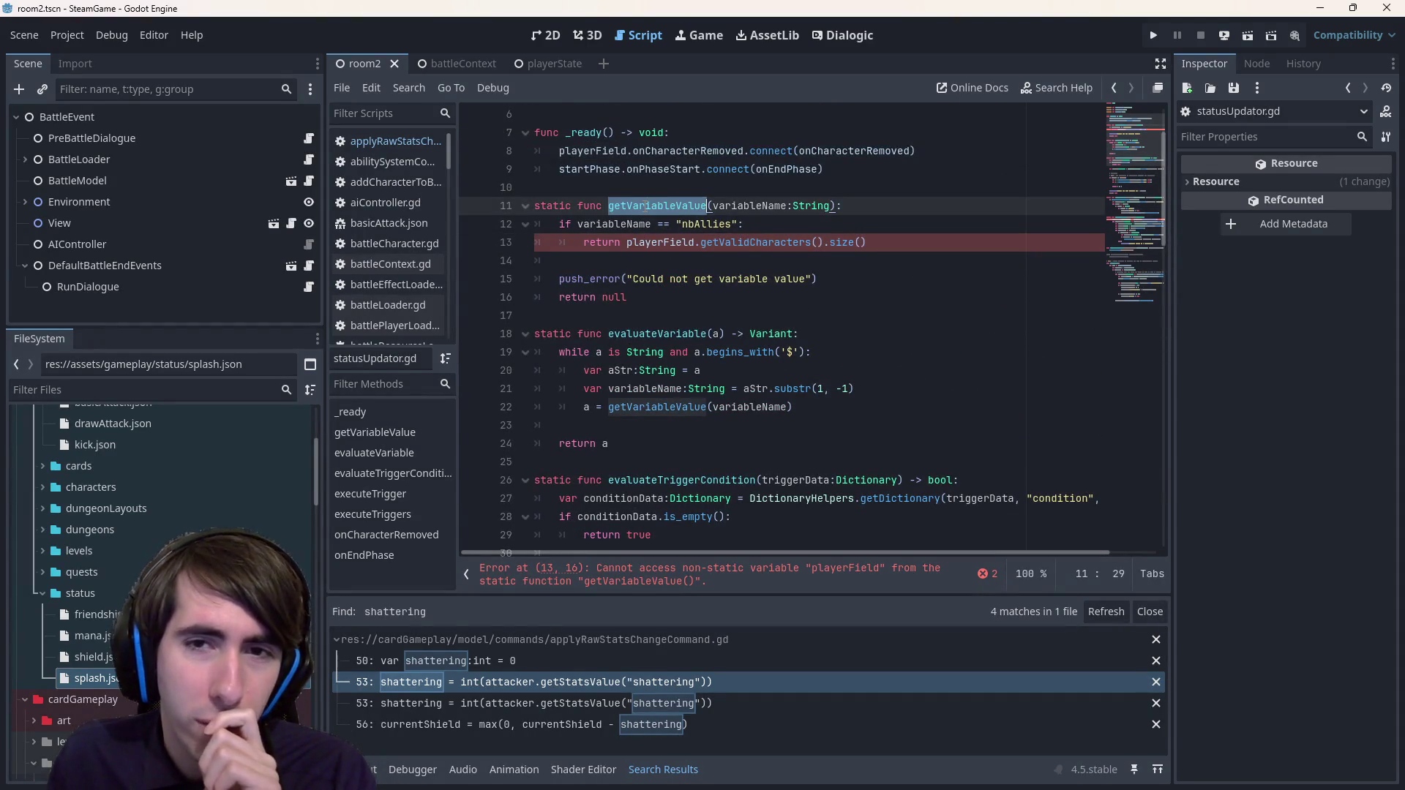
key(ctrl+Down)
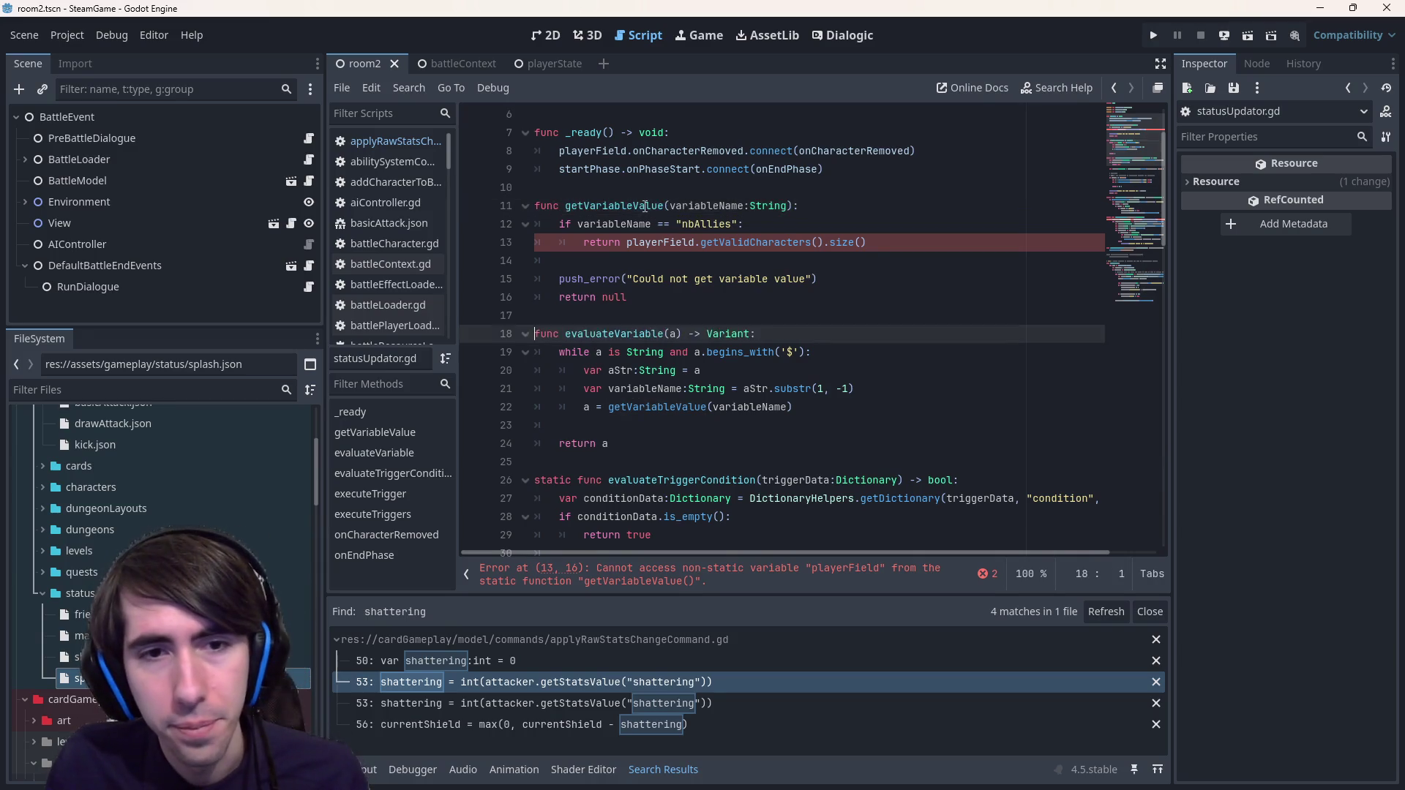
- Save statusUpdator.gd and review the onCharacterRemoved and onAllyRemoved trigger calls on lines 60–68
scroll(646, 206, down, 3)
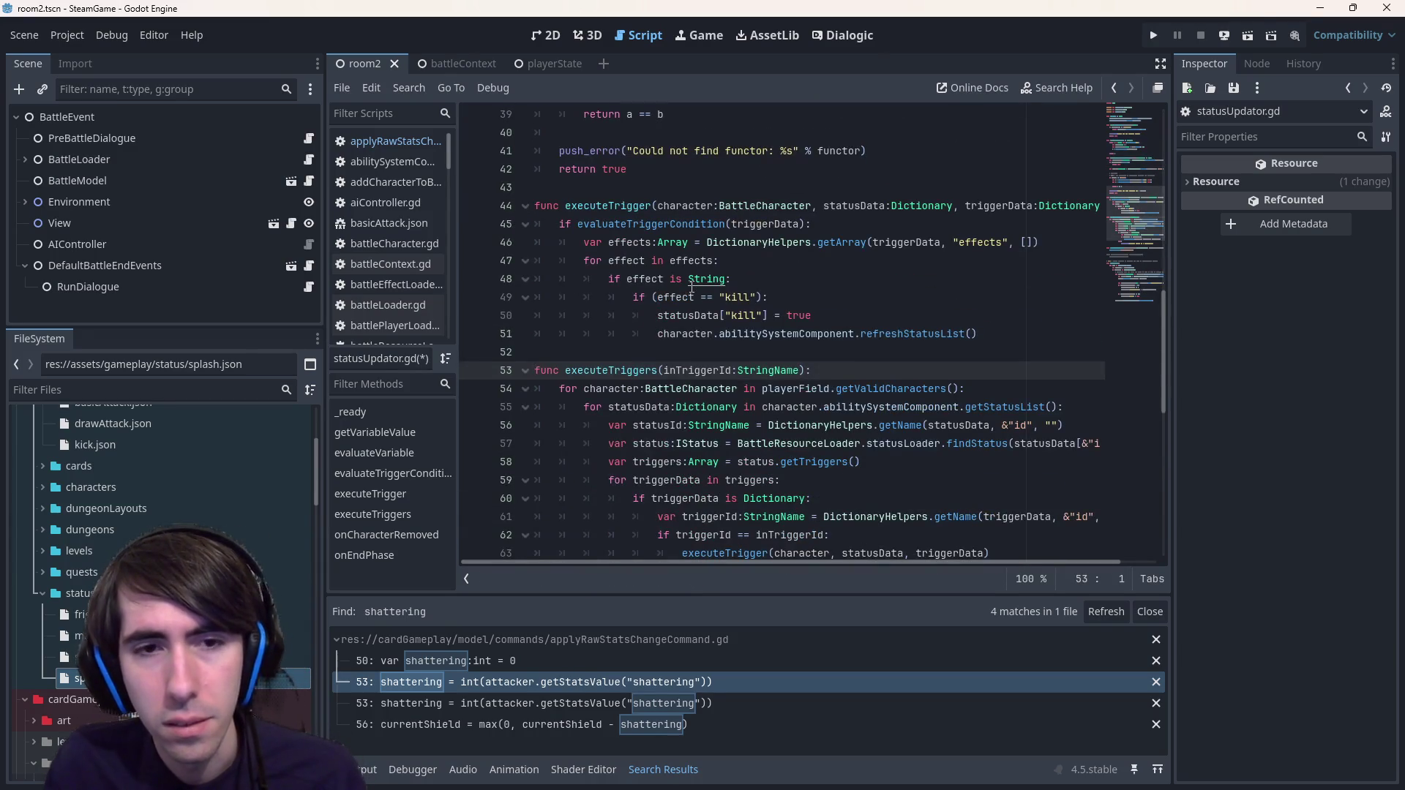
key(ctrl+s)
scroll(691, 288, up, 13)
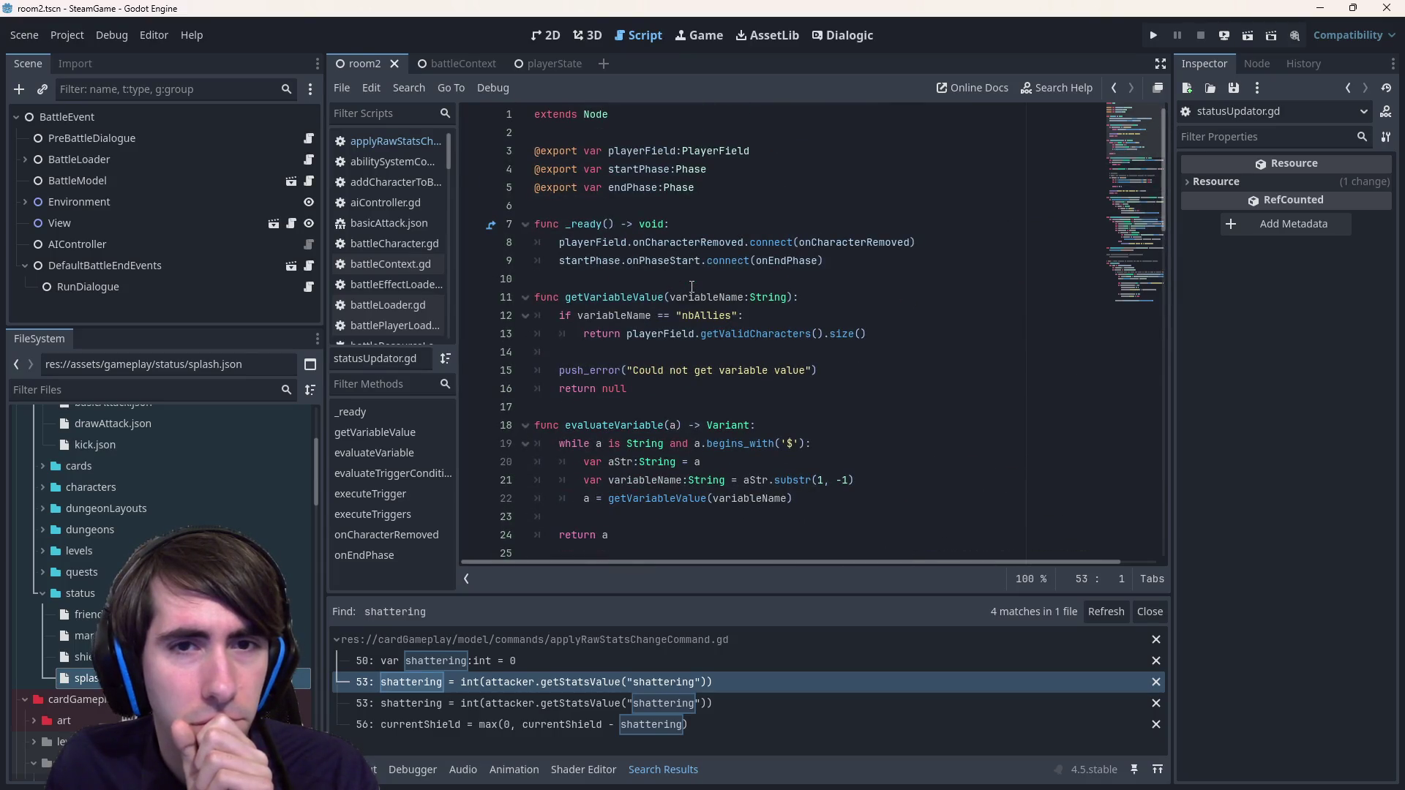
scroll(691, 287, down, 20)
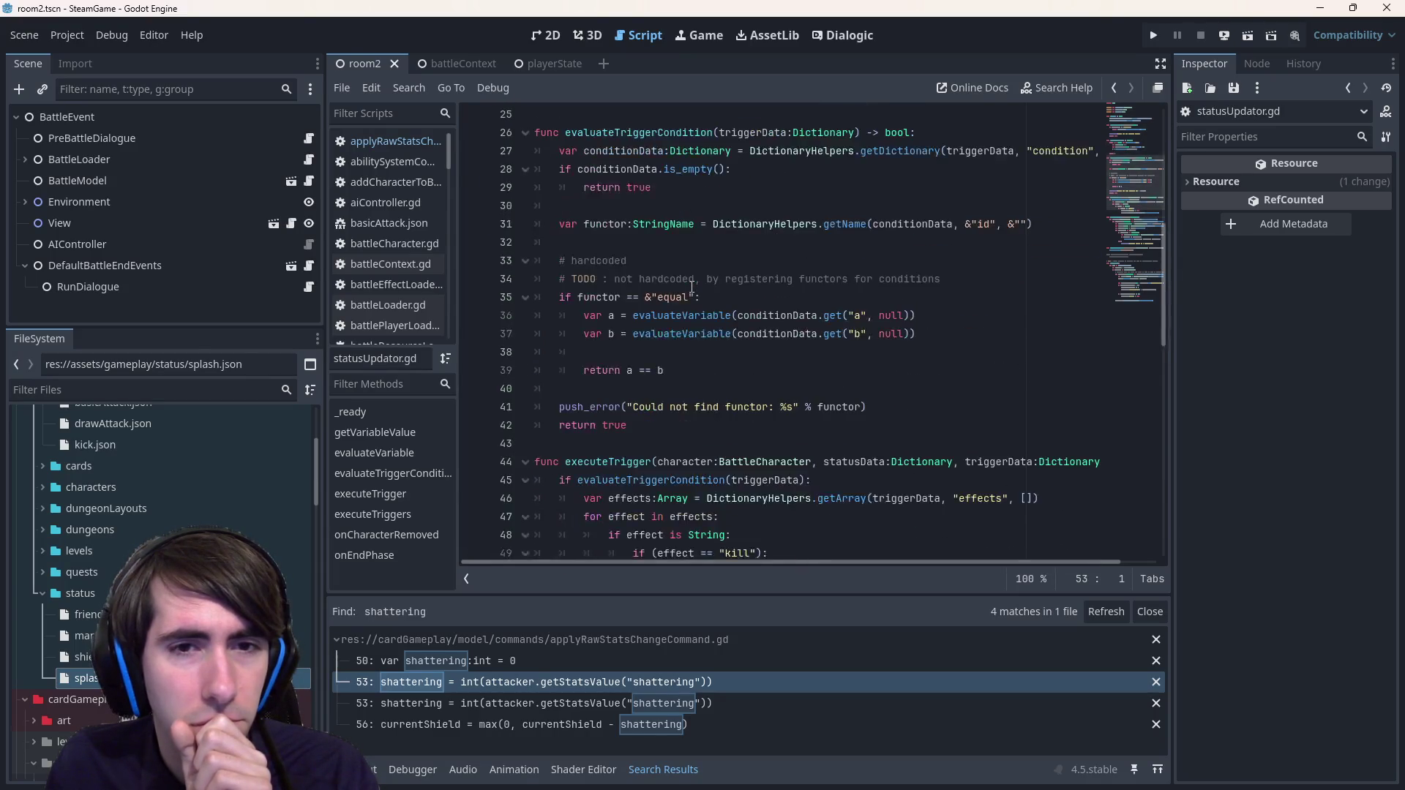
scroll(687, 287, up, 3)
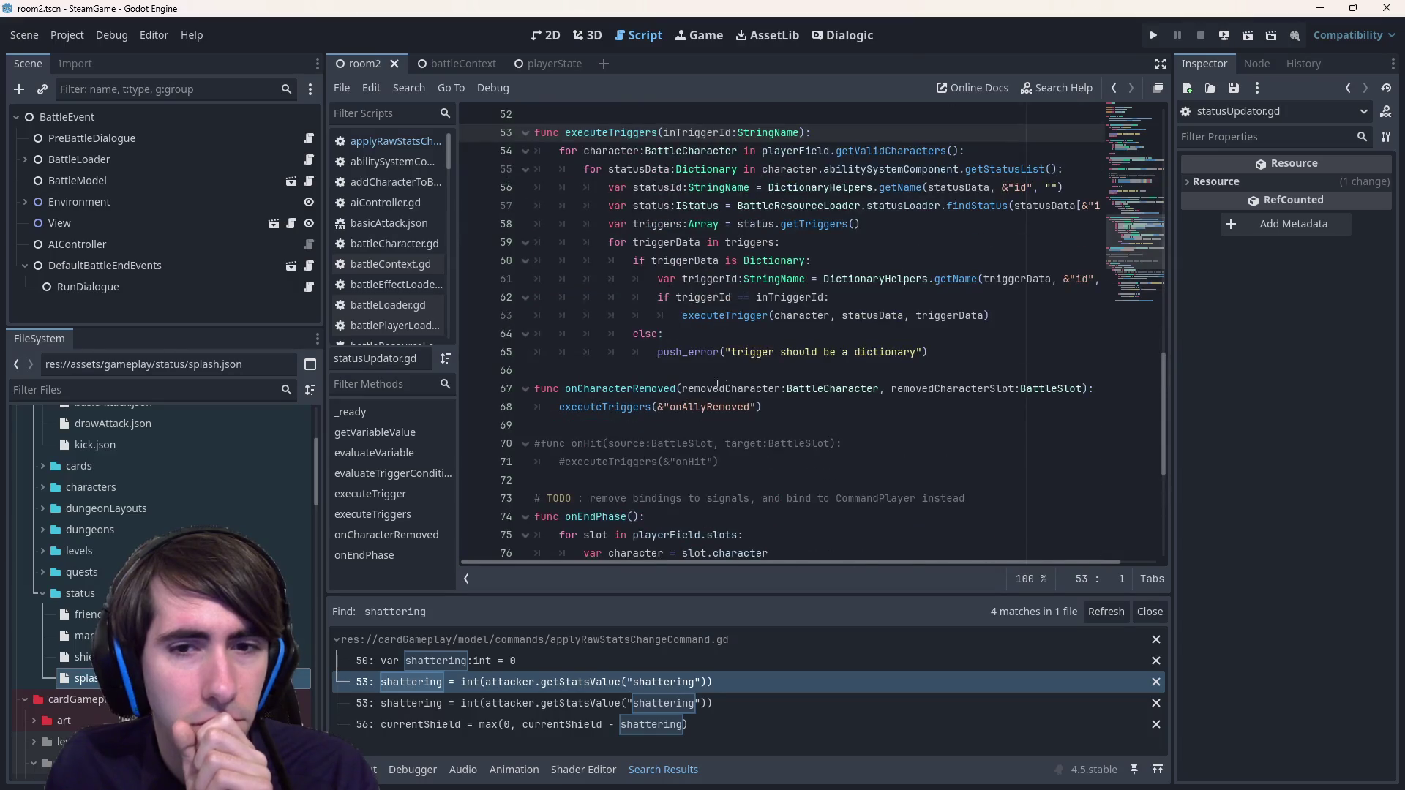
click(792, 411)
drag(809, 413, 593, 263)
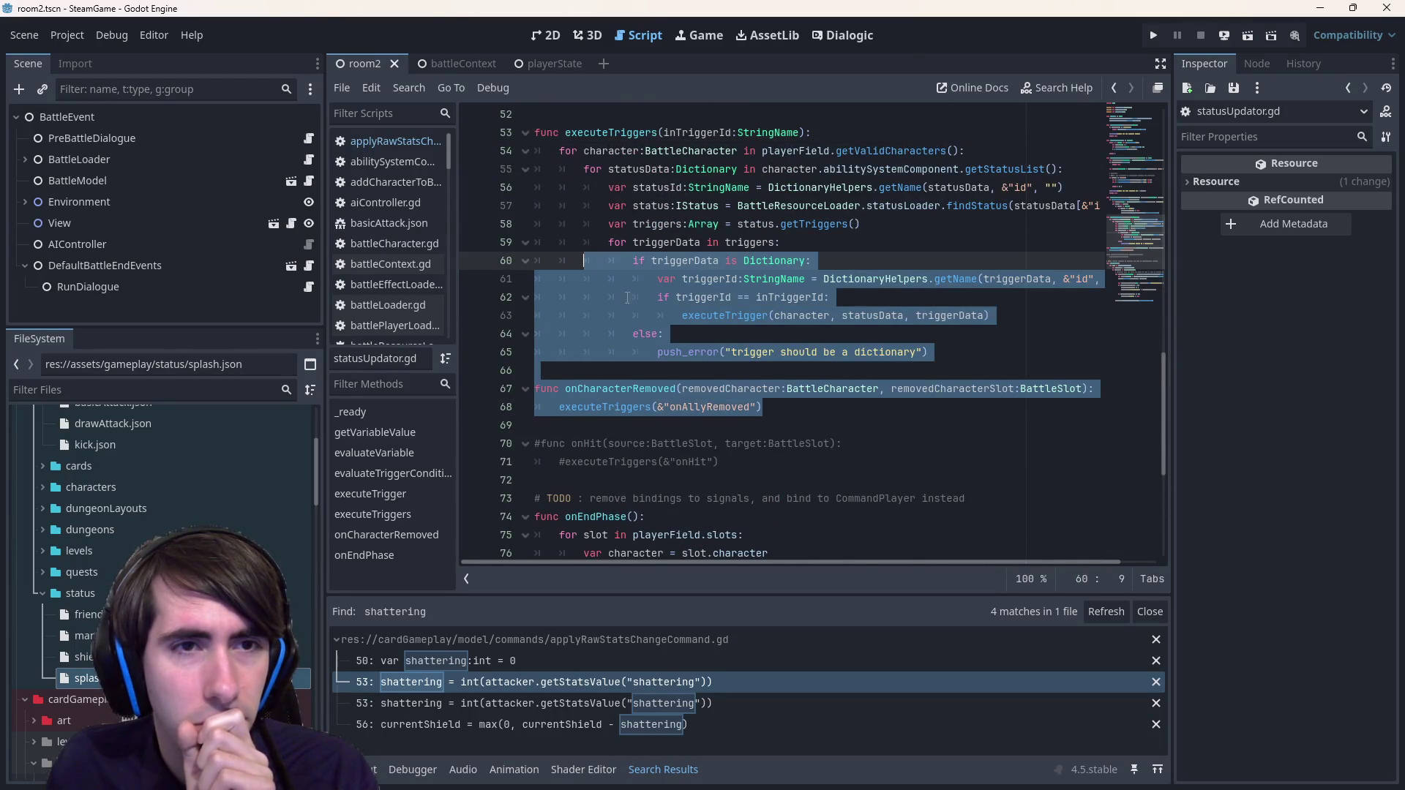
click(704, 368)
click(757, 408)
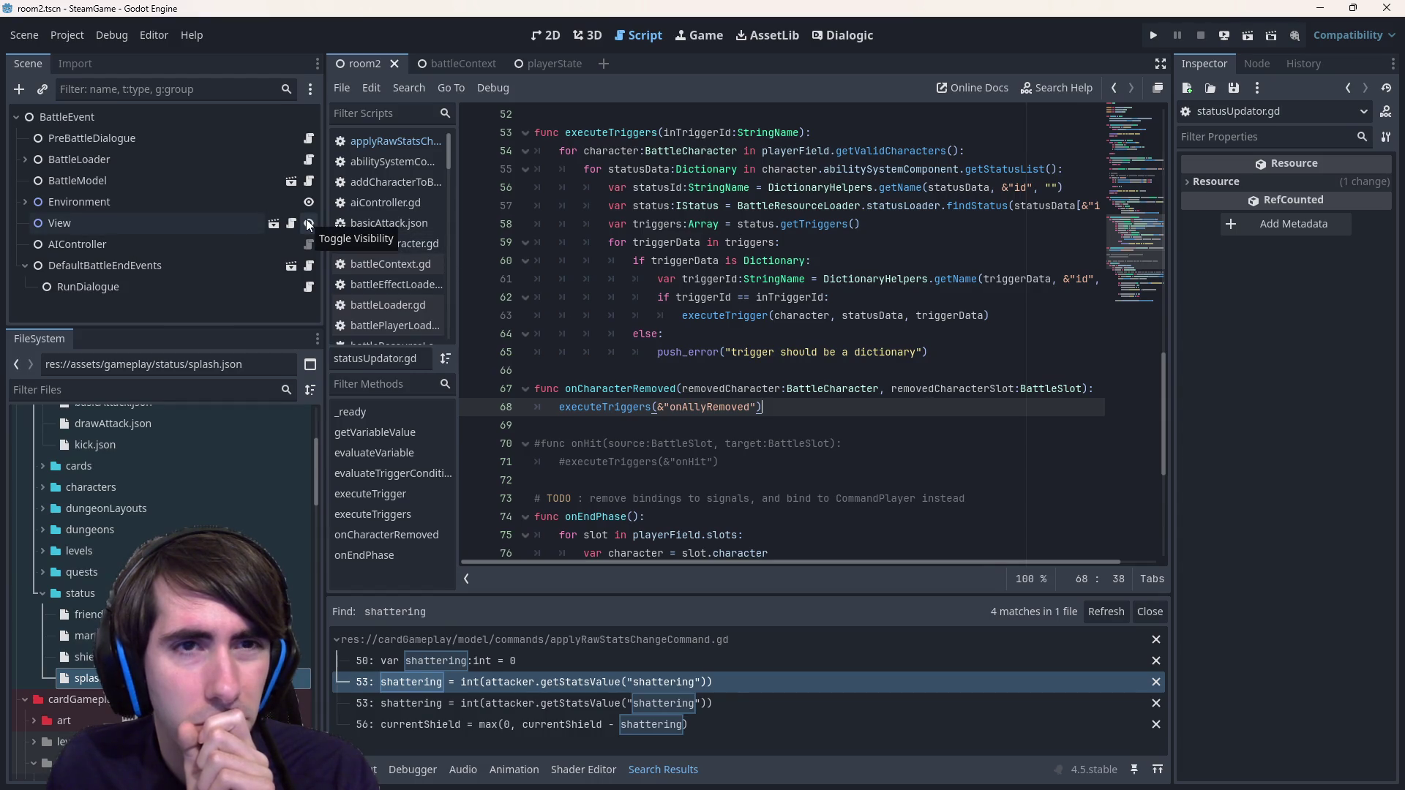
- Glance at splash.json, then navigate back to executeAttack in applyRawStatsChangeCommand.gd
double_click(86, 678)
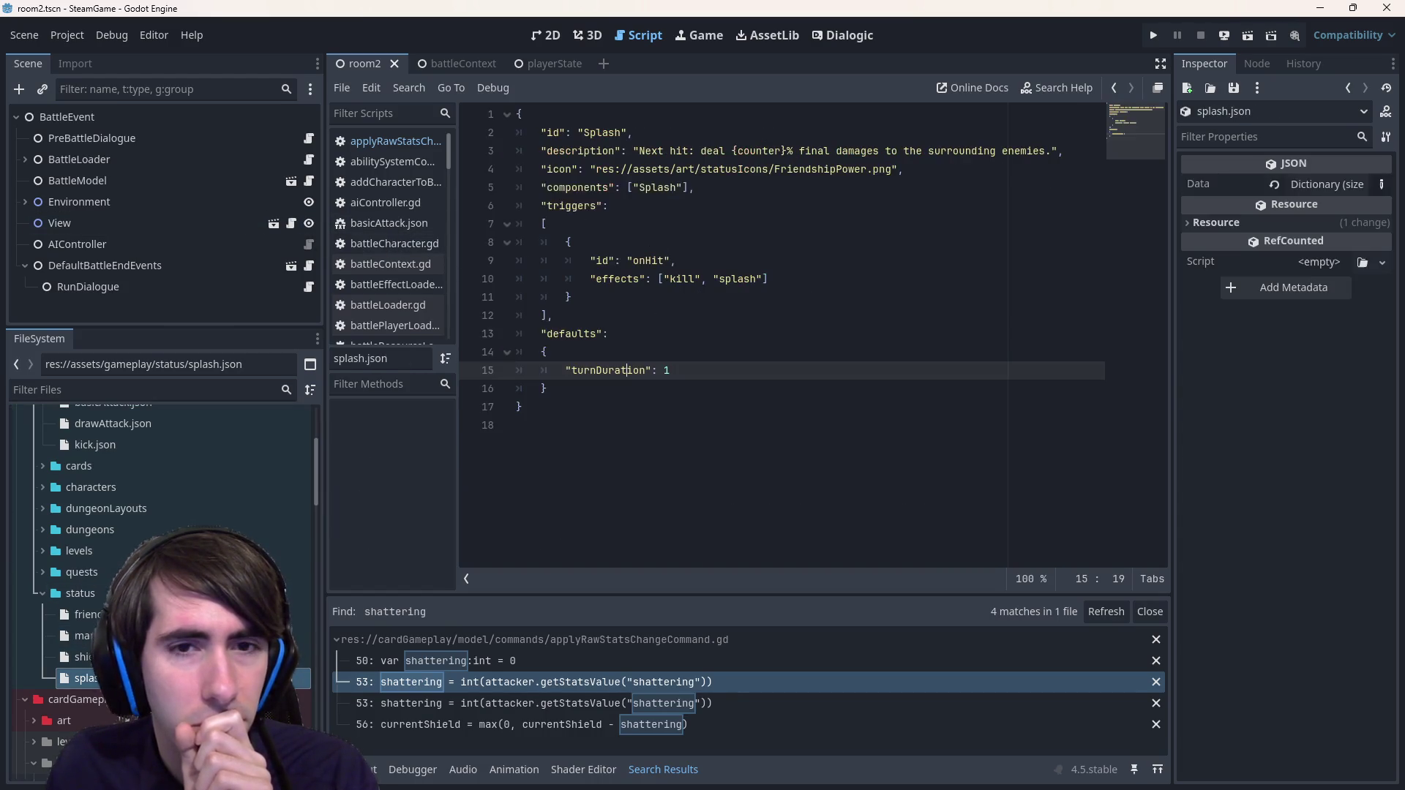
click(728, 400)
key(alt+Left)
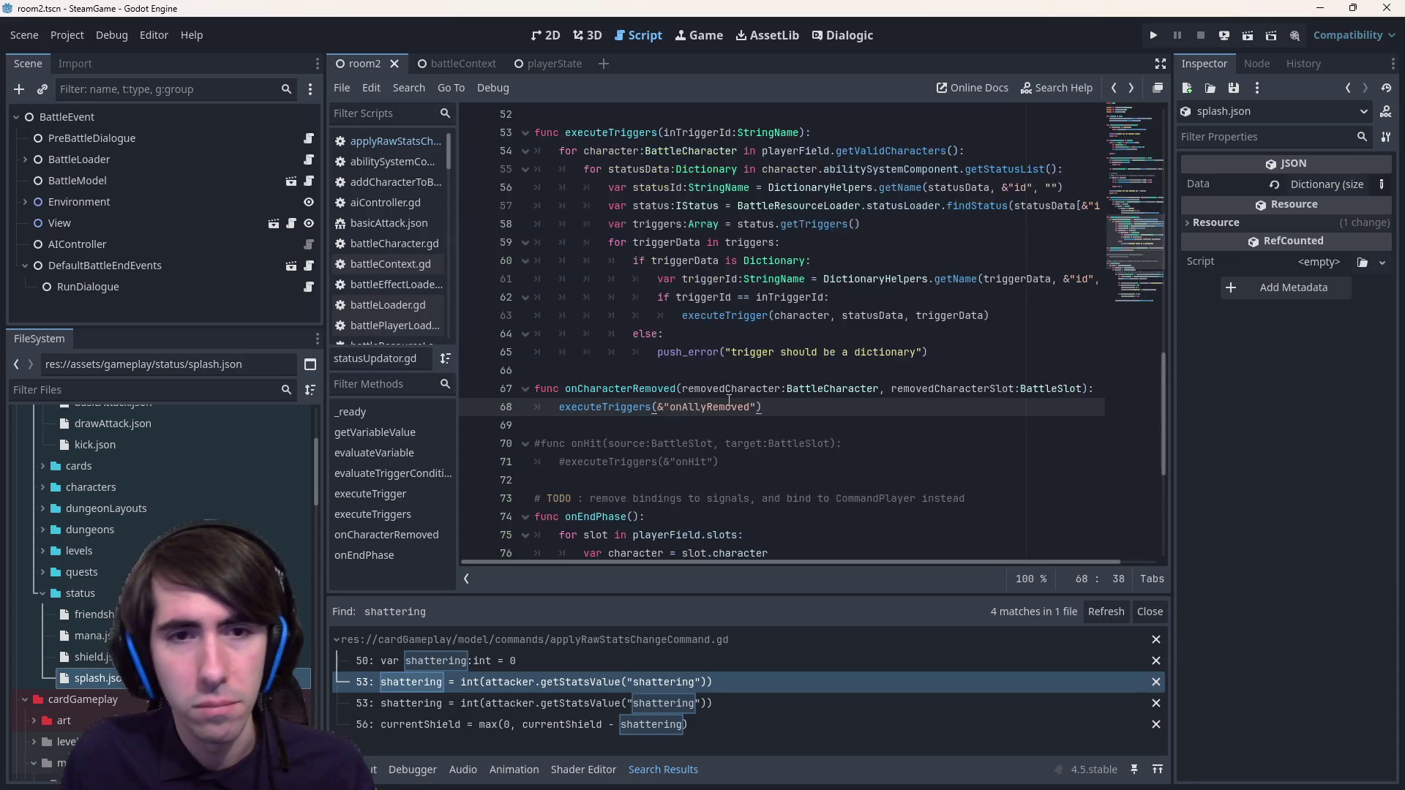
key(alt+Left)
key(alt+Left)
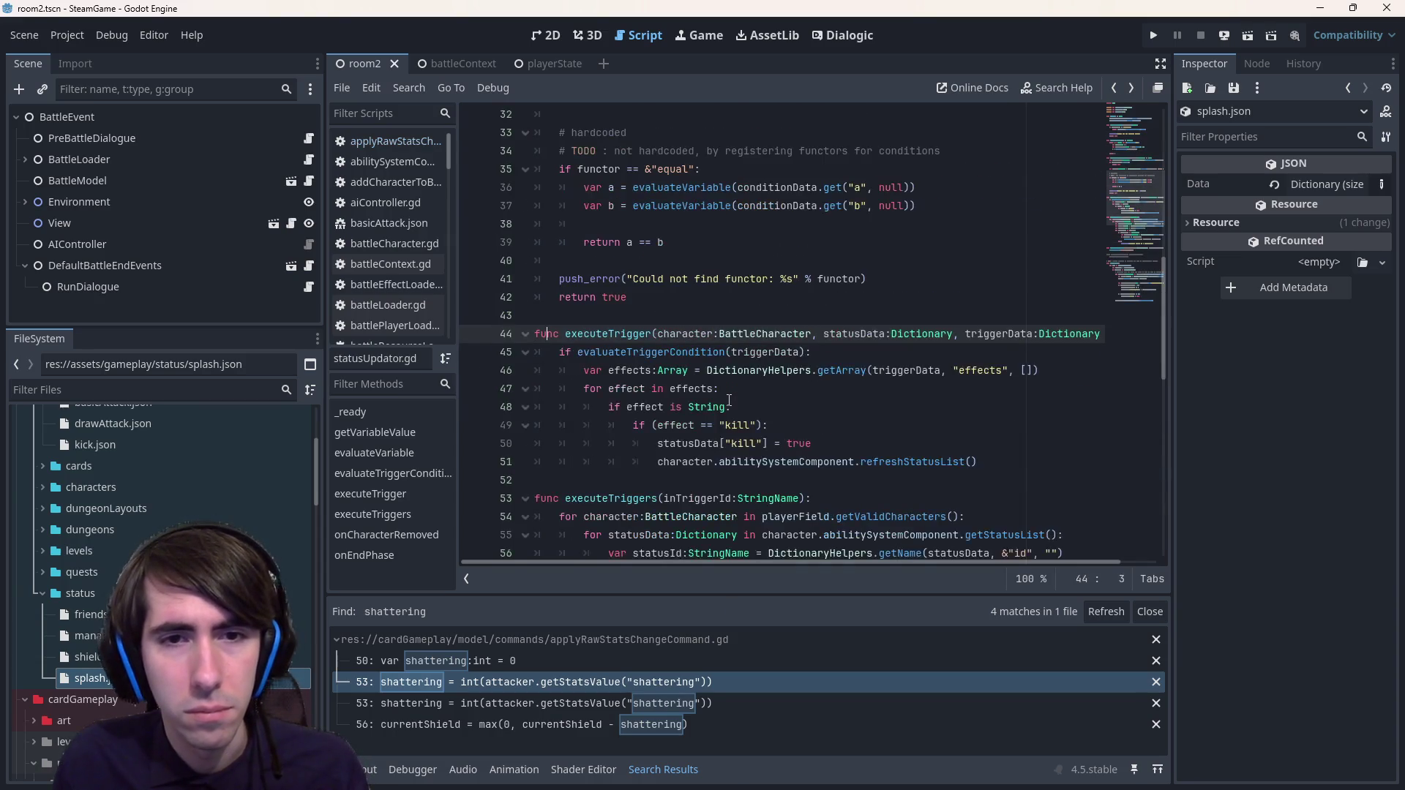
key(alt+Left)
key(alt+Right)
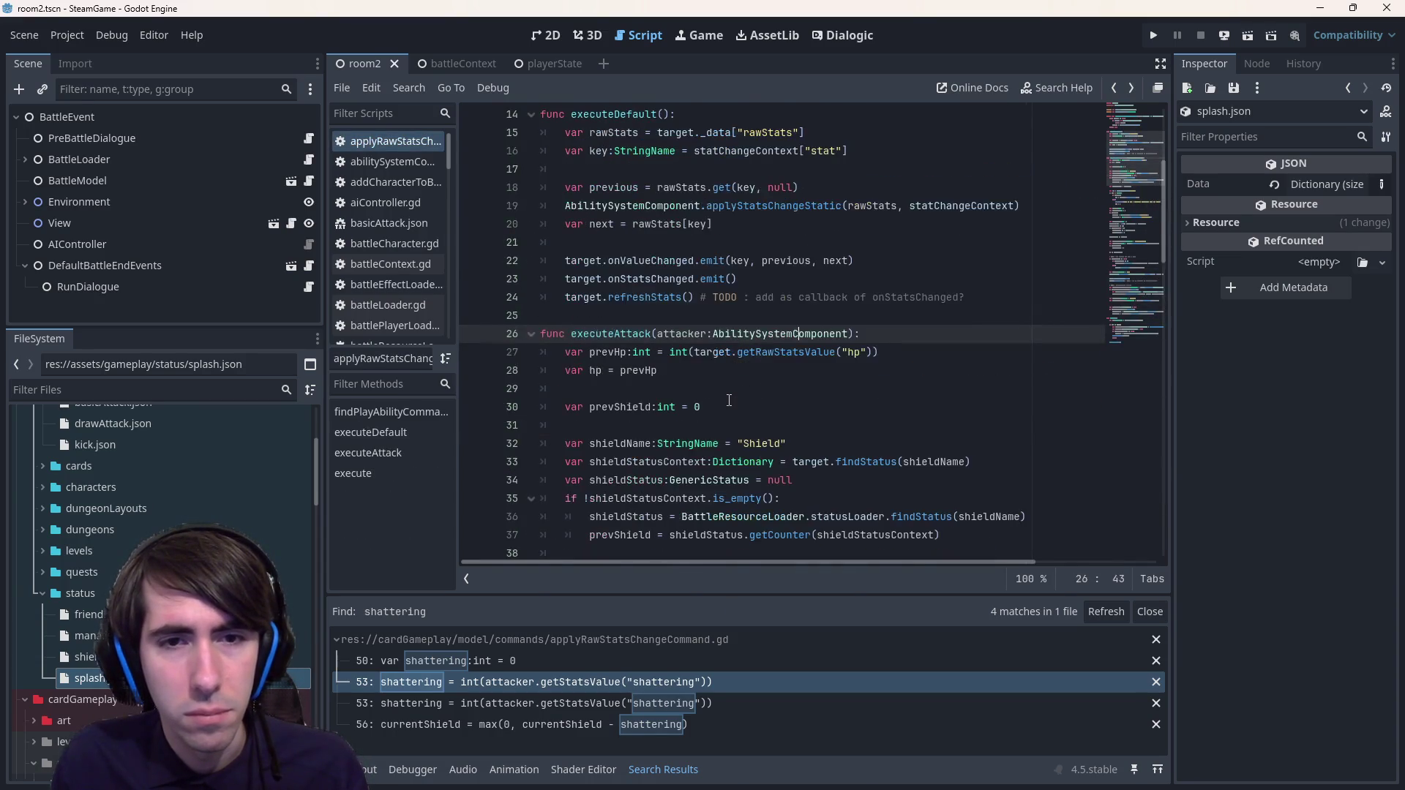
- Comment out Splash lookup lines 91–97 with Ctrl+K and select the splashName variable
key(alt+Right)
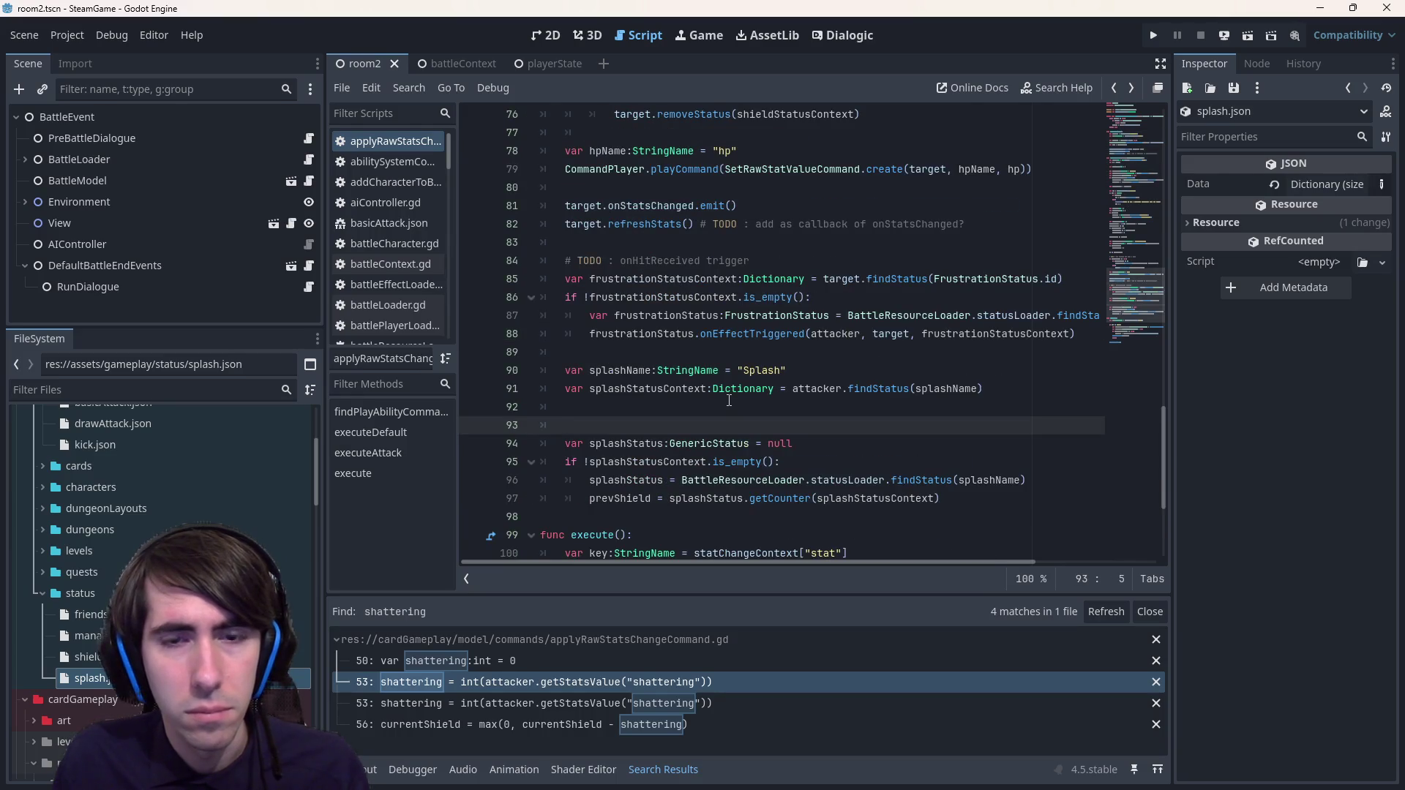
key(Up)
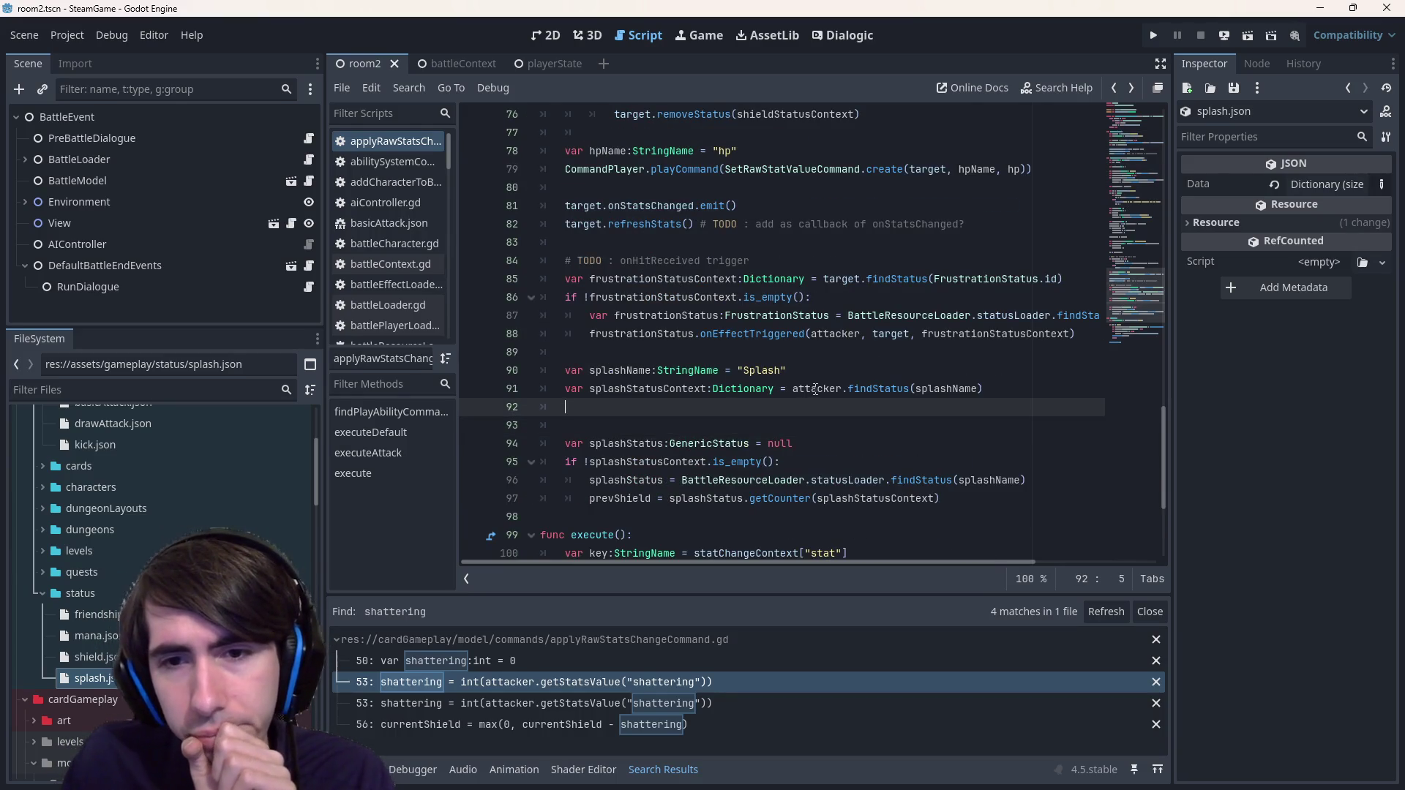
click(815, 388)
key(End)
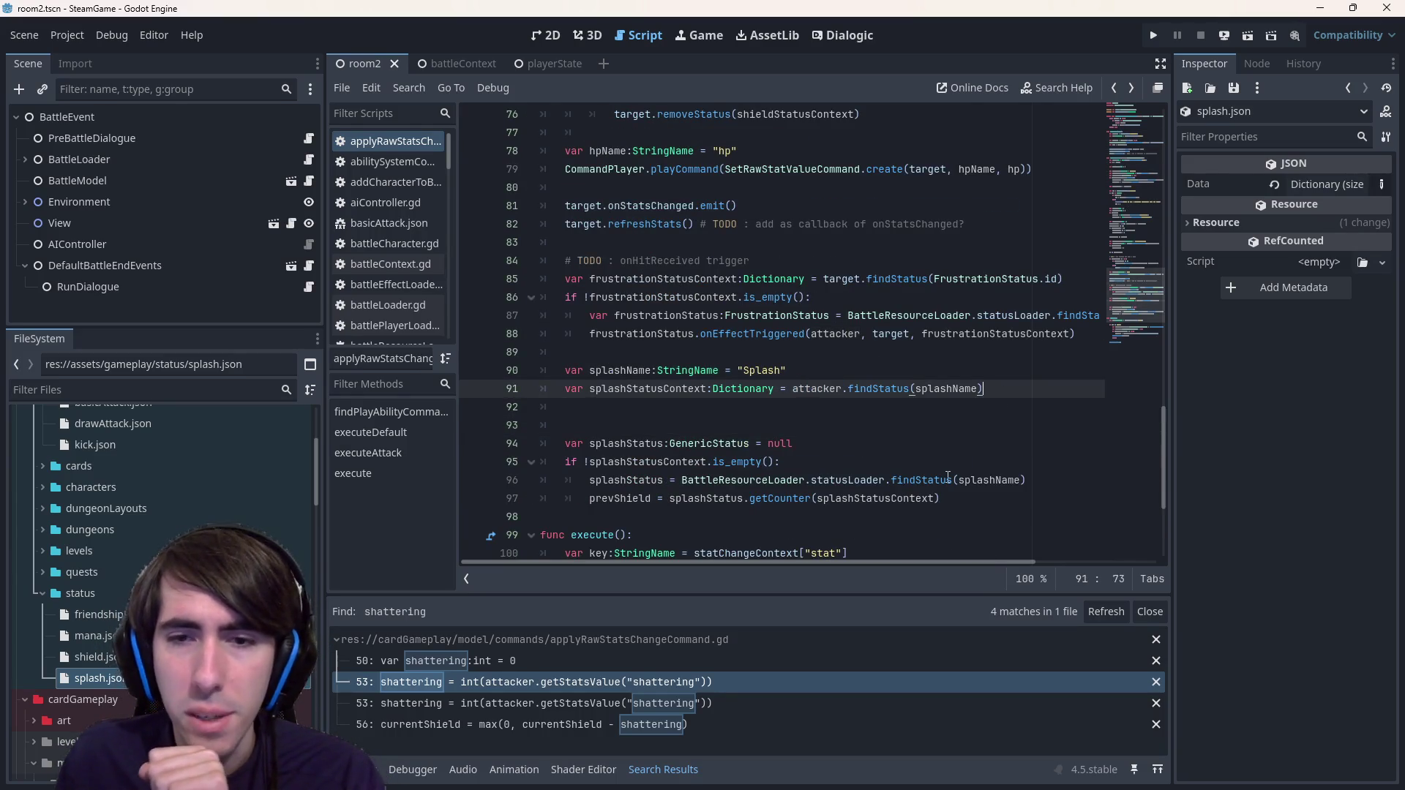
mouse_move(943, 498)
mouse_down()
mouse_move(628, 388)
mouse_move(485, 393)
mouse_up()
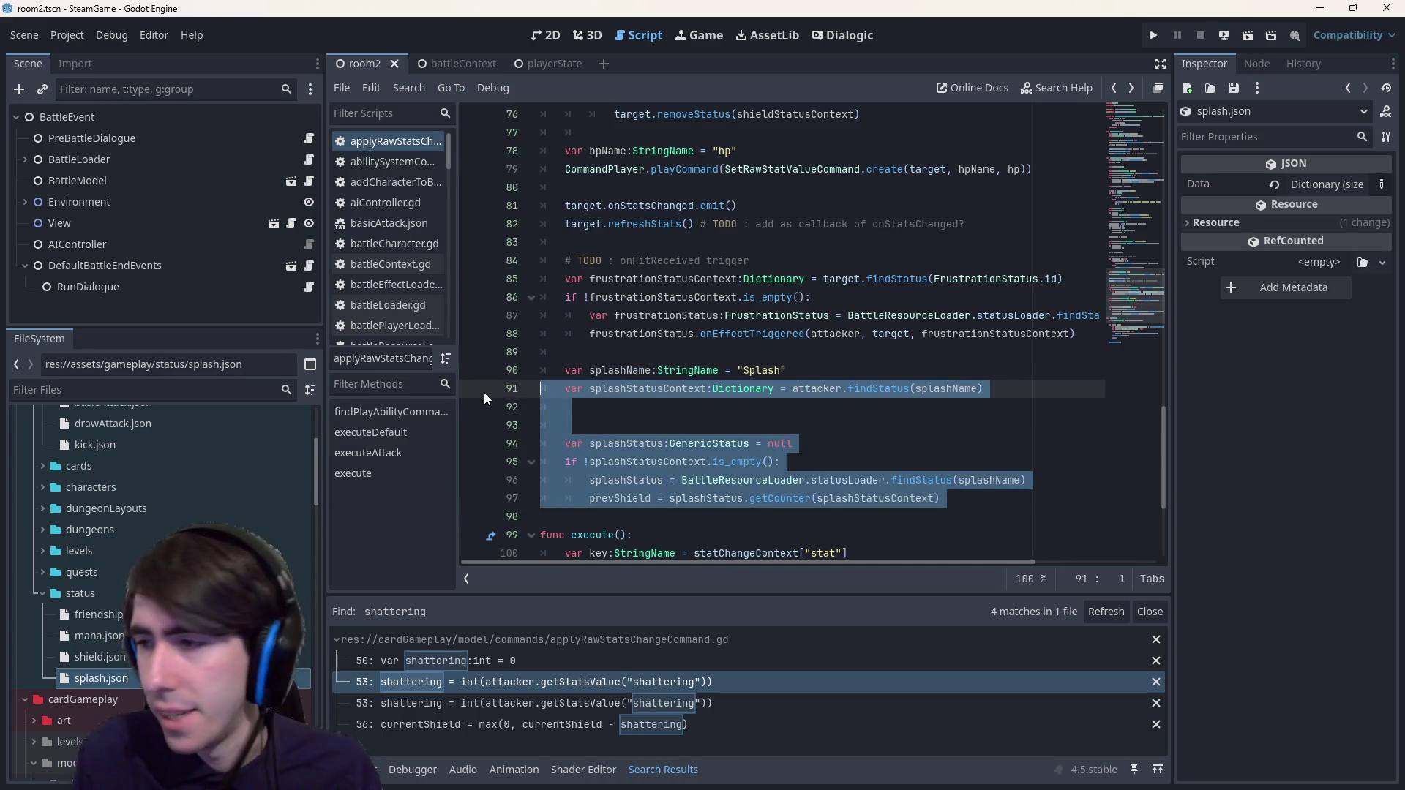
key(ctrl+k)
double_click(649, 370)
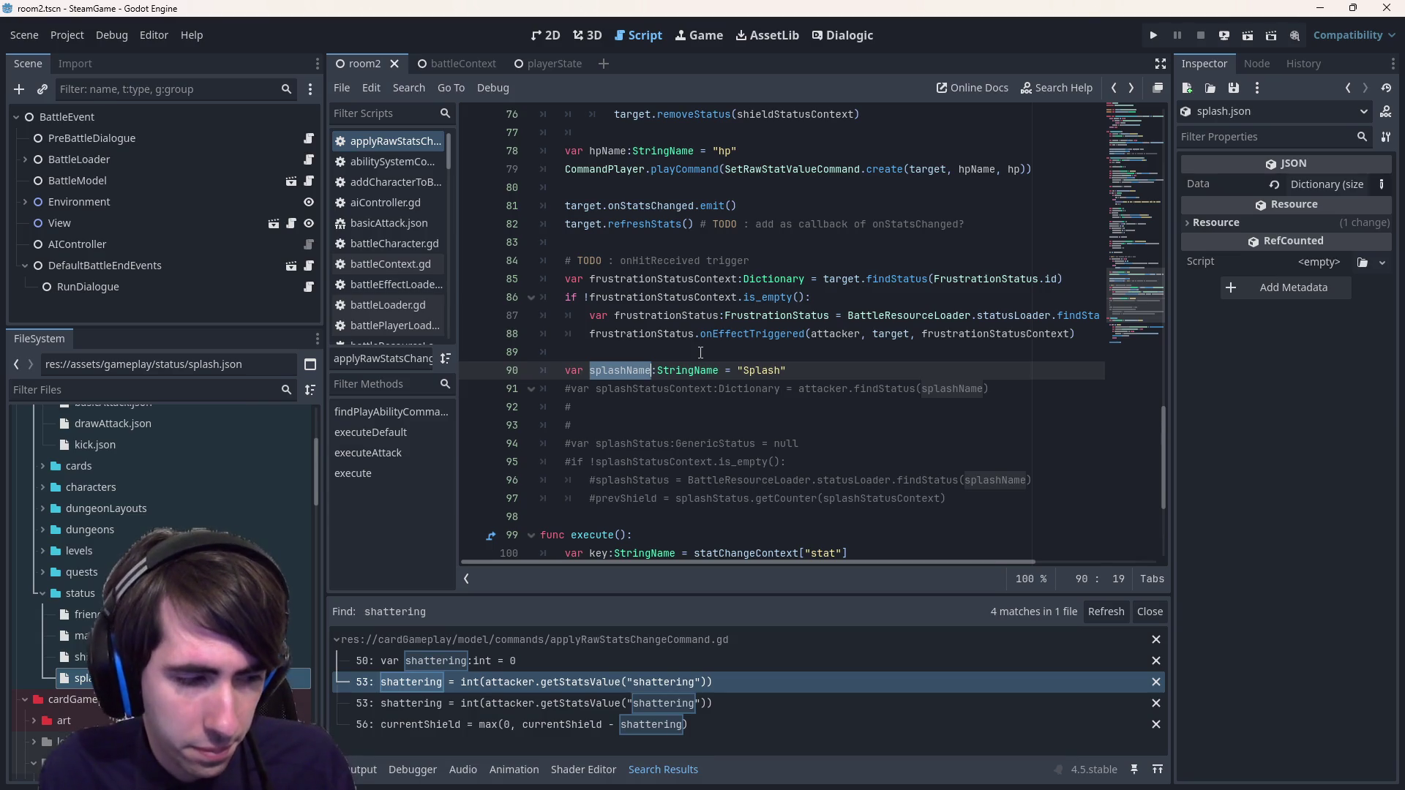
- Rename splashName to onHitEffectName and set its value to "onHitEffect"
text(onHitE)
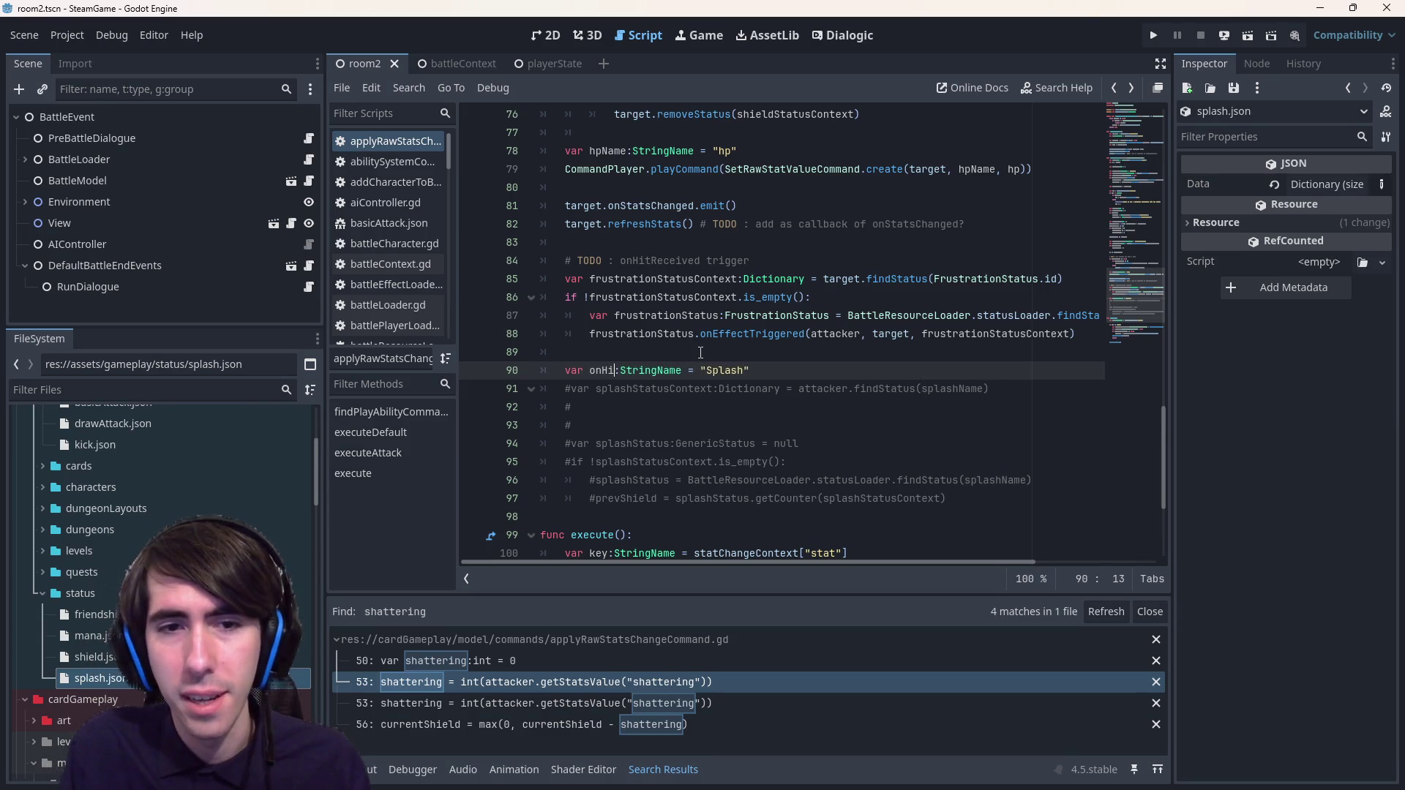
text(ffectTri)
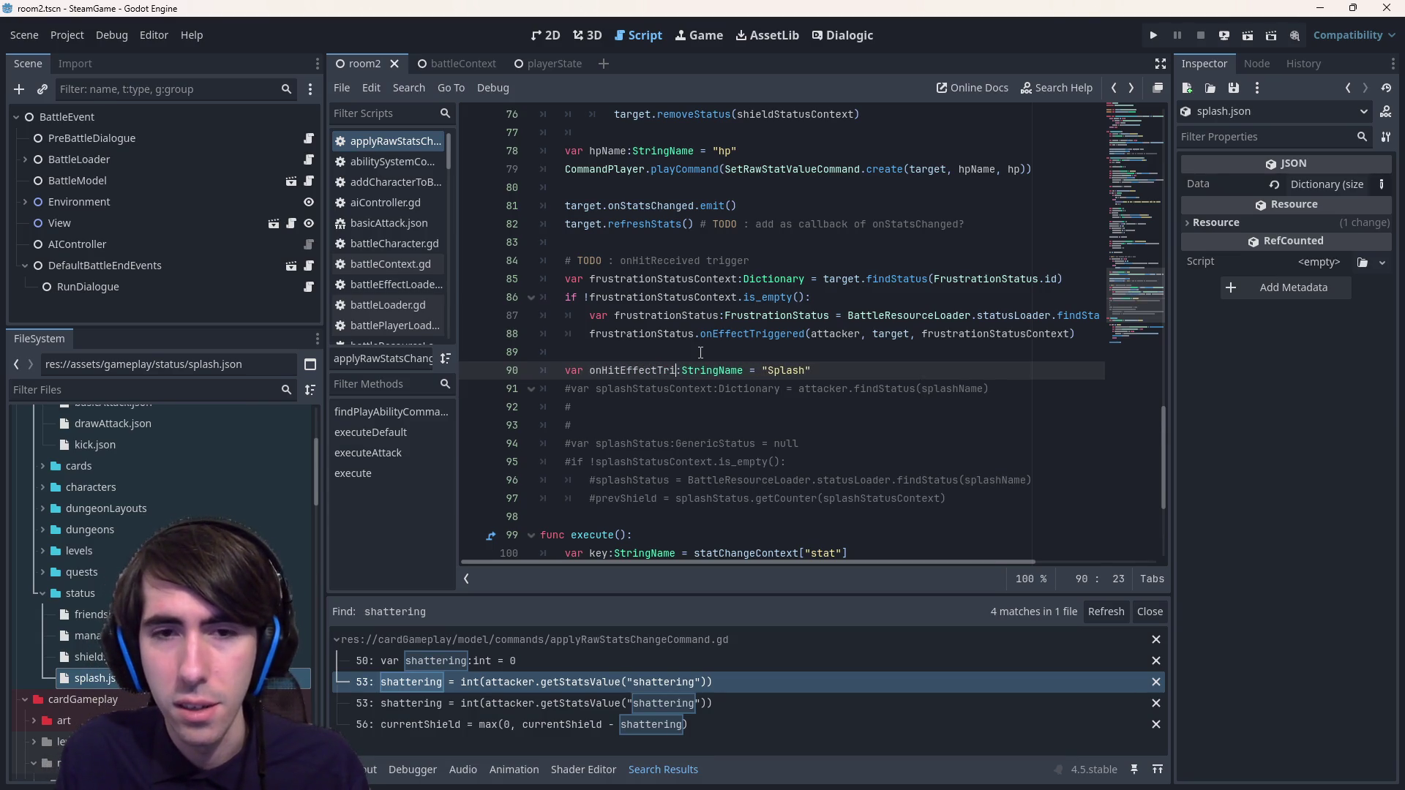
key(BackSpace)
key(BackSpace)
key(BackSpace)
text(Name)
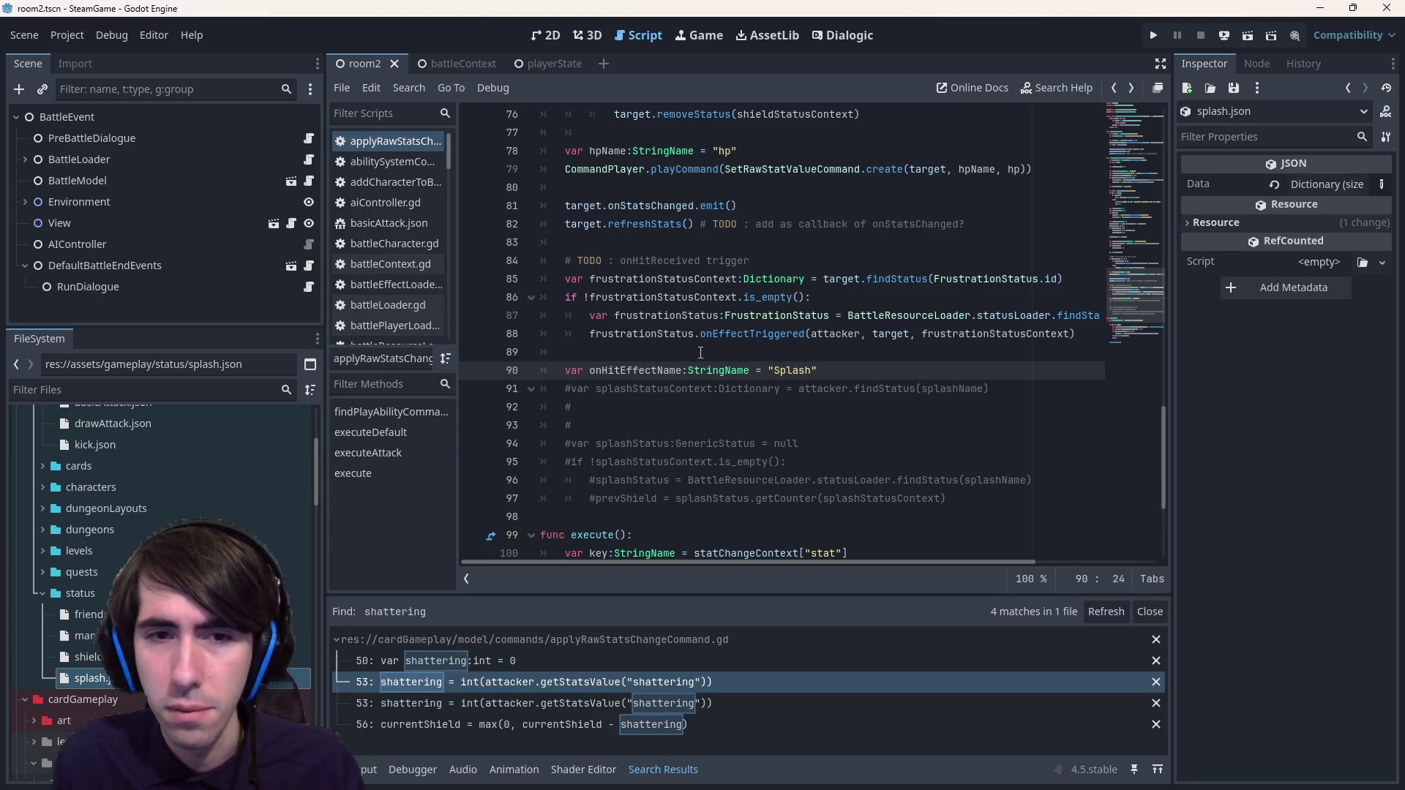
key(ctrl+shift+Right)
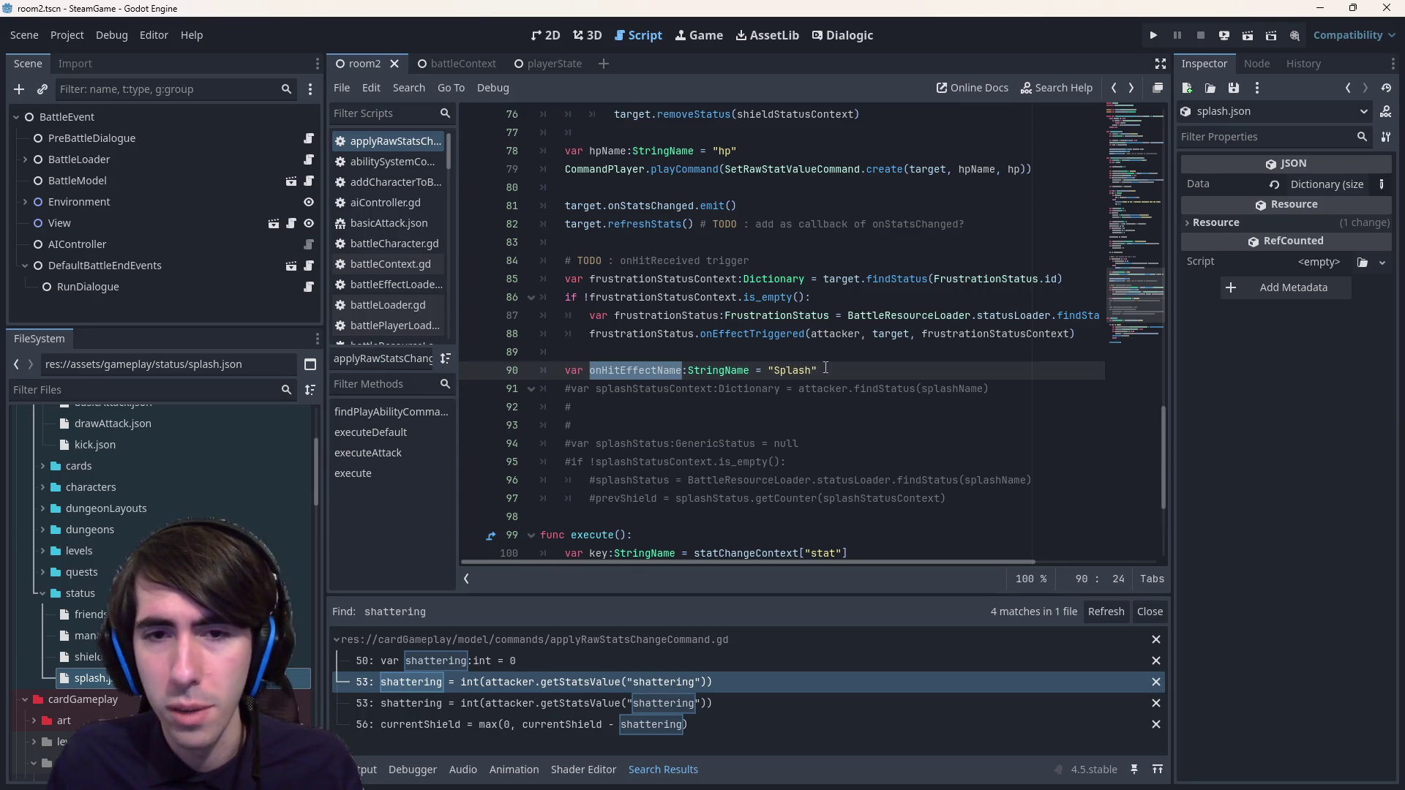
key(ctrl+c)
drag(826, 371, 774, 371)
key(ctrl+v)
key(BackSpace)
key(BackSpace)
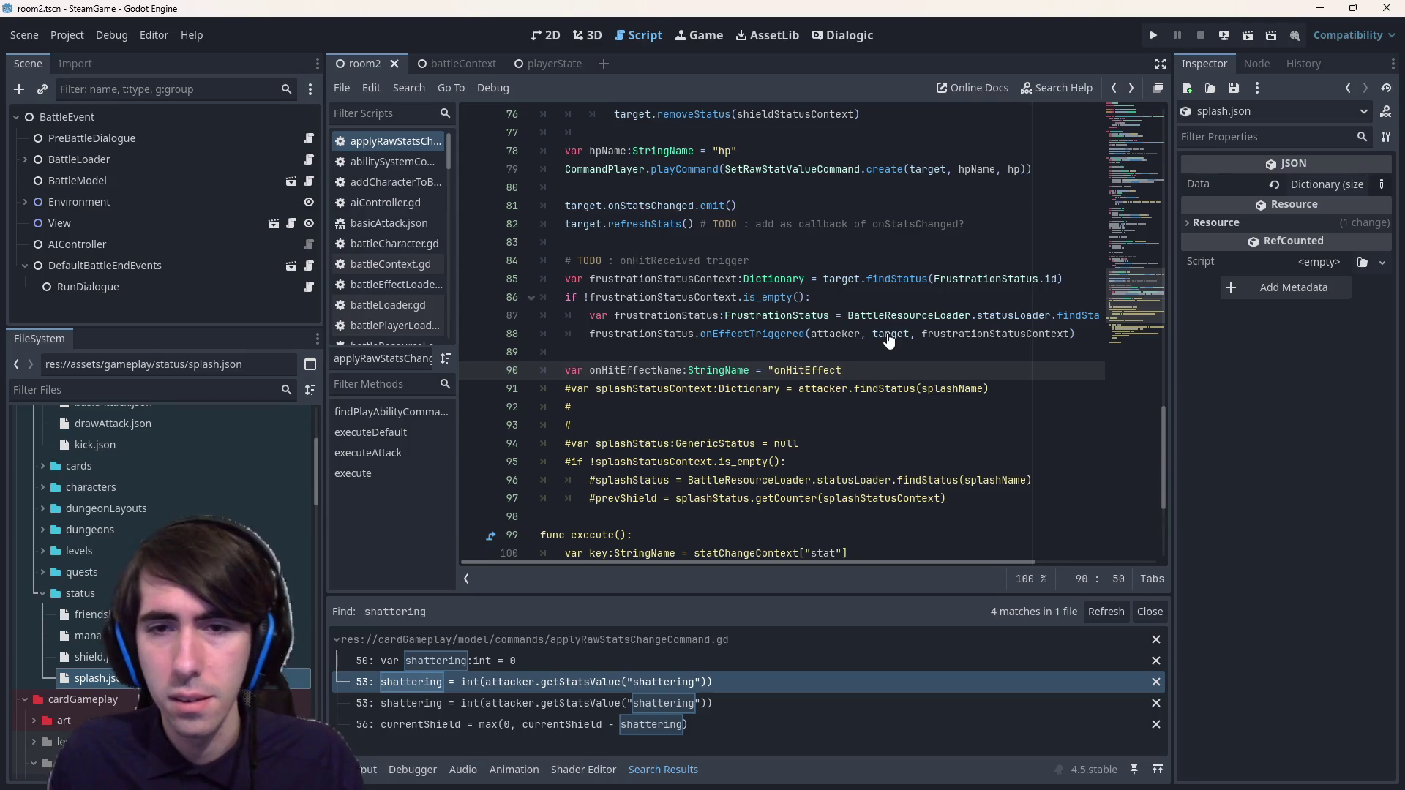
text(")
- On the following line, add the call attacker.executeTrigger(onHitEffectName)
key(Return)
key(Return)
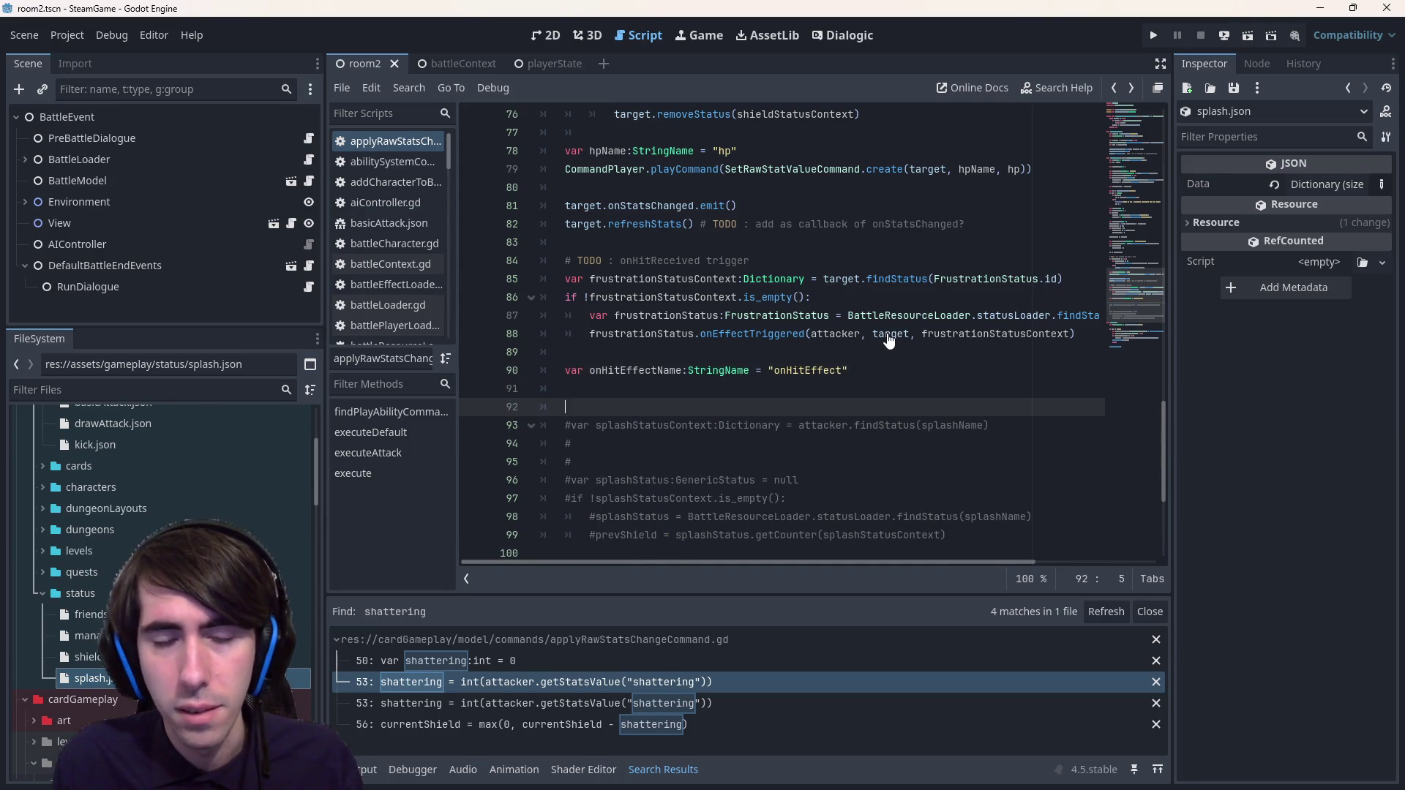
key(Down)
key(Up)
key(Up)
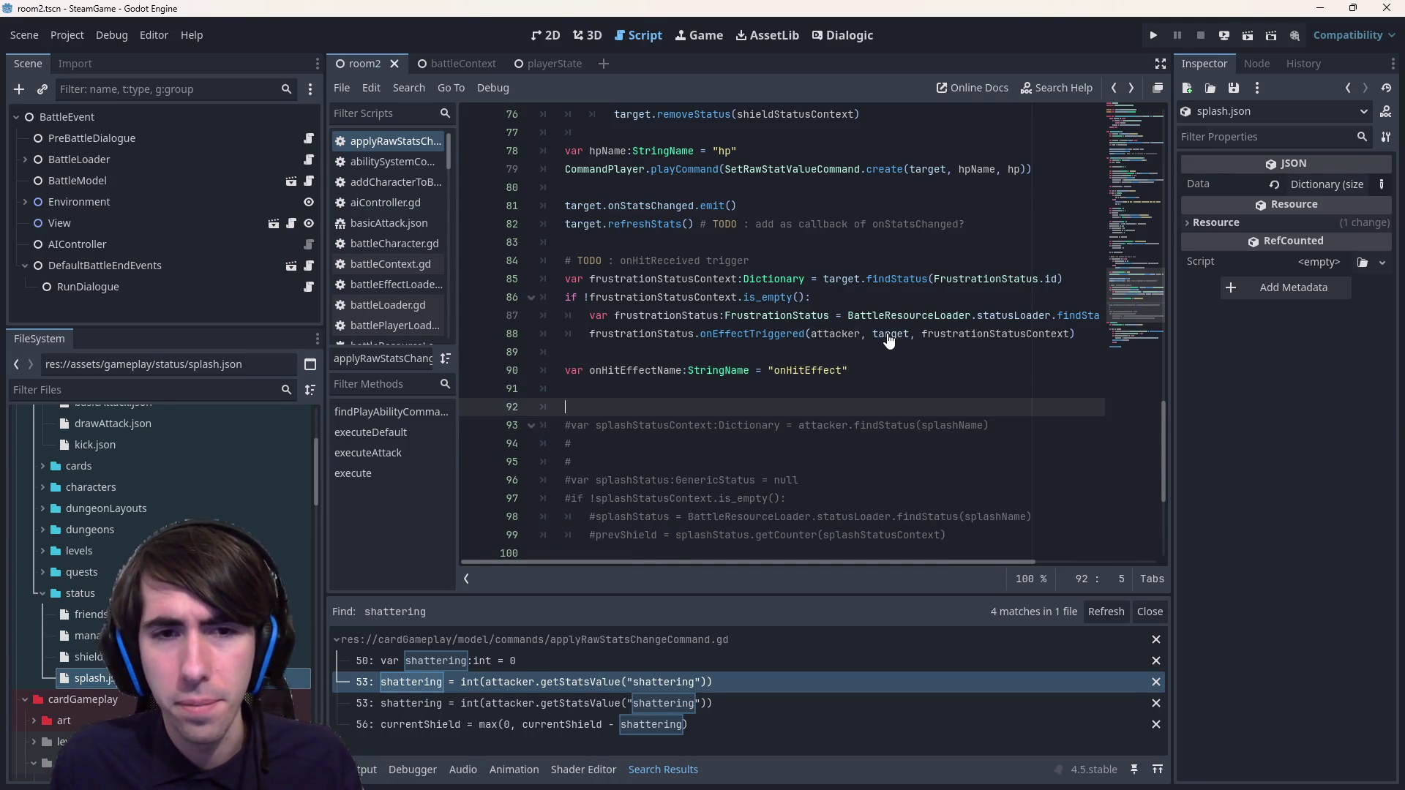
text(attacker.trigger)
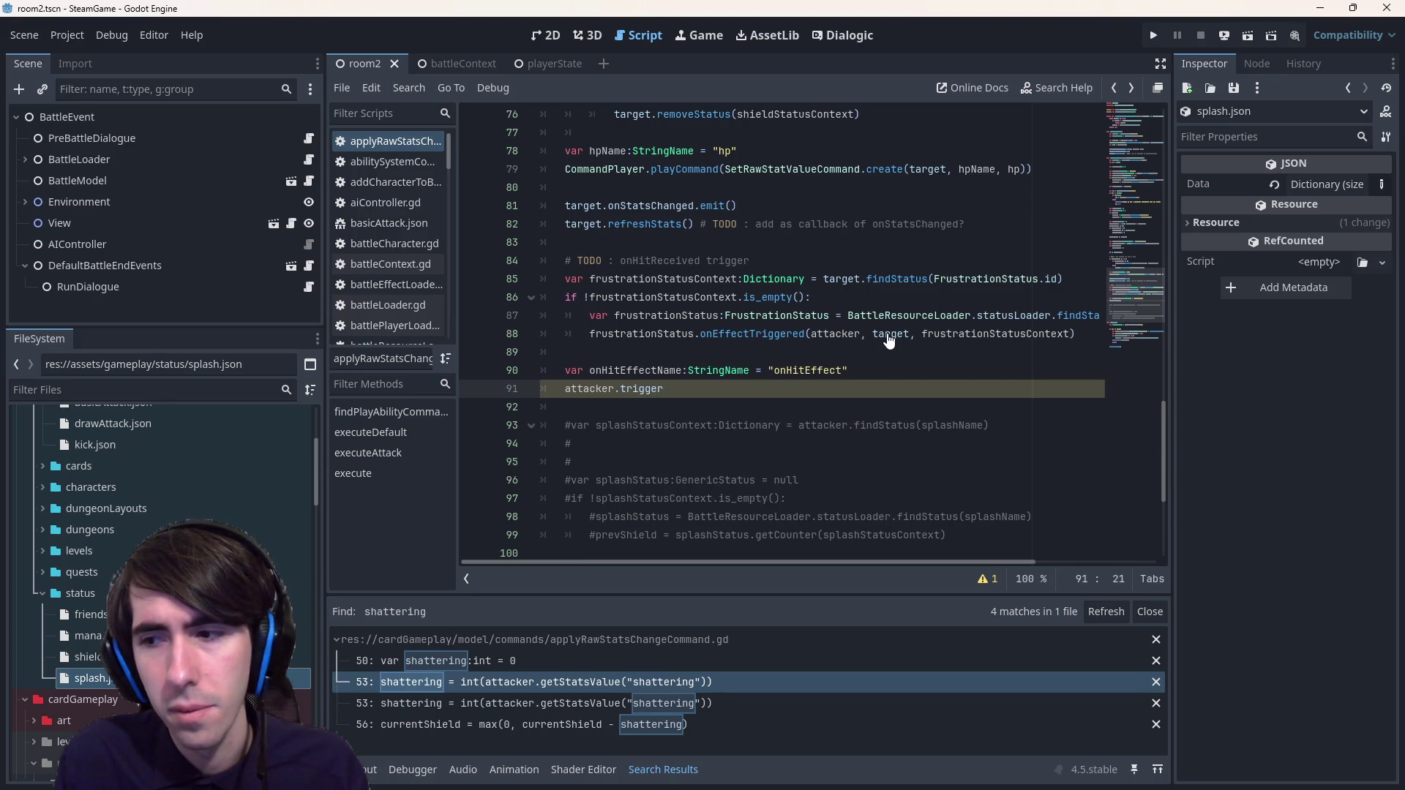
key(ctrl+BackSpace)
text(executeT)
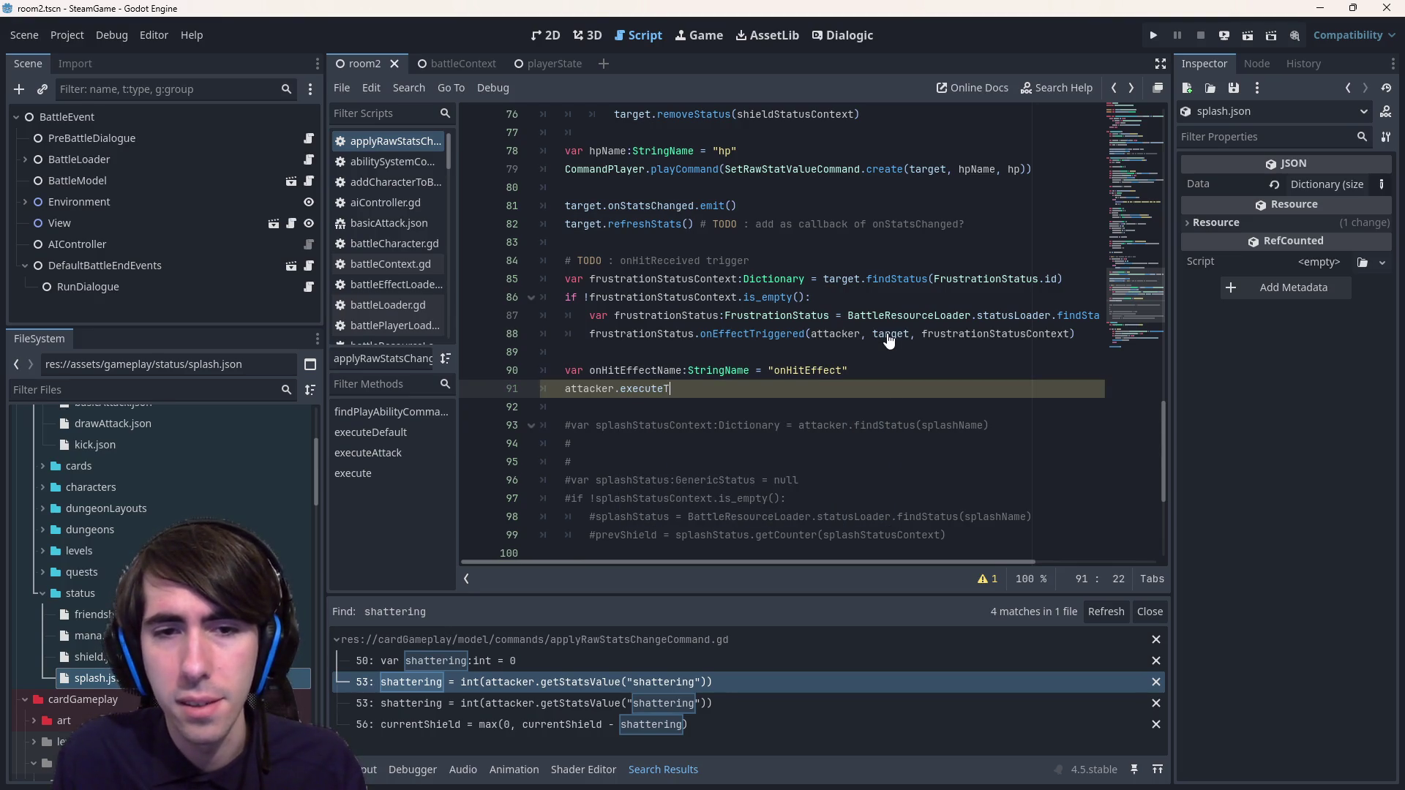
text(rigger()
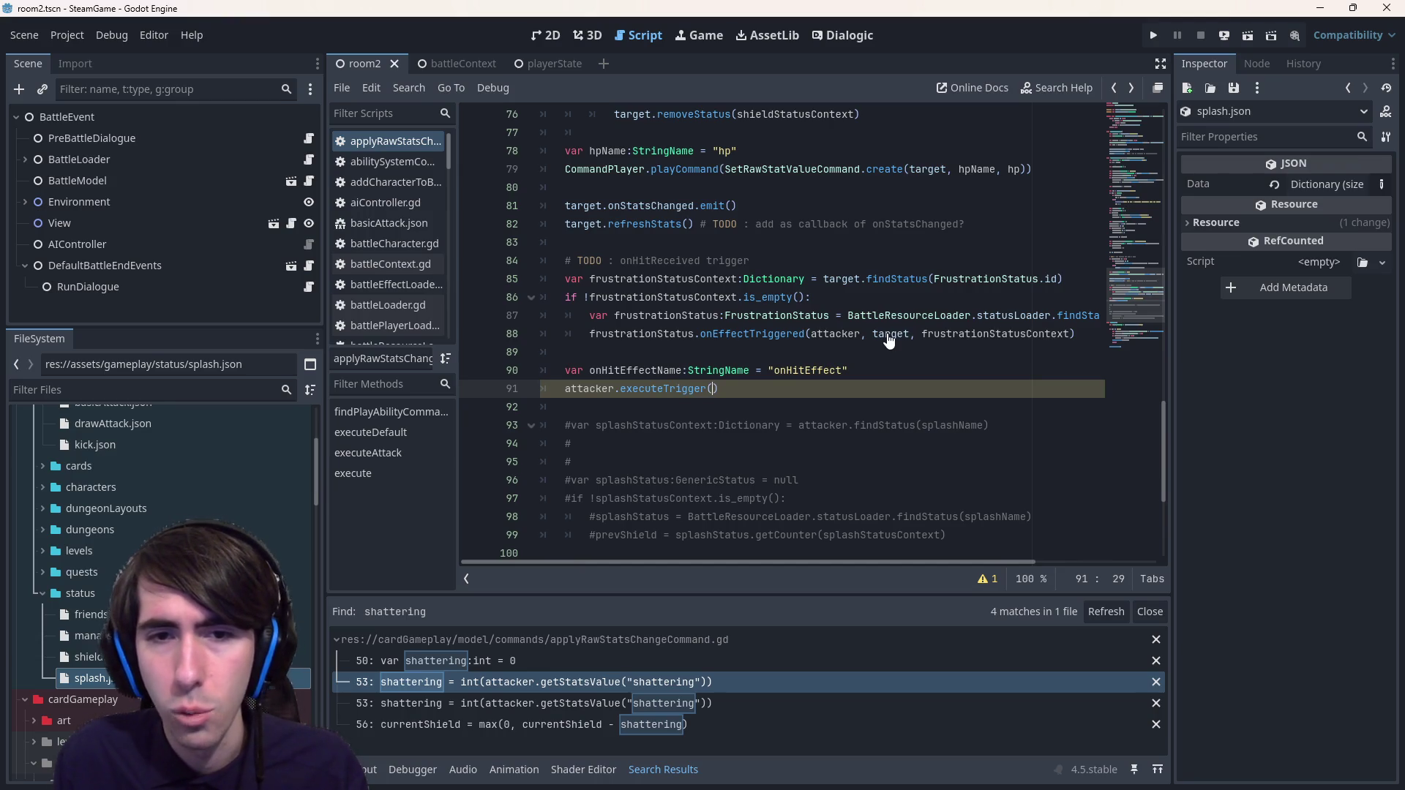
text(attacker)
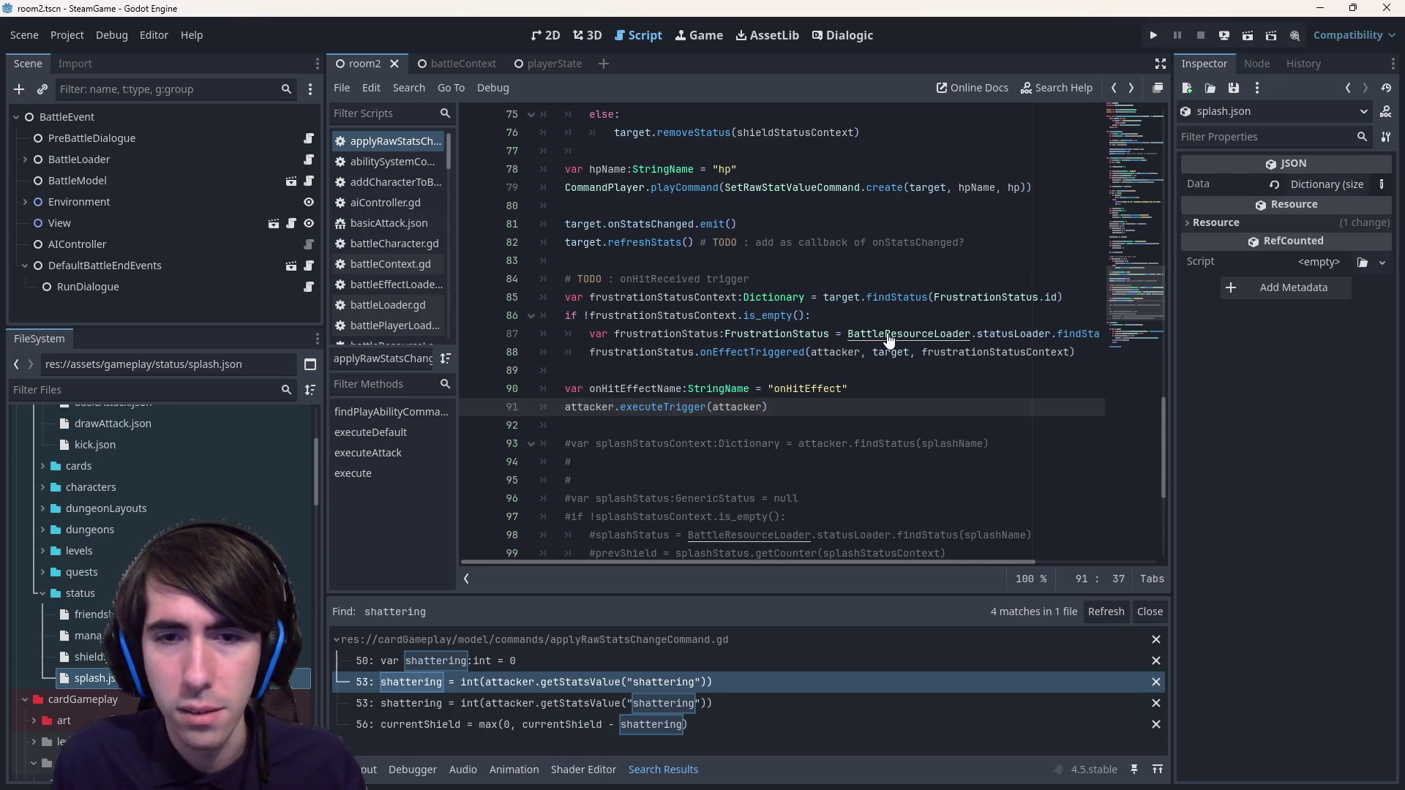
key(ctrl+BackSpace)
key(Up)
key(ctrl+Left)
key(ctrl+Left)
key(Down)
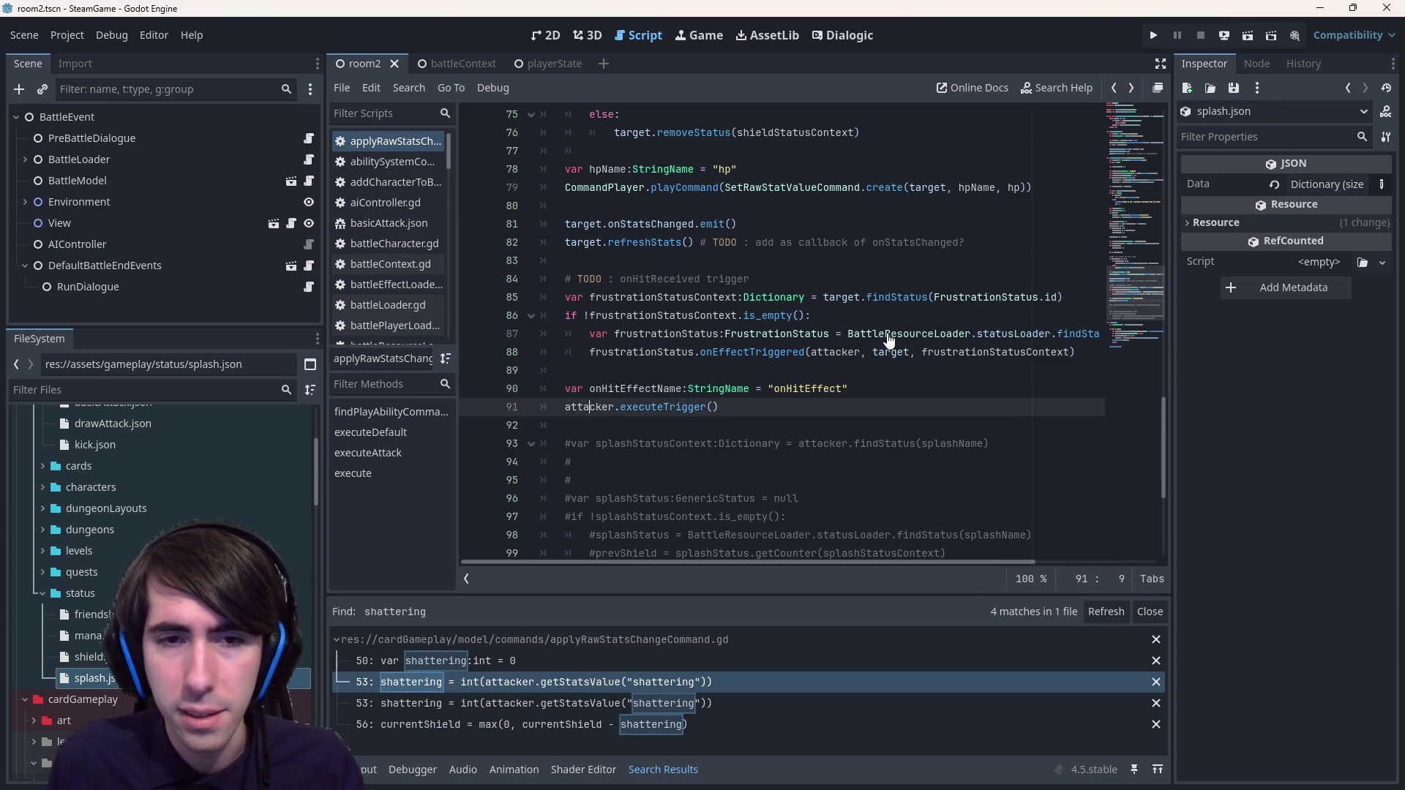
key(End)
key(Left)
text(onHitEffectName)
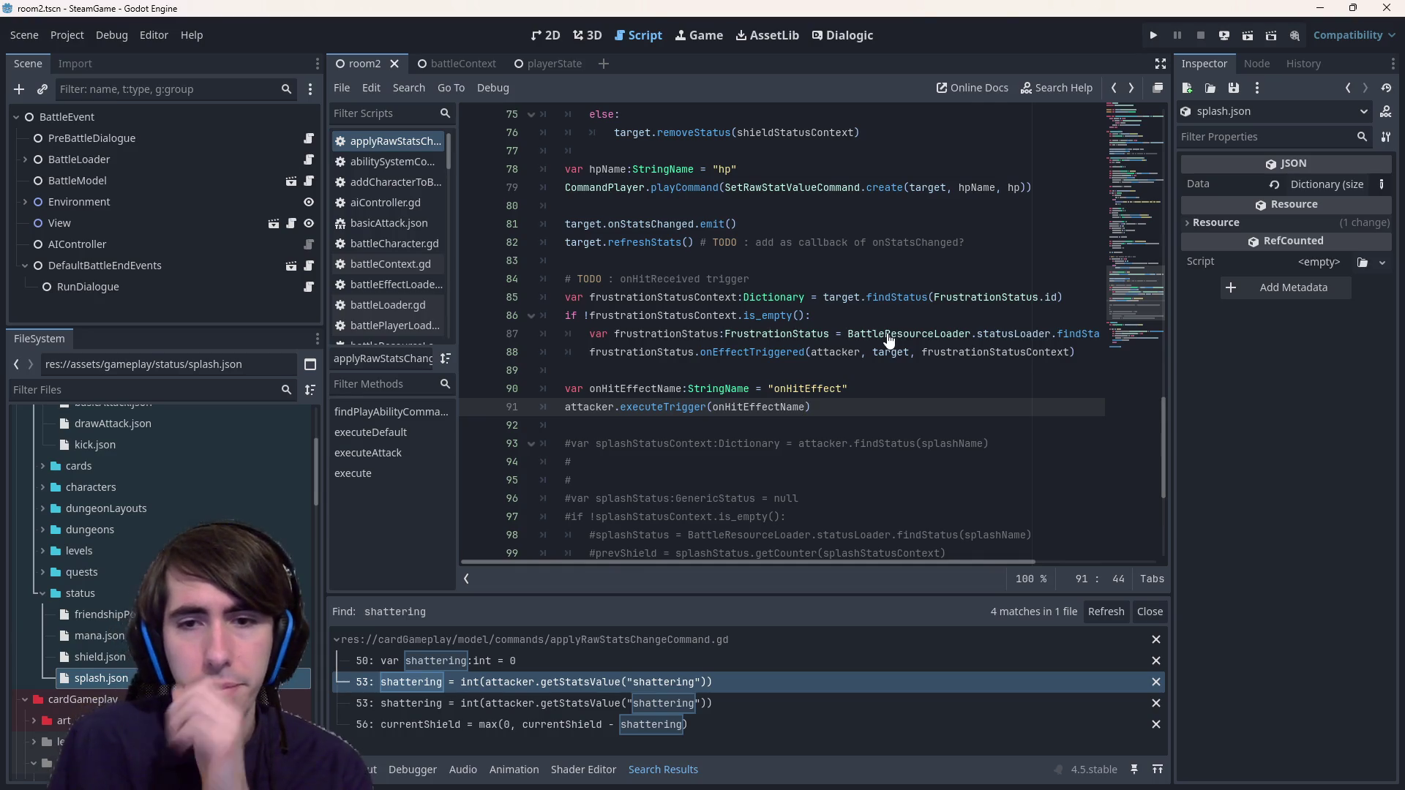
key(End)
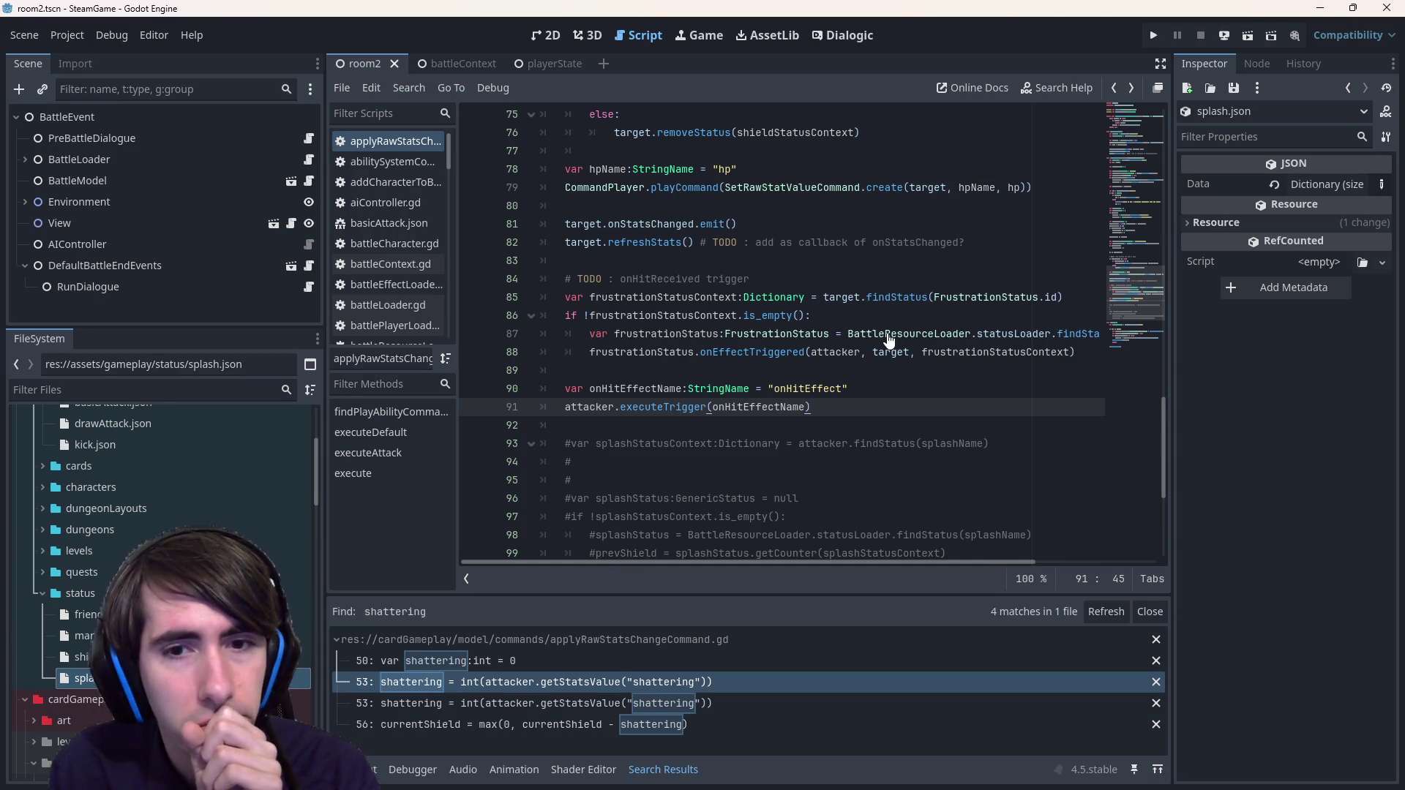
- Follow executeTrigger on line 91 to its definition in statusUpdator.gd
mouse_move(887, 335)
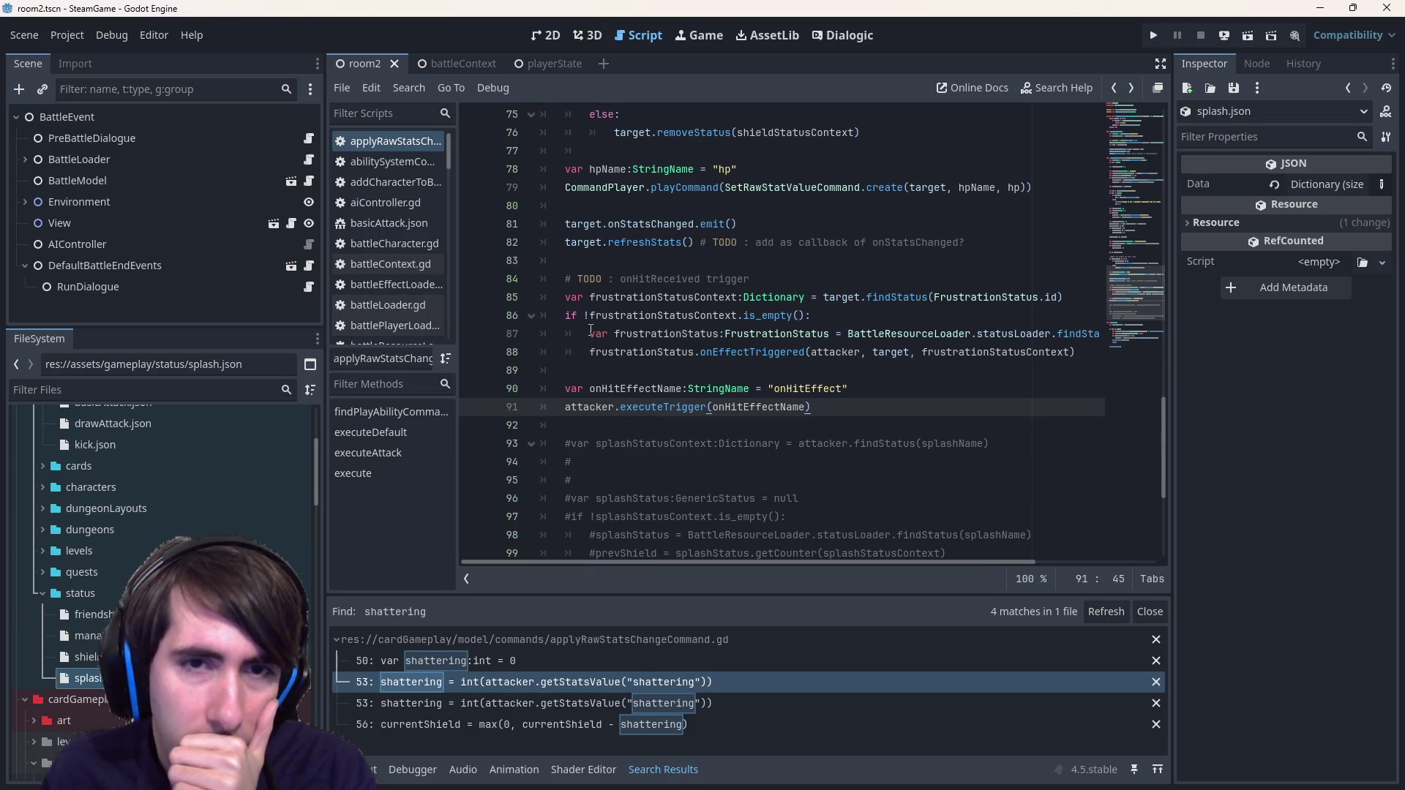
scroll(822, 366, up, 1)
scroll(822, 367, down, 1)
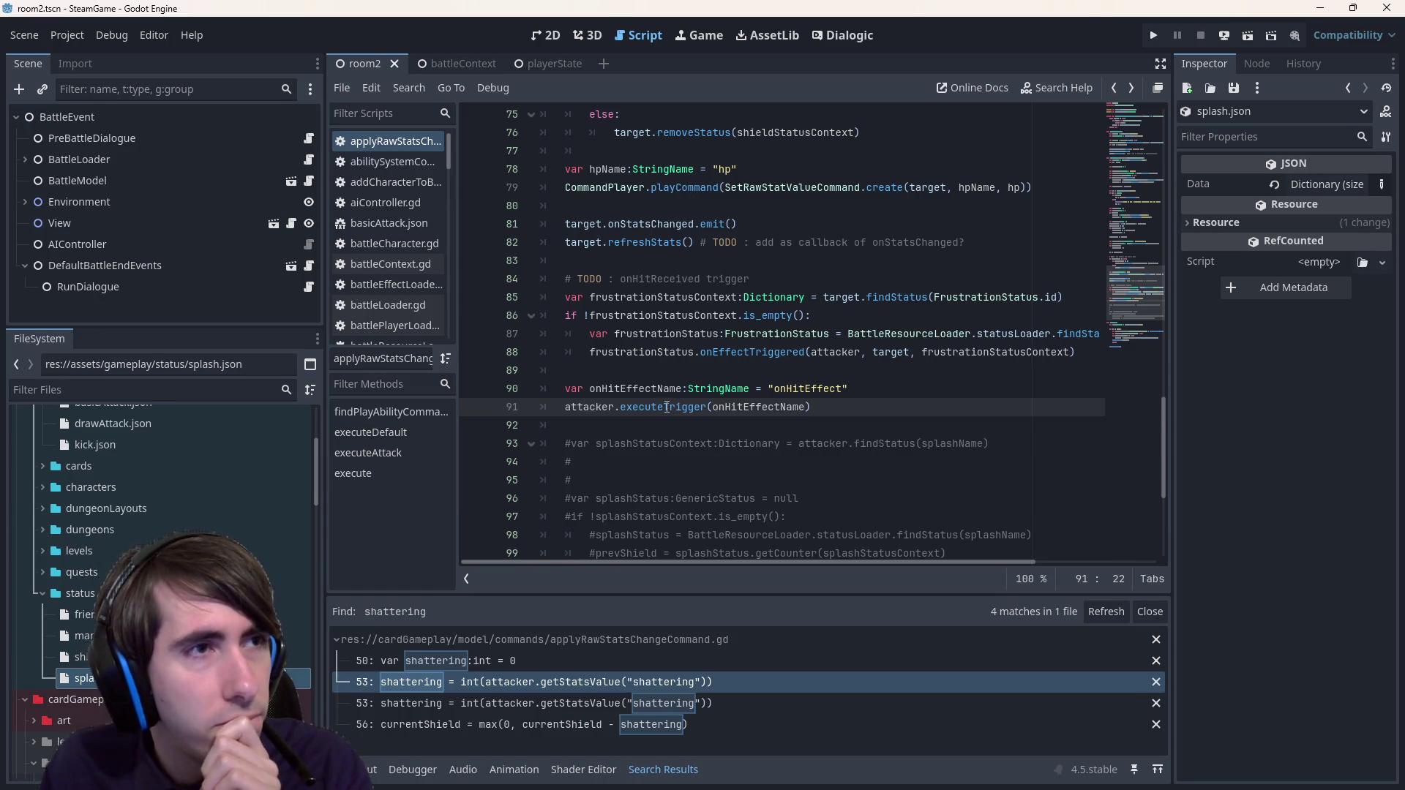
click(659, 419)
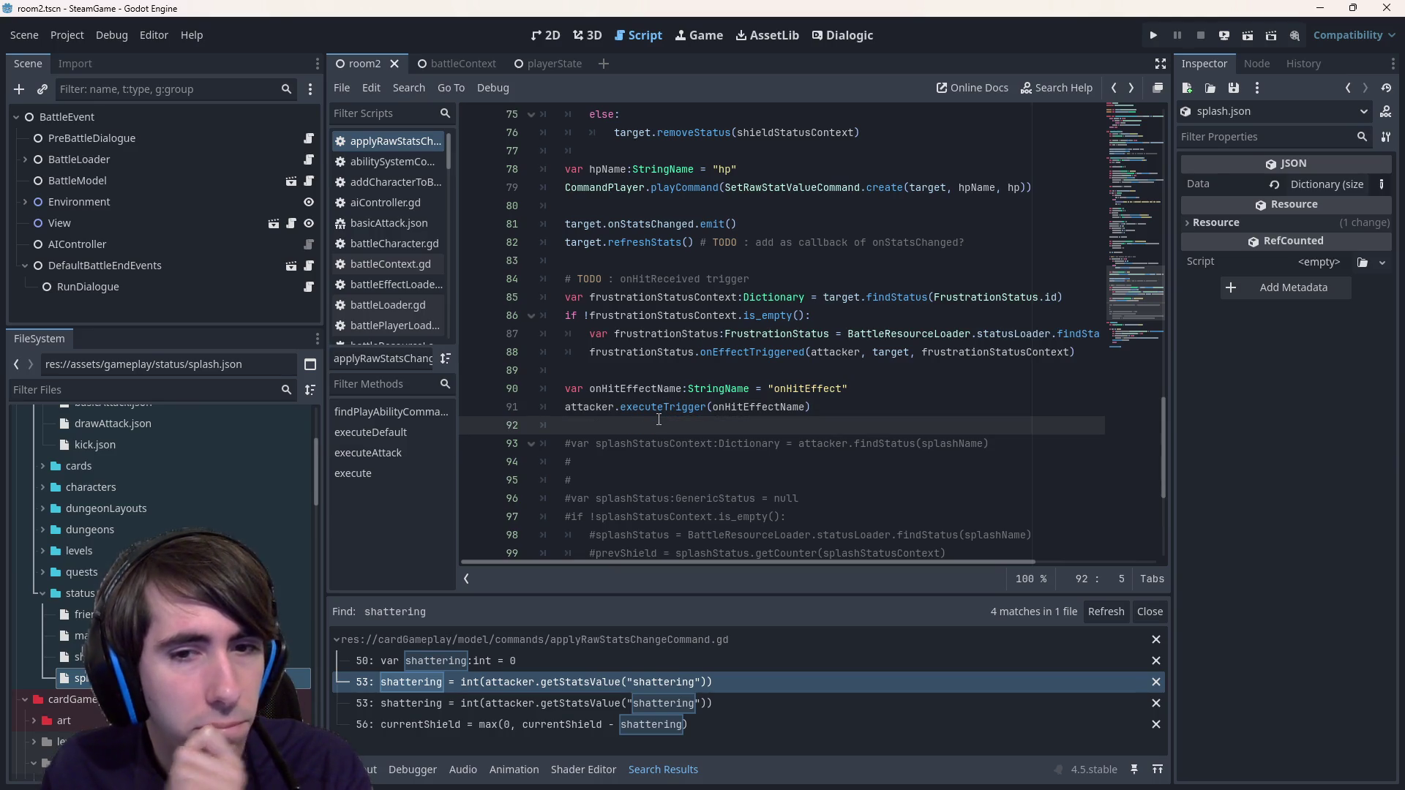
click(663, 416)
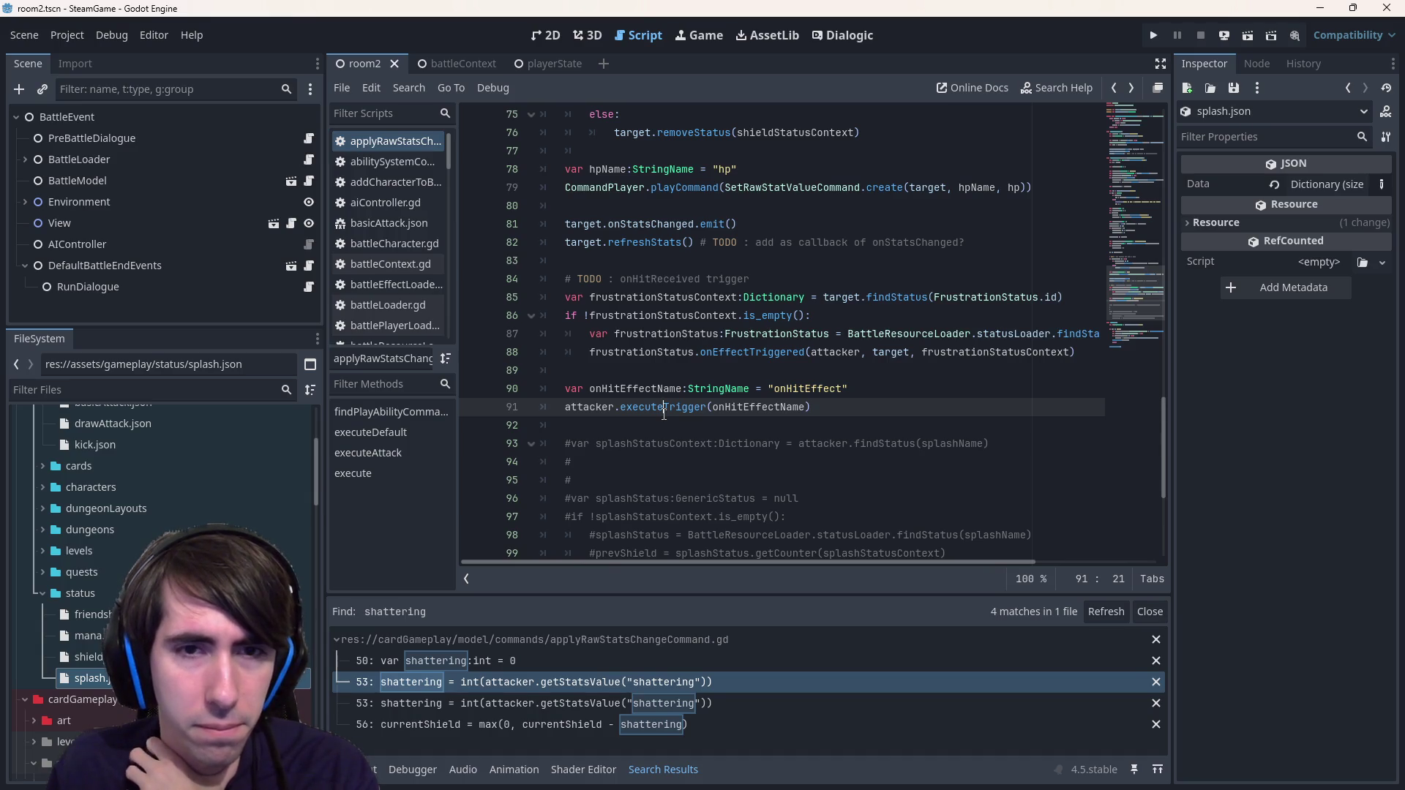
scroll(663, 414, up, 2)
scroll(663, 415, up, 9)
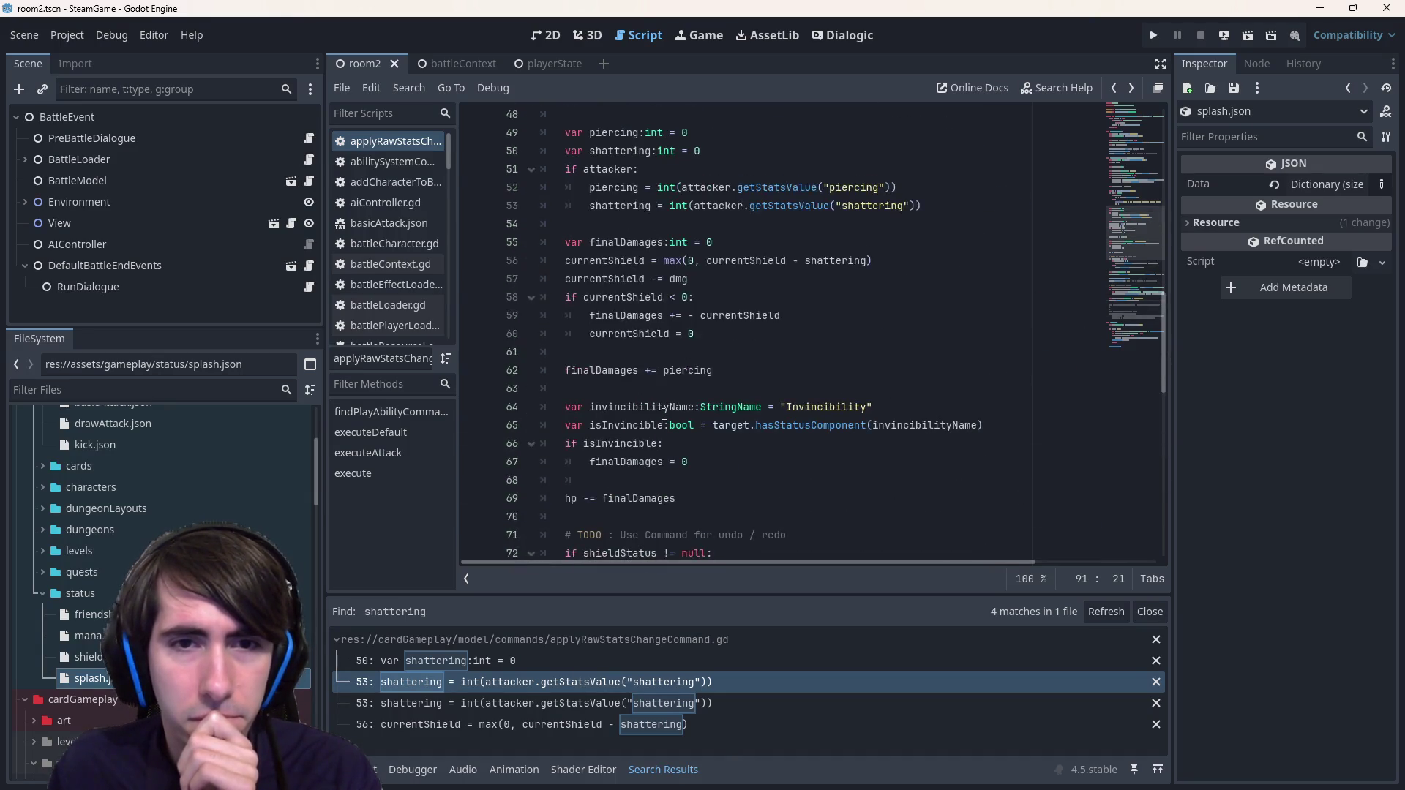
scroll(664, 415, down, 14)
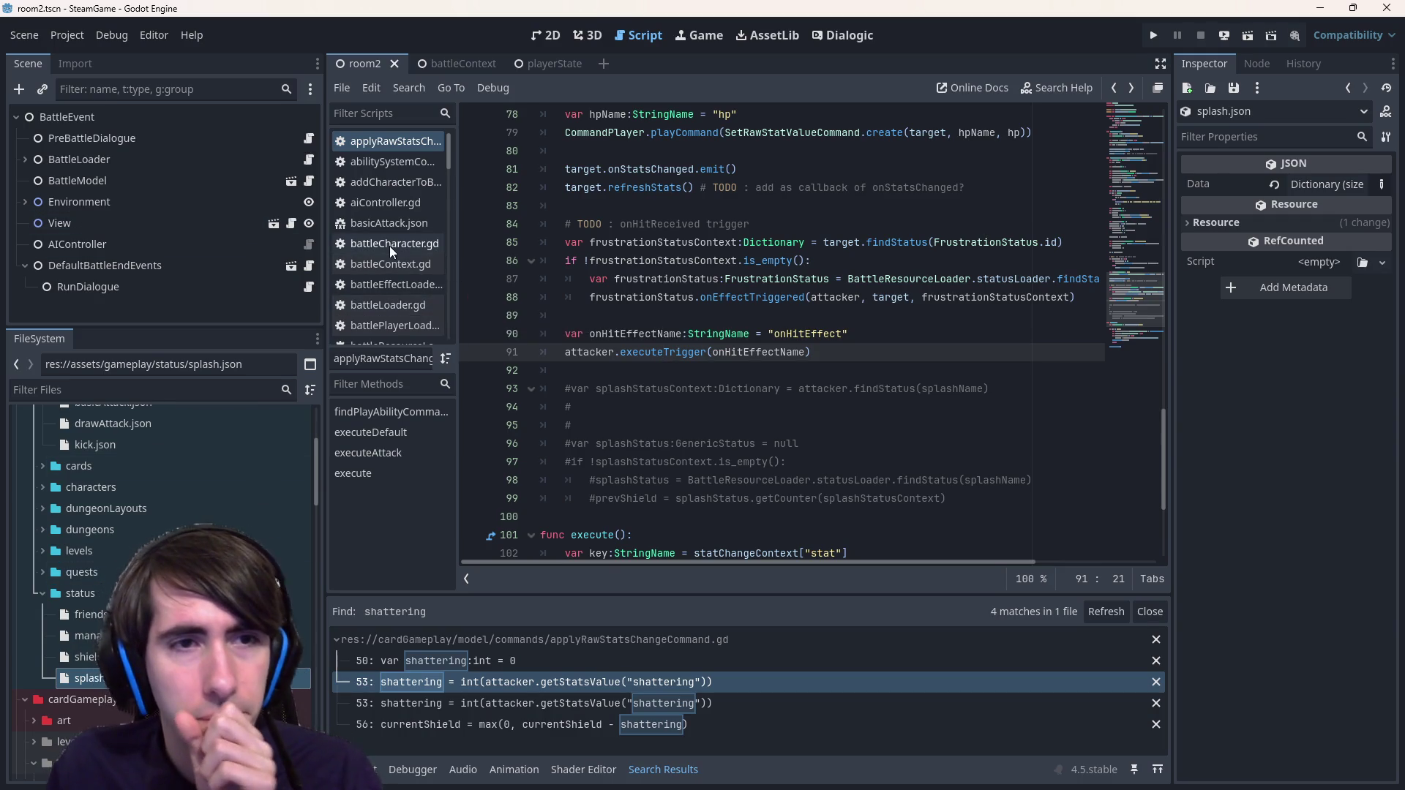
ctrl+click(653, 344)
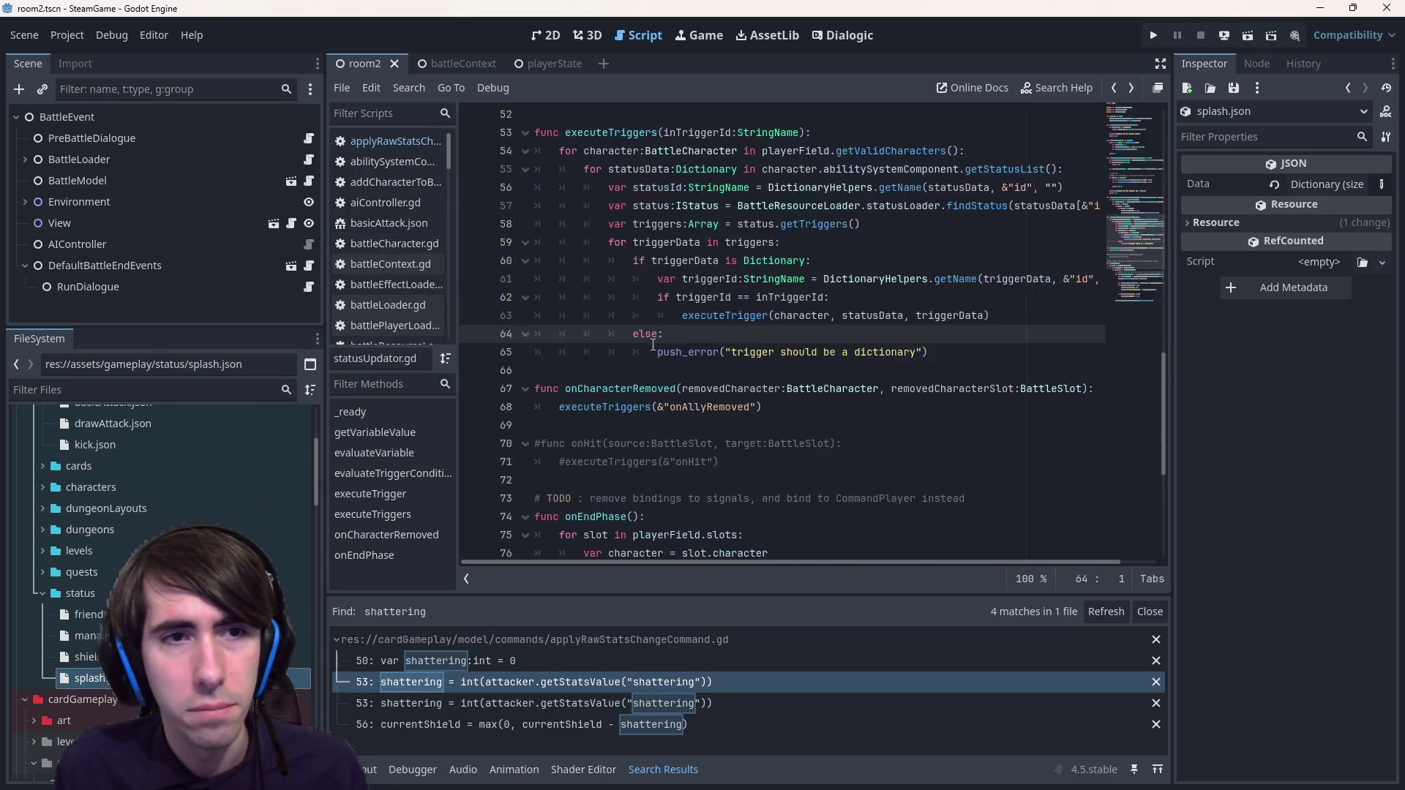
- Move statusUpdator.gd in the Scripts list to sit right below applyRawStatsChangeCommand.gd
scroll(654, 344, up, 4)
key(alt+Left)
ctrl+click(654, 344)
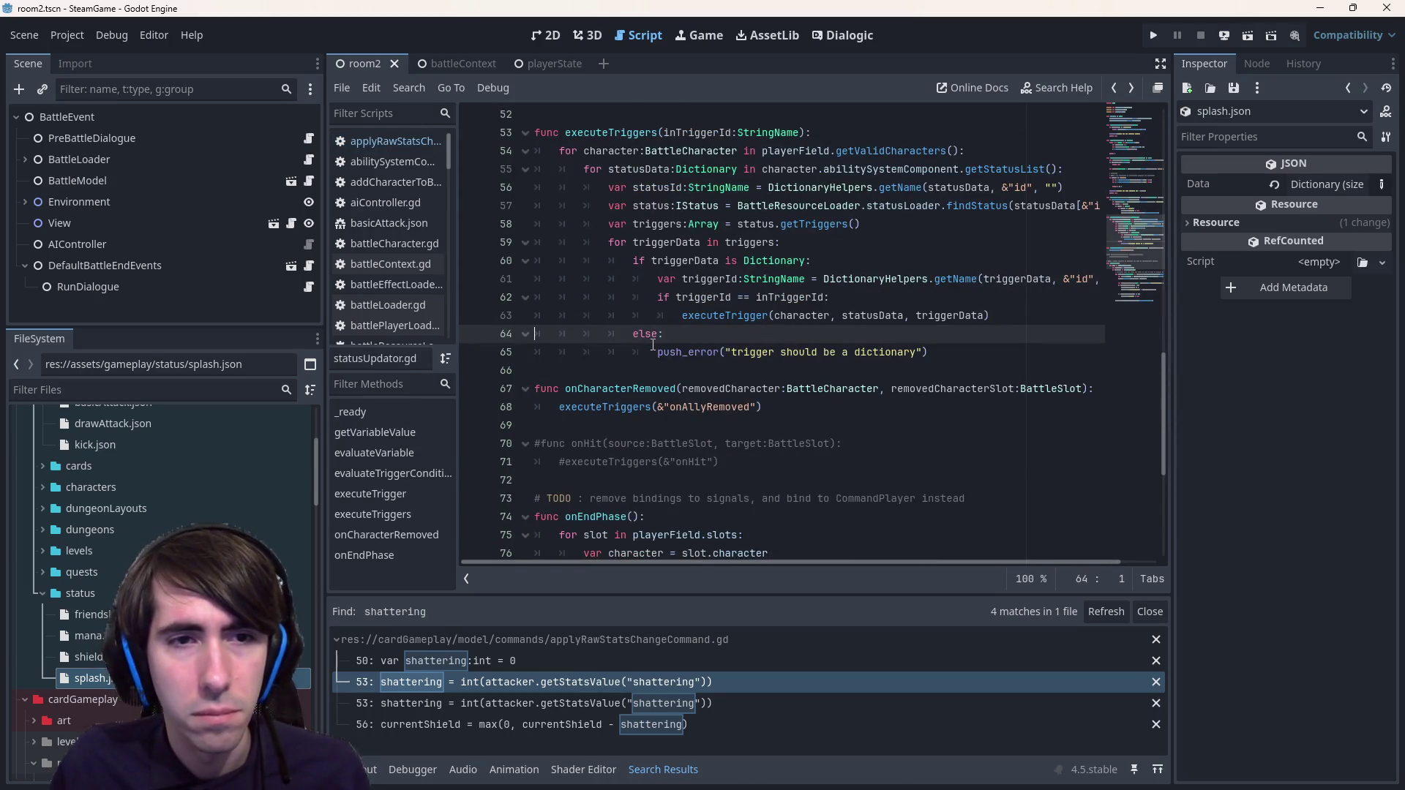
scroll(358, 177, down, 5)
scroll(358, 177, down, 5)
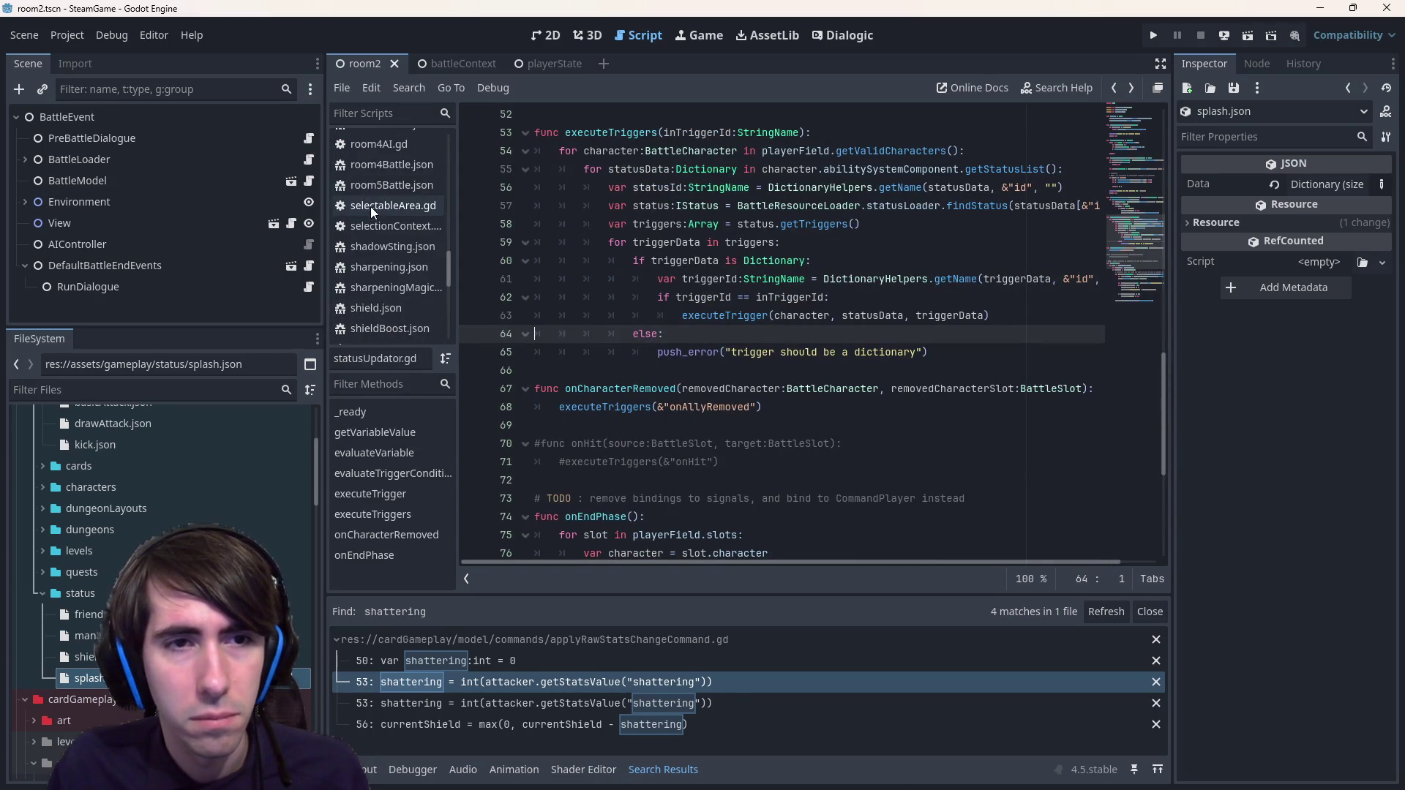
mouse_move(410, 331)
mouse_down()
mouse_move(423, 227)
mouse_move(406, 164)
mouse_up()
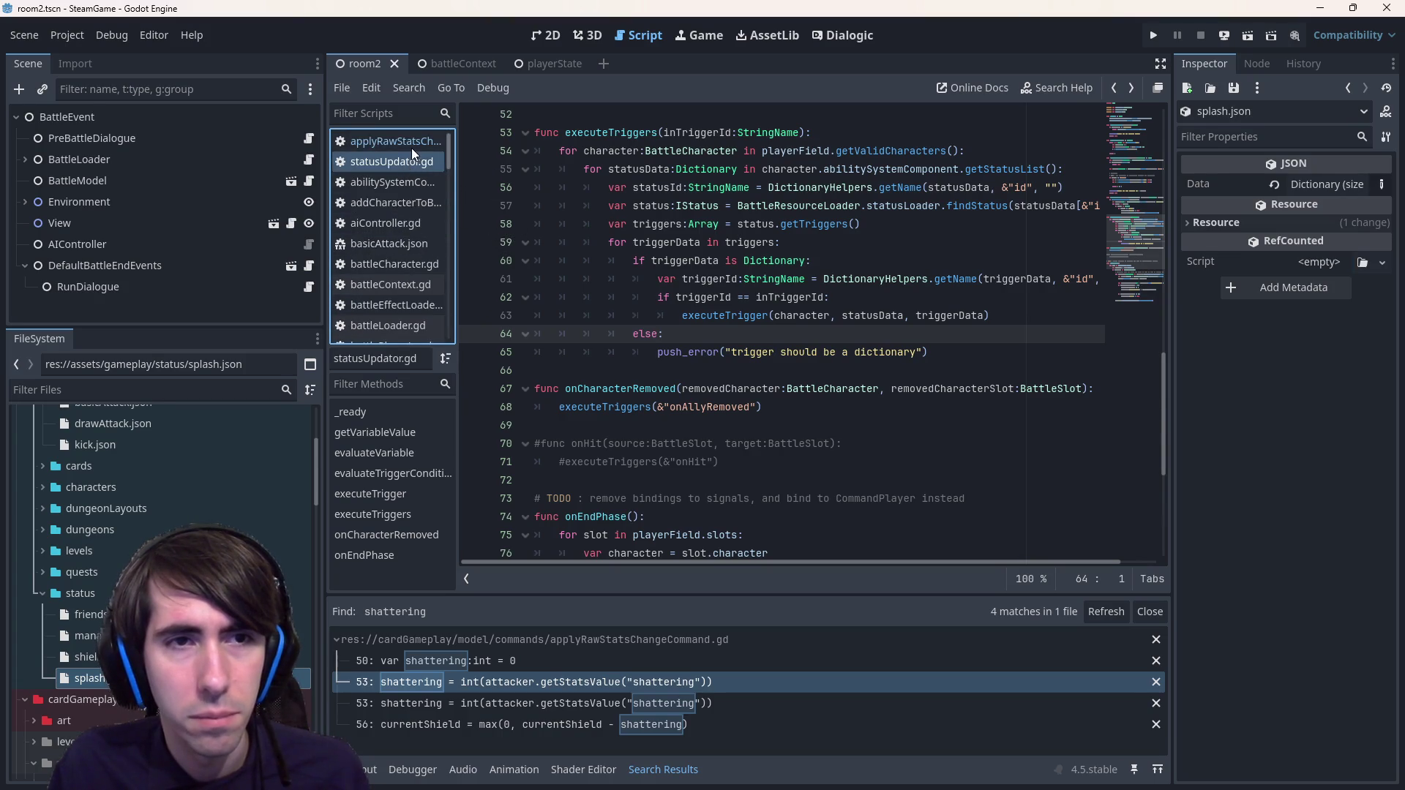
click(411, 148)
click(414, 161)
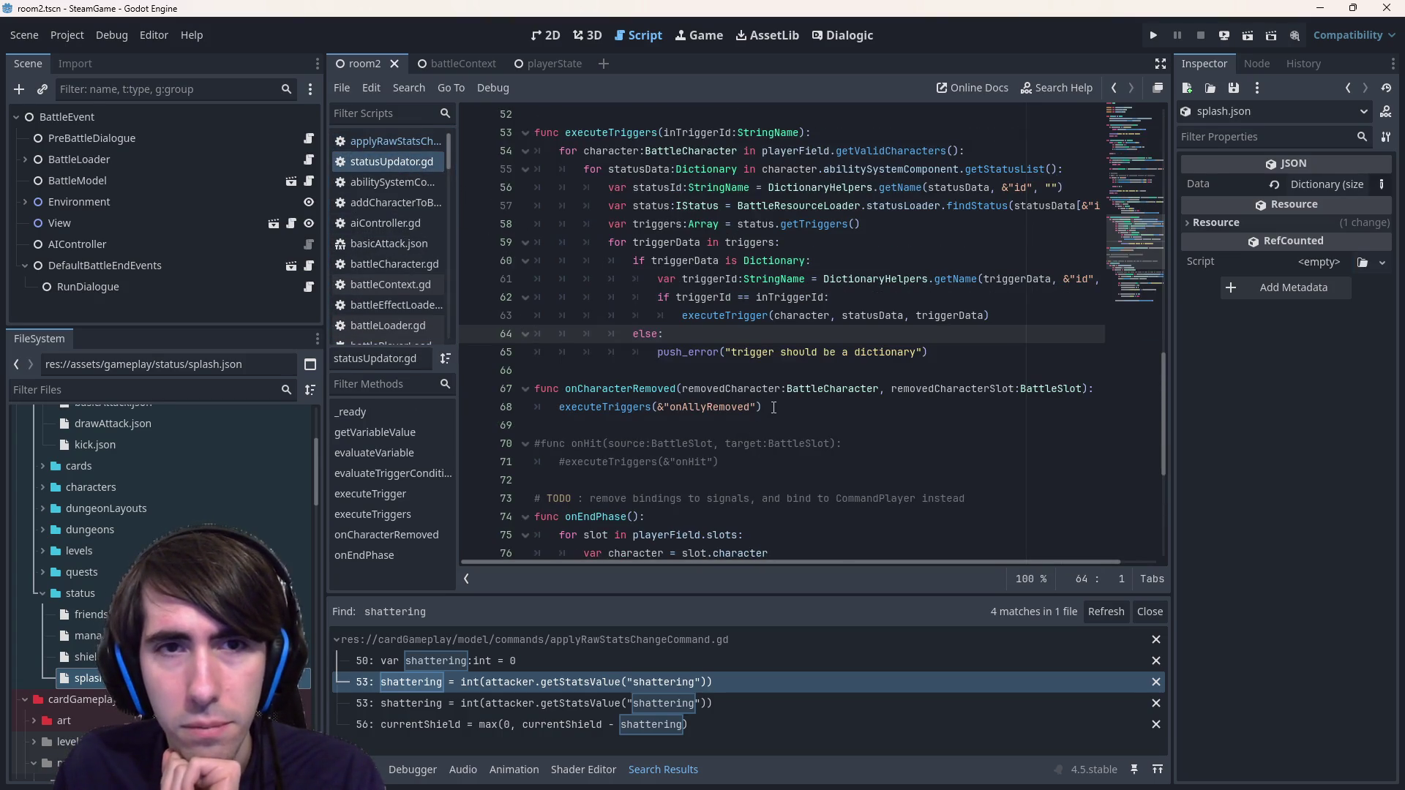
- Select executeTriggers and scroll through statusUpdator.gd to review how it calls executeTrigger
scroll(783, 381, up, 1)
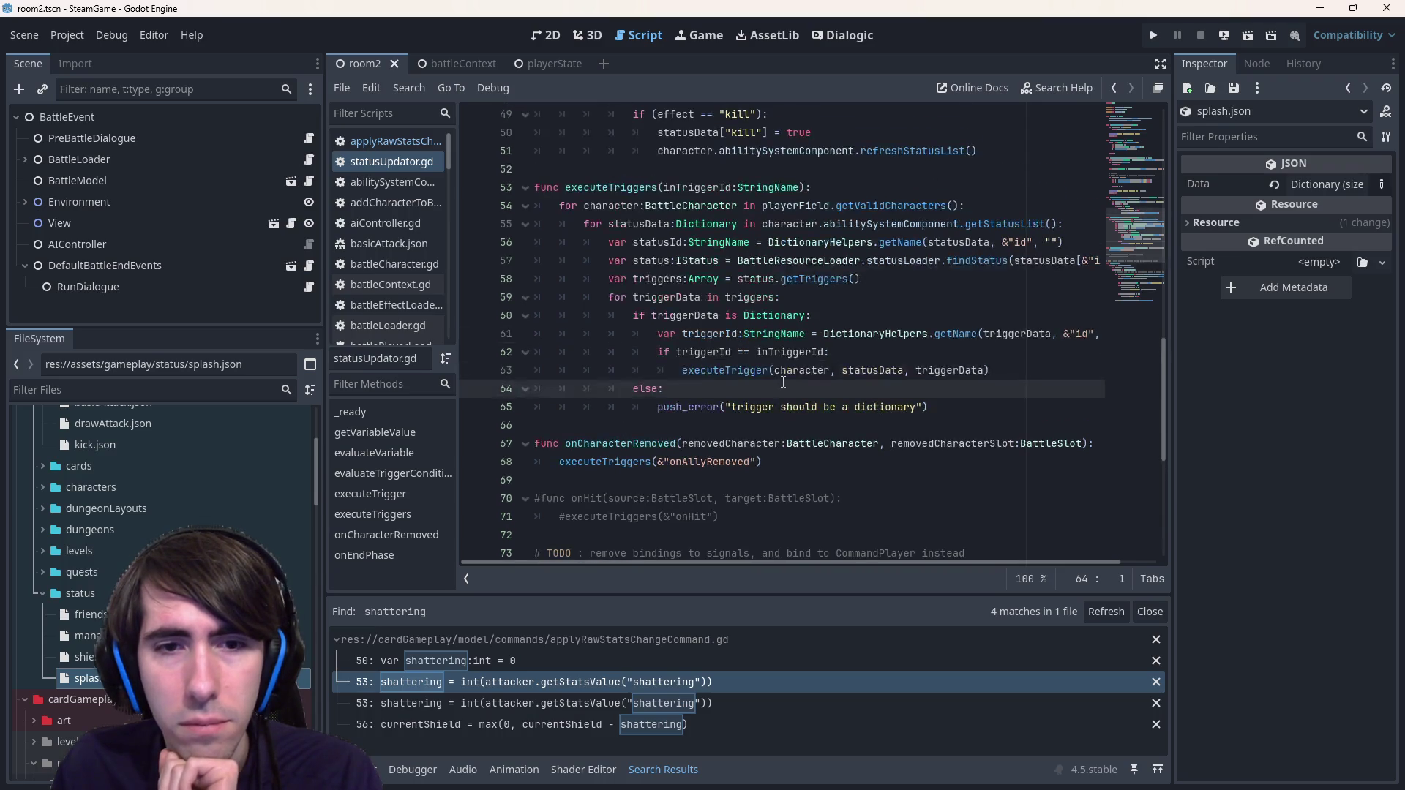
double_click(629, 187)
scroll(717, 351, up, 2)
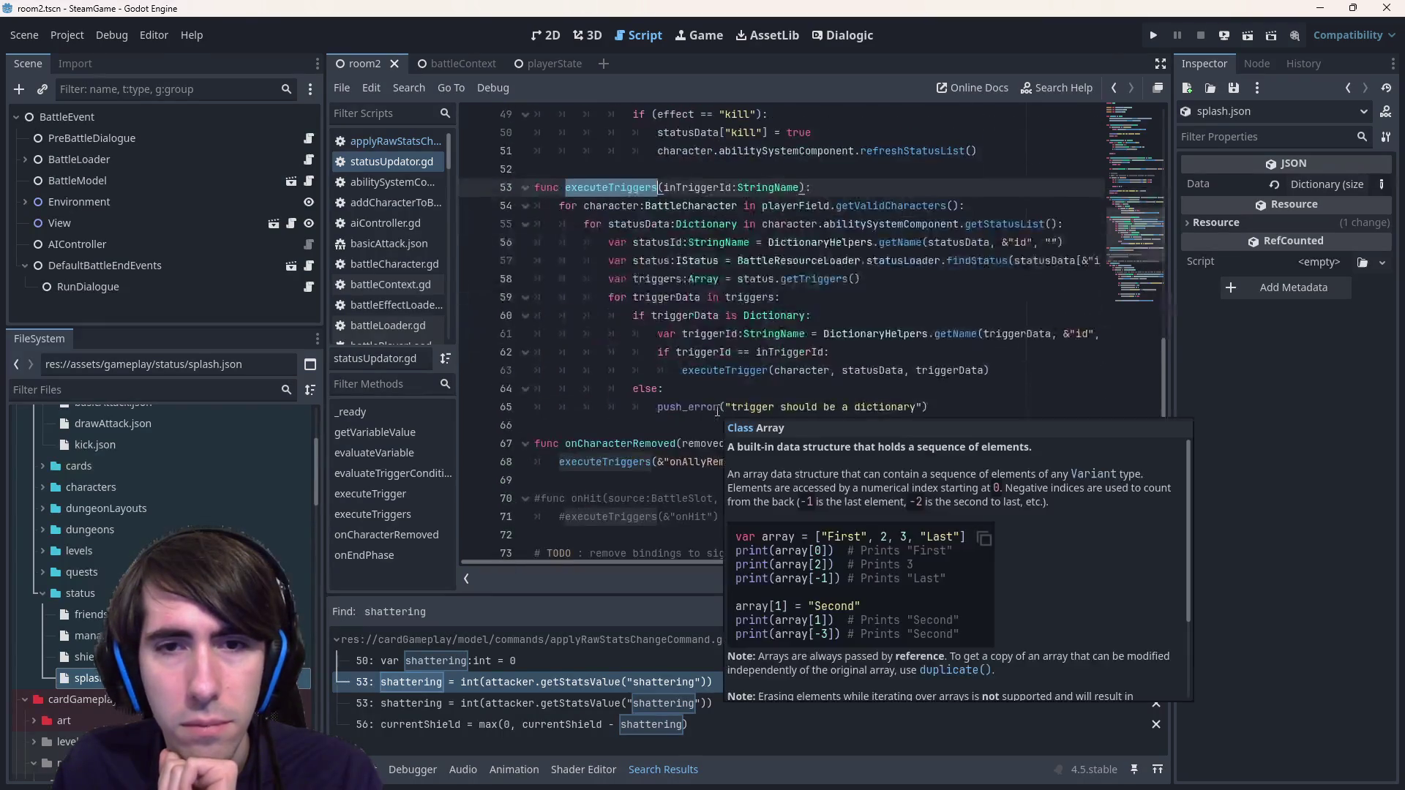
scroll(717, 412, up, 5)
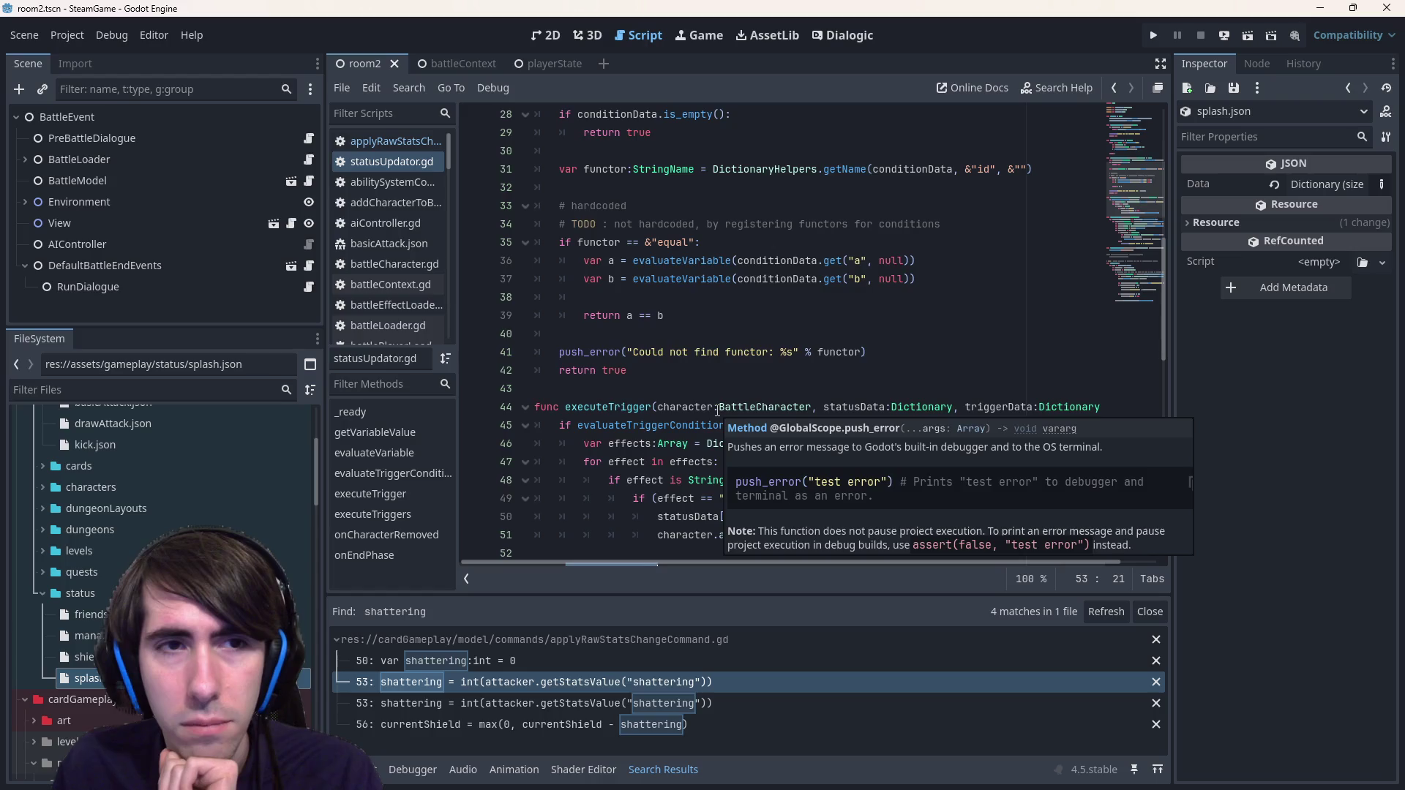
scroll(717, 411, up, 9)
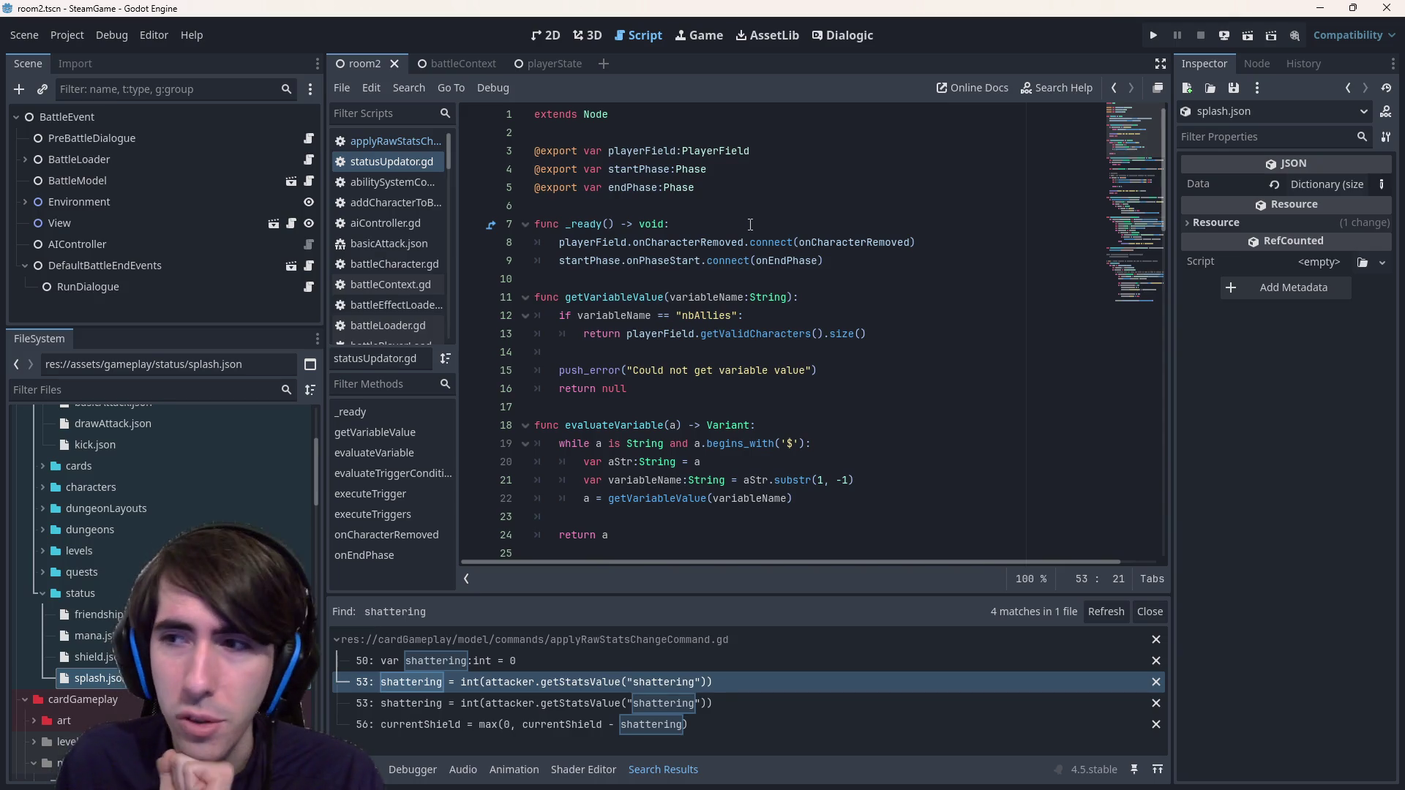
scroll(750, 224, down, 5)
scroll(743, 231, up, 4)
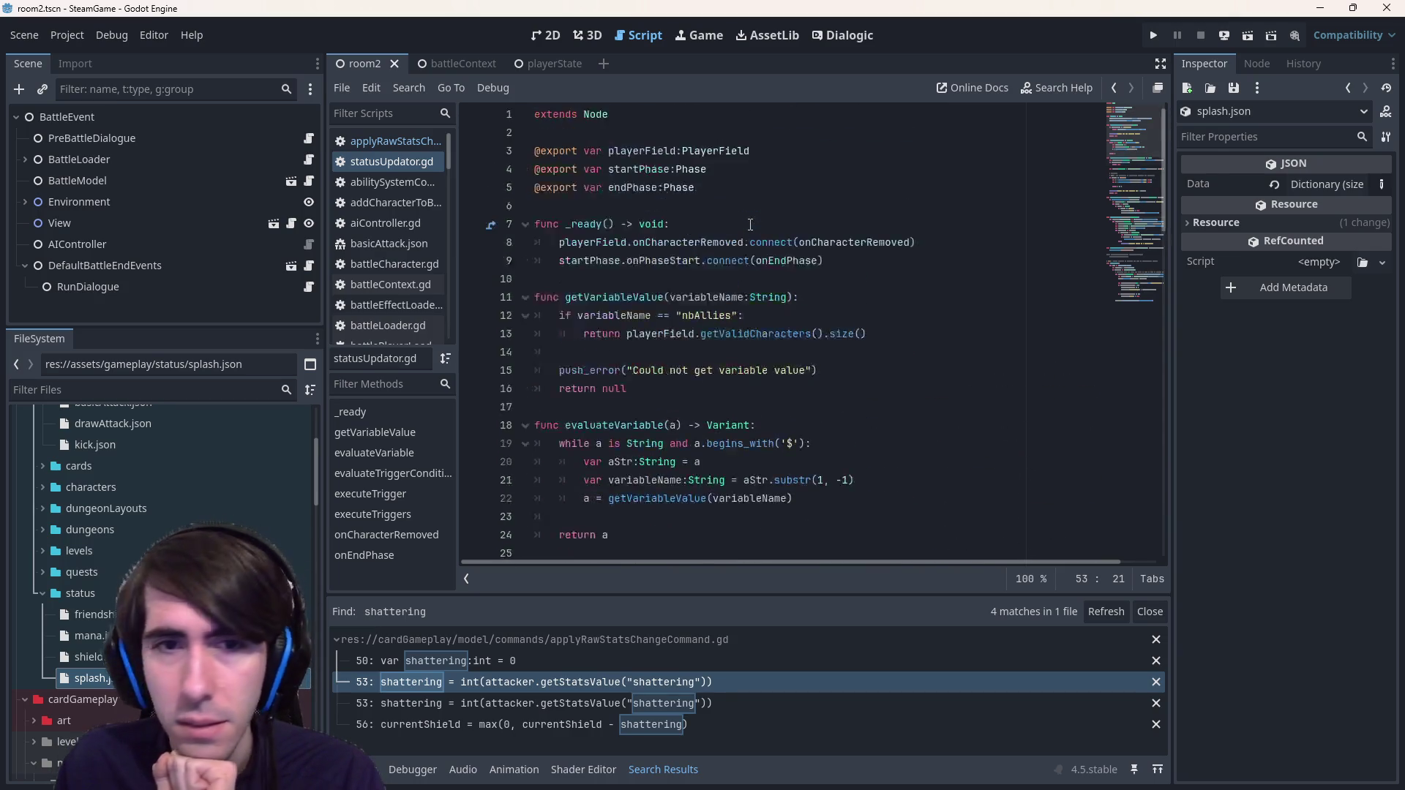
scroll(736, 240, down, 6)
scroll(737, 240, down, 13)
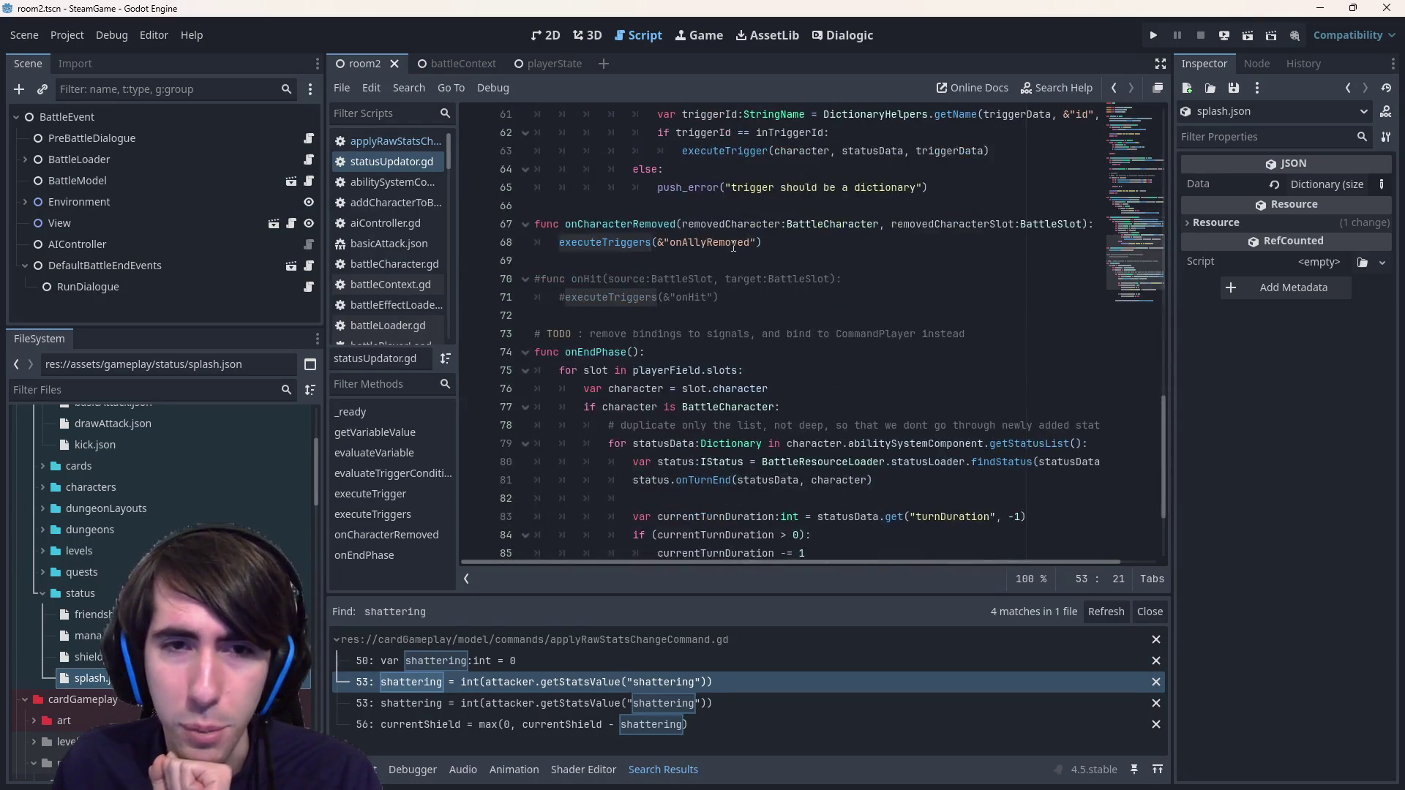
scroll(733, 246, up, 3)
scroll(733, 246, up, 3)
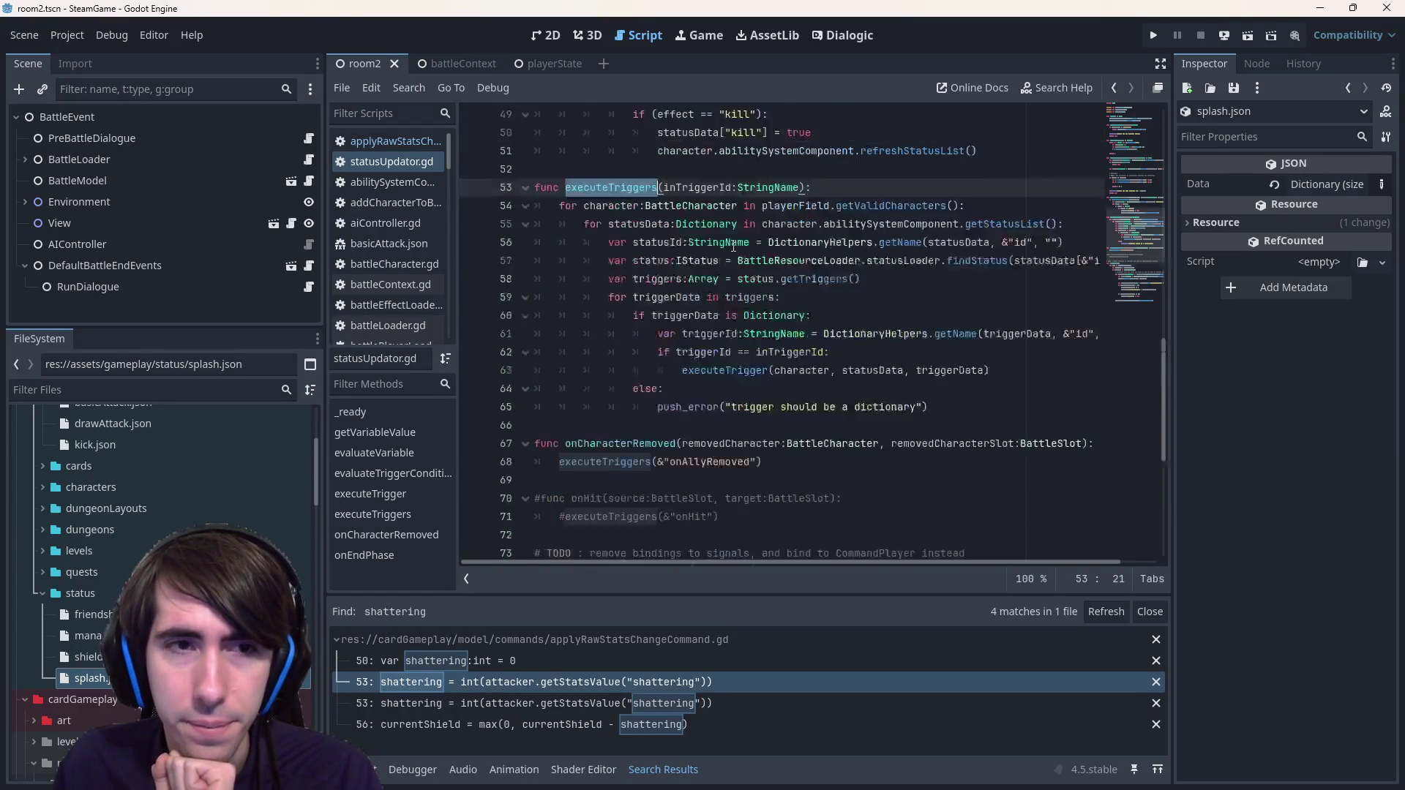
scroll(733, 247, down, 3)
scroll(732, 247, up, 1)
scroll(731, 246, up, 1)
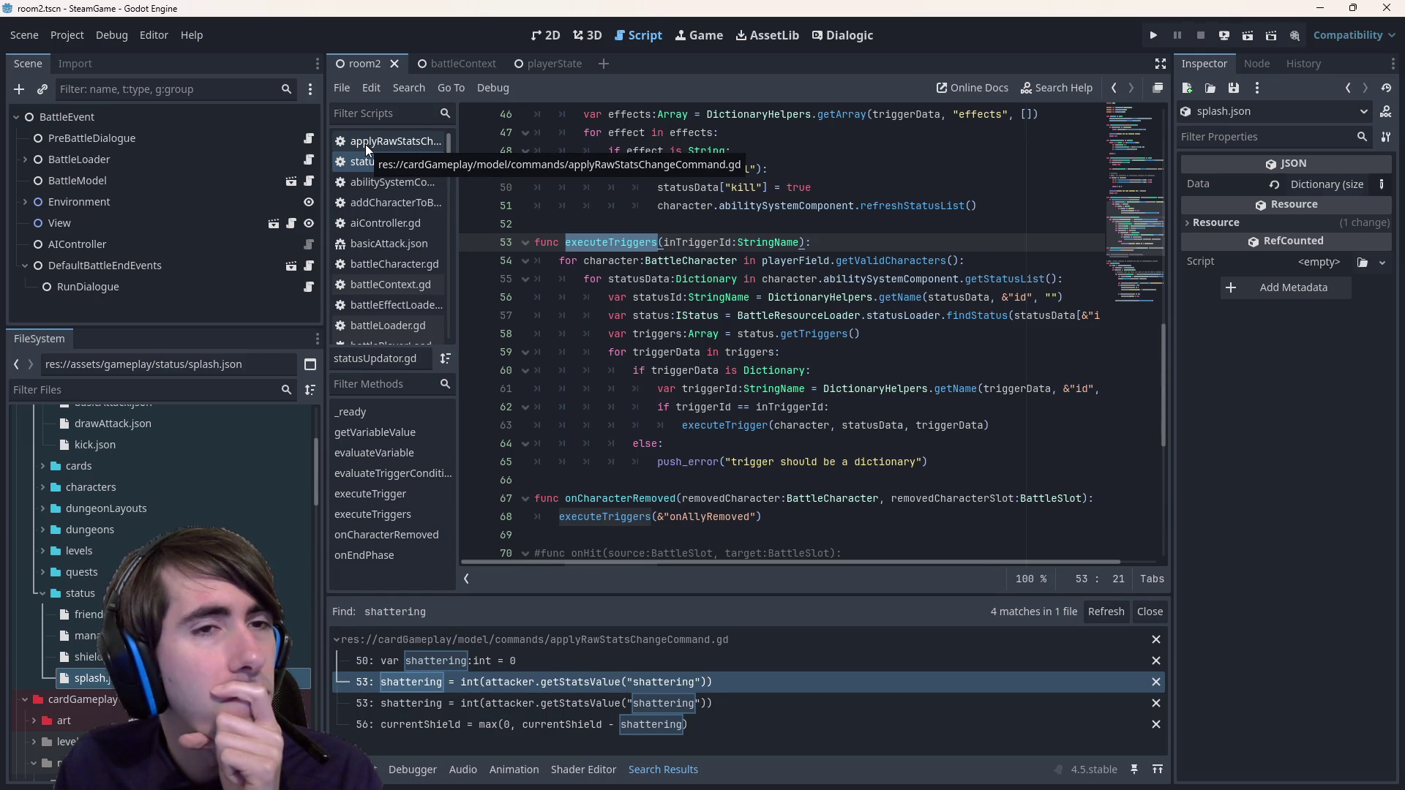
- Recheck the attacker.executeTrigger(onHitEffectName) line, then return to statusUpdator.gd's executeTriggers
click(365, 144)
scroll(807, 369, up, 1)
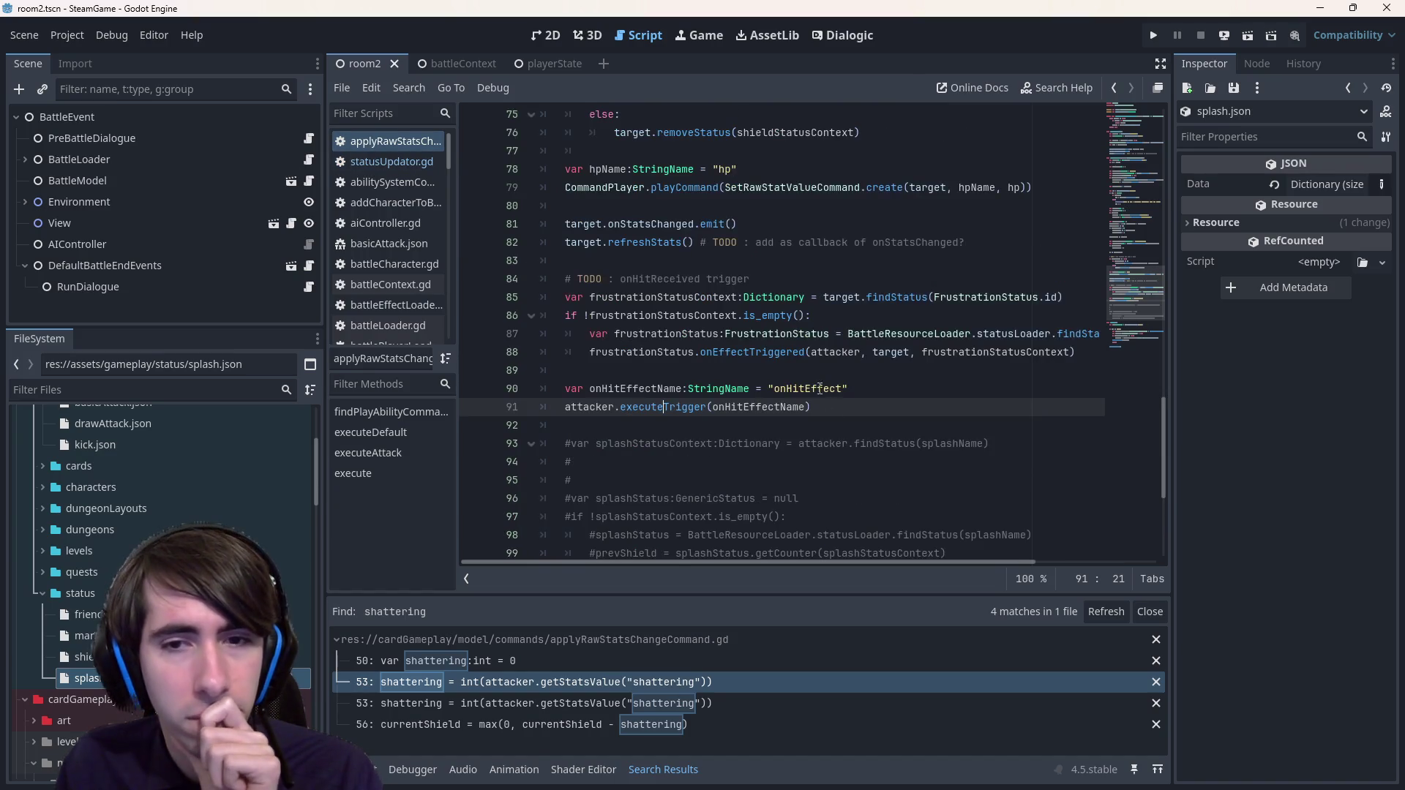
click(832, 401)
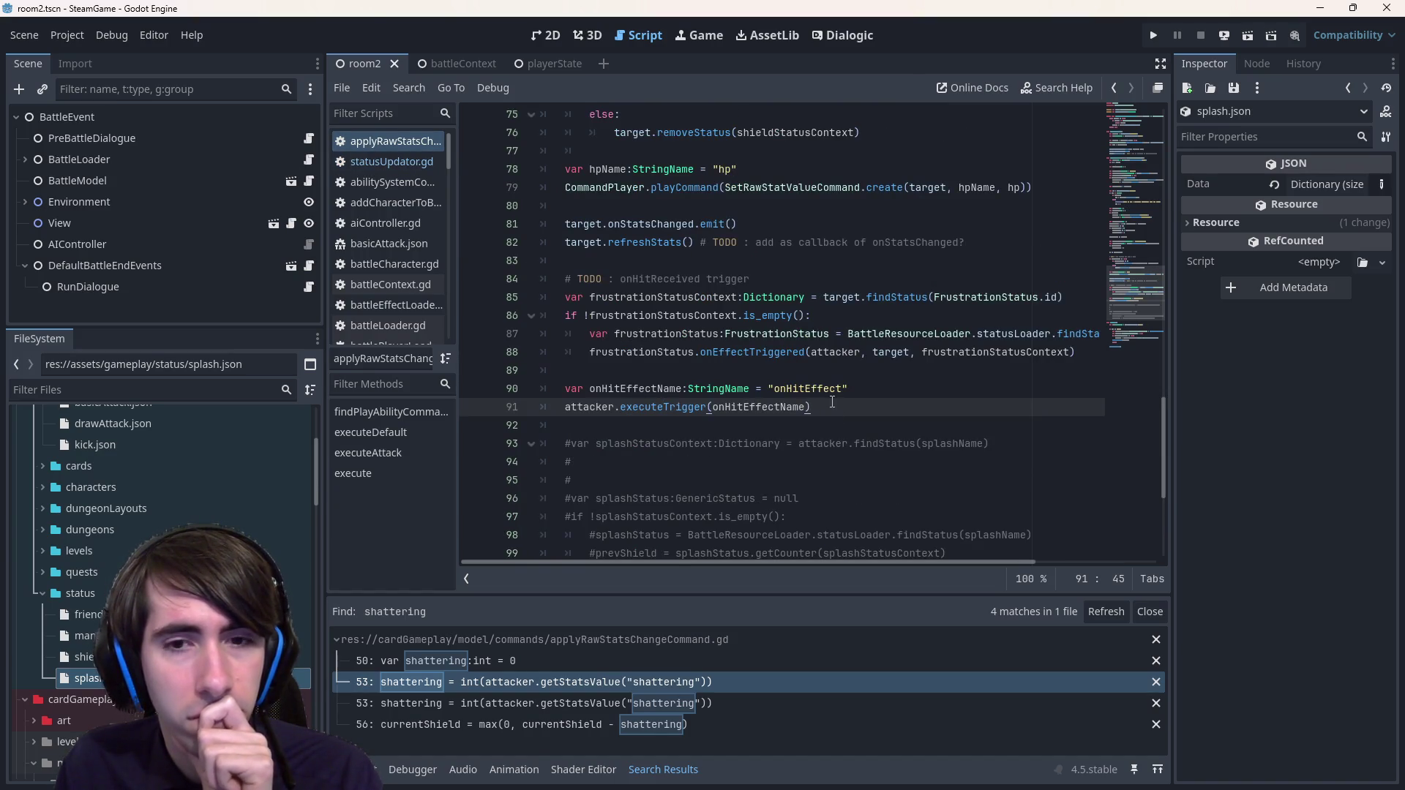
drag(832, 402, 564, 406)
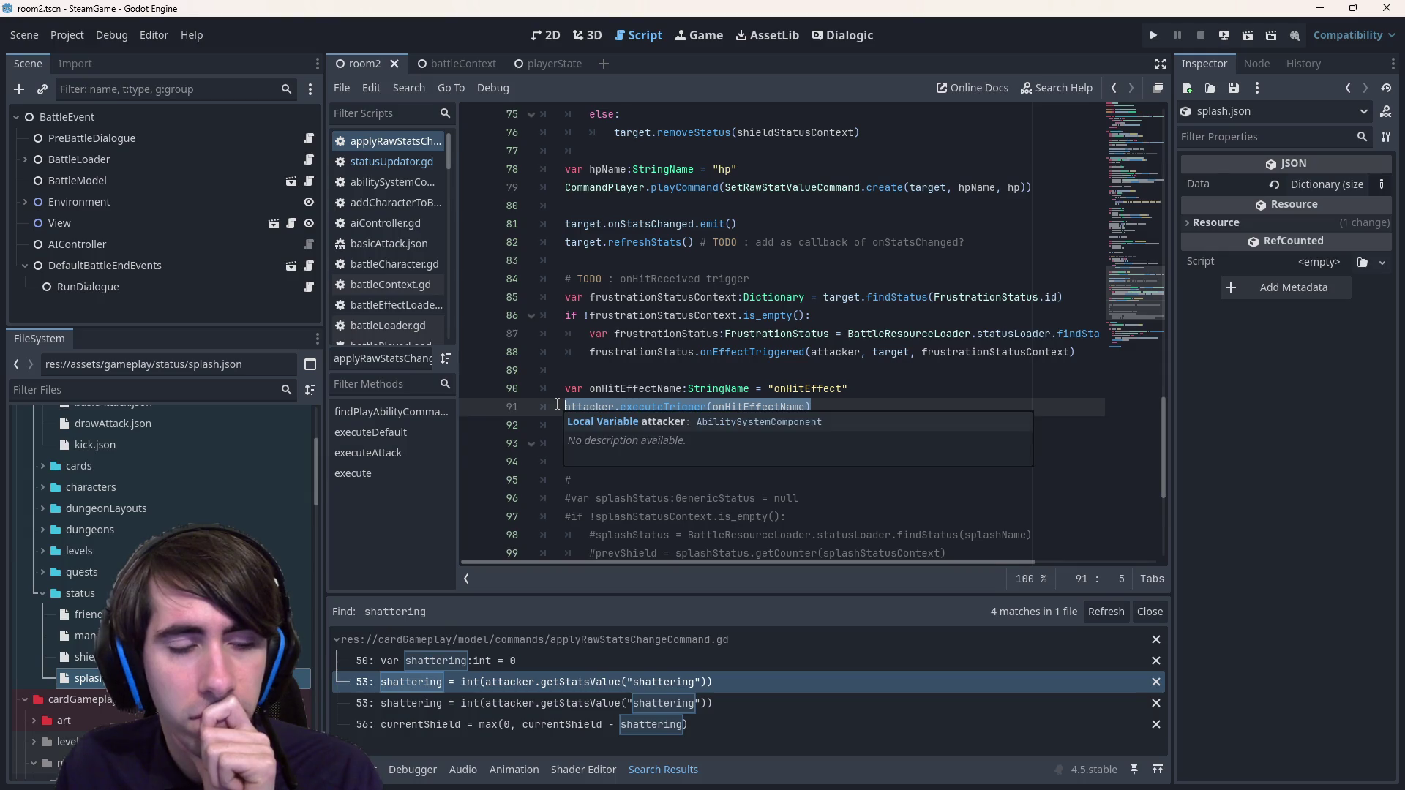
scroll(884, 406, down, 1)
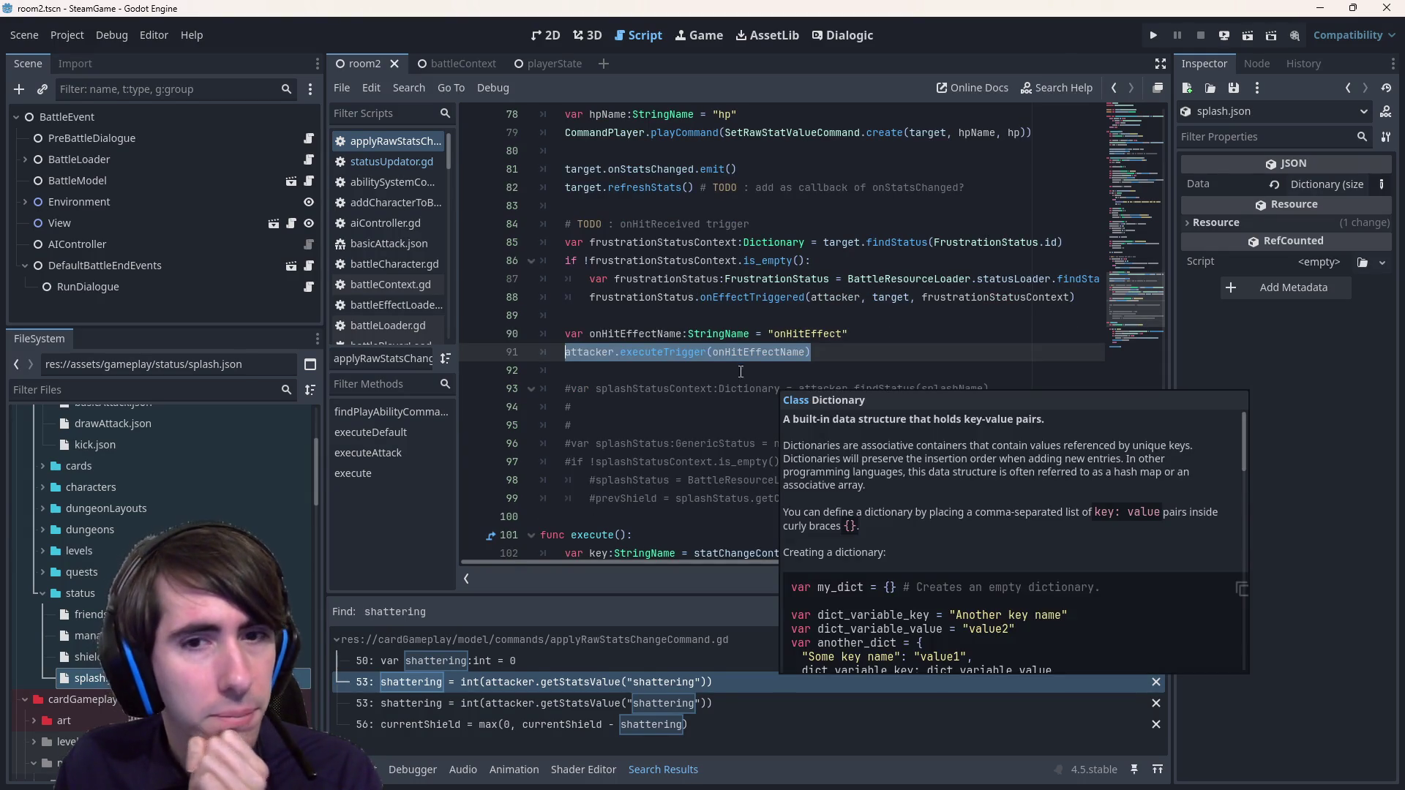
click(664, 352)
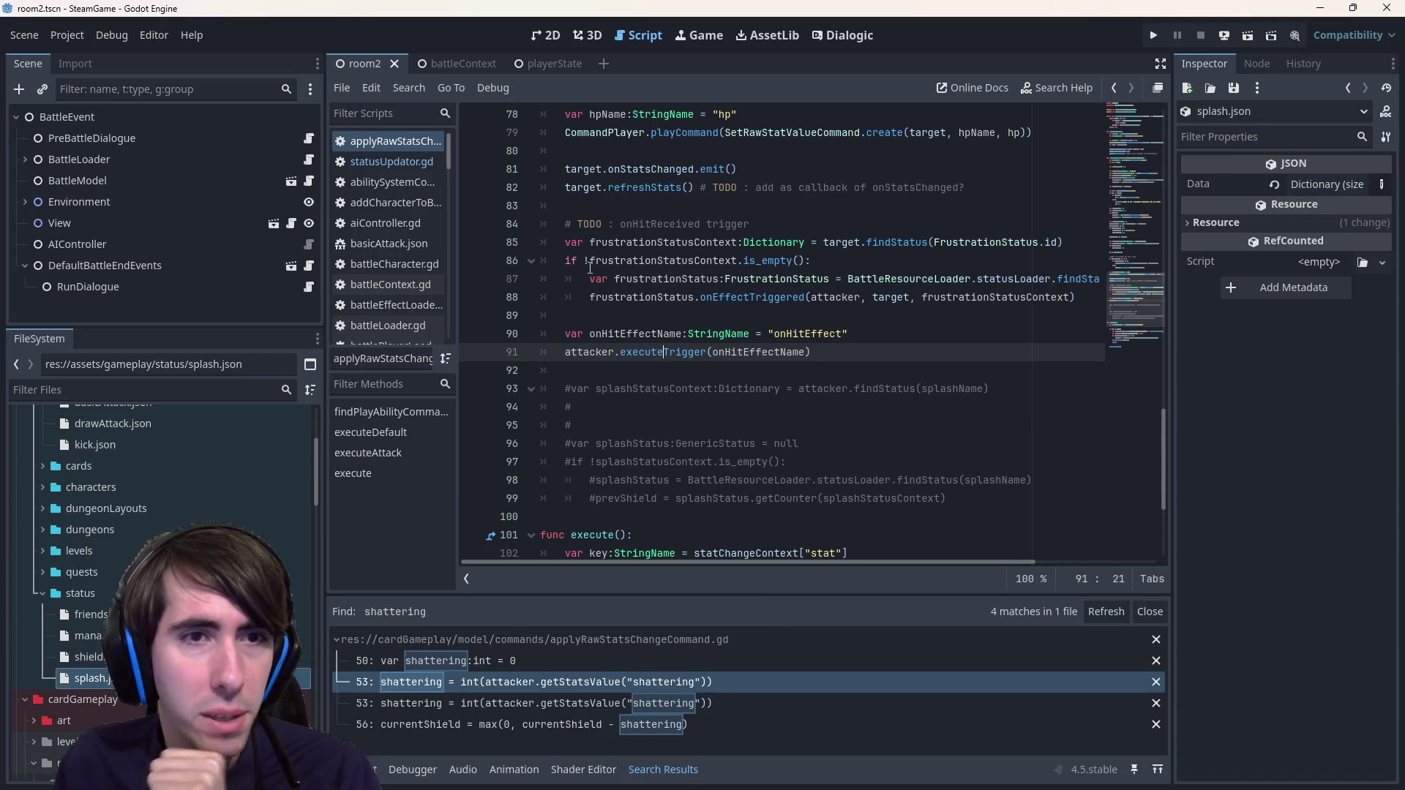
click(392, 161)
scroll(744, 320, up, 2)
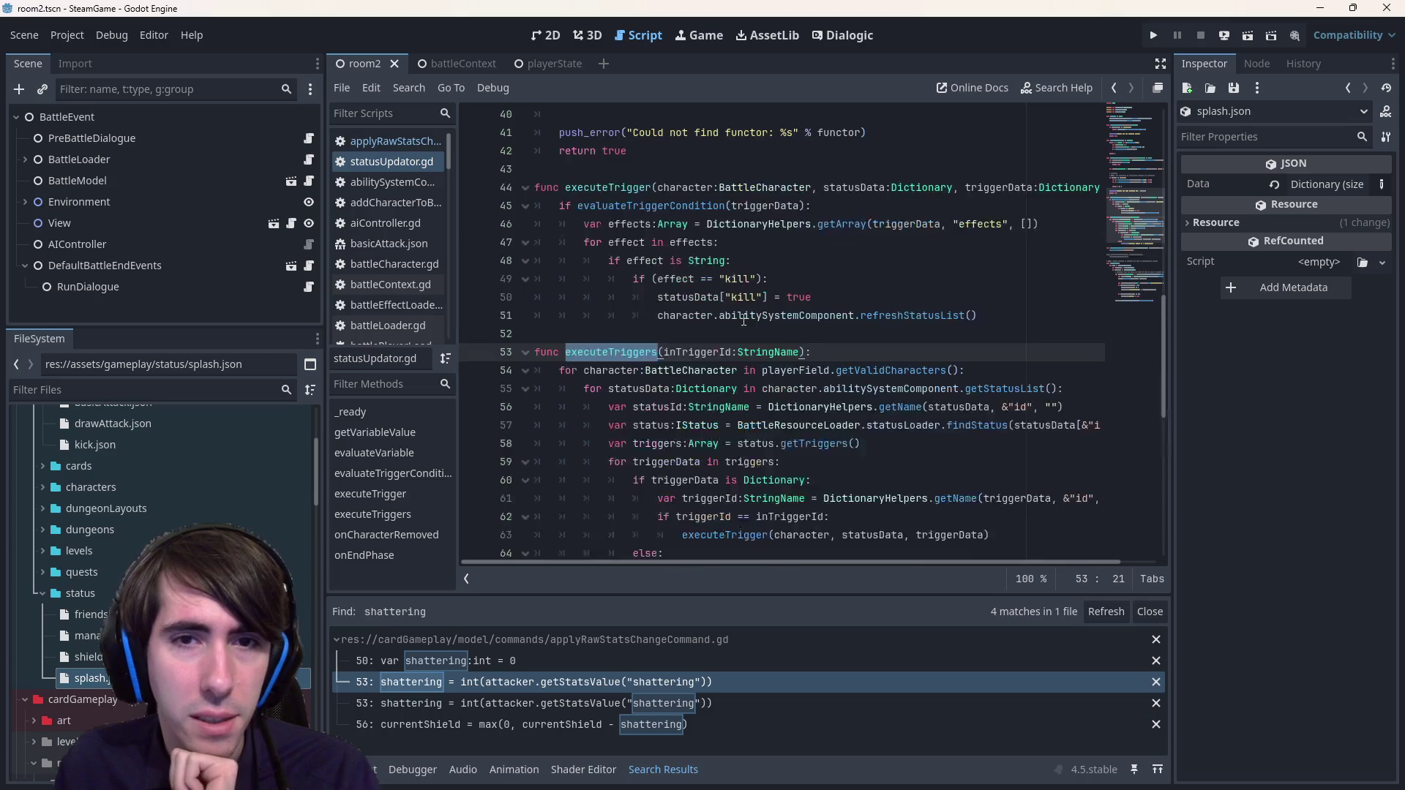
- Select the executeTrigger call on line 63 and scroll up to its definition in statusUpdator.gd
scroll(659, 449, down, 3)
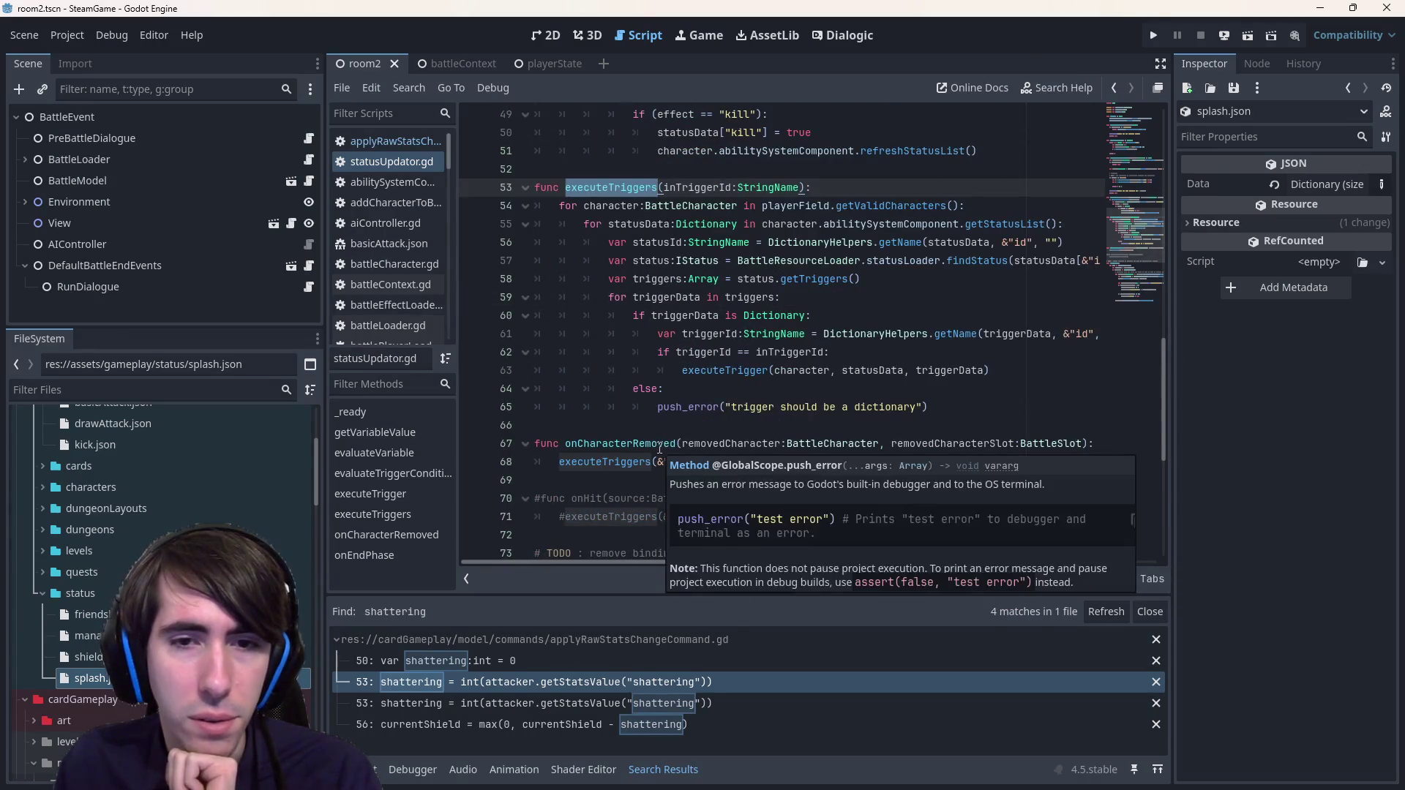
scroll(659, 449, up, 1)
drag(682, 425, 997, 431)
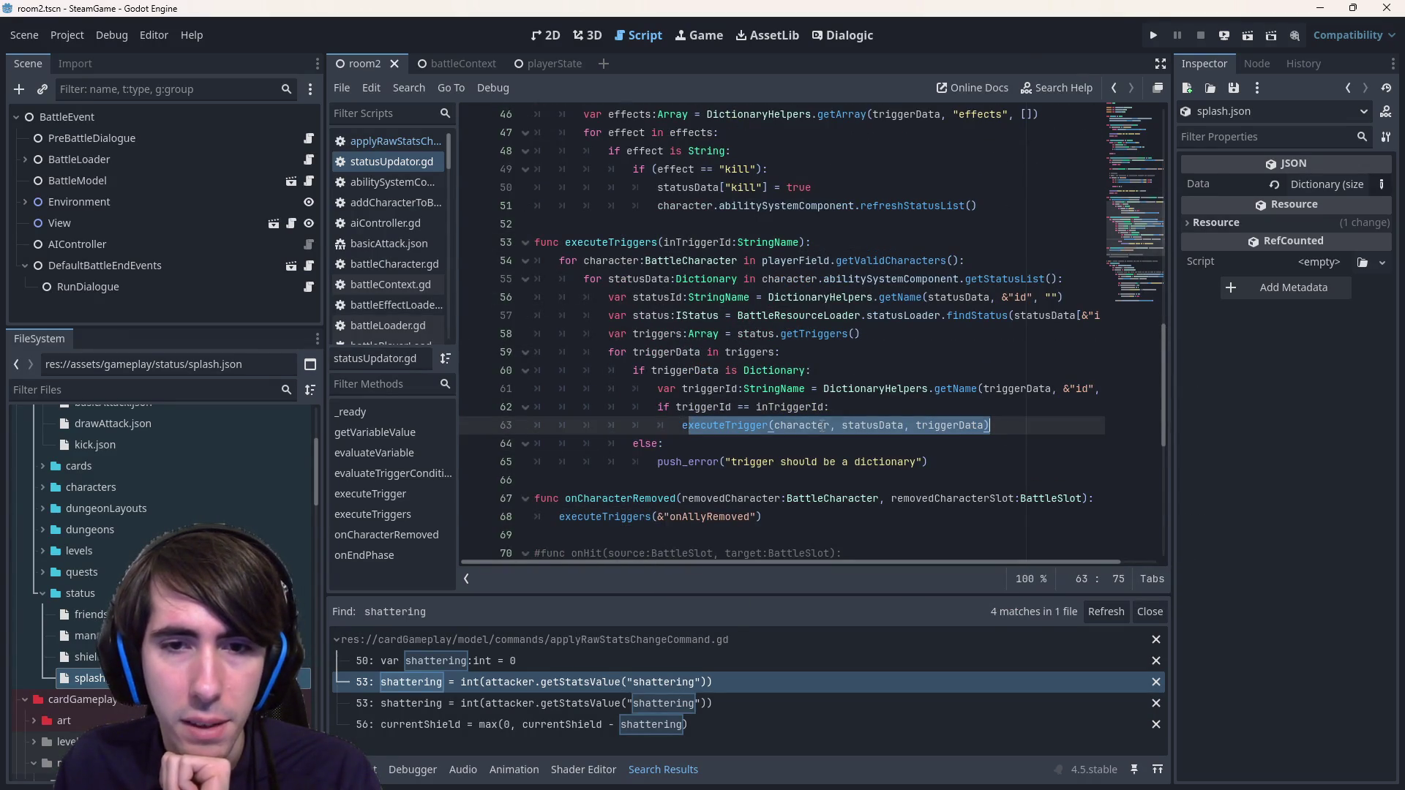
double_click(741, 425)
mouse_move(742, 425)
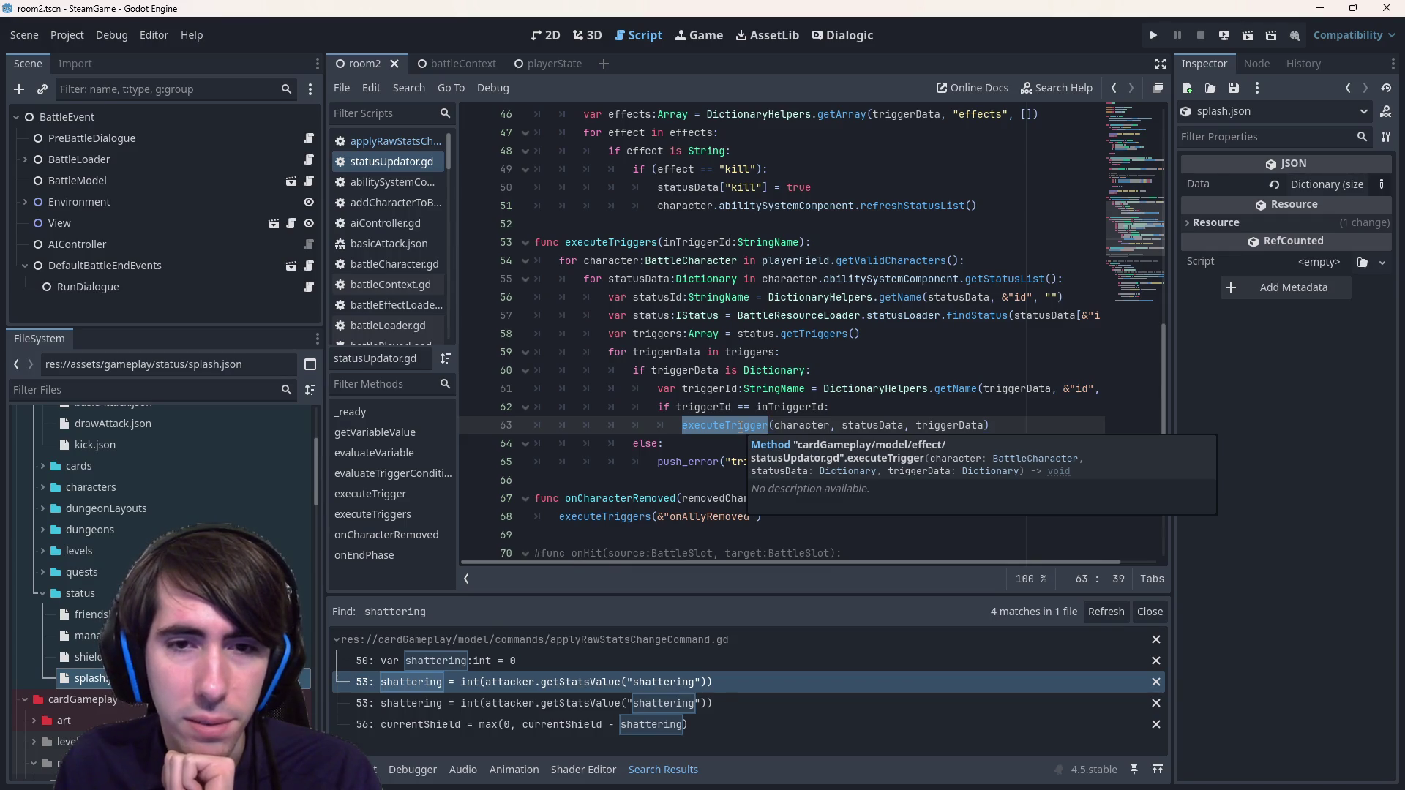
scroll(742, 425, up, 5)
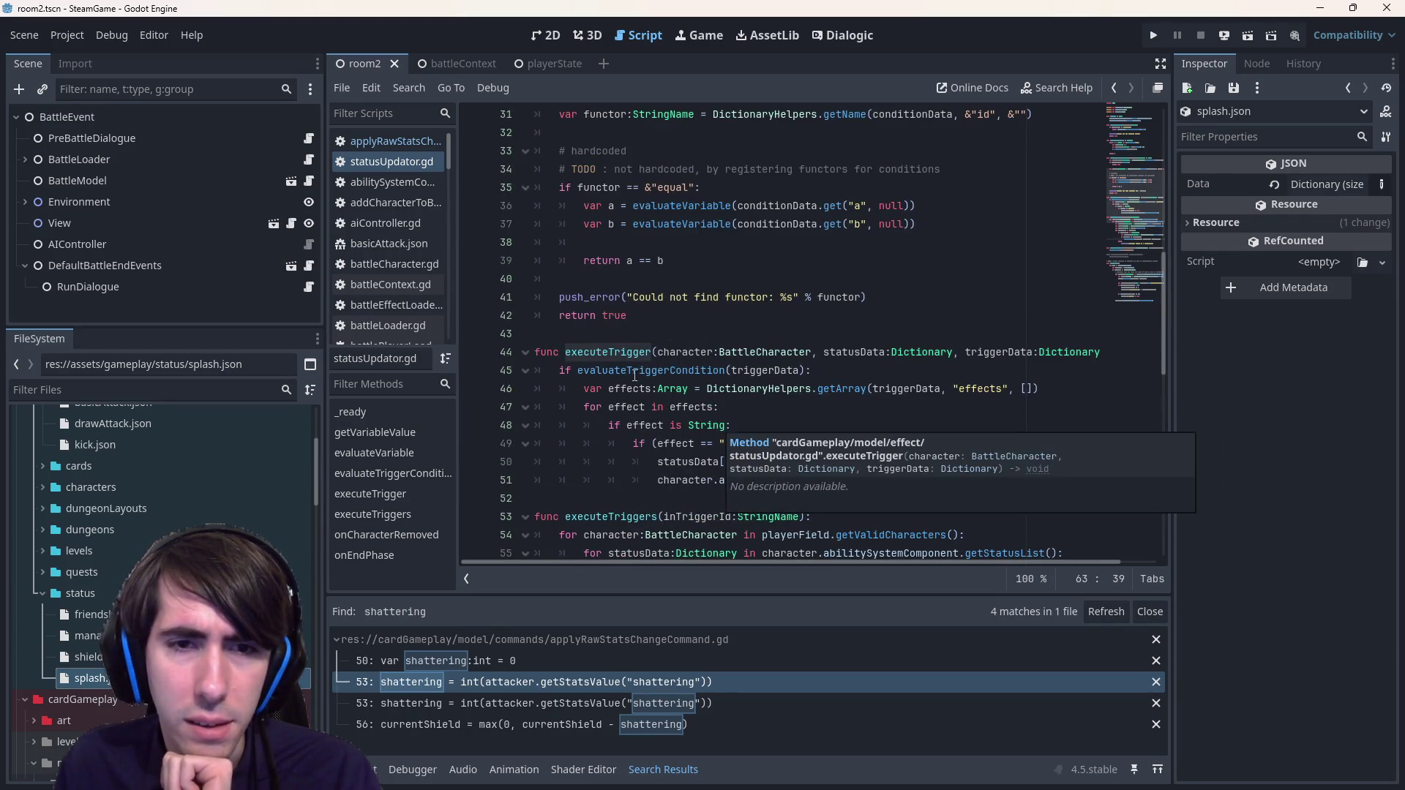
drag(635, 375, 659, 469)
- Select and copy the kill-effect lines 49–51, including the refreshStatusList call
click(742, 363)
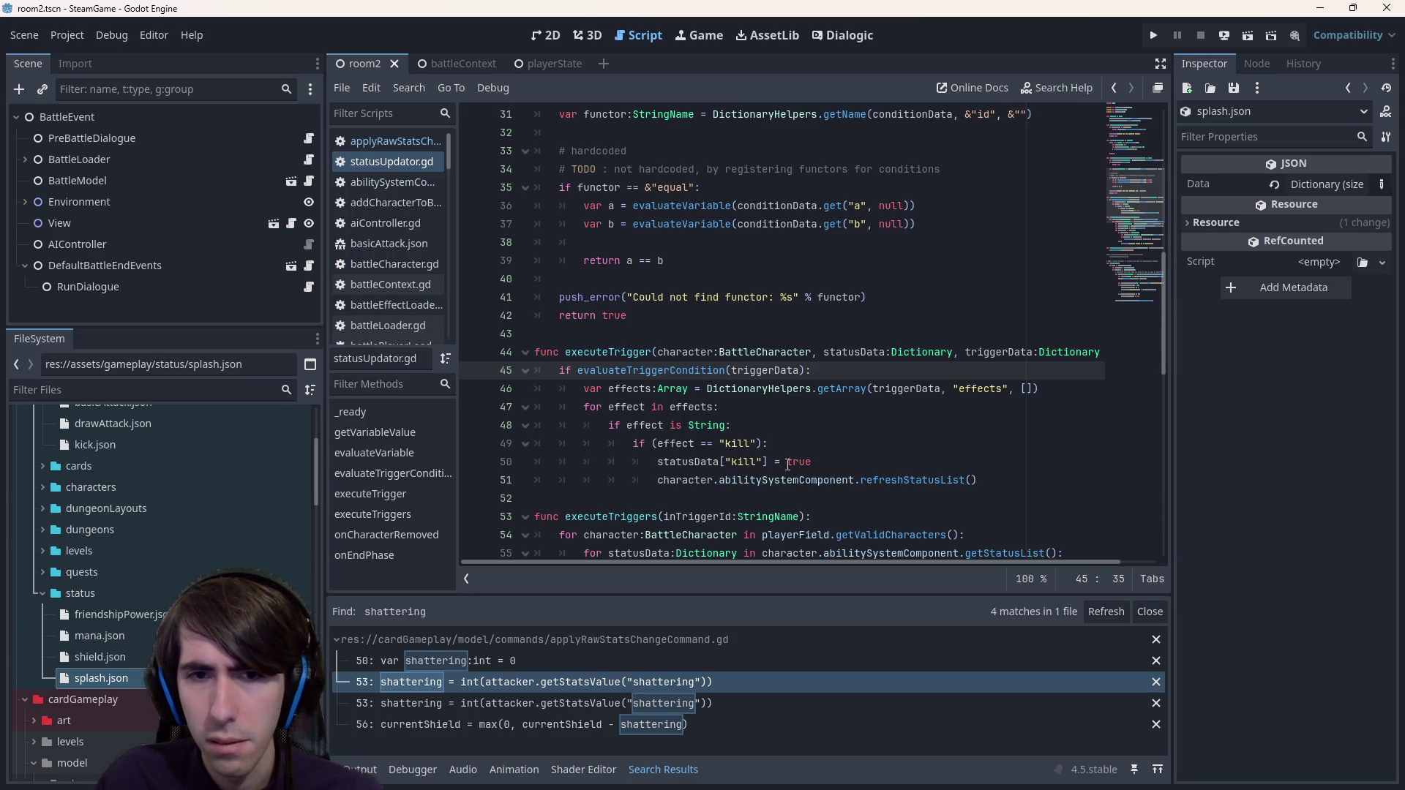
drag(827, 462, 537, 444)
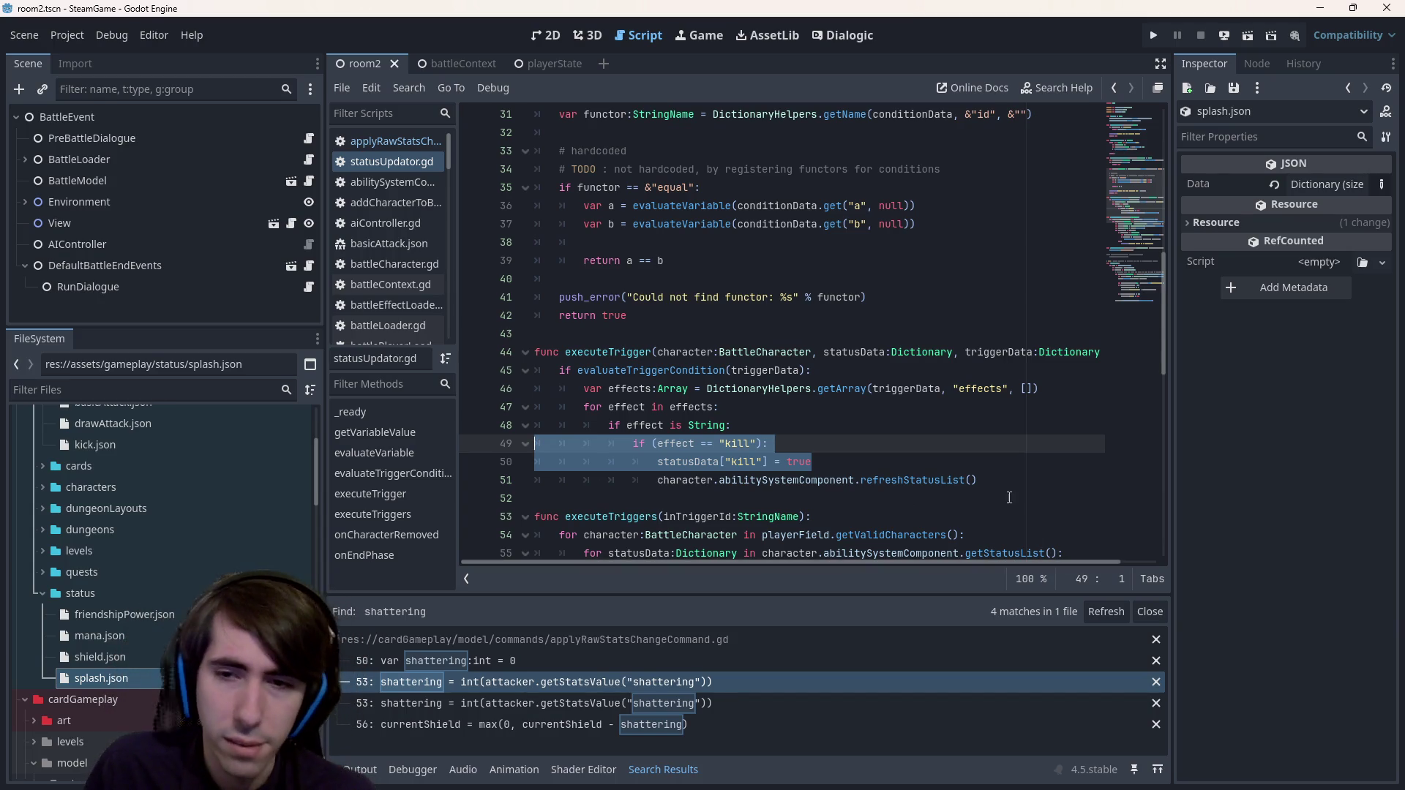
drag(1008, 483, 493, 449)
key(ctrl+c)
key(Right)
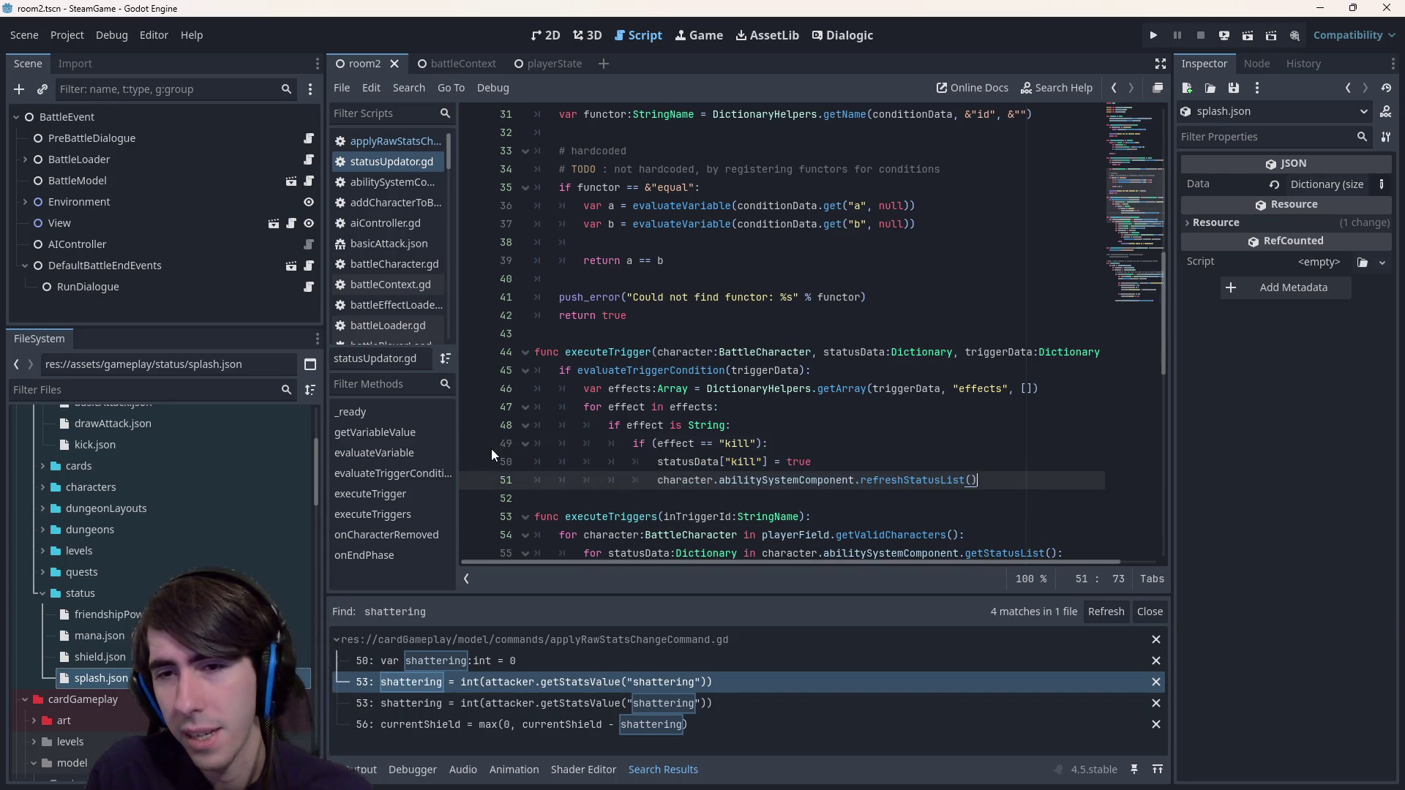
key(Return)
key(ctrl+v)
double_click(741, 498)
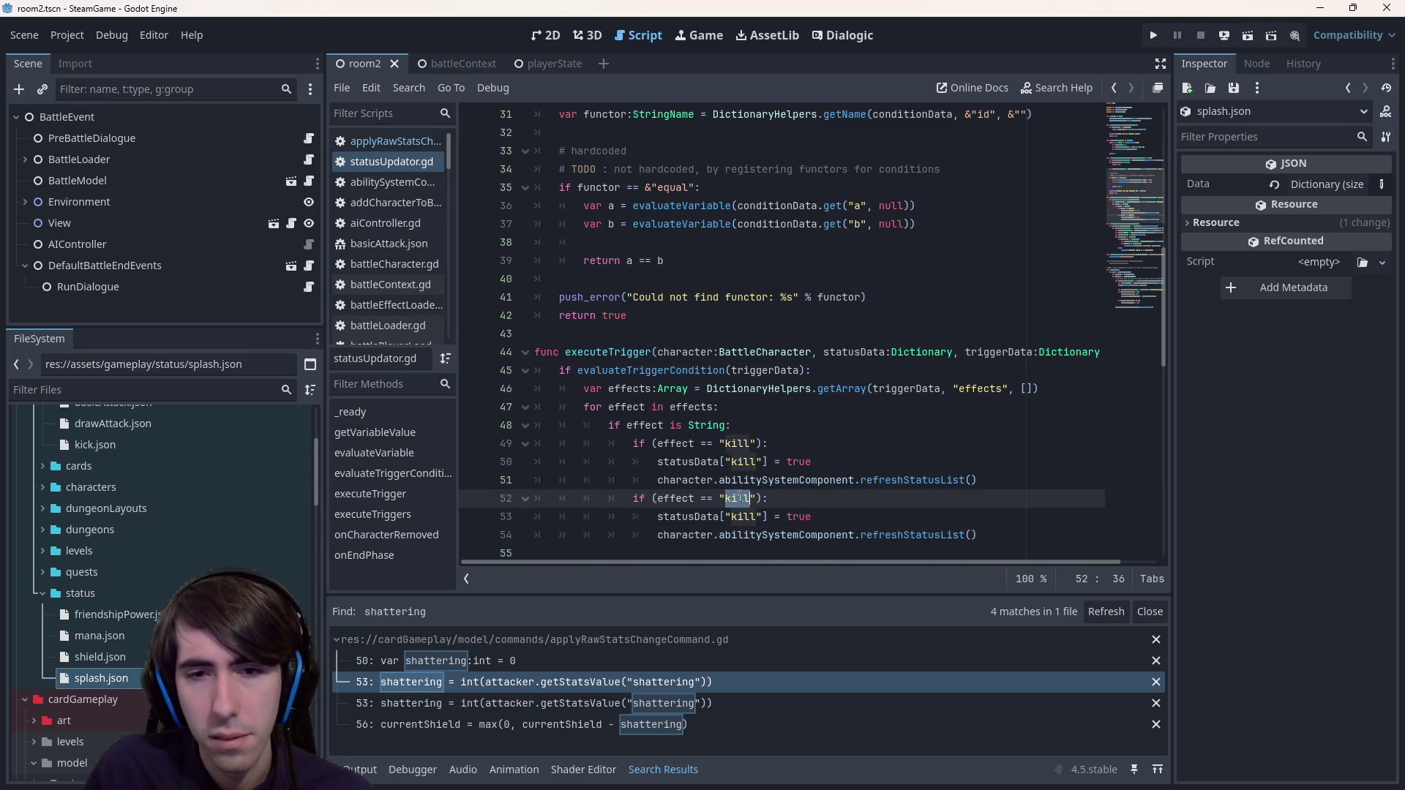
text(shockwave)
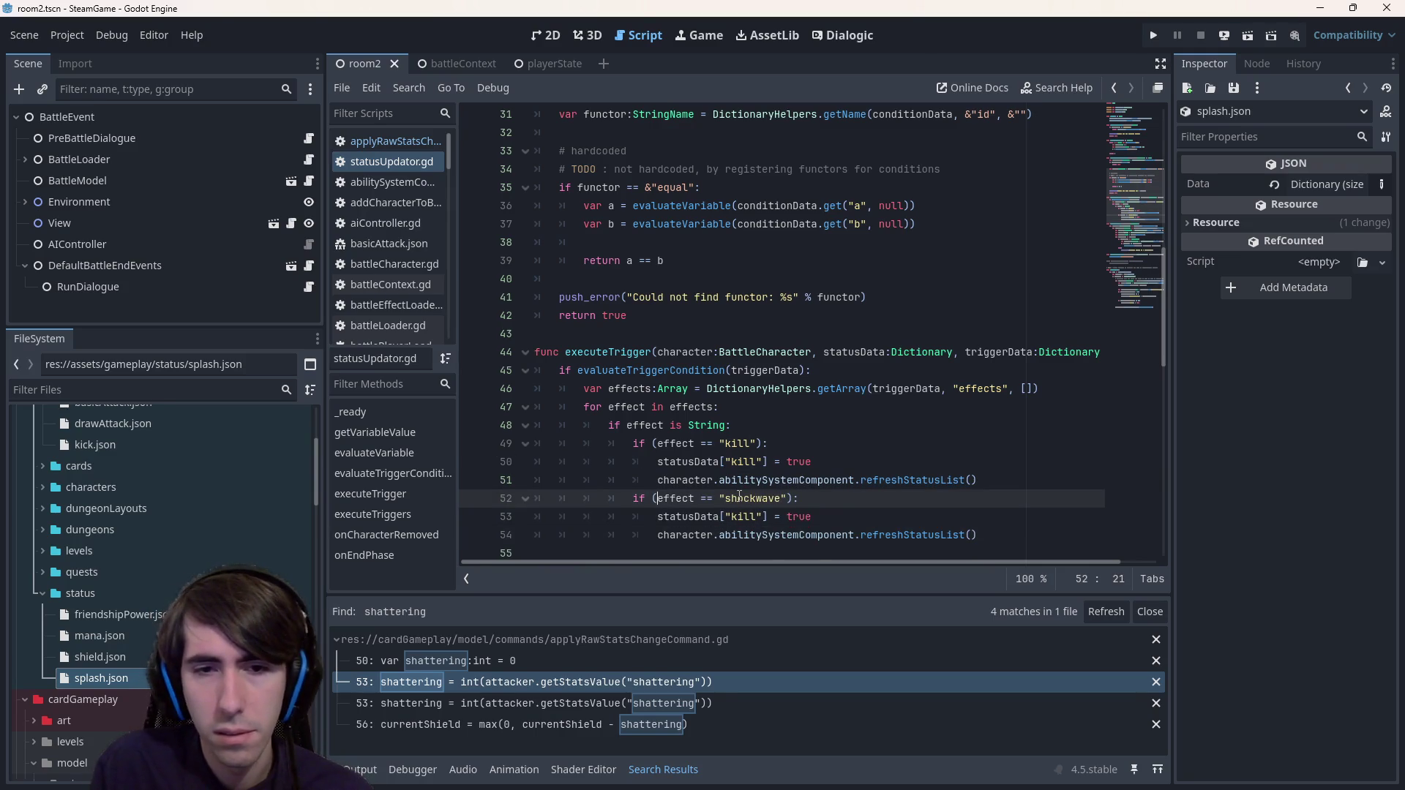
key(Home)
text(else)
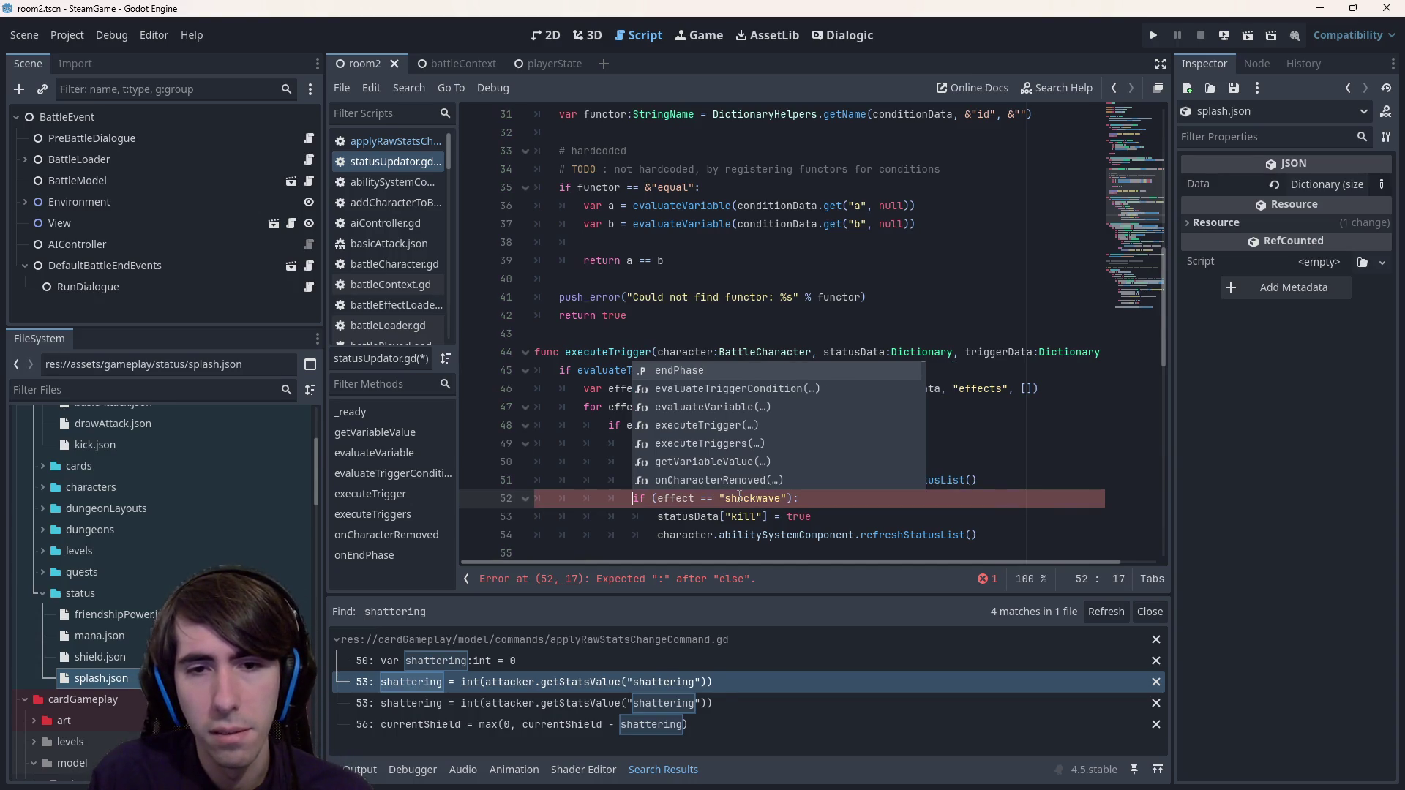
key(ctrl+z)
key(ctrl+z)
key(ctrl+z)
key(ctrl+y)
key(ctrl+y)
key(ctrl+y)
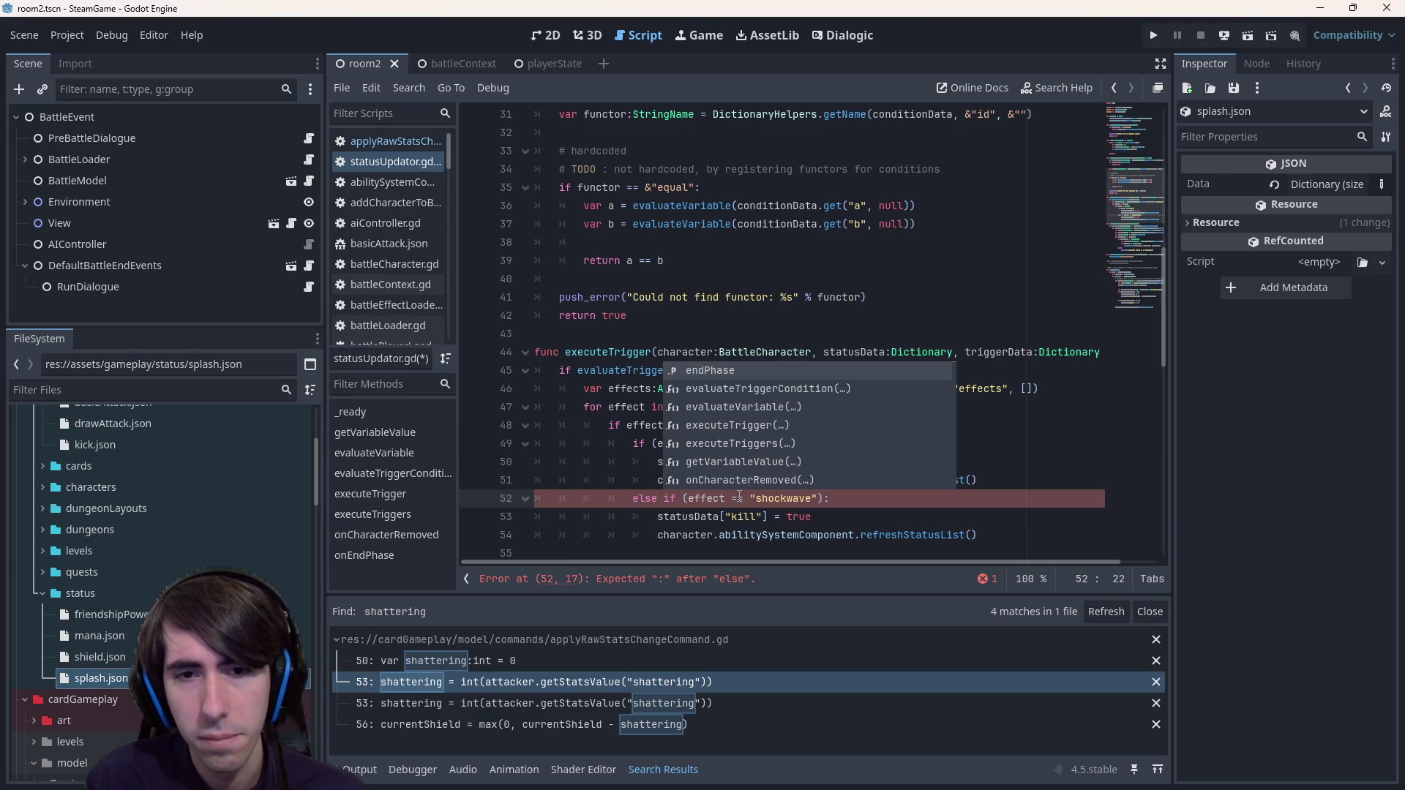
key(Escape)
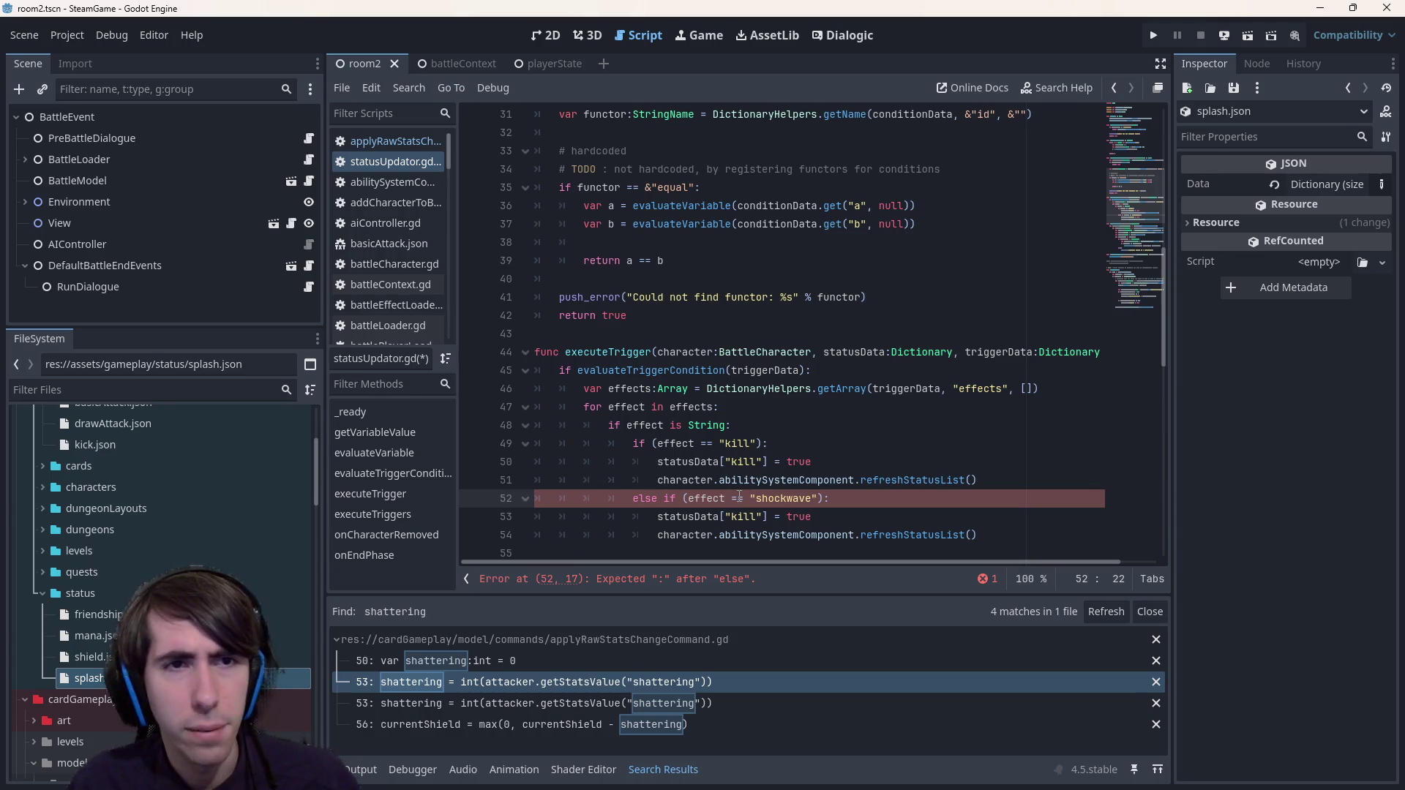
key(ctrl+z)
key(ctrl+z)
key(ctrl+z)
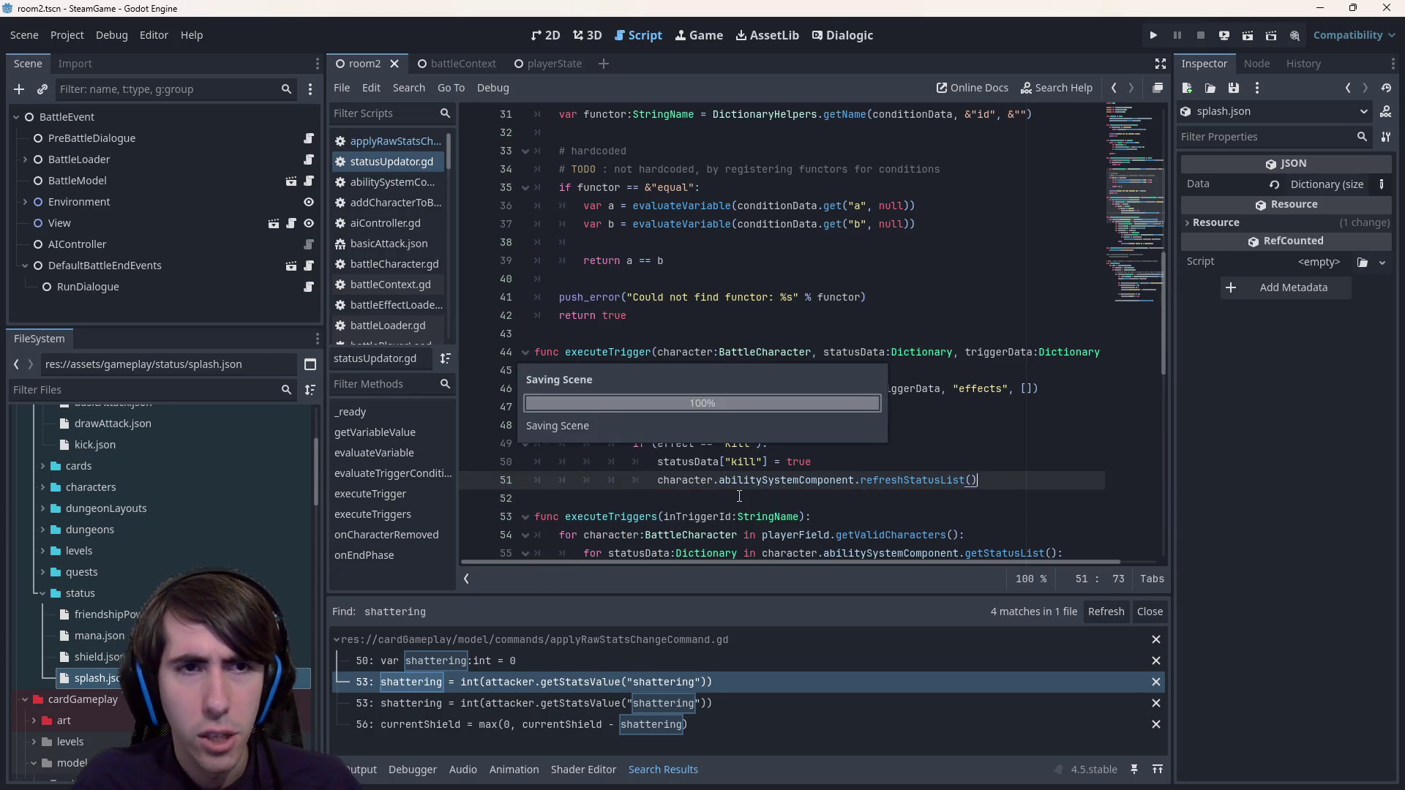
- Return to applyRawStatsChangeCommand.gd and highlight attacker uses around the onHitEffect trigger call
click(380, 141)
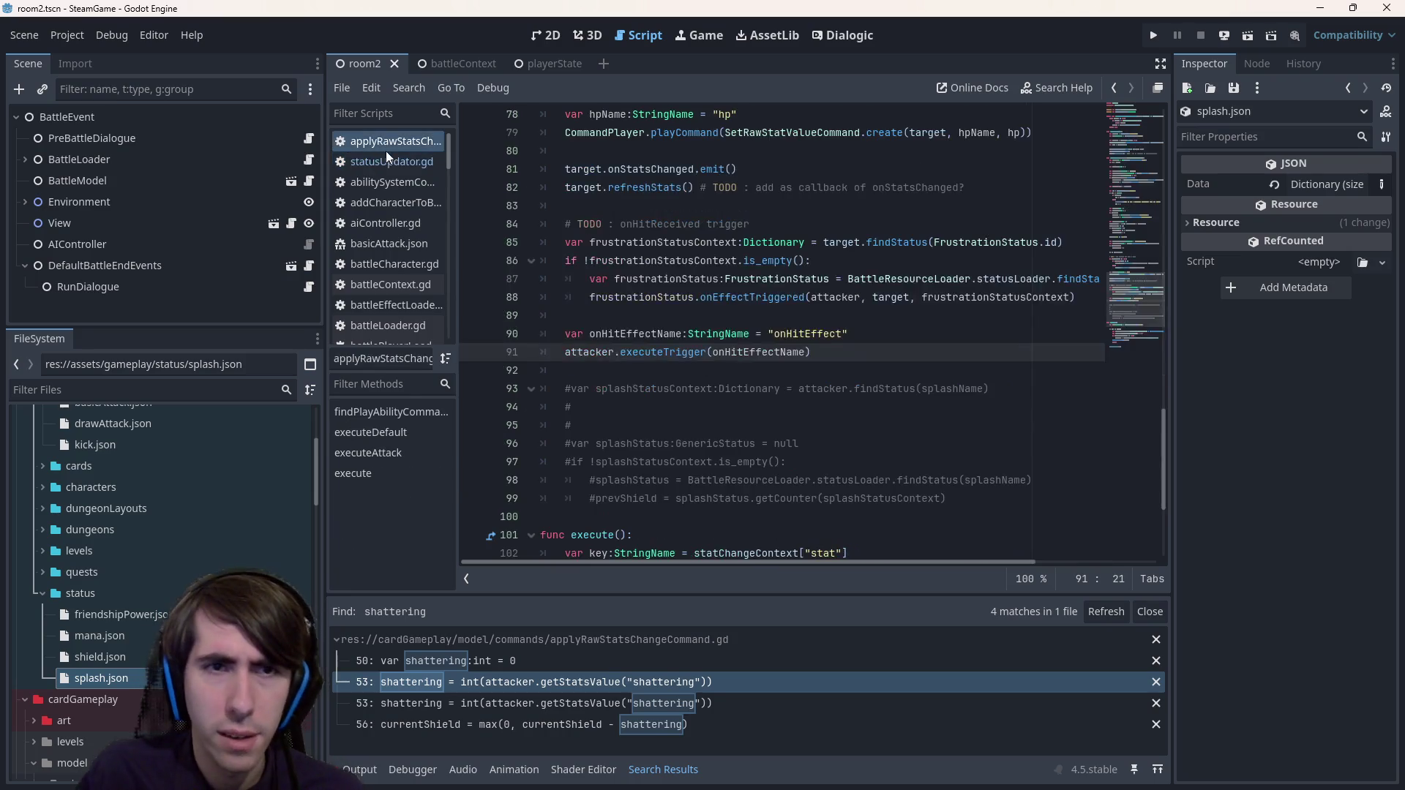
click(388, 157)
click(389, 144)
scroll(811, 403, up, 1)
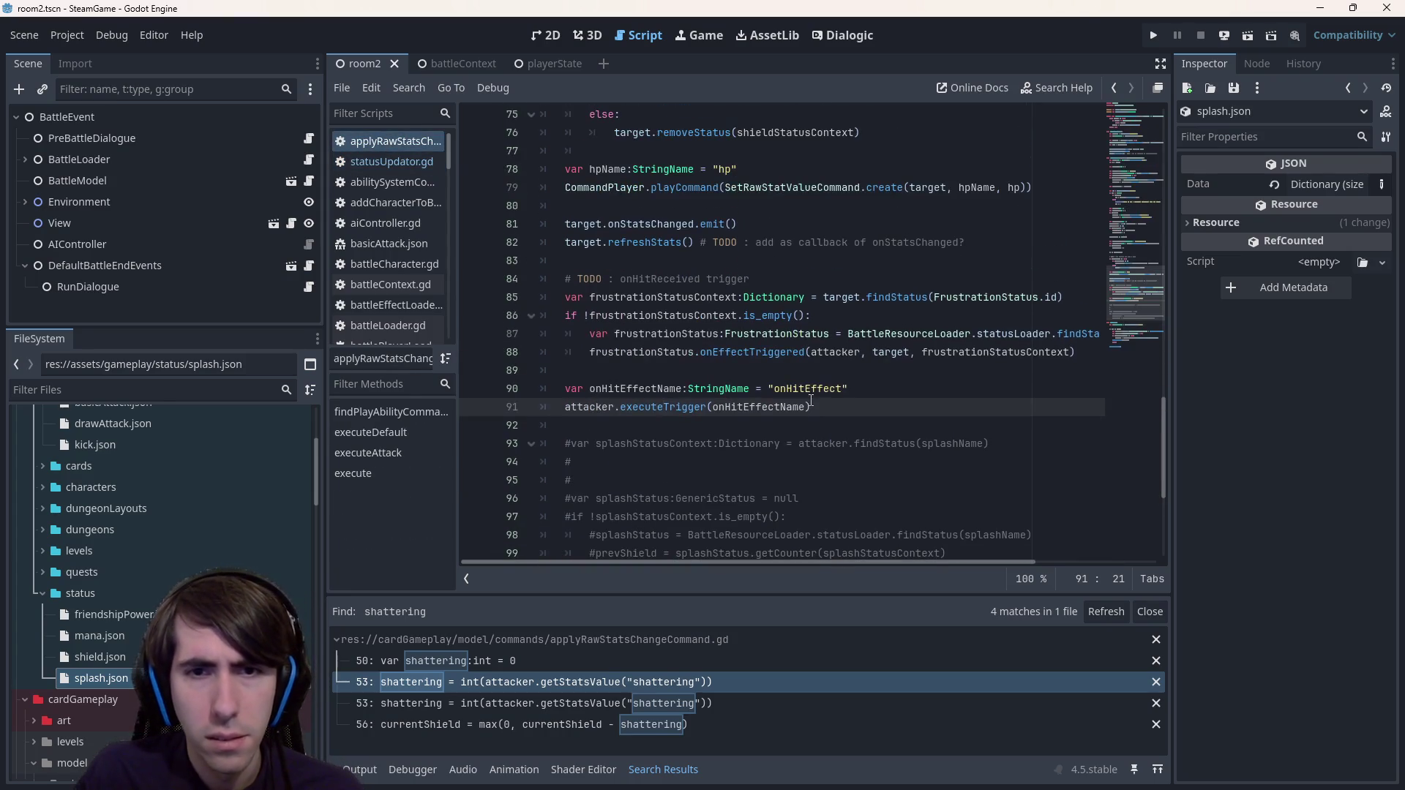
click(834, 406)
scroll(834, 406, down, 2)
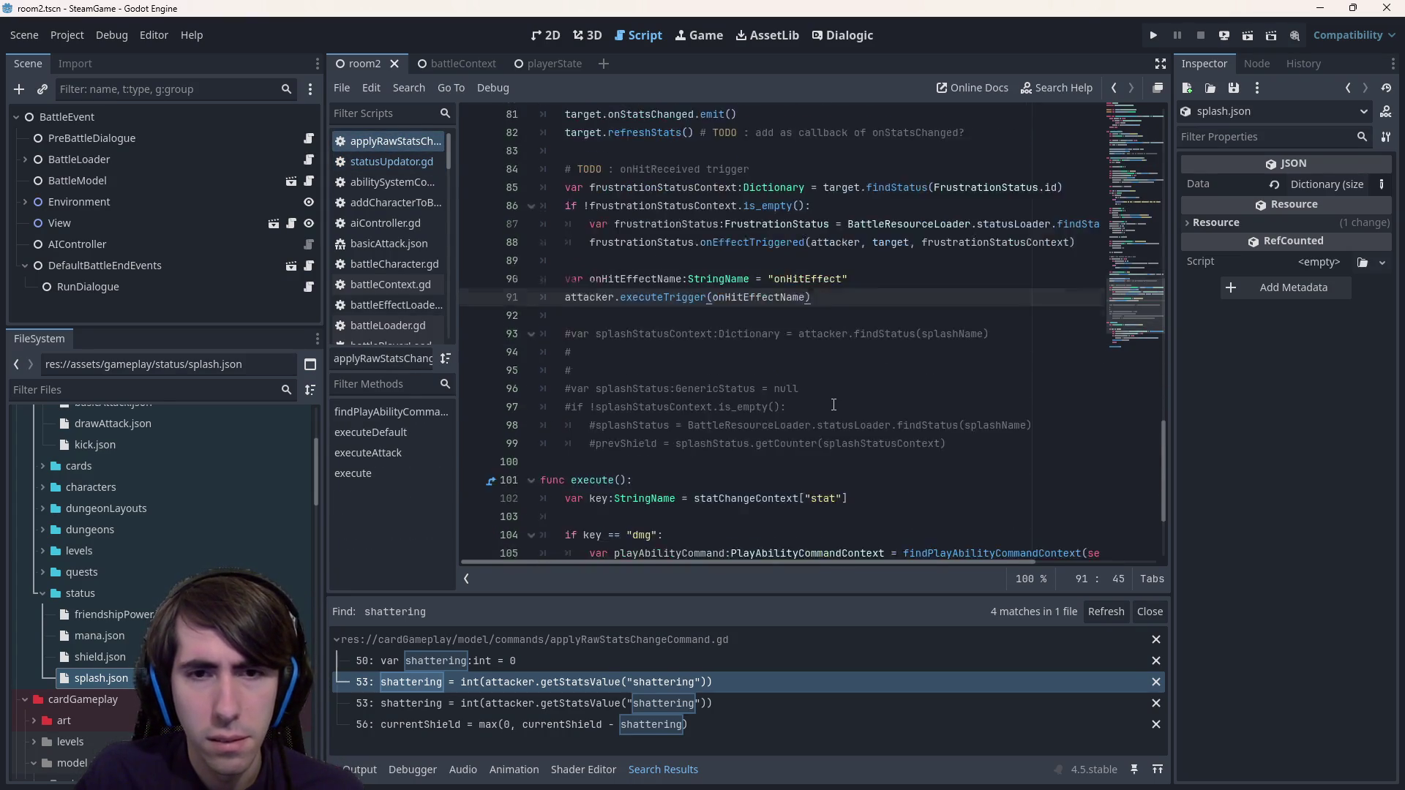
scroll(833, 405, up, 2)
mouse_move(750, 391)
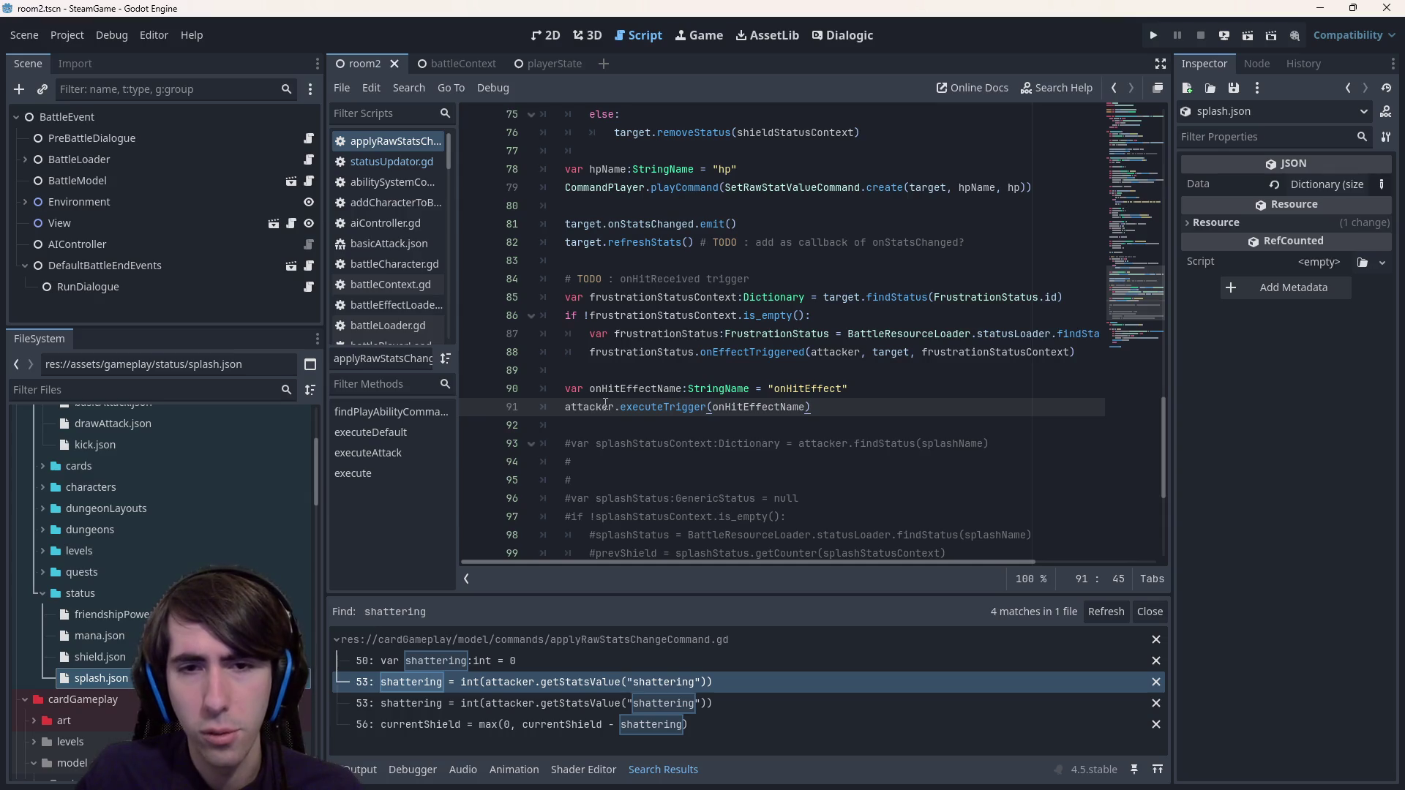
double_click(606, 406)
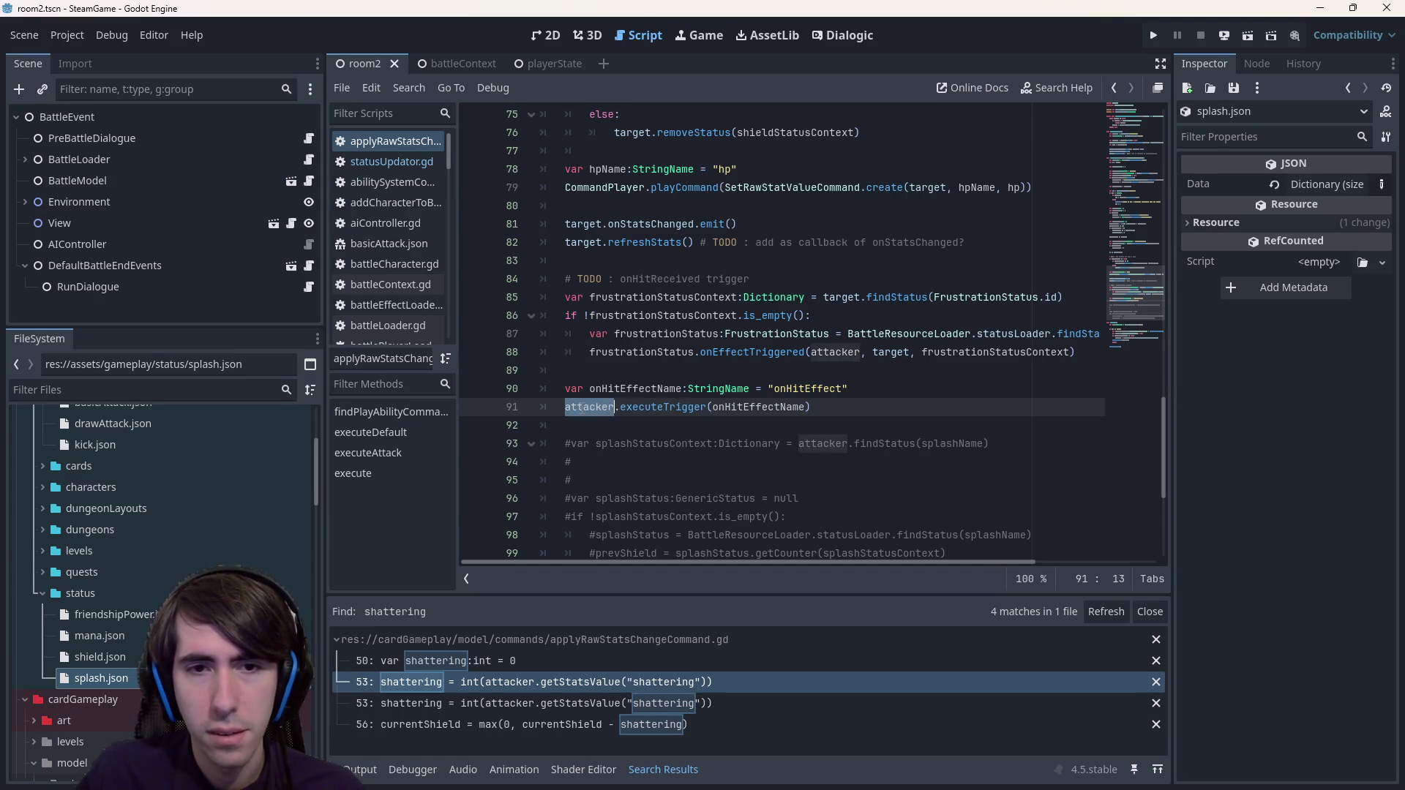
click(834, 388)
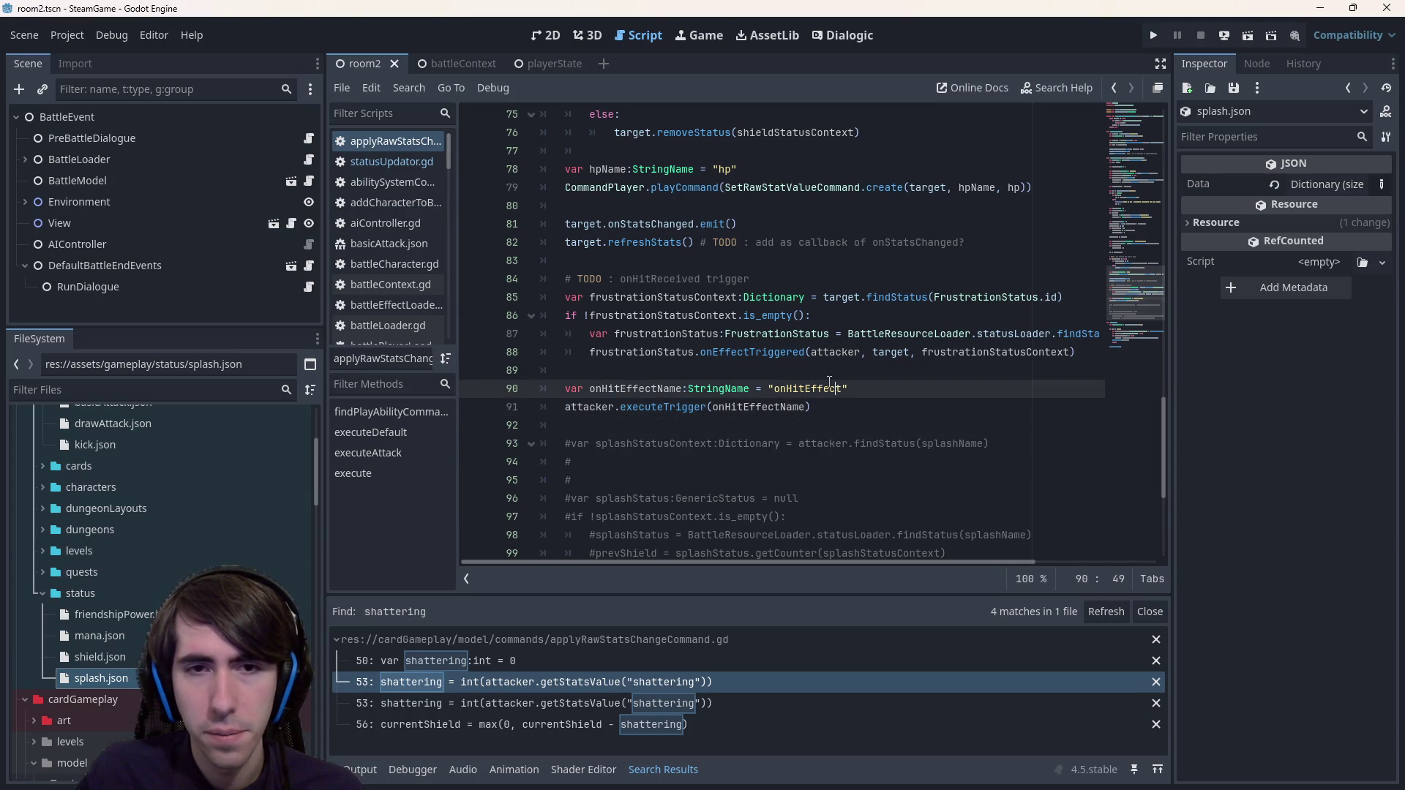
- Highlight uses of target from line 4, then review executeAttack at lines 79–103
scroll(830, 384, up, 20)
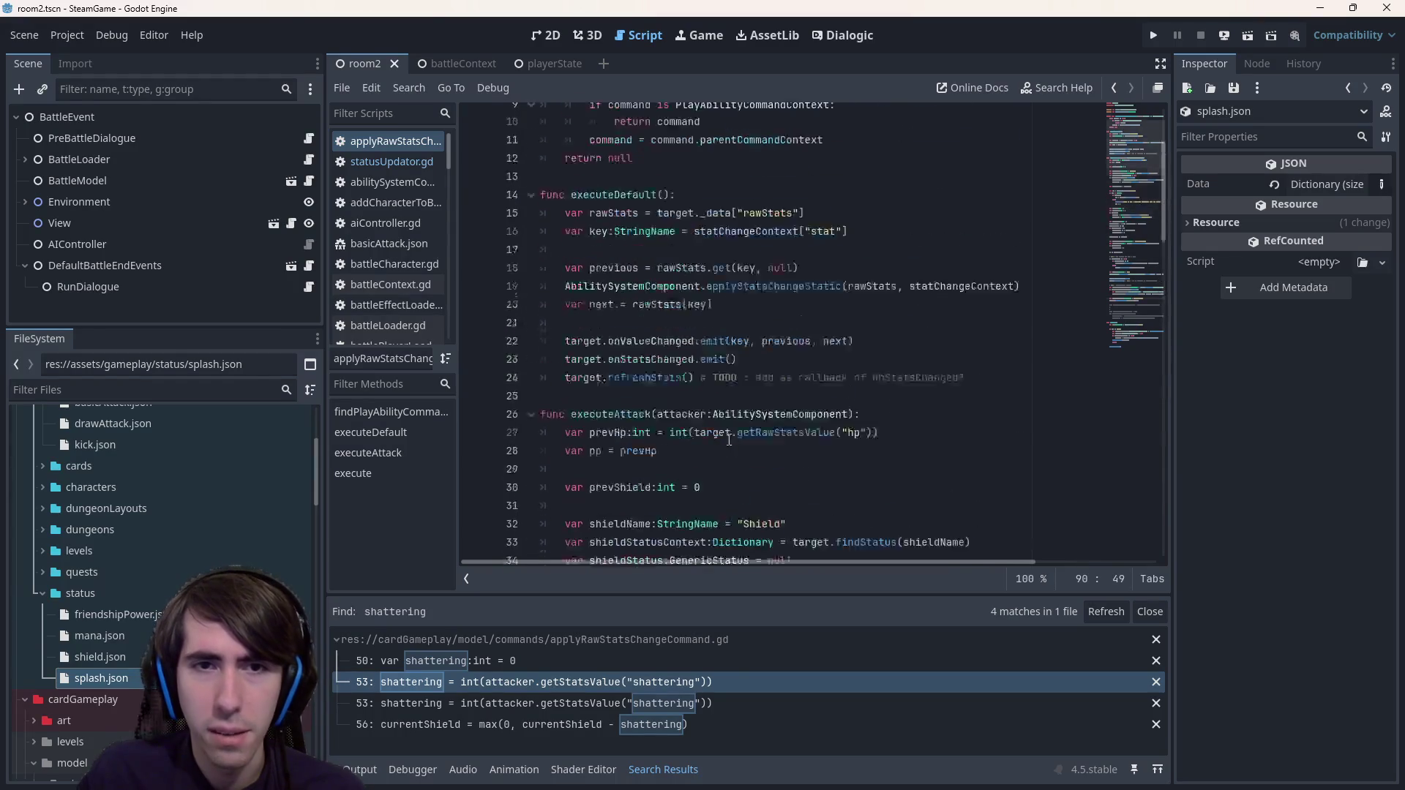
scroll(729, 440, up, 3)
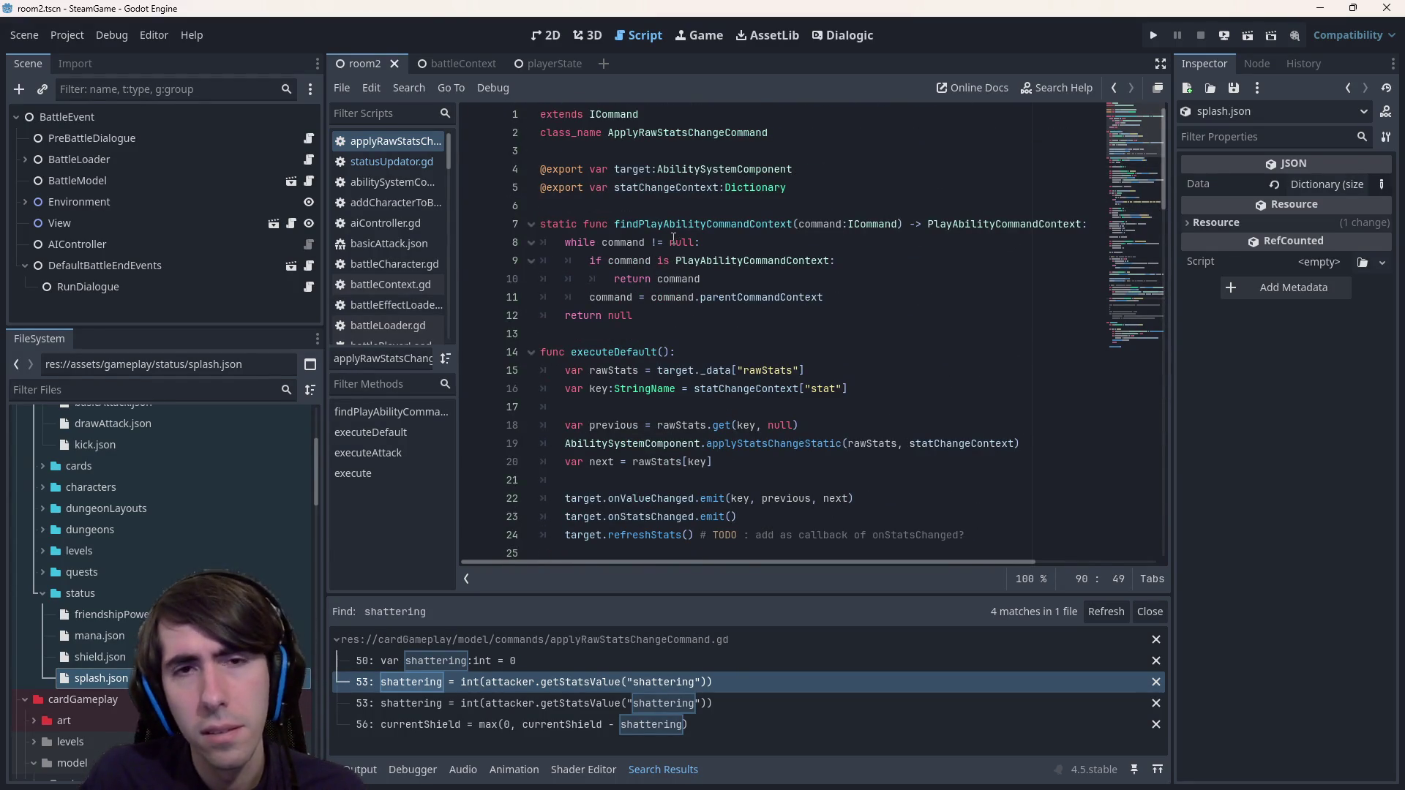
double_click(648, 174)
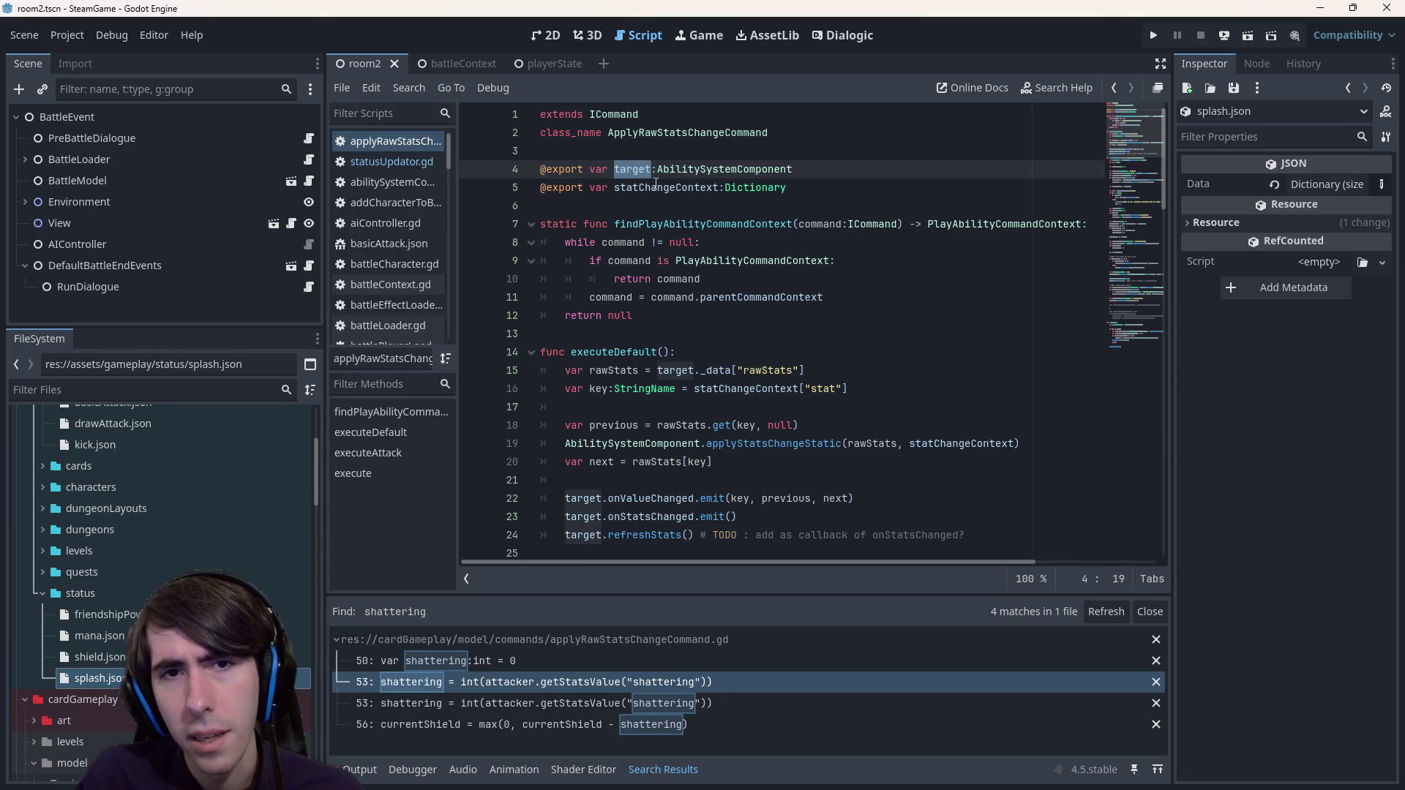
scroll(690, 323, down, 5)
scroll(692, 324, up, 5)
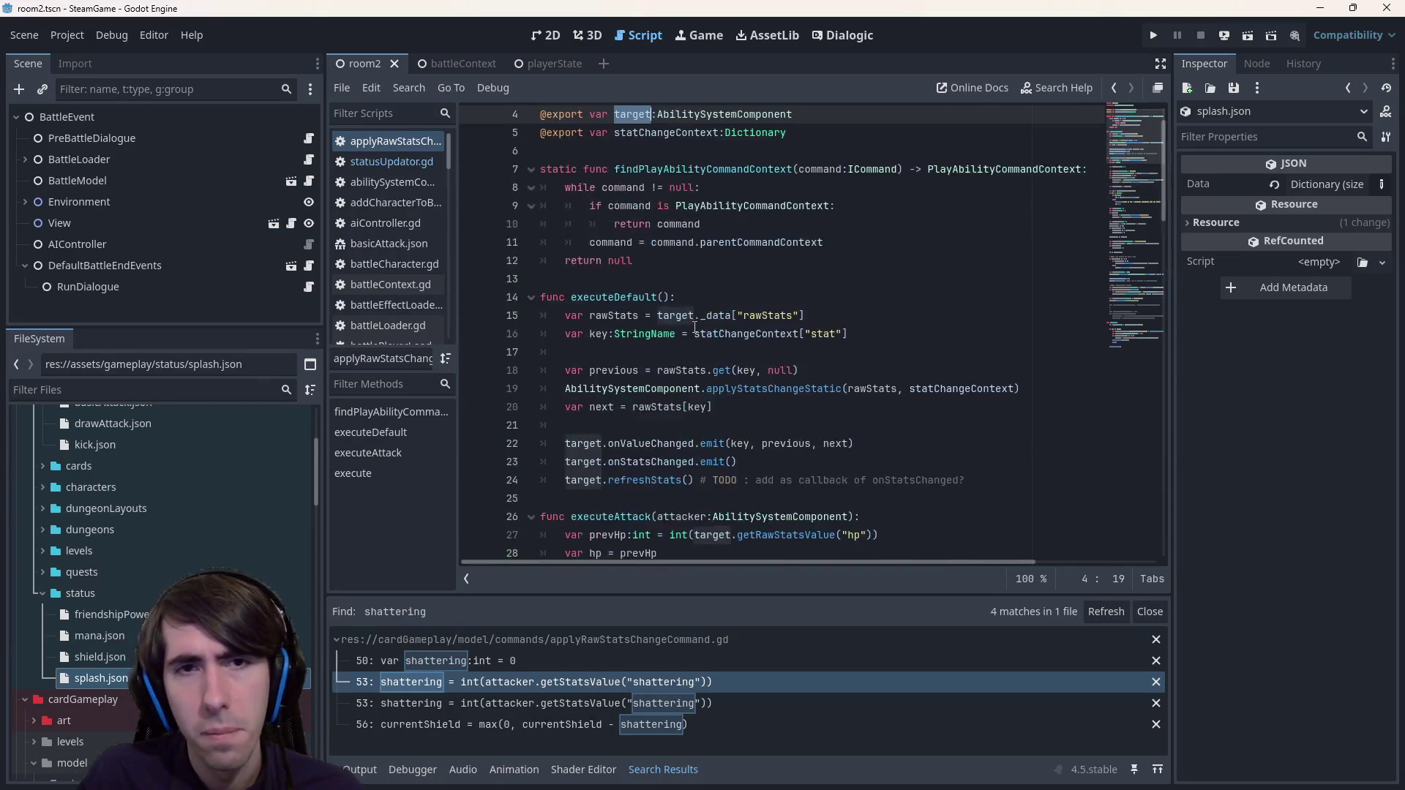
scroll(695, 327, down, 15)
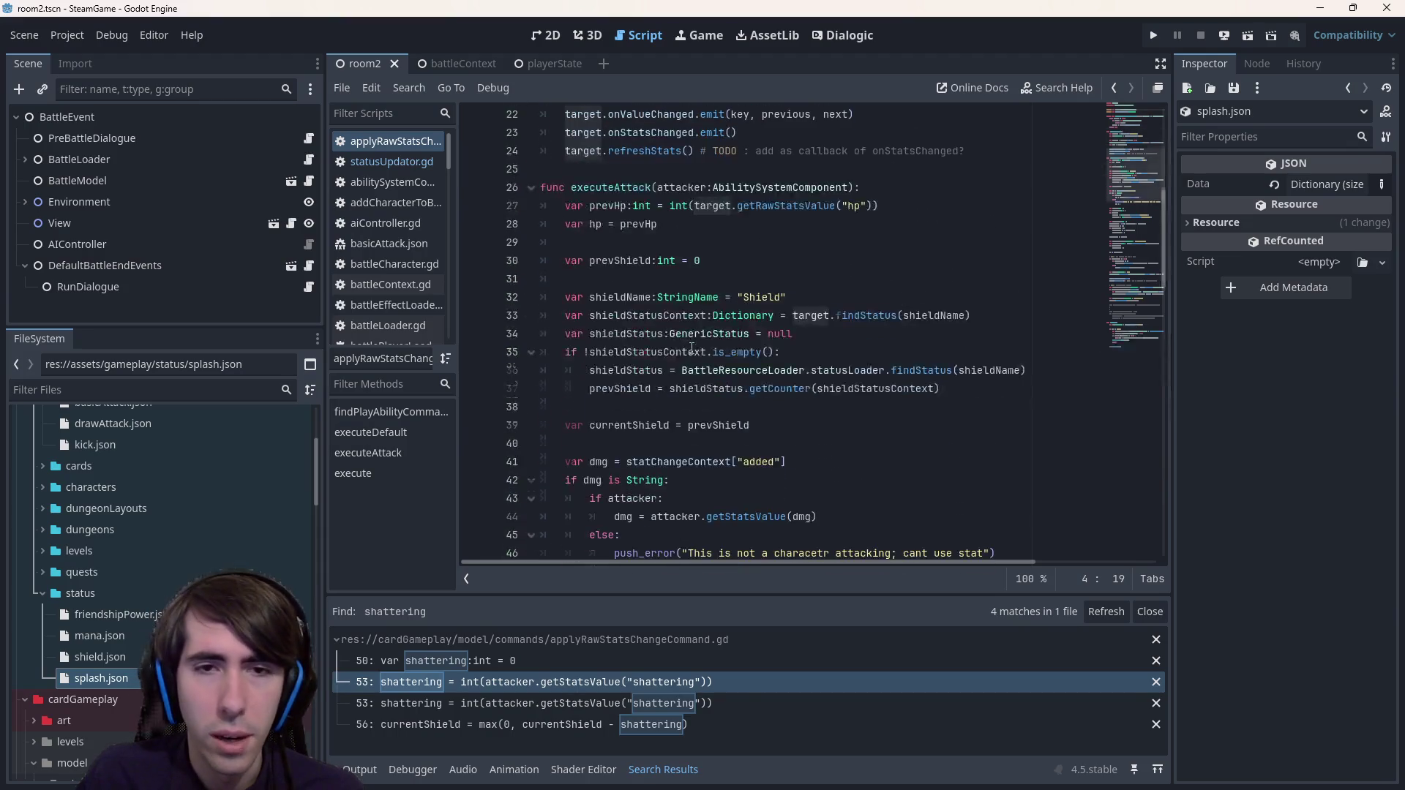
scroll(692, 348, down, 5)
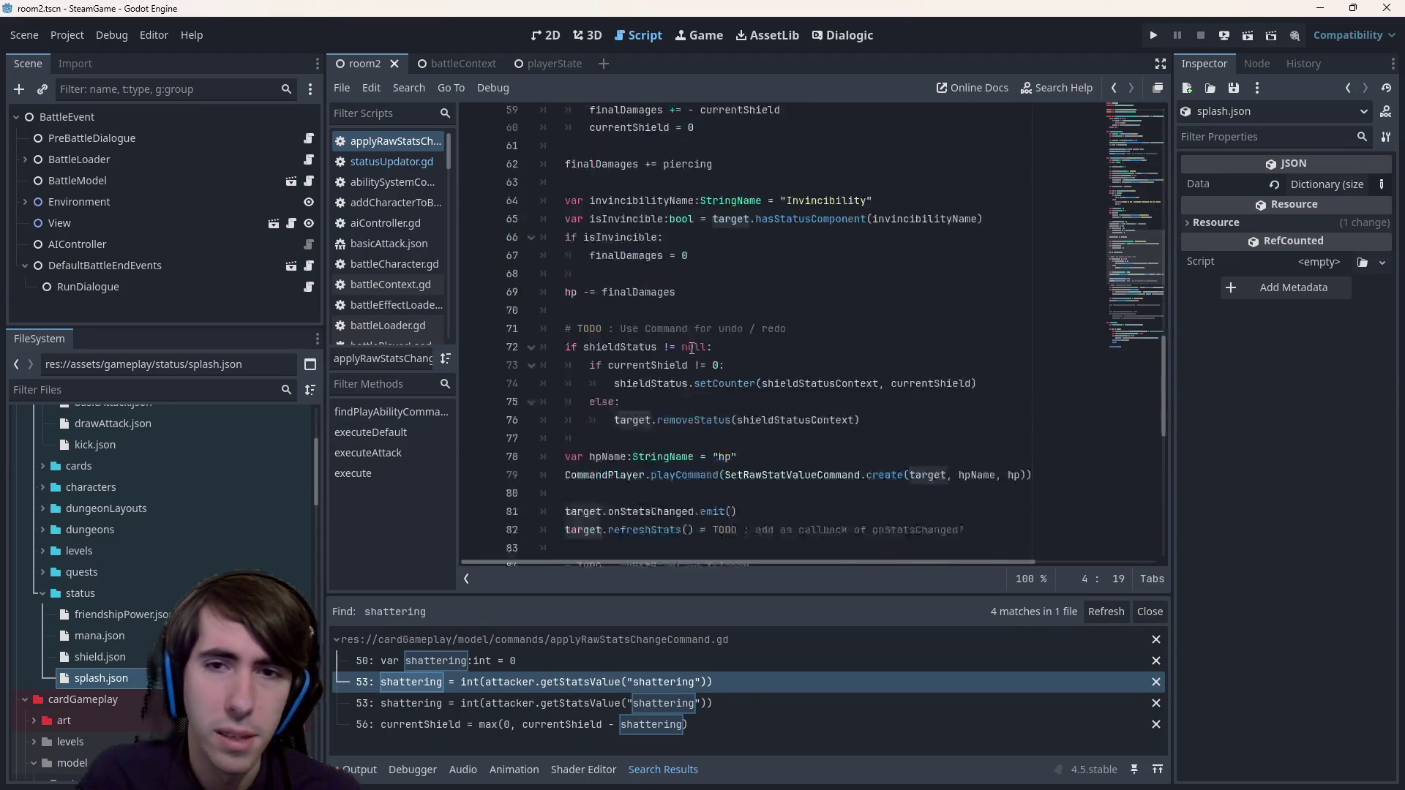
scroll(692, 348, down, 2)
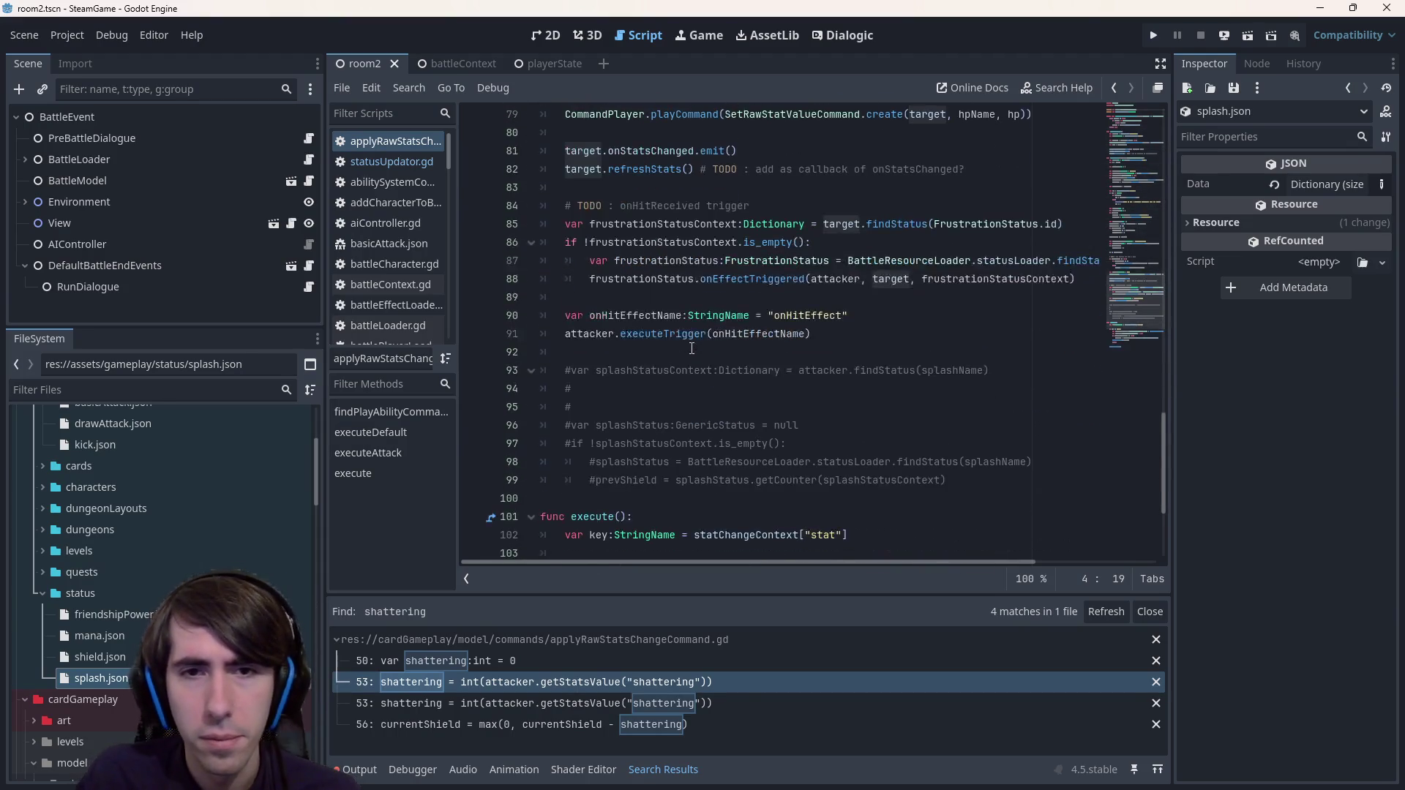
click(559, 169)
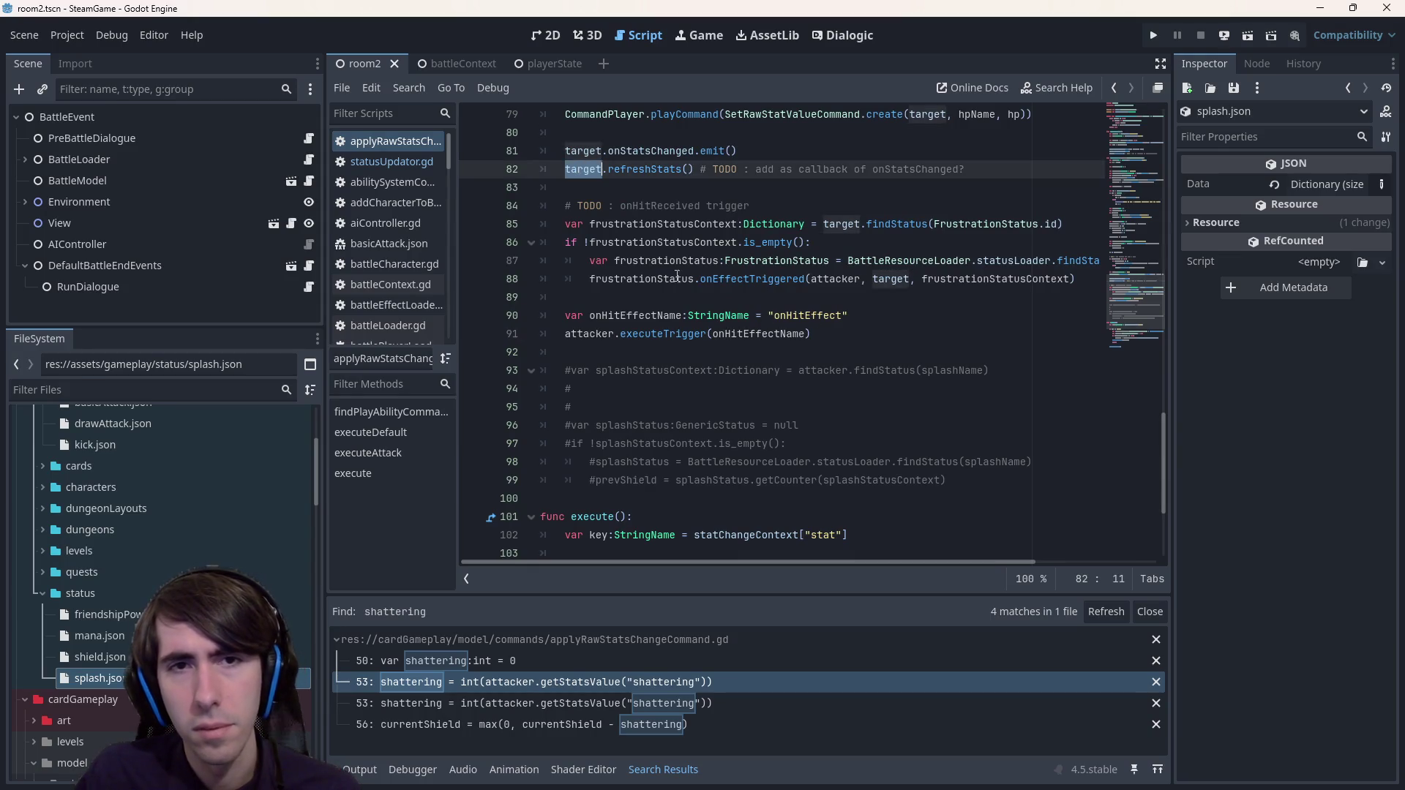
- Start a target.onHit line after the frustration effect block, then delete it
click(717, 300)
key(Return)
key(Return)
click(717, 306)
text(target.)
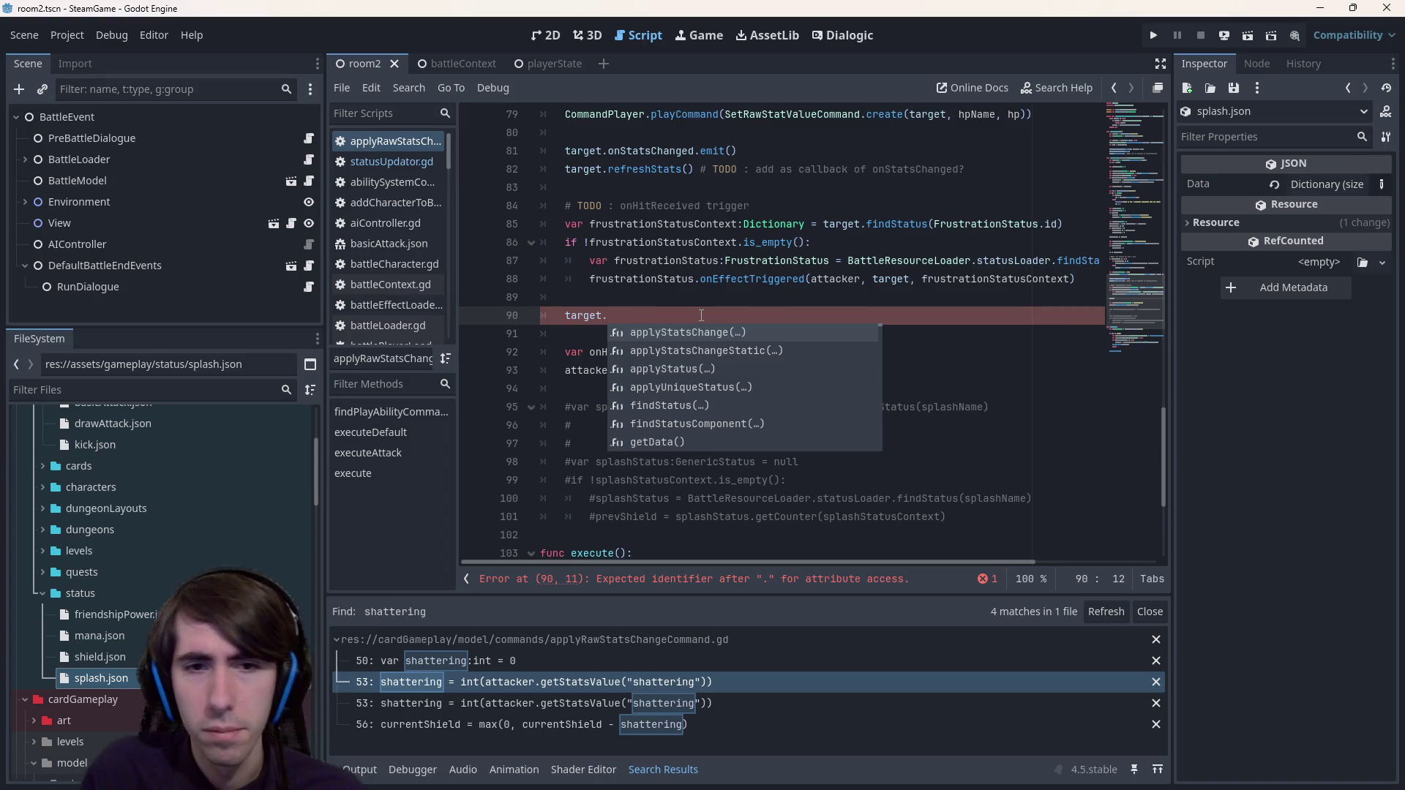
text(onHit)
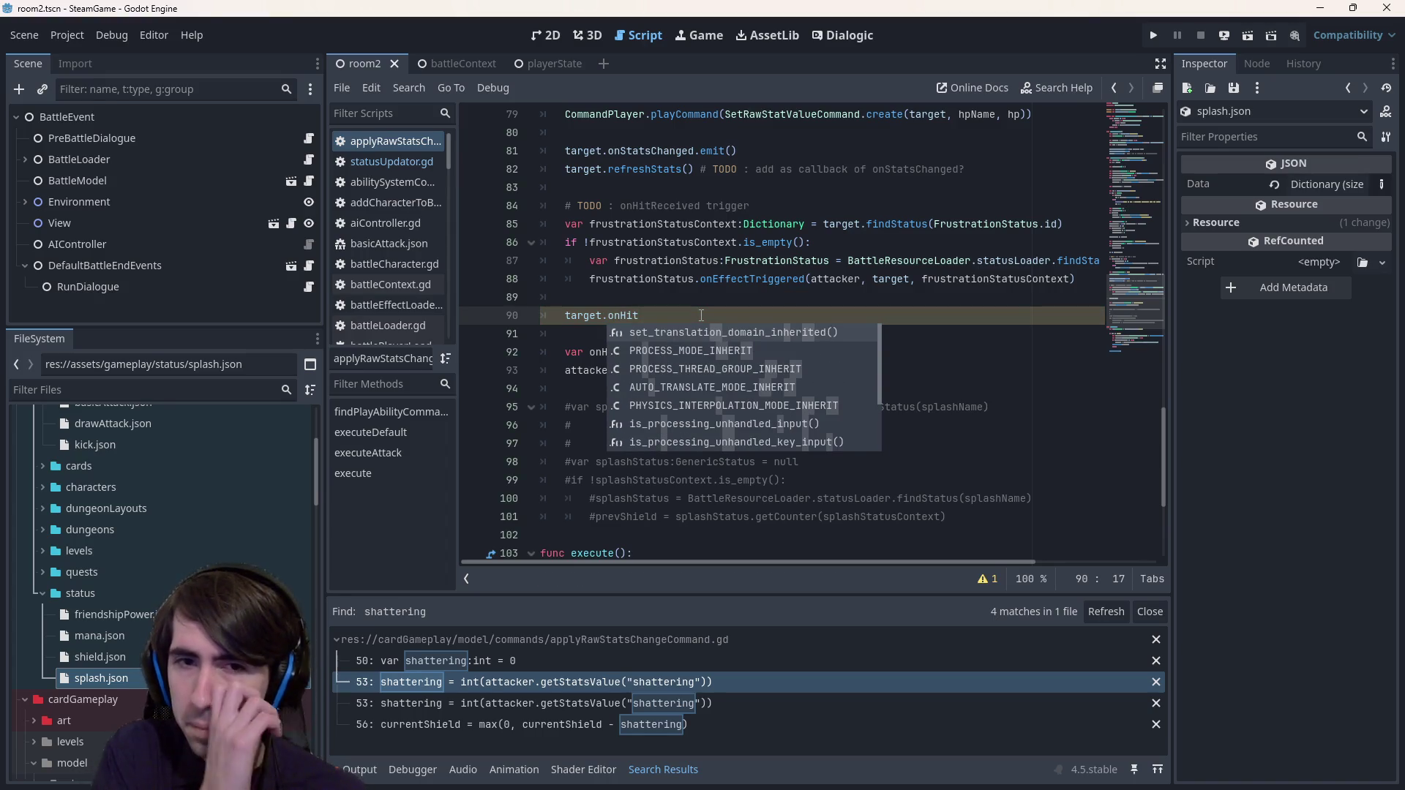
key(Escape)
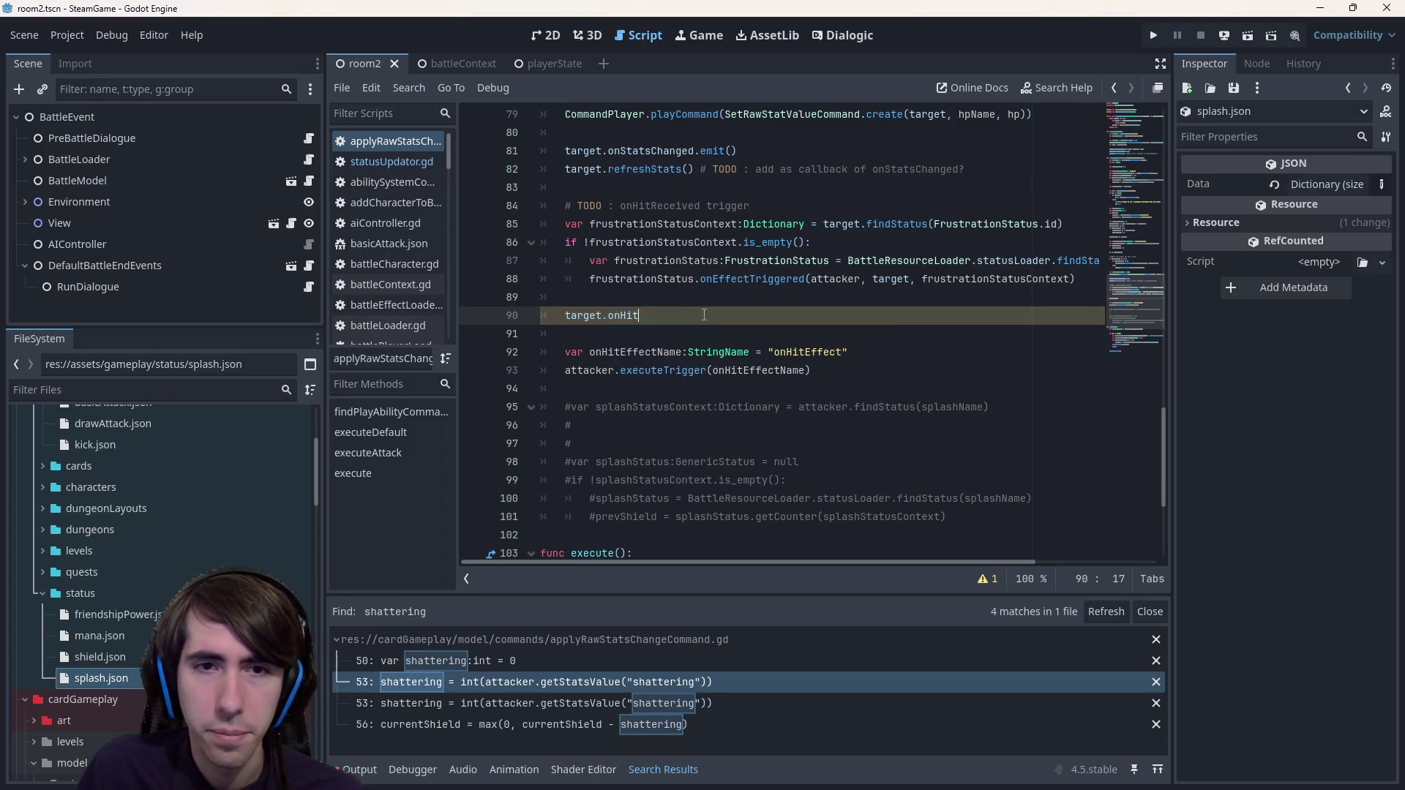
key(BackSpace)
key(BackSpace)
key(BackSpace)
- Add target.onStatsChanged below the Frustration trigger and jump to its signal definition
scroll(703, 315, up, 3)
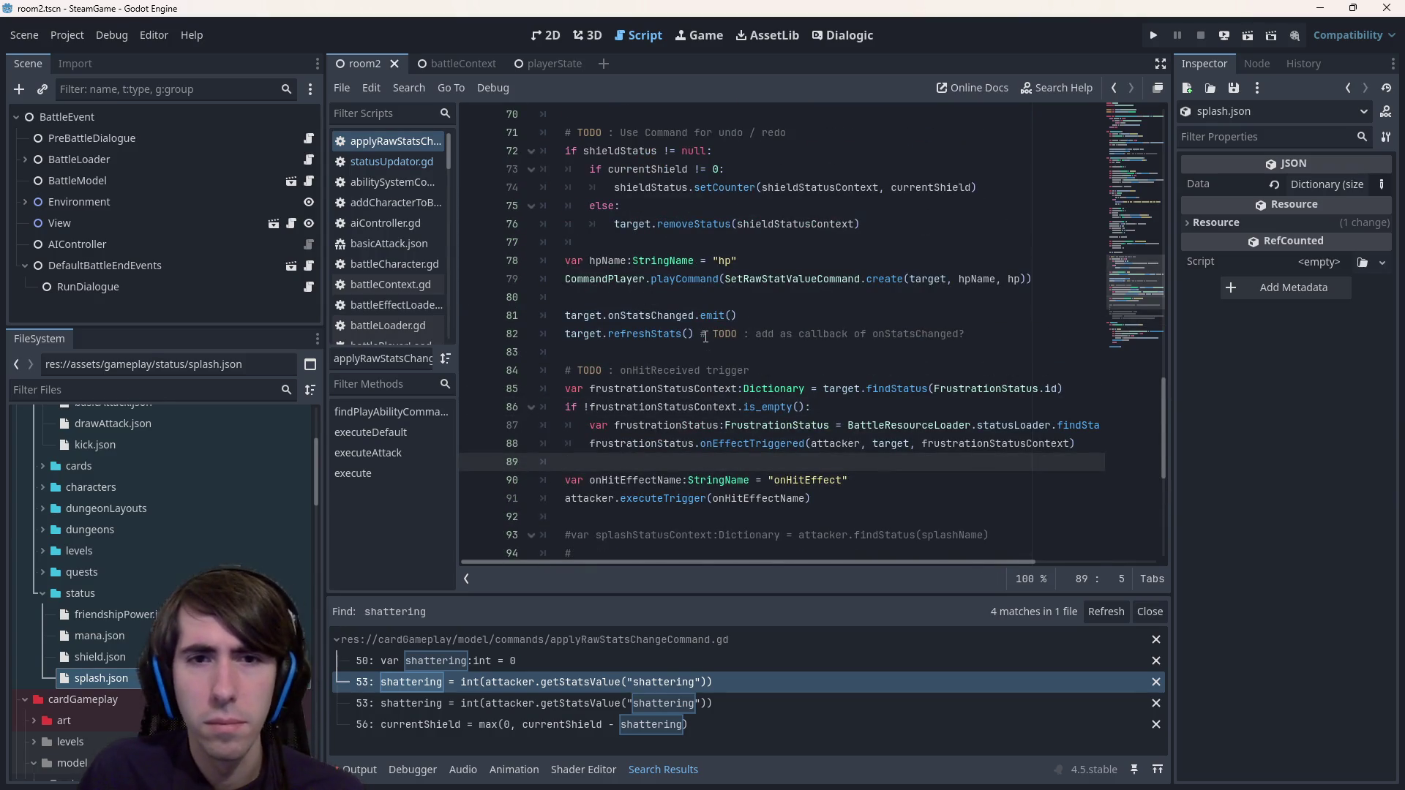
scroll(657, 335, up, 3)
drag(689, 273, 481, 272)
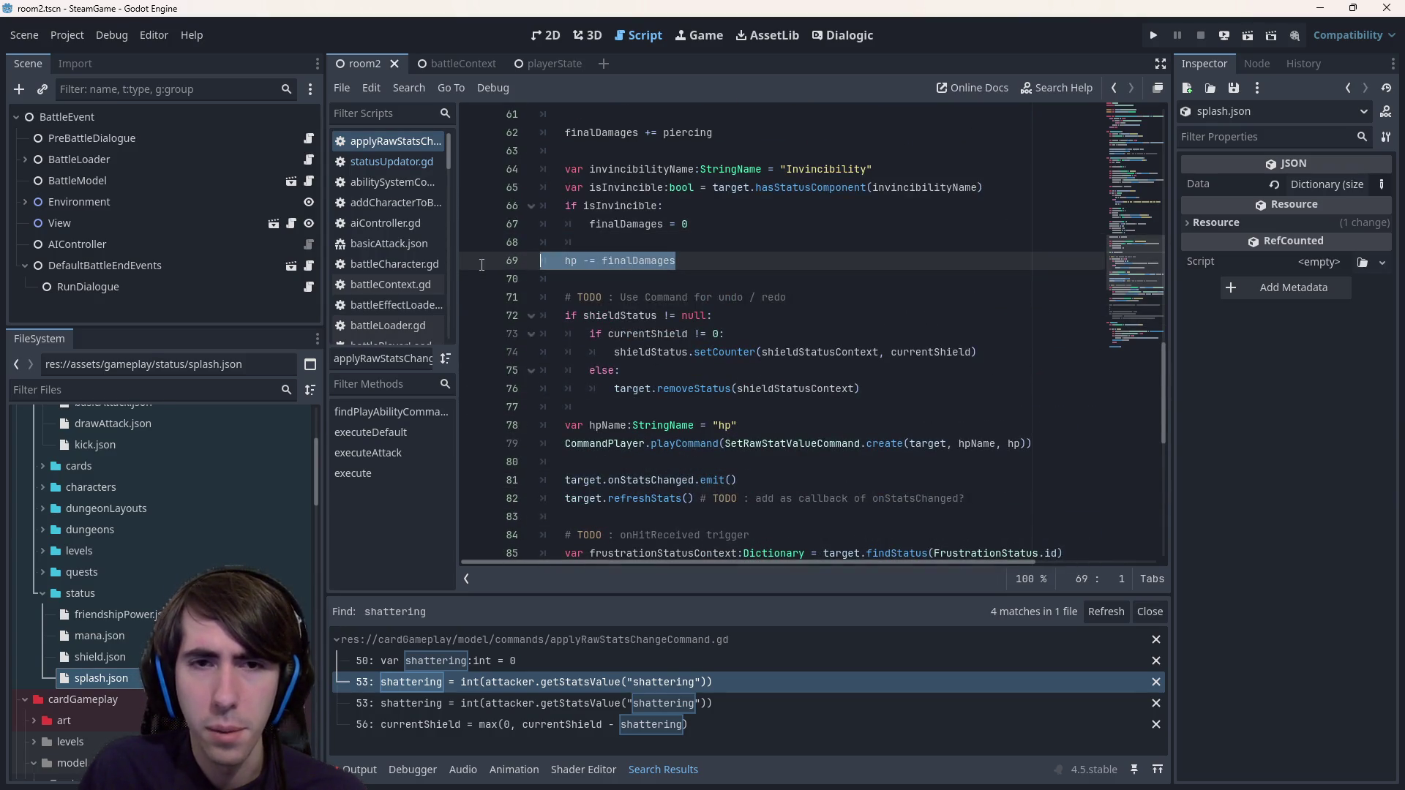
scroll(480, 272, down, 5)
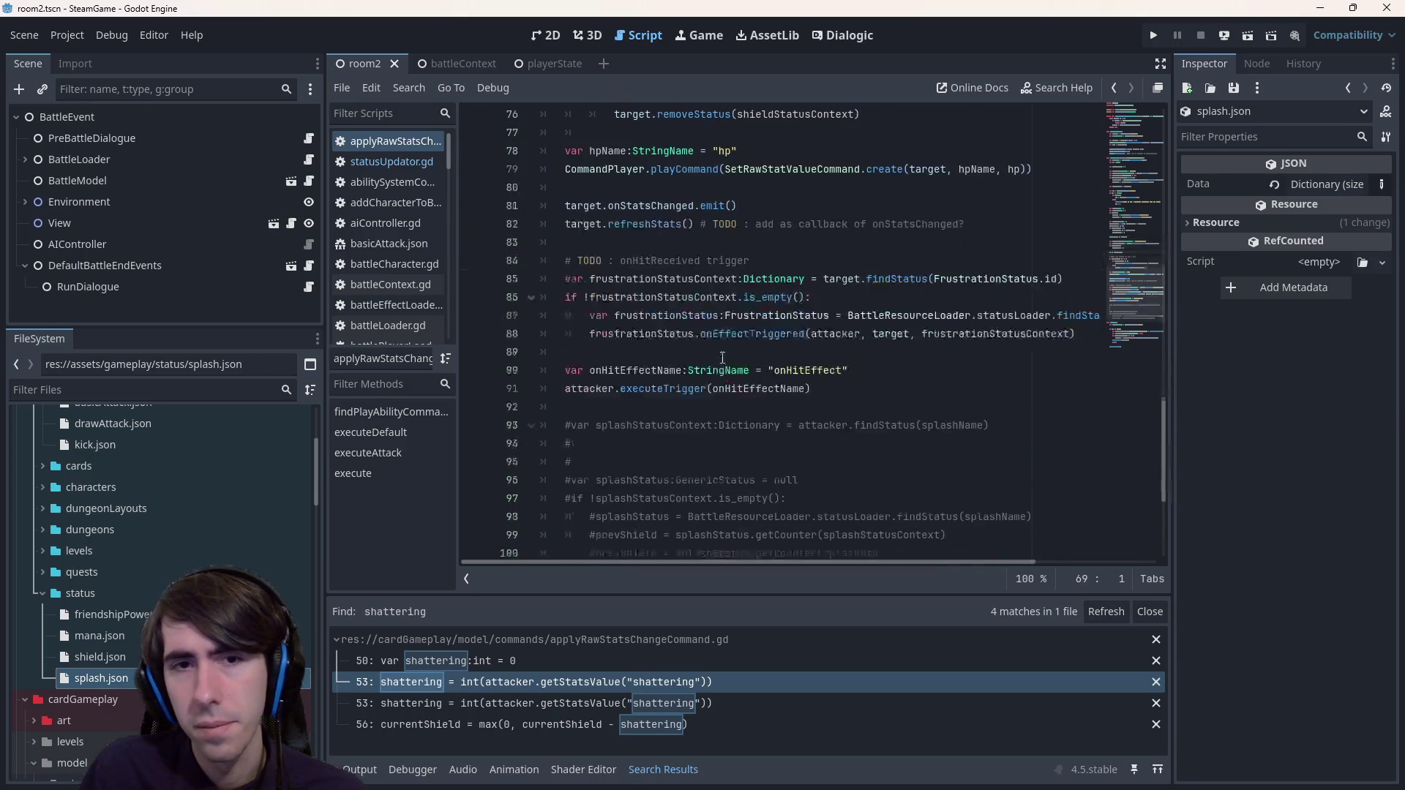
click(642, 346)
key(Return)
key(Return)
key(Up)
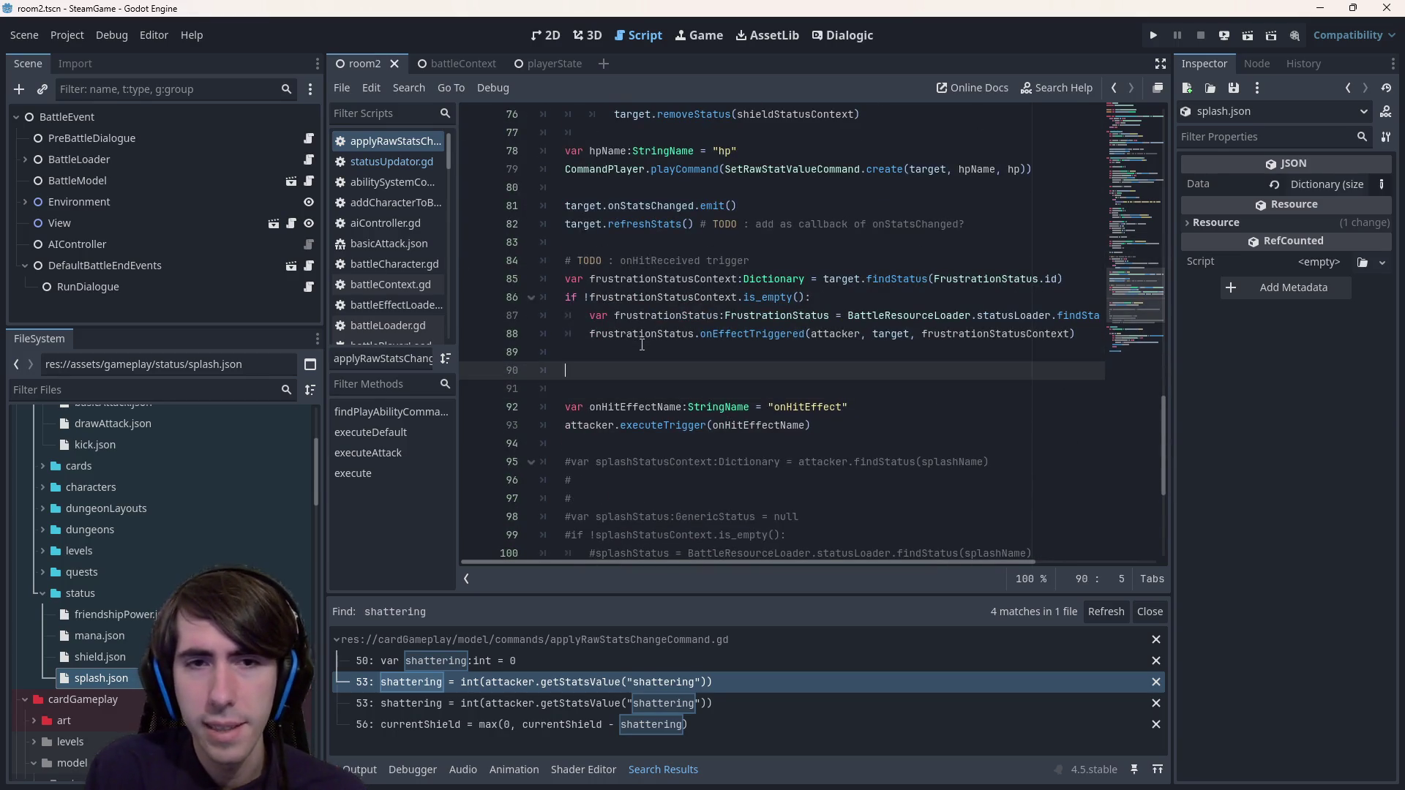
text(target.on)
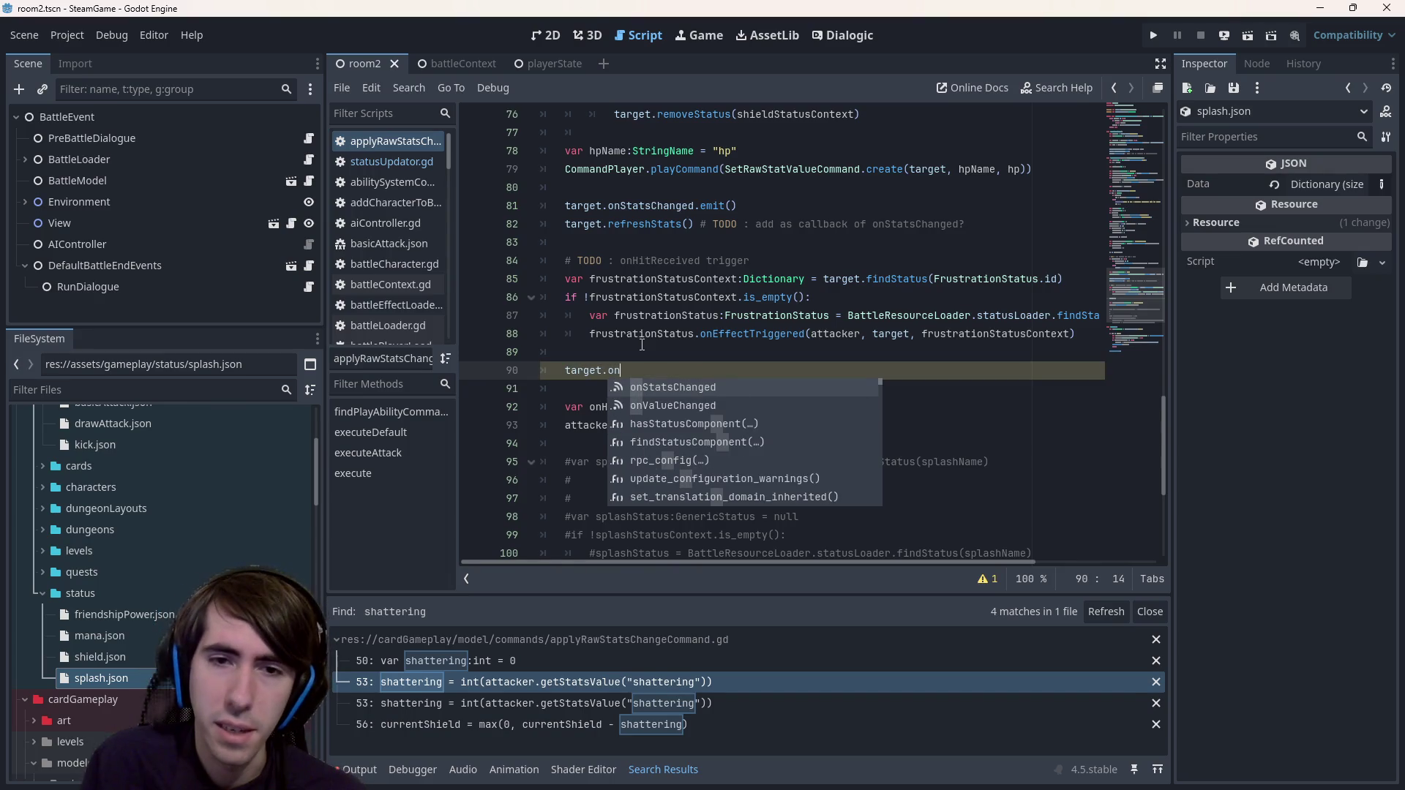
key(Return)
ctrl+click(666, 370)
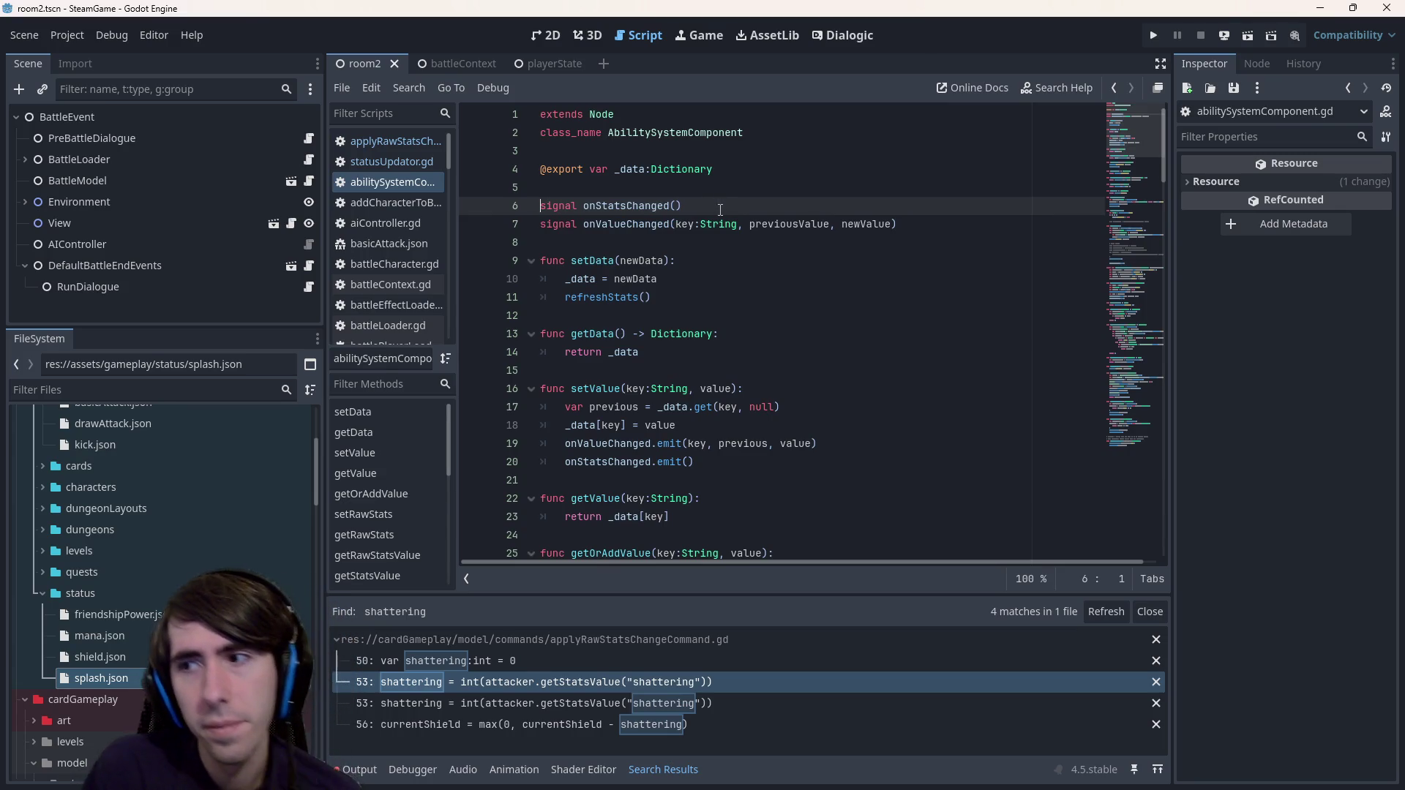
- Review abilitySystemComponent.gd, selecting the findStatusComponent body and the onStatsChanged signal declaration
scroll(708, 191, down, 20)
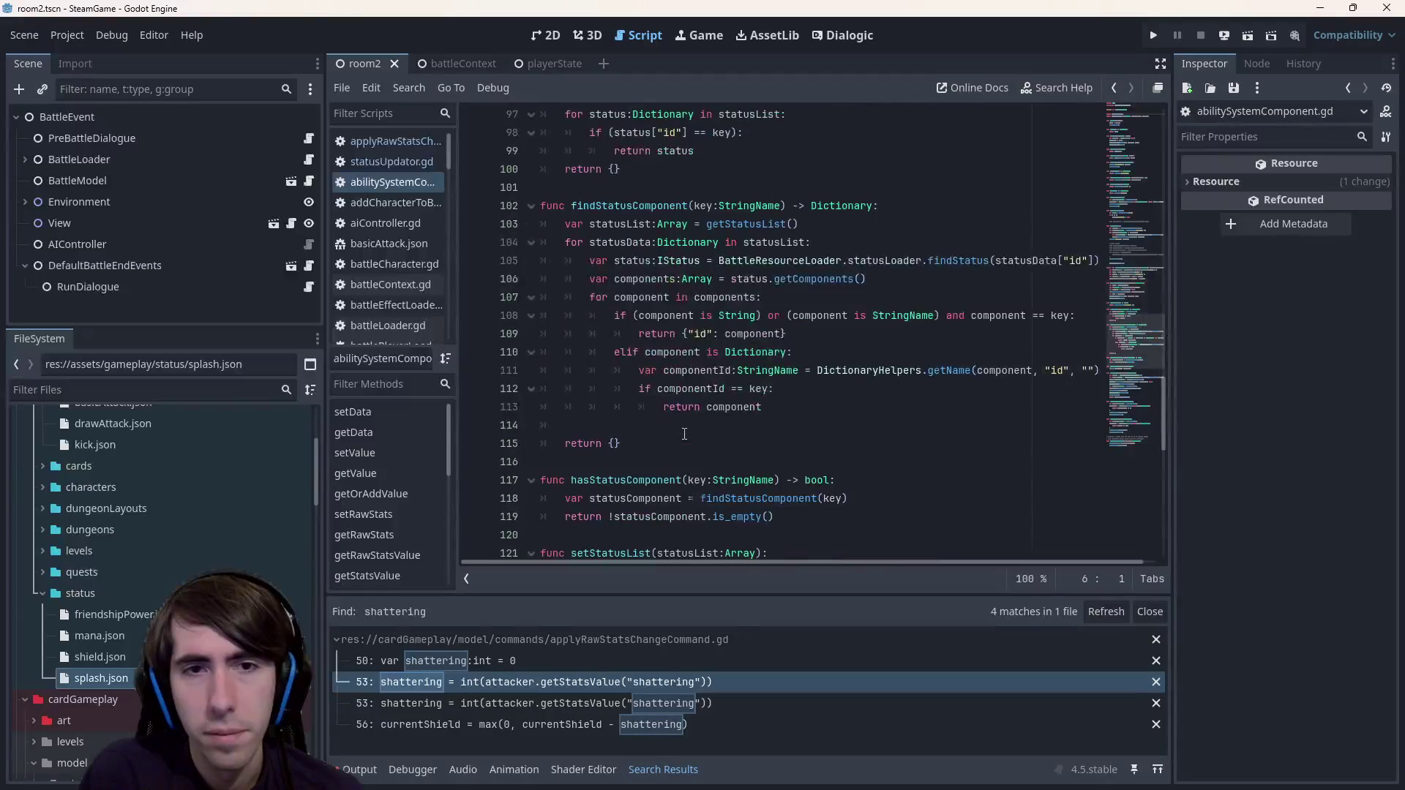
mouse_move(541, 206)
mouse_down()
mouse_move(620, 444)
mouse_move(555, 209)
mouse_up()
click(620, 444)
click(543, 208)
scroll(693, 231, up, 20)
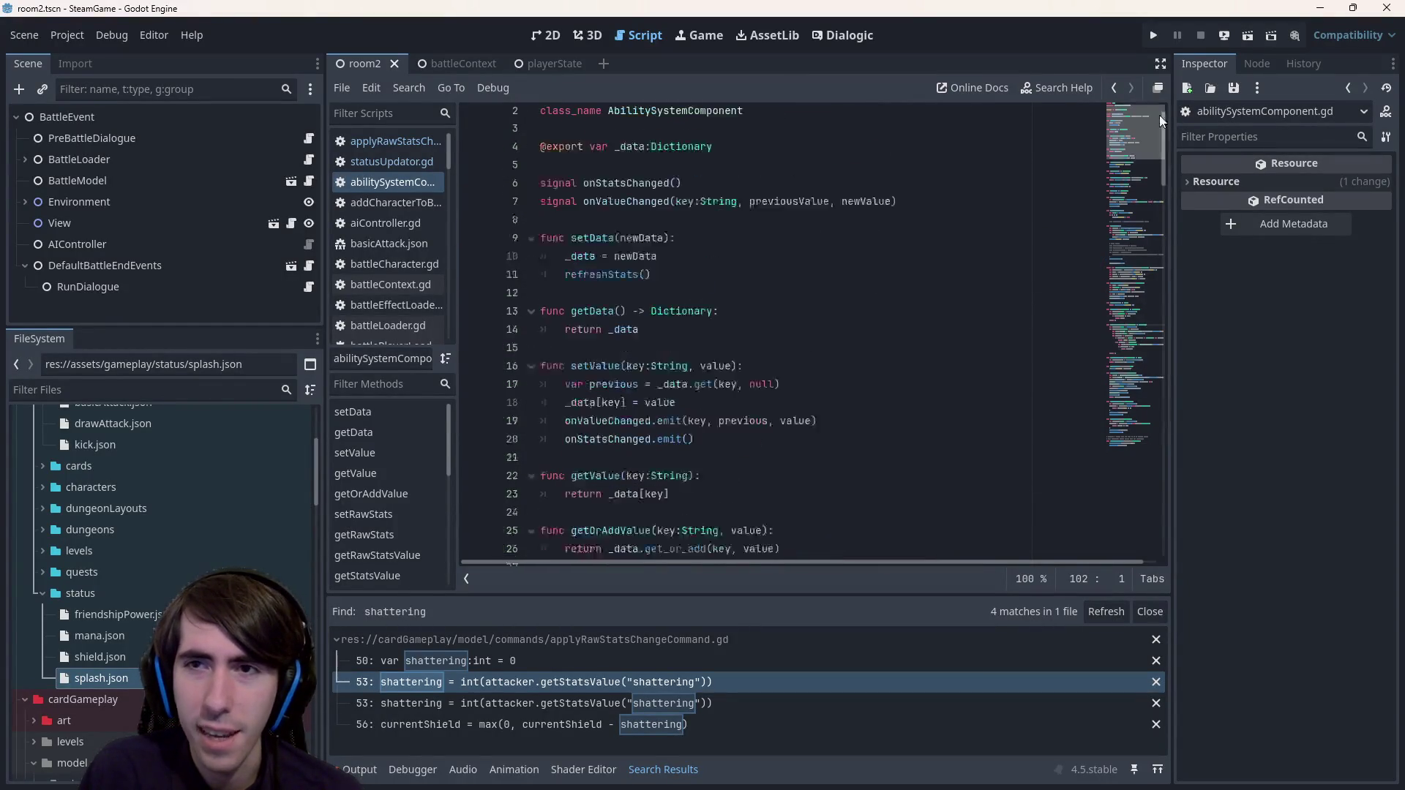
drag(685, 206, 504, 203)
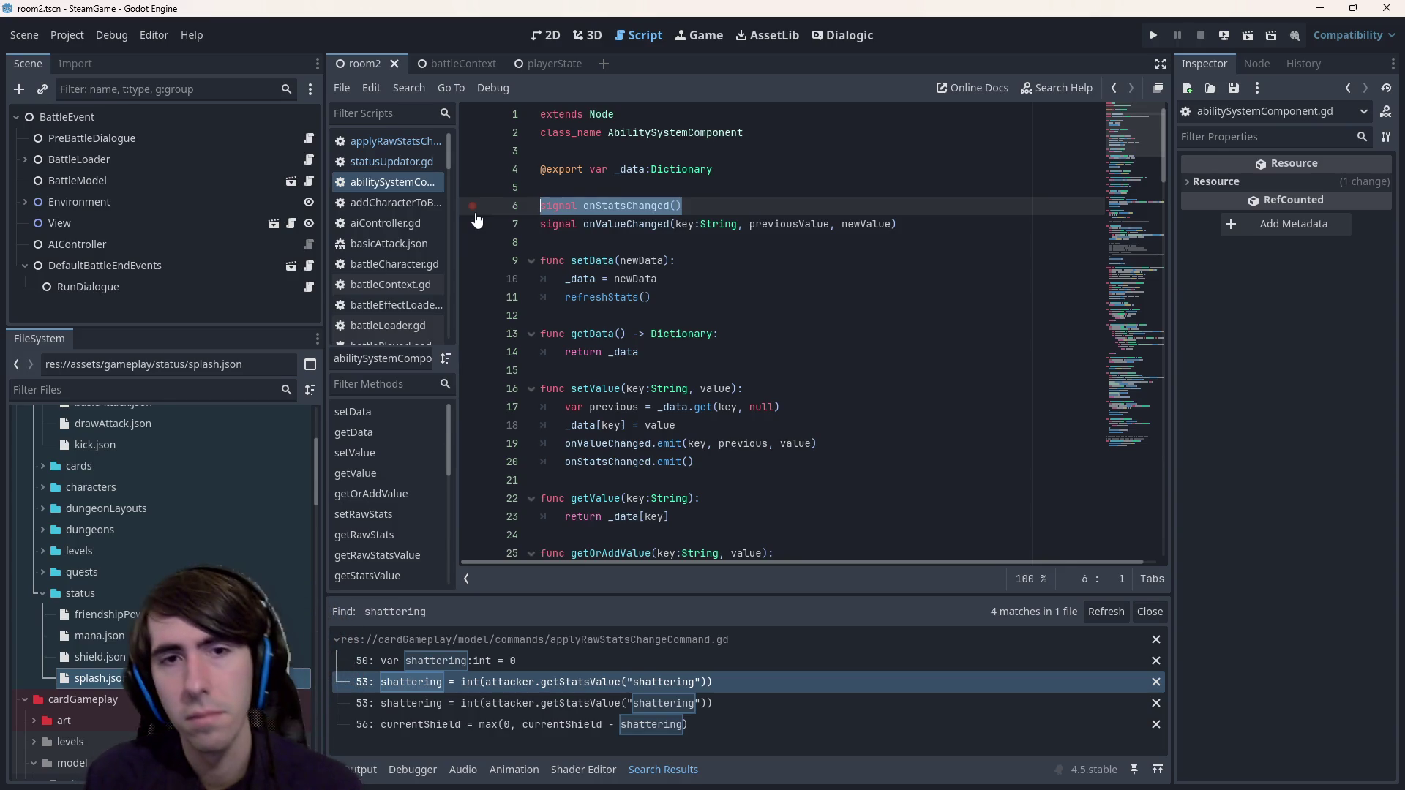
key(Down)
key(Down)
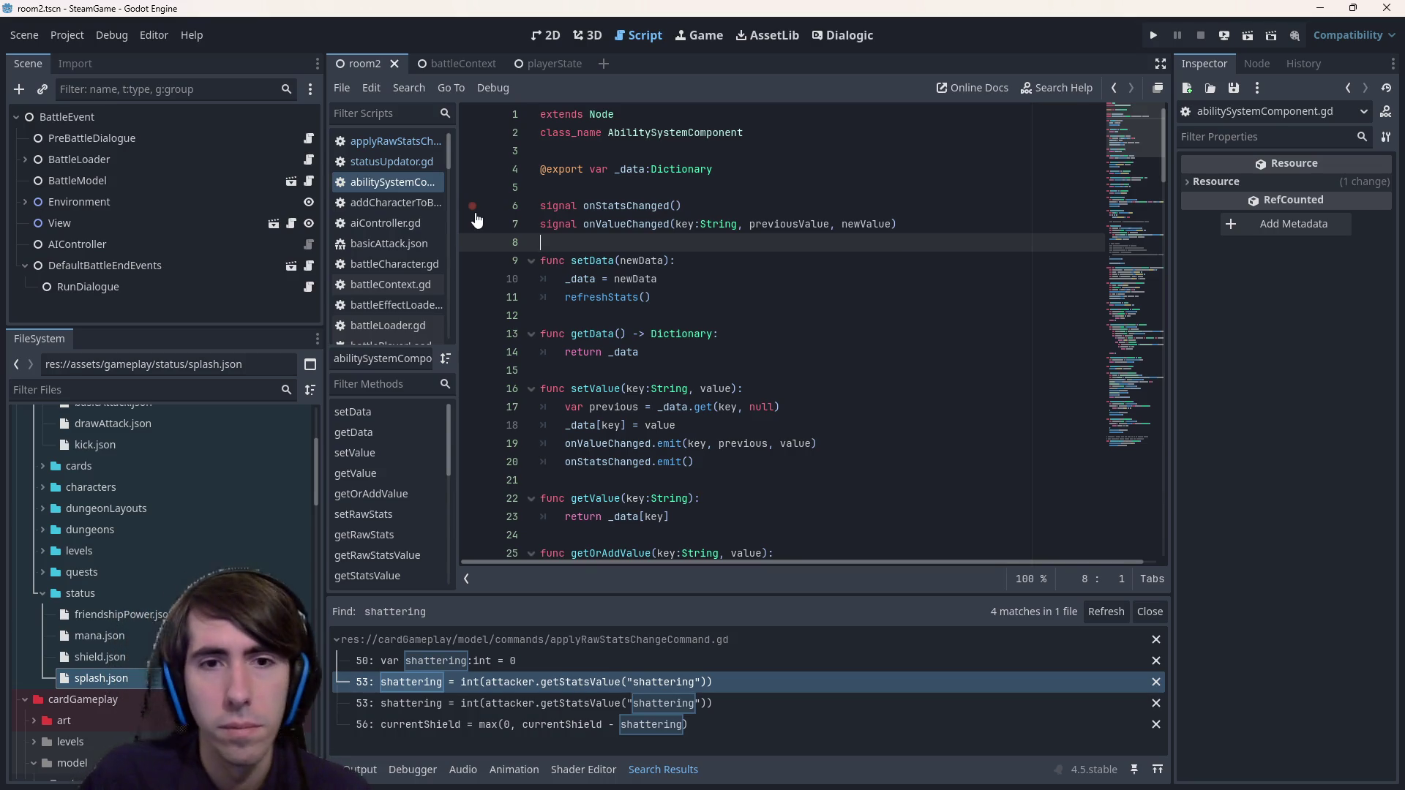
scroll(751, 338, down, 3)
scroll(751, 339, down, 8)
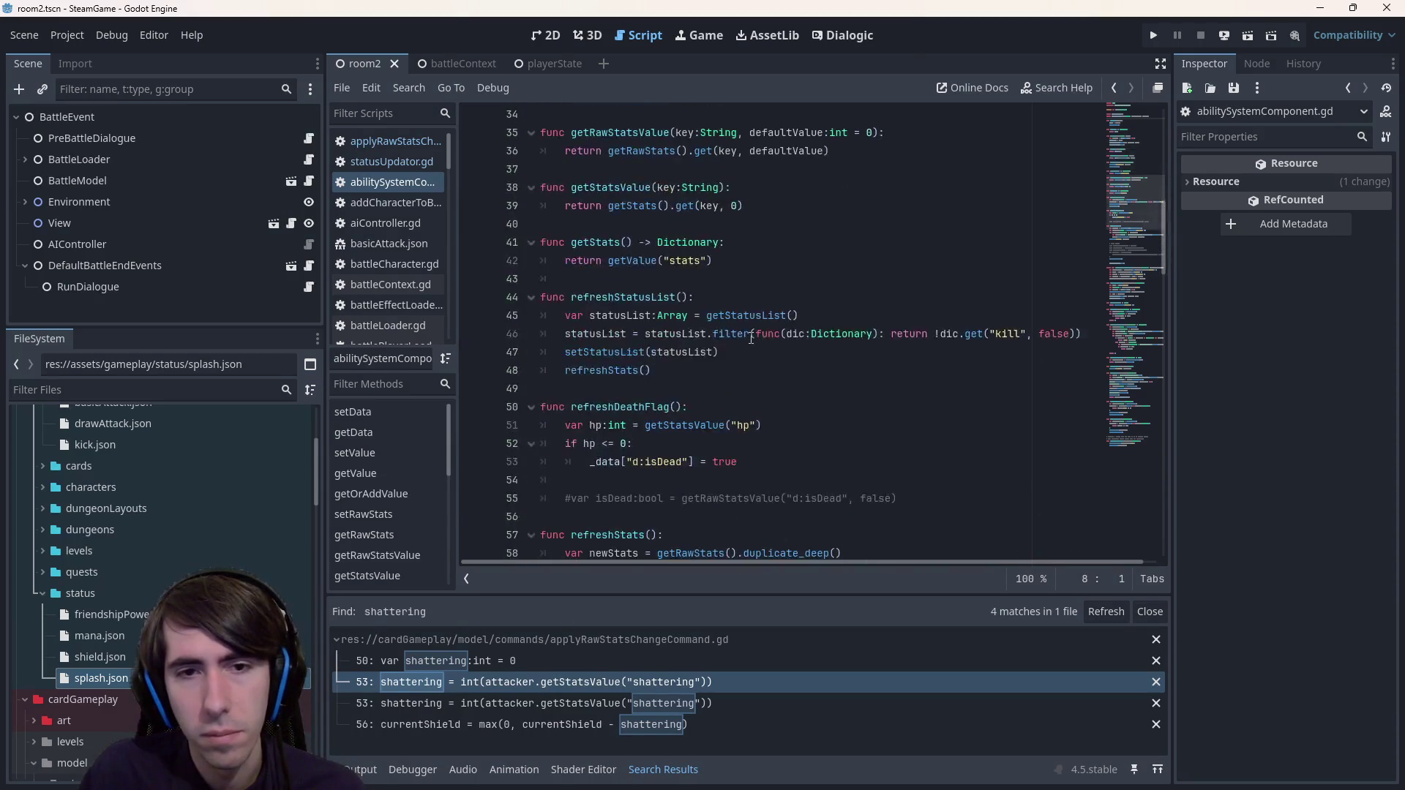
scroll(751, 338, up, 8)
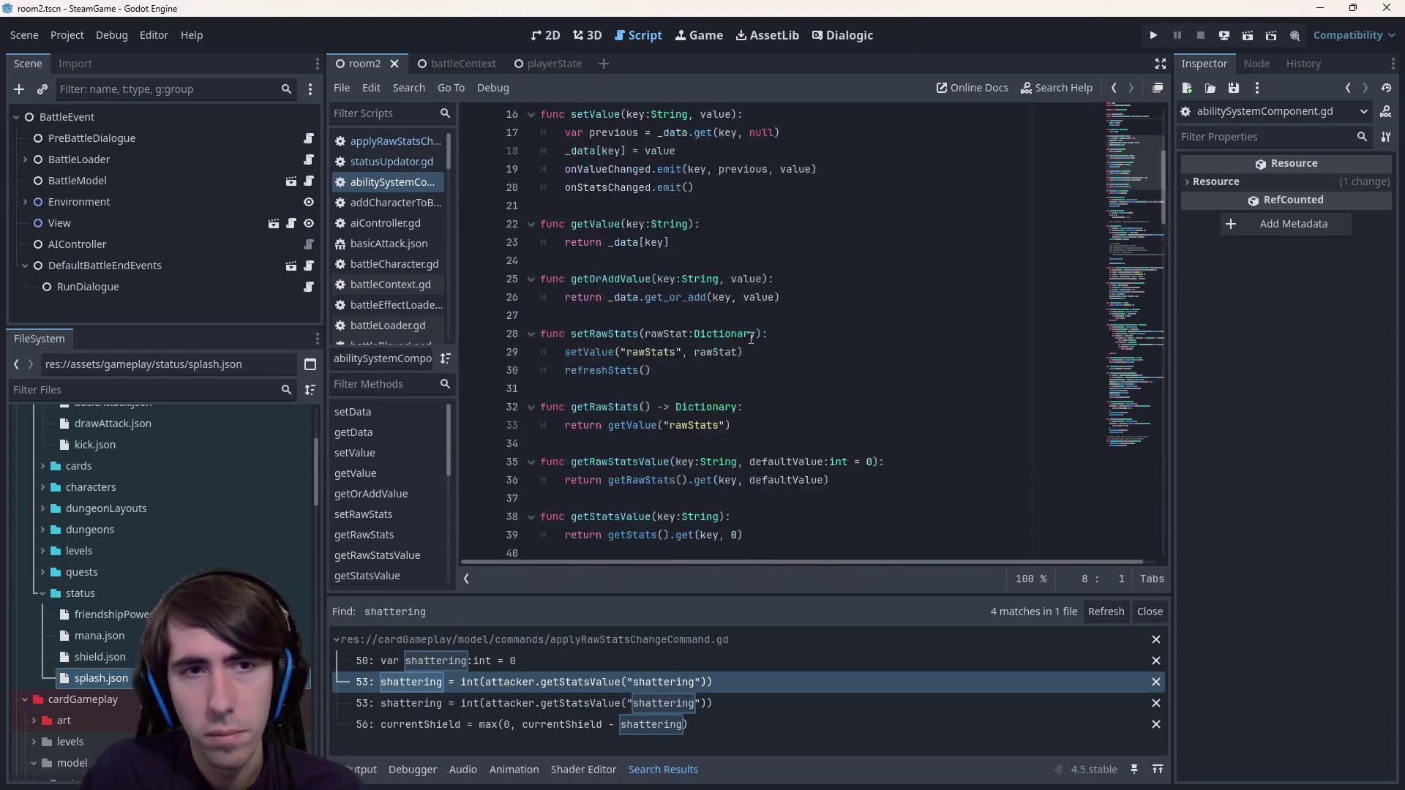
- Cycle through the scripts, select the new target.onStatsChanged line in applyRawStatsChangeCommand.gd, then open statusUpdator.gd
click(411, 167)
scroll(660, 302, down, 1)
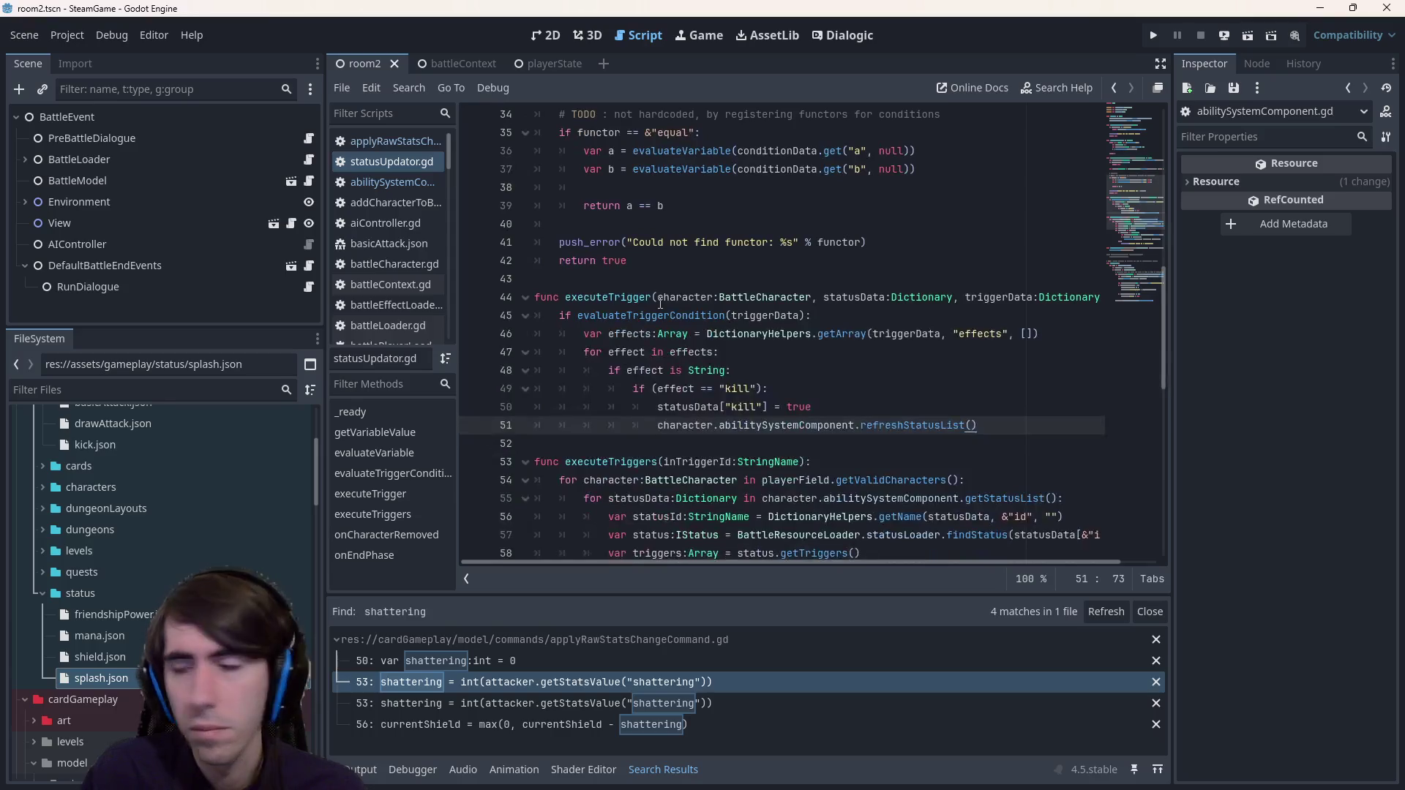
click(398, 143)
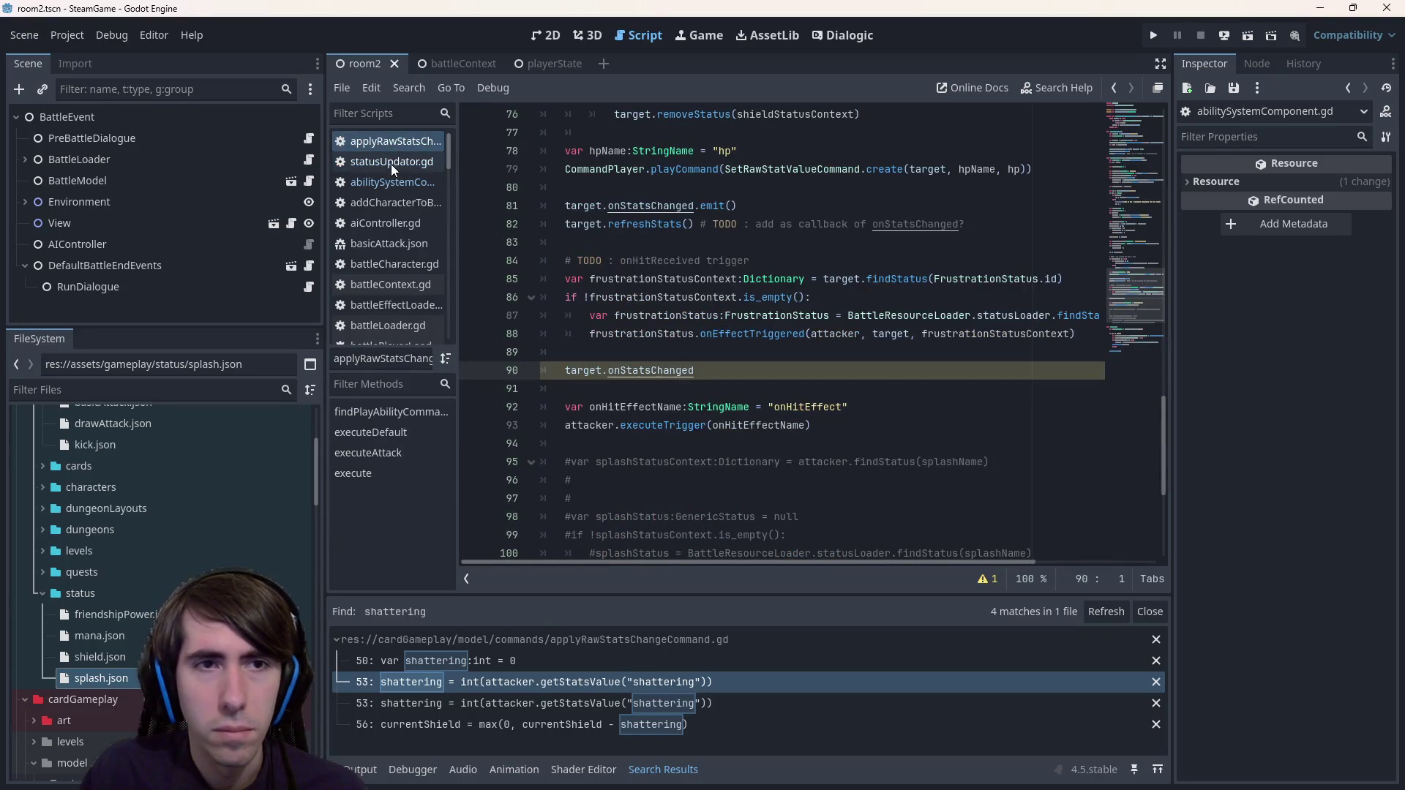
click(391, 164)
click(388, 176)
click(383, 159)
click(389, 178)
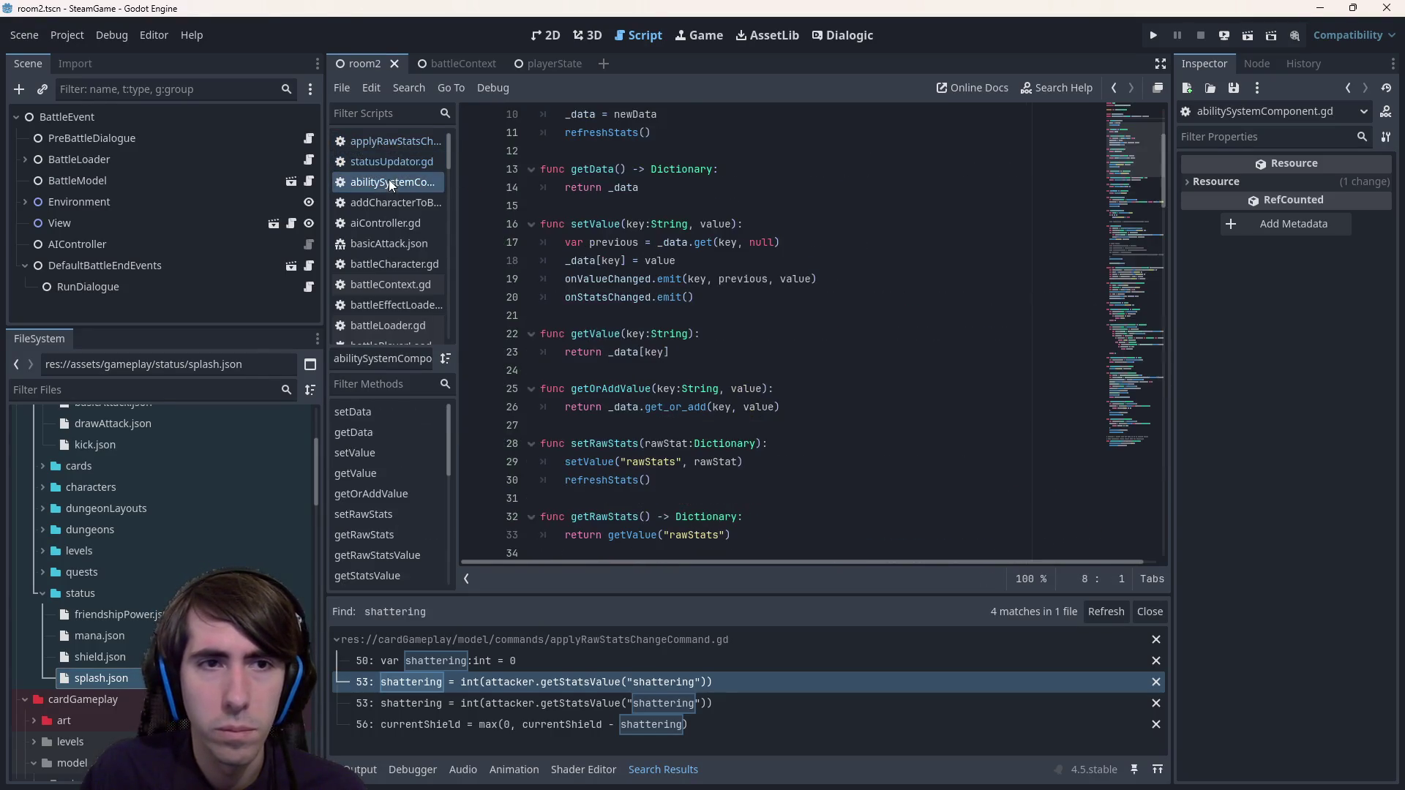
click(384, 161)
click(382, 145)
key(End)
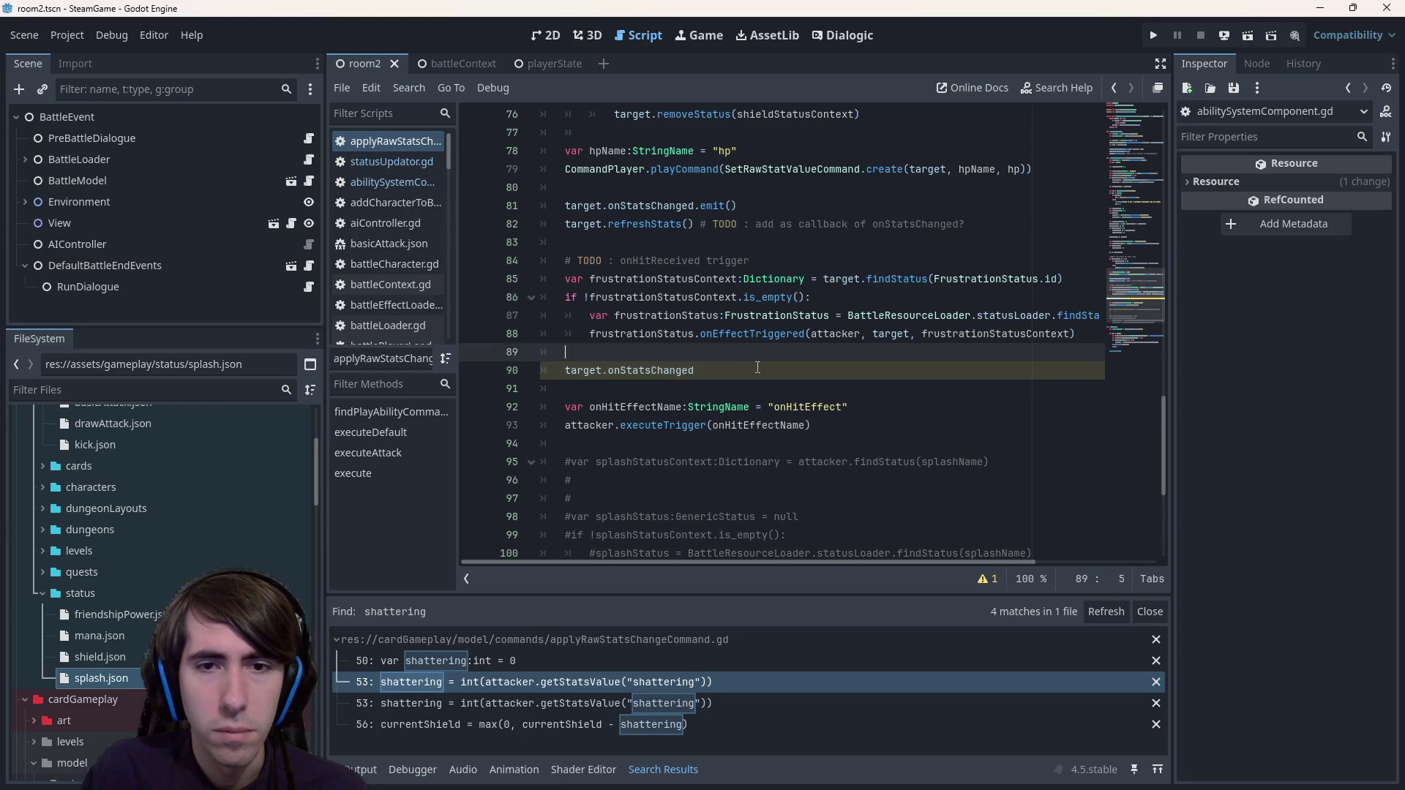
key(shift+Up)
key(shift+Down)
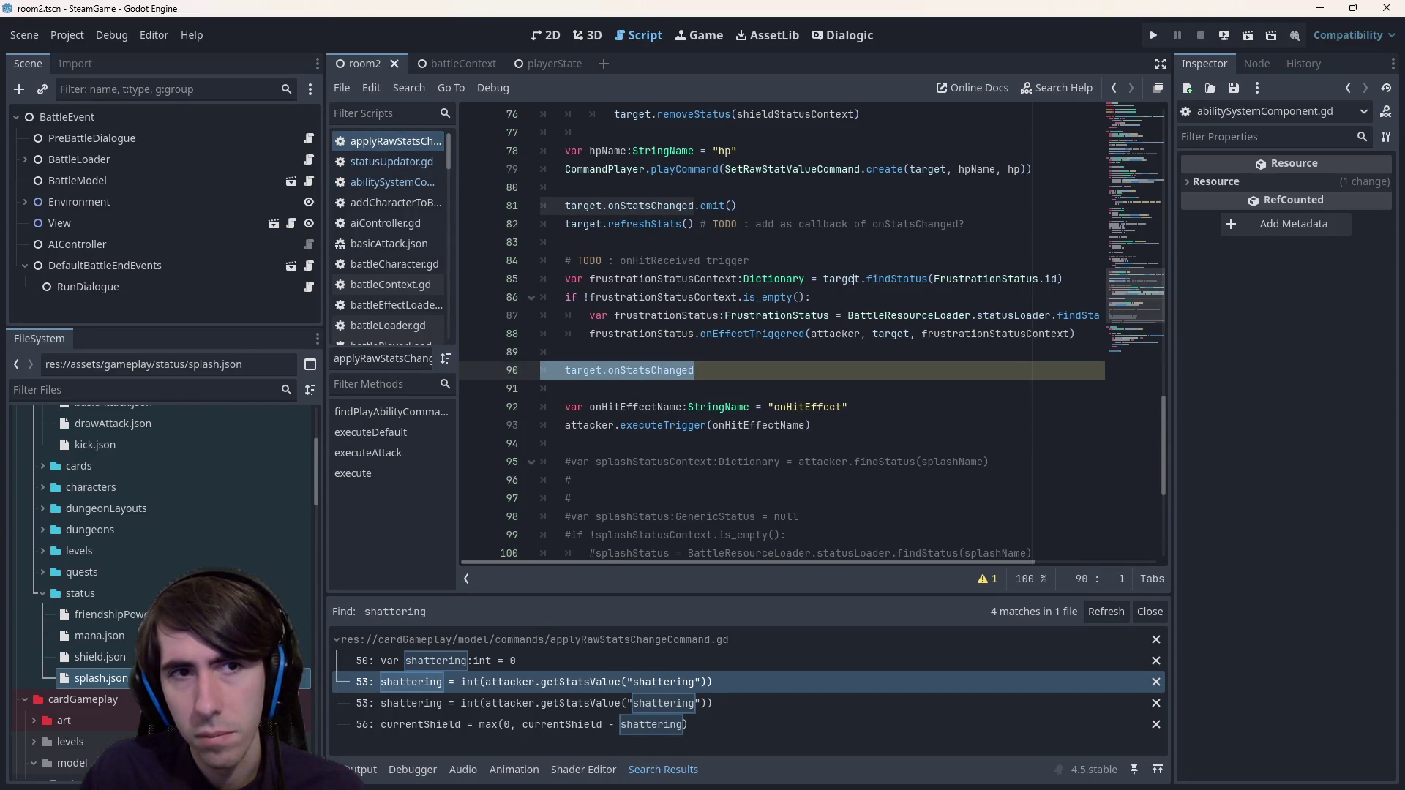
click(378, 163)
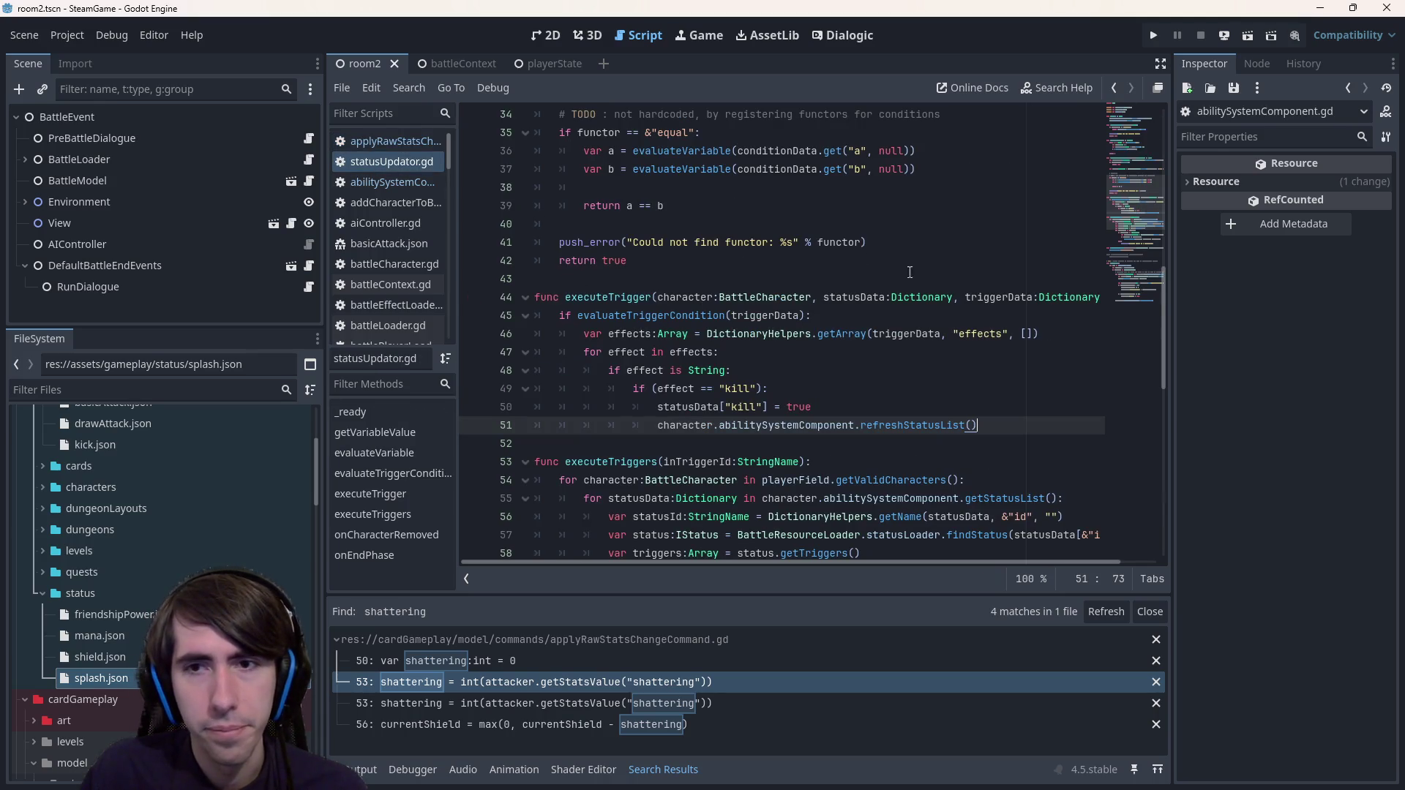
scroll(753, 485, up, 10)
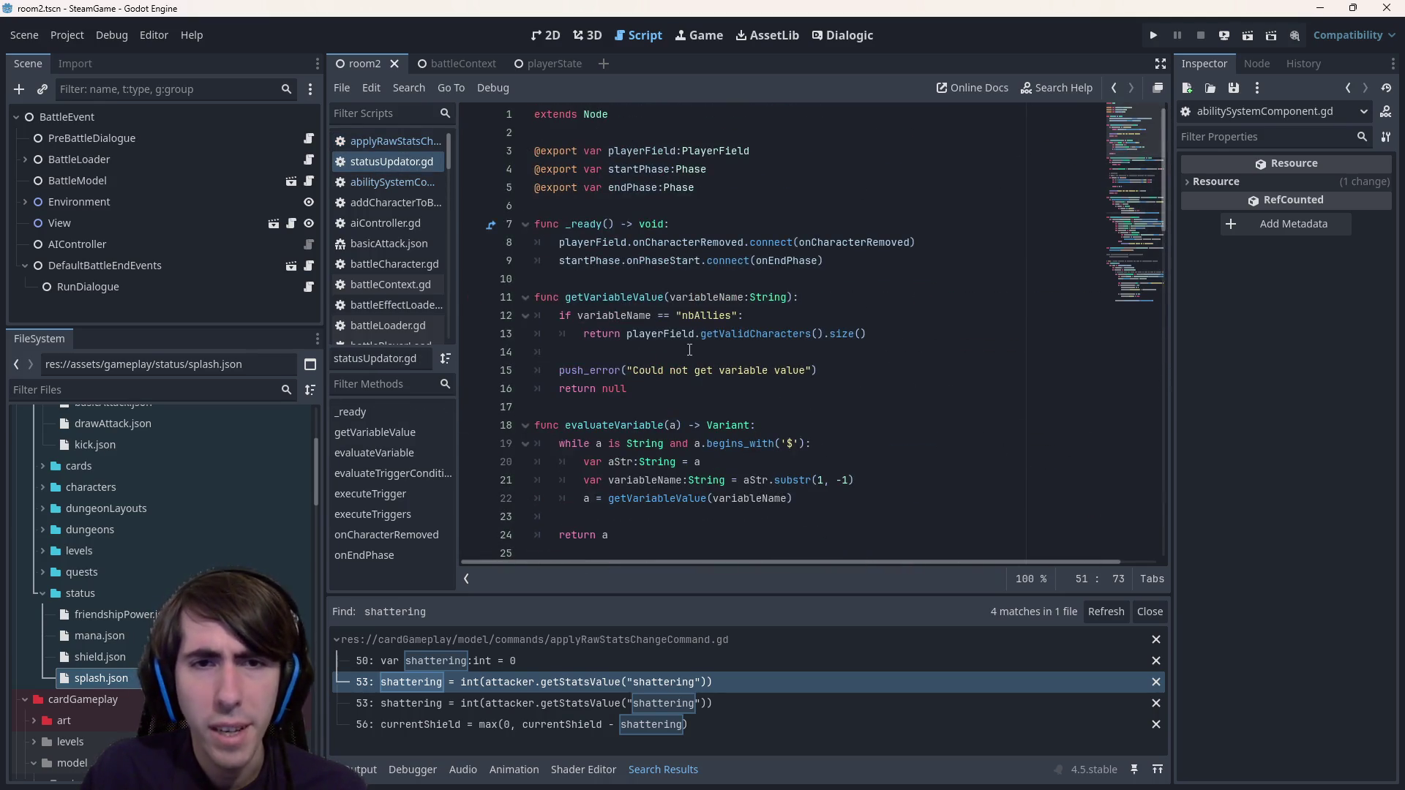
scroll(648, 438, down, 2)
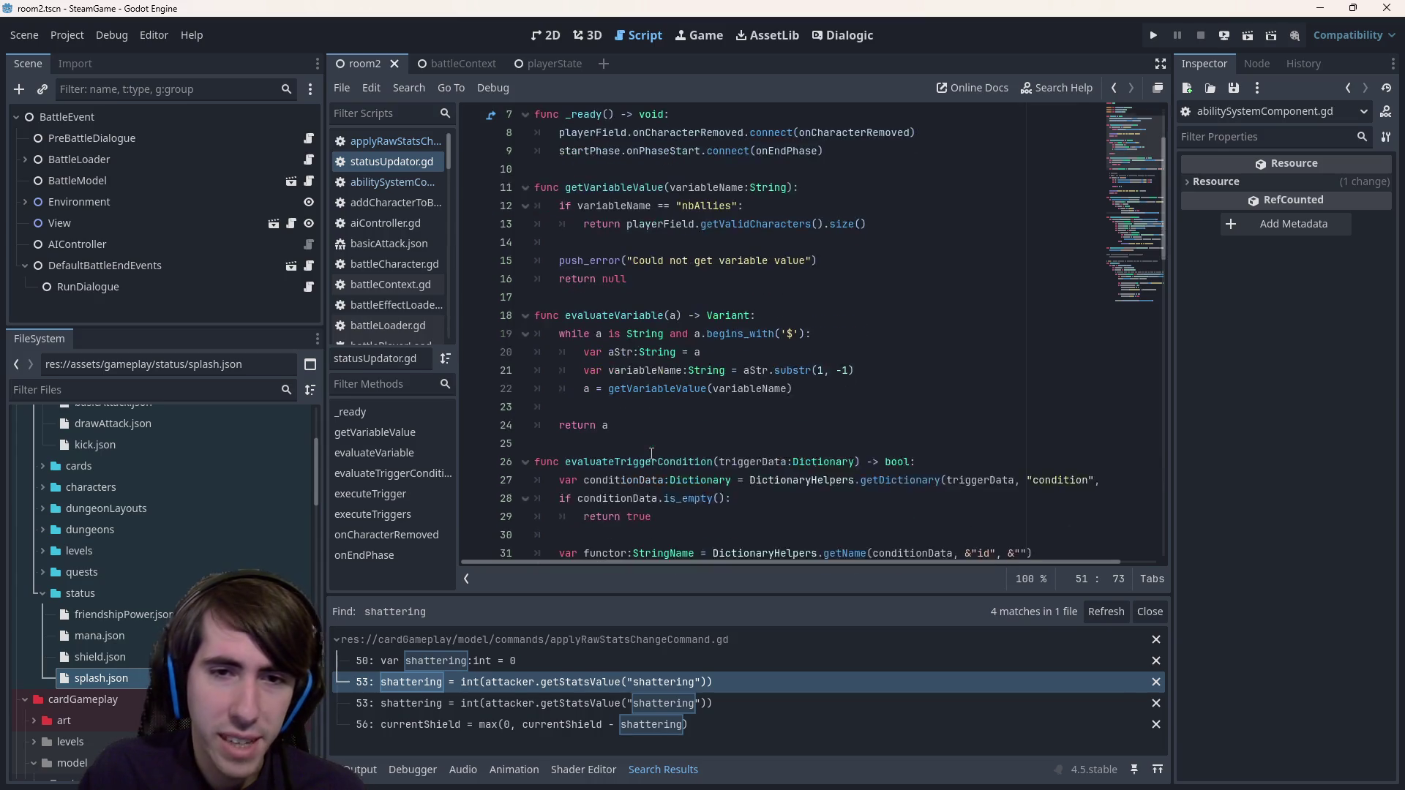
drag(647, 436, 459, 315)
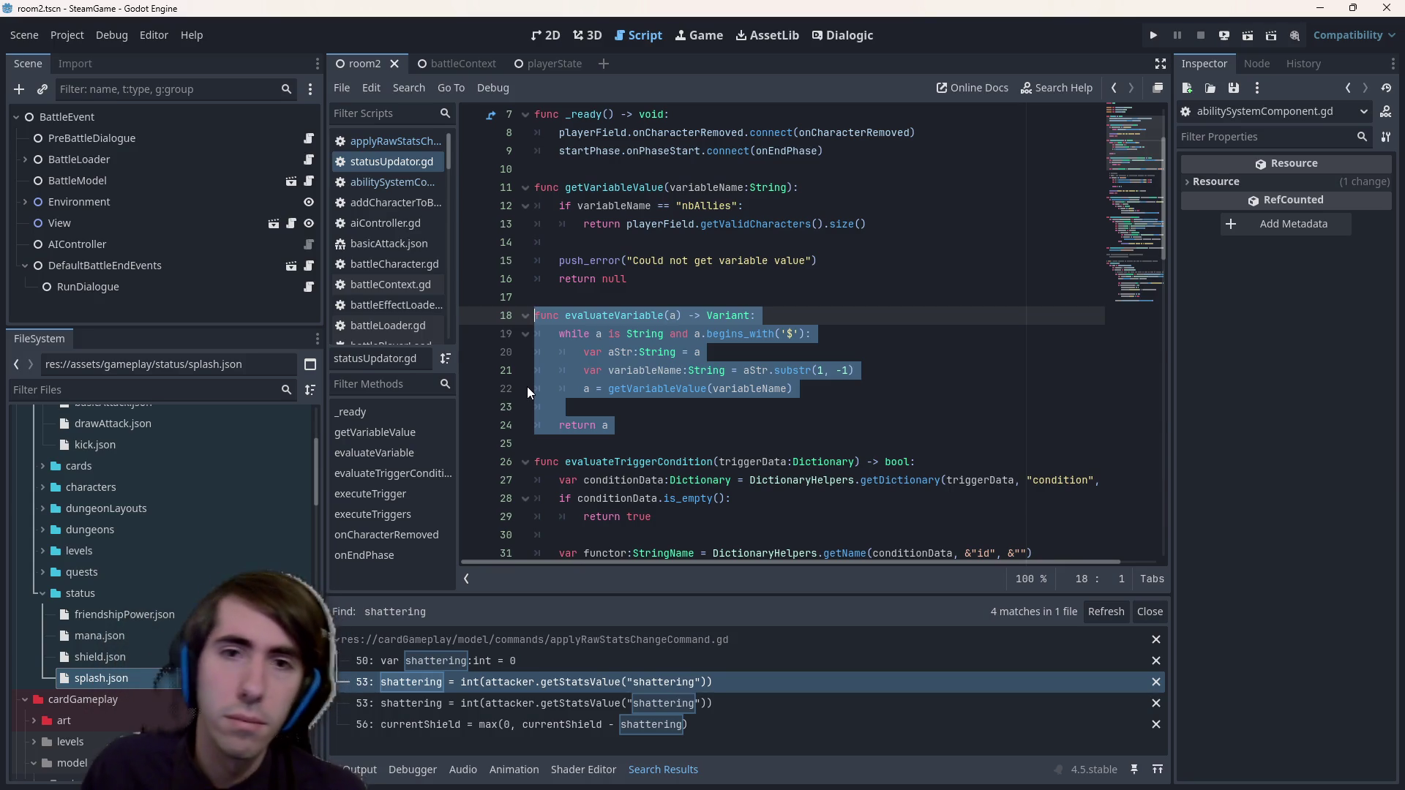
scroll(800, 536, up, 2)
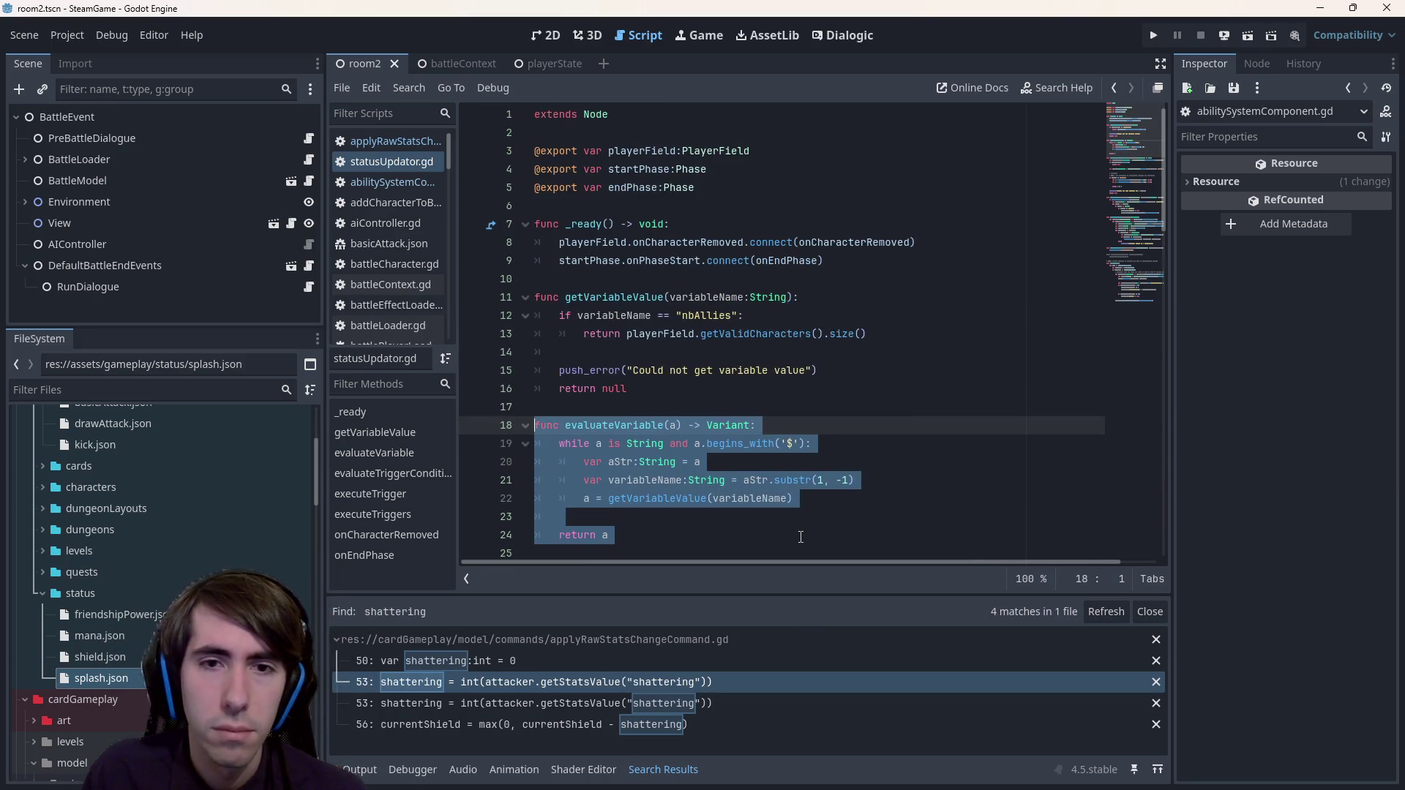
scroll(800, 537, down, 3)
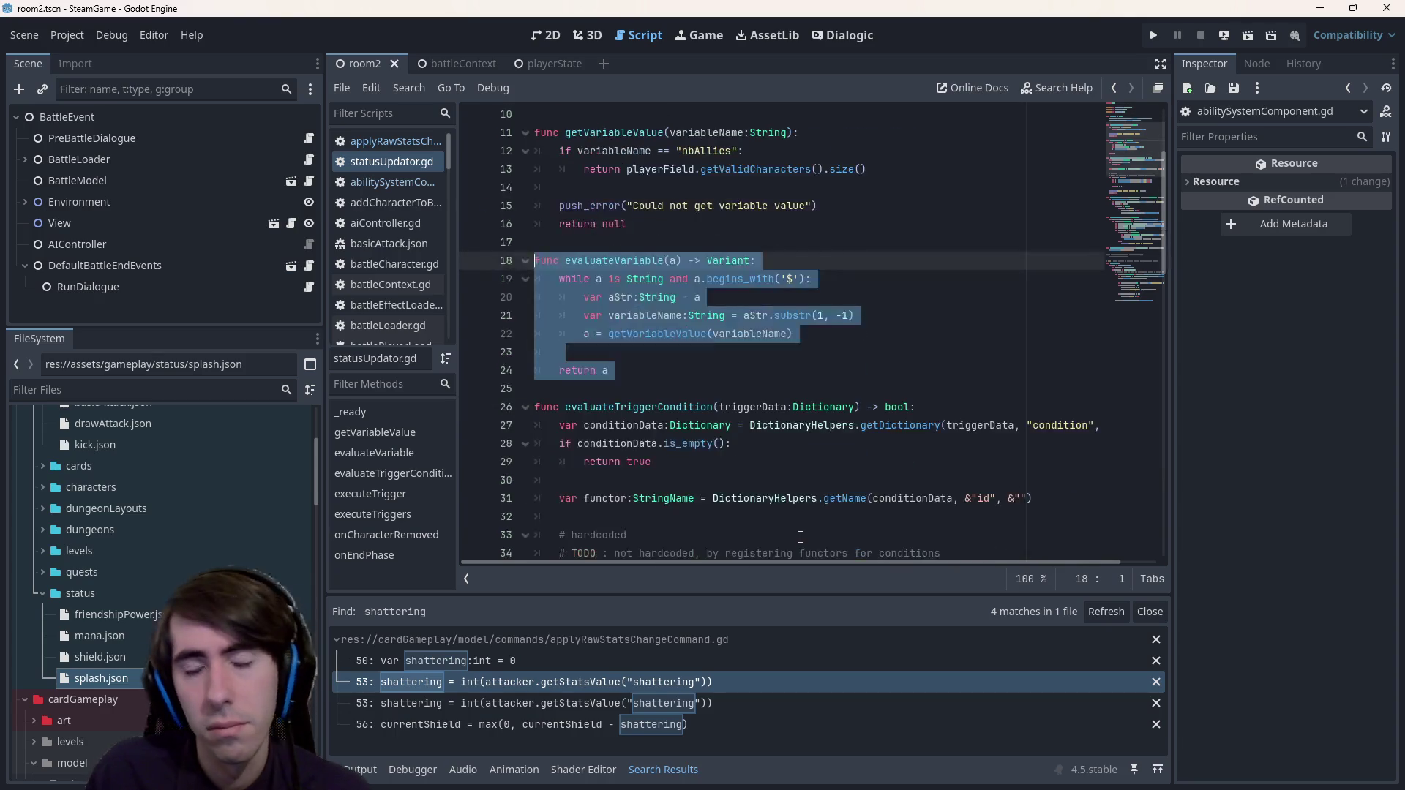
scroll(771, 505, down, 2)
double_click(633, 298)
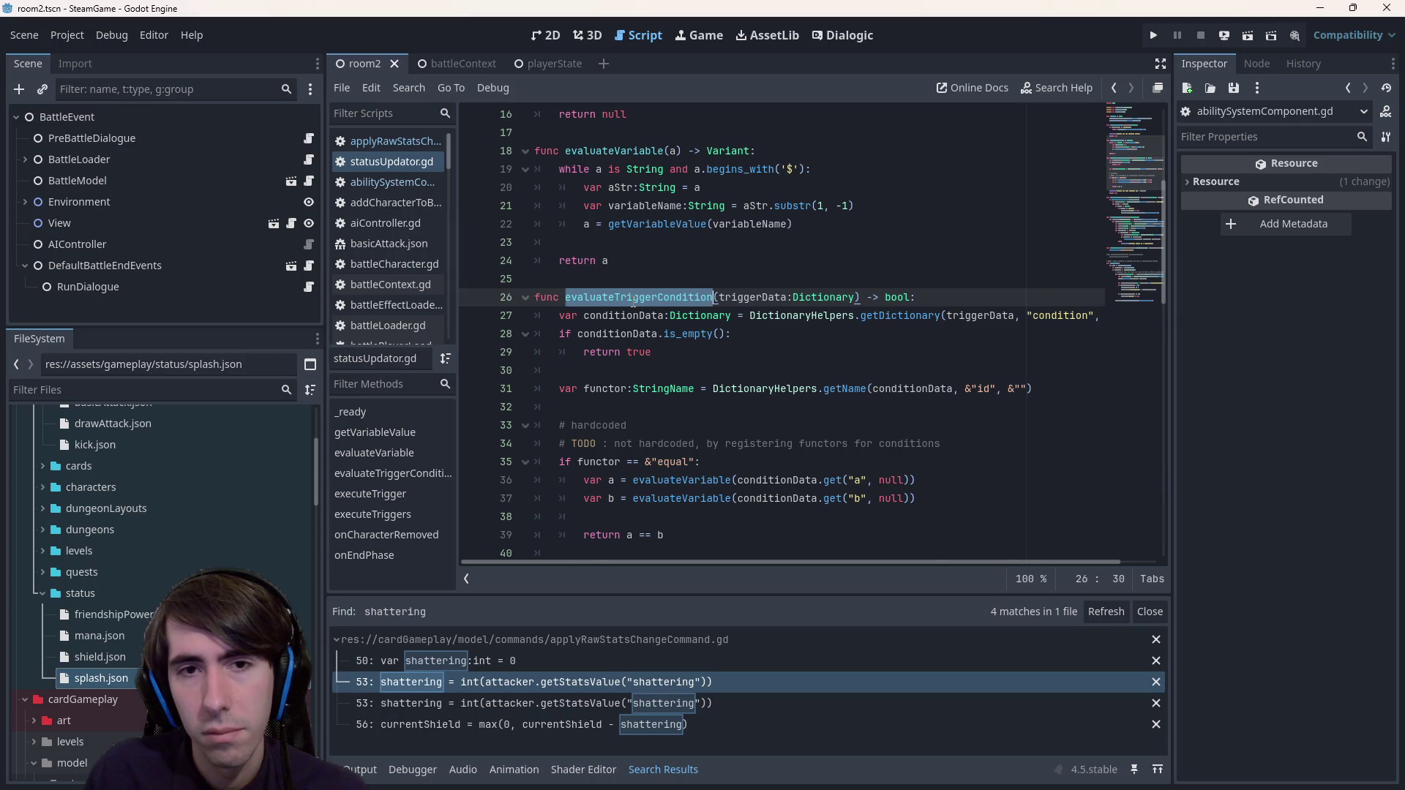
scroll(634, 300, down, 4)
scroll(634, 300, up, 3)
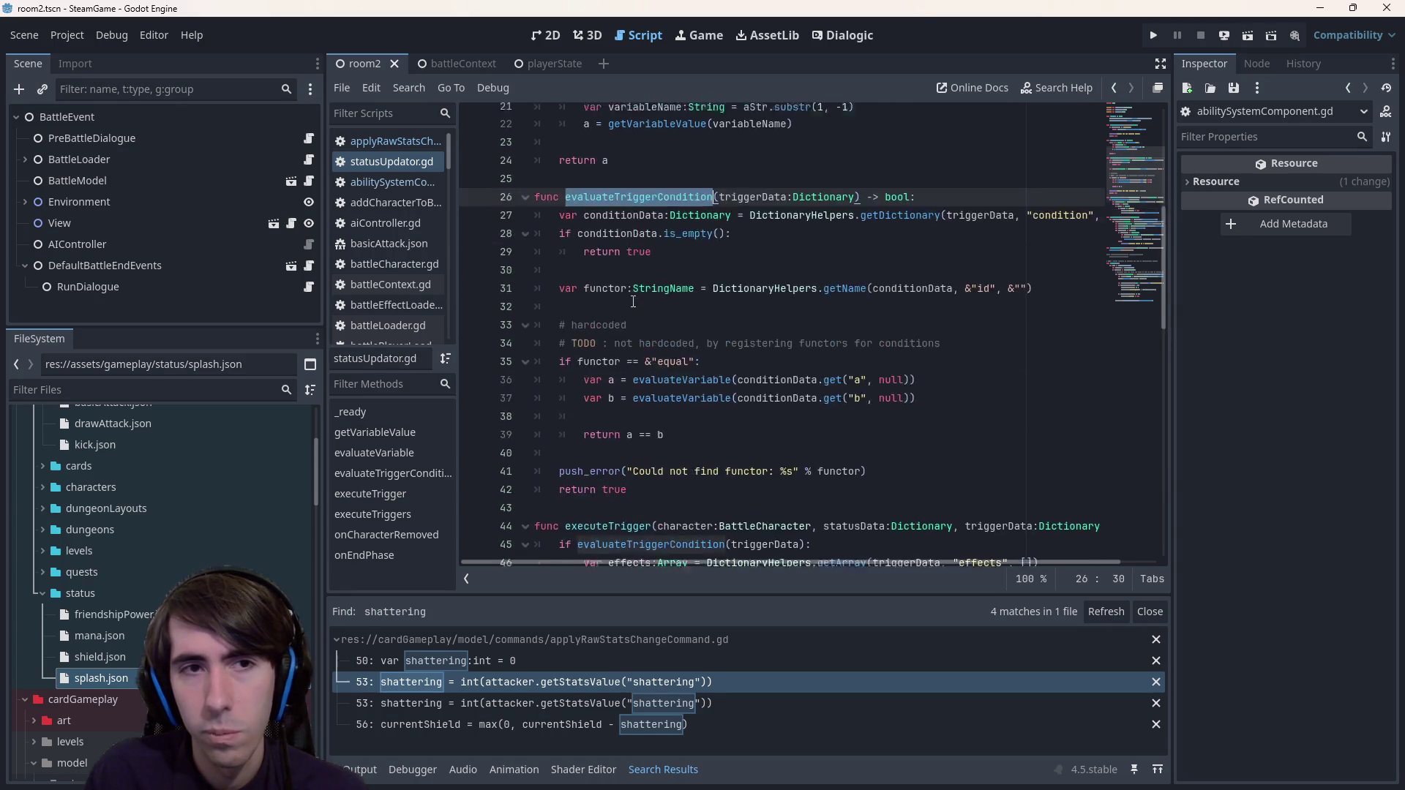
scroll(658, 429, up, 6)
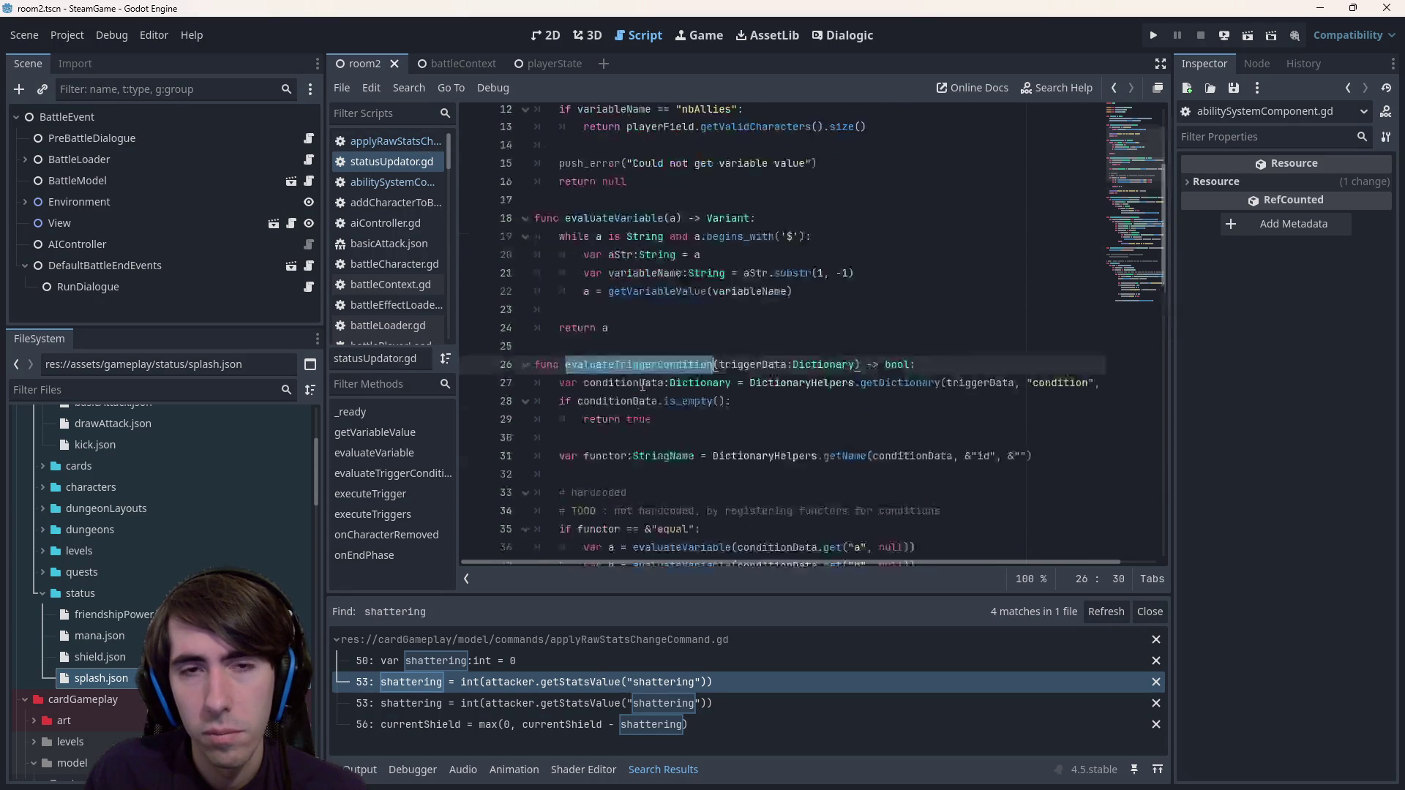
scroll(658, 429, down, 11)
scroll(657, 430, down, 8)
scroll(626, 233, up, 20)
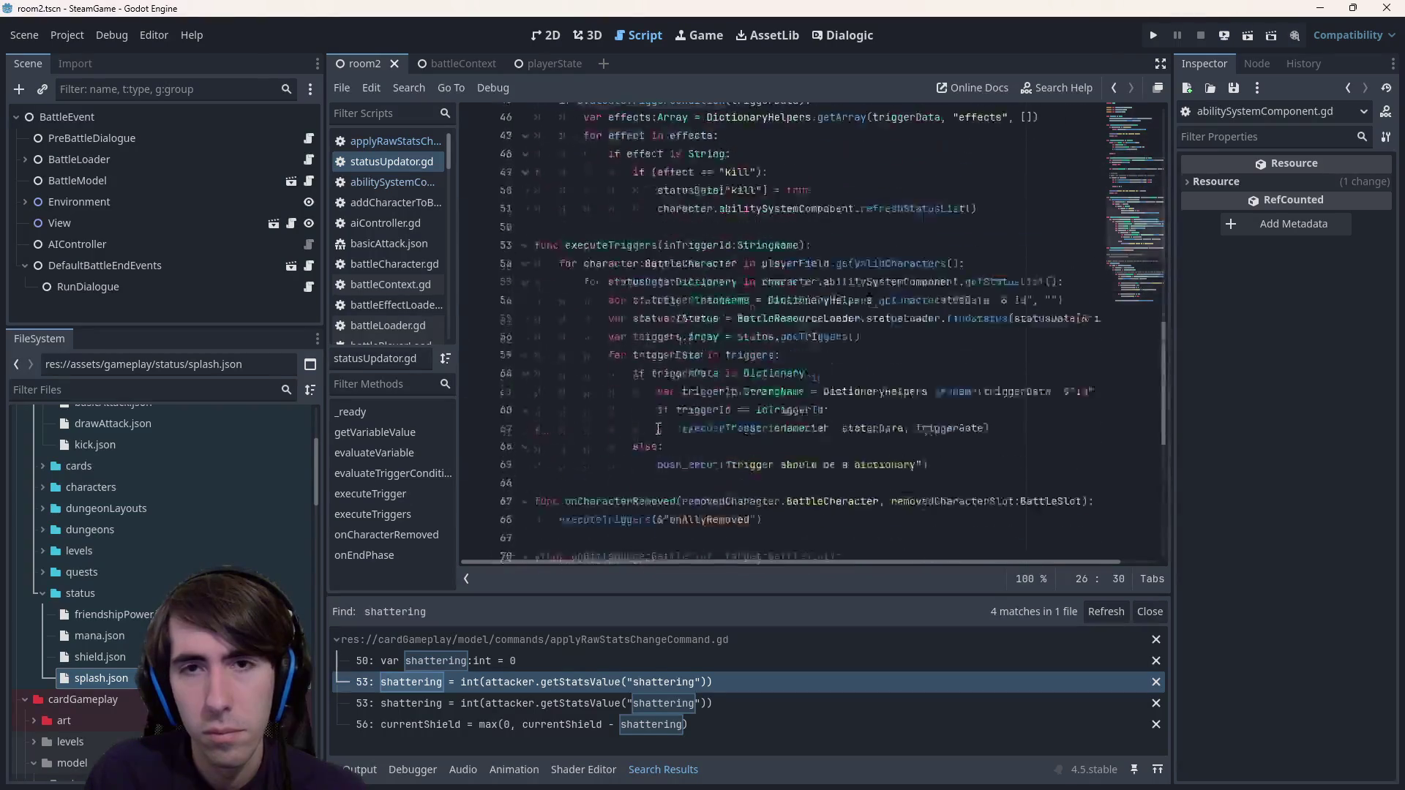
mouse_move(652, 249)
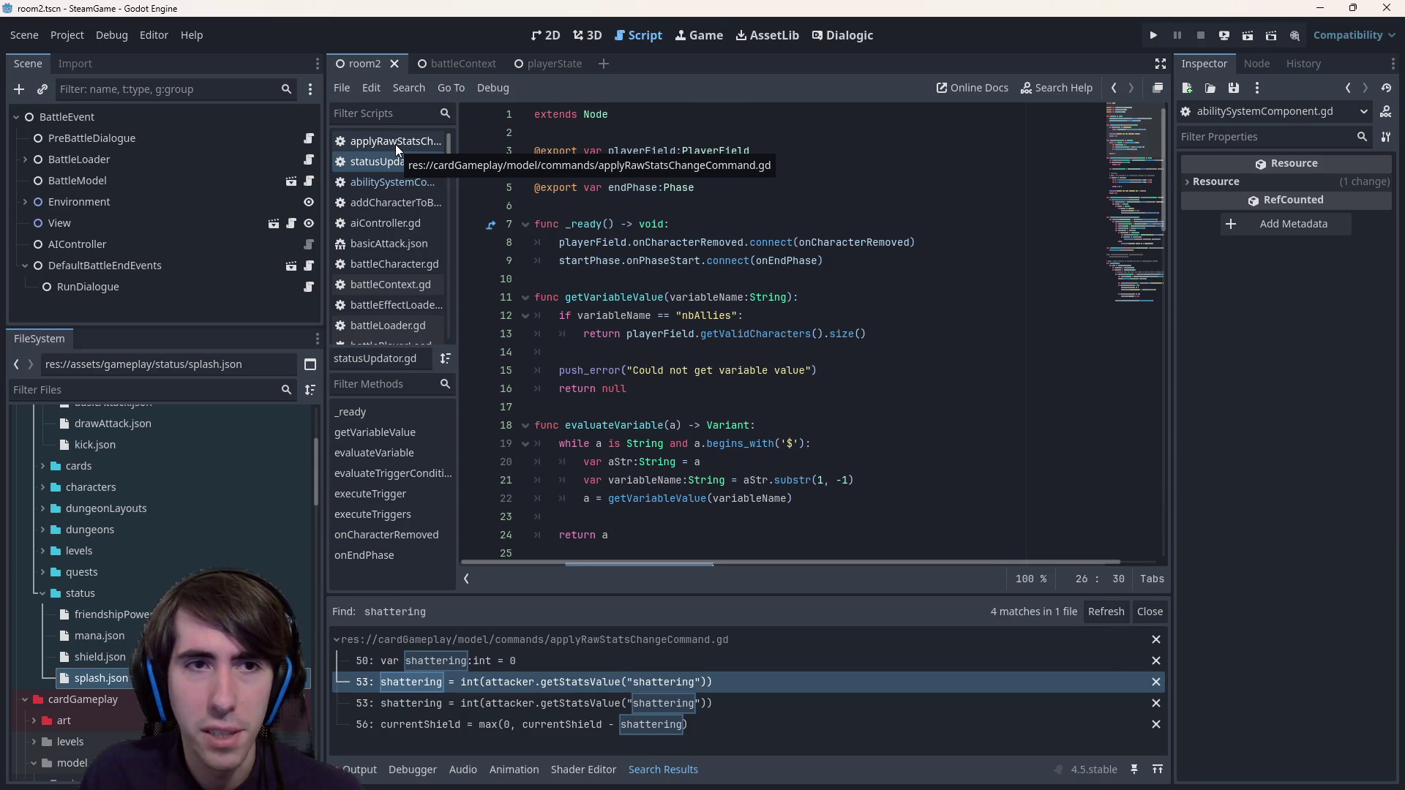
- Open applyRawStatsChangeCommand.gd and search within it for 'character'
click(395, 144)
click(398, 153)
click(393, 139)
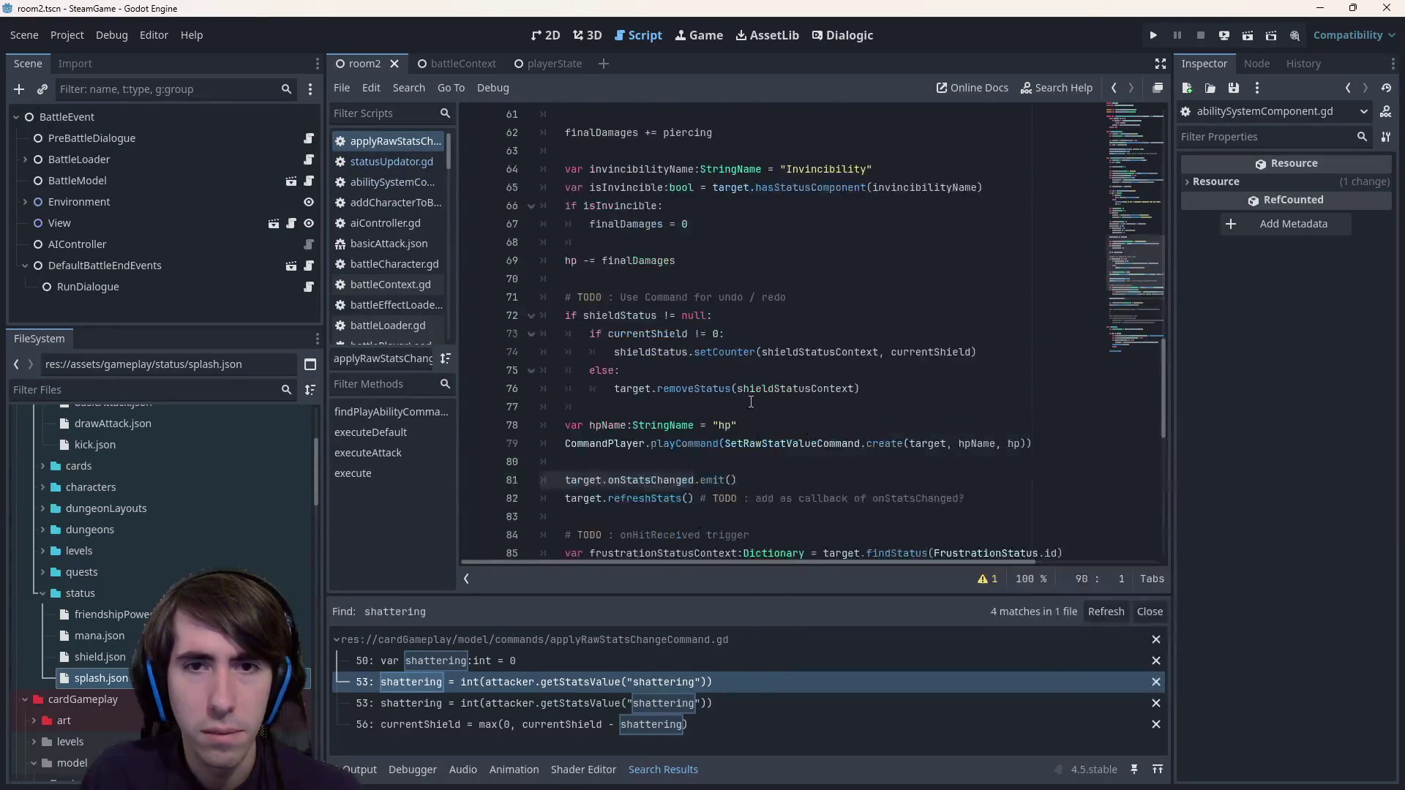
click(751, 402)
key(ctrl+f)
text(character)
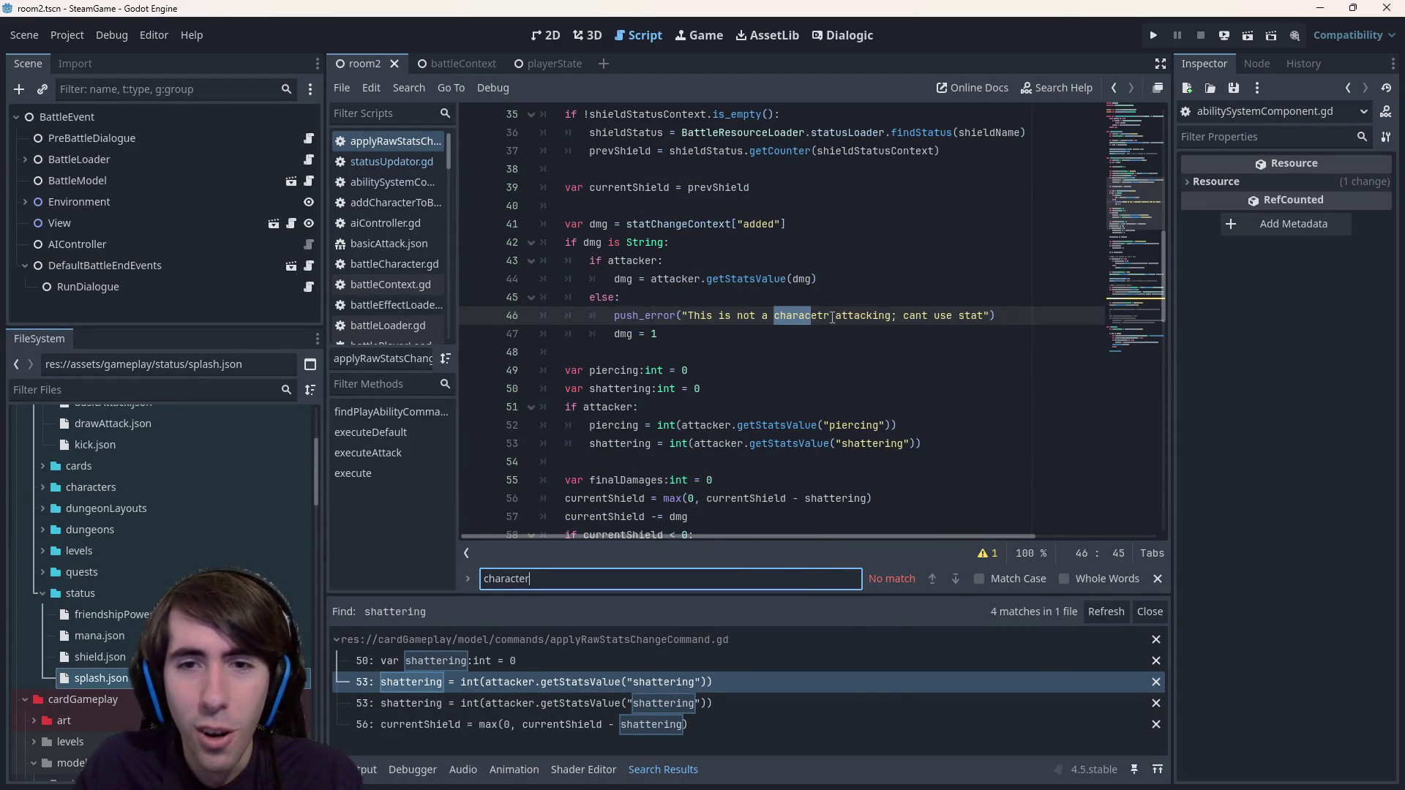
- Correct 'charactr' to 'character' in the line 46 push_error message
click(832, 318)
key(BackSpace)
text(er)
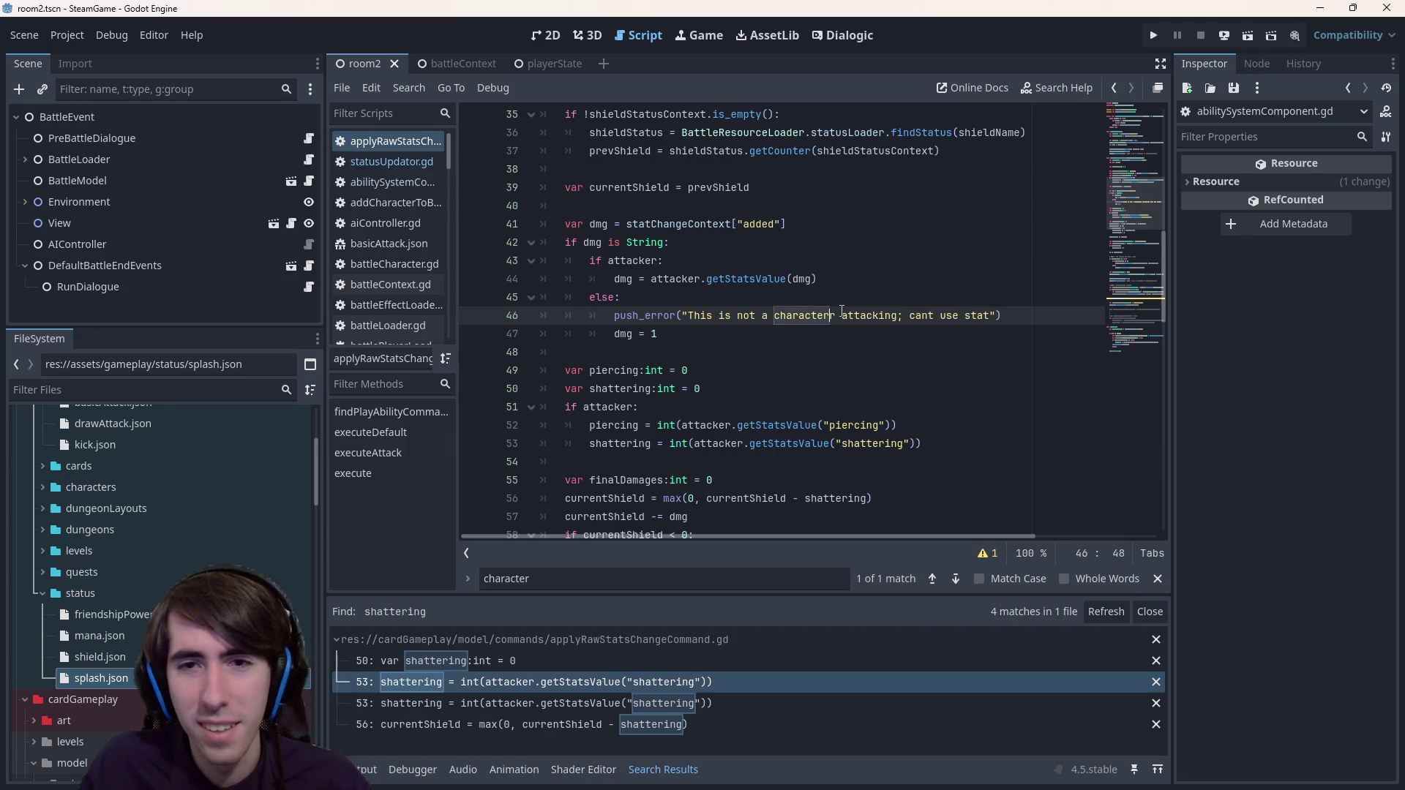
key(BackSpace)
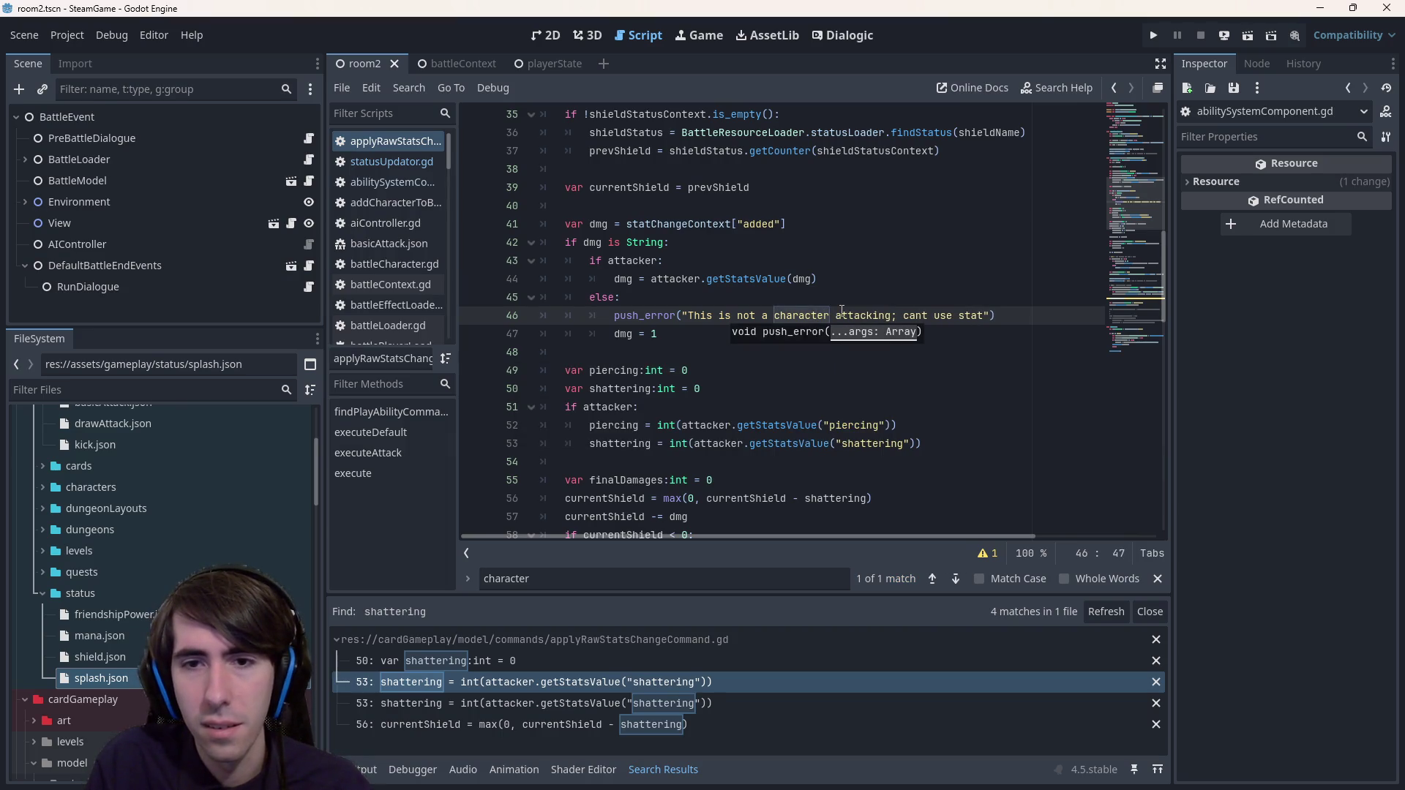
key(ctrl+f)
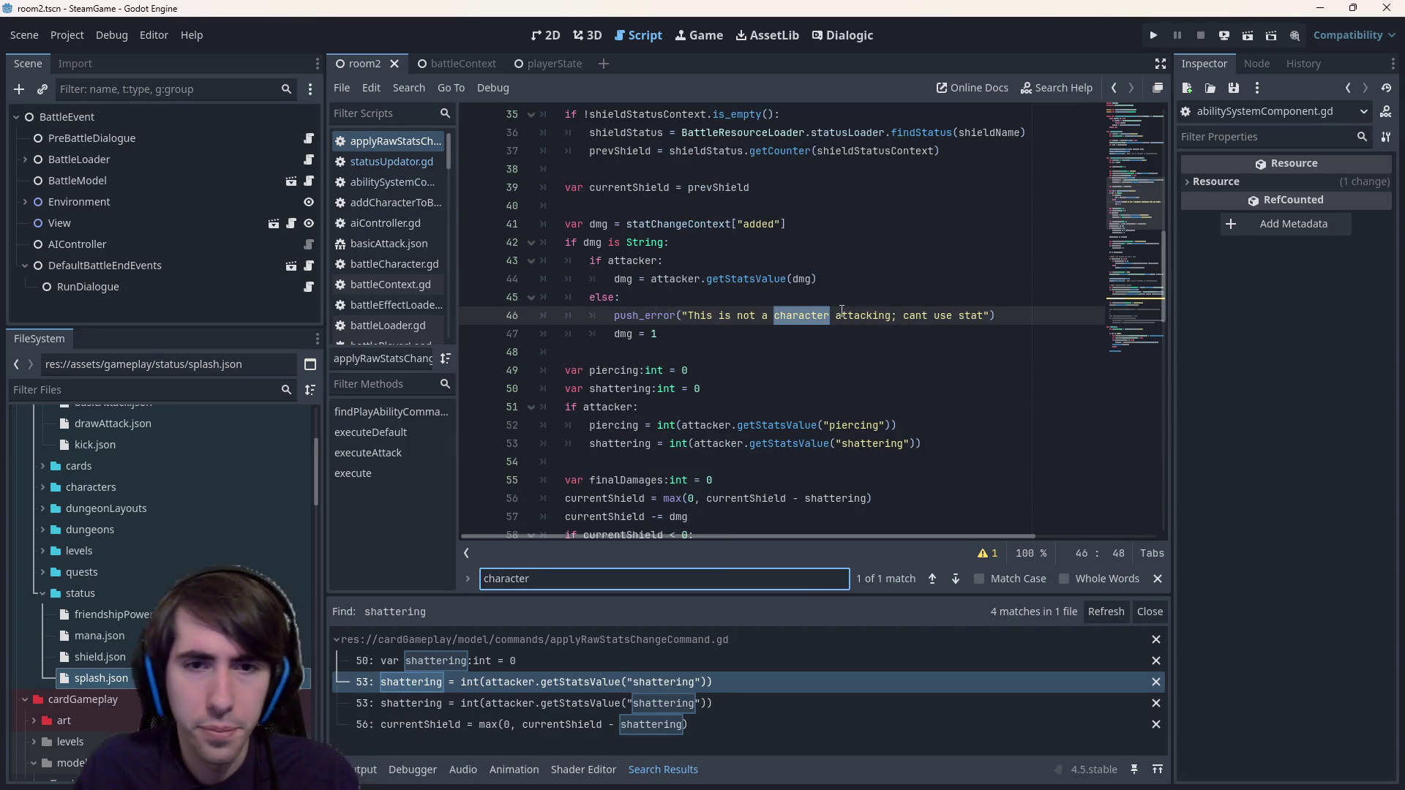
scroll(848, 310, up, 10)
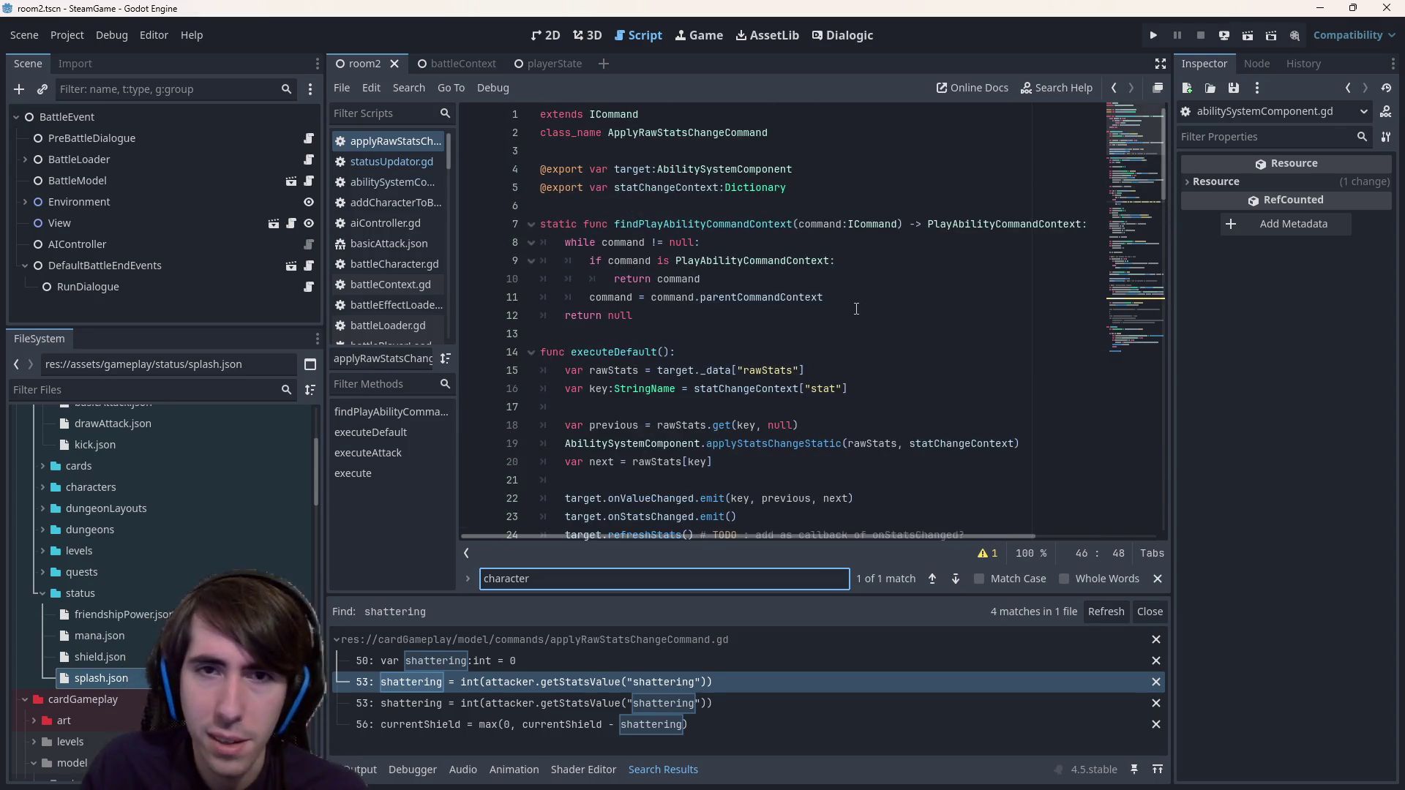
click(700, 169)
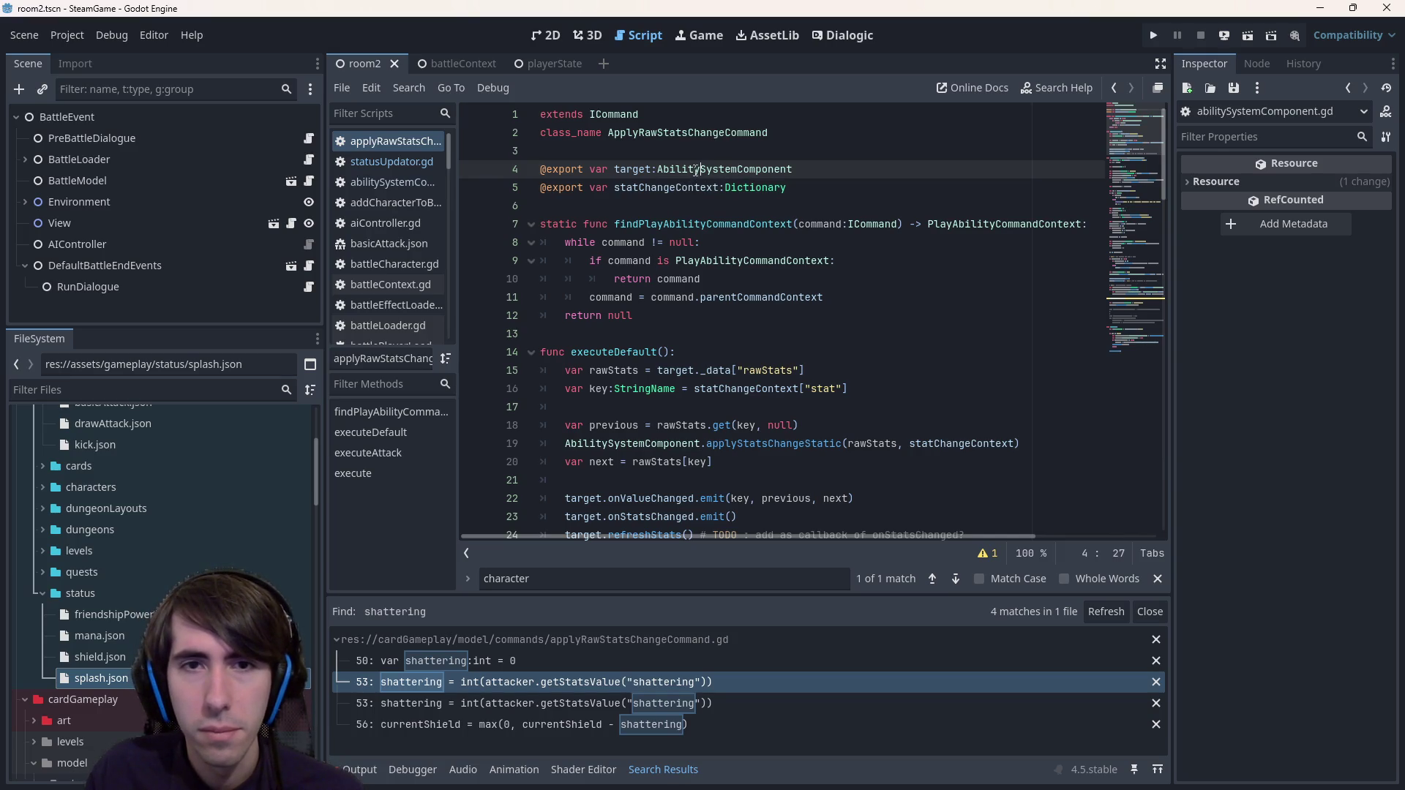
double_click(638, 169)
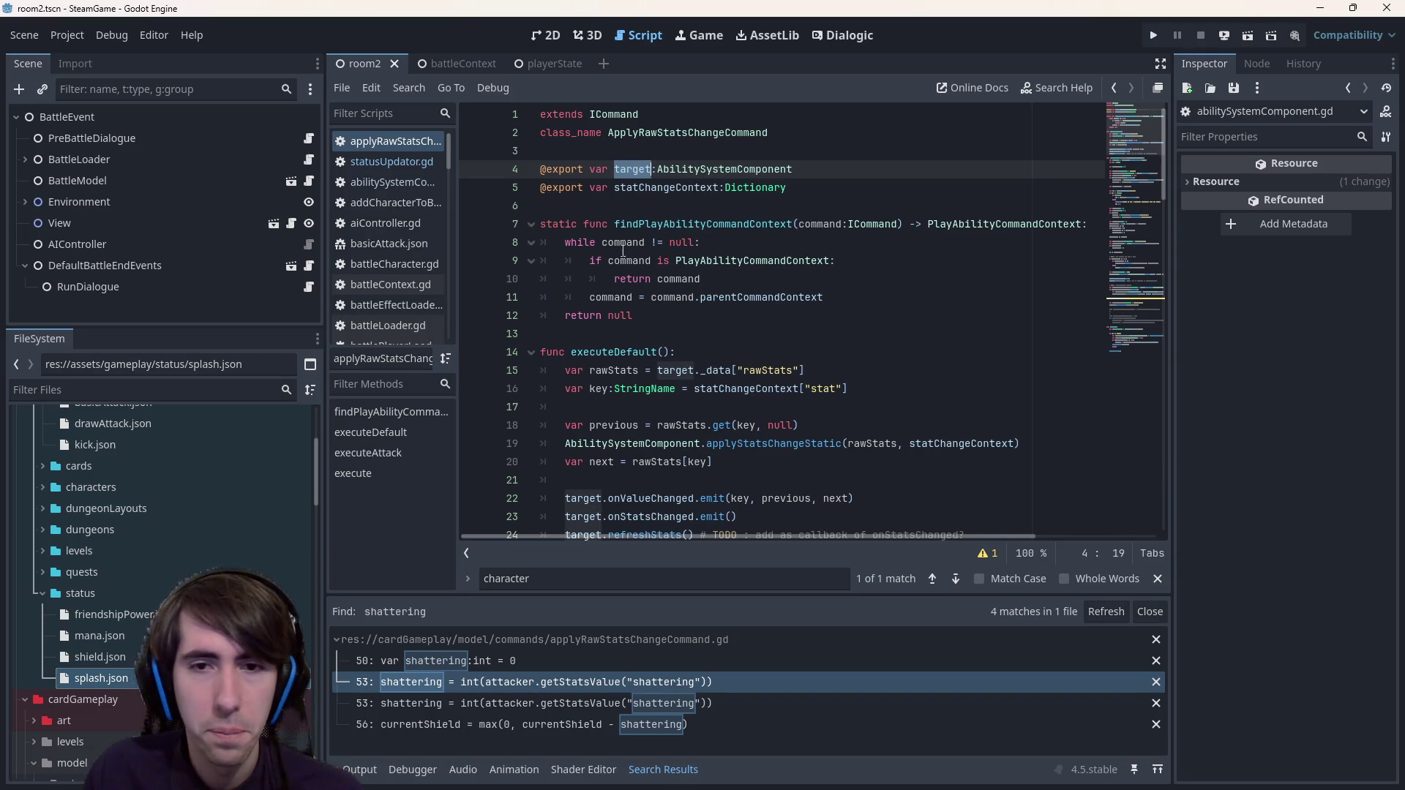
double_click(716, 371)
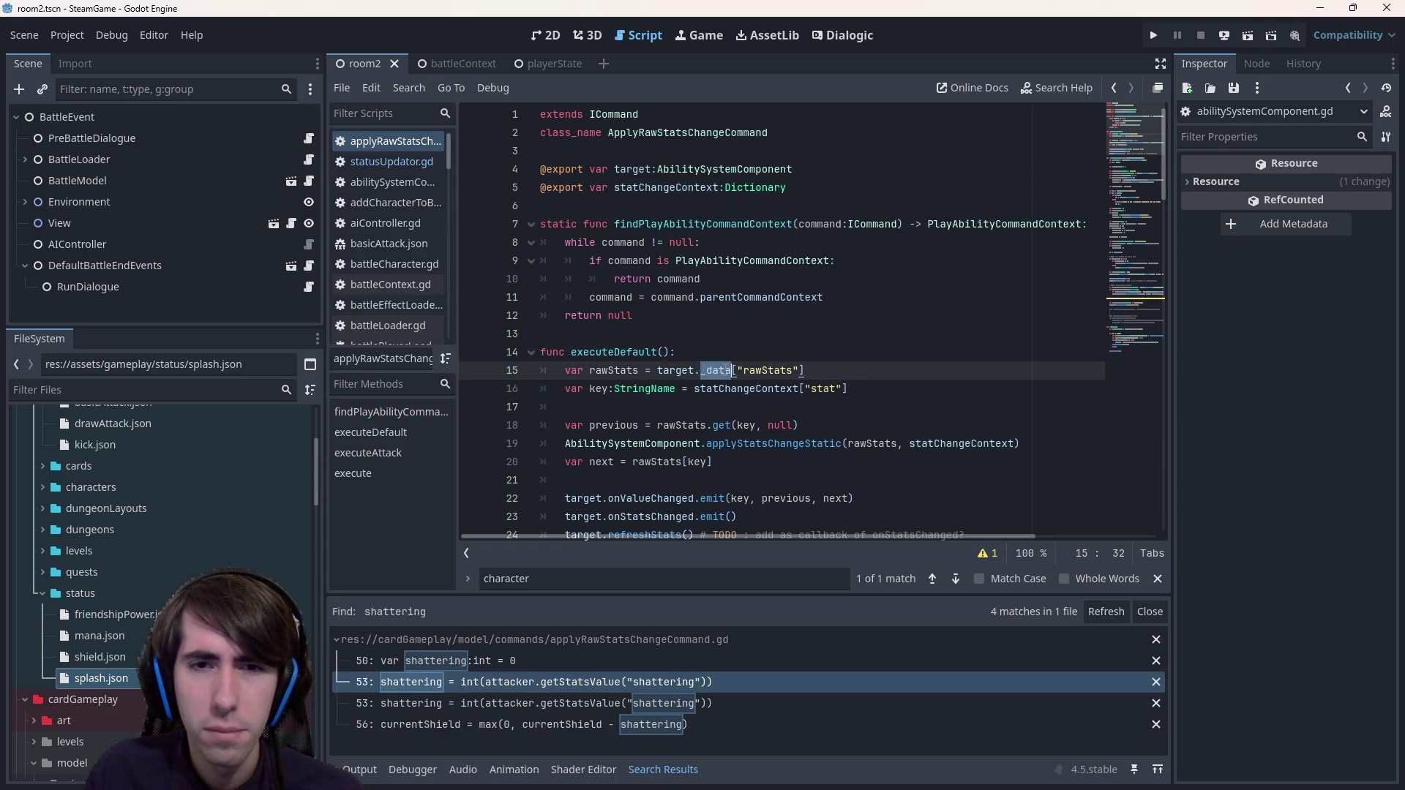
scroll(725, 369, down, 2)
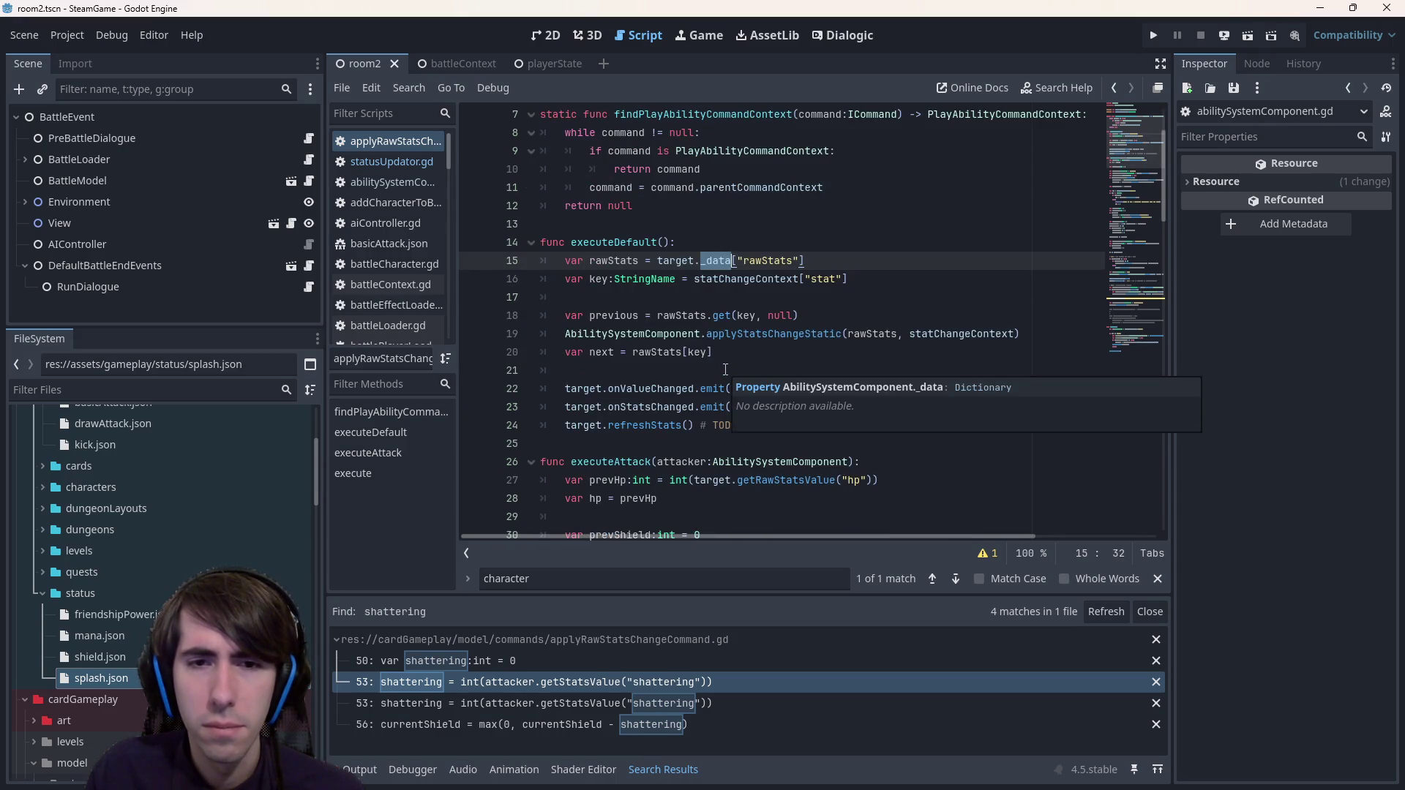
scroll(726, 369, down, 2)
scroll(725, 365, up, 1)
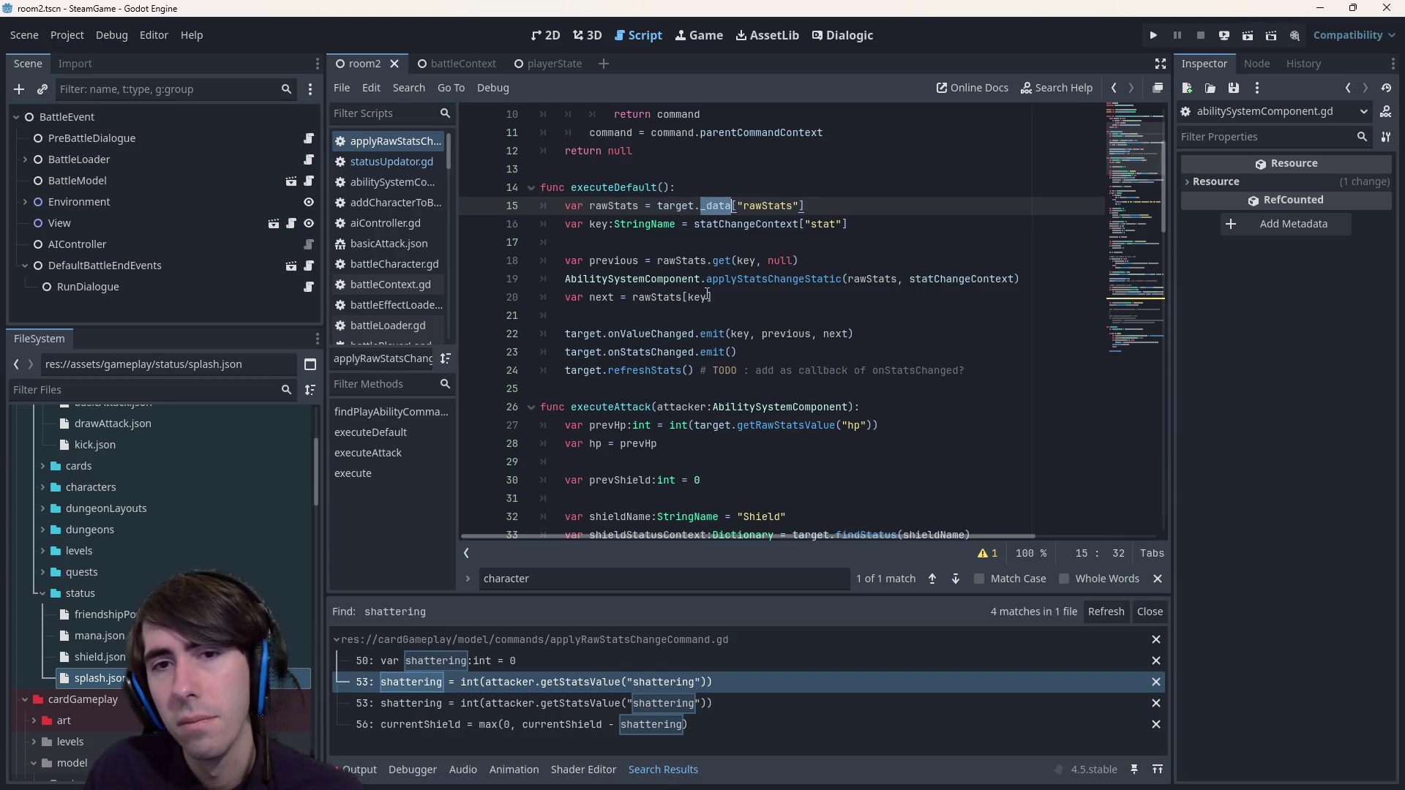
scroll(708, 292, up, 3)
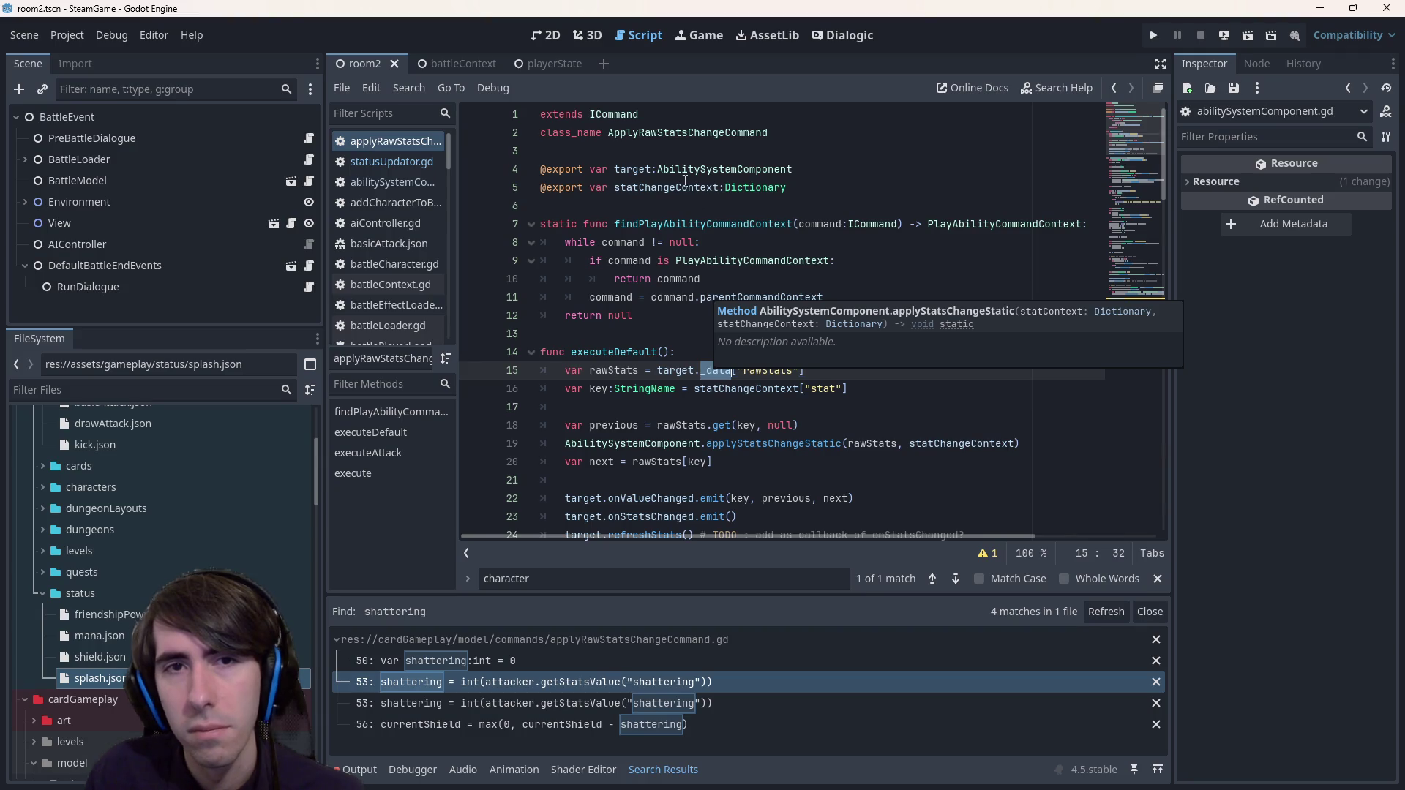
double_click(640, 171)
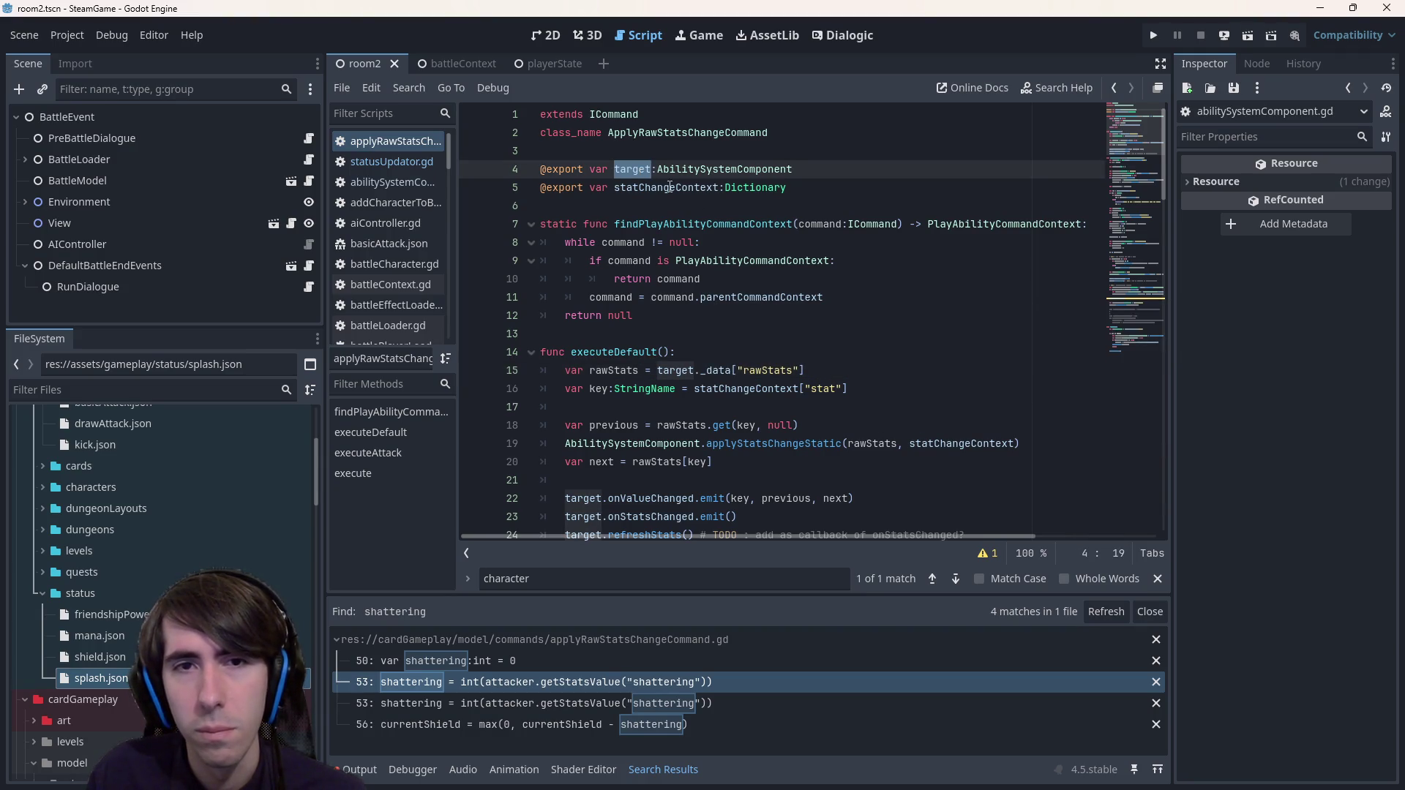
double_click(669, 187)
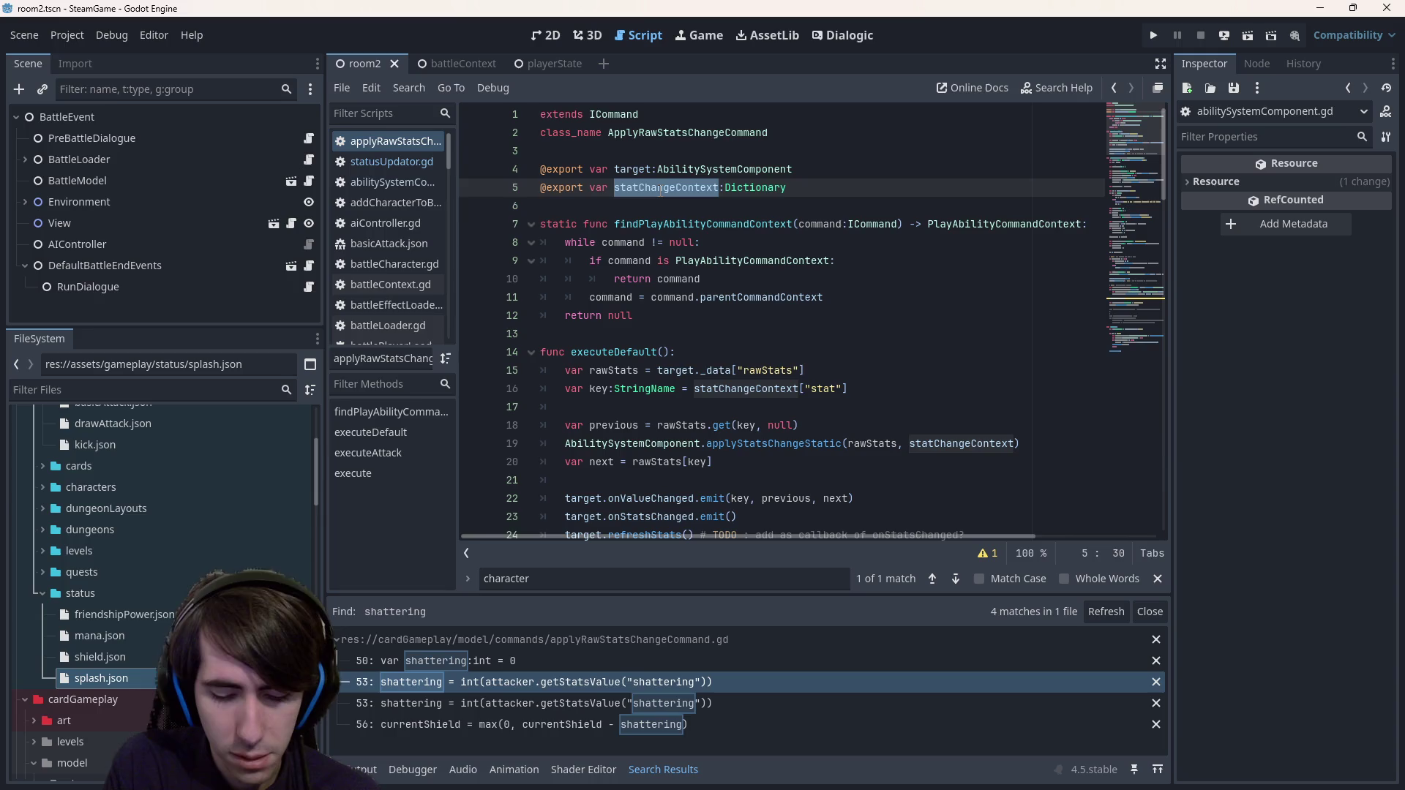
- Find statChangeContext across all project files, then scroll to the target.onStatsChanged line
key(ctrl+shift+f)
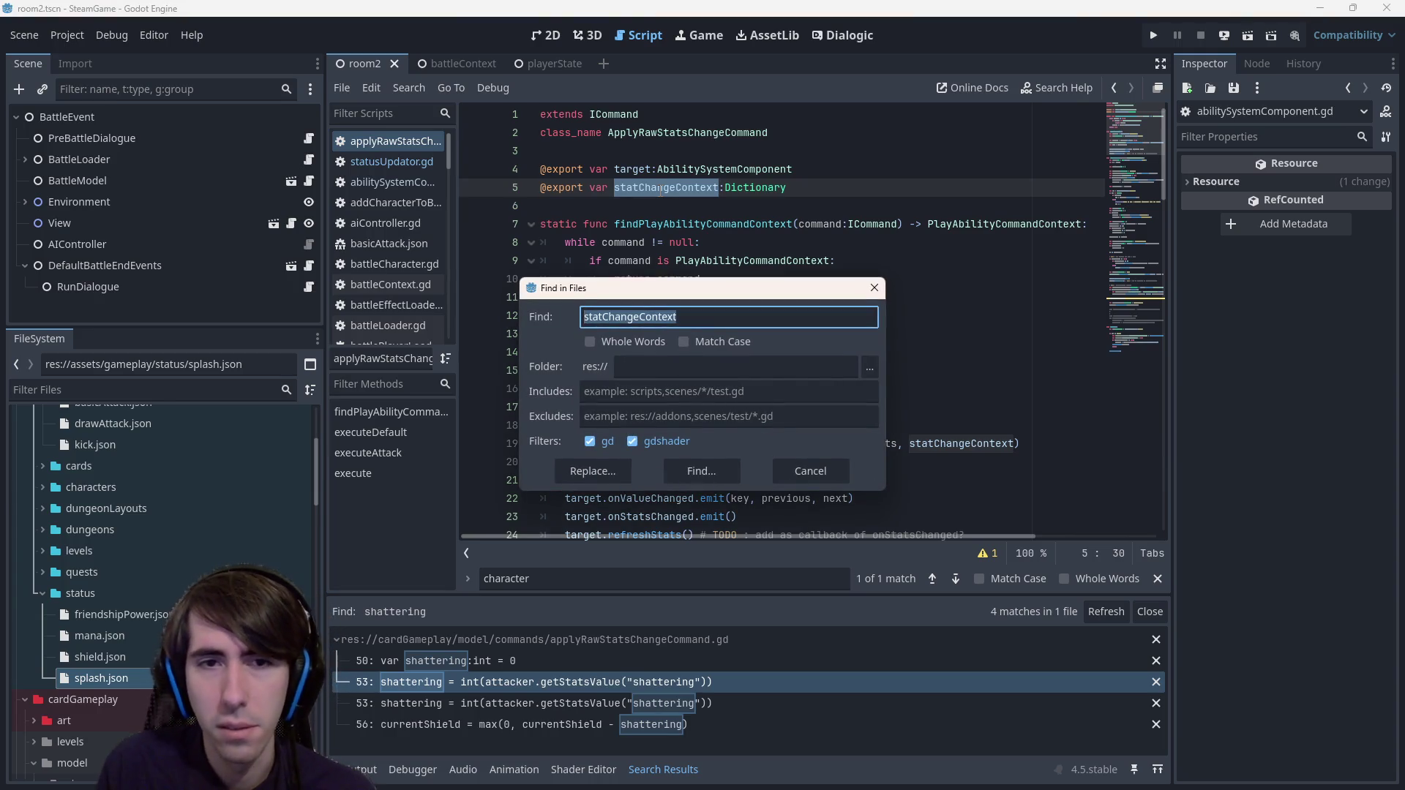
key(Return)
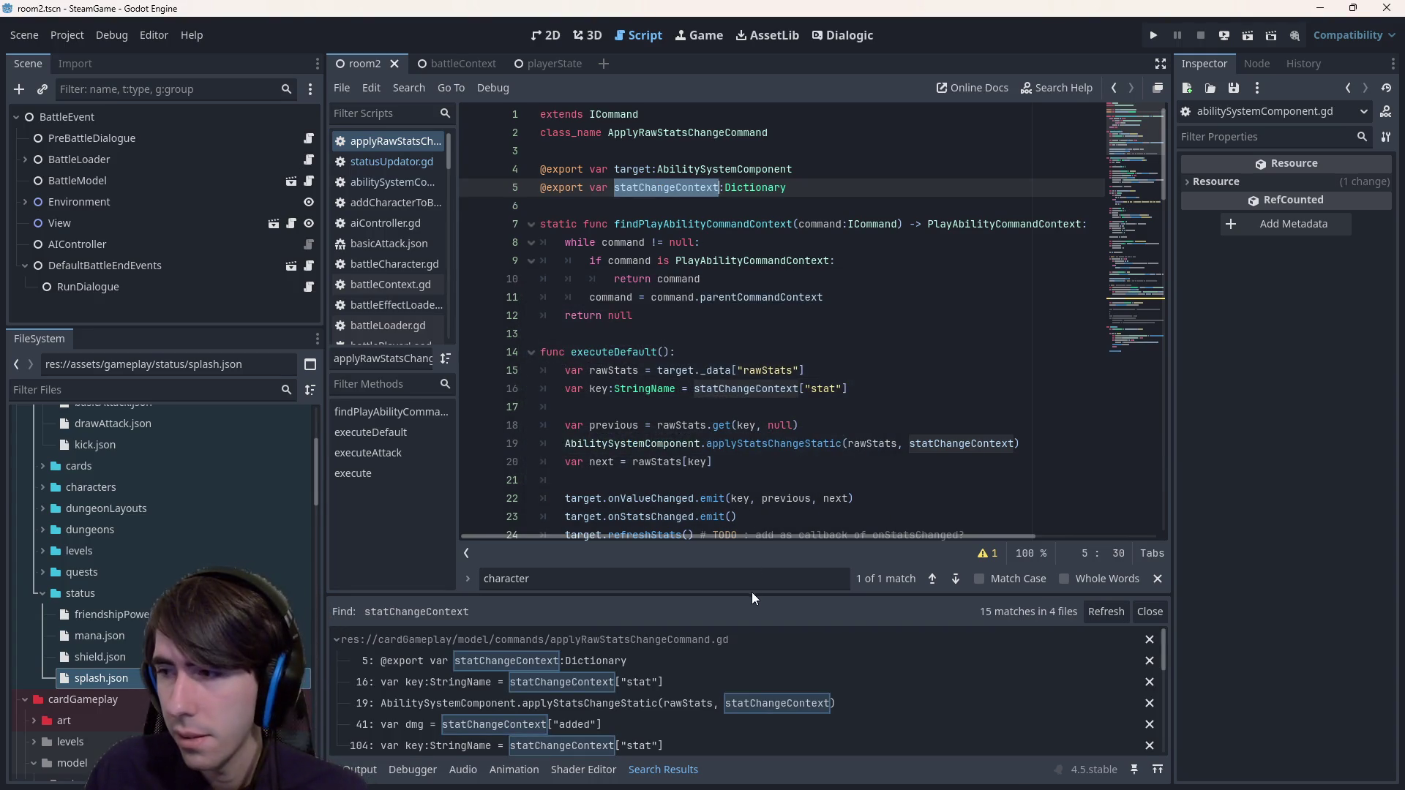
scroll(743, 479, down, 15)
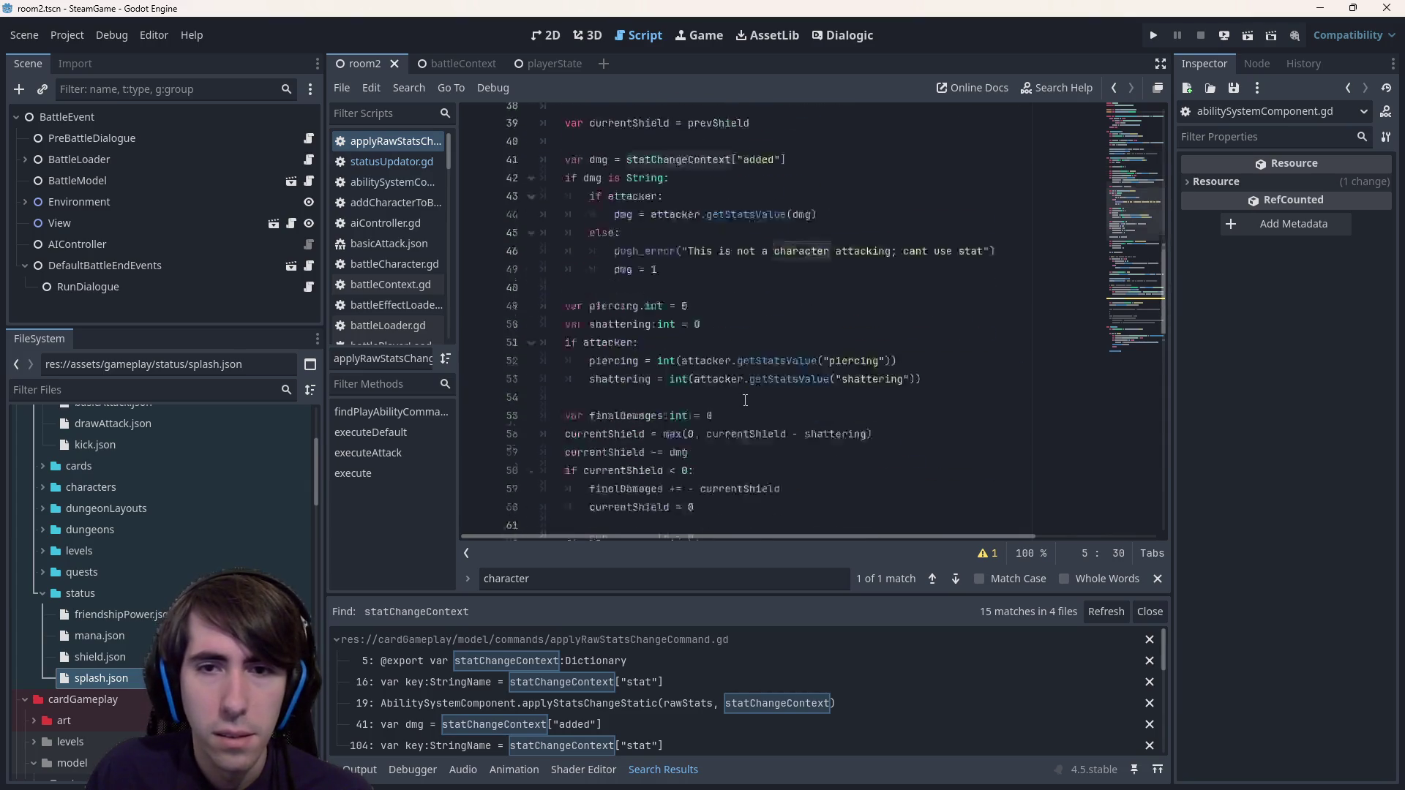
scroll(745, 400, down, 5)
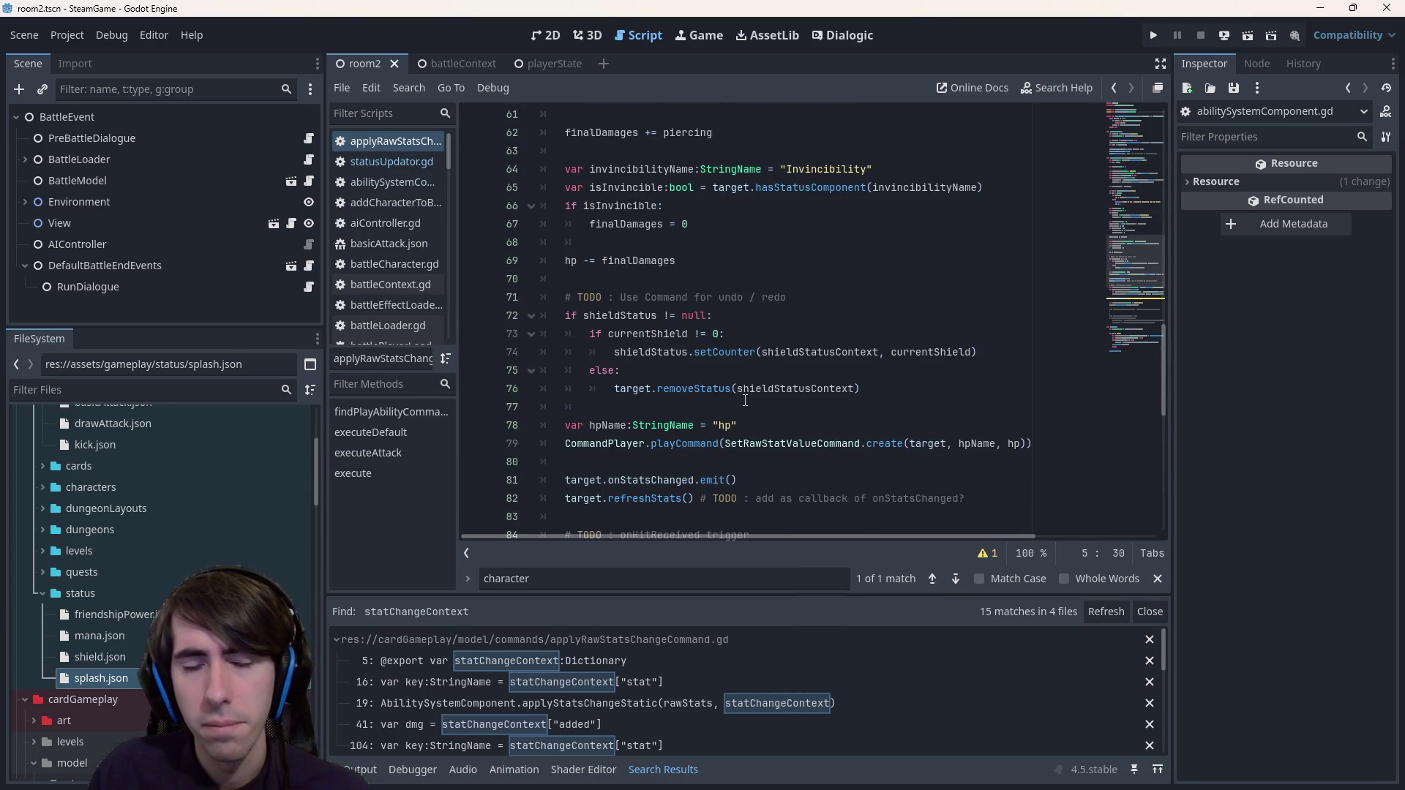
scroll(745, 397, down, 8)
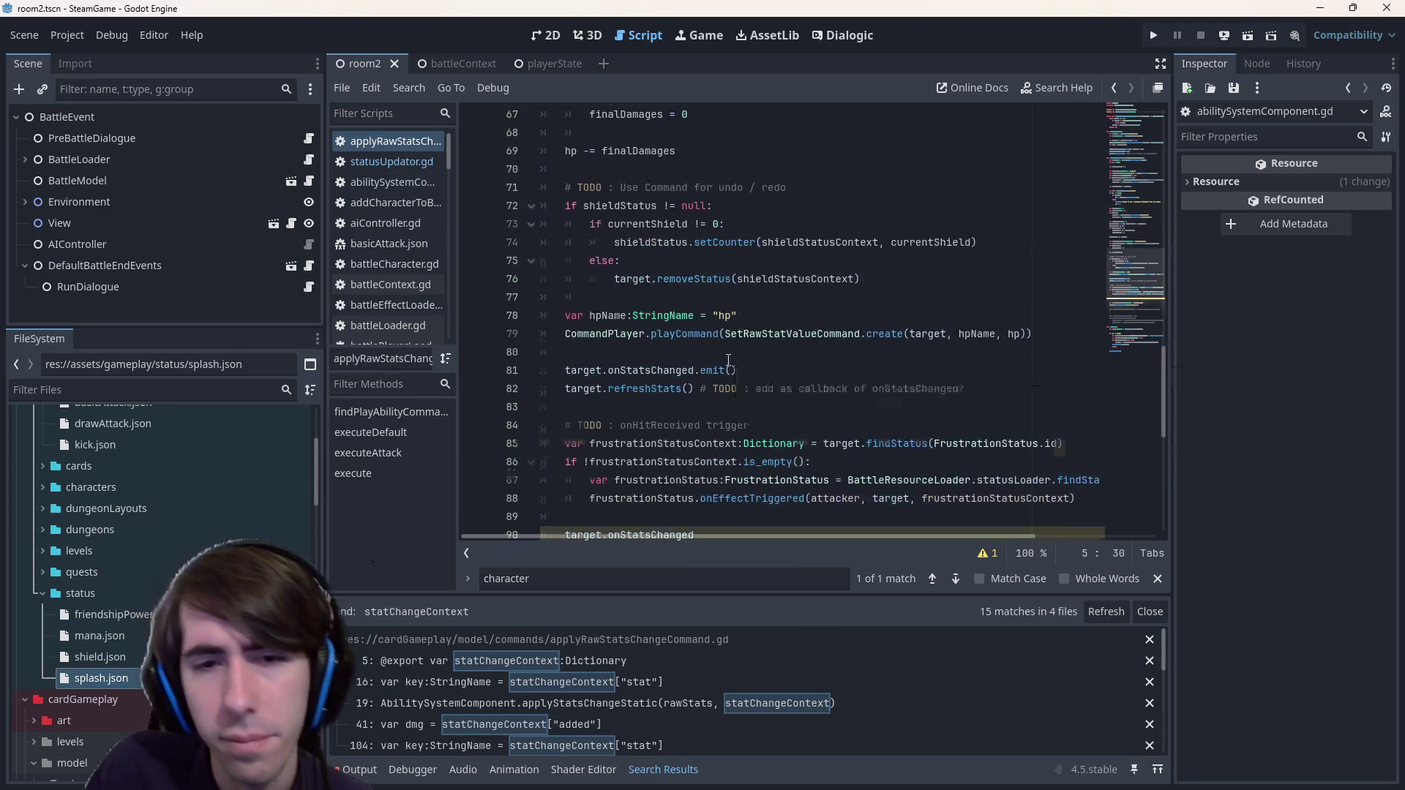
click(742, 206)
scroll(742, 207, up, 2)
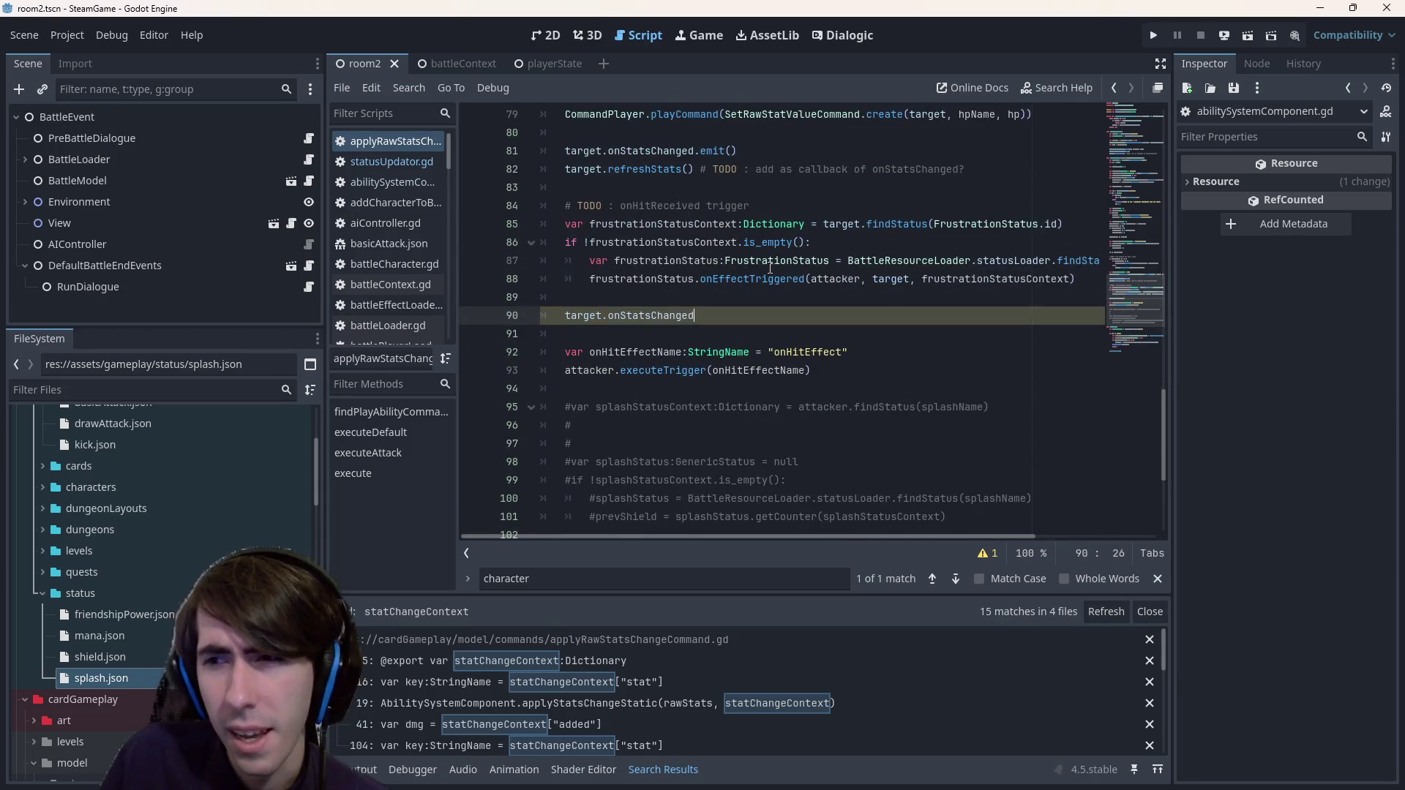
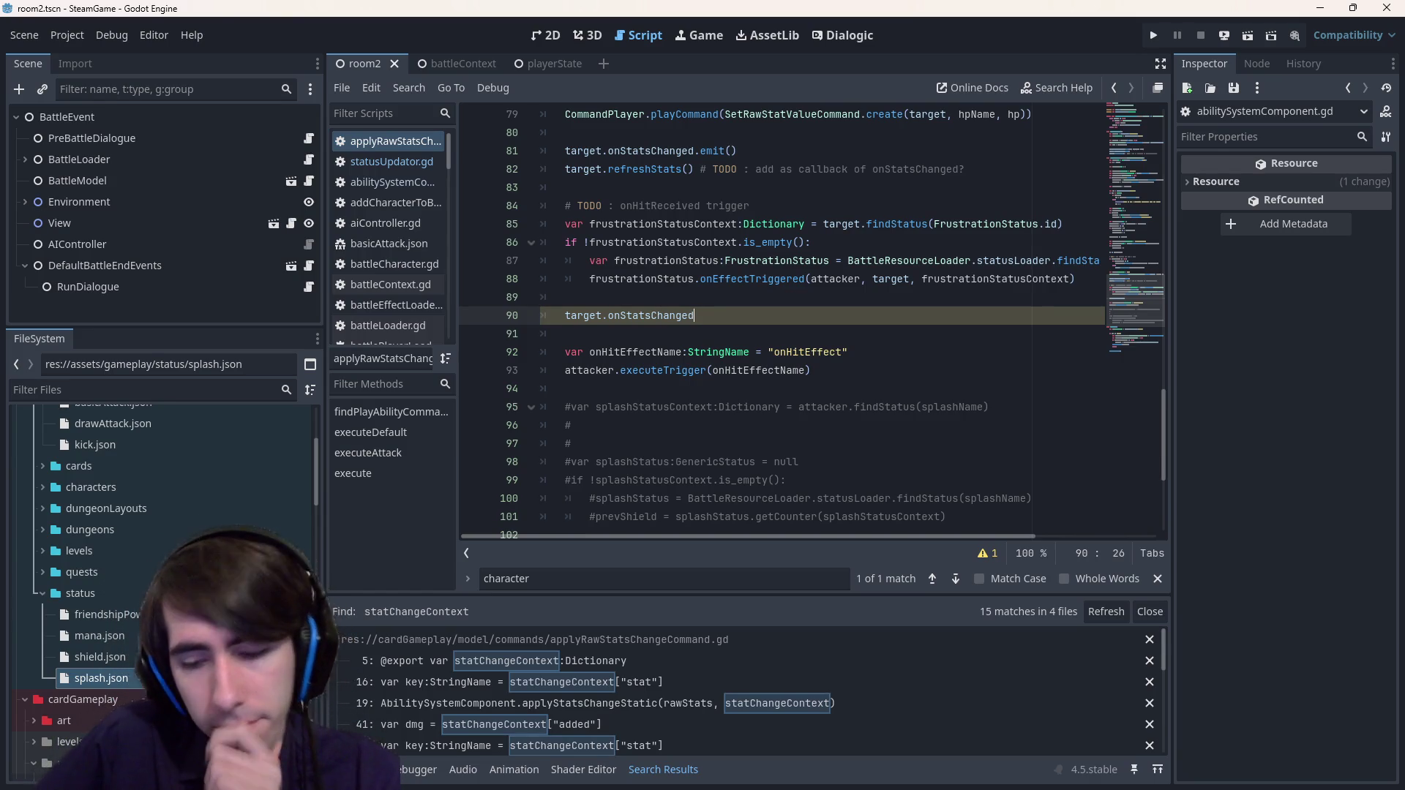
- Comment out target.onStatsChanged on line 90 with Ctrl+K, then switch to statusUpdator.gd for comparison
key(ctrl+k)
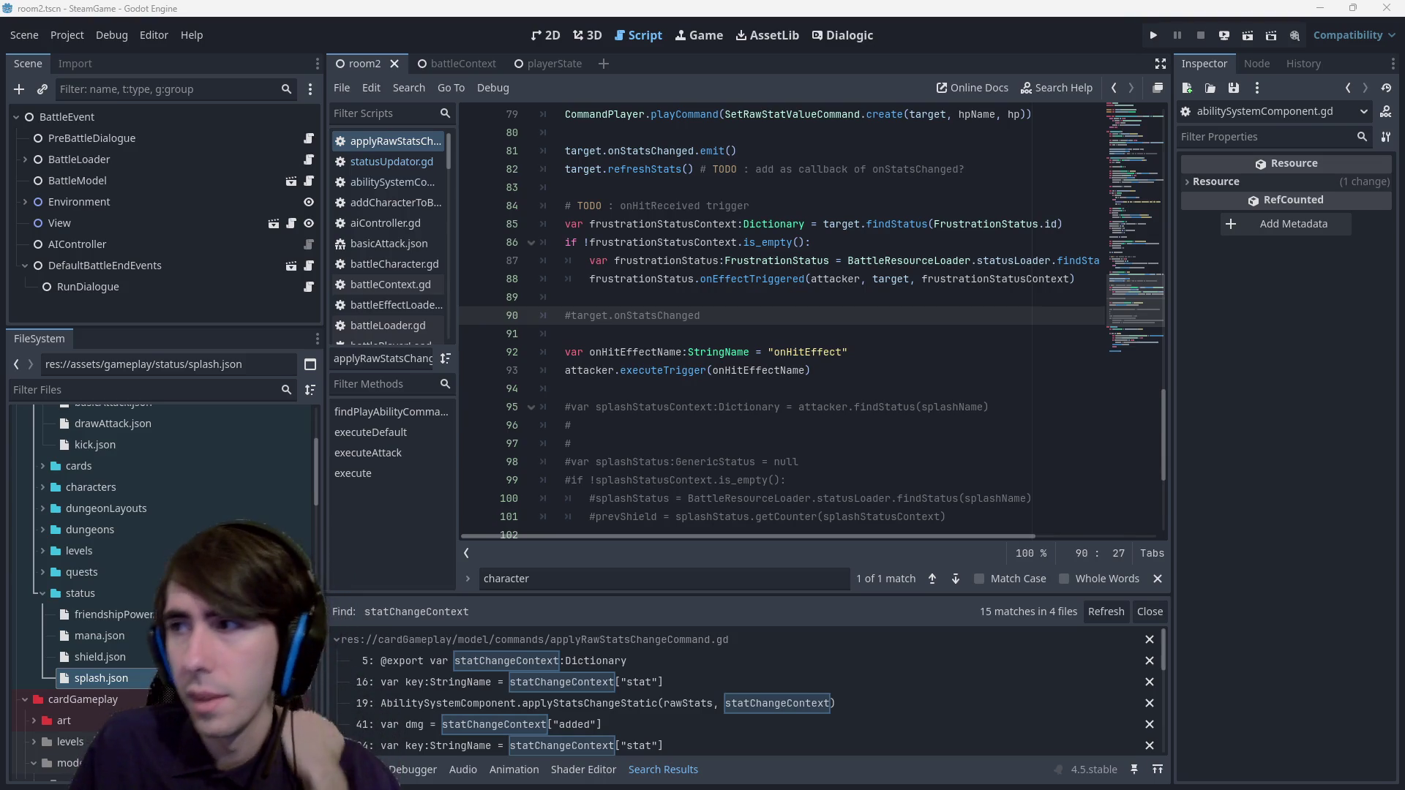
scroll(691, 280, up, 3)
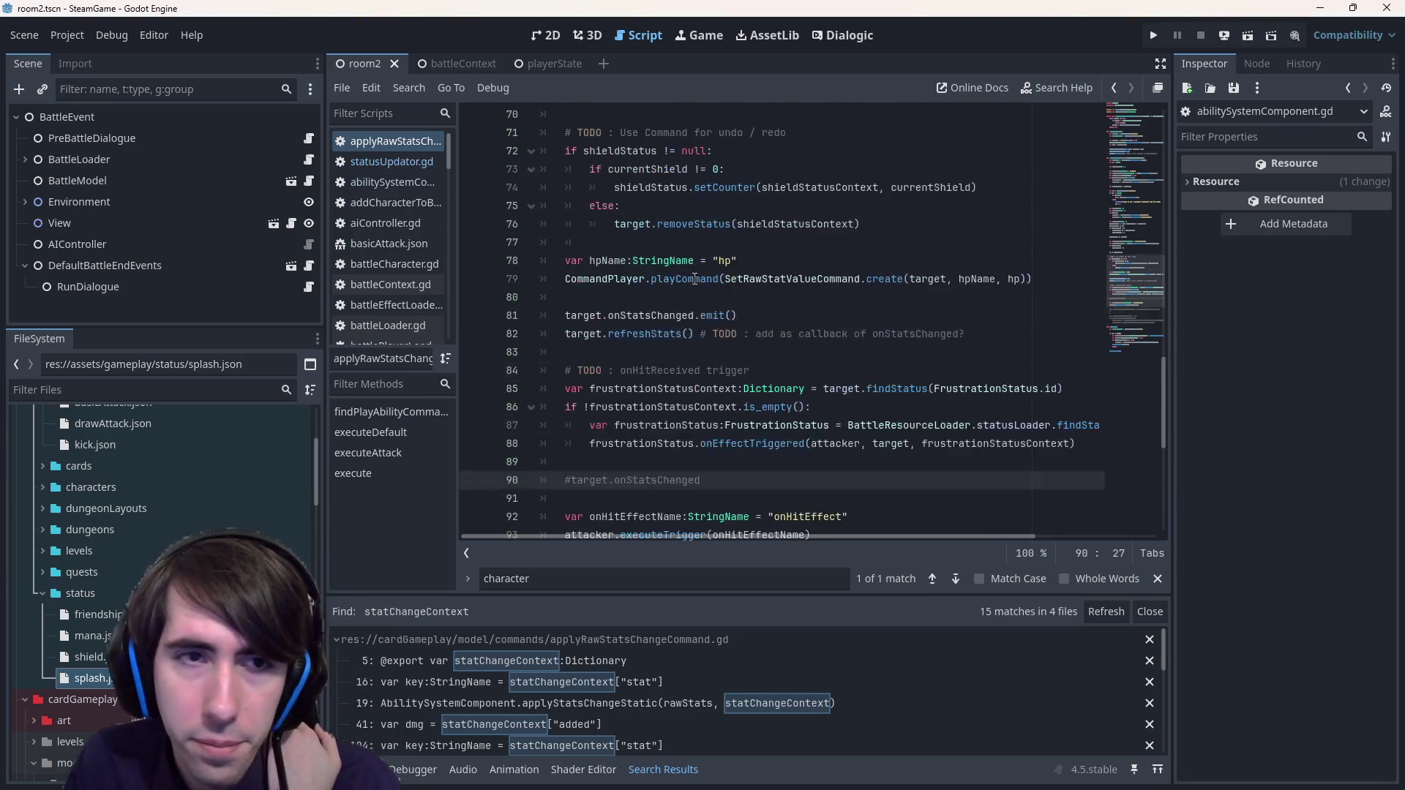
click(342, 161)
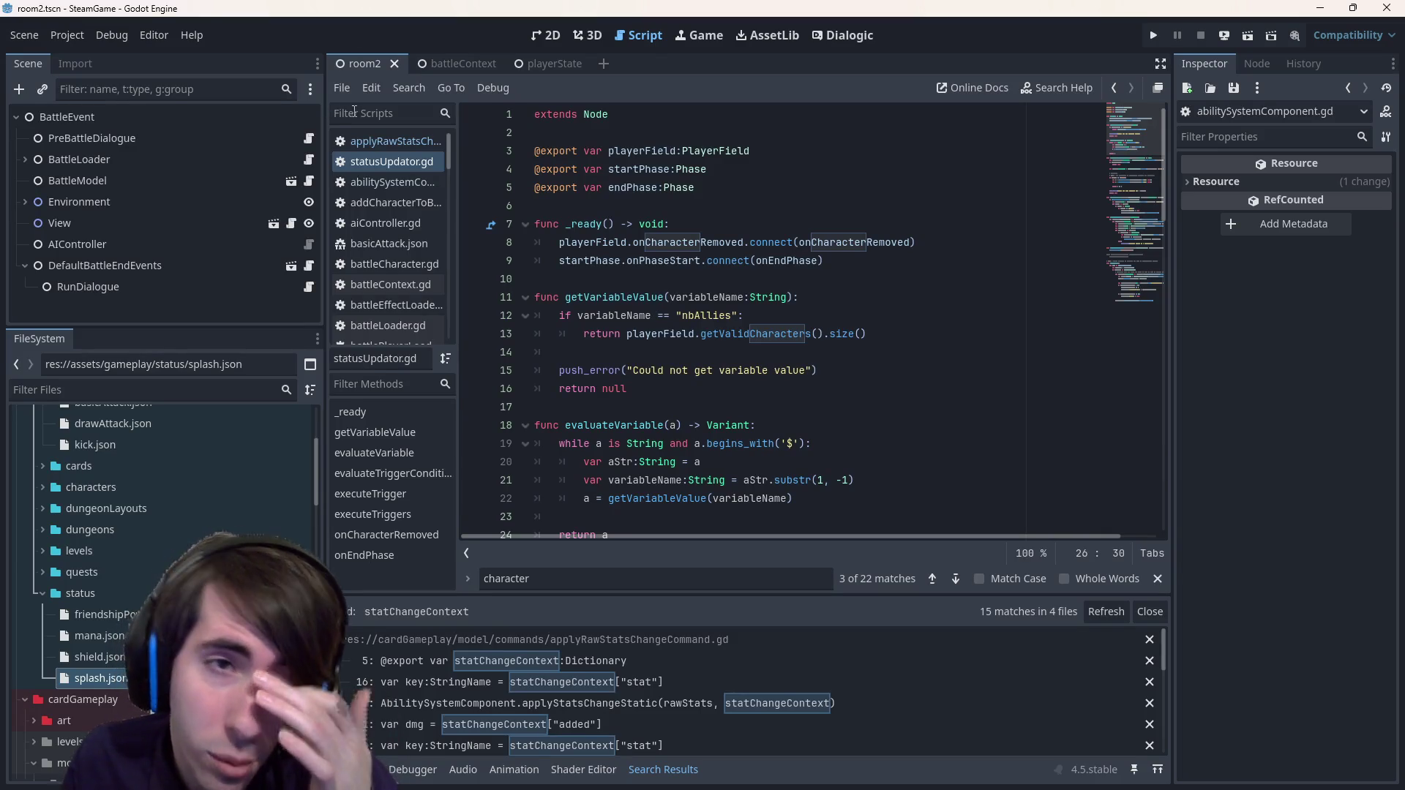
click(380, 139)
click(376, 163)
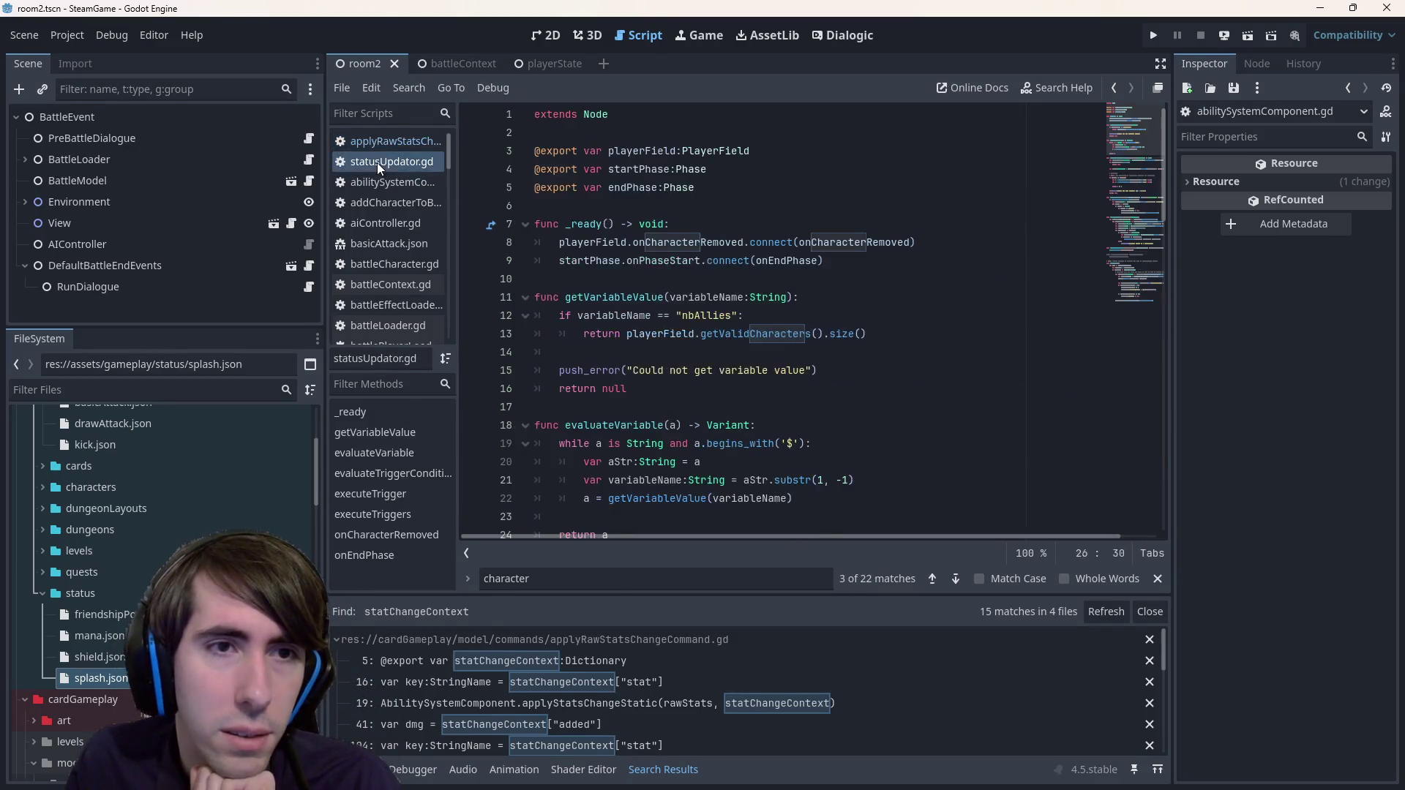
click(388, 140)
click(388, 156)
click(388, 142)
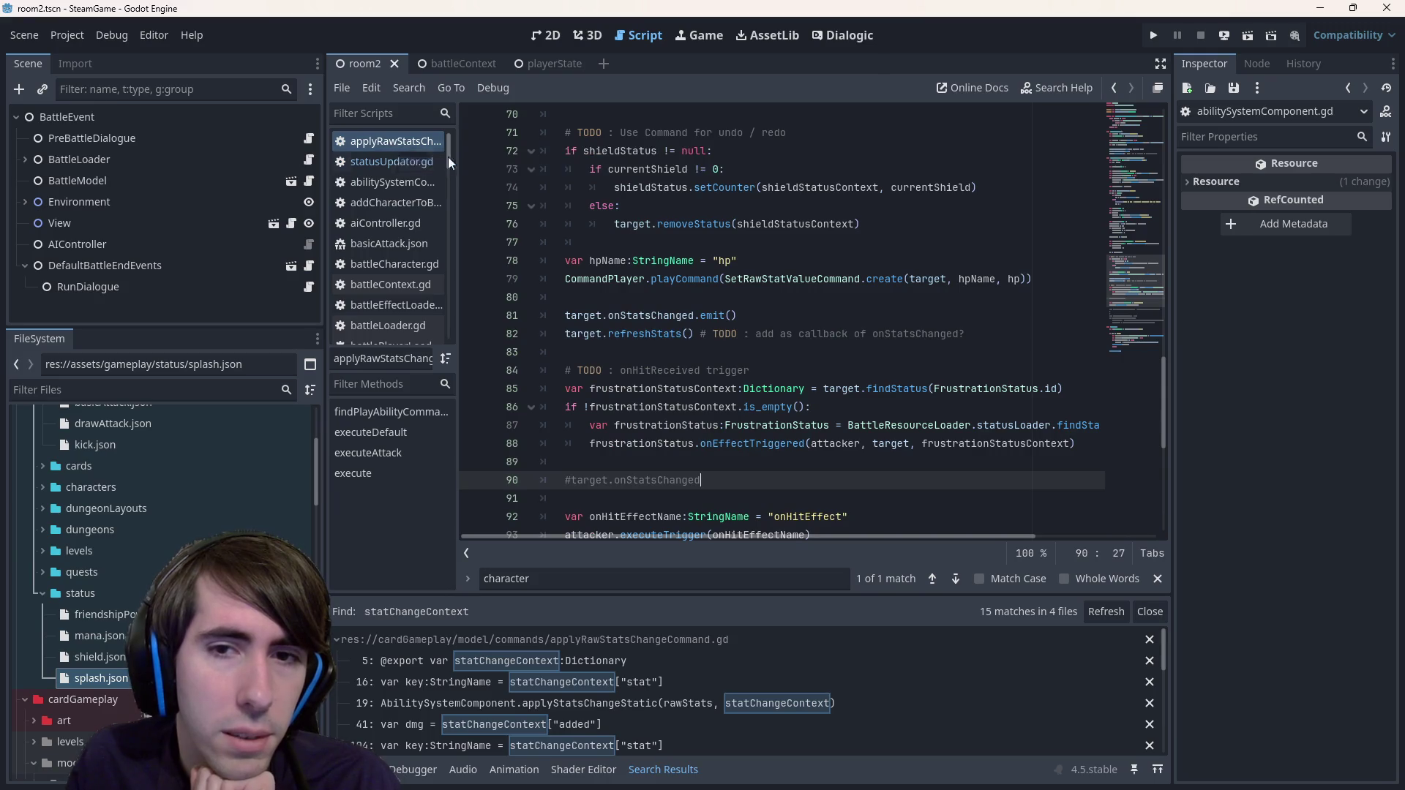
click(388, 160)
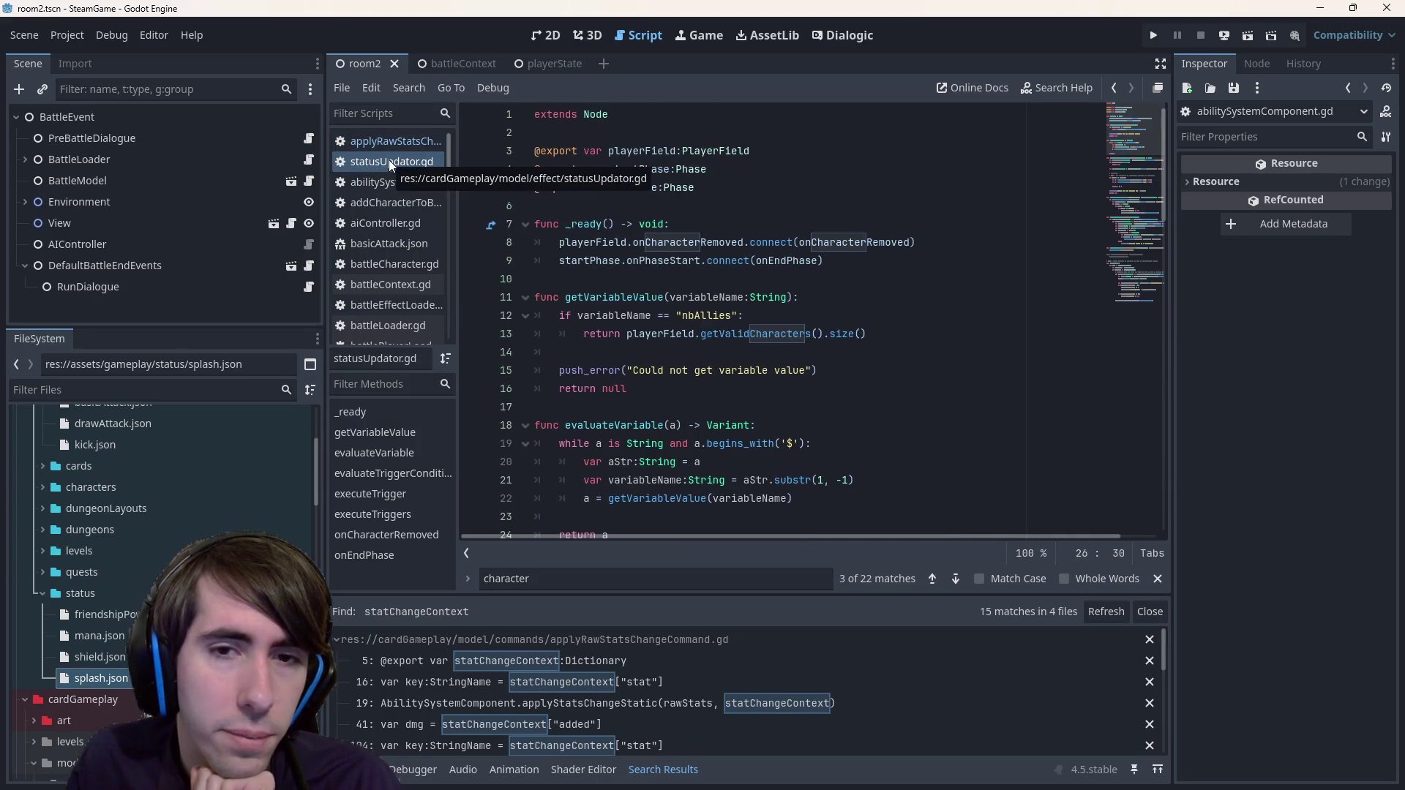
scroll(710, 337, down, 4)
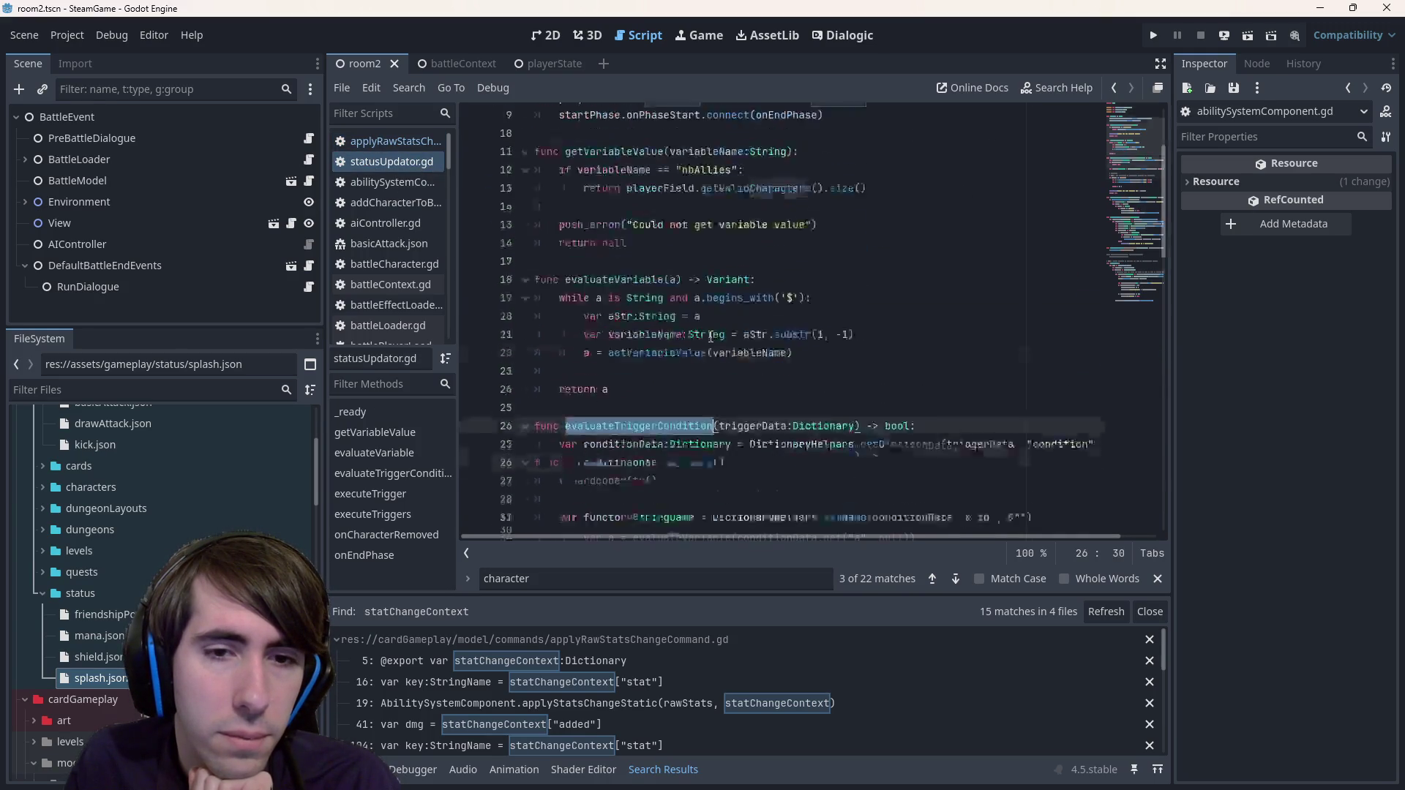
scroll(710, 337, up, 4)
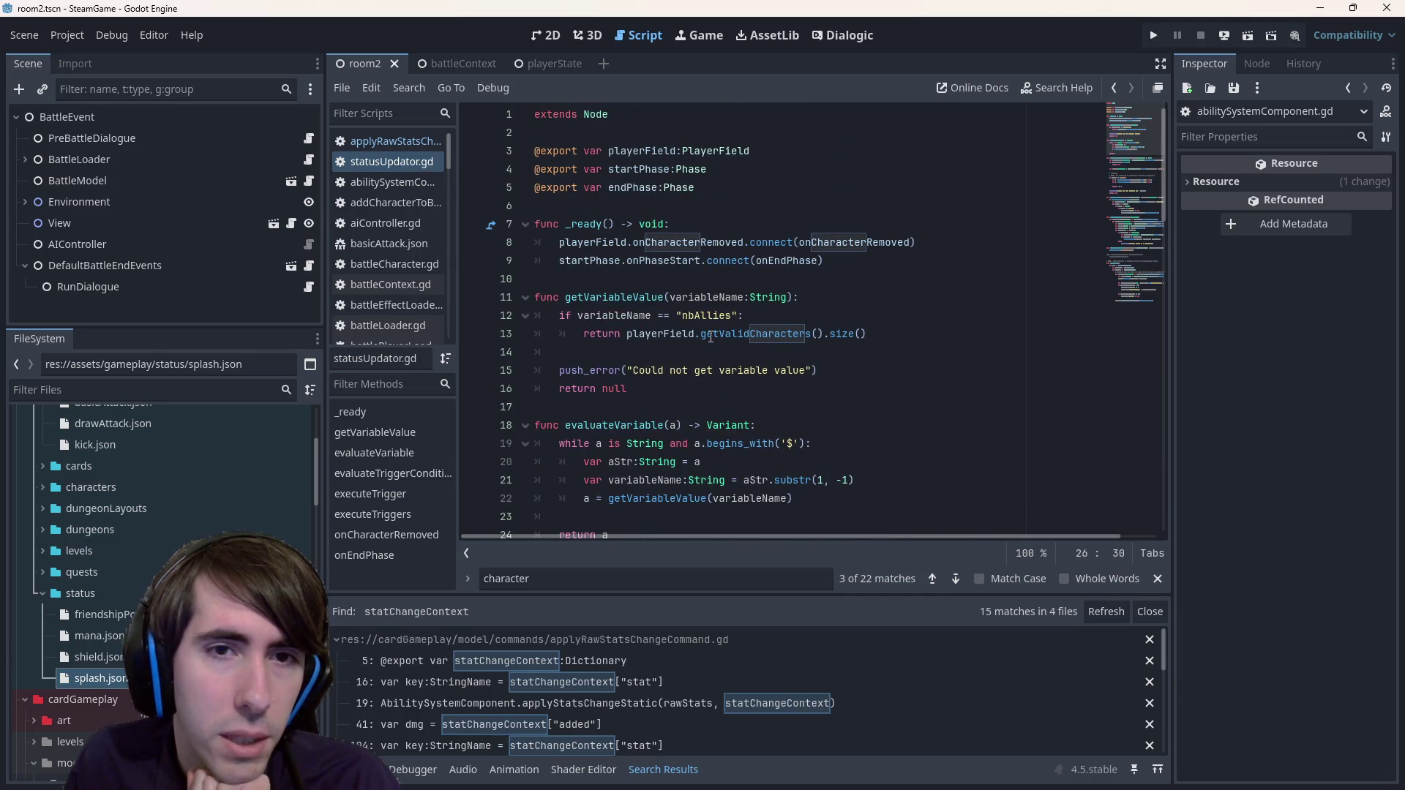
click(363, 139)
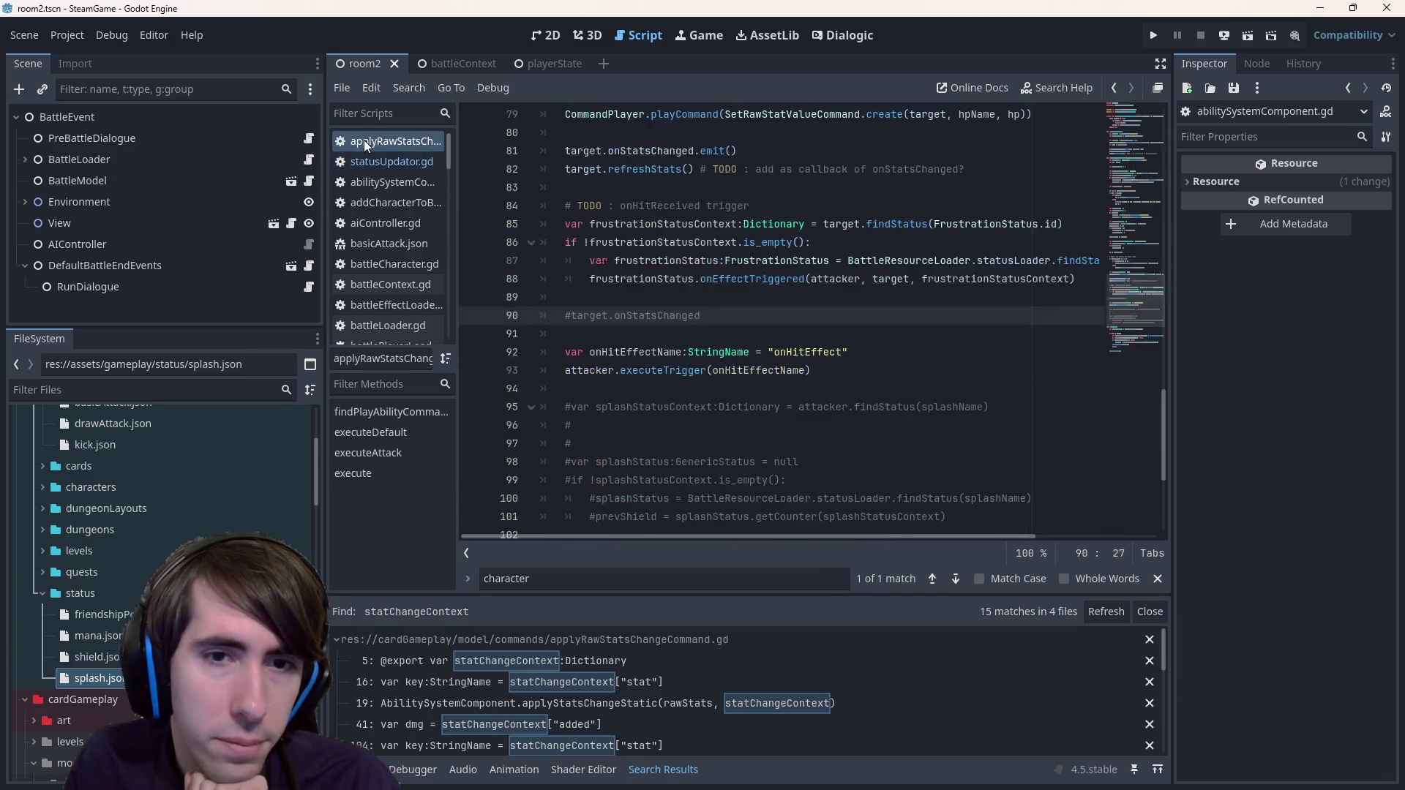
key(Down)
key(Down)
key(Down)
click(392, 162)
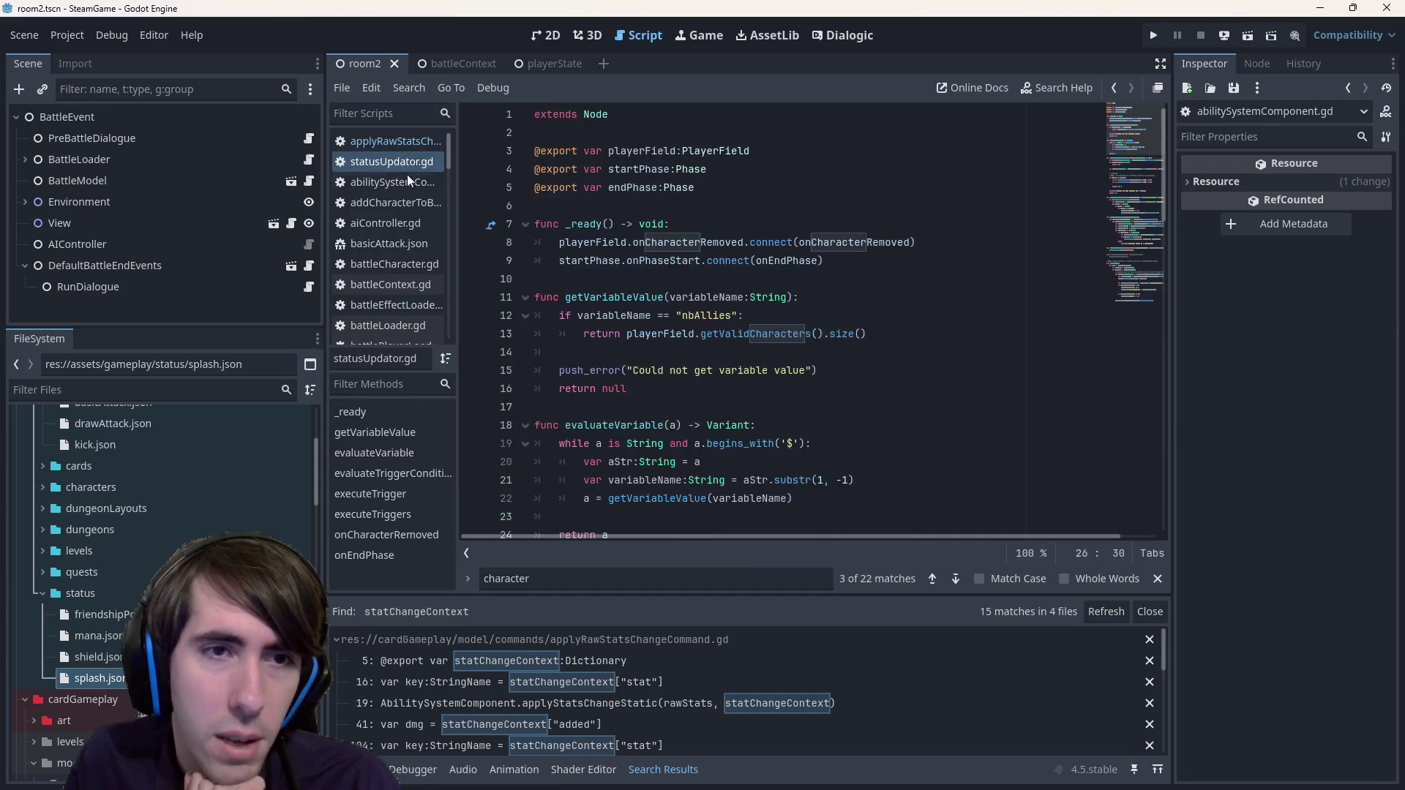
scroll(666, 374, down, 10)
scroll(666, 374, up, 5)
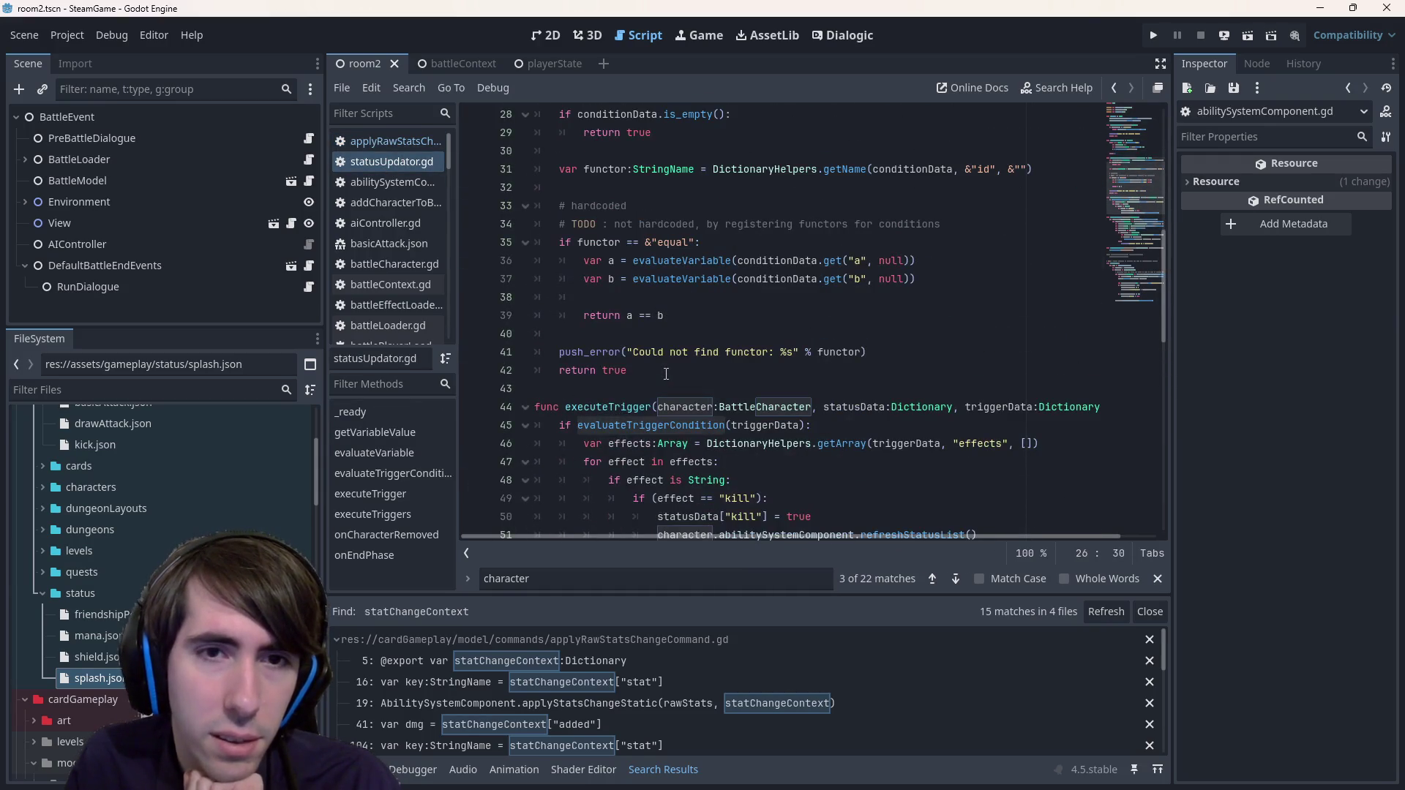
scroll(671, 344, down, 10)
scroll(667, 359, up, 4)
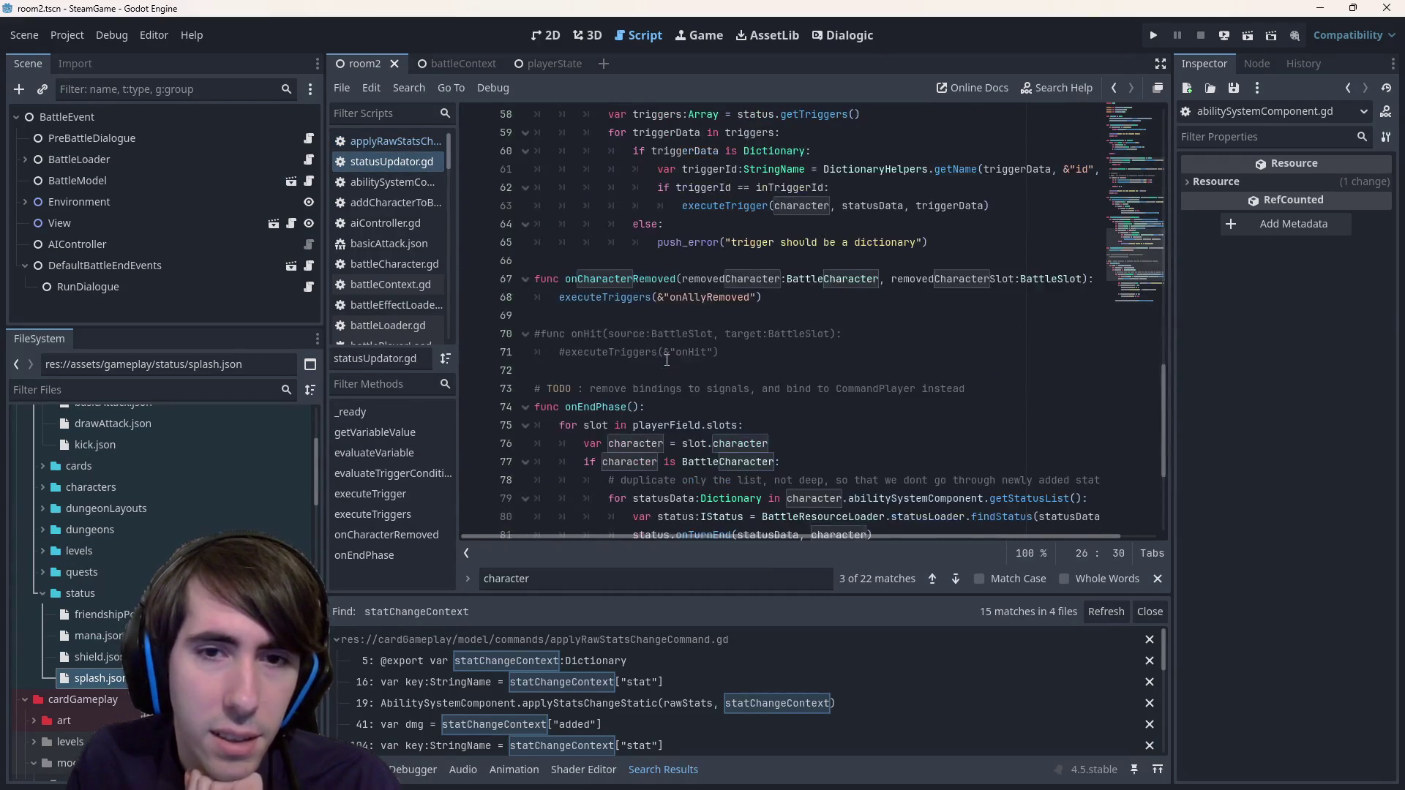
drag(1050, 395, 456, 386)
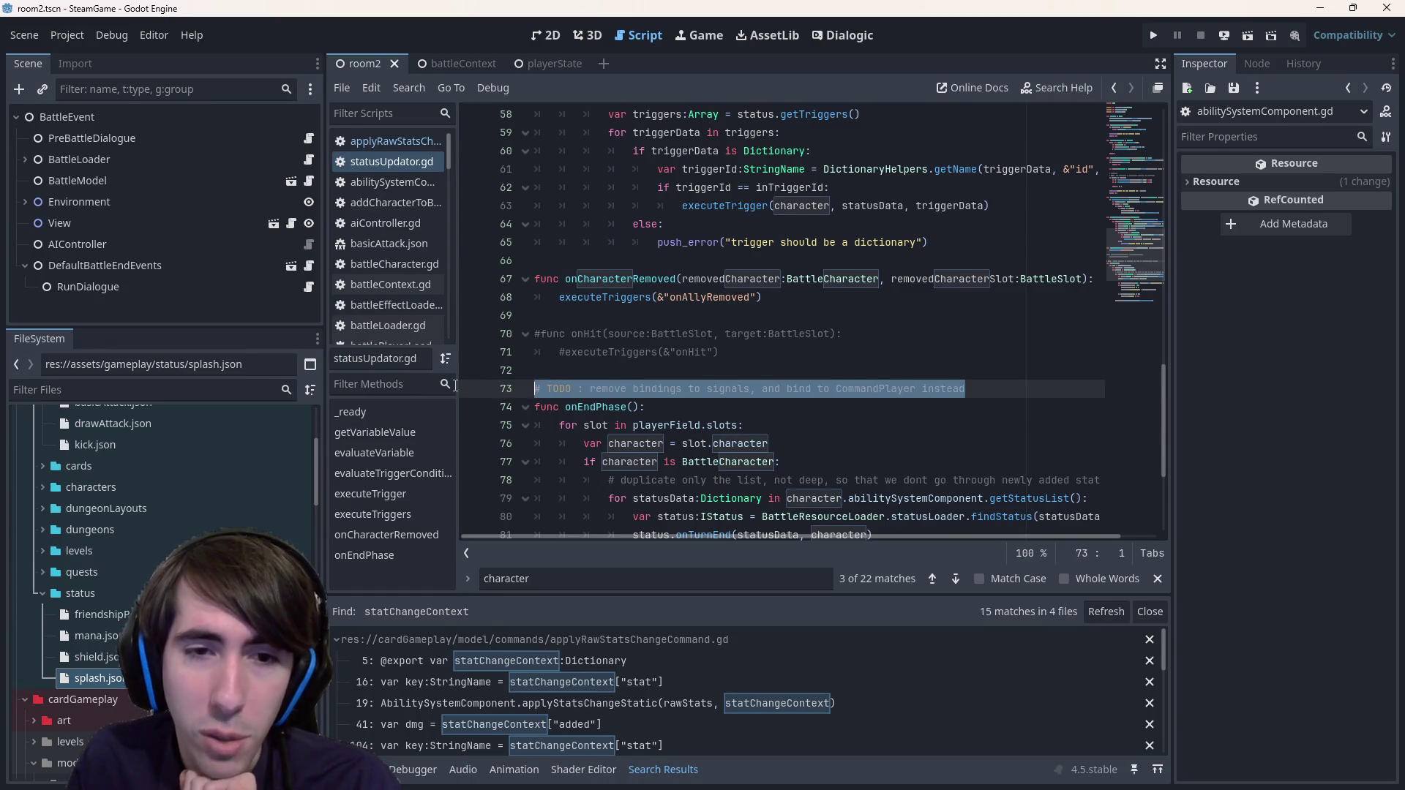